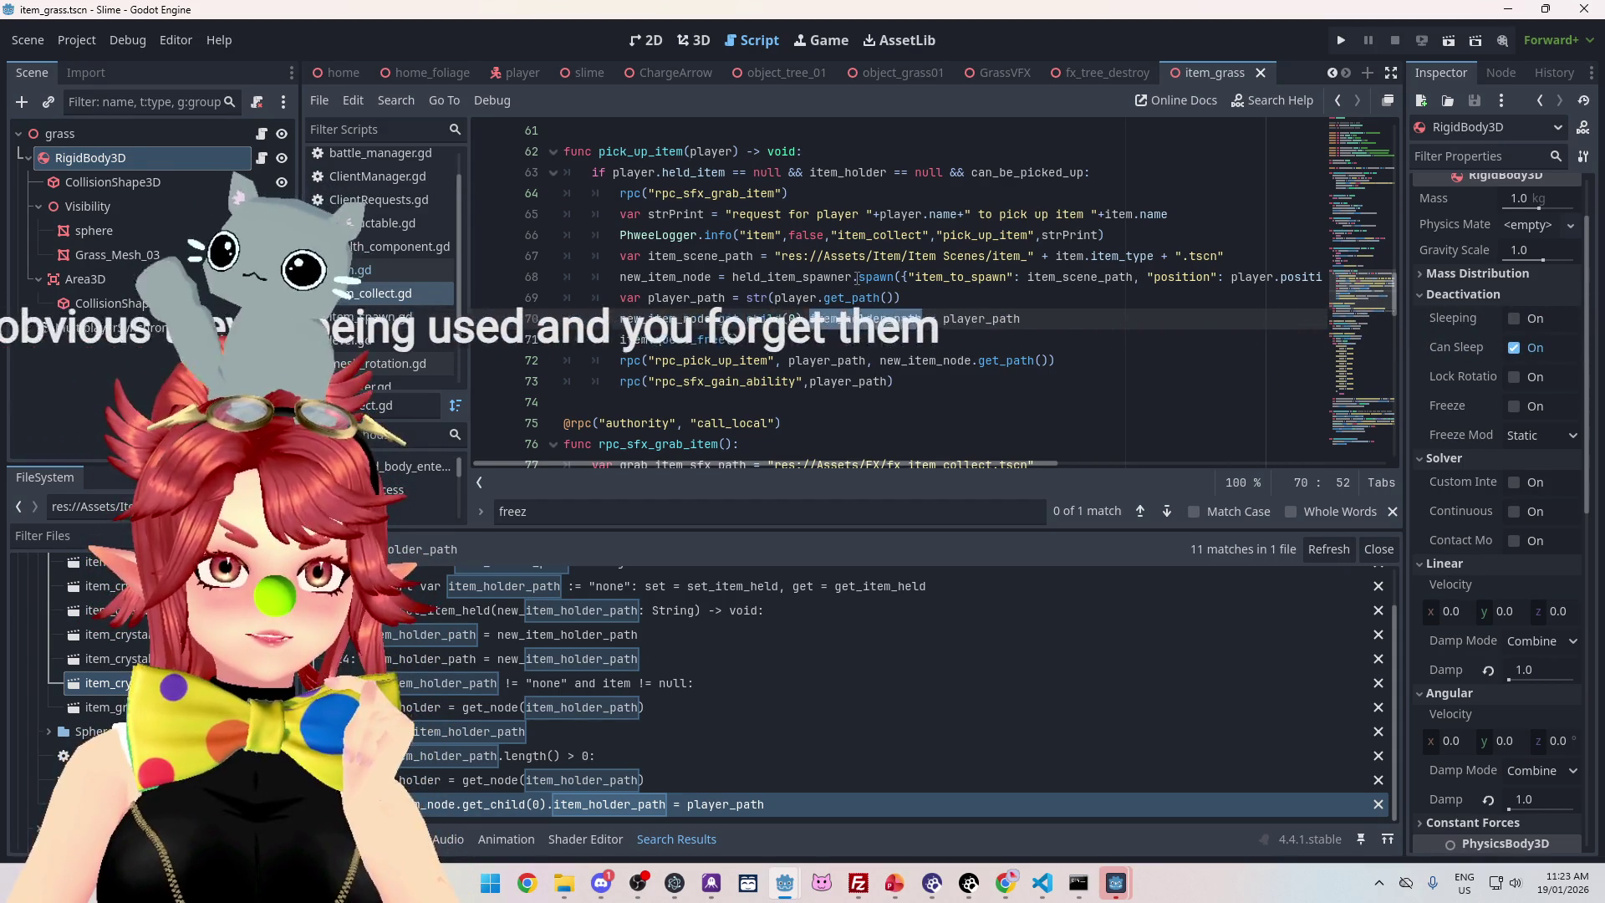
Bring up the CrystalSkies_Client window showing the Nil 'scale' error paused at line 273
{"action": "left_click", "coordinate": [1012, 316]}
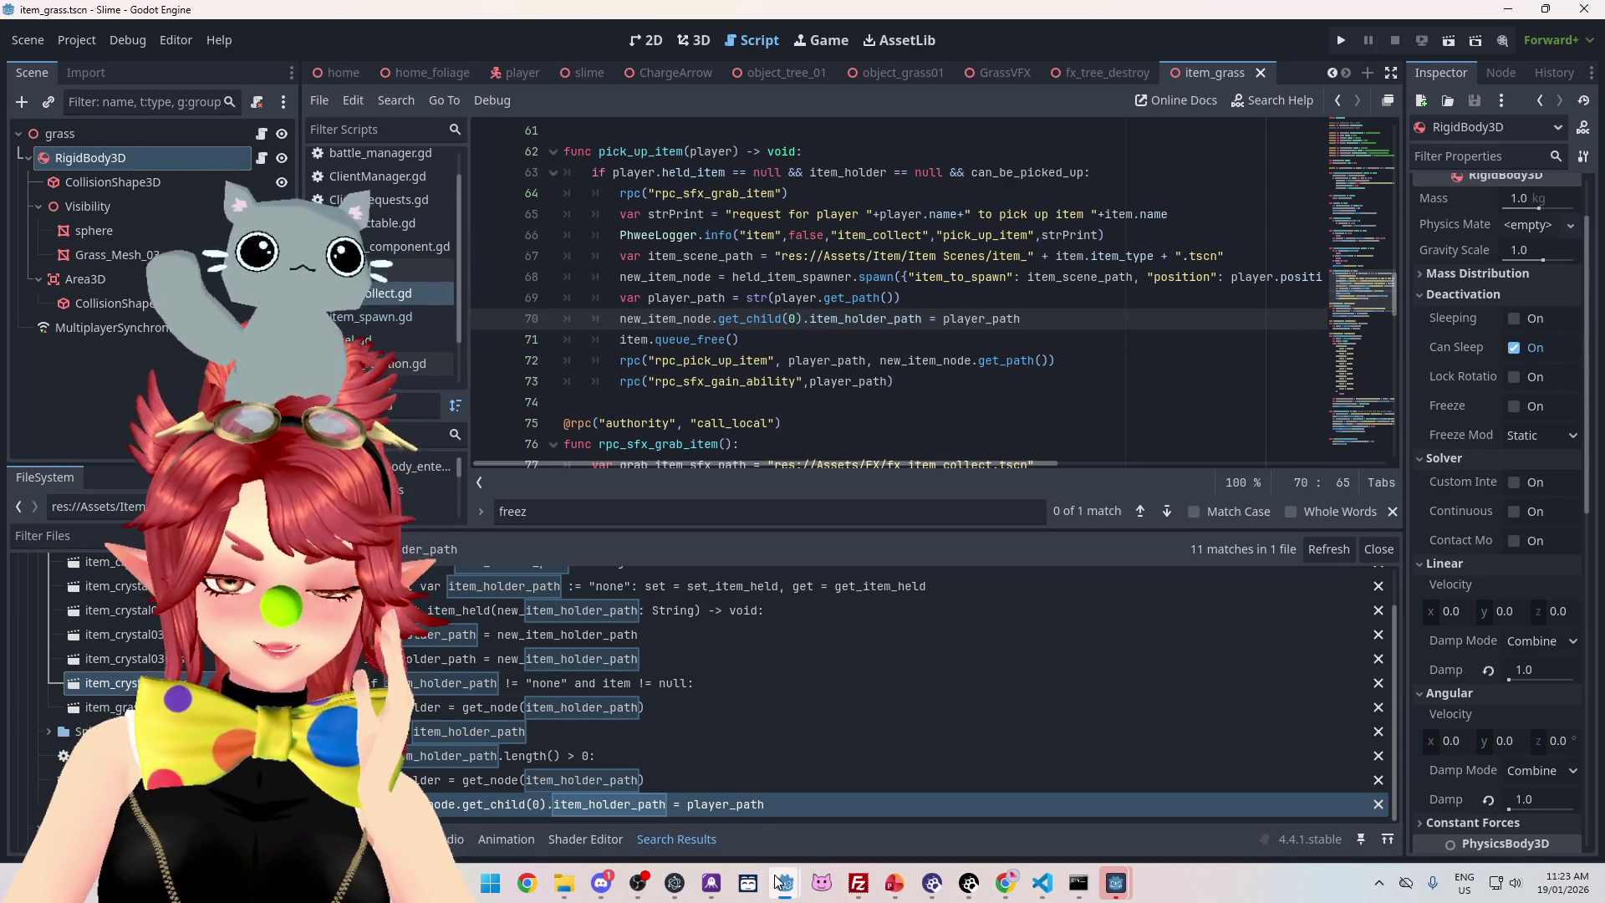
{"action": "mouse_move", "coordinate": [779, 882]}
{"action": "left_click", "coordinate": [699, 755]}
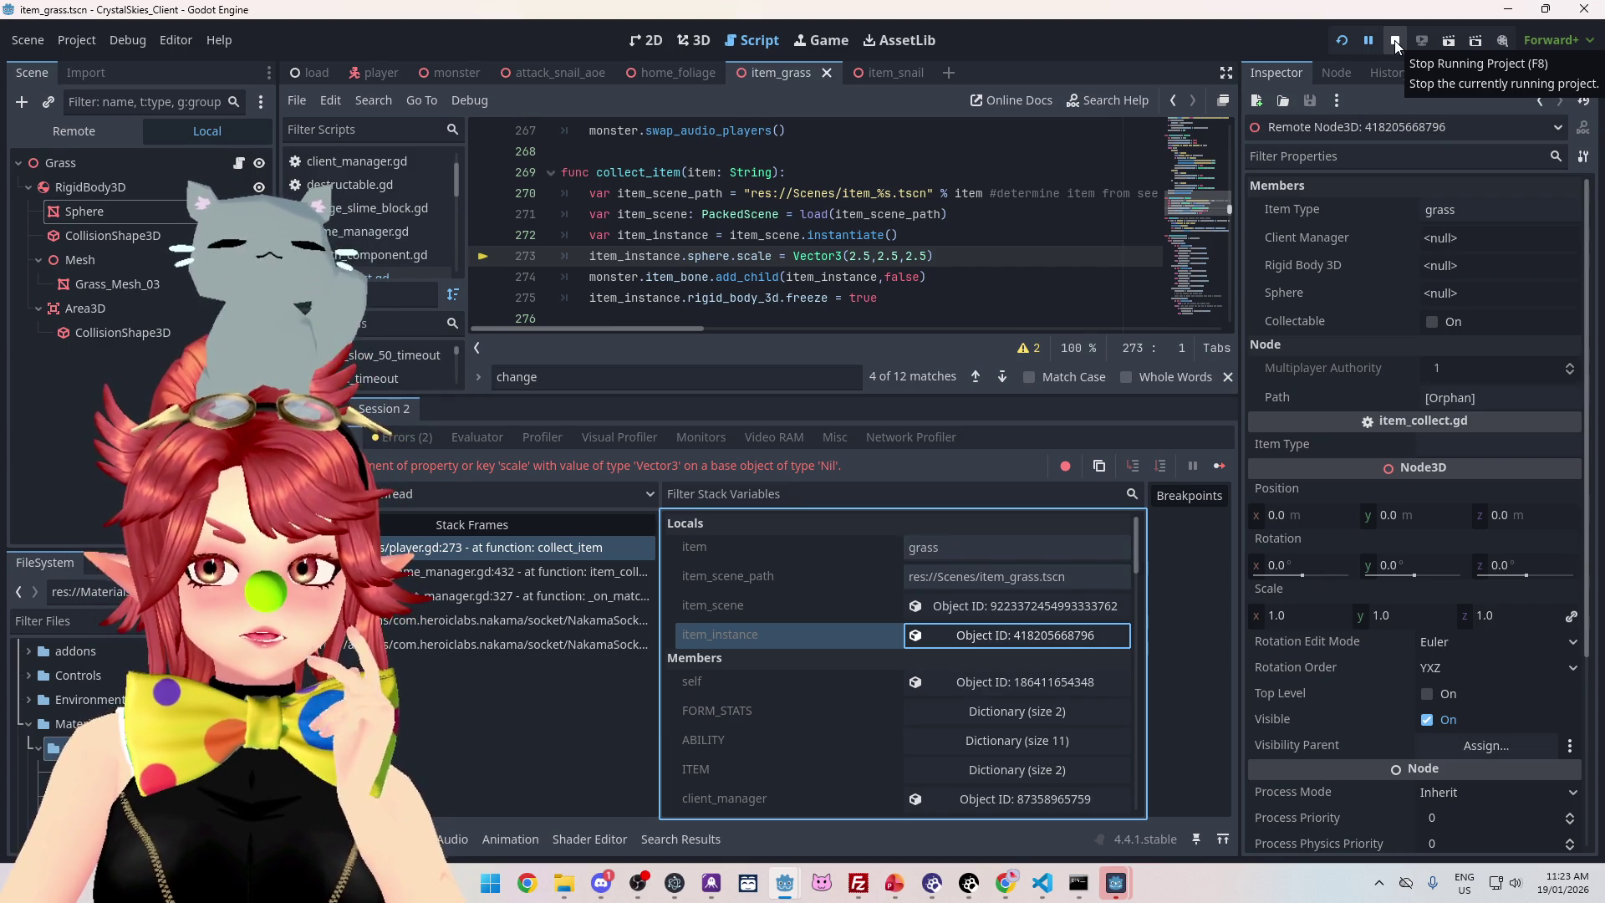
Stop the game and move the sphere scale line 273 below the item_bone add_child line
{"action": "left_click", "coordinate": [1394, 40]}
{"action": "left_click_drag", "start_coordinate": [983, 254], "coordinate": [590, 259]}
{"action": "key", "text": "alt+Down"}
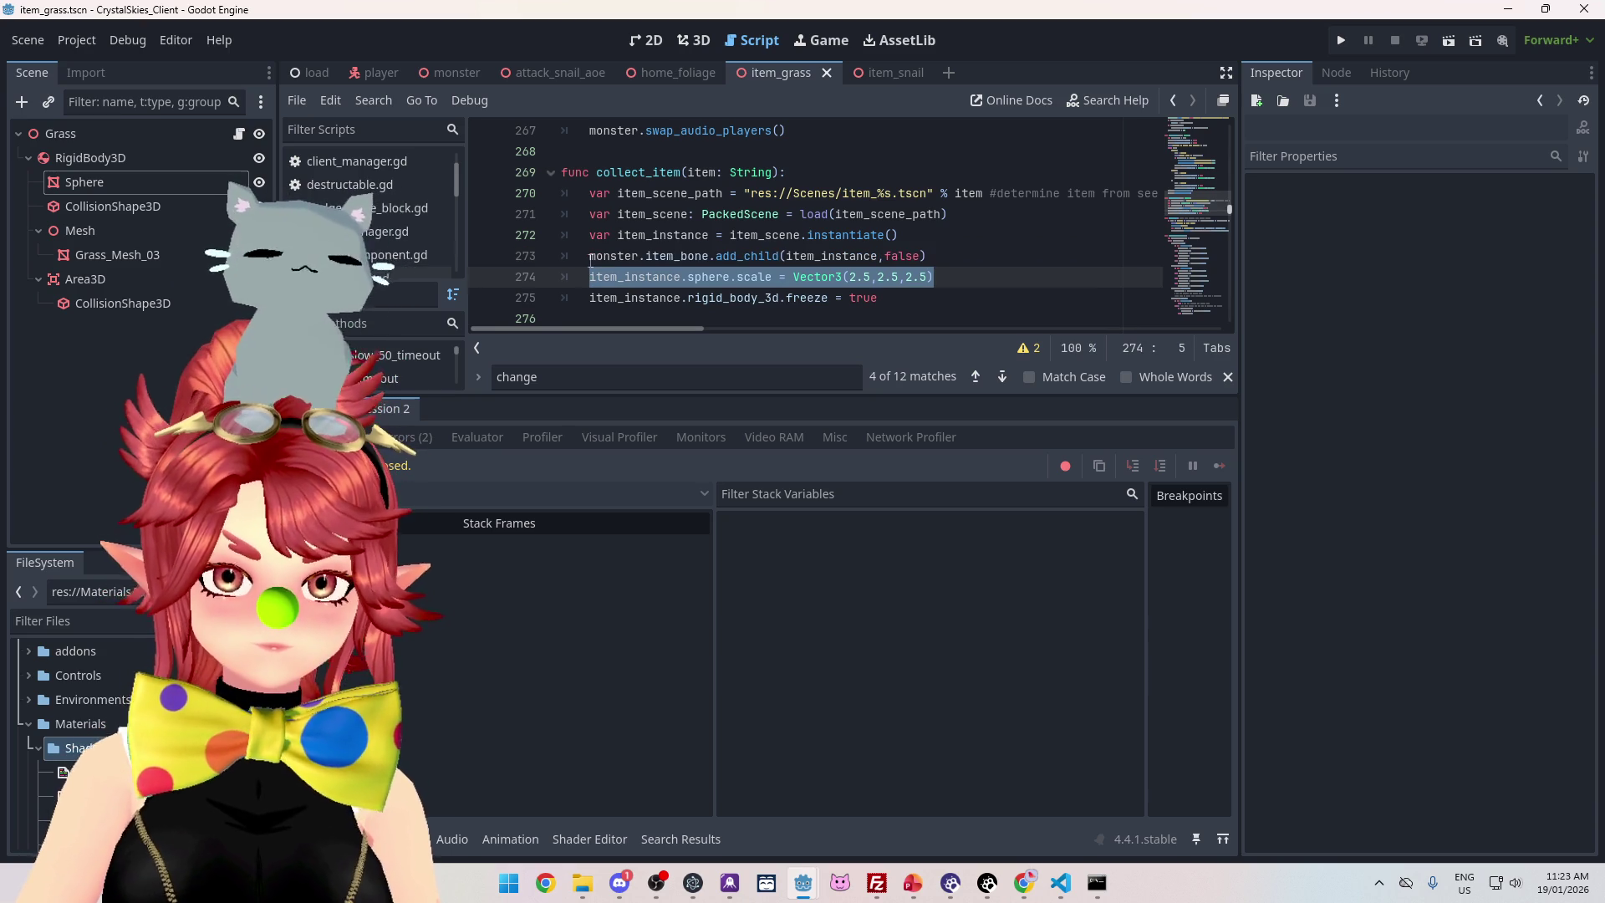
Review the moved scale and freeze lines, then save and relaunch the game with F5
{"action": "left_click", "coordinate": [795, 299]}
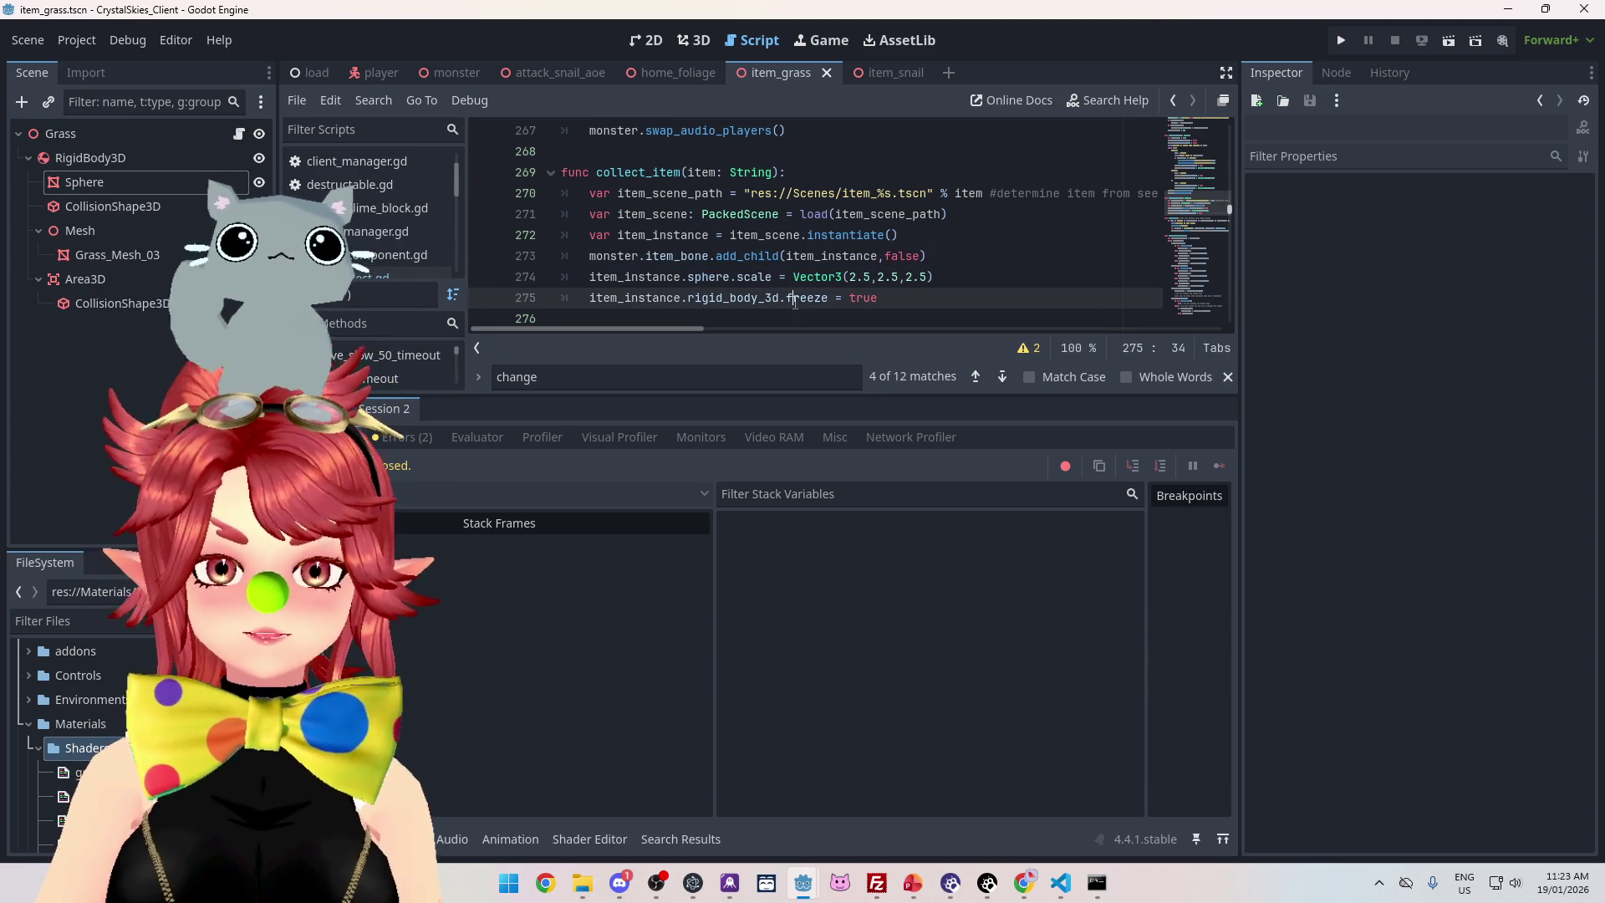
{"action": "left_click_drag", "start_coordinate": [638, 276], "coordinate": [887, 294]}
{"action": "left_click", "coordinate": [735, 277]}
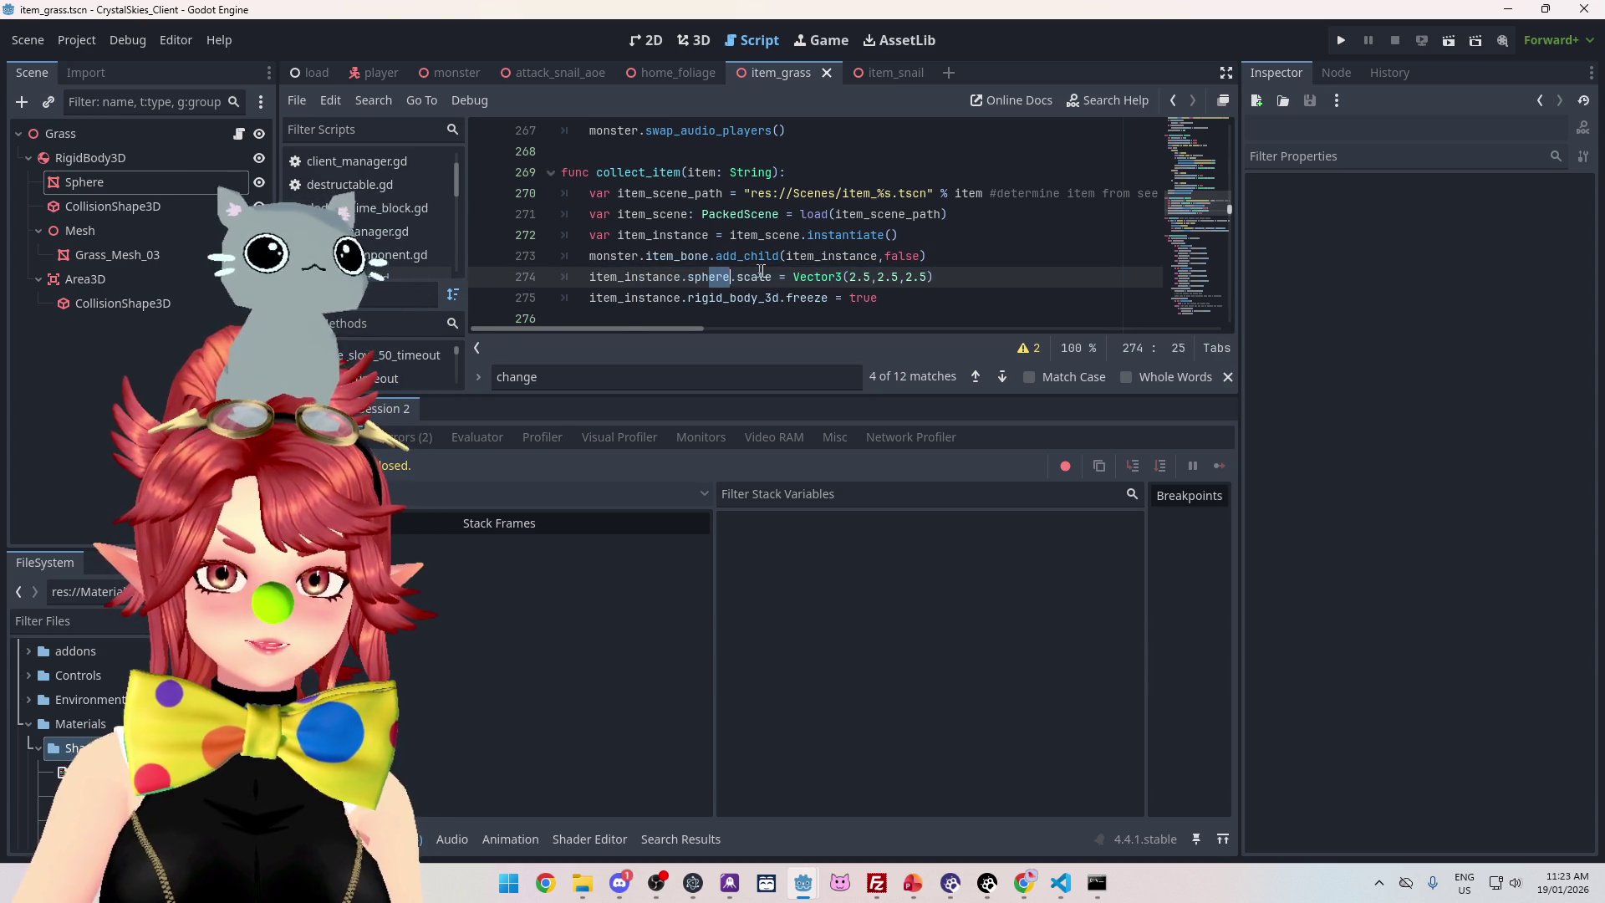
{"action": "left_click_drag", "start_coordinate": [734, 299], "coordinate": [807, 298]}
{"action": "left_click", "coordinate": [736, 277]}
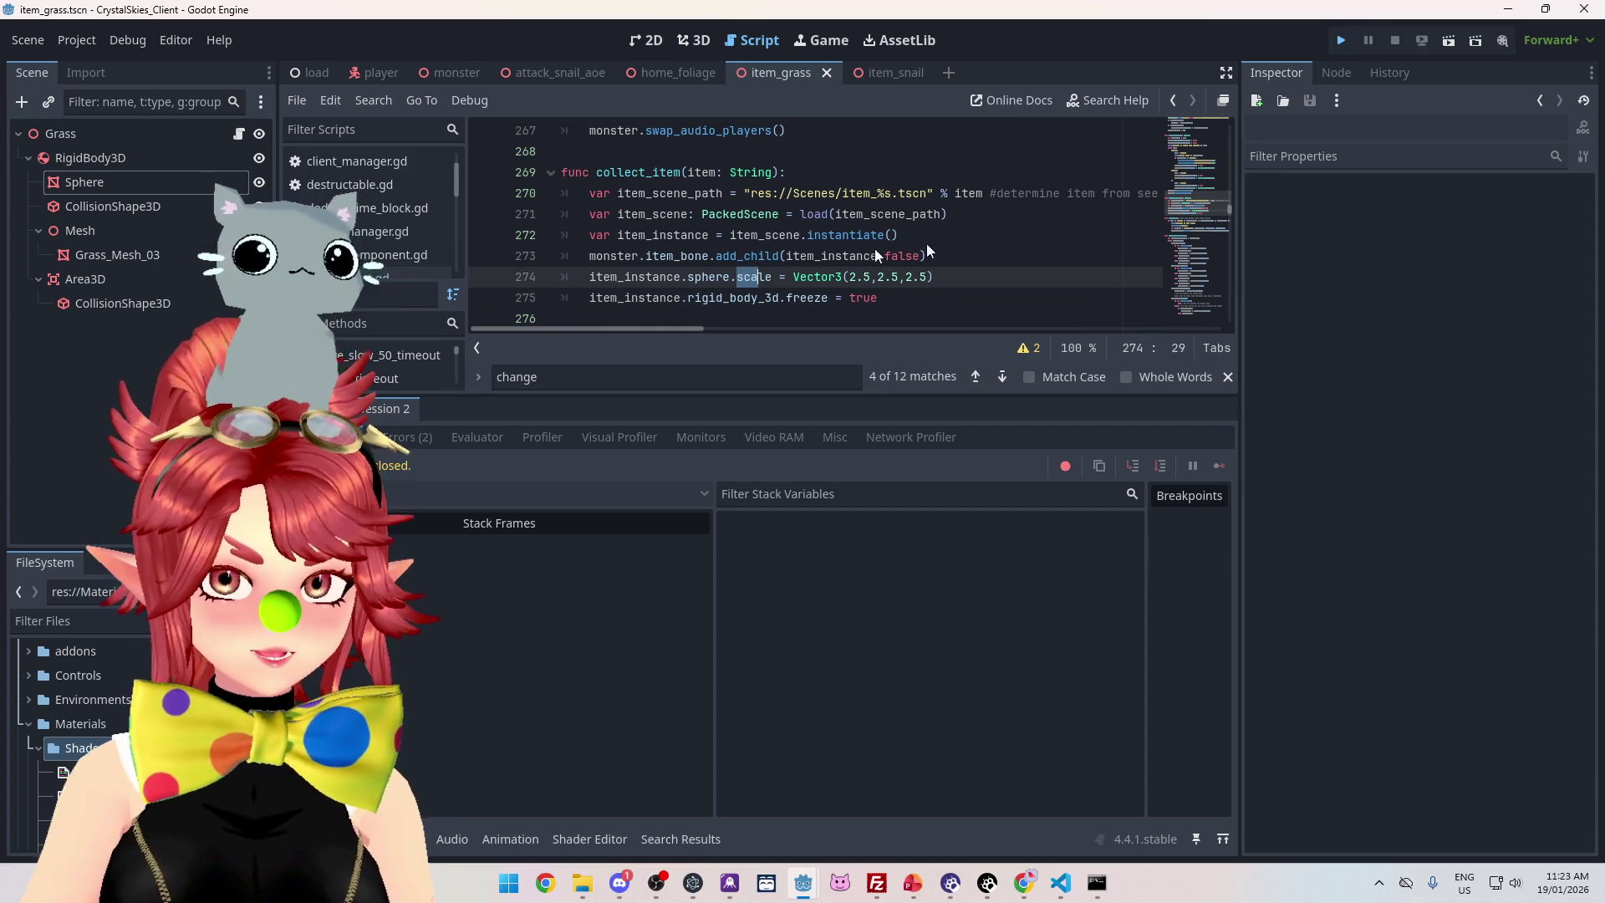
{"action": "key", "text": "F5"}
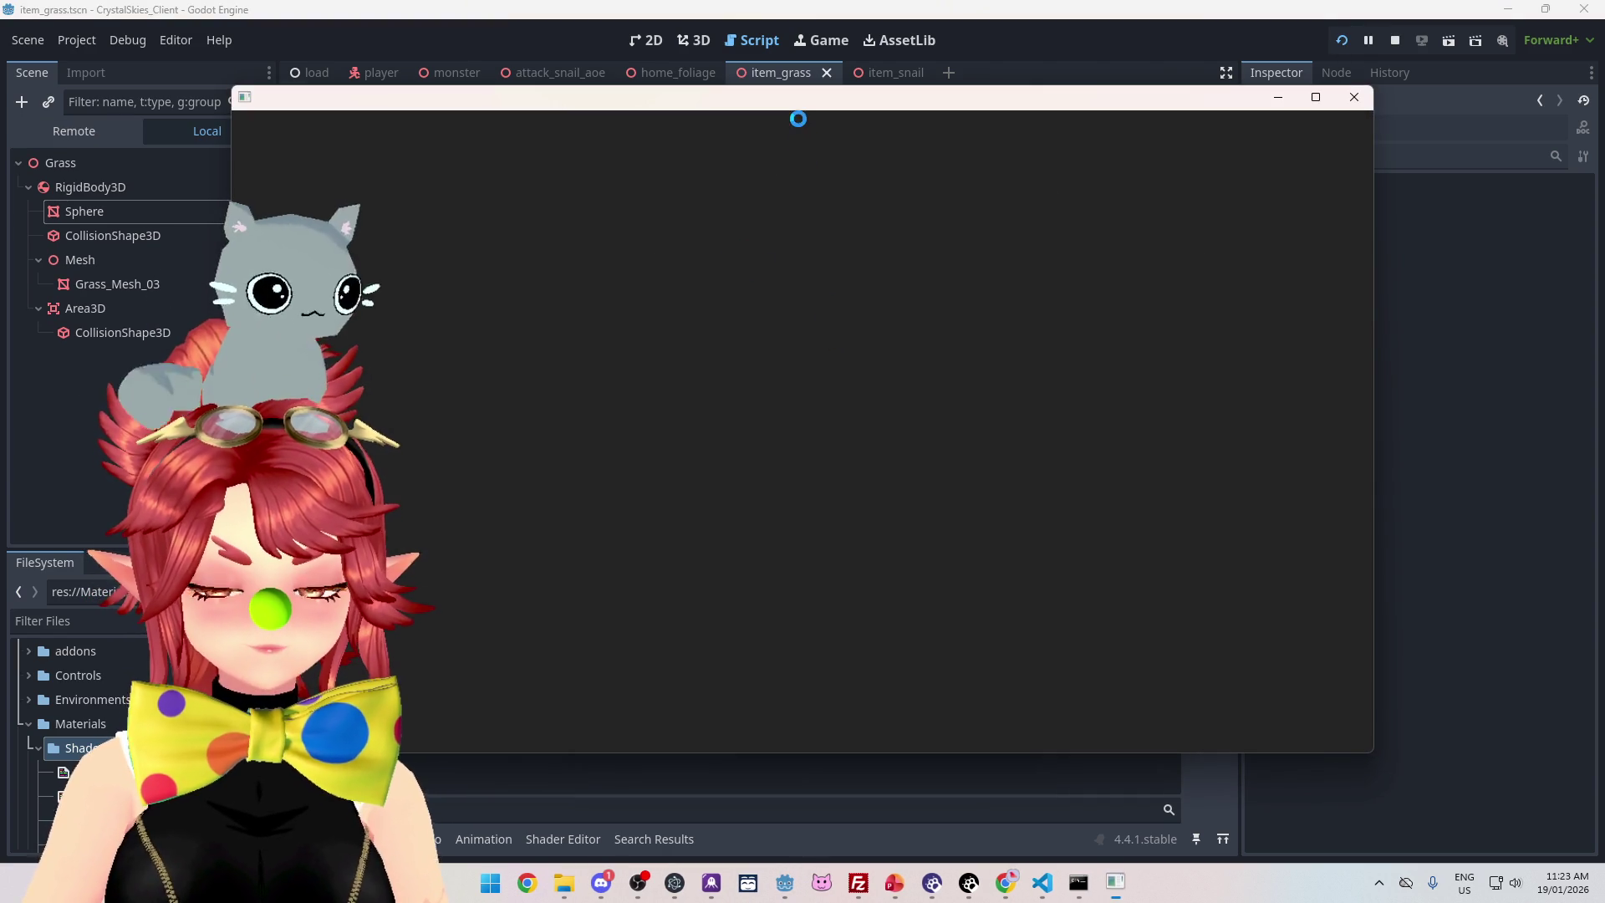
{"action": "left_click", "coordinate": [918, 72]}
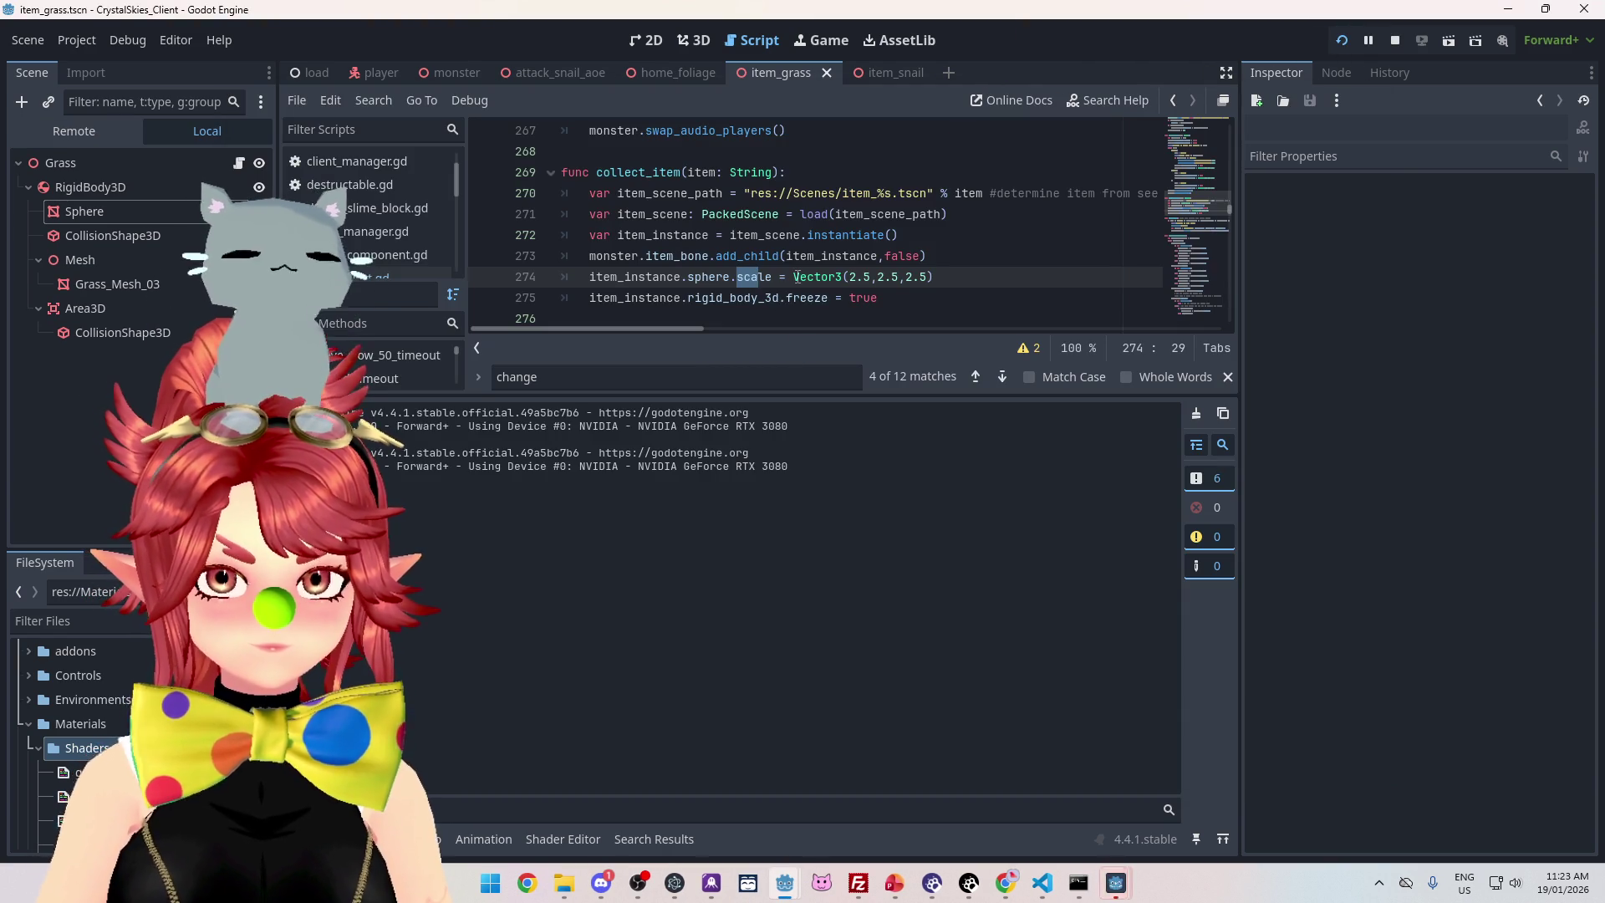
In the game window, enter a display name and create a new lobby named 'asddd'
{"action": "mouse_move", "coordinate": [1116, 882]}
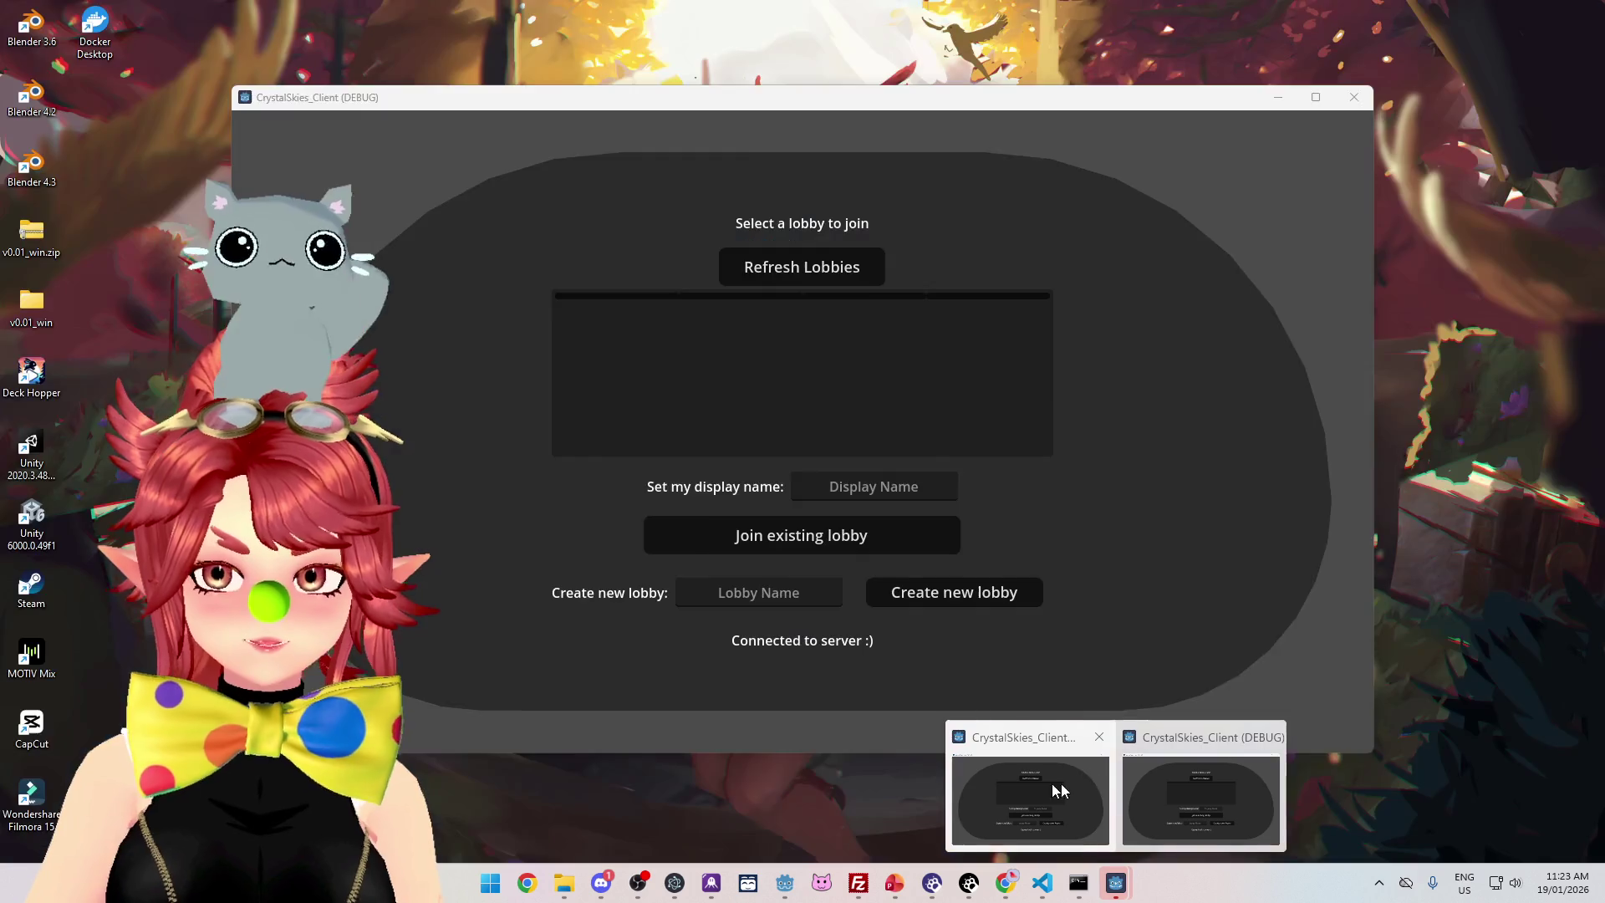
{"action": "left_click", "coordinate": [1053, 790]}
{"action": "left_click", "coordinate": [863, 490]}
{"action": "type", "text": "Phwee"}
{"action": "left_click", "coordinate": [758, 592]}
{"action": "type", "text": "asddd"}
{"action": "left_click", "coordinate": [932, 600]}
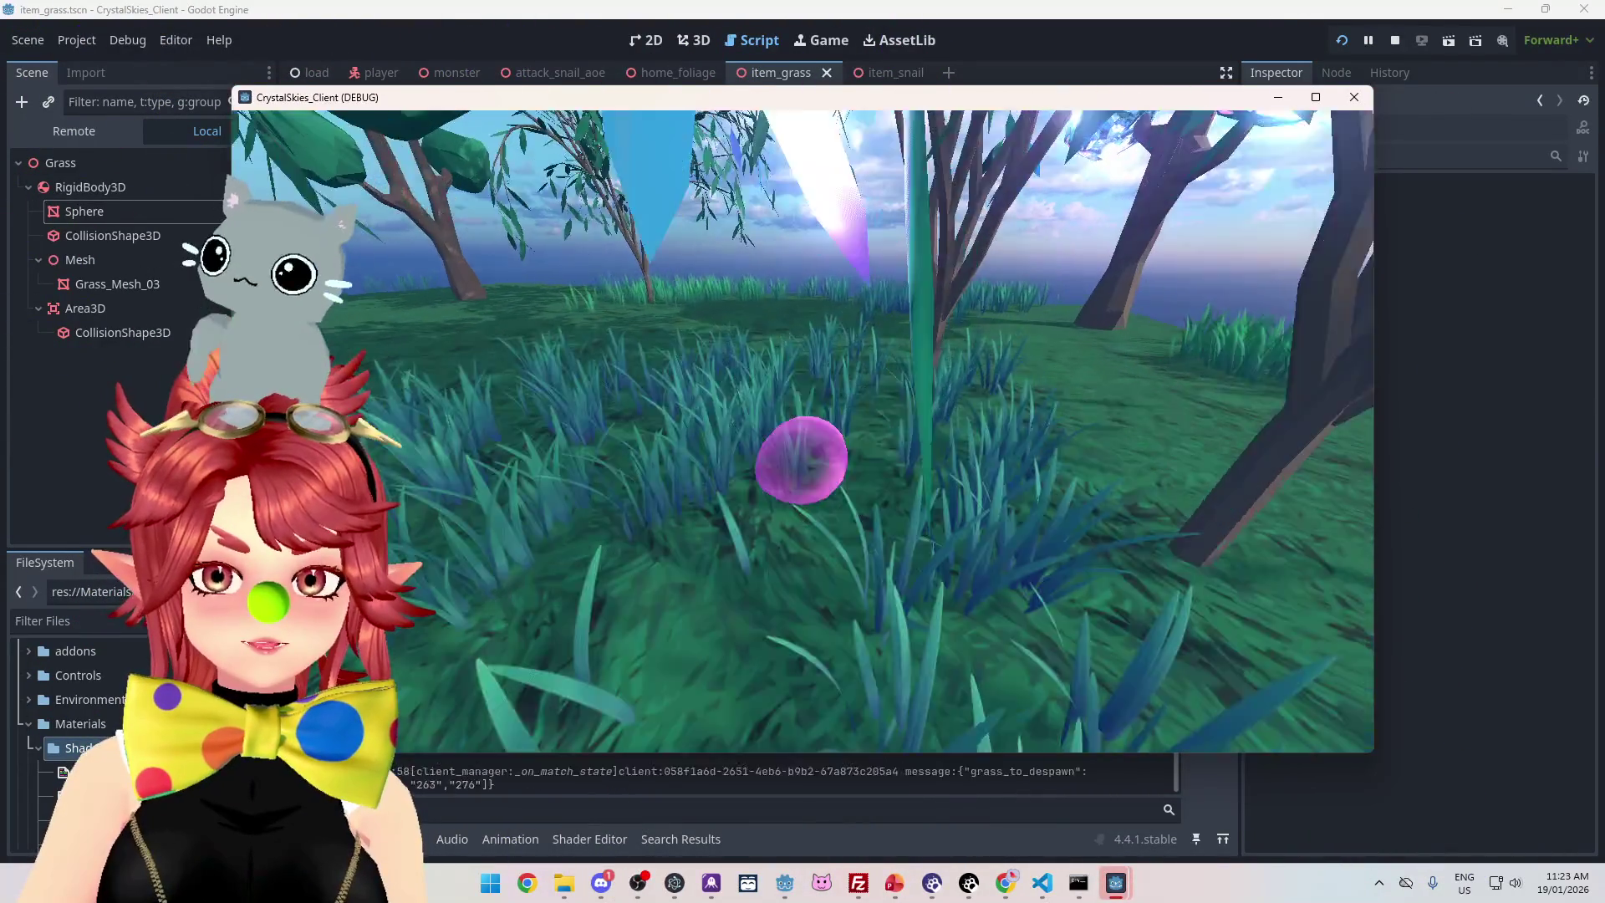
Walk the slime onto the grass item to bubble it, then carry it toward the crystal trees
{"action": "key", "text": "e"}
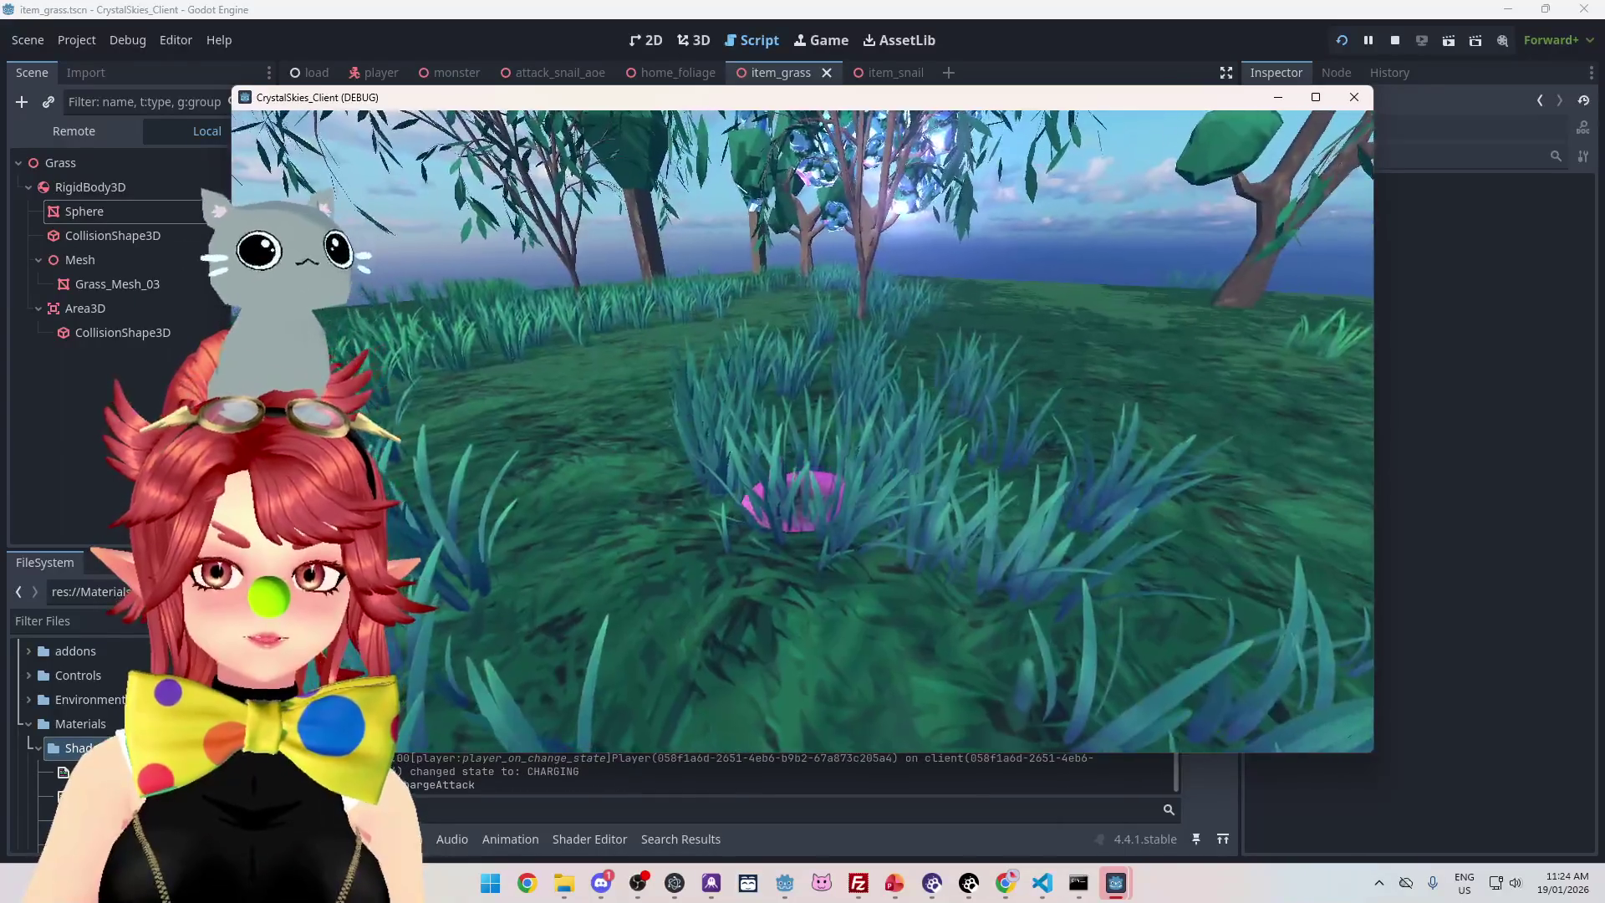
{"action": "key", "text": "w"}
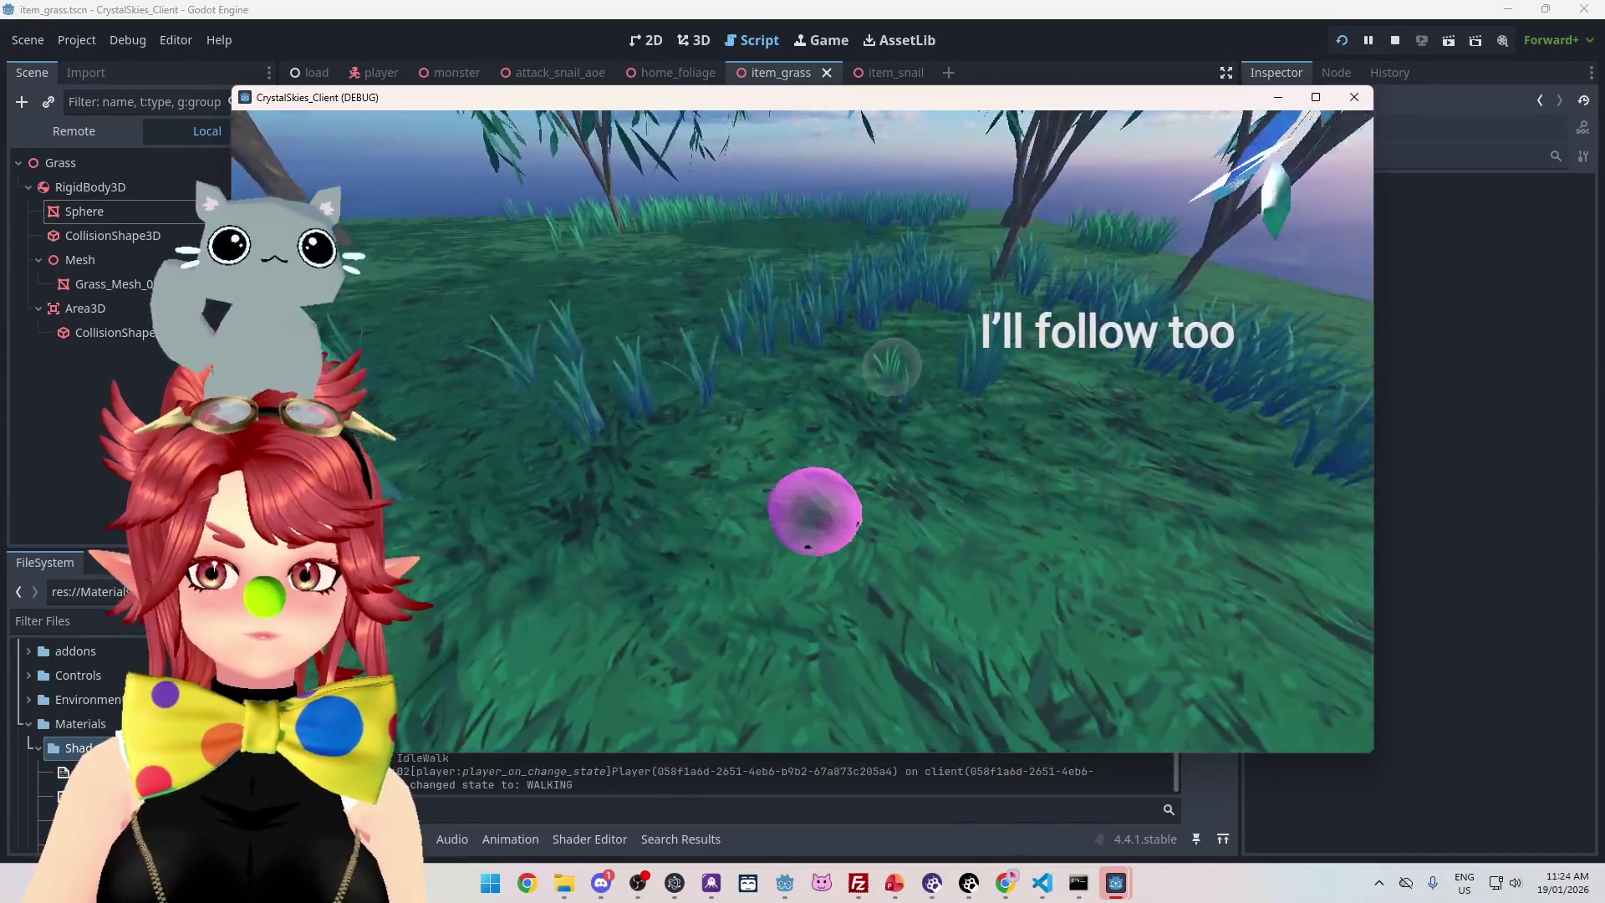
{"action": "key", "text": "w"}
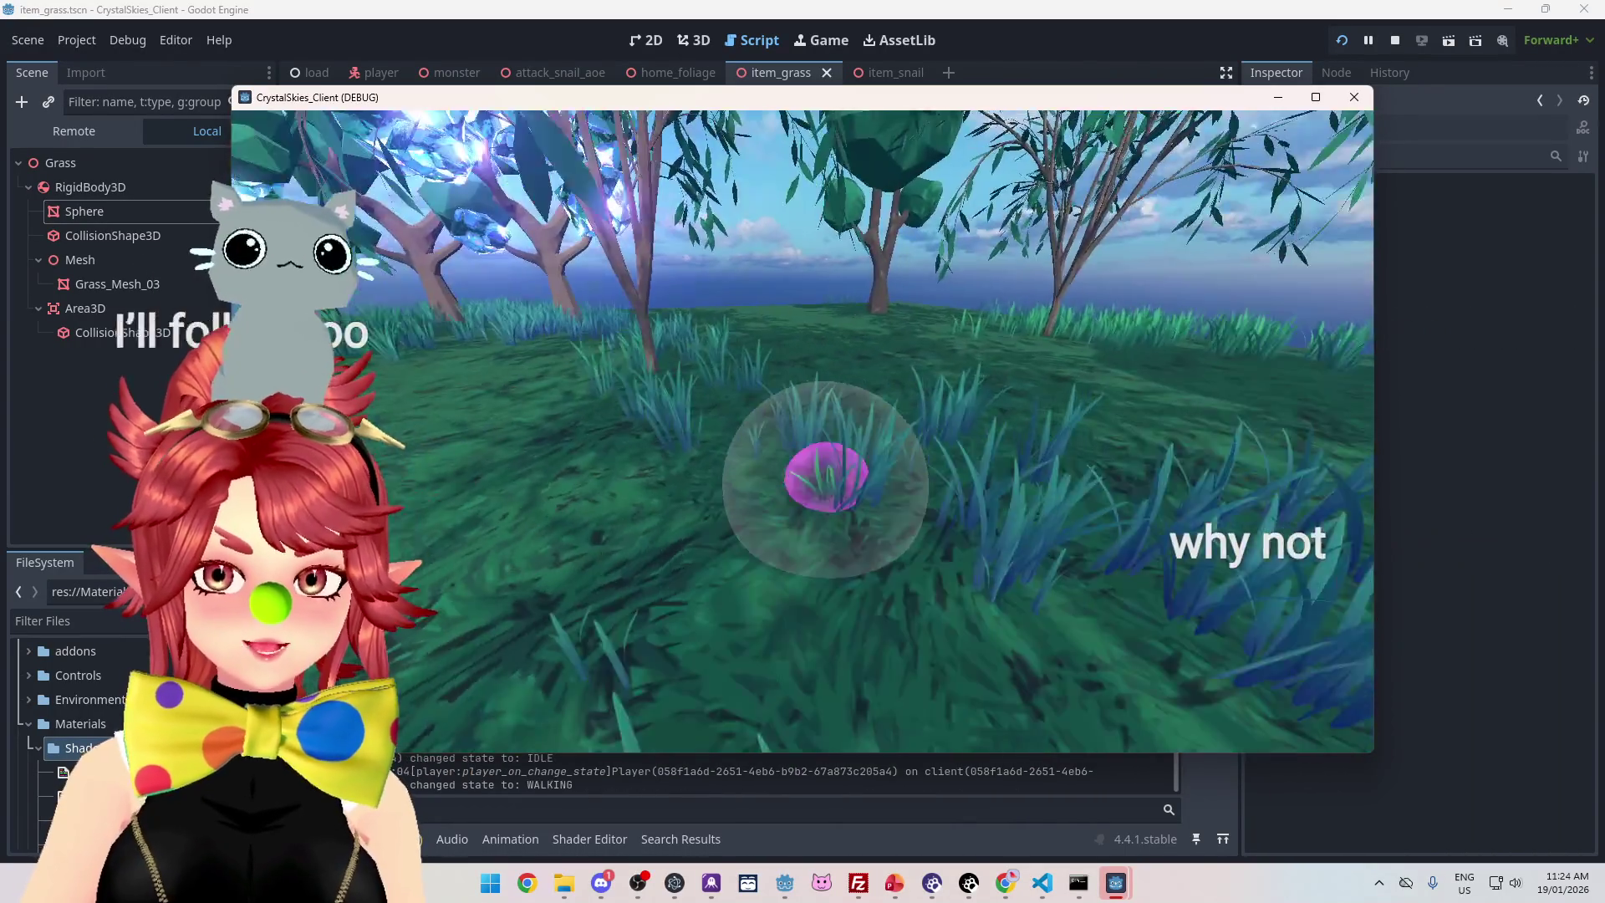
{"action": "key", "text": "a"}
{"action": "key", "text": "a"}
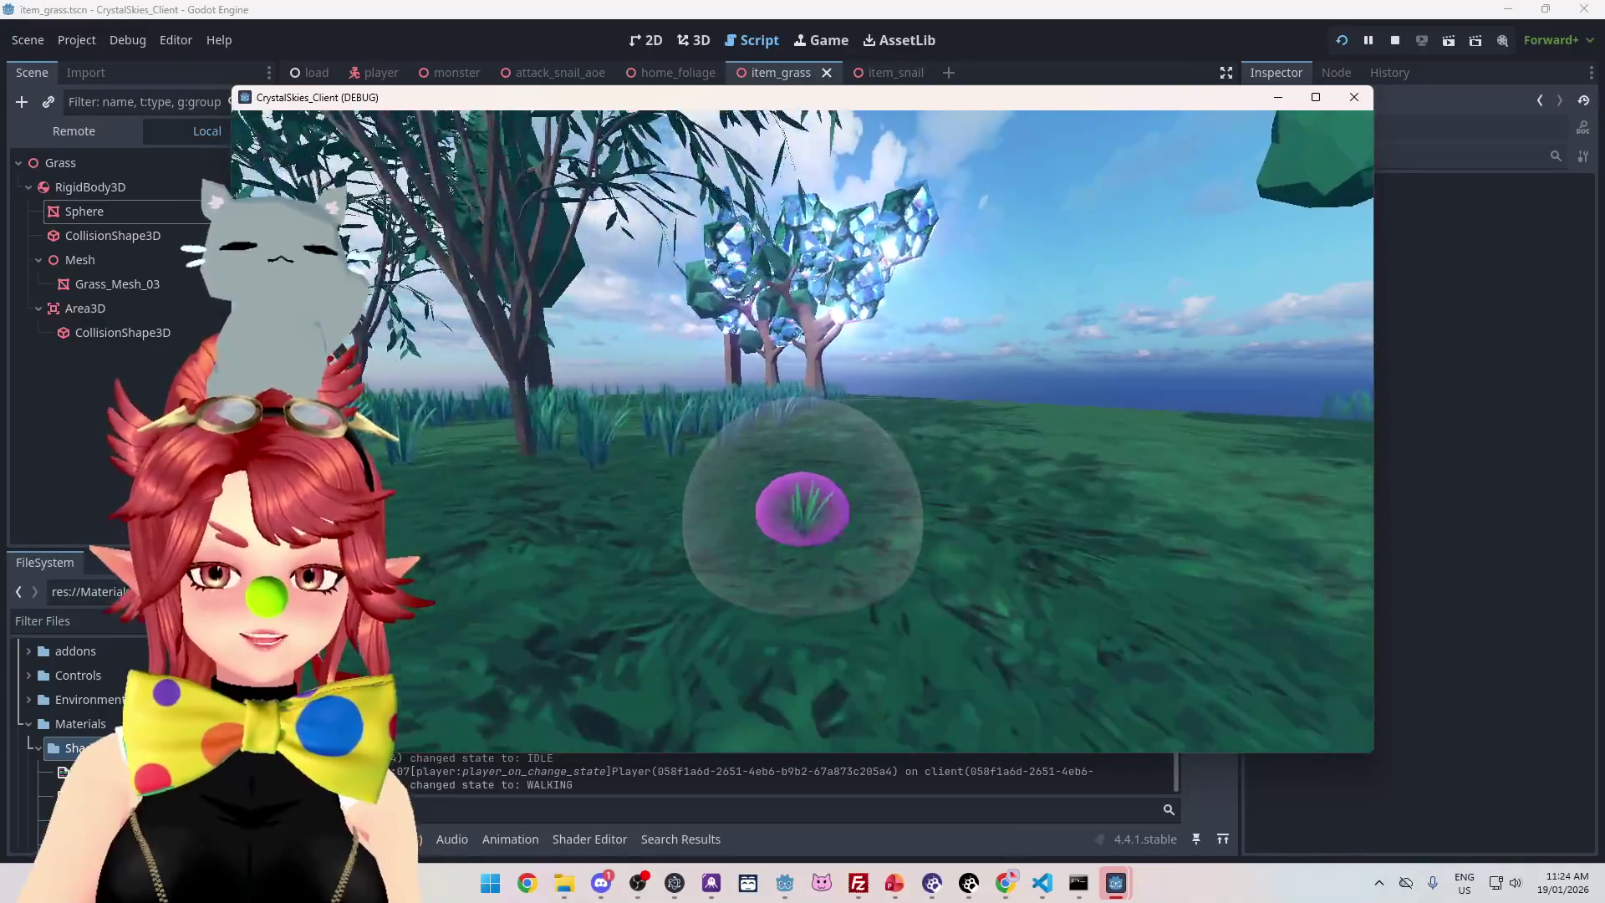
{"action": "key", "text": "w"}
{"action": "key", "text": "a"}
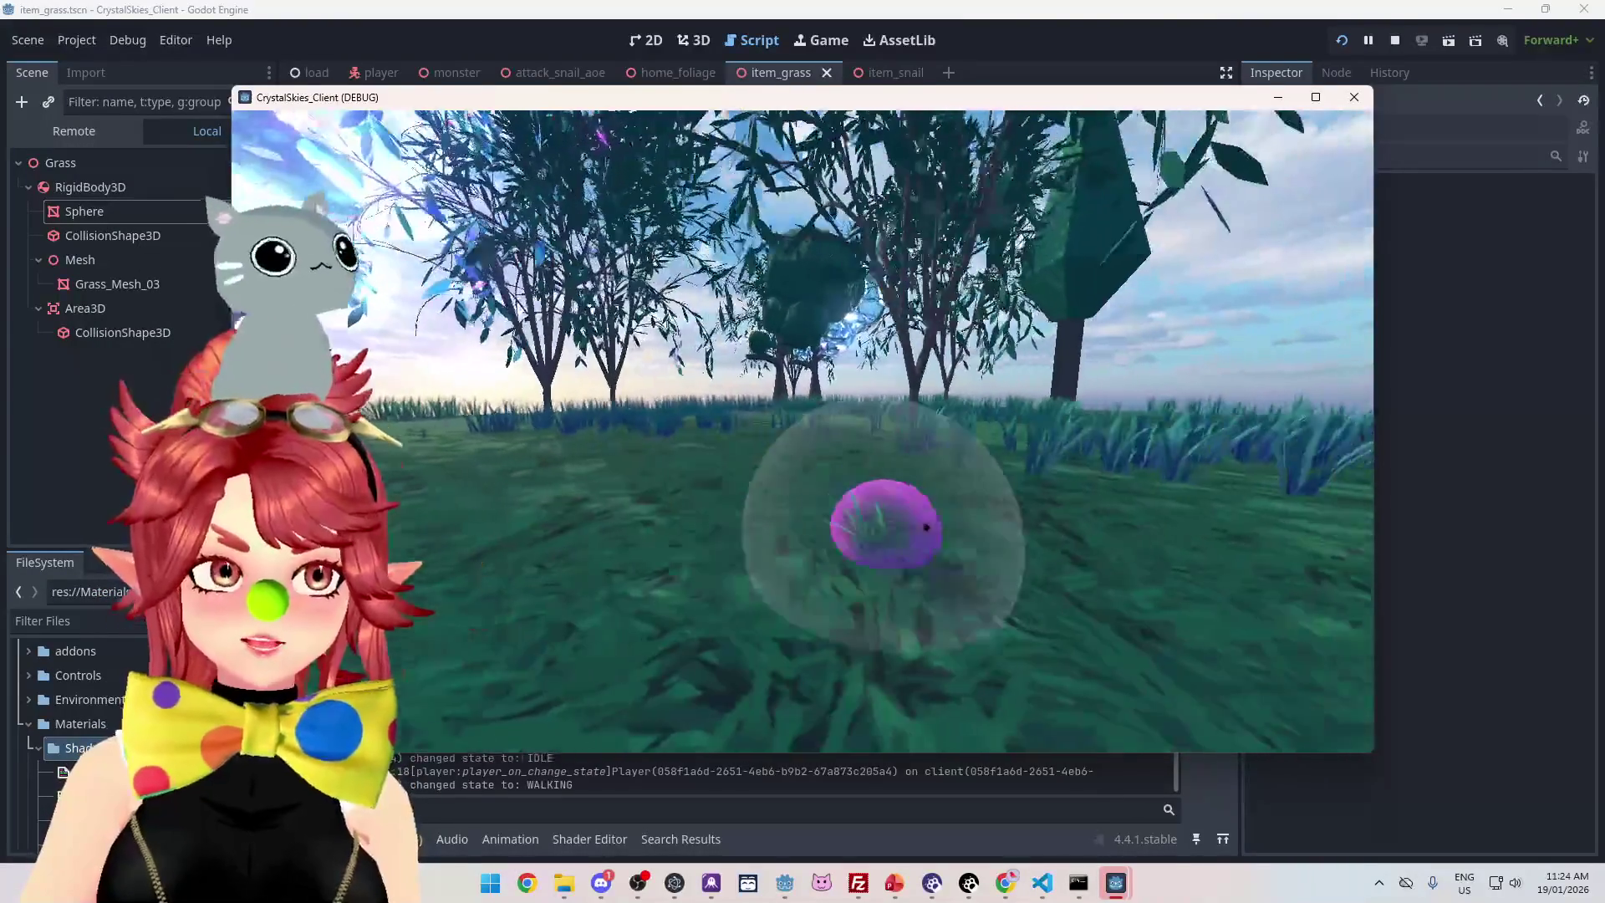
{"action": "key", "text": "w"}
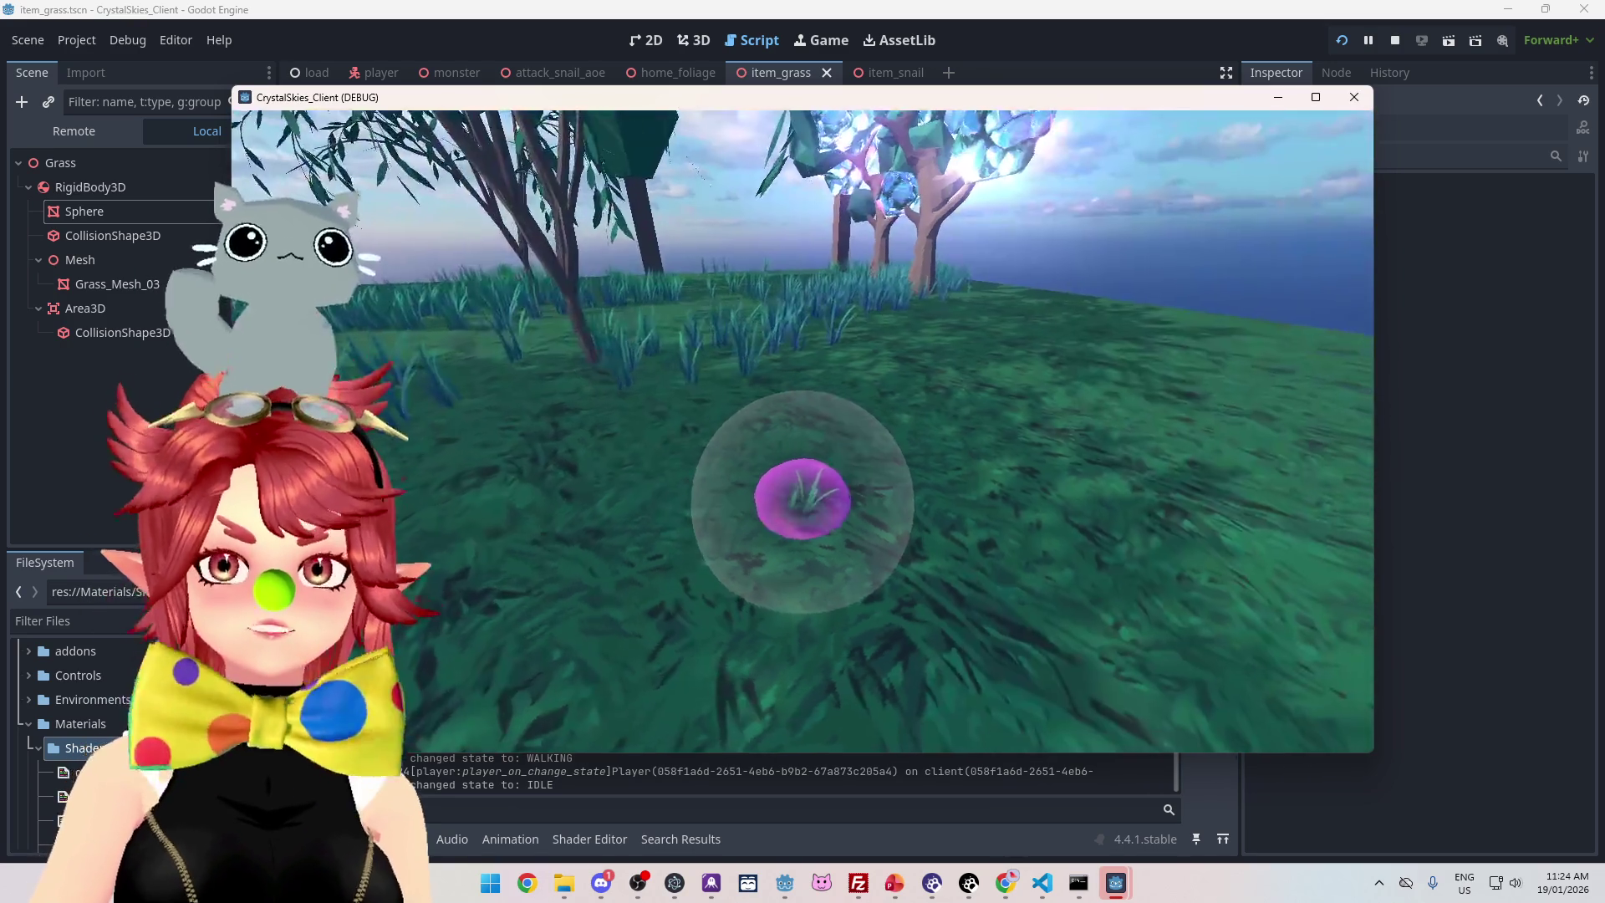
{"action": "key", "text": "w"}
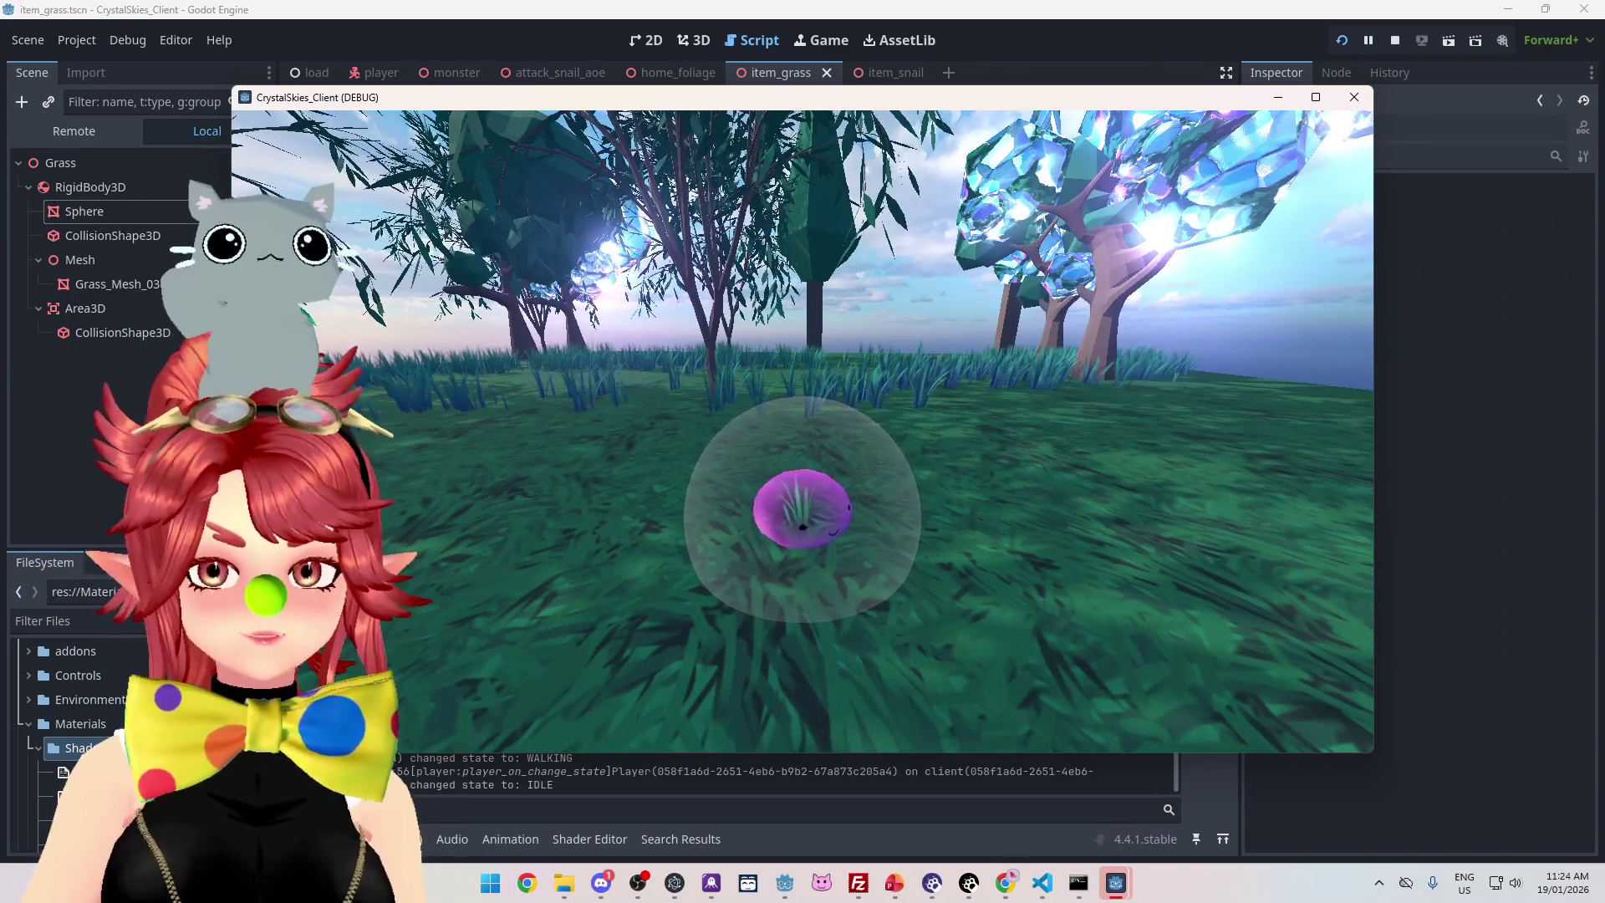
{"action": "key", "text": "s"}
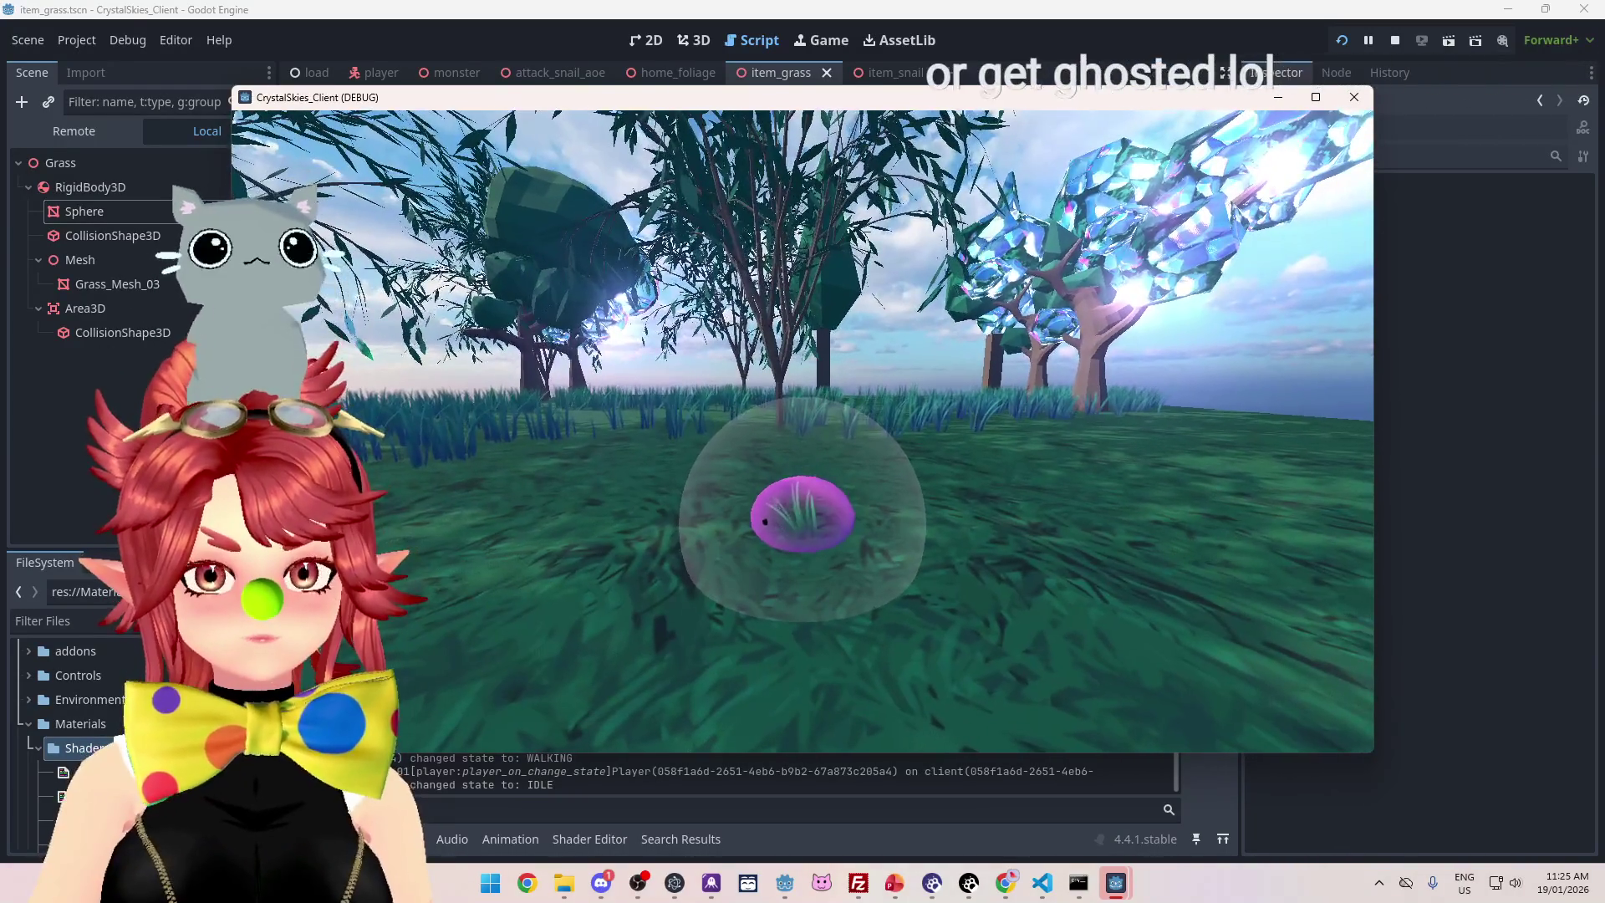
Open host settings, then restart the game and create a new lobby named 'asdd'
{"action": "key", "text": "e"}
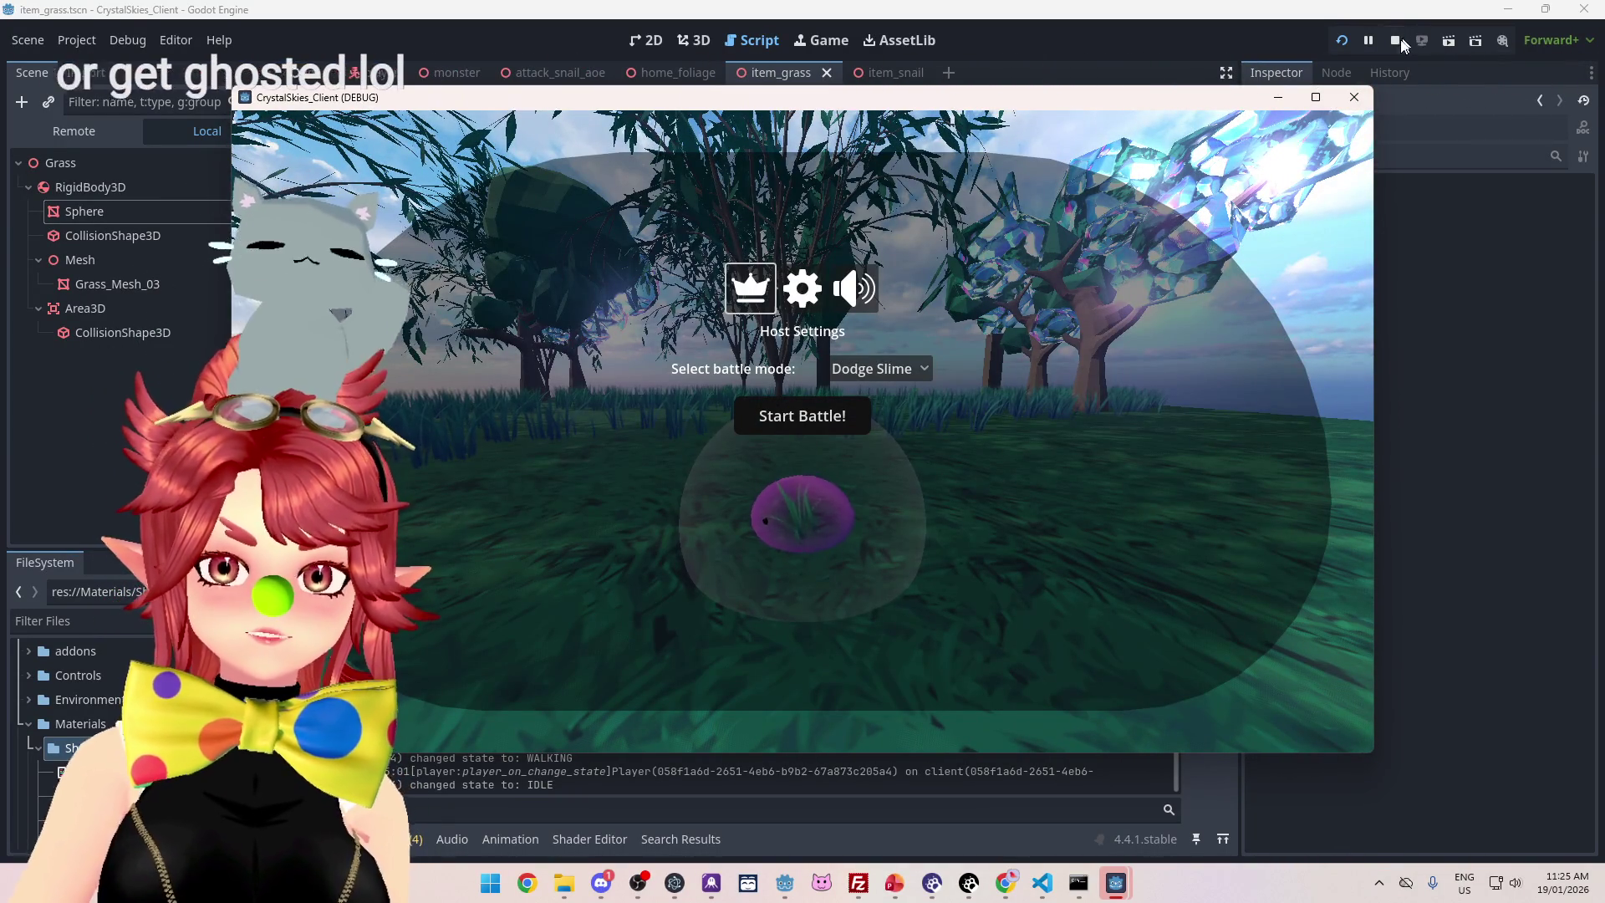
{"action": "left_click", "coordinate": [1401, 35]}
{"action": "left_click", "coordinate": [1340, 42]}
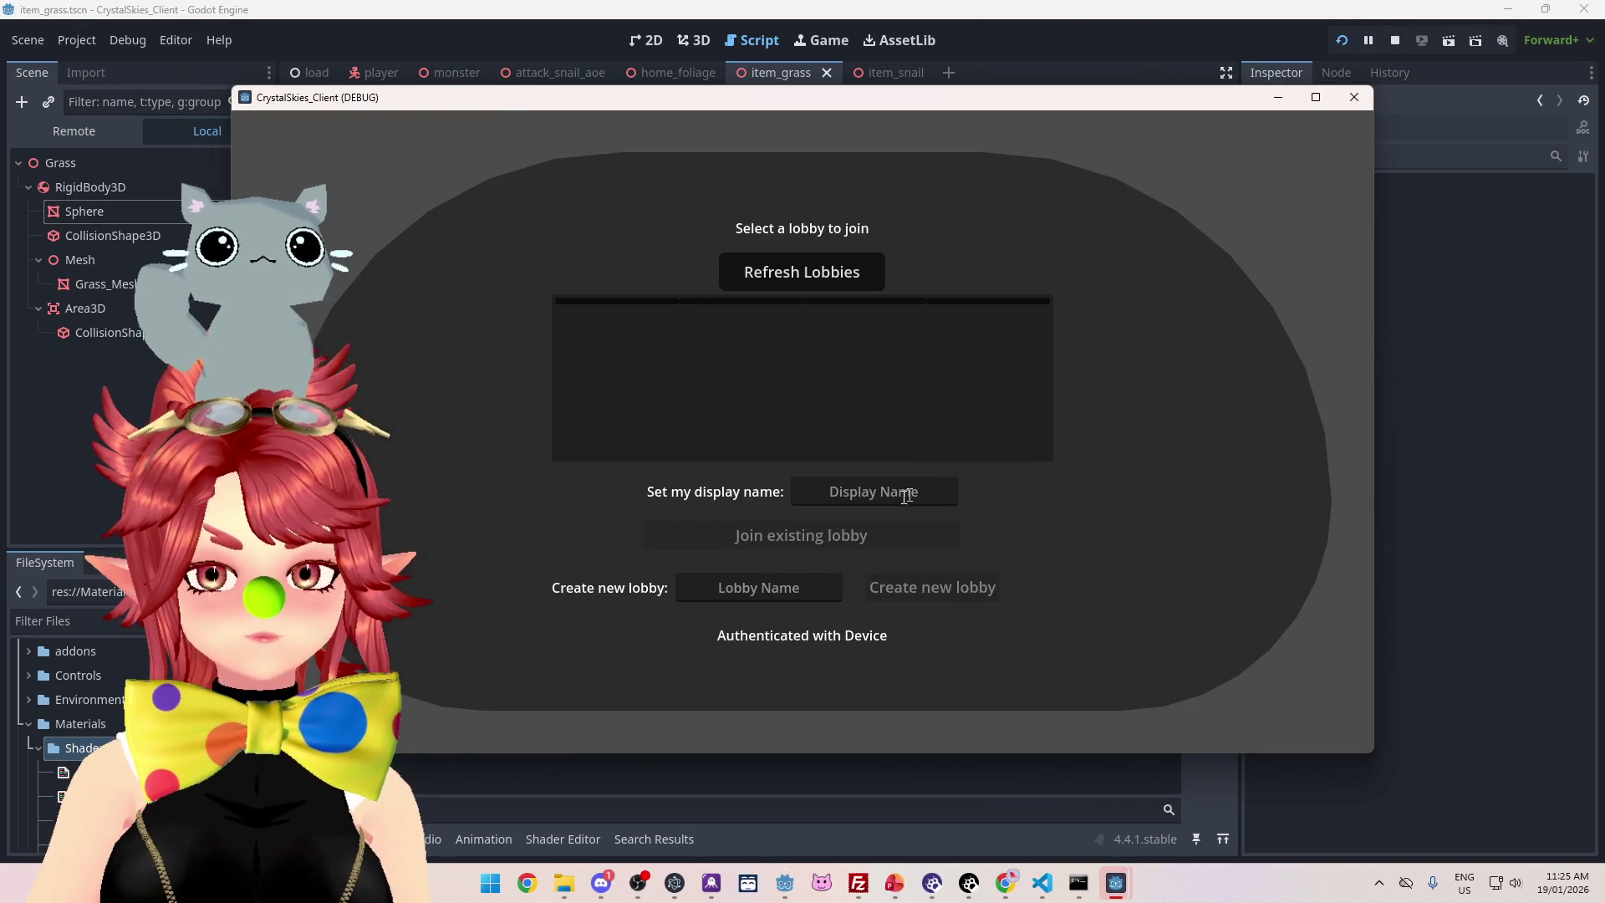
{"action": "type", "text": "Phwee"}
{"action": "key", "text": "Tab"}
{"action": "key", "text": "Tab"}
{"action": "type", "text": "asdd"}
{"action": "key", "text": "Tab"}
{"action": "key", "text": "Return"}
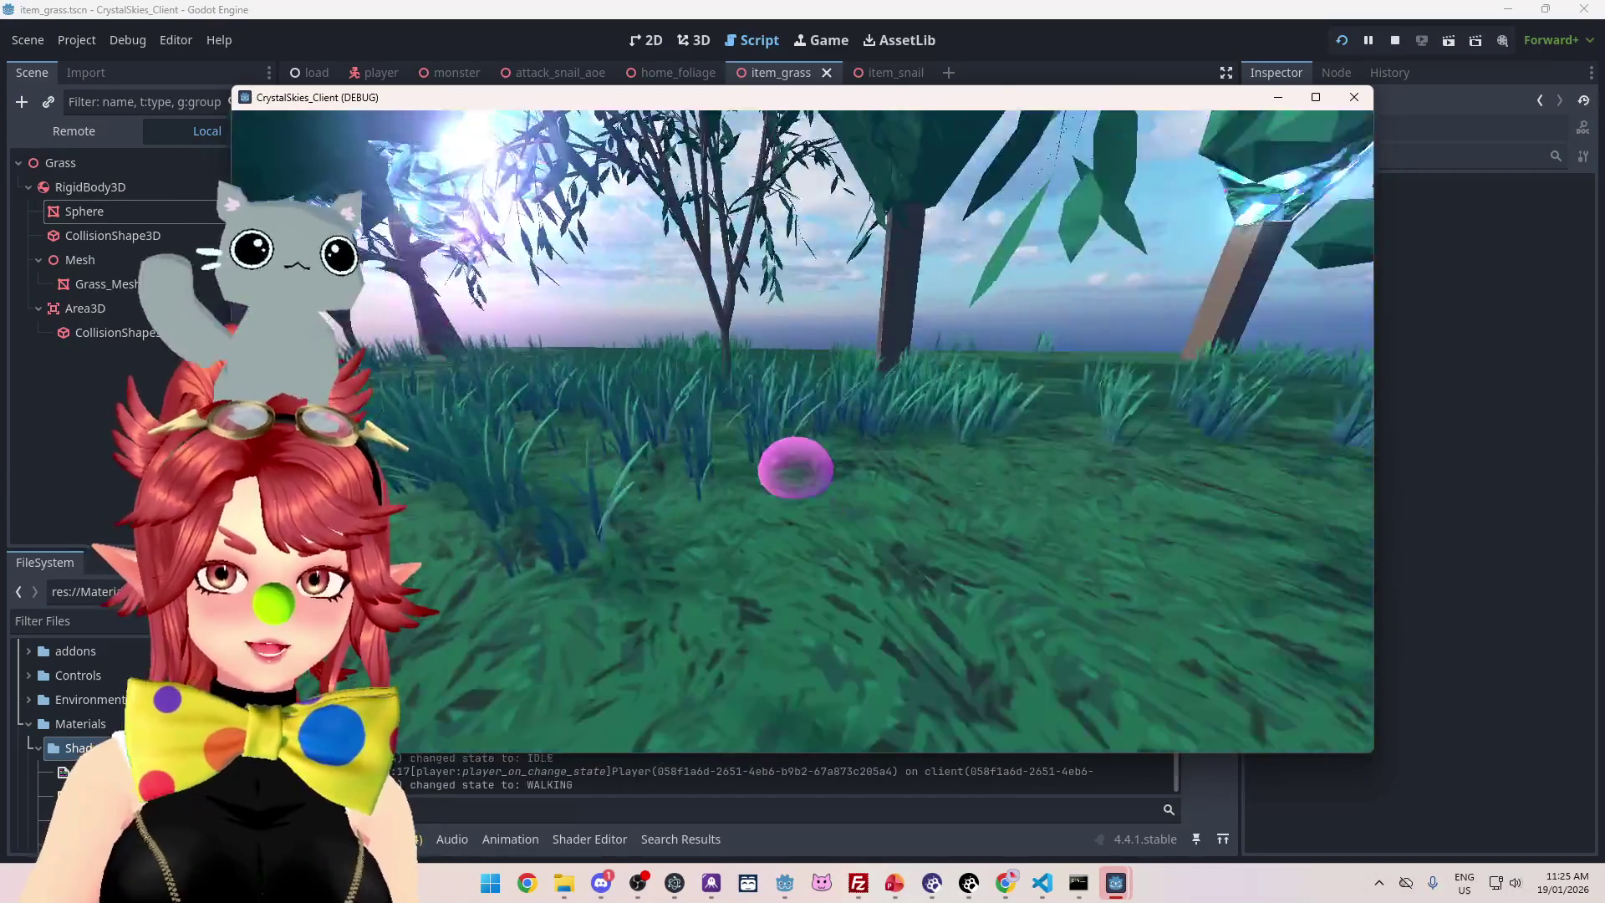
Play through the grass until a snail carries a bubbled grass item, then stop the game
{"action": "left_click", "coordinate": [802, 431]}
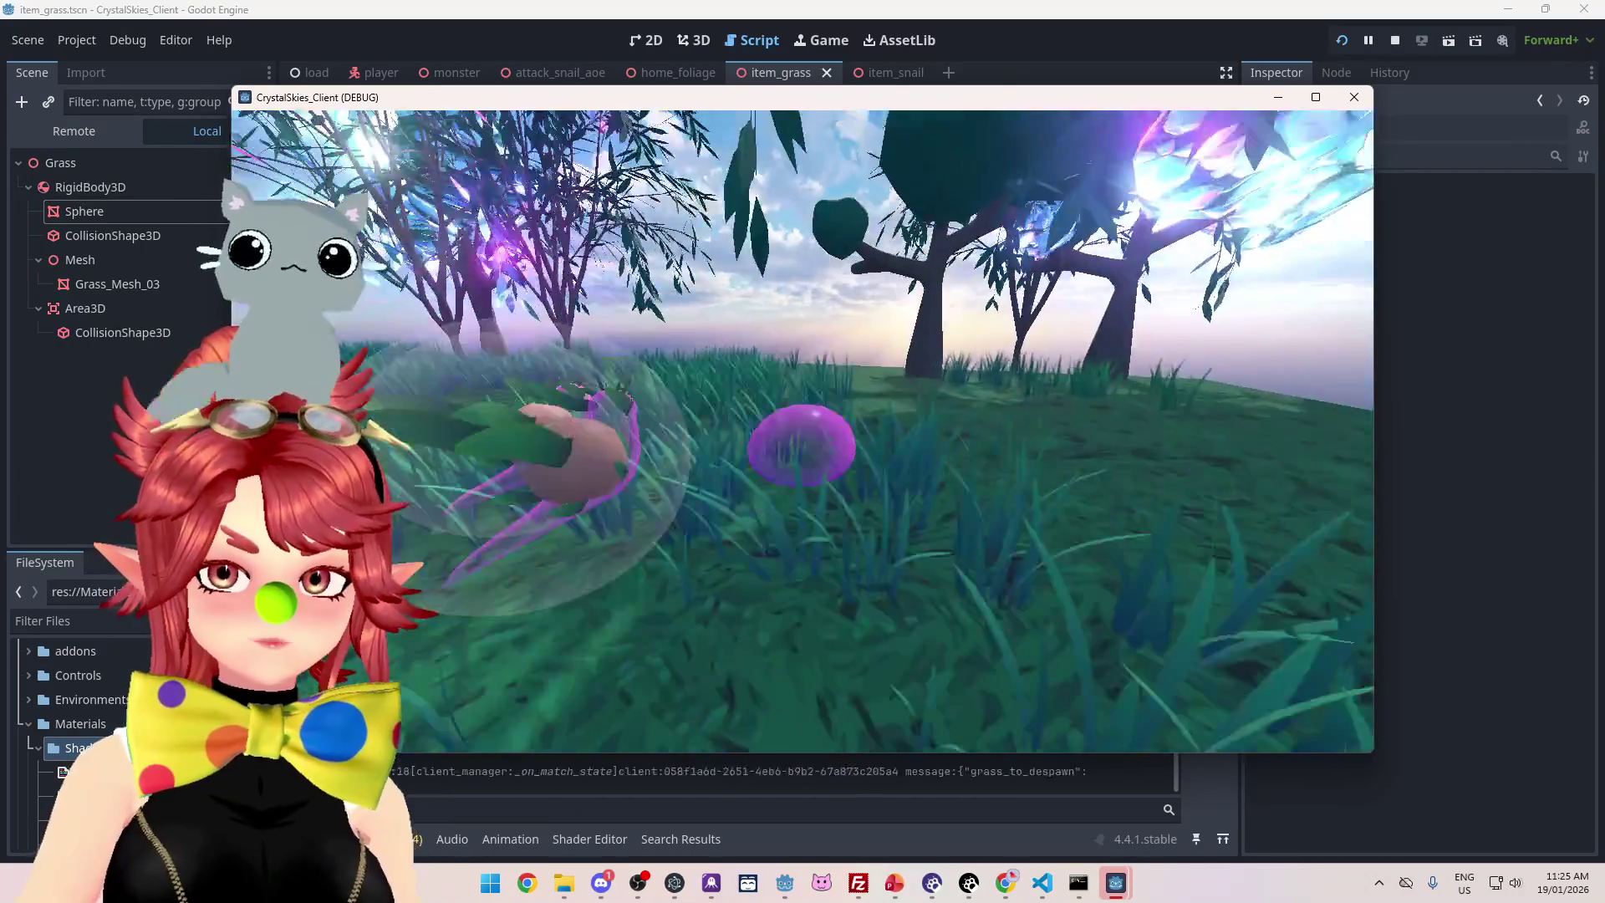
{"action": "key", "text": "w"}
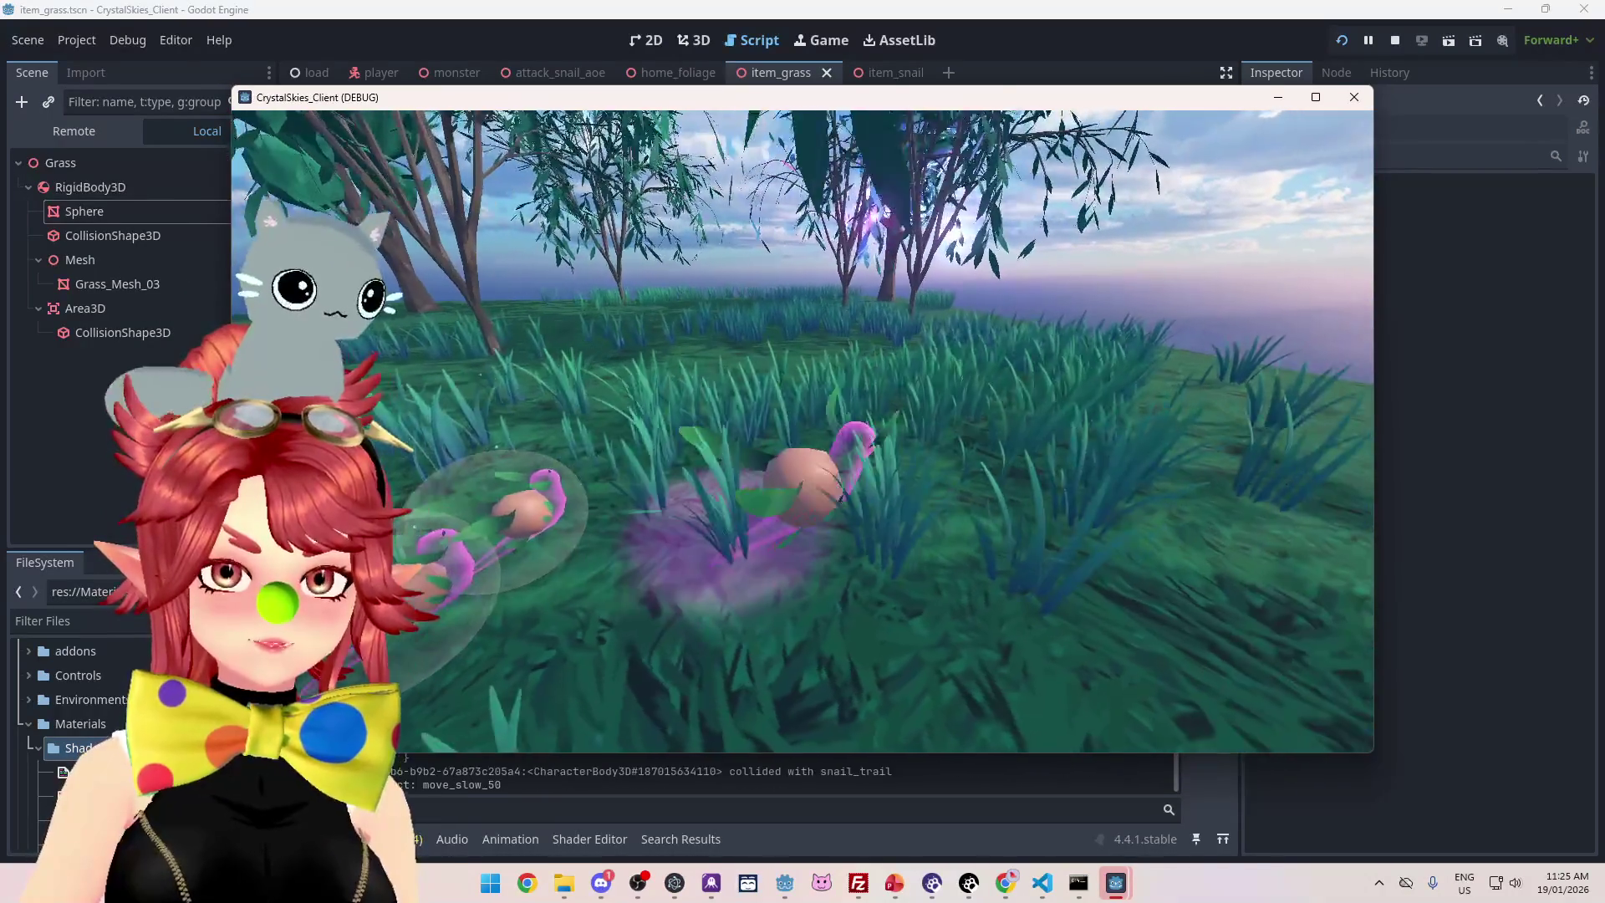
{"action": "key", "text": "w"}
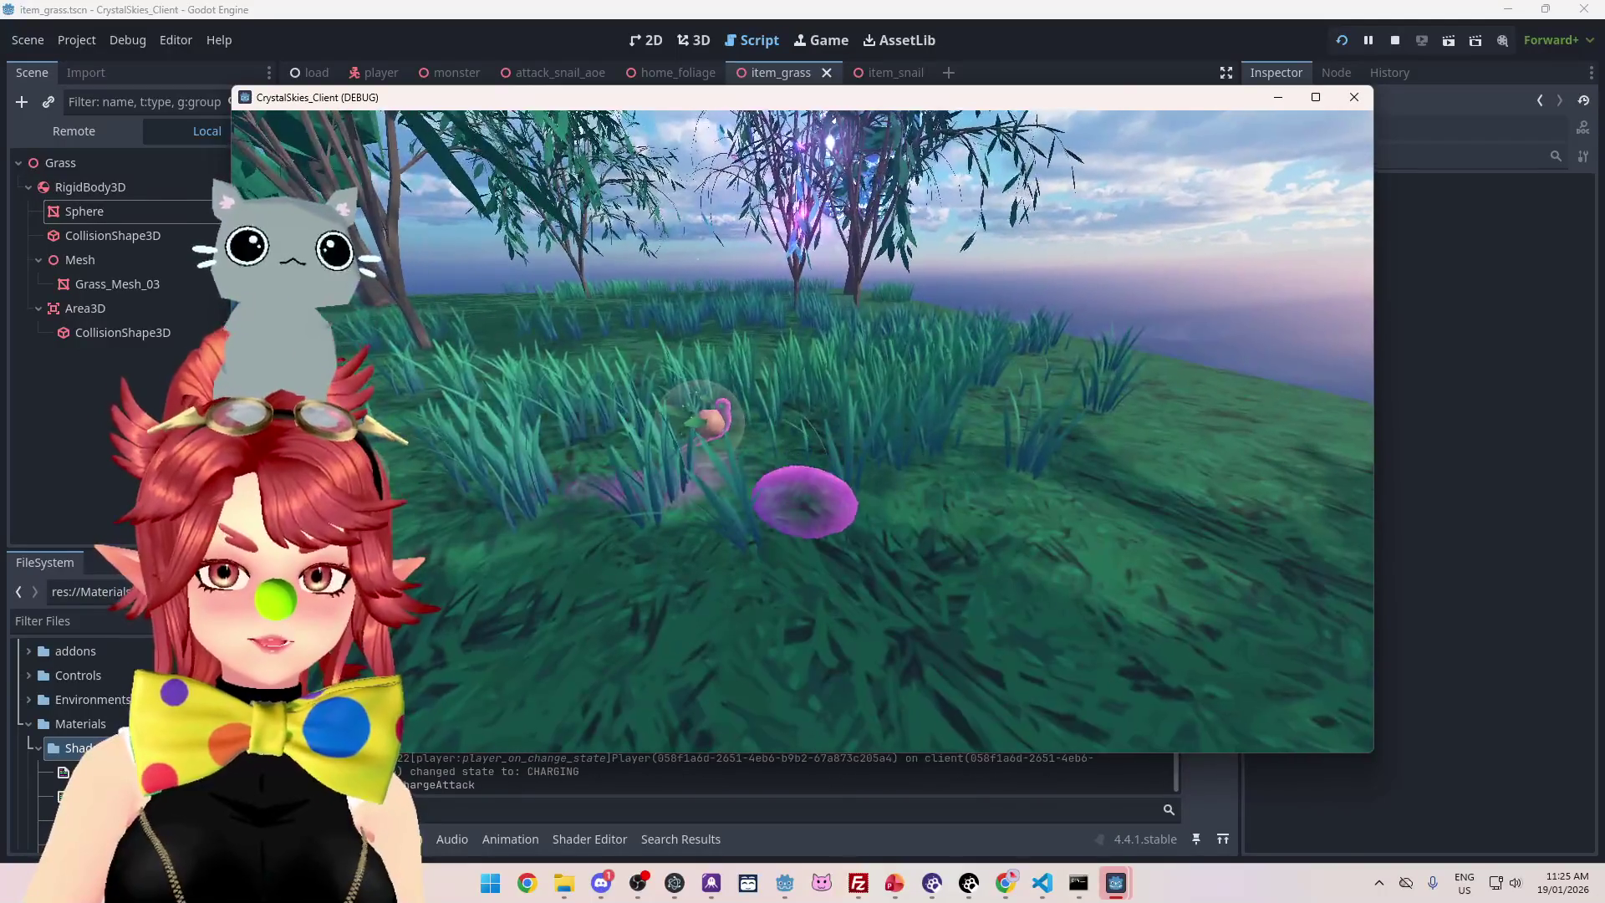
{"action": "key", "text": "w"}
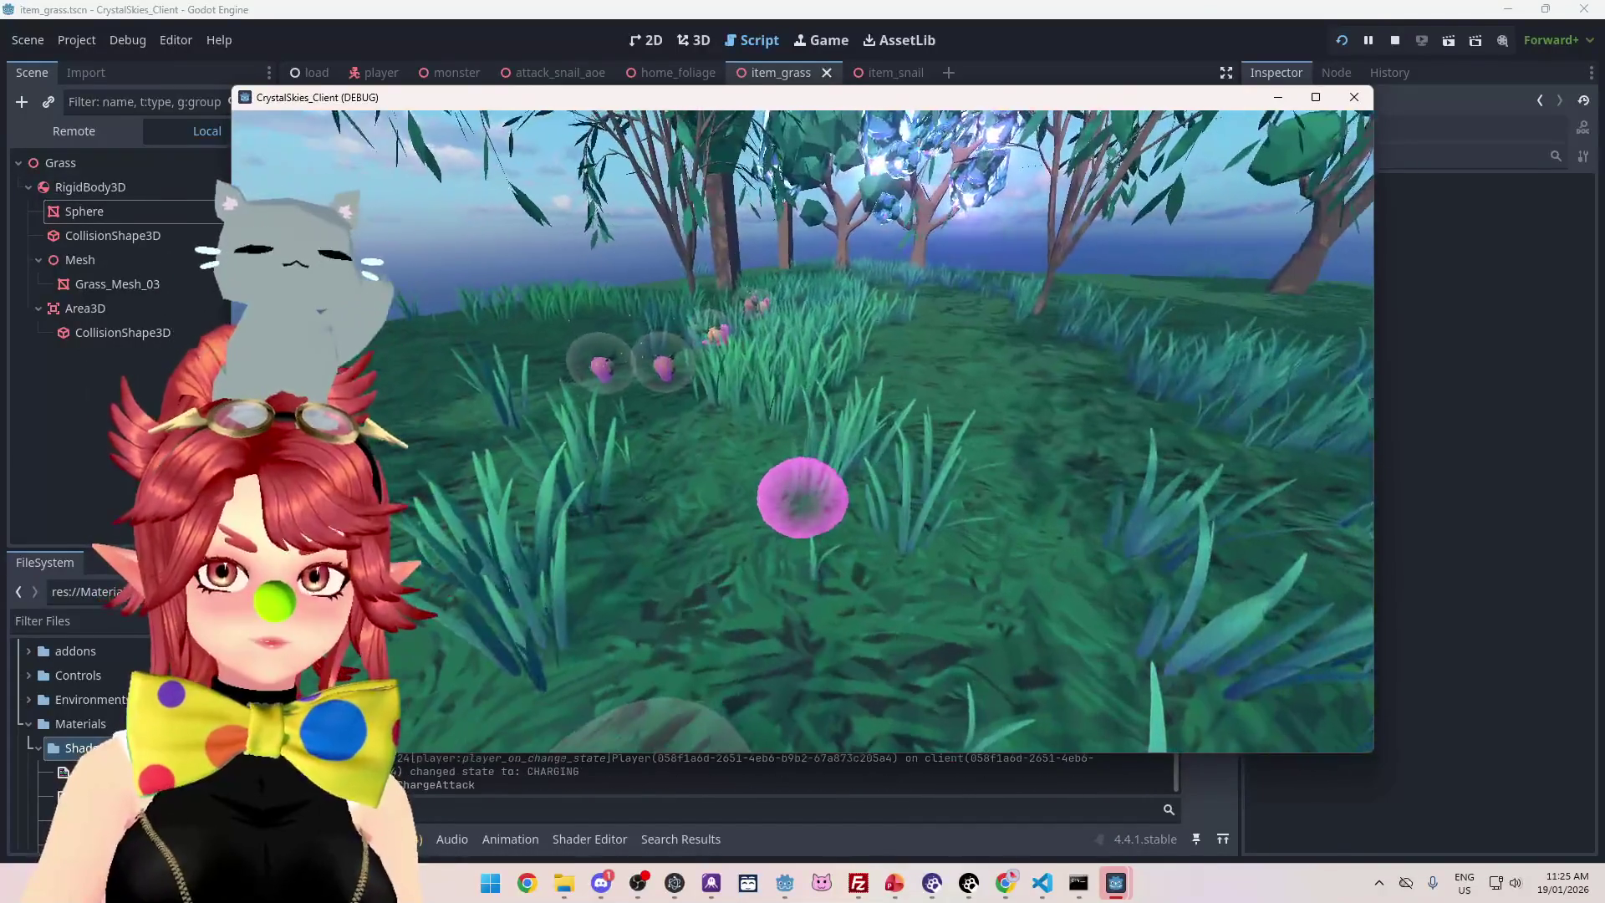
{"action": "key", "text": "w"}
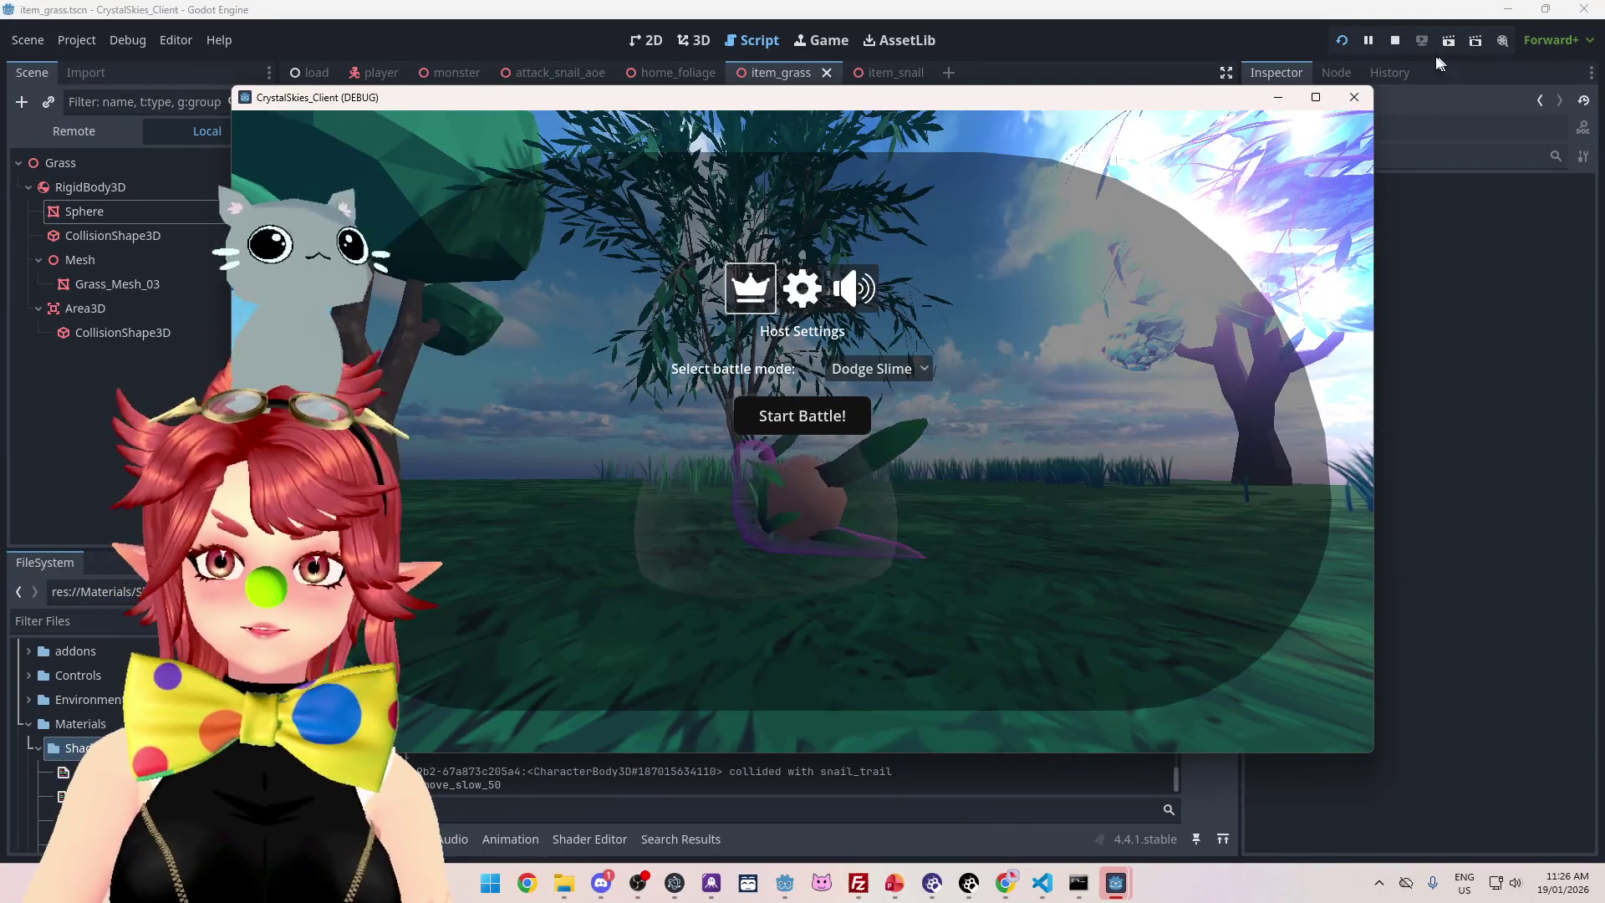
{"action": "left_click", "coordinate": [1394, 40]}
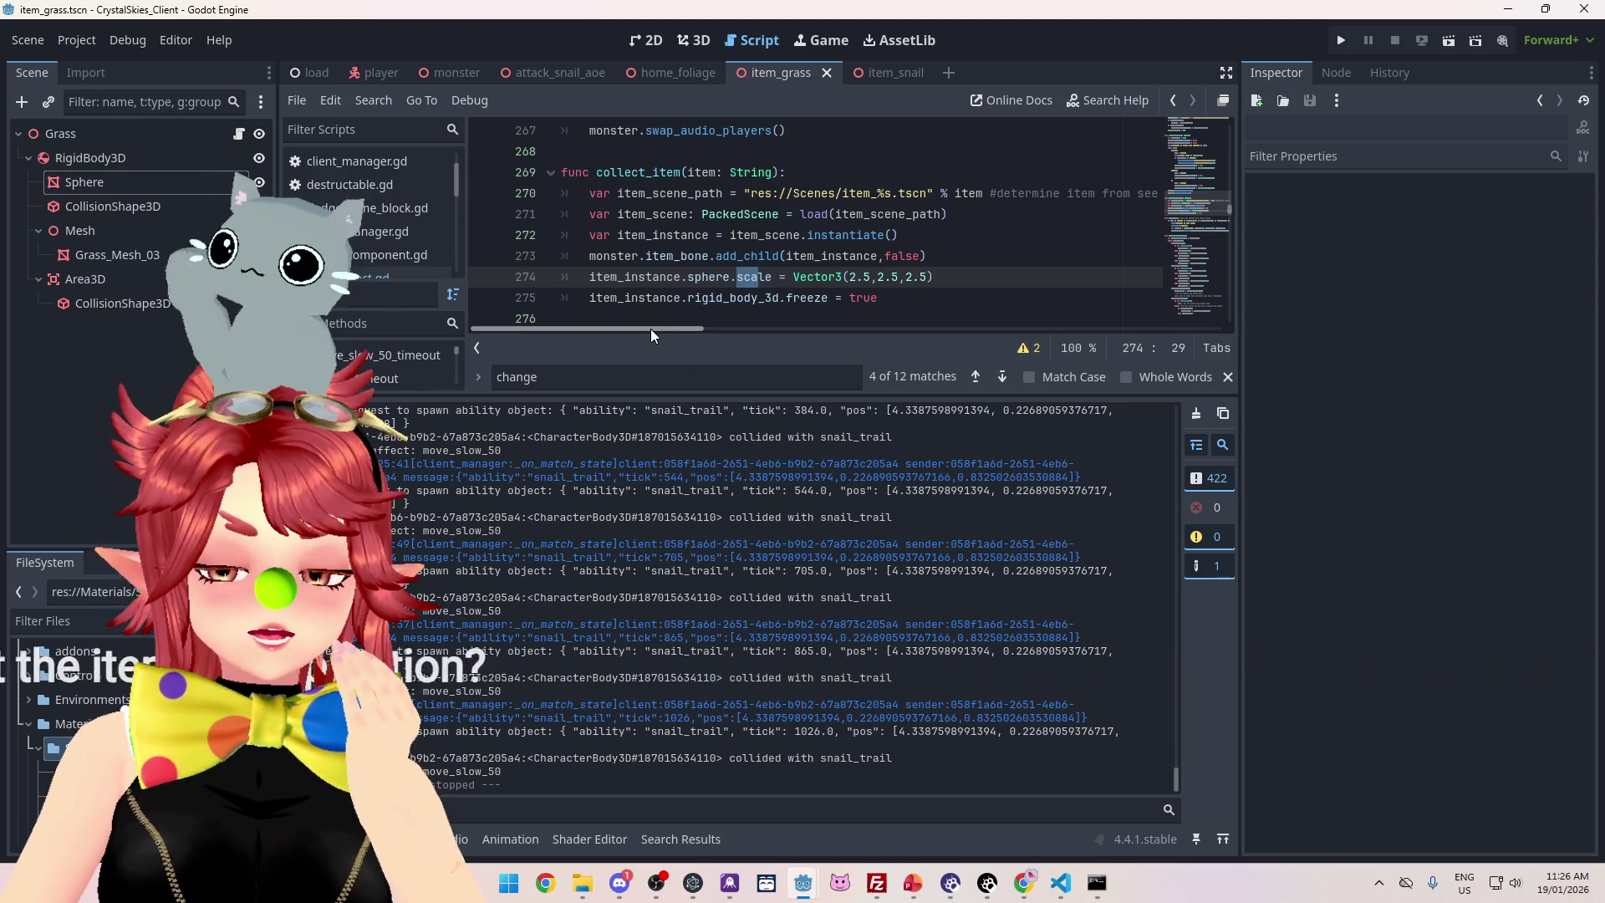
Drag the editor/console split down to give the script more vertical room
{"action": "left_click_drag", "start_coordinate": [675, 395], "coordinate": [667, 526]}
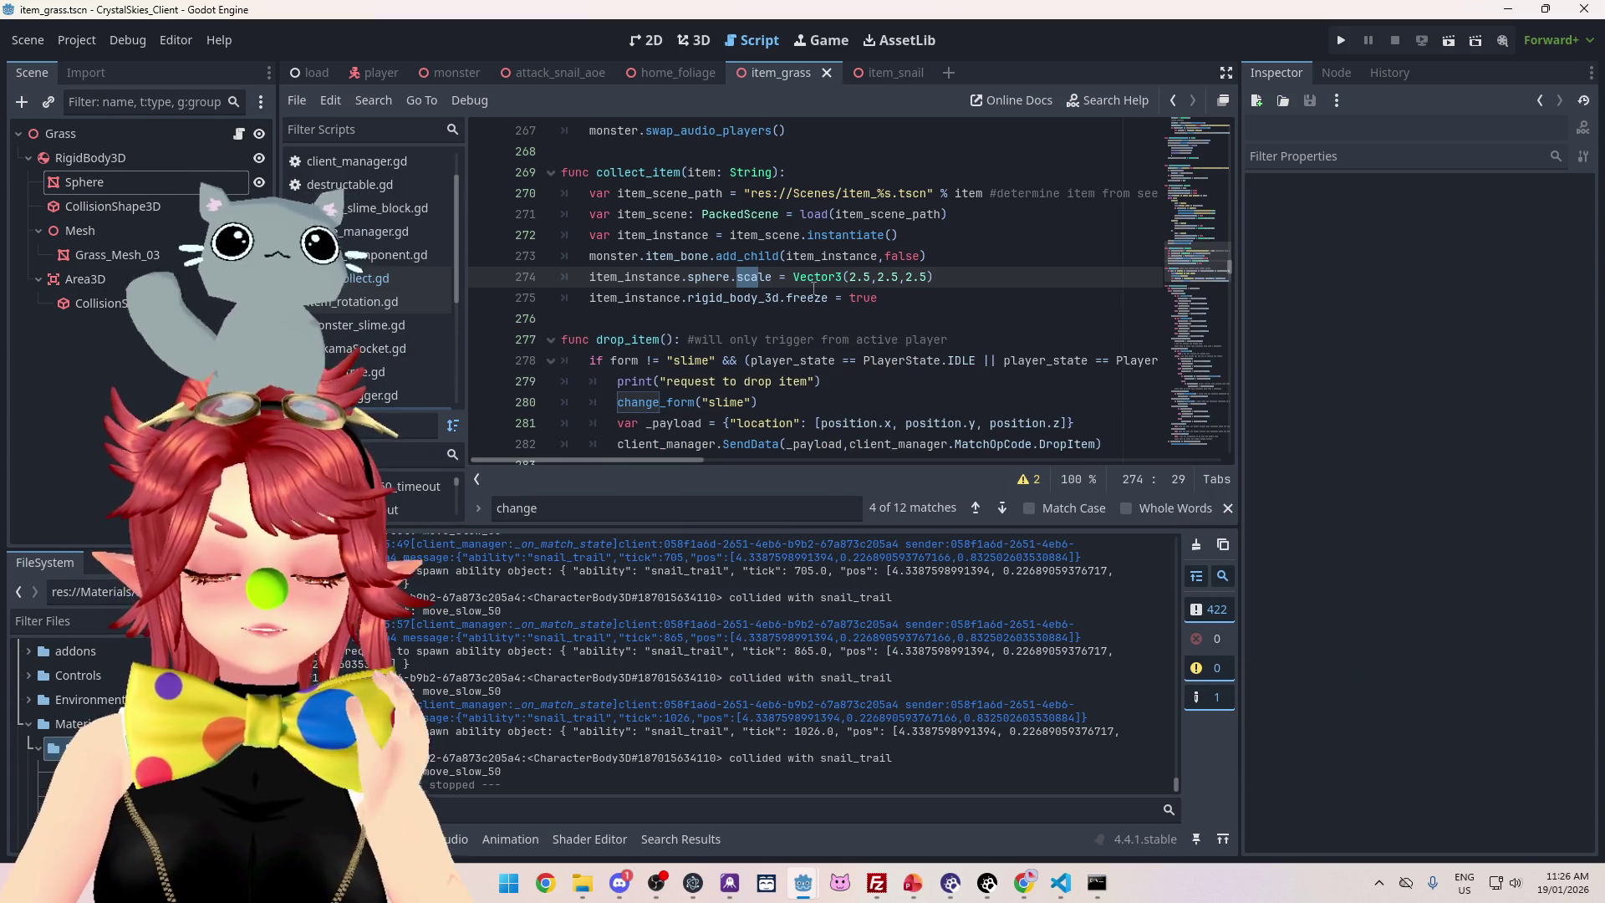
{"action": "scroll", "coordinate": [828, 317], "scroll_direction": "up", "scroll_amount": 5}
{"action": "scroll", "coordinate": [791, 381], "scroll_direction": "down", "scroll_amount": 5}
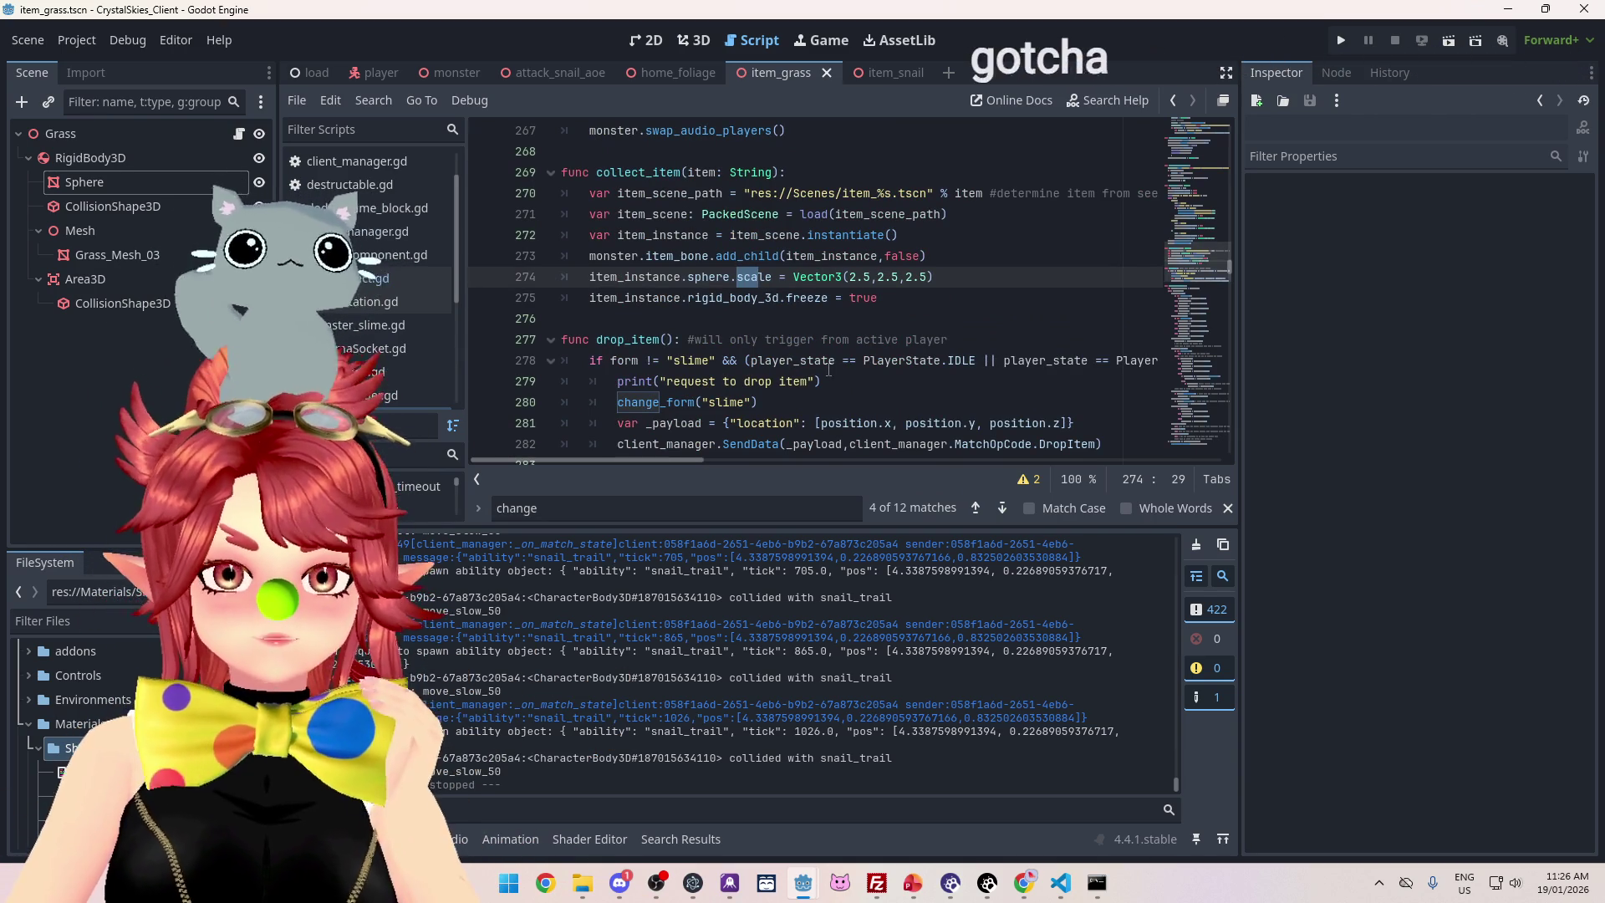
{"action": "left_click_drag", "start_coordinate": [640, 533], "coordinate": [639, 586]}
{"action": "scroll", "coordinate": [826, 424], "scroll_direction": "up", "scroll_amount": 1}
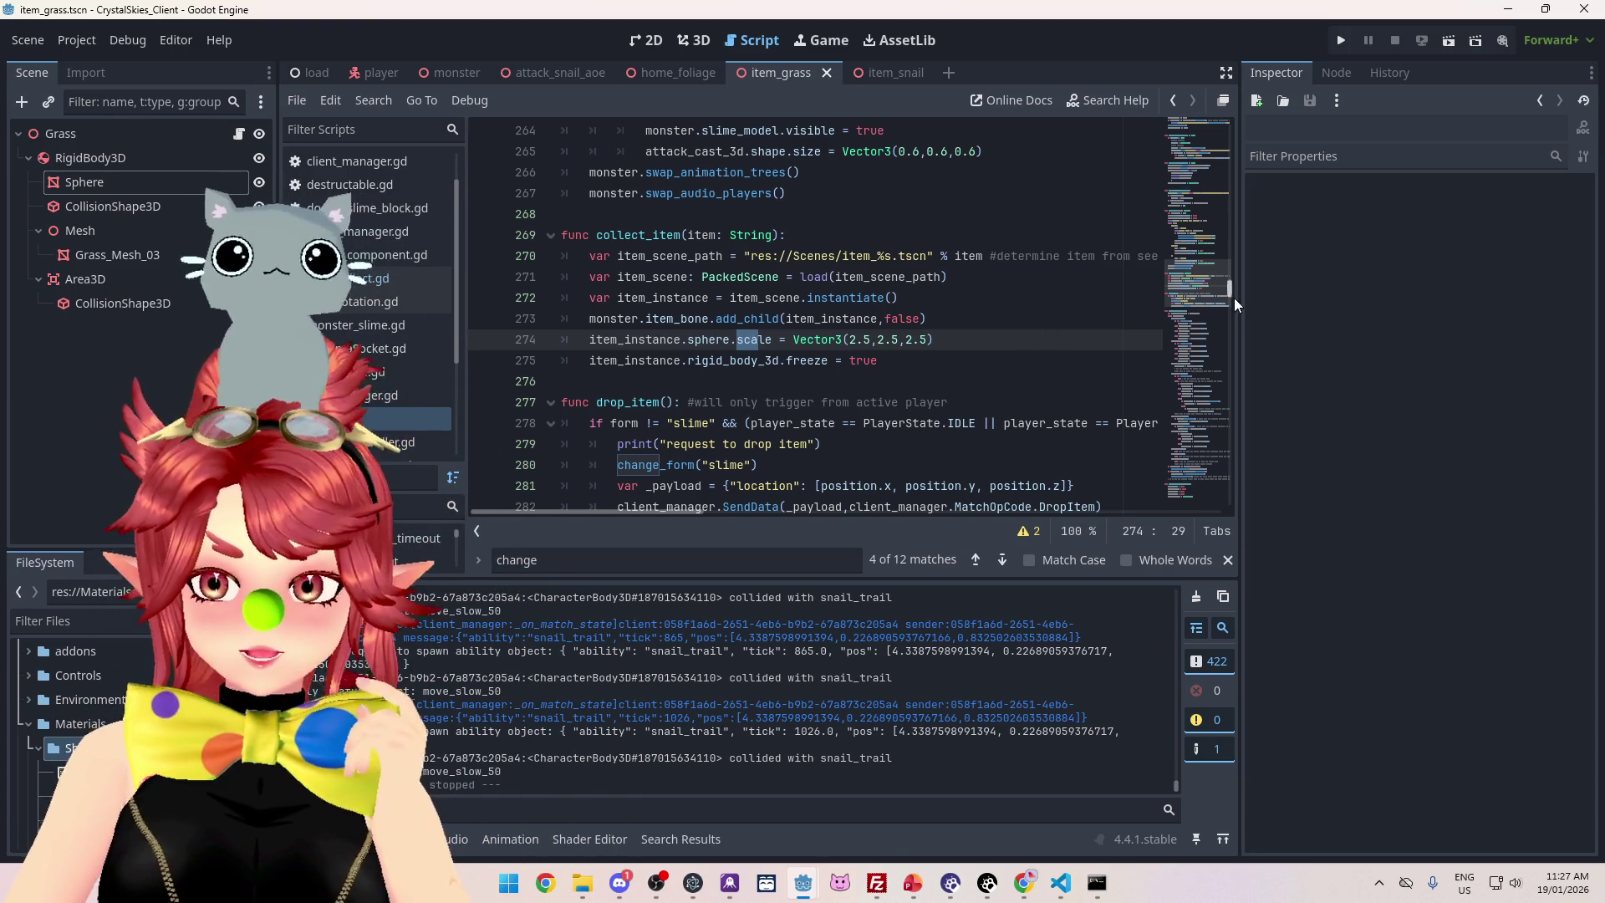
Scroll to the FORM_STATS dictionary and place the caret after slime's root_immunity line
{"action": "scroll", "coordinate": [1231, 287], "scroll_direction": "up", "scroll_amount": 2}
{"action": "scroll", "coordinate": [1230, 288], "scroll_direction": "down", "scroll_amount": 2}
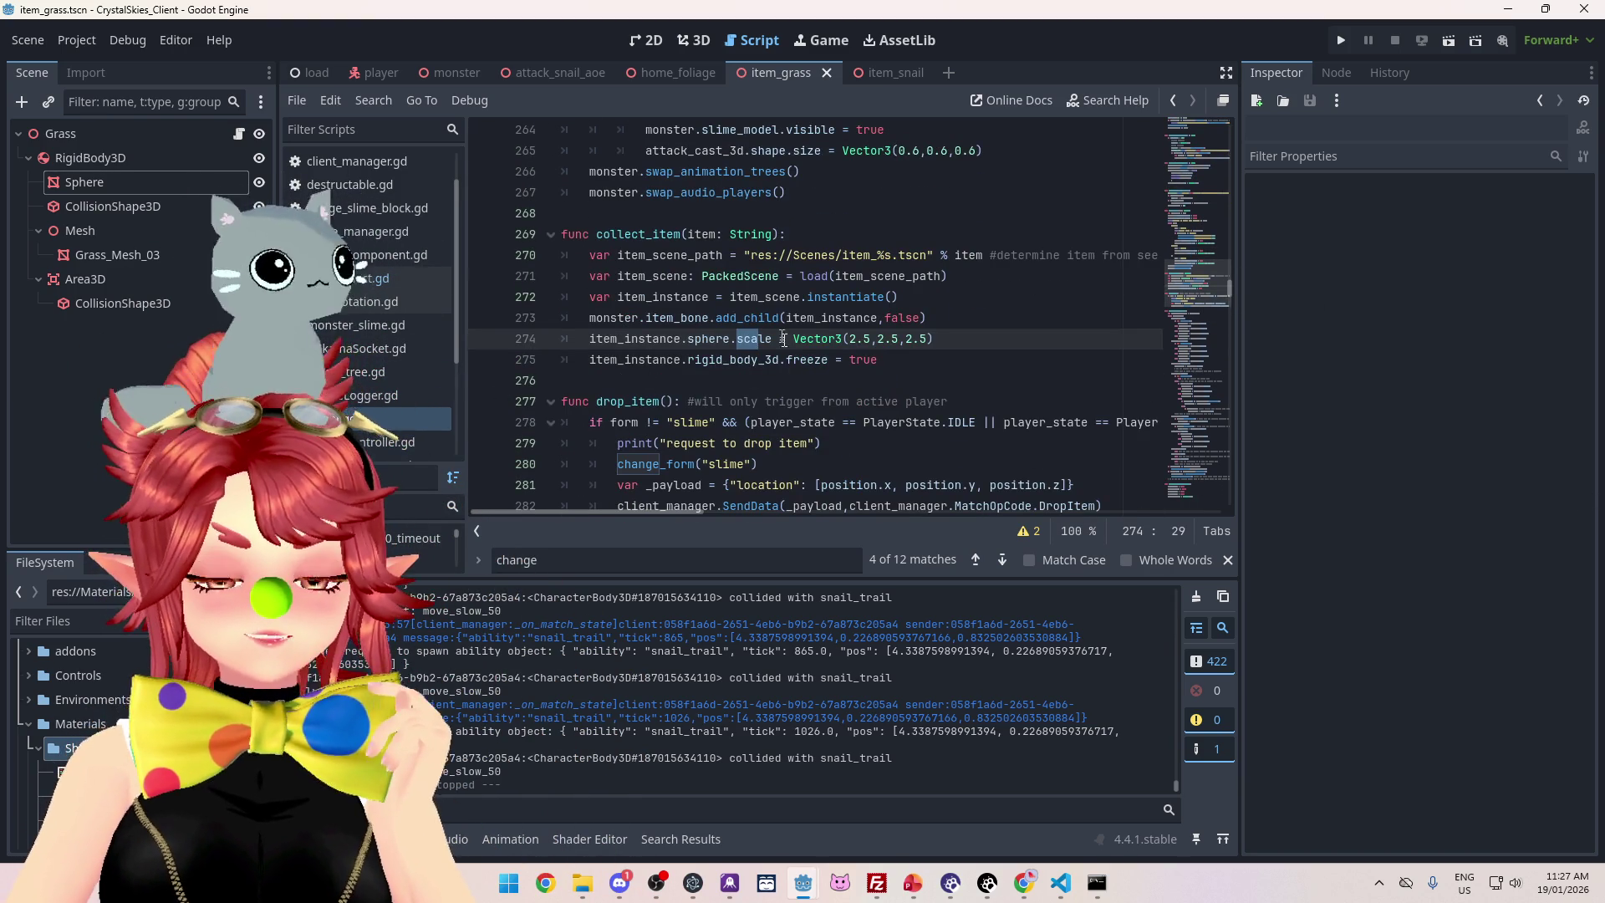
{"action": "scroll", "coordinate": [763, 311], "scroll_direction": "up", "scroll_amount": 4}
{"action": "left_click_drag", "start_coordinate": [1227, 284], "coordinate": [1233, 134]}
{"action": "left_click", "coordinate": [798, 283]}
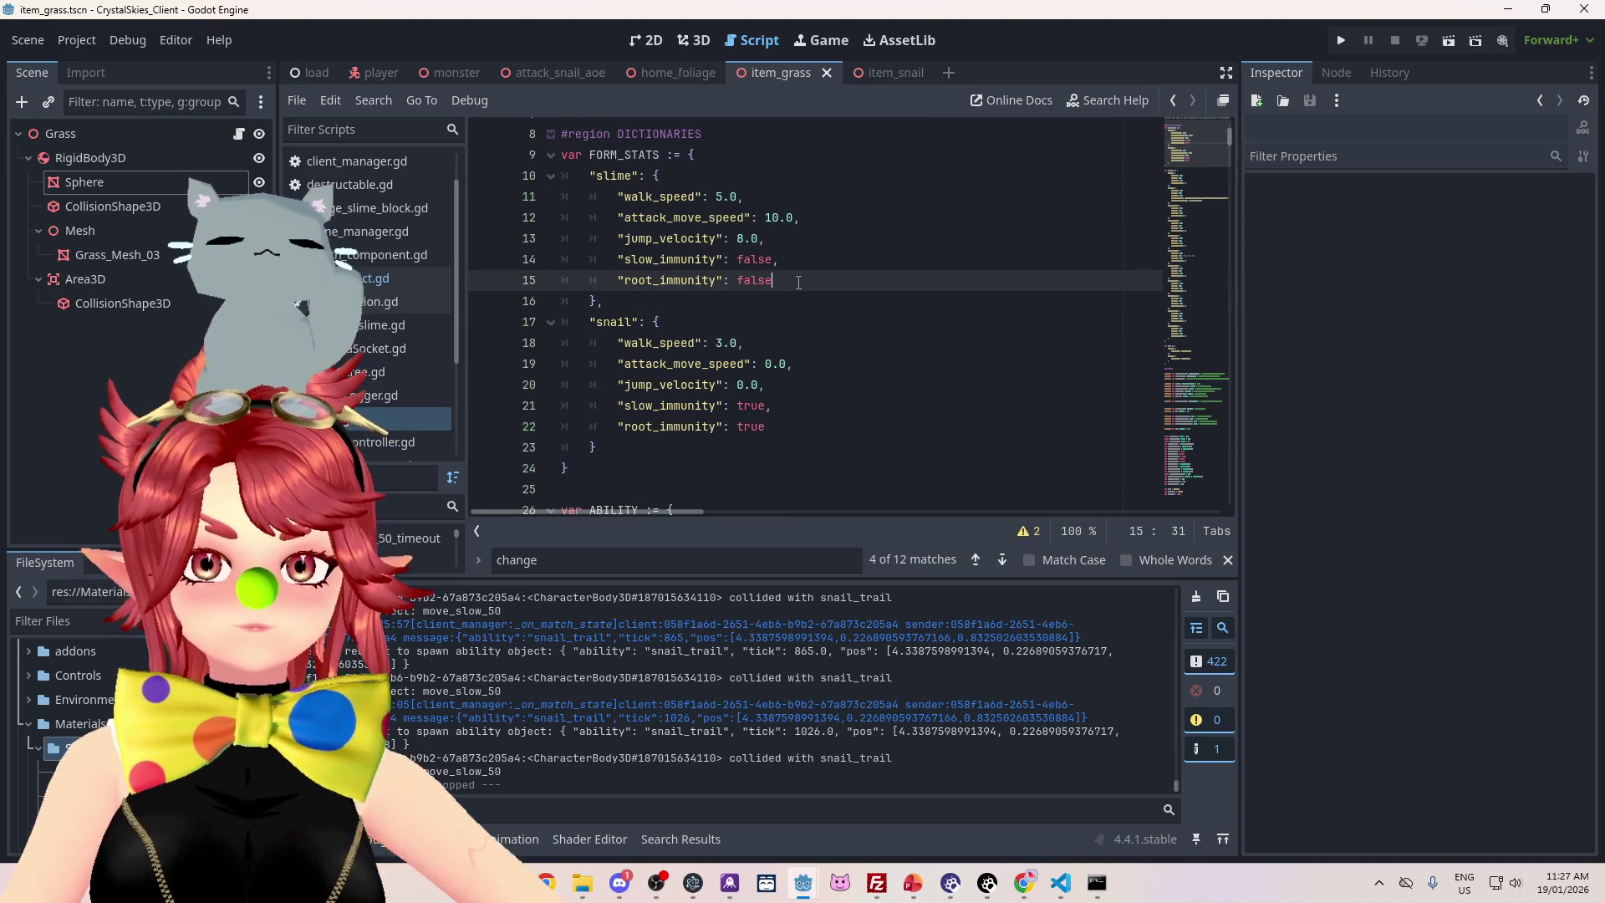
Add "sphere_scale": 2.0 to slime and "sphere_scale": 3.0 to snail in FORM_STATS, then save
{"action": "key", "text": "Return"}
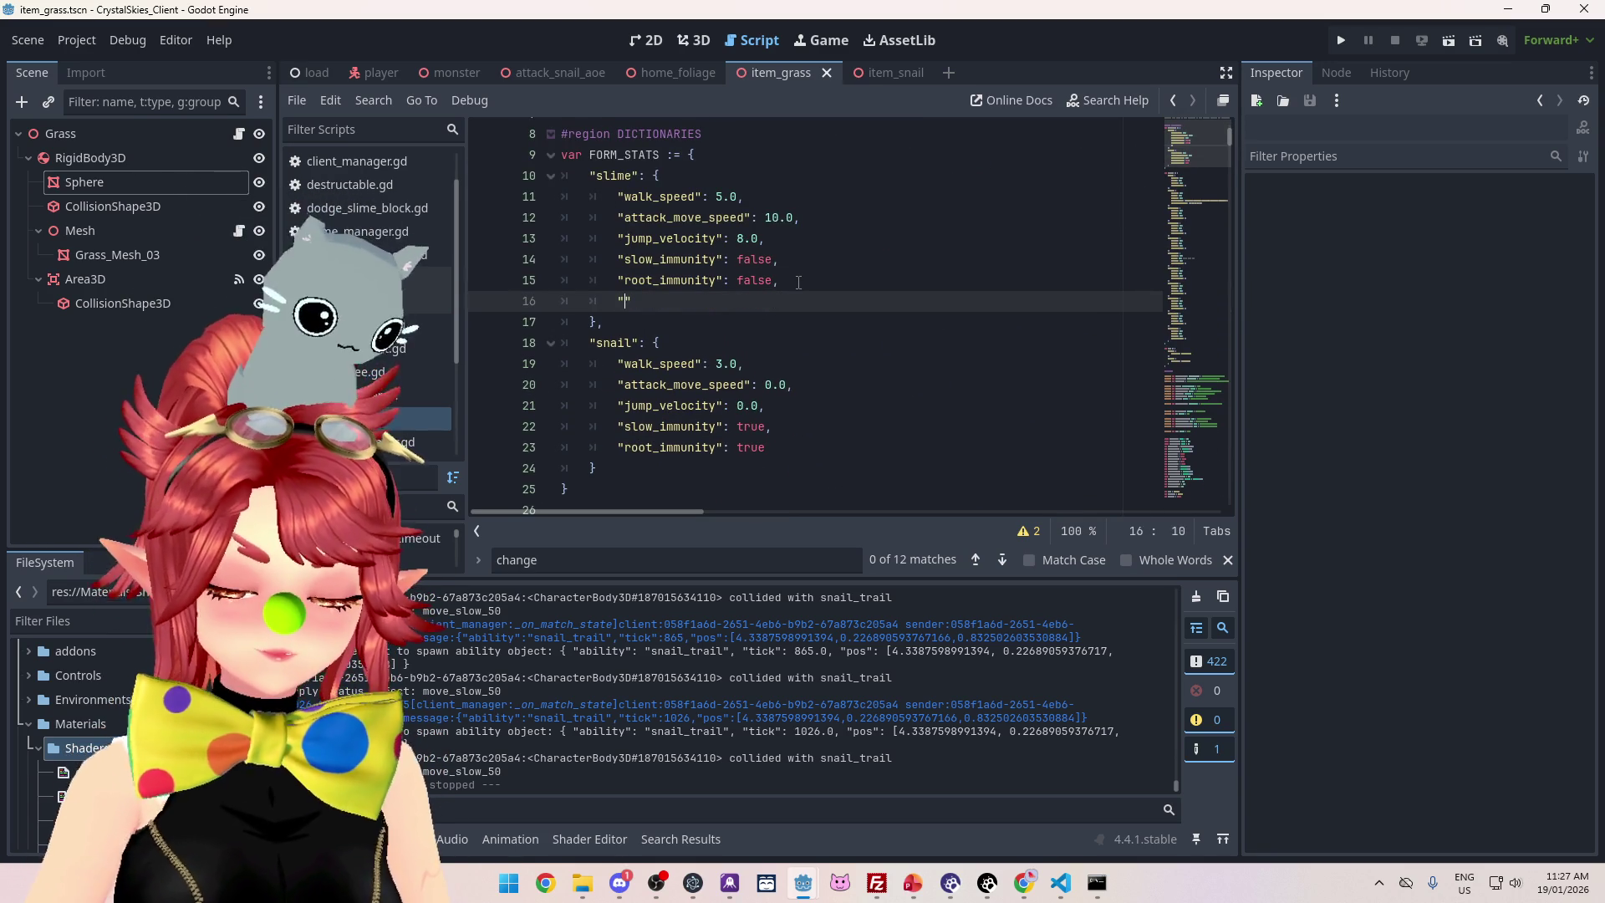
{"action": "type", "text": "sphw"}
{"action": "type", "text": "e_scale\": 2.0"}
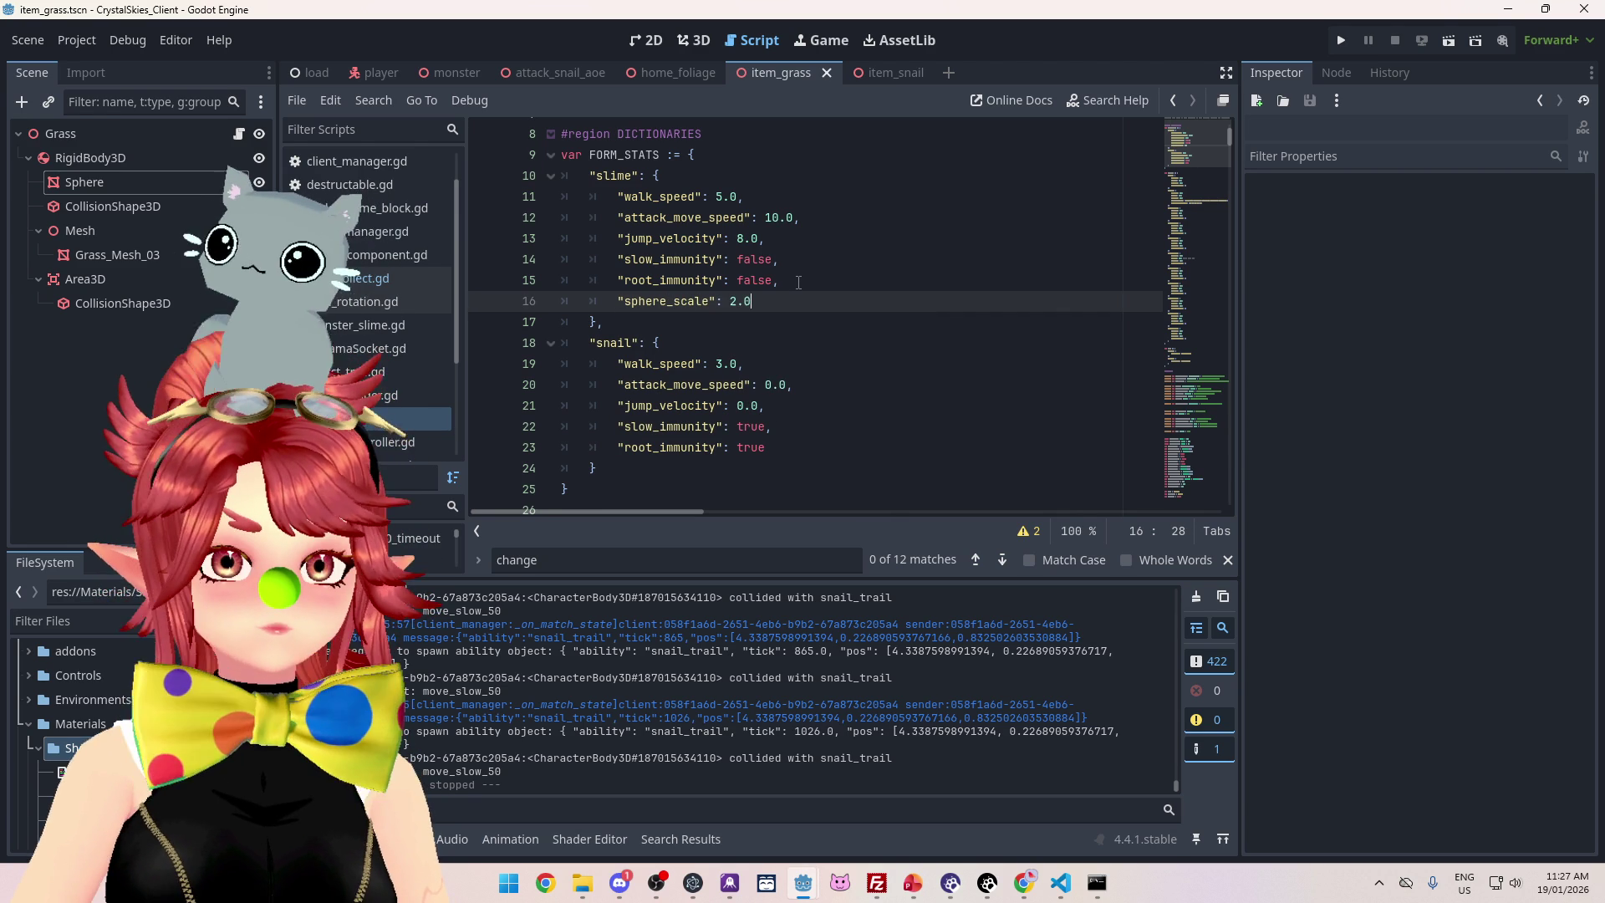
{"action": "left_click", "coordinate": [769, 451]}
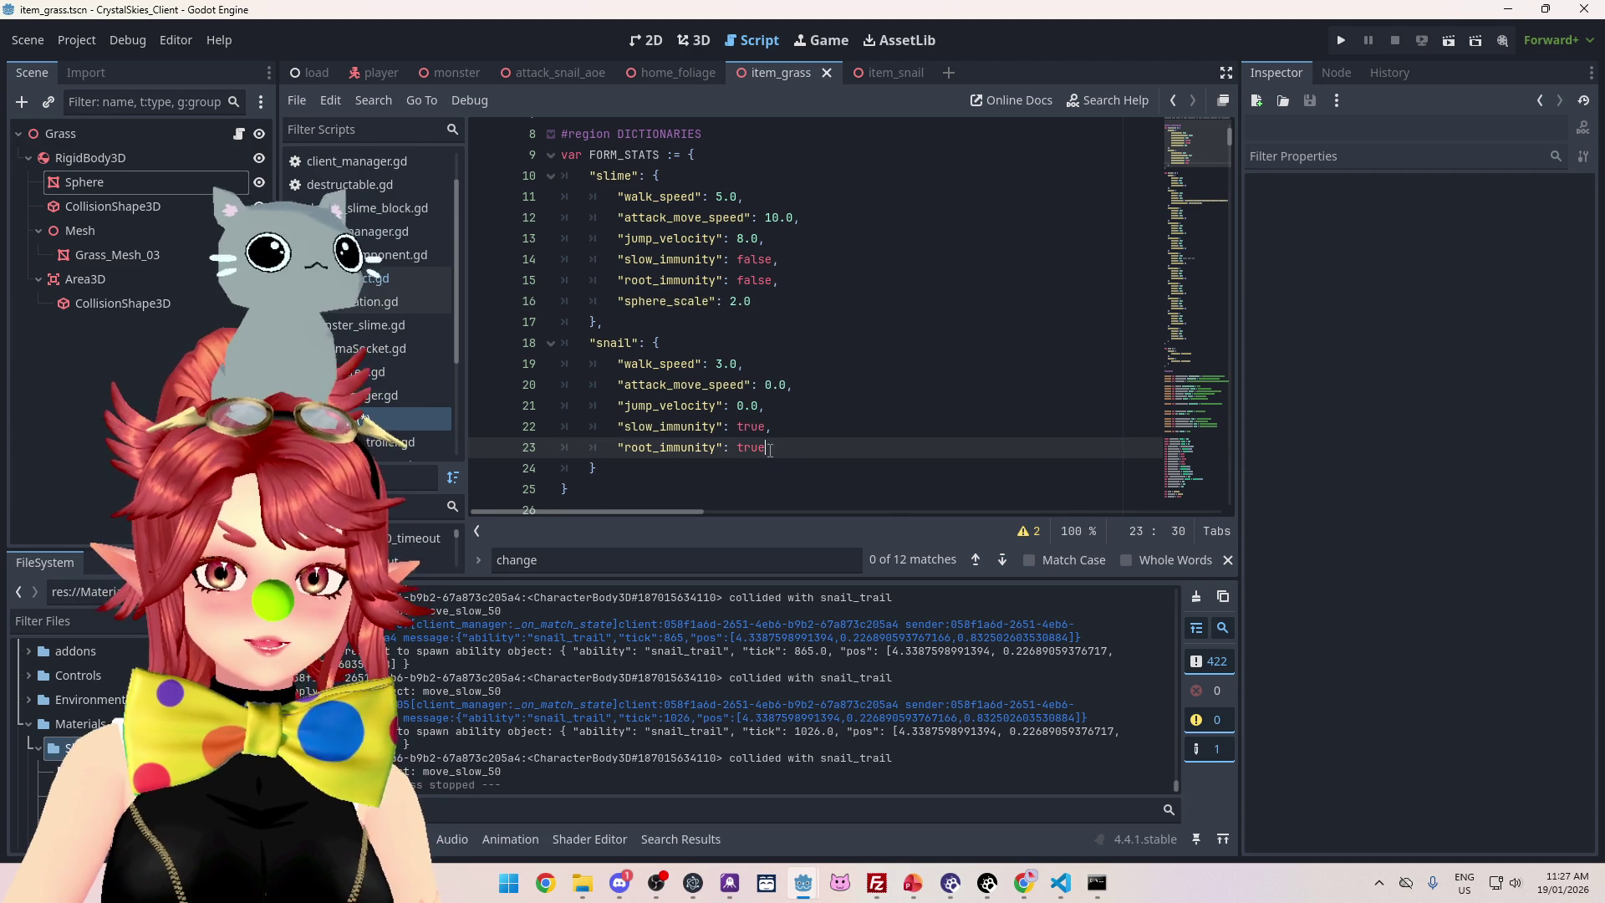
{"action": "key", "text": "Return"}
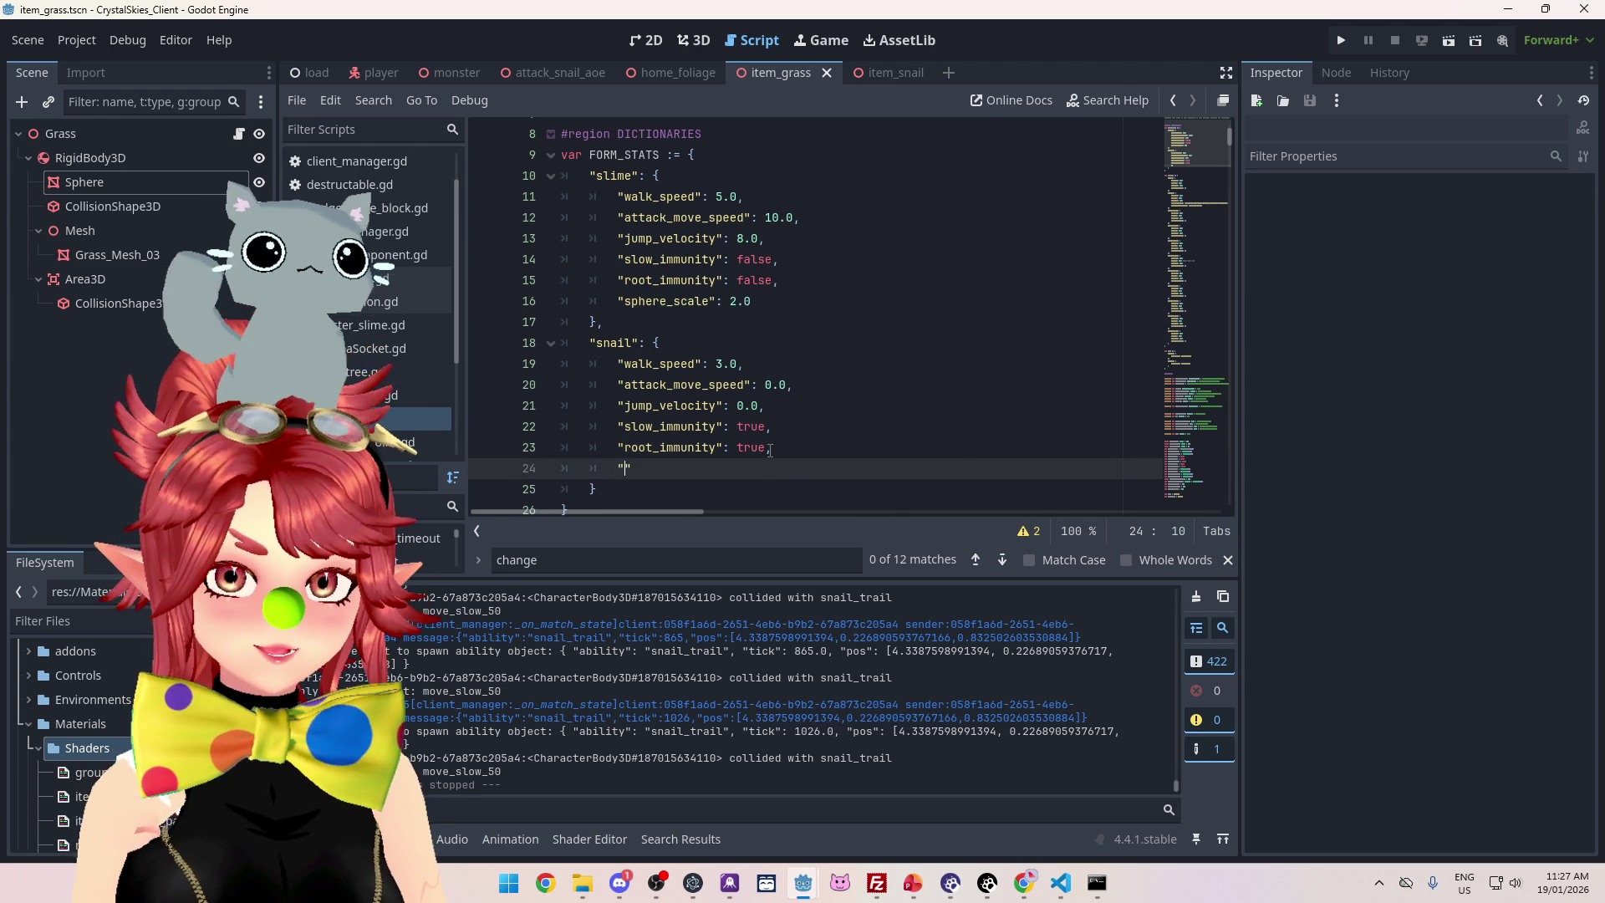
{"action": "type", "text": "sphere_scale\": 3.0"}
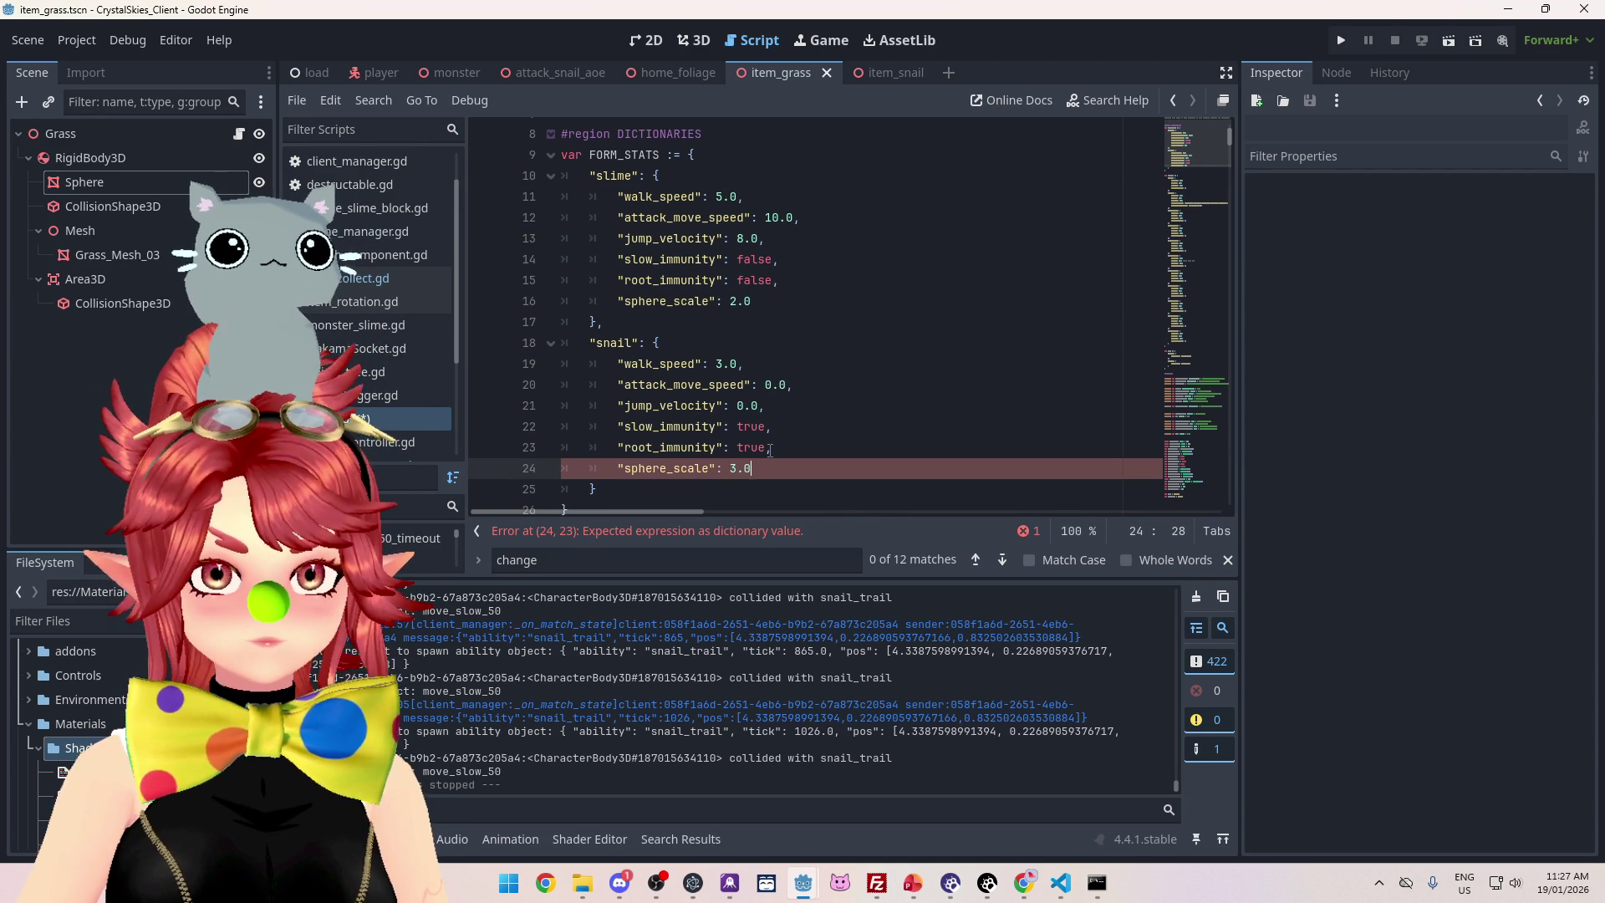
{"action": "key", "text": "ctrl+s"}
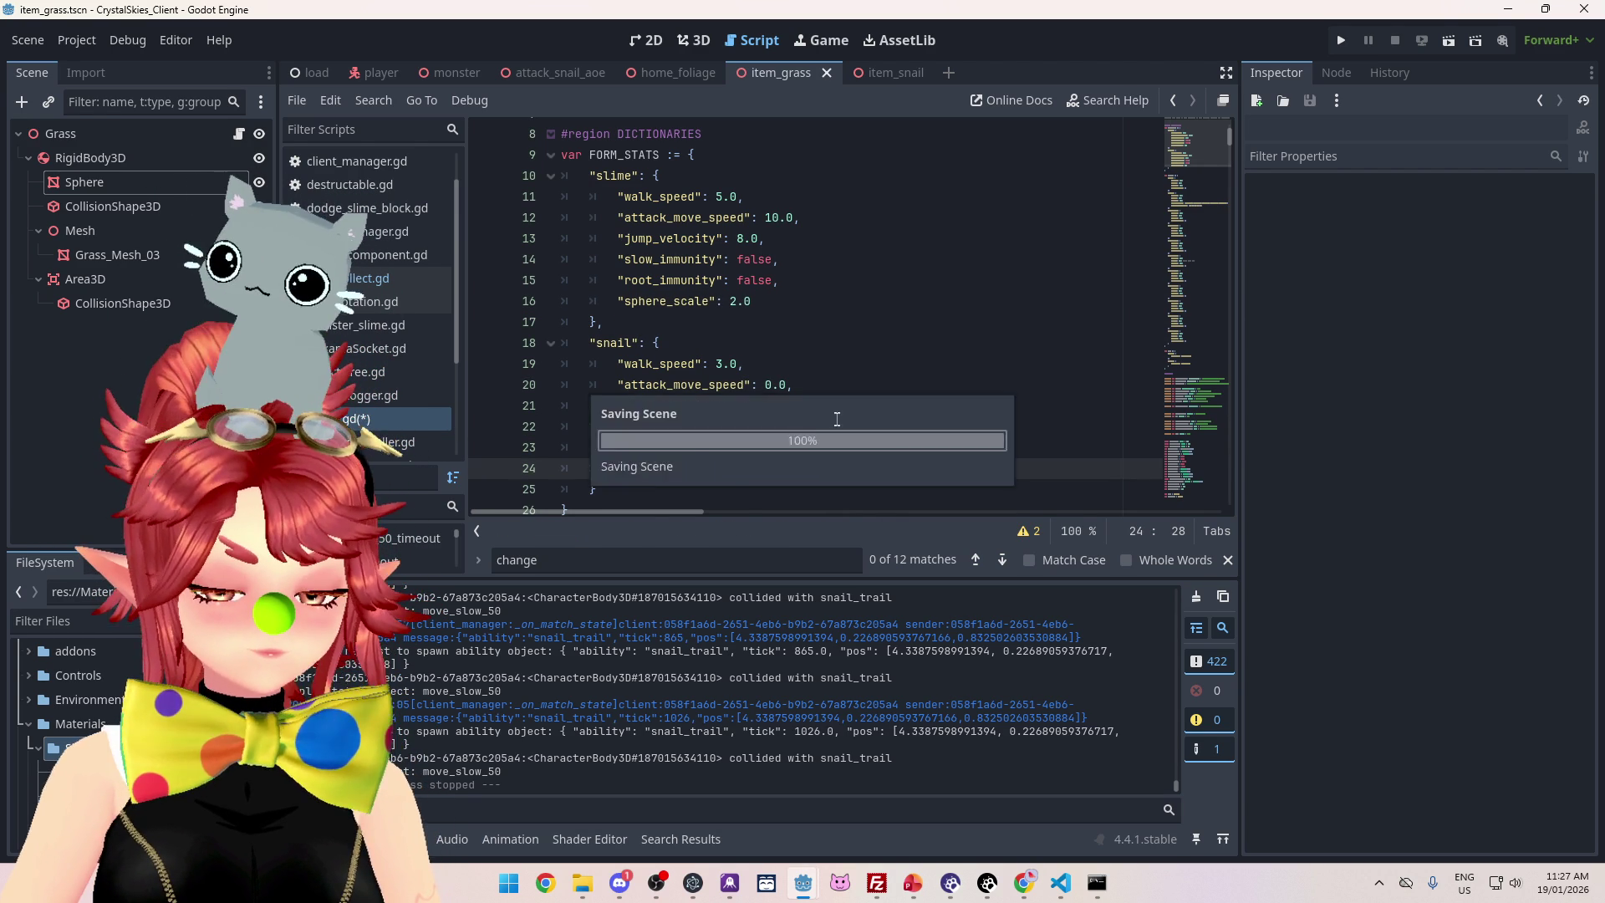
Scroll through player.gd and search the script for 'chang'
{"action": "scroll", "coordinate": [853, 334], "scroll_direction": "down", "scroll_amount": 20}
{"action": "scroll", "coordinate": [1004, 336], "scroll_direction": "down", "scroll_amount": 20}
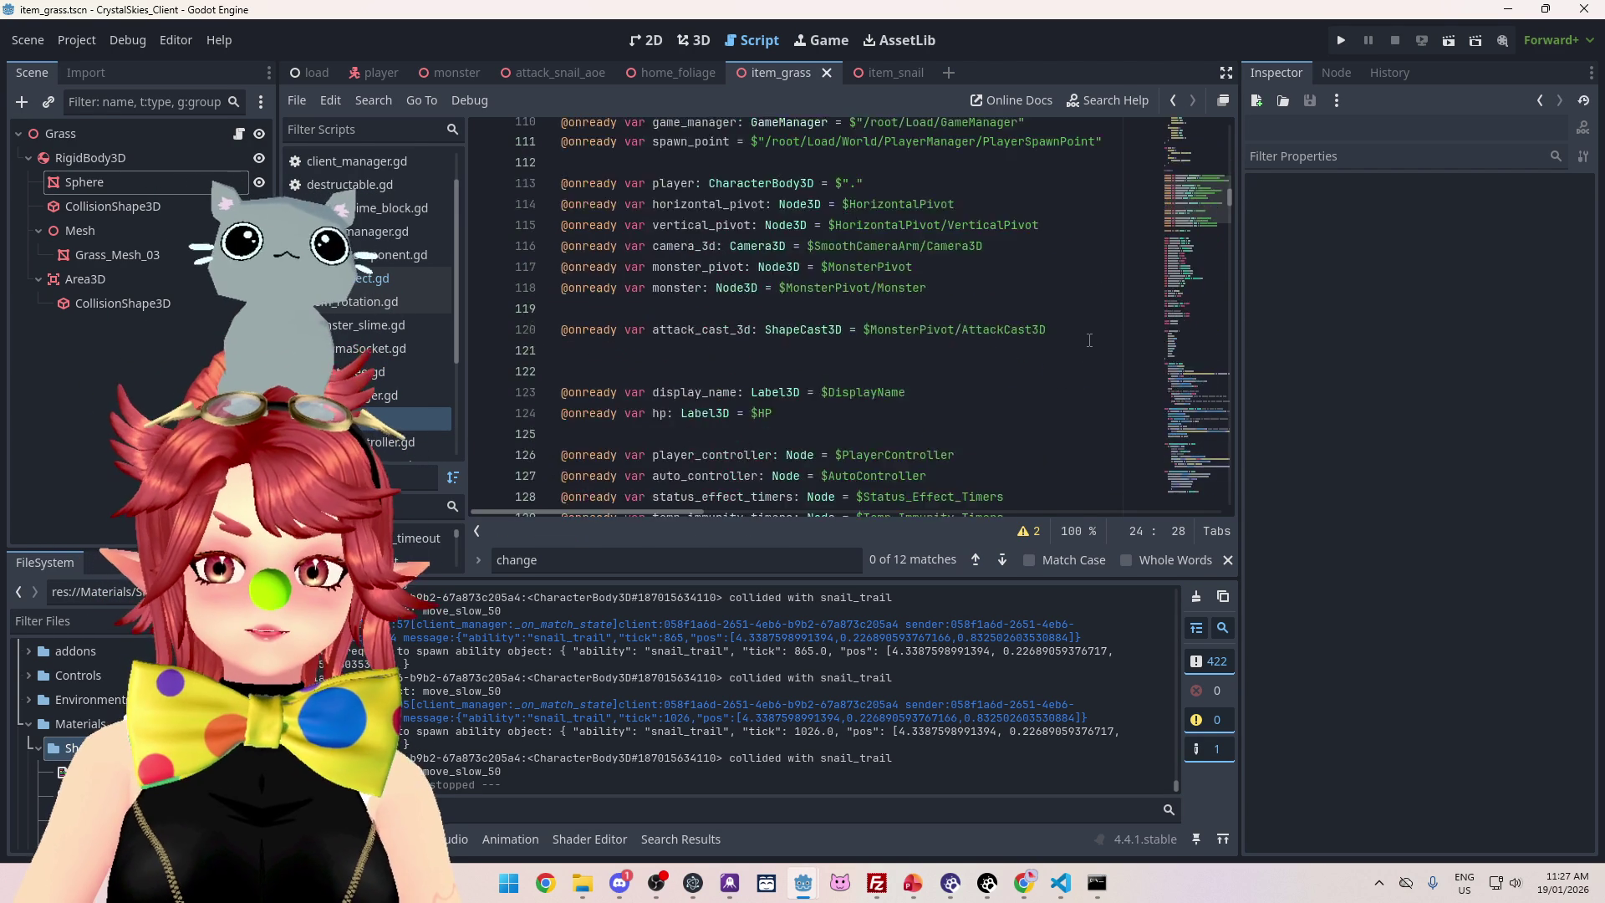
{"action": "scroll", "coordinate": [1076, 356], "scroll_direction": "down", "scroll_amount": 10}
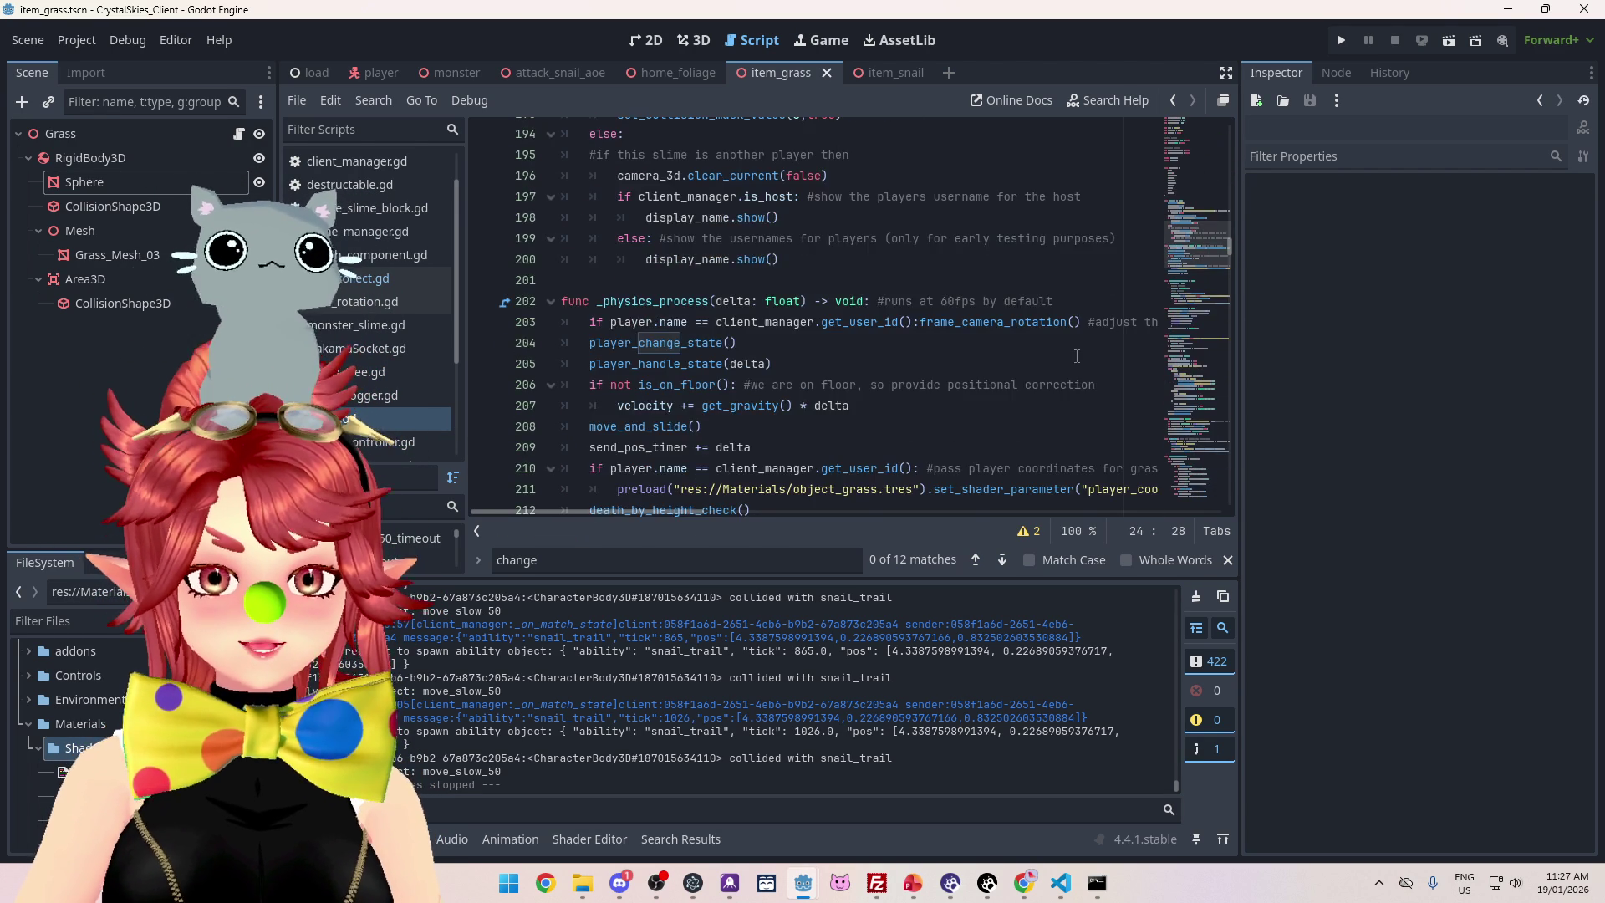
{"action": "scroll", "coordinate": [821, 337], "scroll_direction": "down", "scroll_amount": 9}
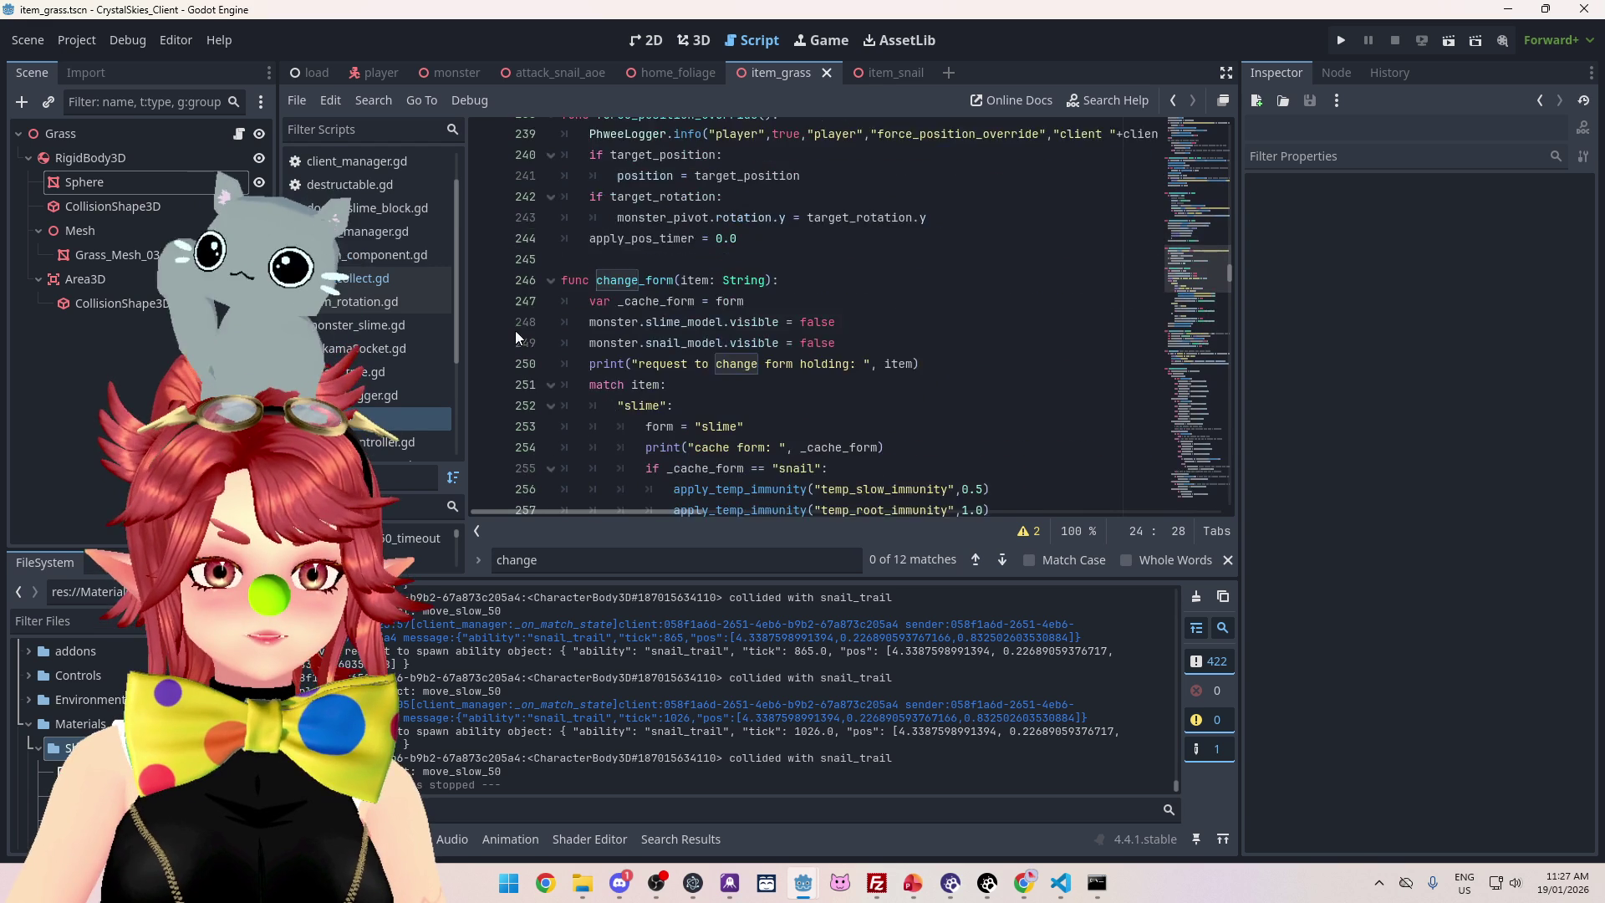
{"action": "scroll", "coordinate": [784, 373], "scroll_direction": "down", "scroll_amount": 8}
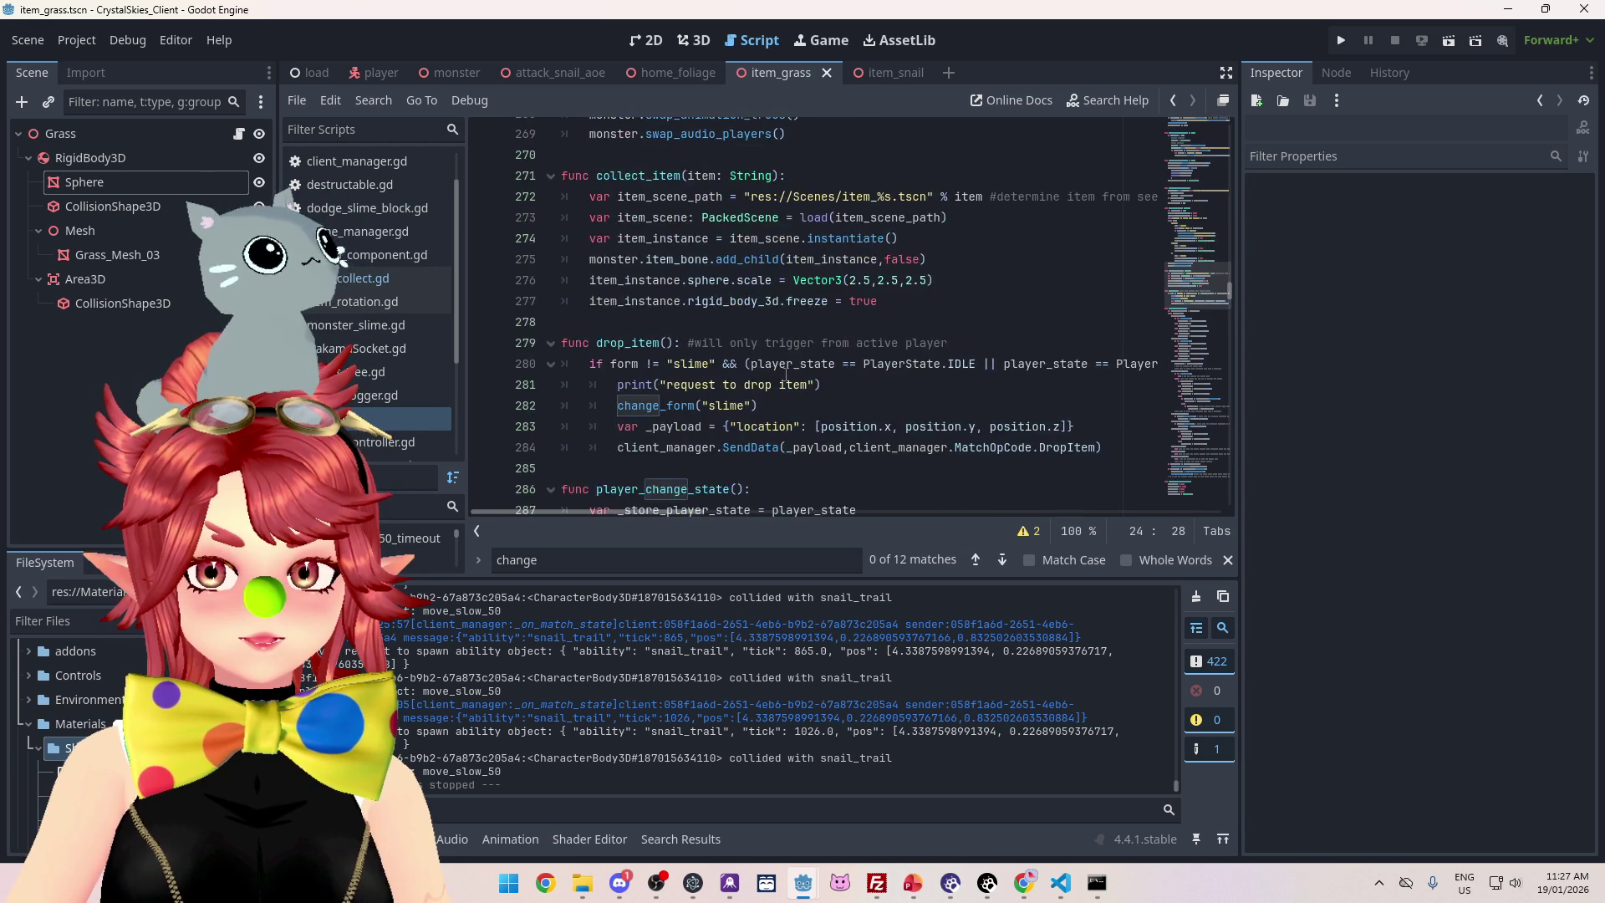
{"action": "scroll", "coordinate": [752, 285], "scroll_direction": "down", "scroll_amount": 1}
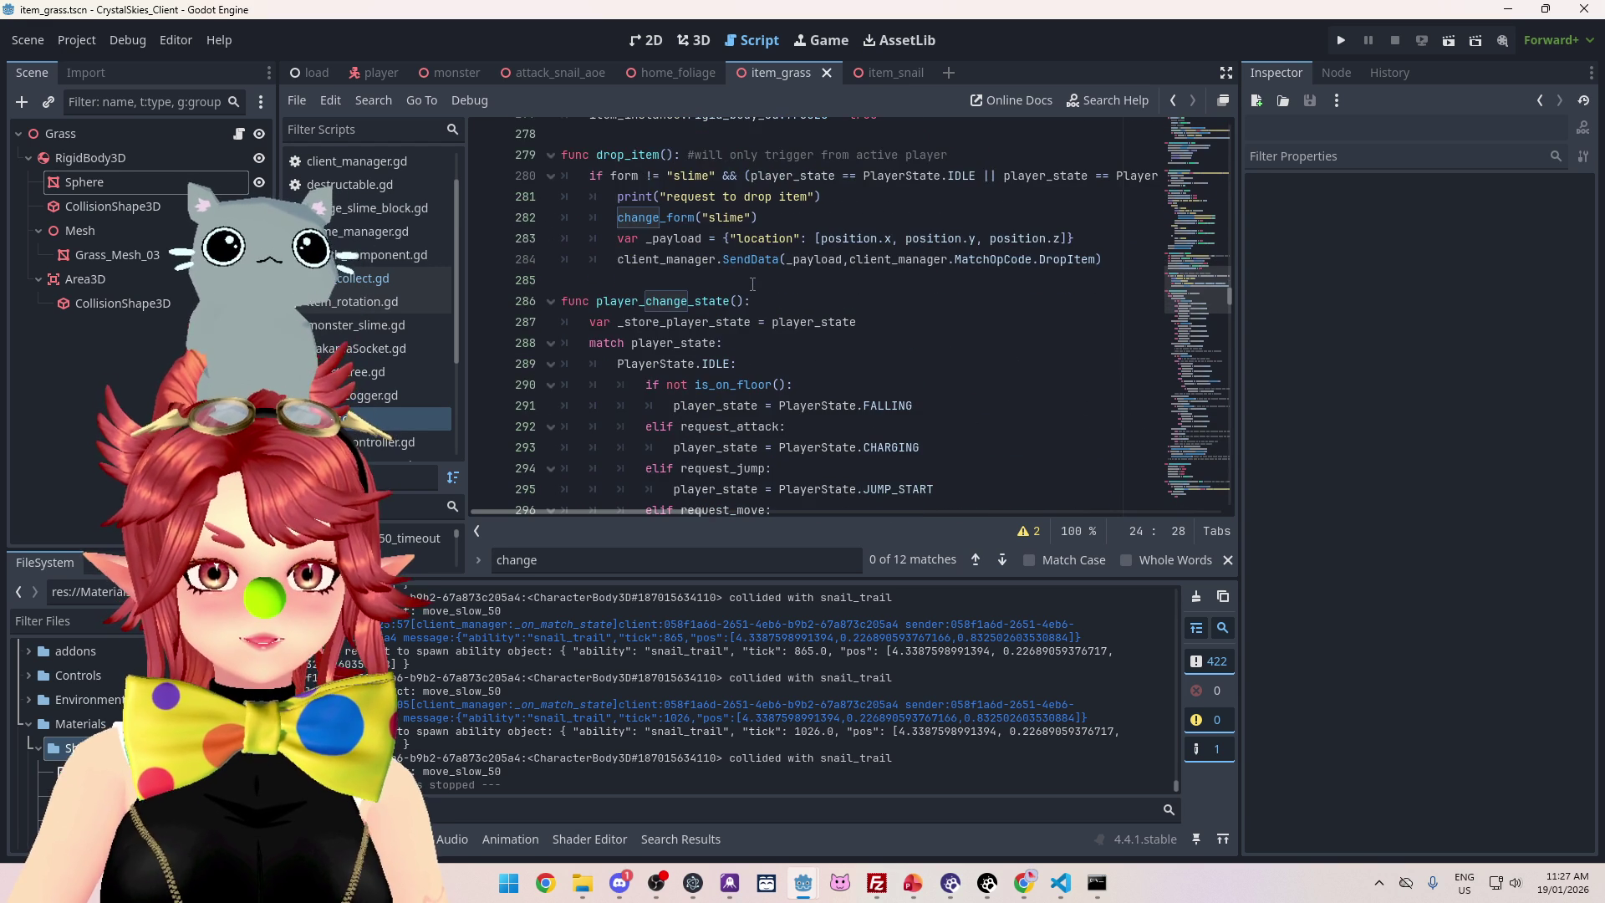
{"action": "scroll", "coordinate": [753, 284], "scroll_direction": "up", "scroll_amount": 2}
{"action": "scroll", "coordinate": [752, 284], "scroll_direction": "down", "scroll_amount": 15}
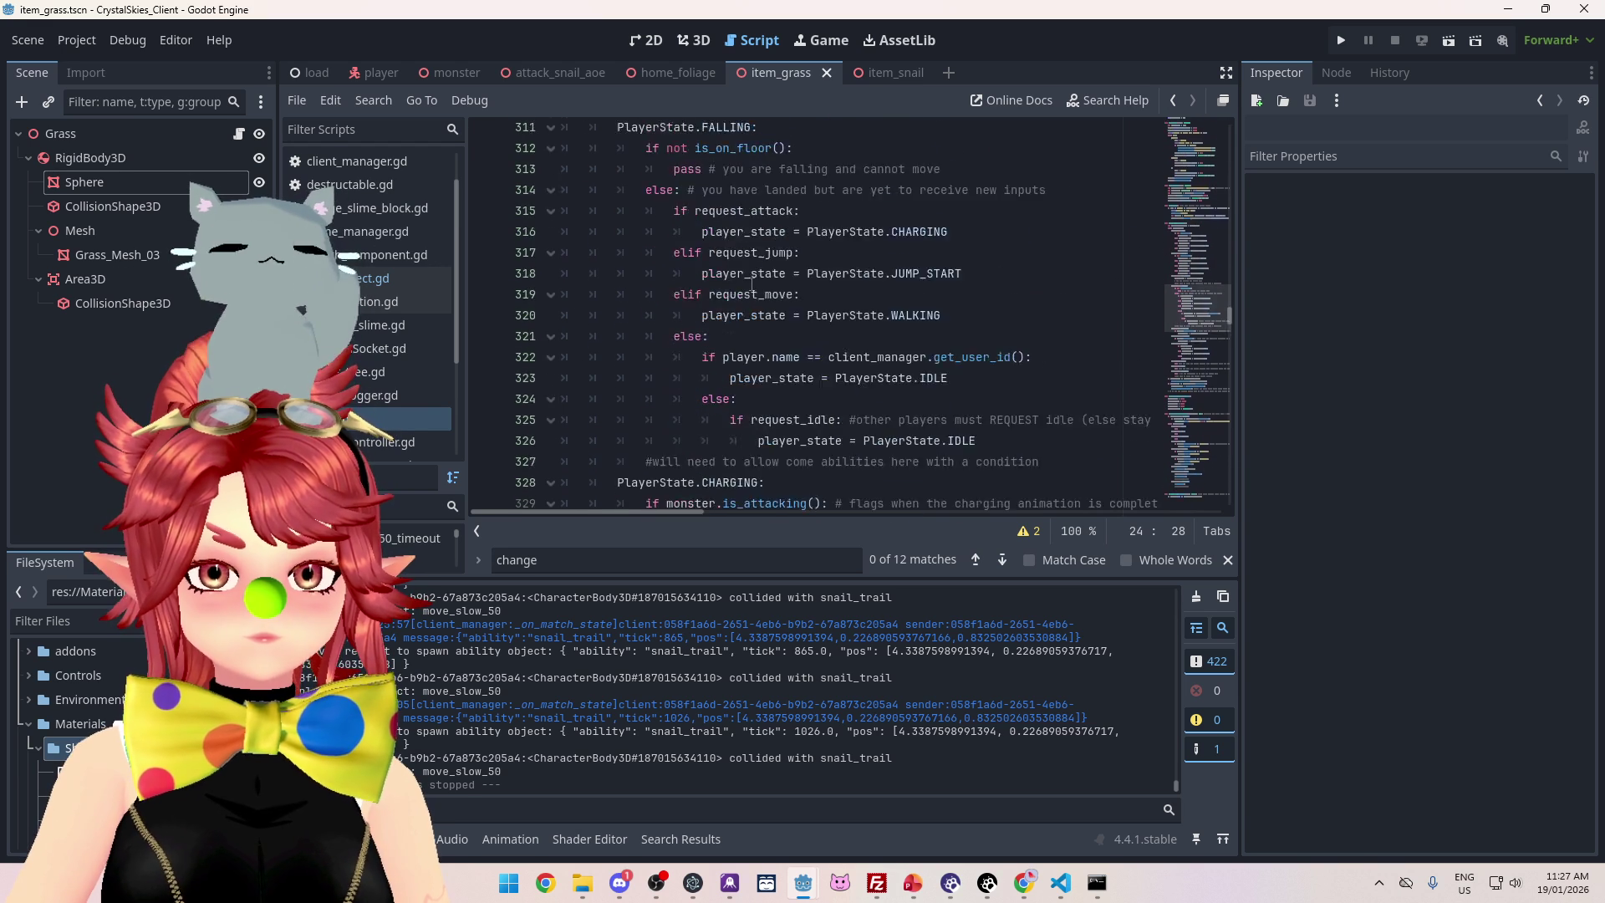
{"action": "type", "text": "chang"}
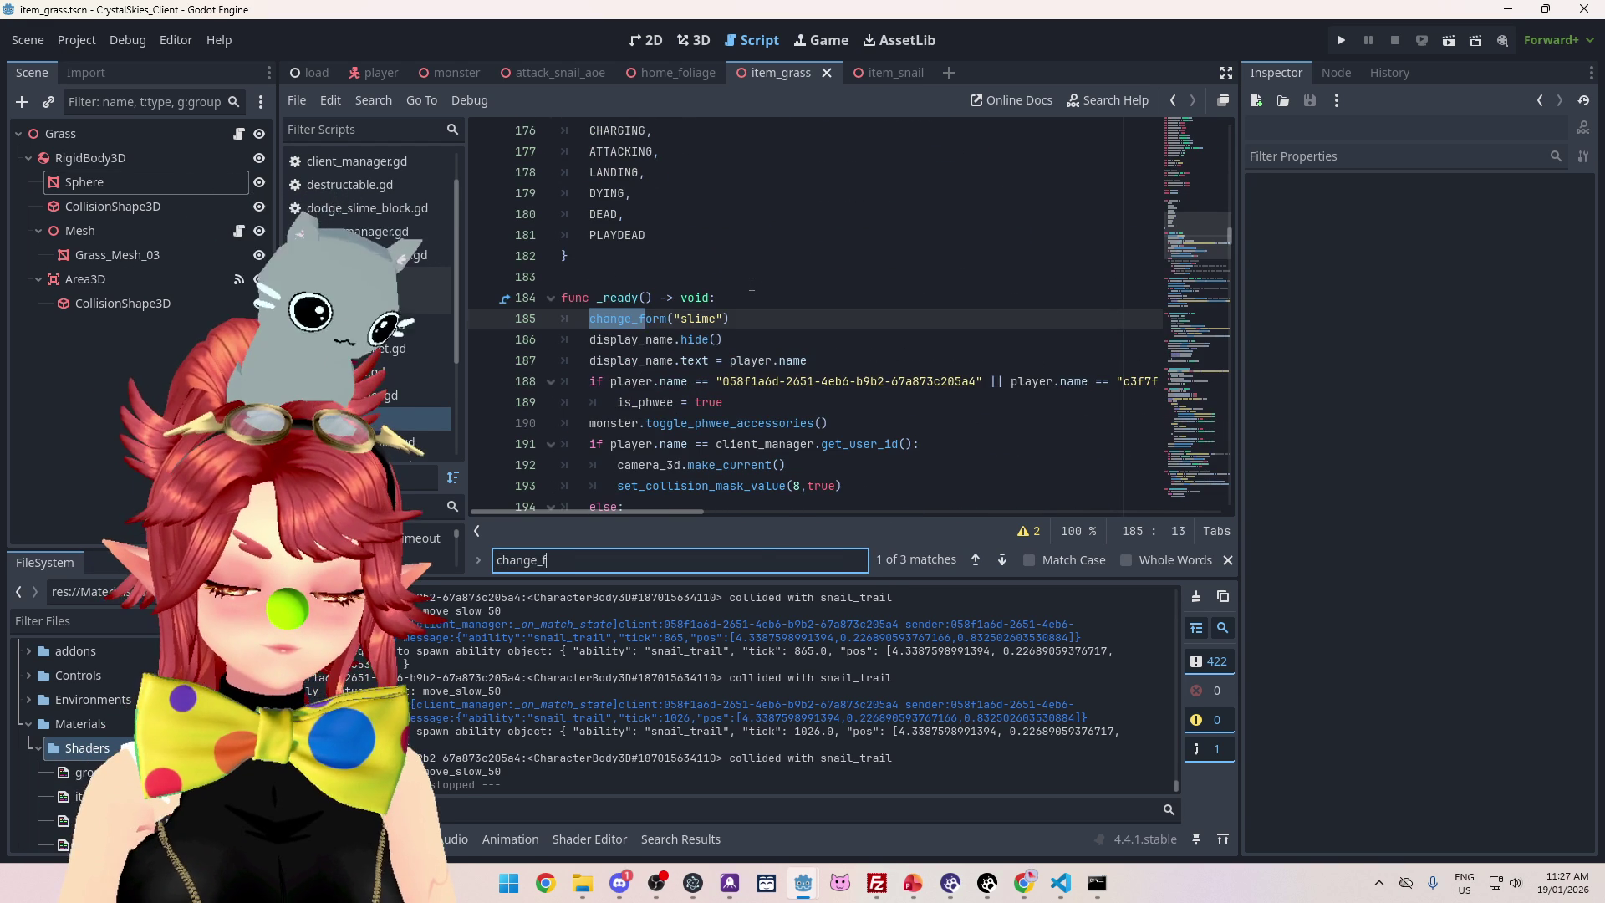
Jump to the change_form definition and select the first 2.5 in collect_item's sphere scale
{"action": "scroll", "coordinate": [752, 283], "scroll_direction": "down", "scroll_amount": 4}
{"action": "scroll", "coordinate": [752, 283], "scroll_direction": "up", "scroll_amount": 5}
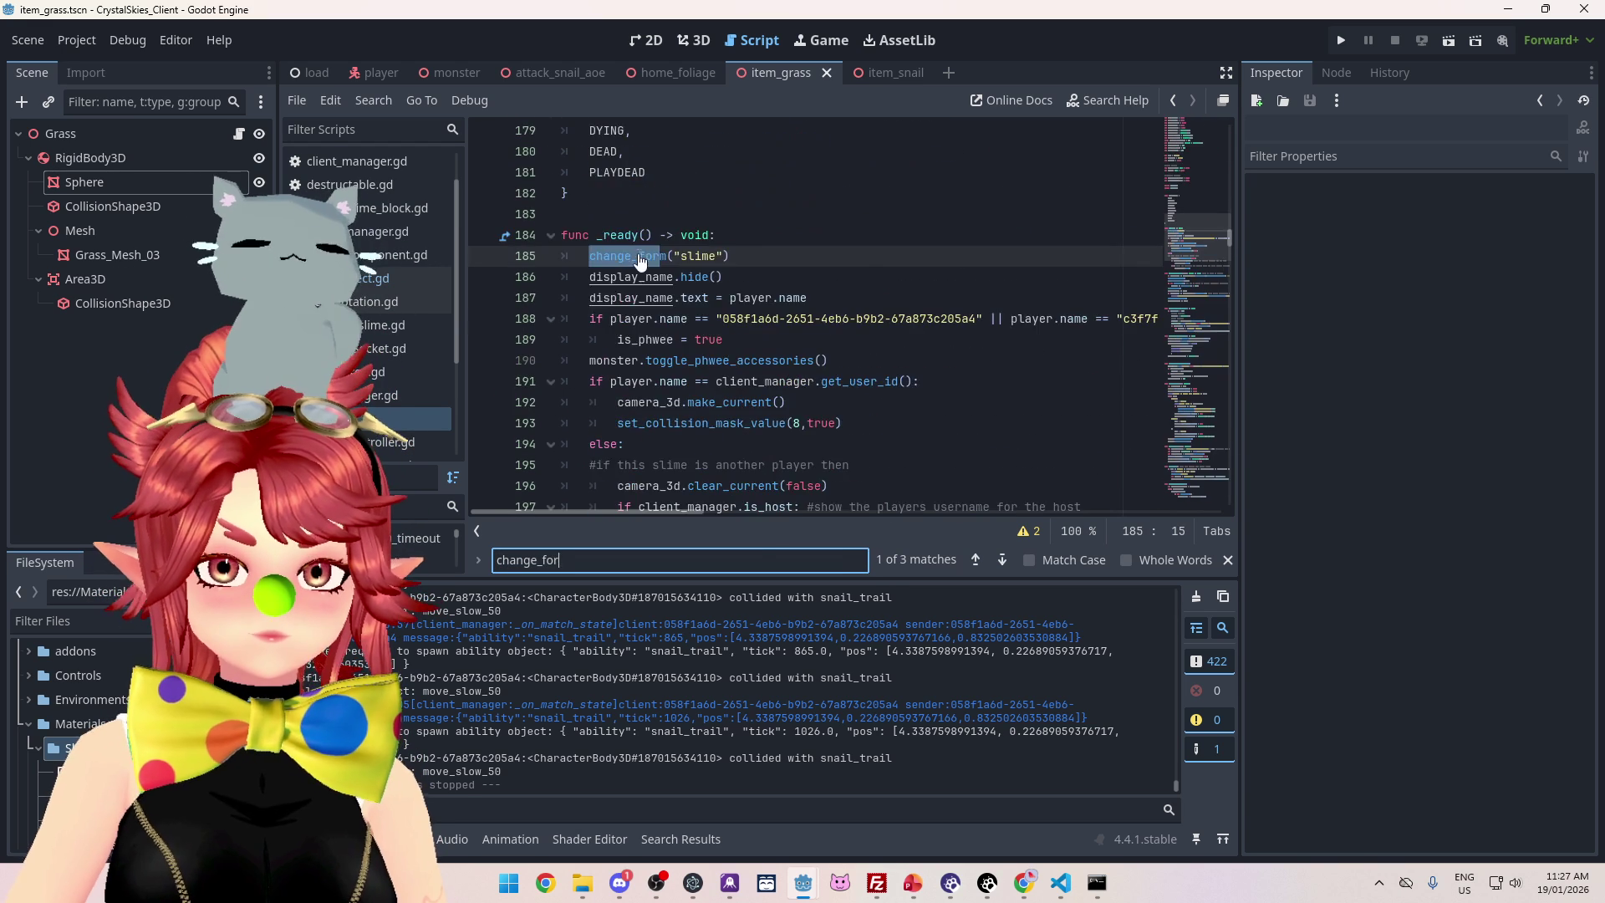
{"action": "left_click", "coordinate": [627, 258], "text": "ctrl"}
{"action": "scroll", "coordinate": [744, 331], "scroll_direction": "up", "scroll_amount": 1}
{"action": "scroll", "coordinate": [744, 331], "scroll_direction": "down", "scroll_amount": 10}
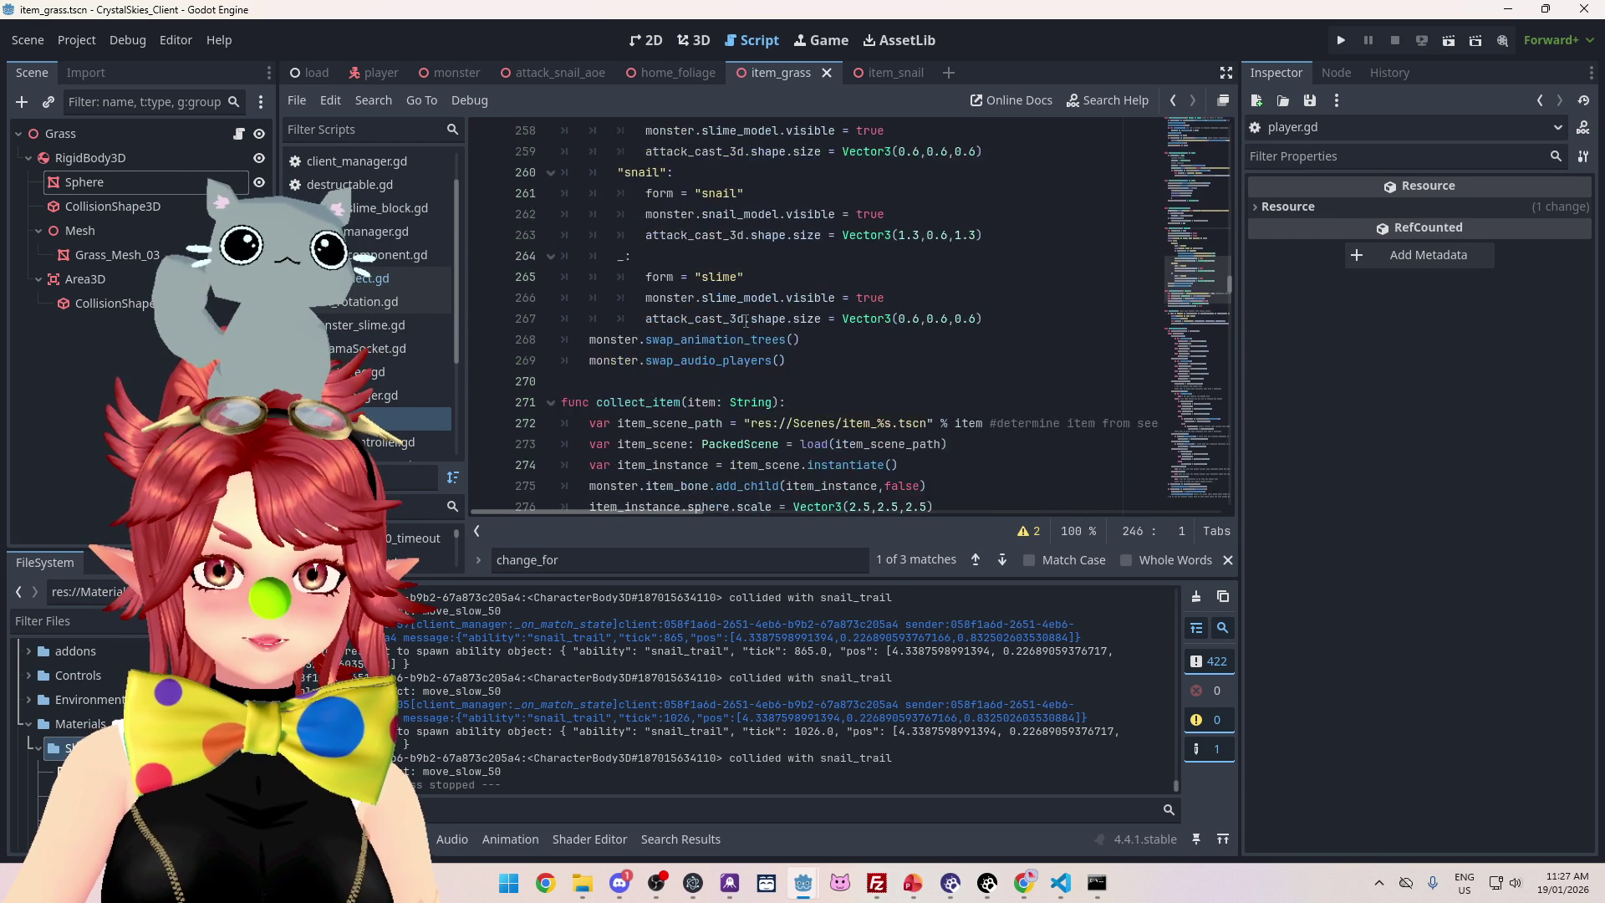
{"action": "left_click", "coordinate": [966, 306]}
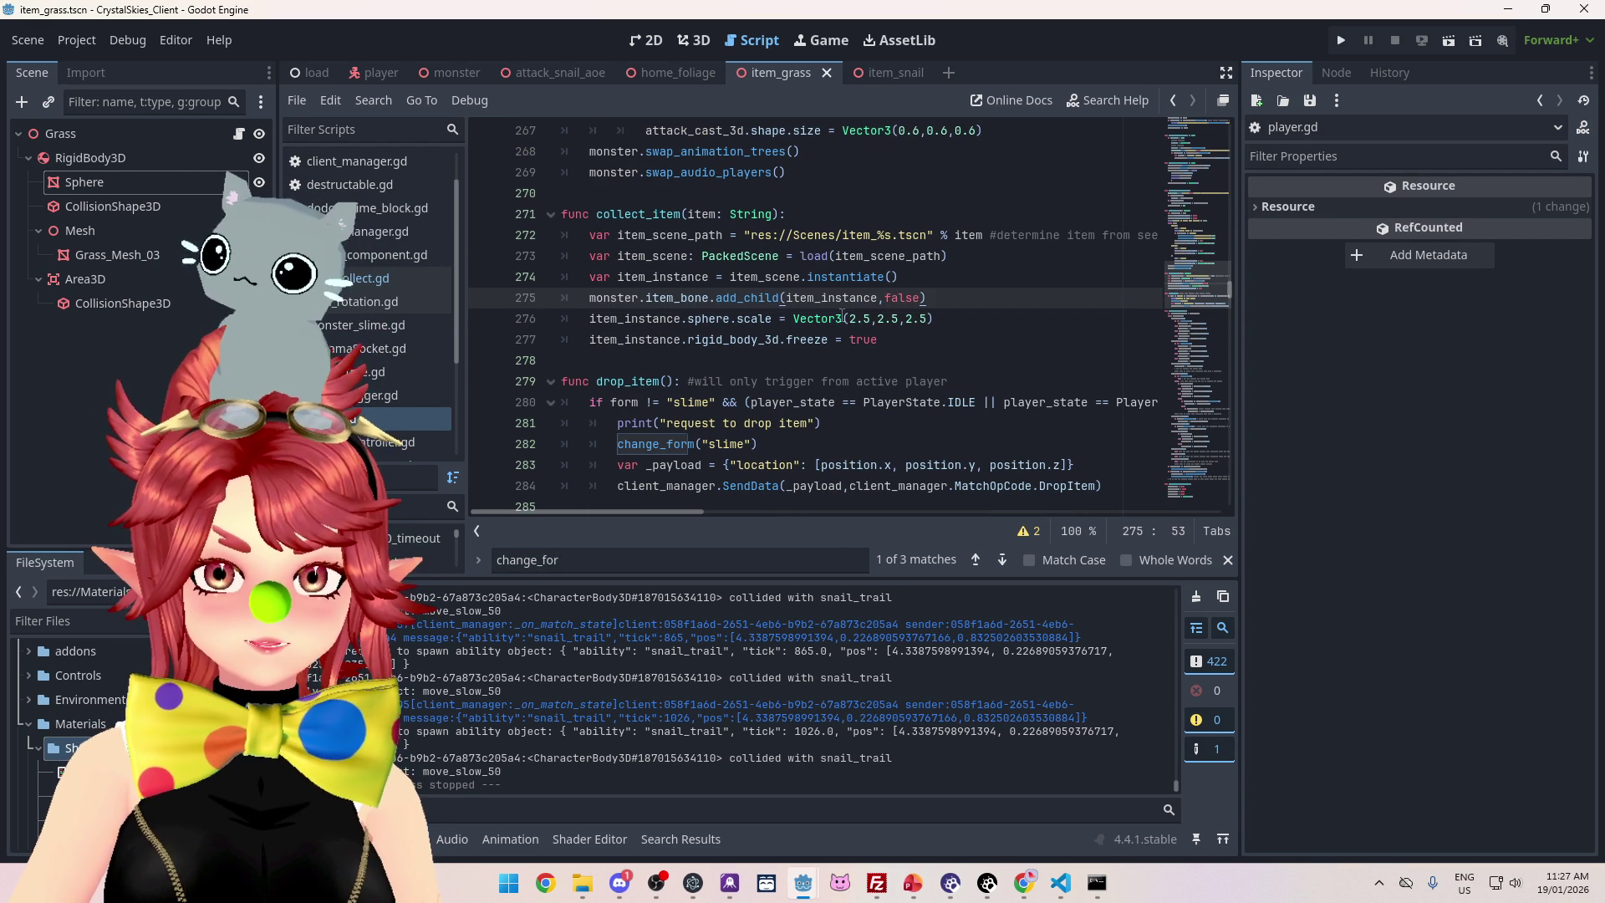
{"action": "left_click_drag", "start_coordinate": [850, 318], "coordinate": [870, 319]}
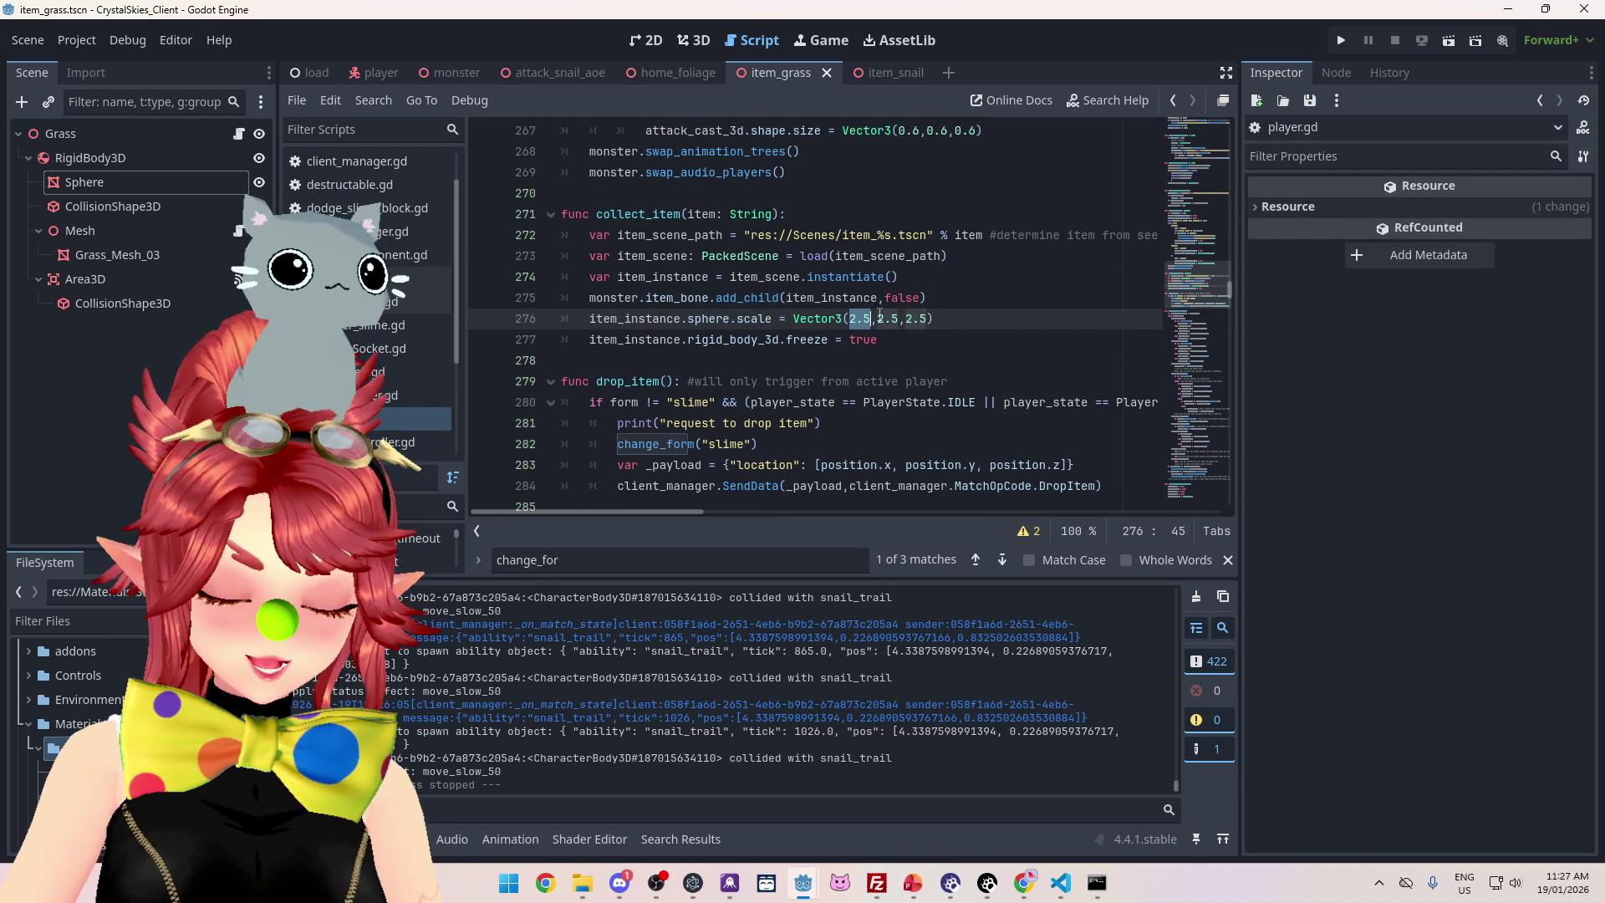
Scroll further through the script and start a project-wide Find in Files search
{"action": "scroll", "coordinate": [1230, 289], "scroll_direction": "up", "scroll_amount": 8}
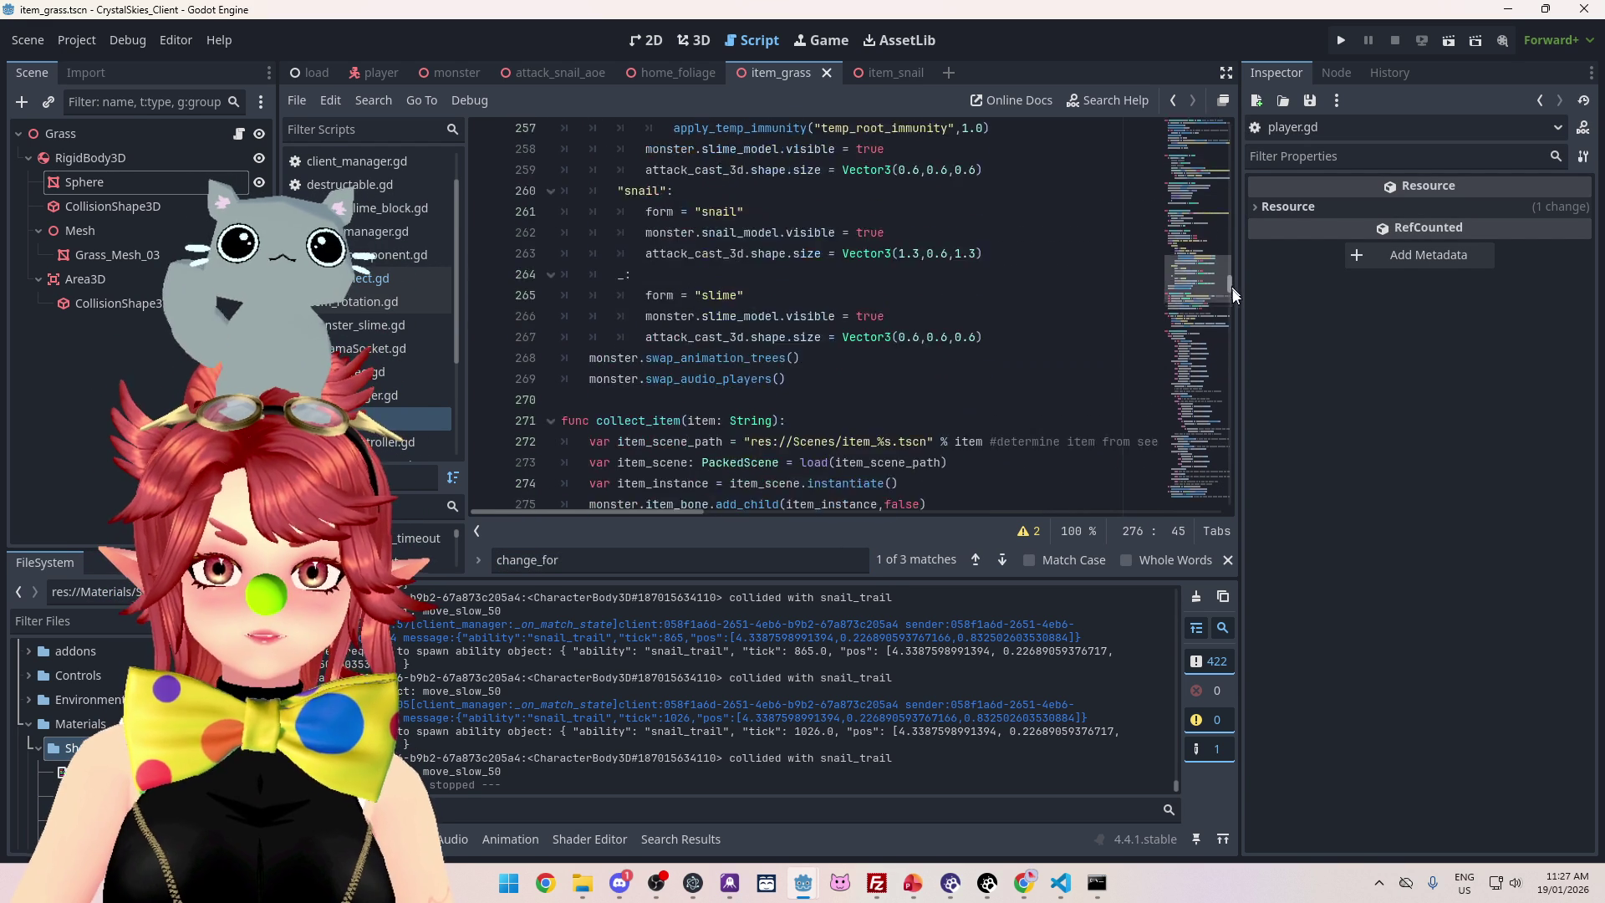
{"action": "mouse_move", "coordinate": [1229, 275]}
{"action": "left_mouse_down"}
{"action": "mouse_move", "coordinate": [1232, 90]}
{"action": "mouse_move", "coordinate": [1230, 420]}
{"action": "mouse_move", "coordinate": [1189, 425]}
{"action": "left_mouse_up"}
{"action": "scroll", "coordinate": [704, 337], "scroll_direction": "down", "scroll_amount": 13}
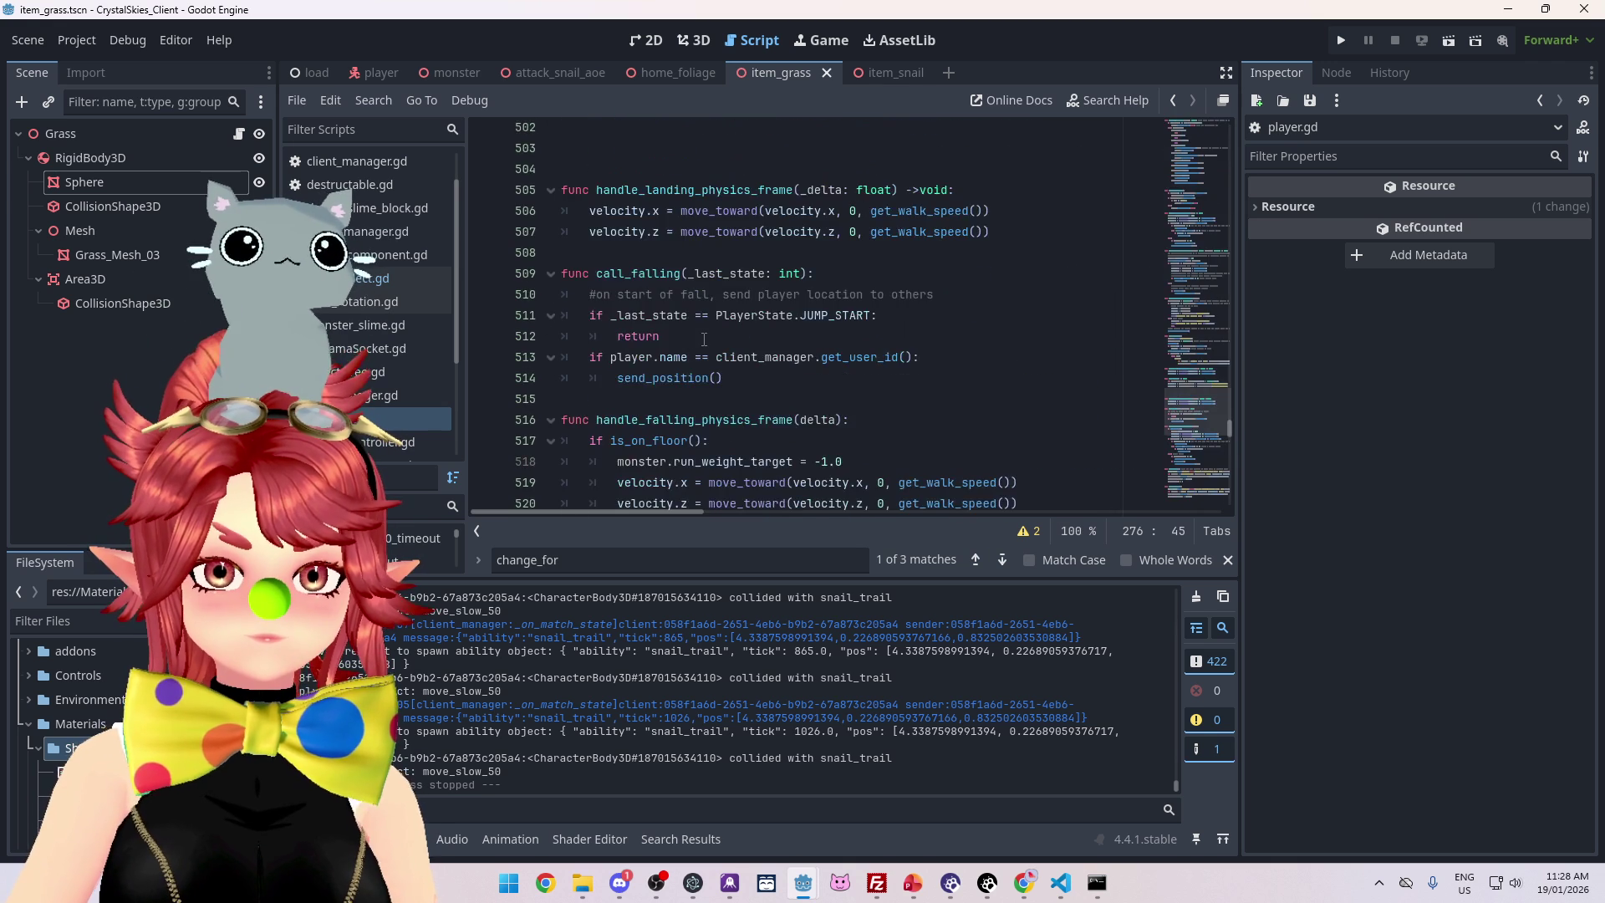
{"action": "scroll", "coordinate": [704, 338], "scroll_direction": "down", "scroll_amount": 20}
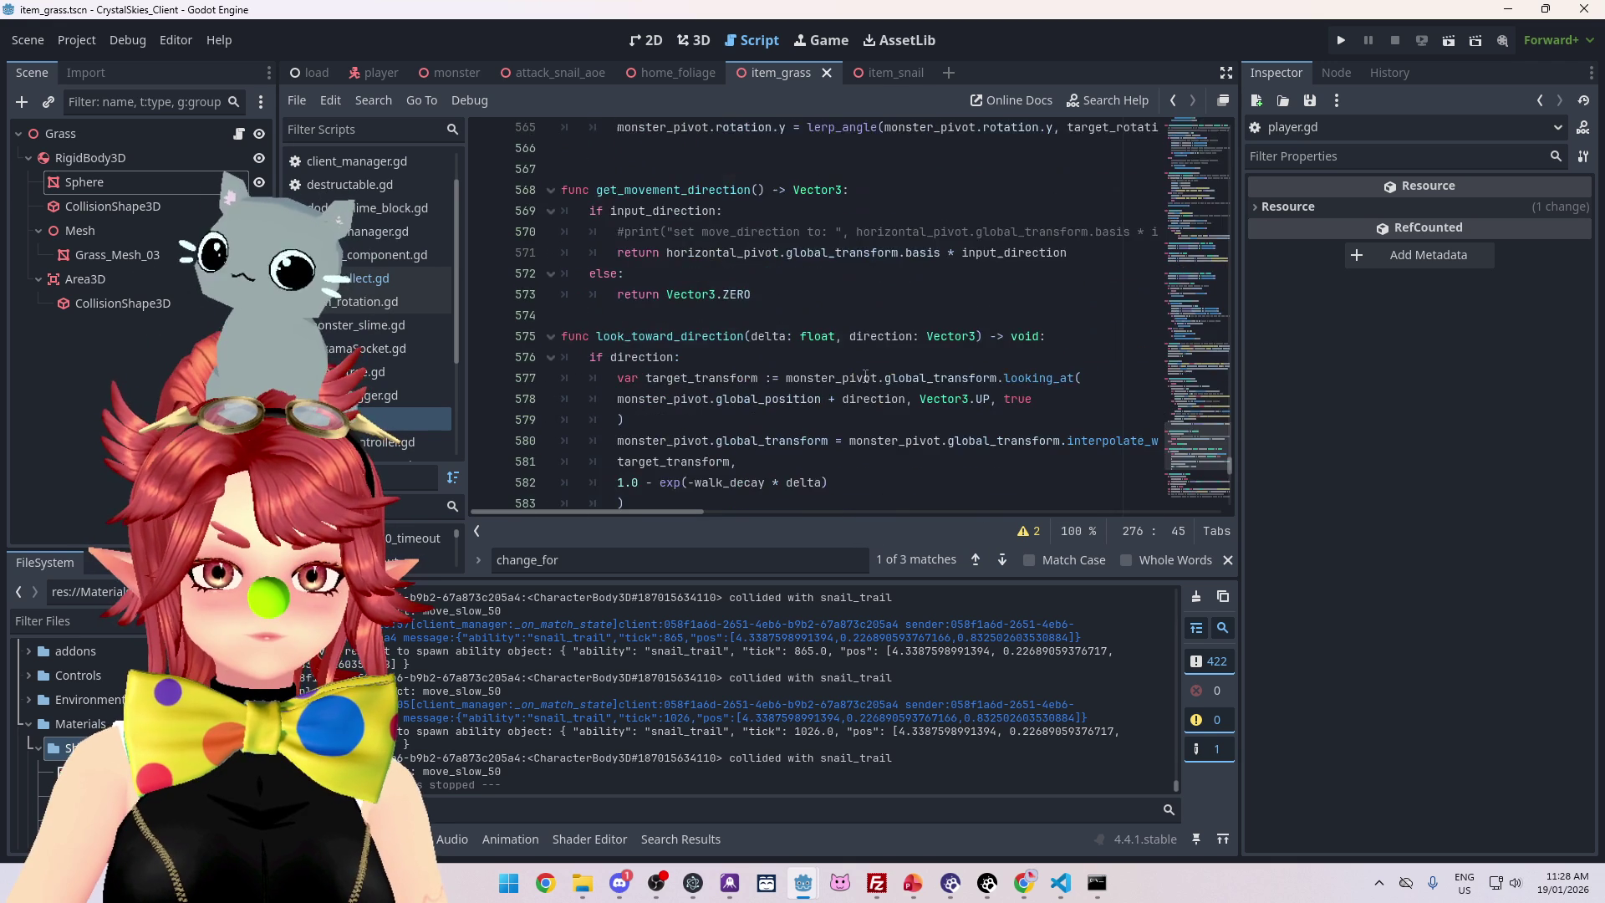
{"action": "scroll", "coordinate": [865, 372], "scroll_direction": "down", "scroll_amount": 11}
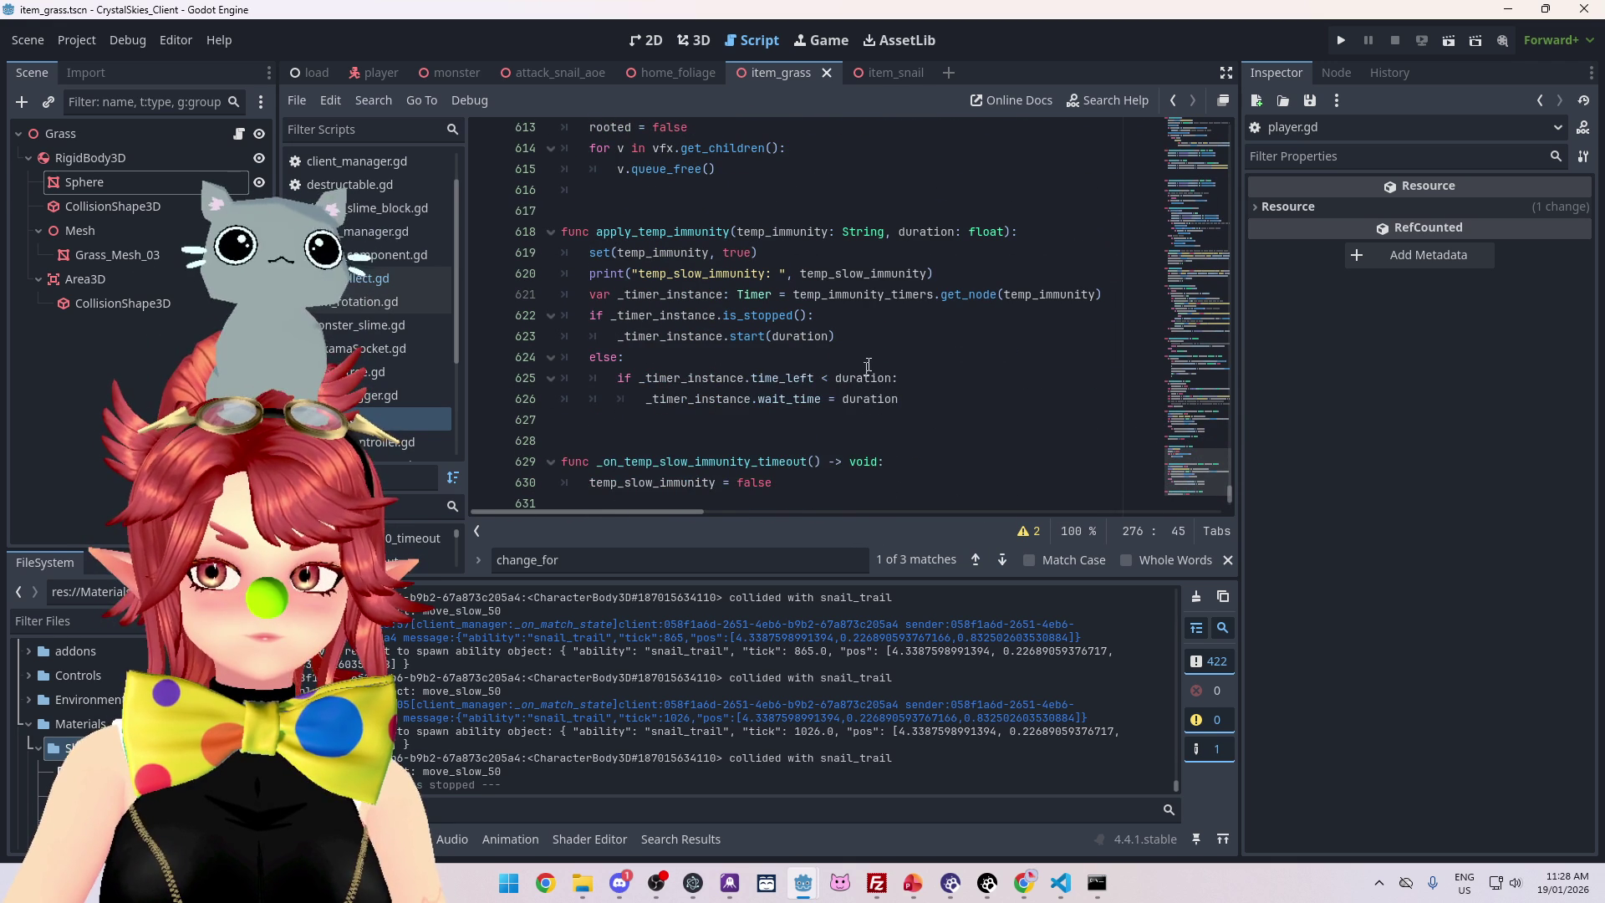
{"action": "key", "text": "ctrl+shift+f"}
Search all project scripts for 'change' and open the change_form("none") match
{"action": "type", "text": "change"}
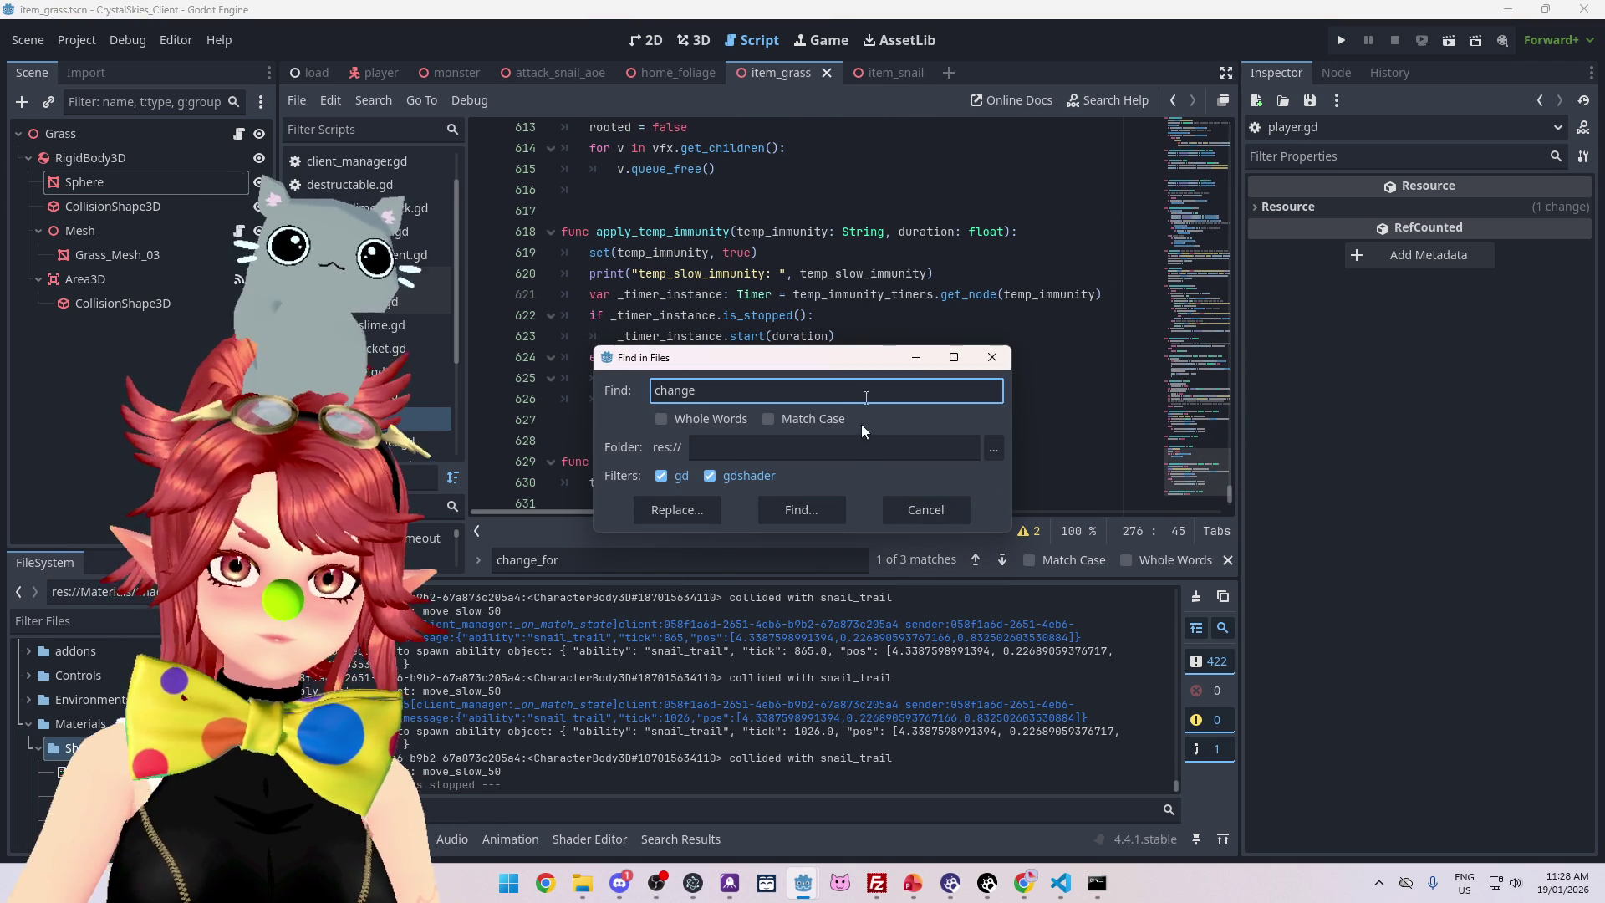
{"action": "left_click", "coordinate": [824, 512]}
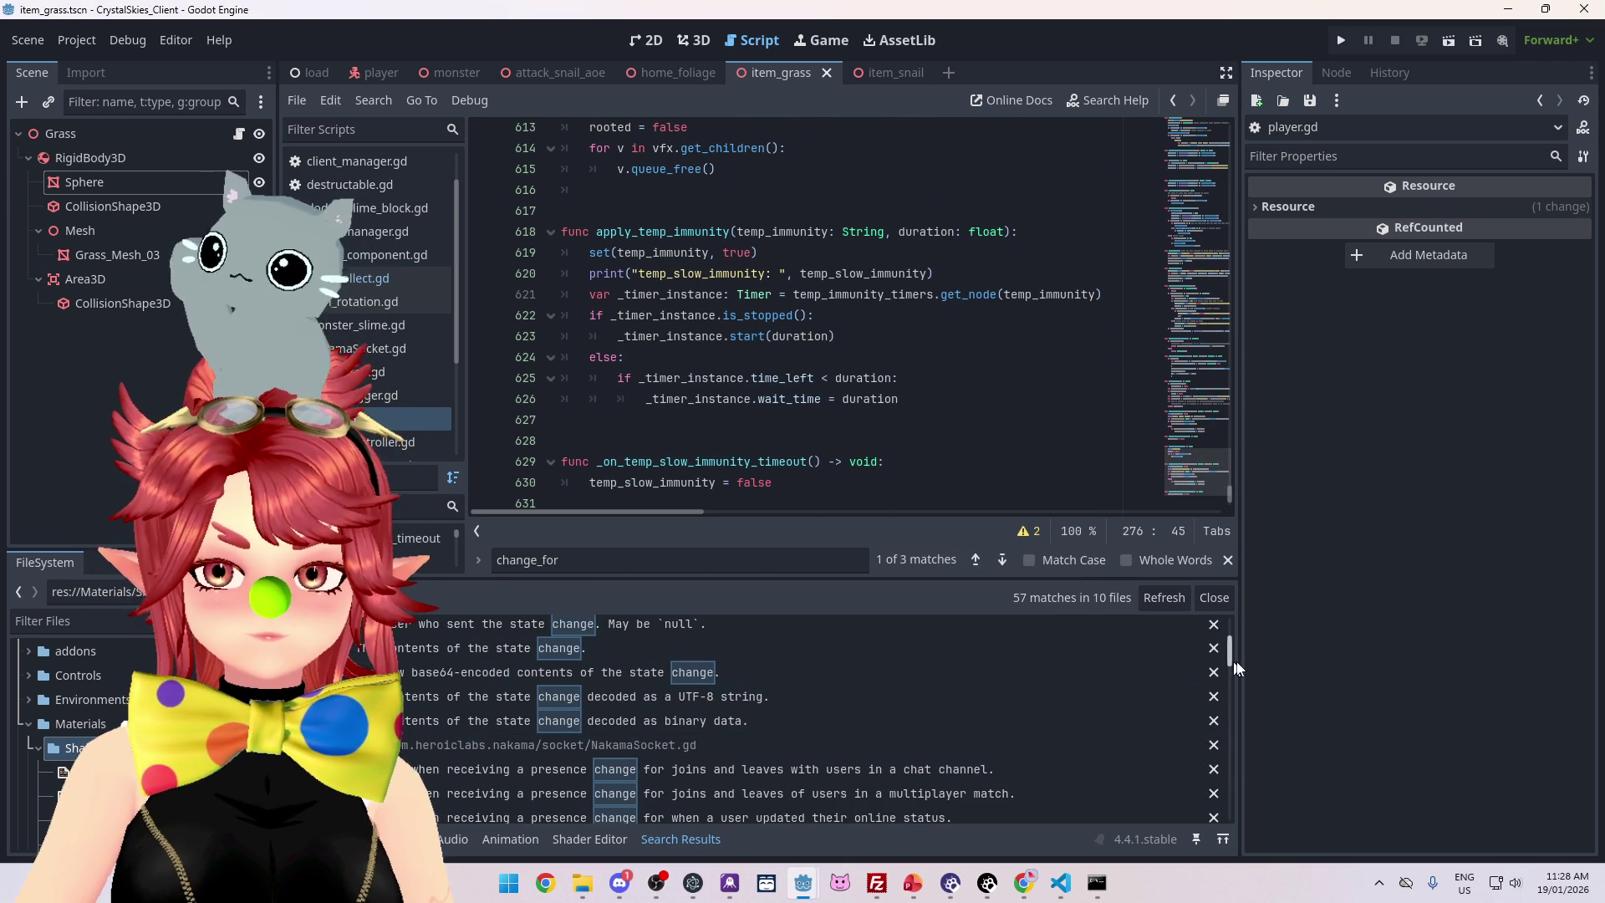
{"action": "scroll", "coordinate": [1204, 660], "scroll_direction": "down", "scroll_amount": 10}
{"action": "left_click", "coordinate": [611, 780]}
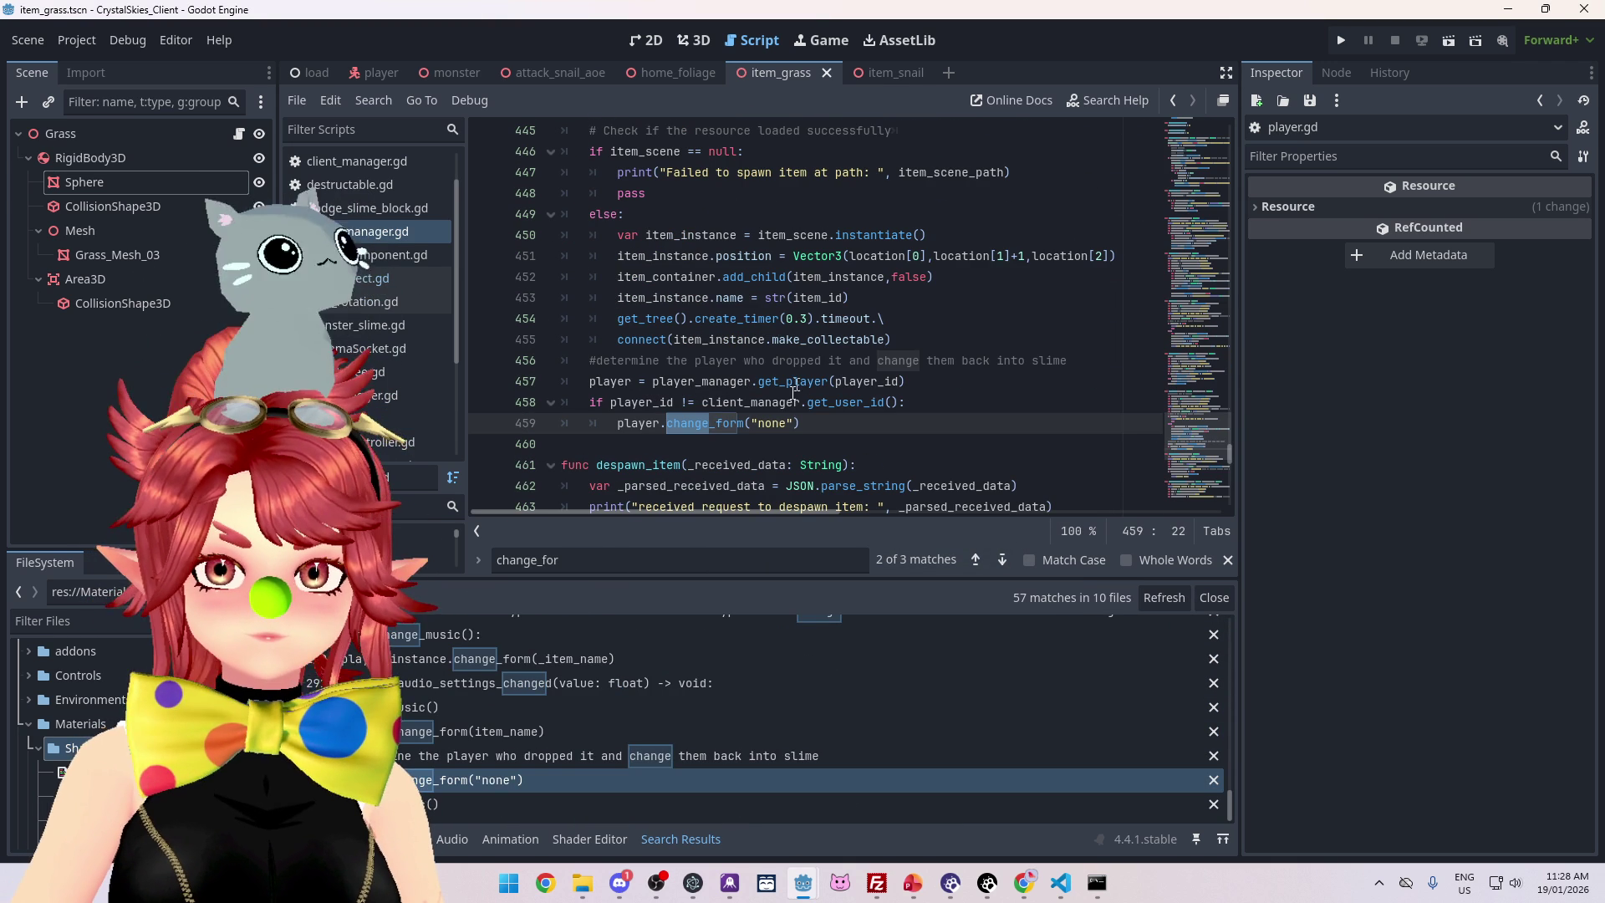
{"action": "scroll", "coordinate": [468, 704], "scroll_direction": "up", "scroll_amount": 1}
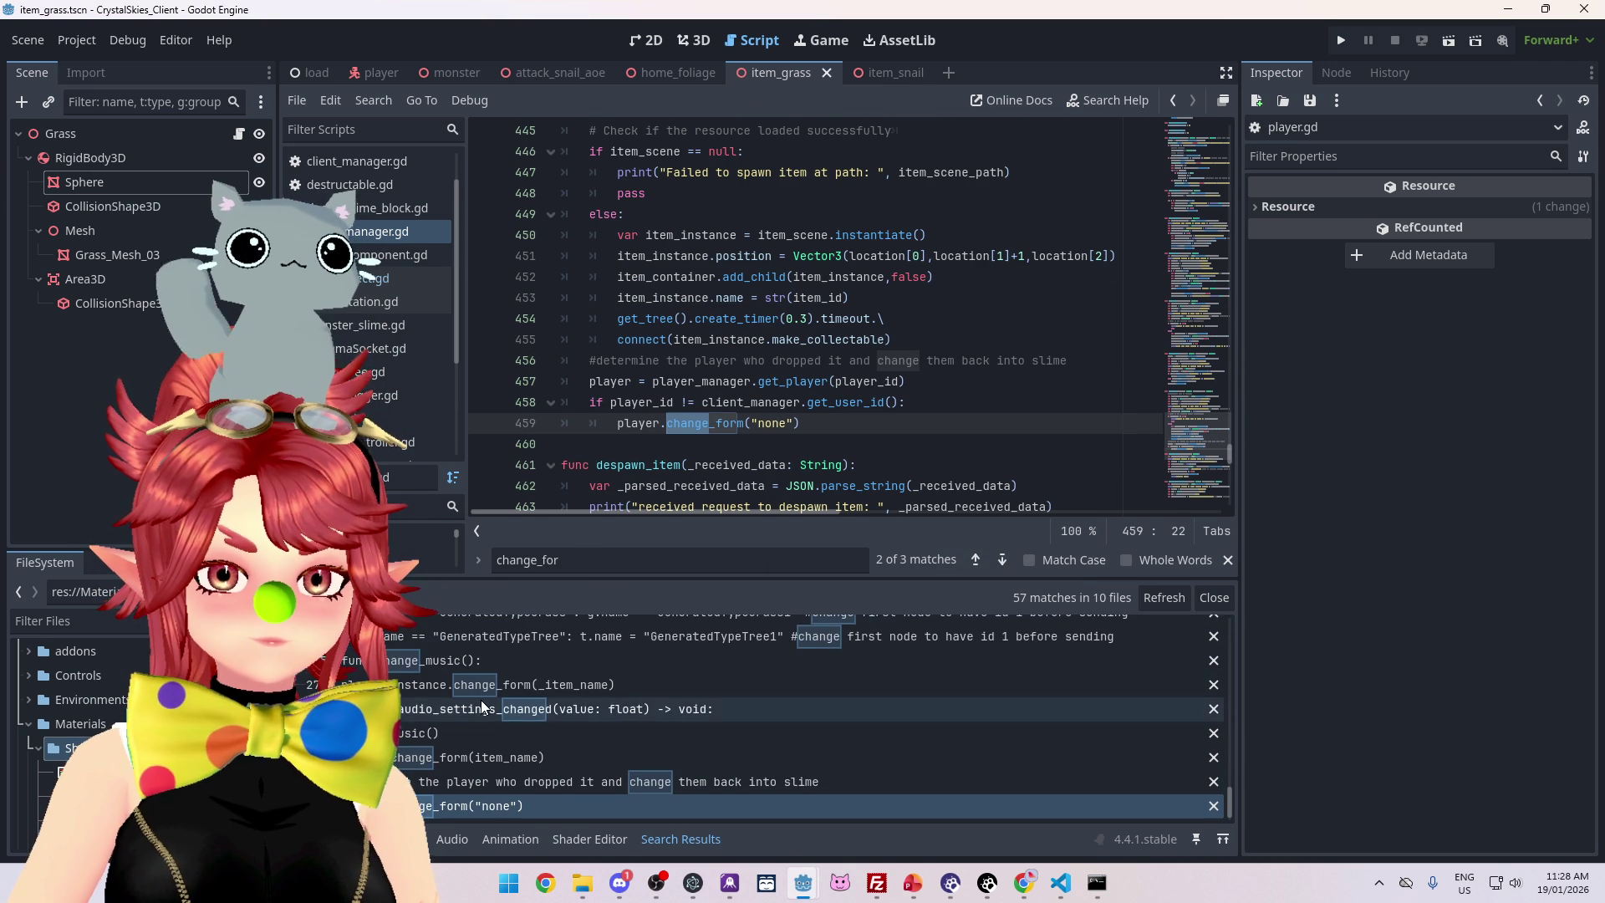
{"action": "scroll", "coordinate": [559, 694], "scroll_direction": "up", "scroll_amount": 5}
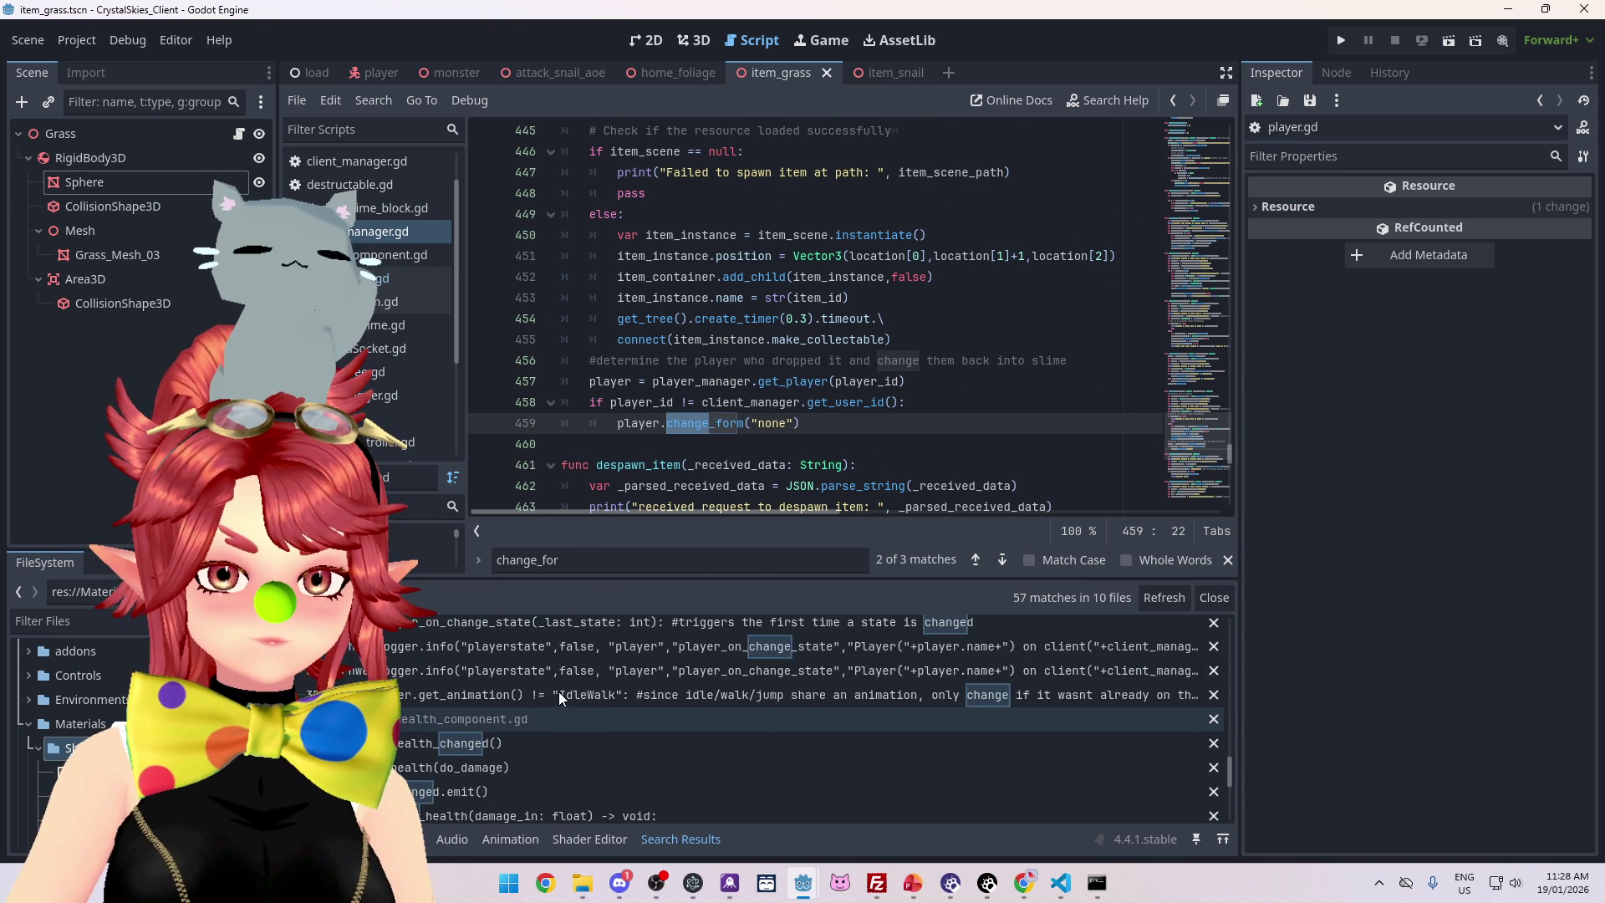
{"action": "scroll", "coordinate": [558, 690], "scroll_direction": "up", "scroll_amount": 6}
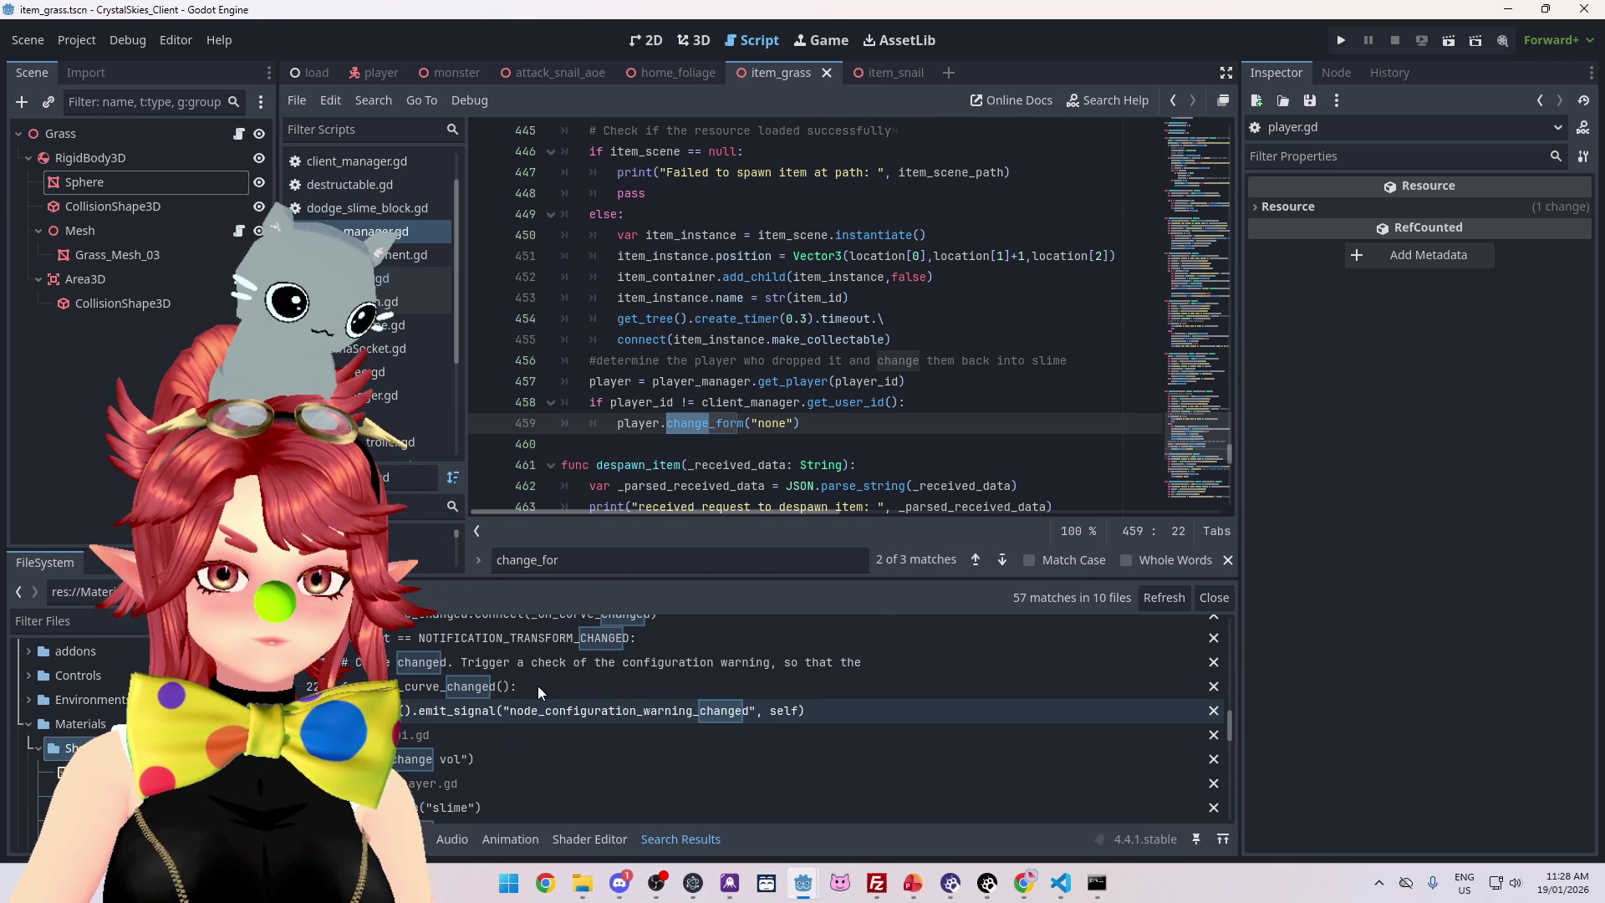
Narrow the script search to change_form, step through its matches, and jump to its definition
{"action": "left_click", "coordinate": [778, 560]}
{"action": "type", "text": "m"}
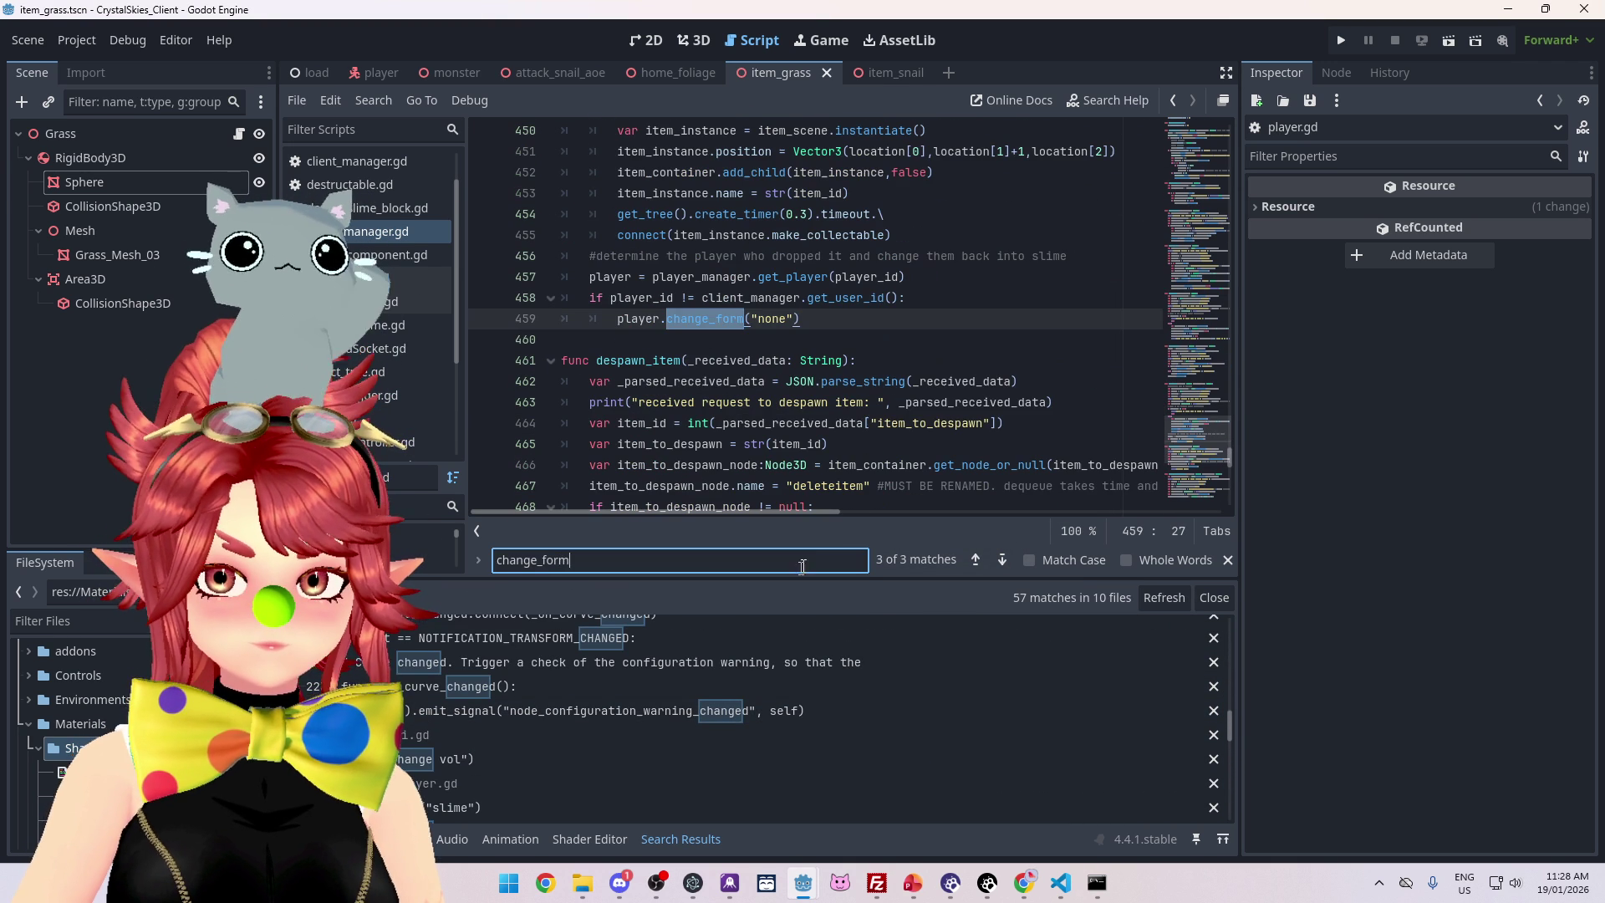
{"action": "left_click", "coordinate": [674, 320]}
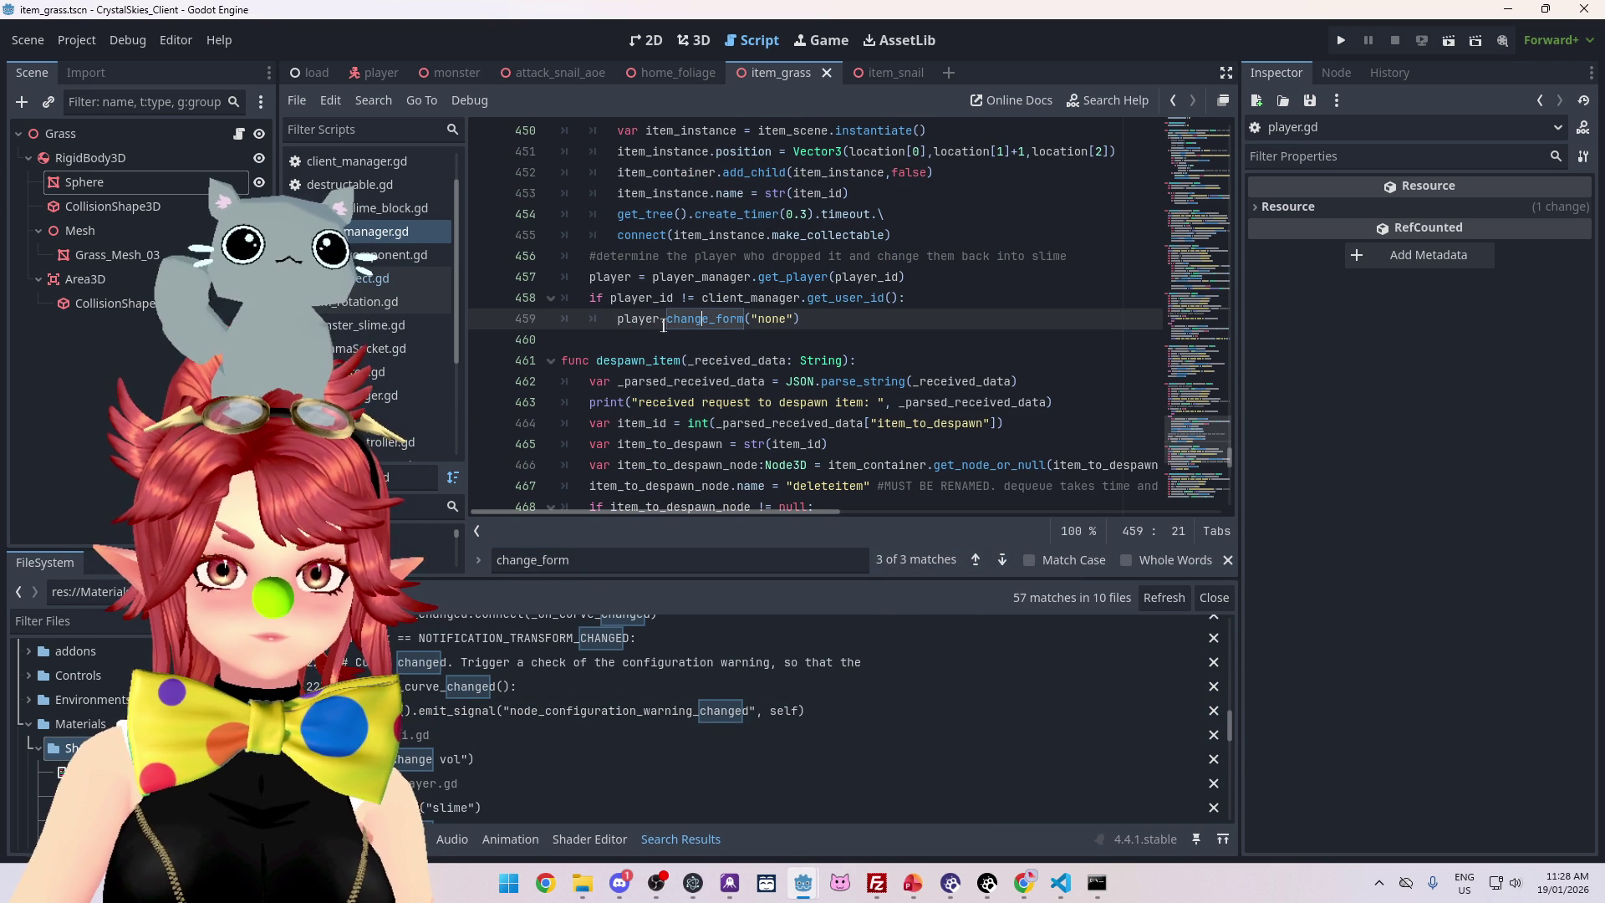
{"action": "left_click", "coordinate": [660, 561]}
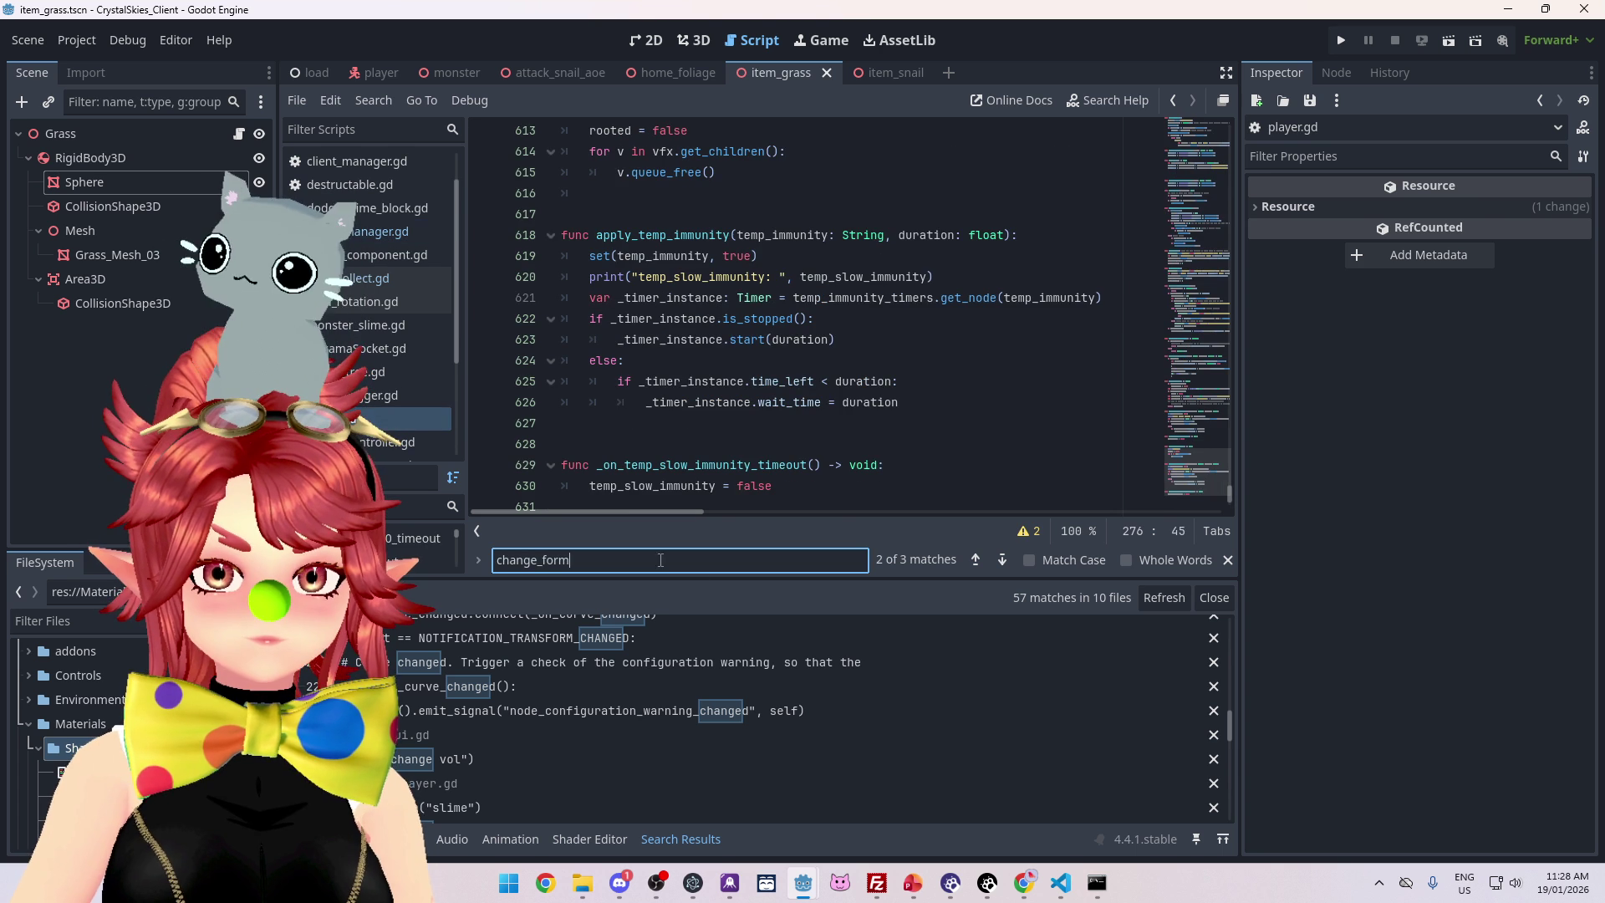
{"action": "left_click", "coordinate": [1001, 560]}
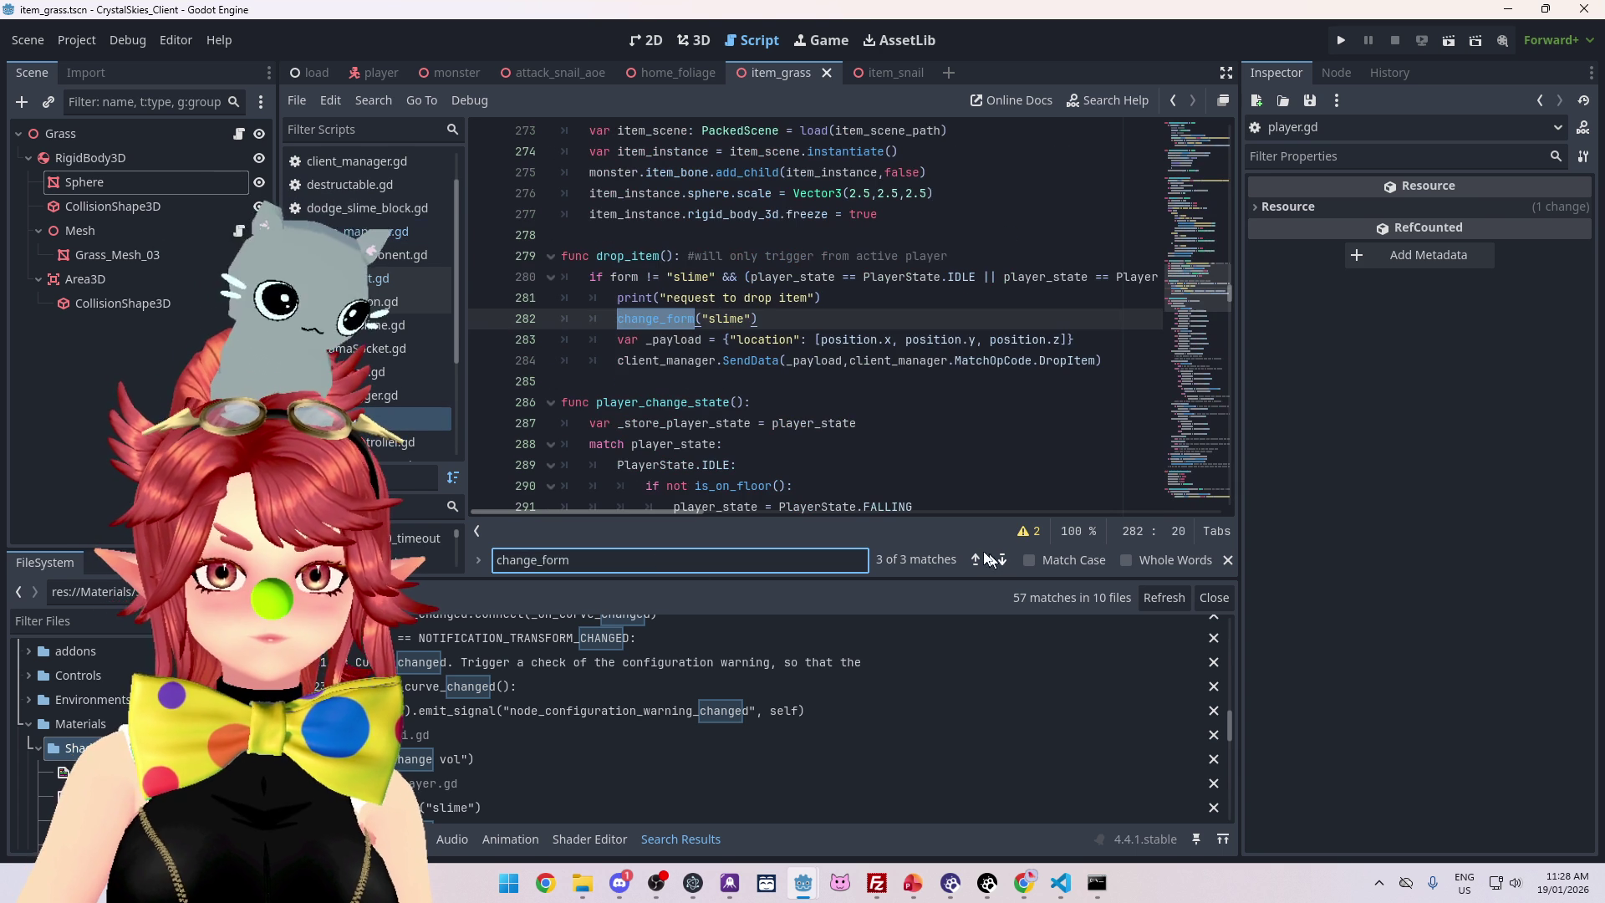
{"action": "left_click", "coordinate": [655, 319]}
{"action": "left_click", "coordinate": [659, 320], "text": "ctrl"}
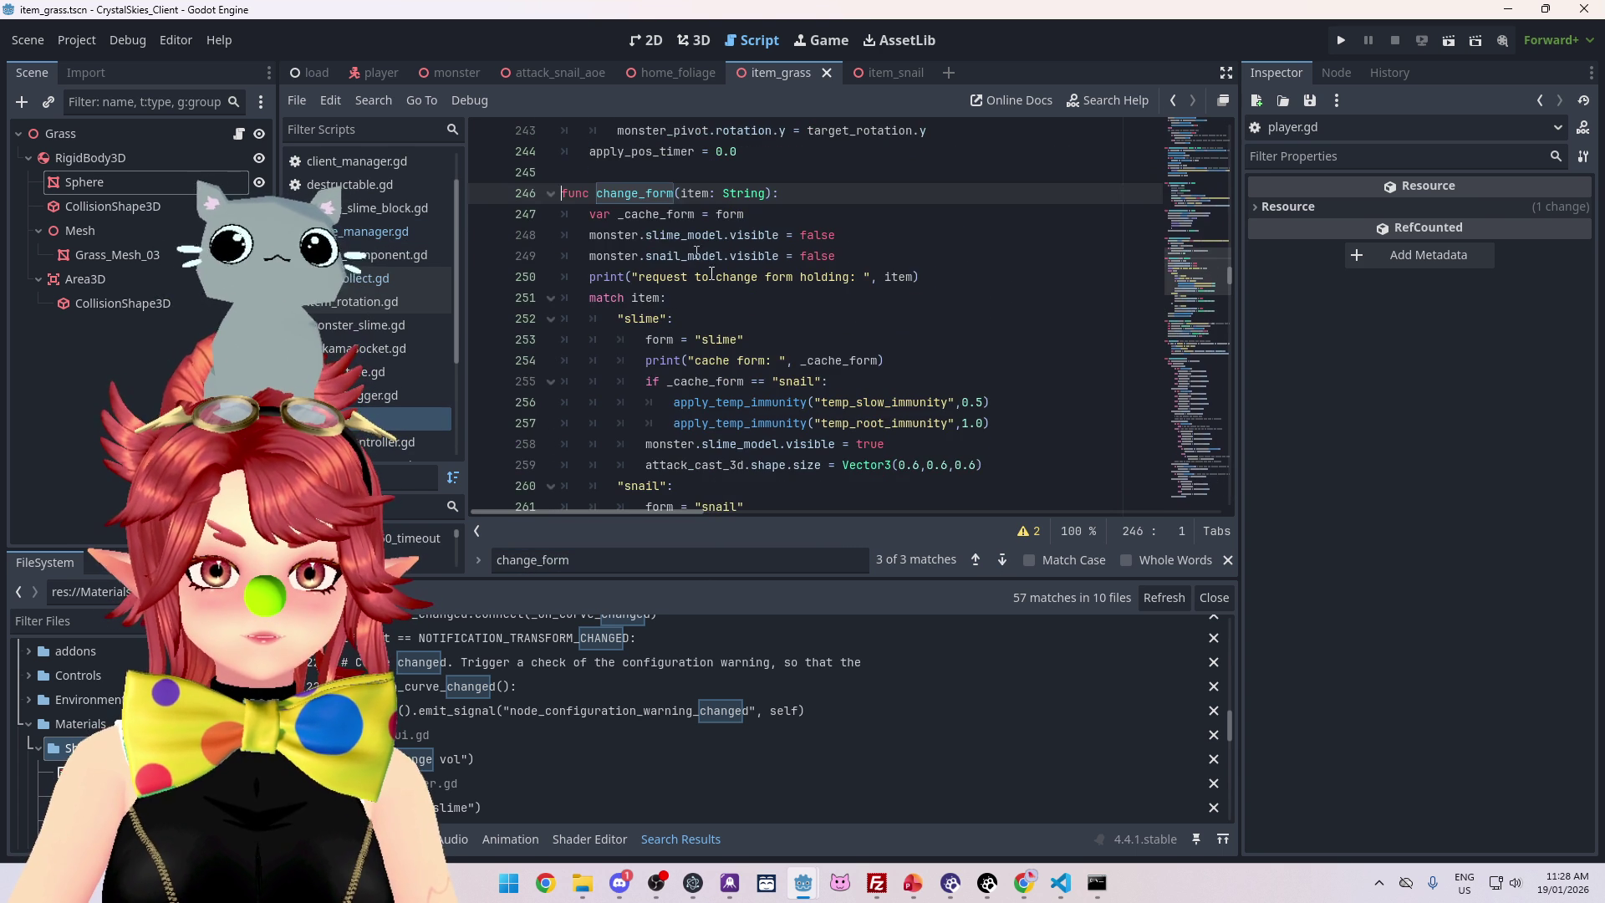
Bring up collect_item and select the first 2.5 on line 276
{"action": "scroll", "coordinate": [664, 184], "scroll_direction": "up", "scroll_amount": 5}
{"action": "scroll", "coordinate": [791, 336], "scroll_direction": "down", "scroll_amount": 10}
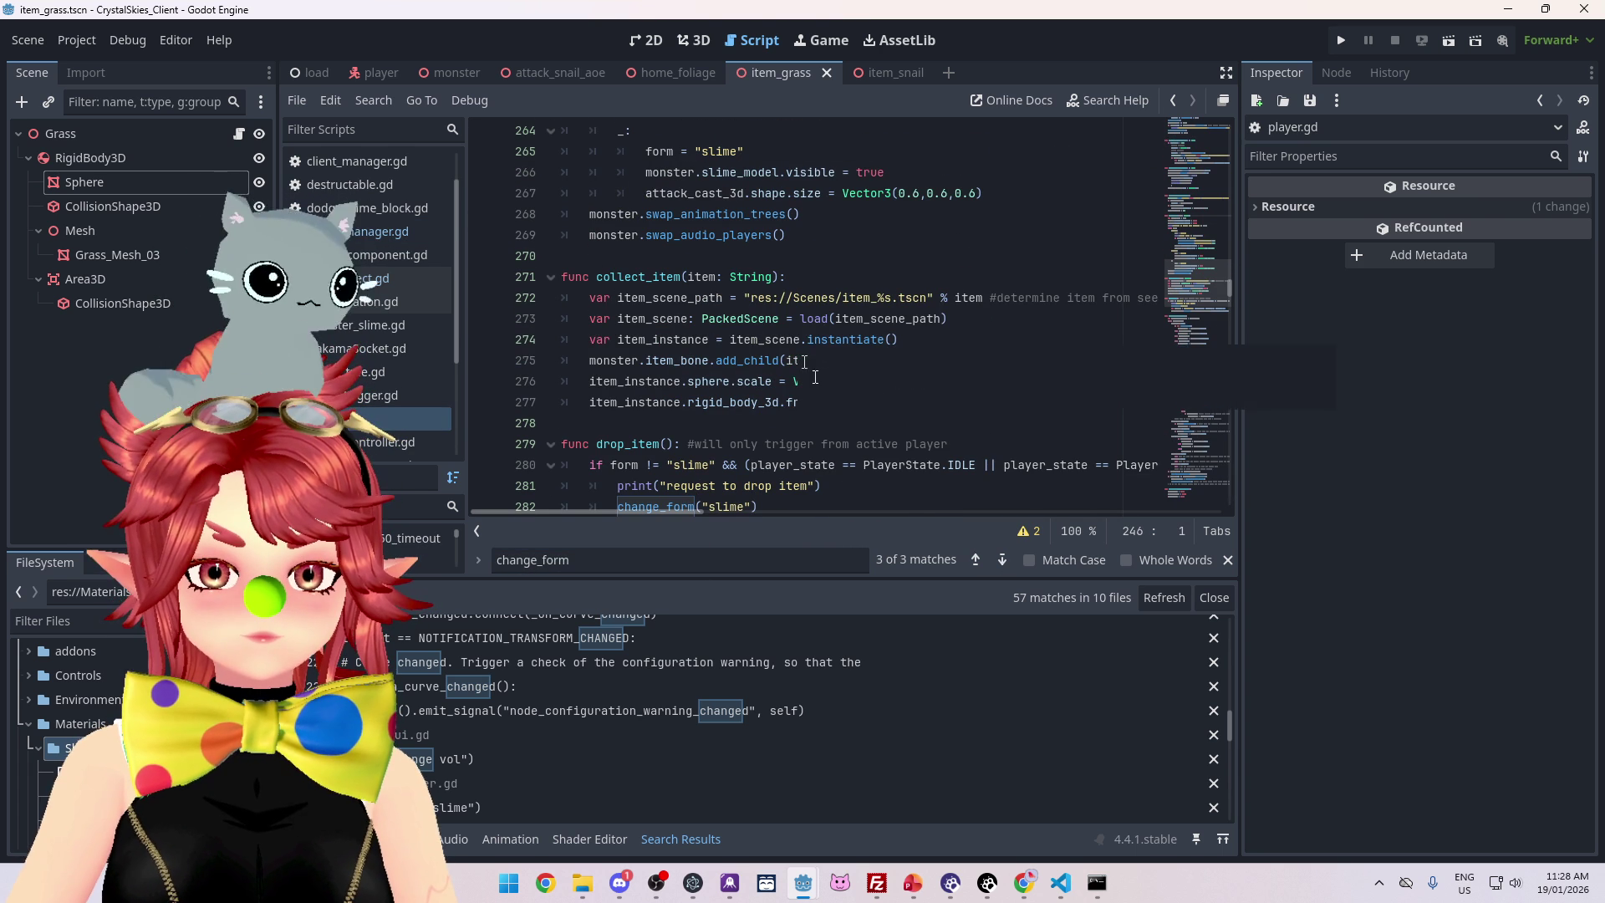
{"action": "left_click", "coordinate": [740, 339]}
{"action": "double_click", "coordinate": [850, 381]}
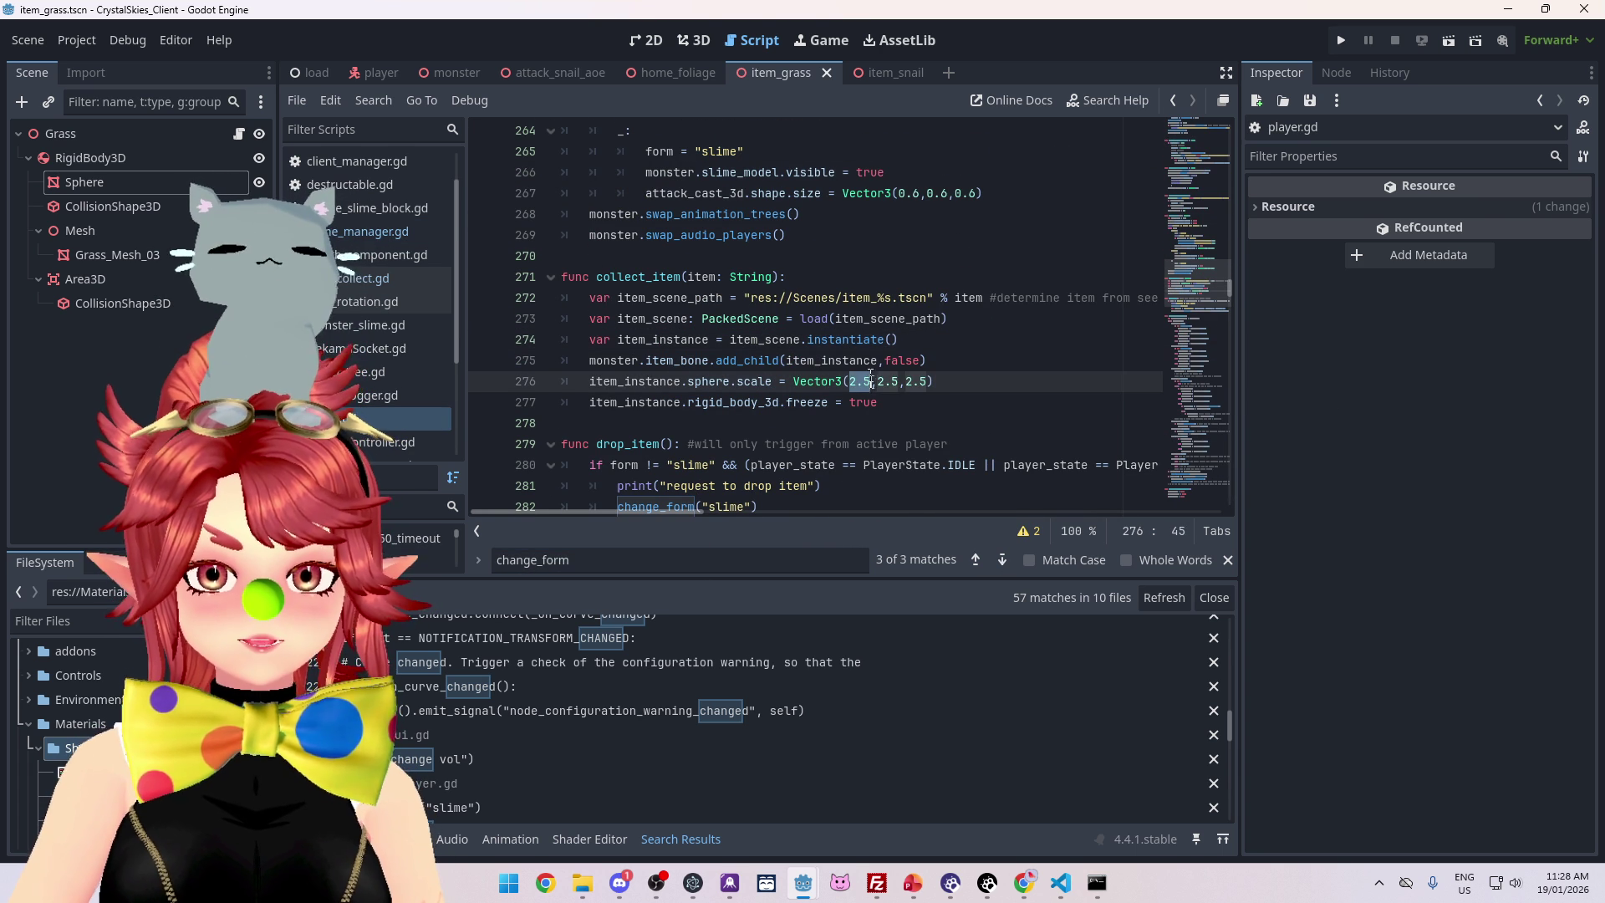
Replace the fixed 2.5 values in line 276's Vector3 with FORM_STATS[form]["sphere_scale"]
{"action": "type", "text": "_STATS[form"}
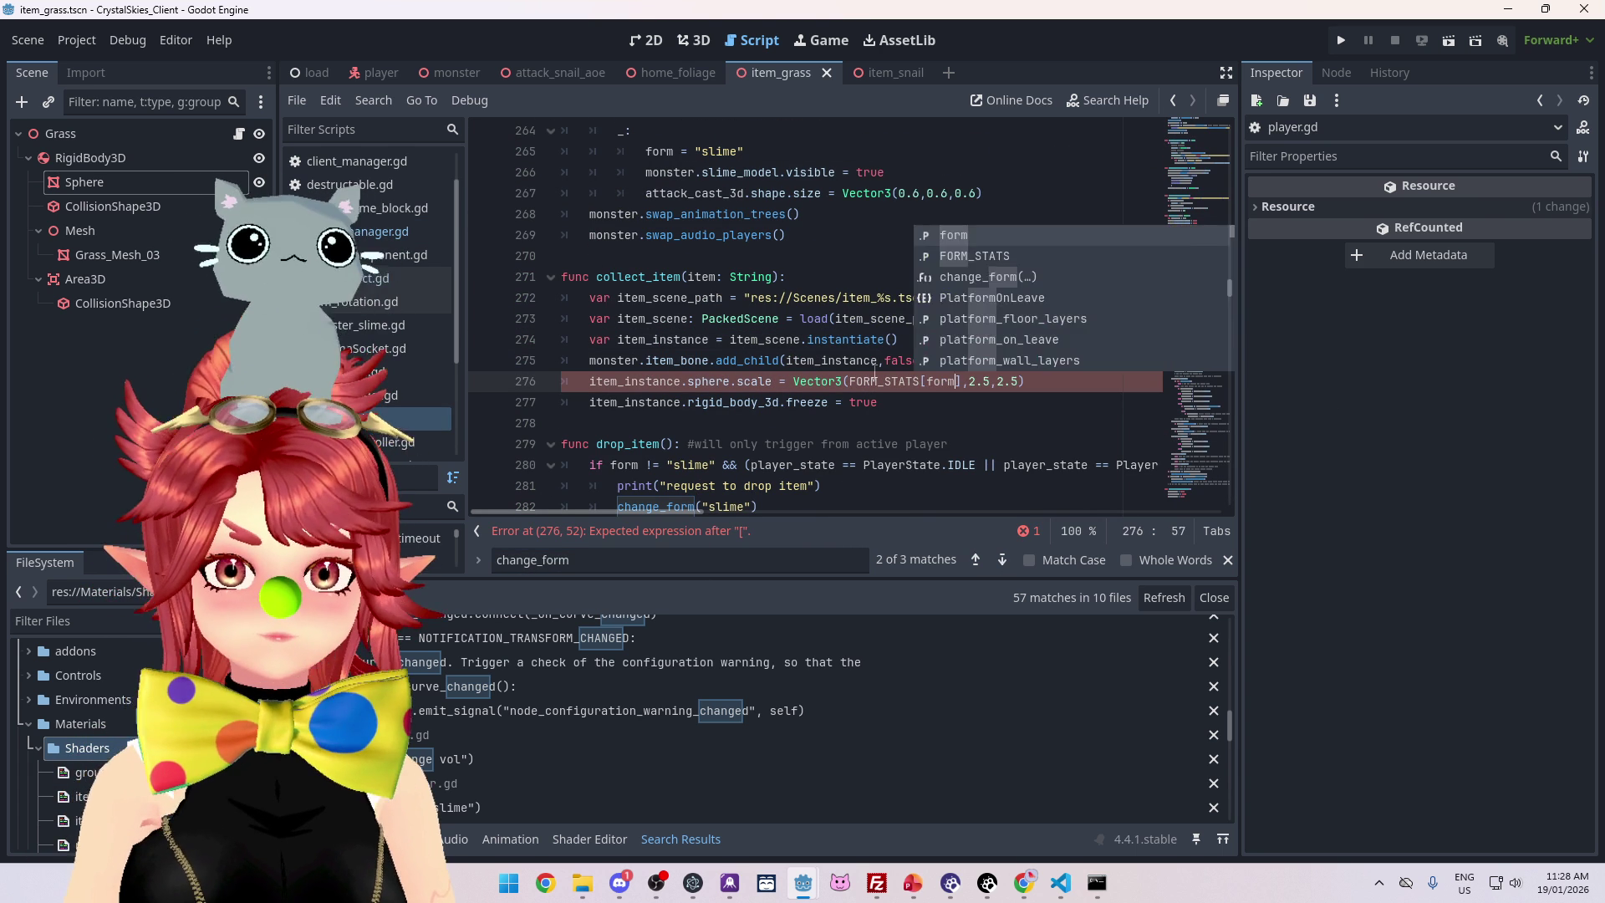
{"action": "type", "text": "]"}
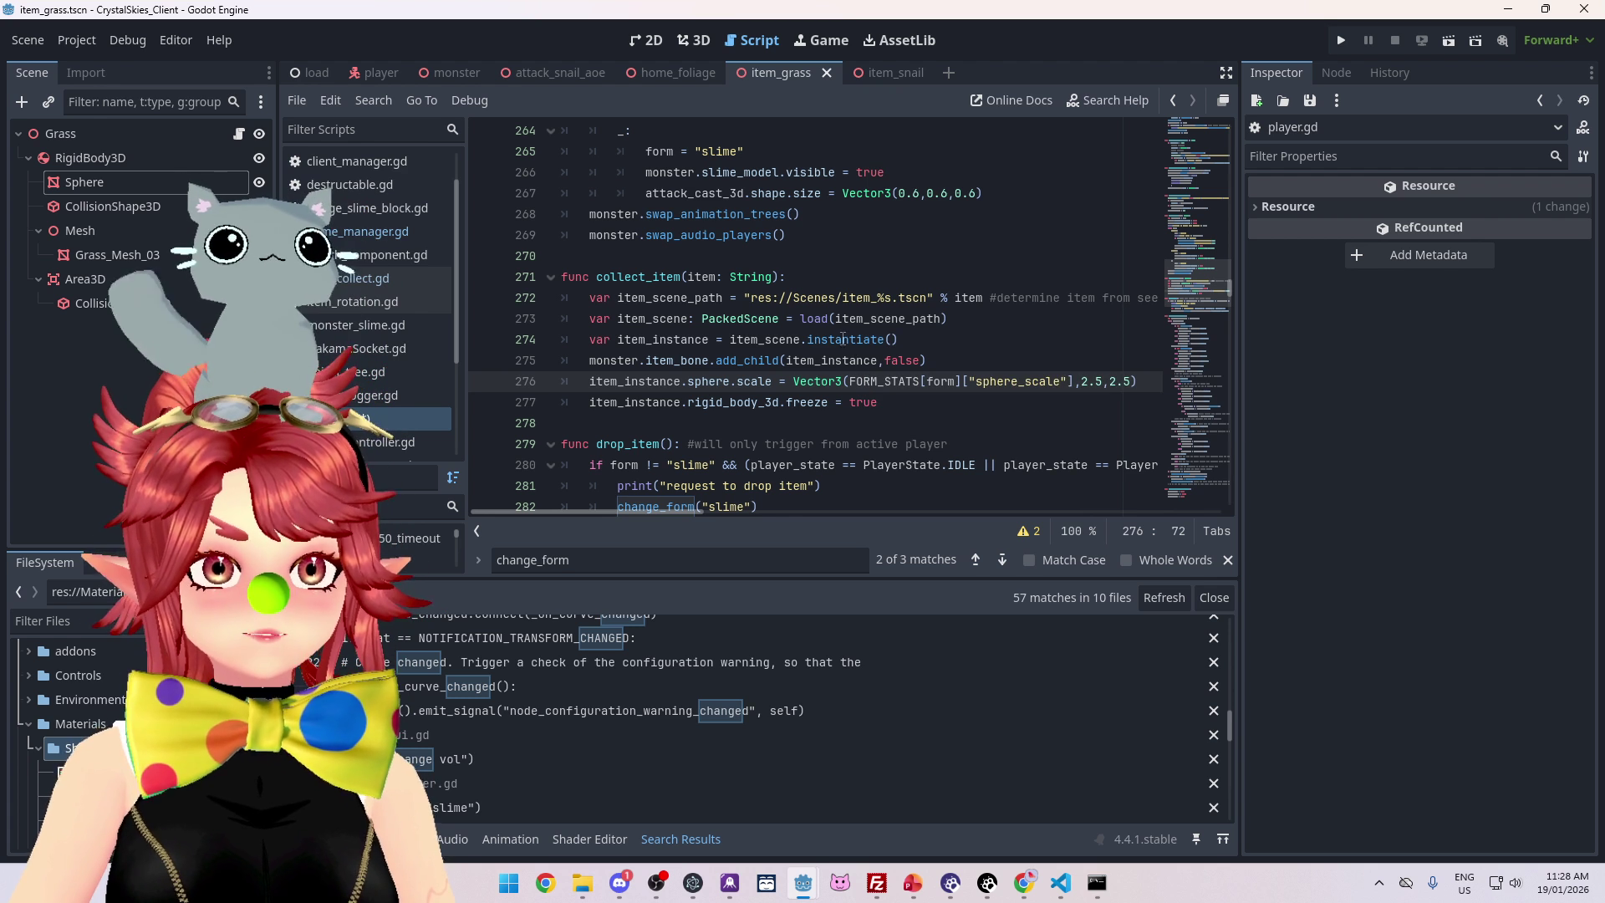
{"action": "left_click", "coordinate": [655, 510]}
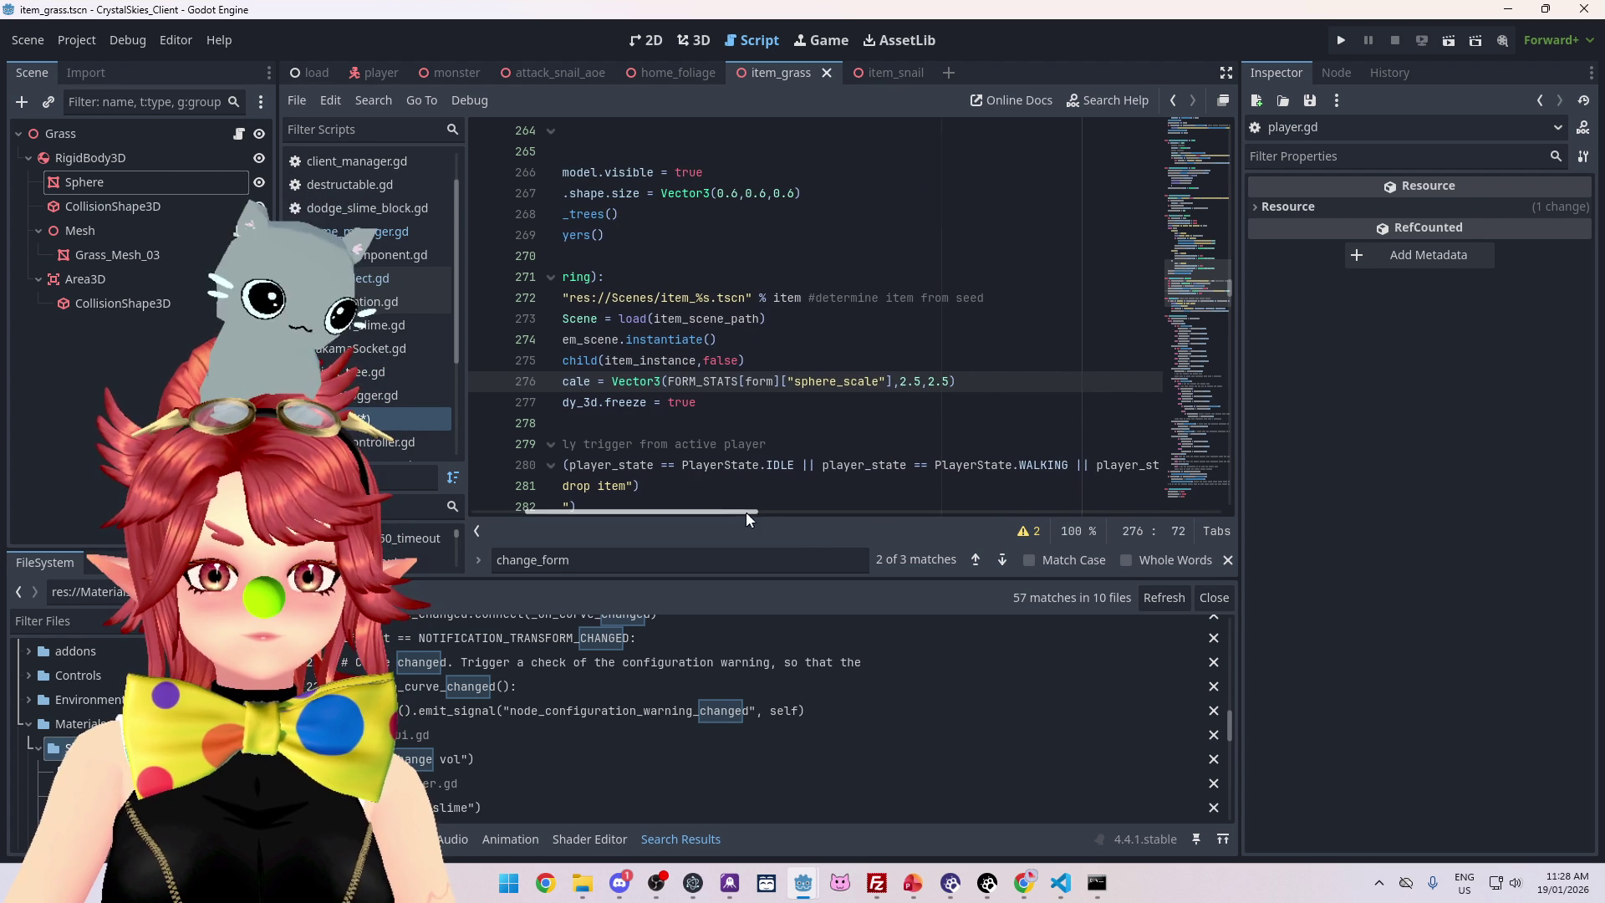
{"action": "left_click_drag", "start_coordinate": [745, 513], "coordinate": [725, 504]}
{"action": "left_click_drag", "start_coordinate": [822, 382], "coordinate": [967, 382]}
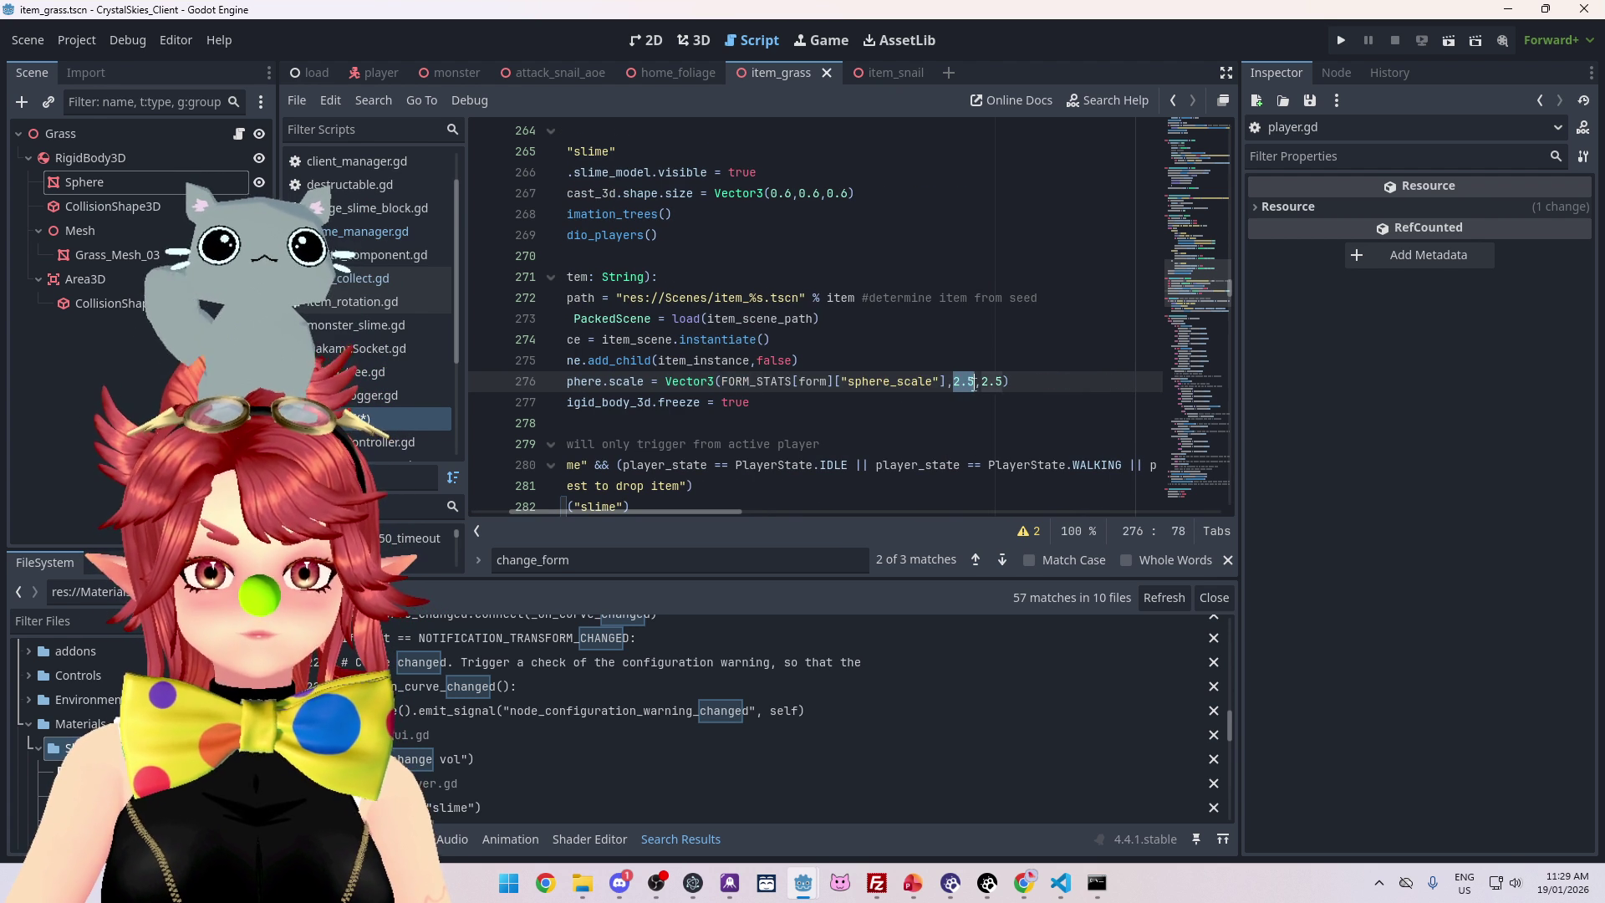
{"action": "type", "text": "FORM_STATS[form][\"sphere_scale\"]"}
{"action": "mouse_move", "coordinate": [732, 515]}
{"action": "left_mouse_down"}
{"action": "mouse_move", "coordinate": [841, 507]}
{"action": "mouse_move", "coordinate": [509, 493]}
{"action": "left_mouse_up"}
{"action": "key", "text": "Right"}
{"action": "type", "text": "FORM_STATS[form][\"sphere_scale\"]"}
{"action": "key", "text": "Delete"}
{"action": "key", "text": "Delete"}
{"action": "key", "text": "Delete"}
{"action": "left_click", "coordinate": [923, 401]}
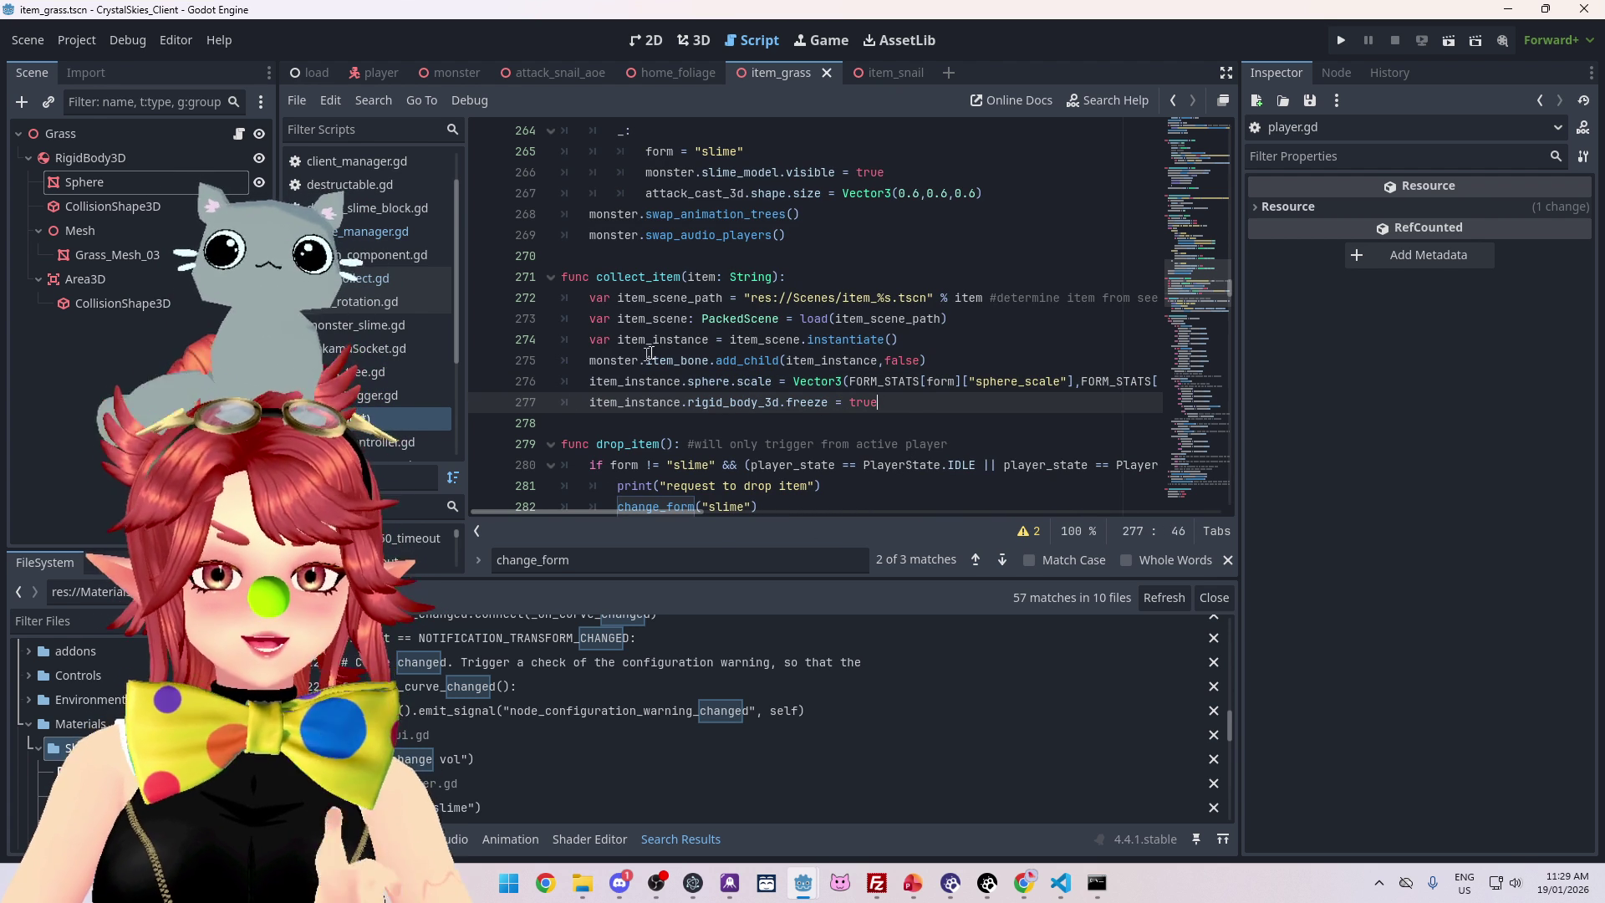
Check the item_bone line, then return to FORM_STATS after slime's sphere_scale value
{"action": "left_click_drag", "start_coordinate": [602, 360], "coordinate": [645, 360]}
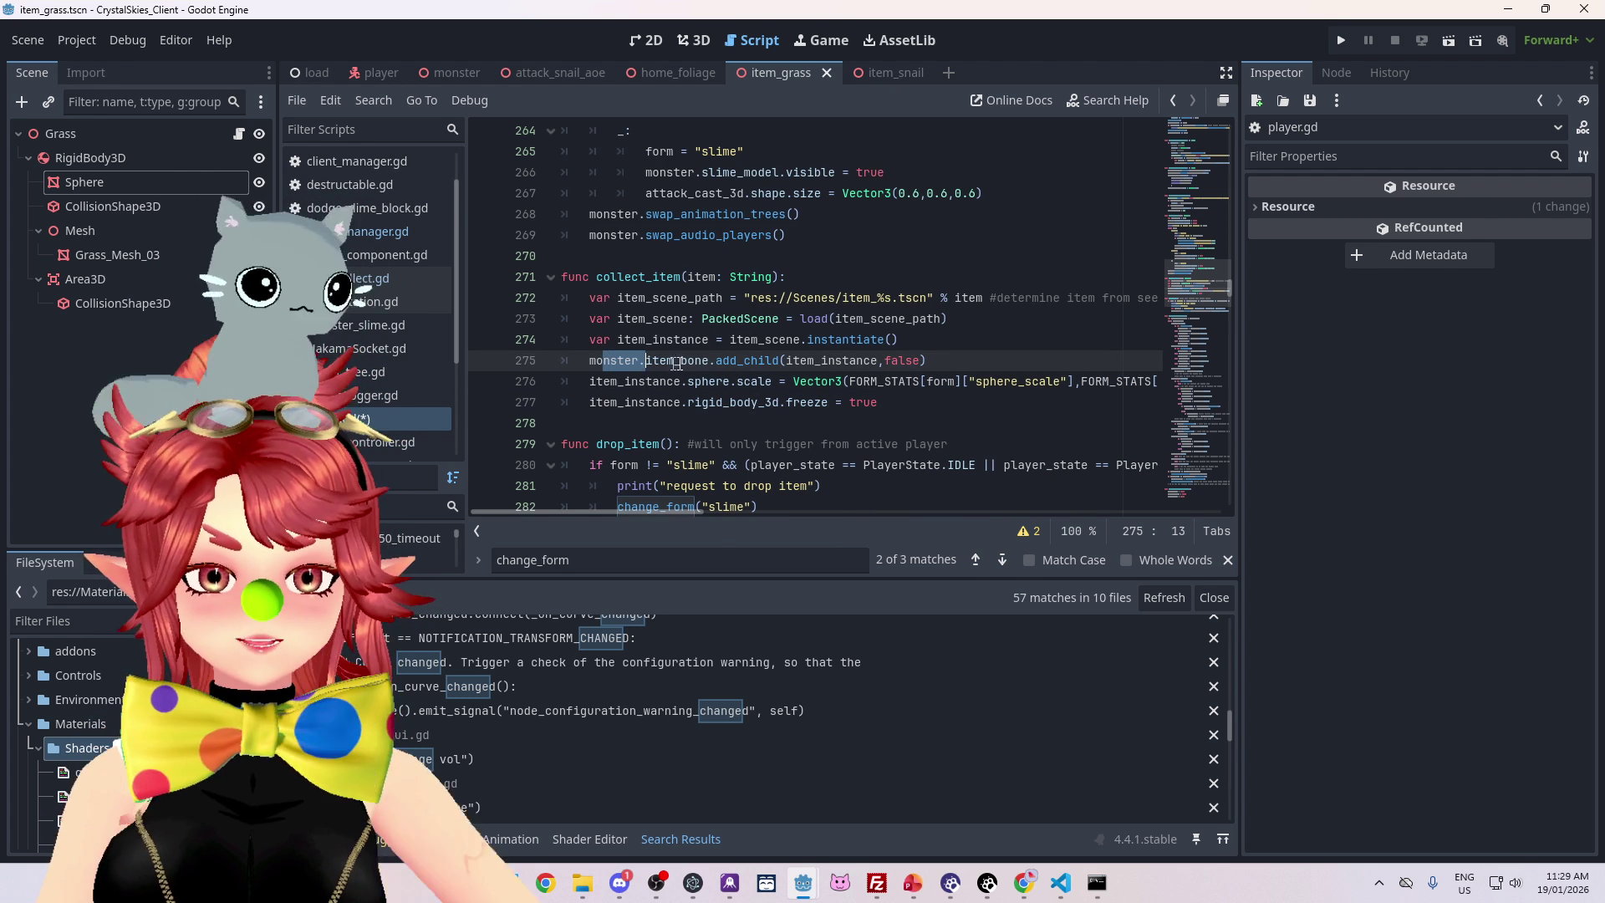
{"action": "double_click", "coordinate": [646, 361]}
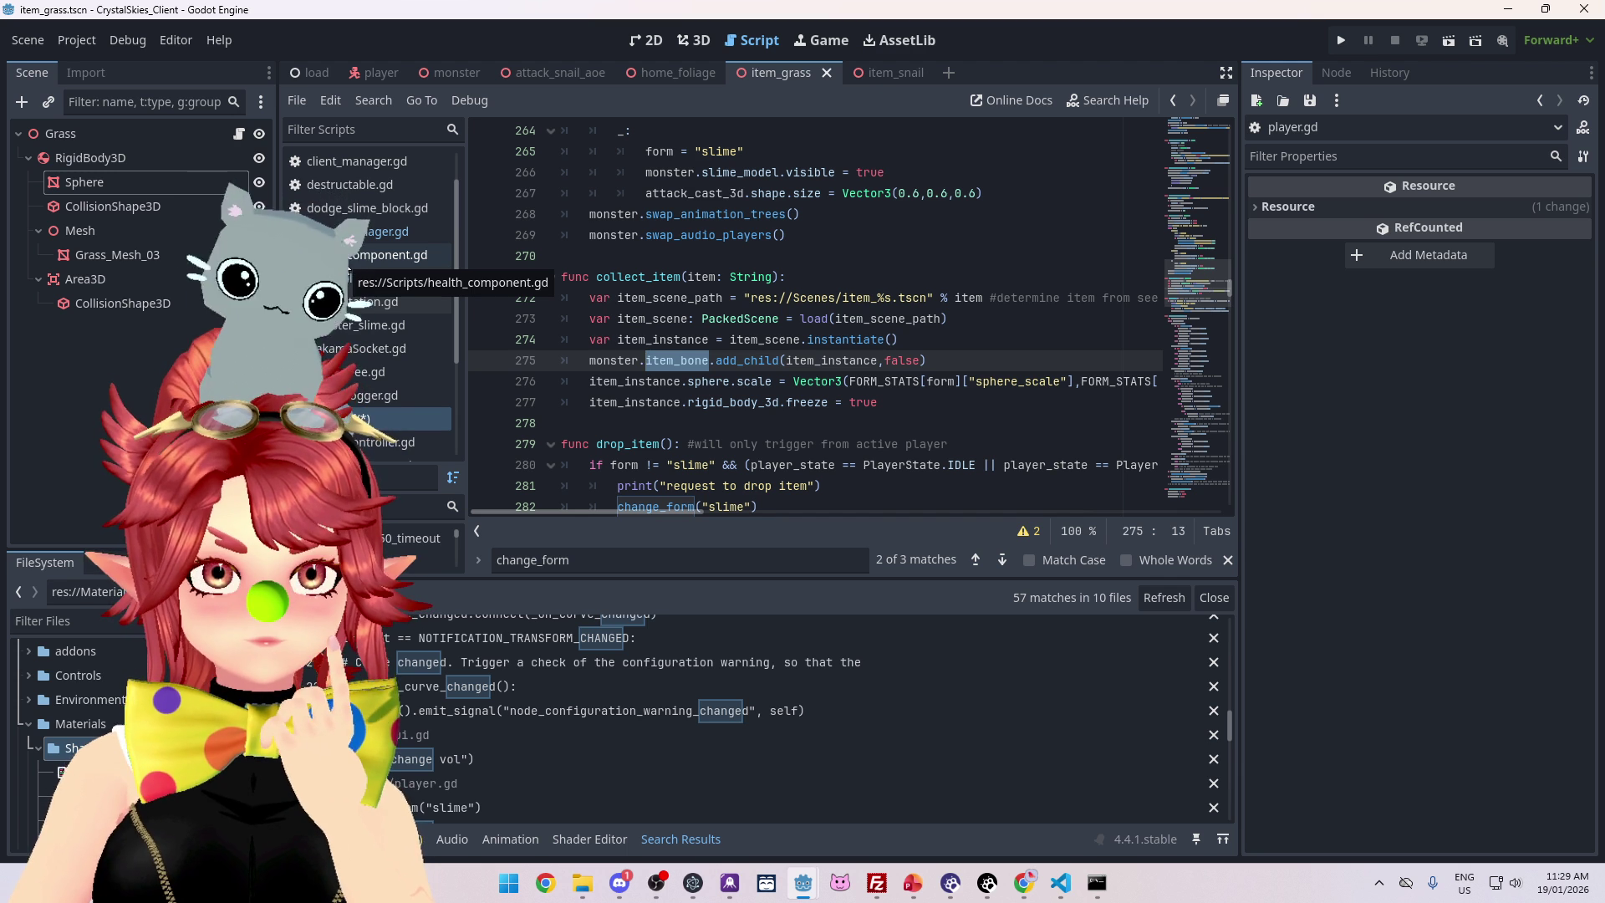
{"action": "left_click_drag", "start_coordinate": [1227, 285], "coordinate": [1234, 288]}
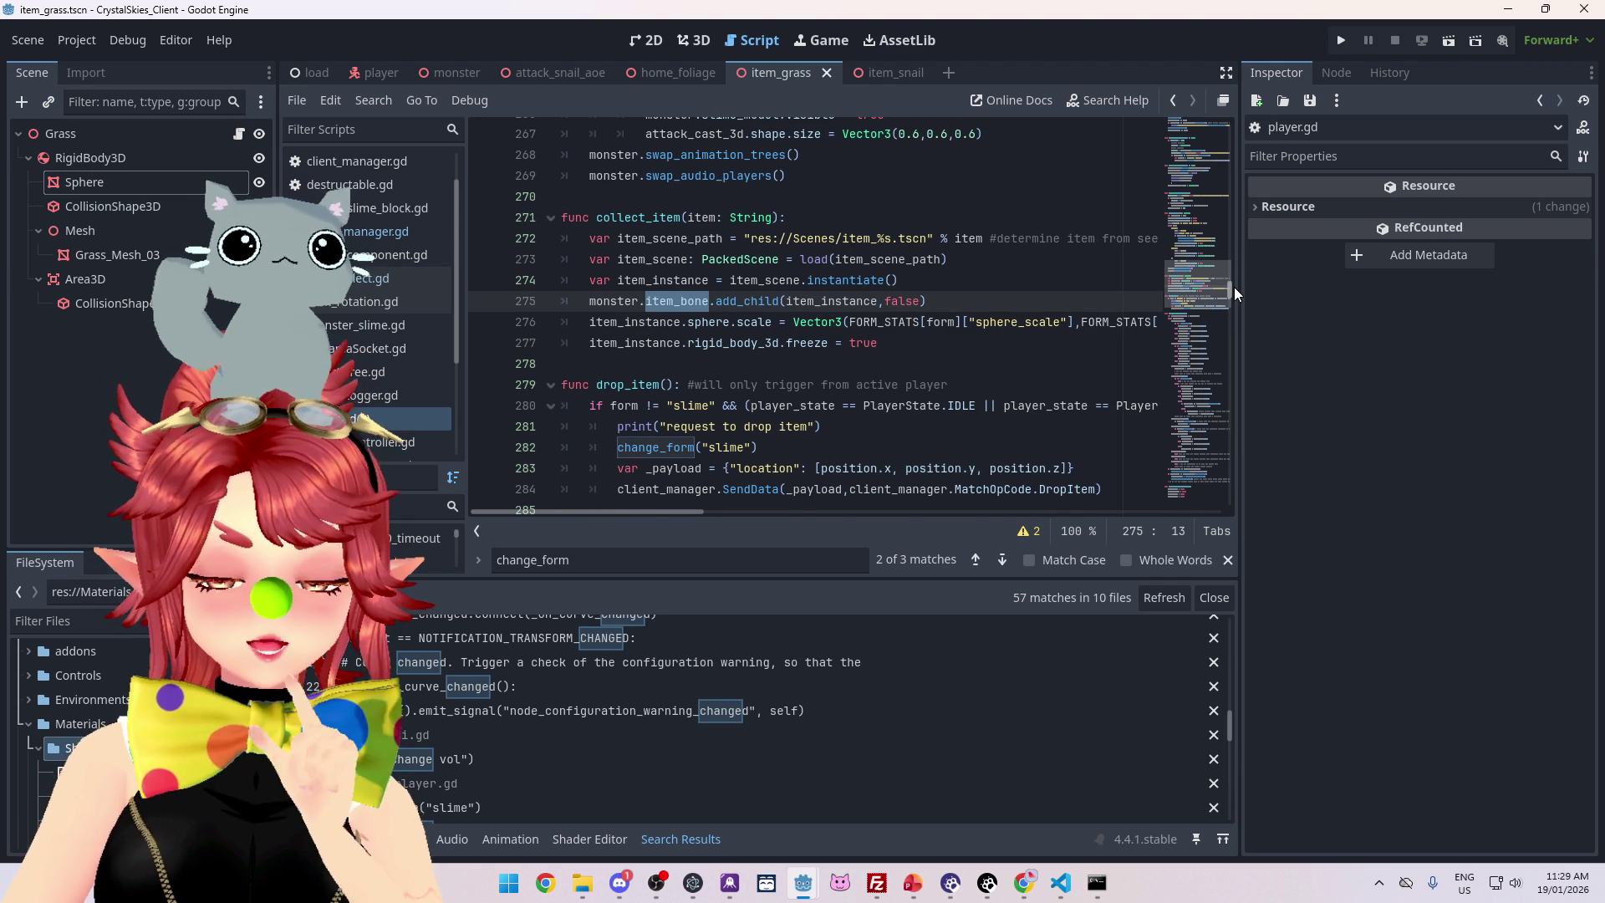
{"action": "left_click_drag", "start_coordinate": [1233, 288], "coordinate": [1238, 135]}
{"action": "left_click", "coordinate": [786, 300]}
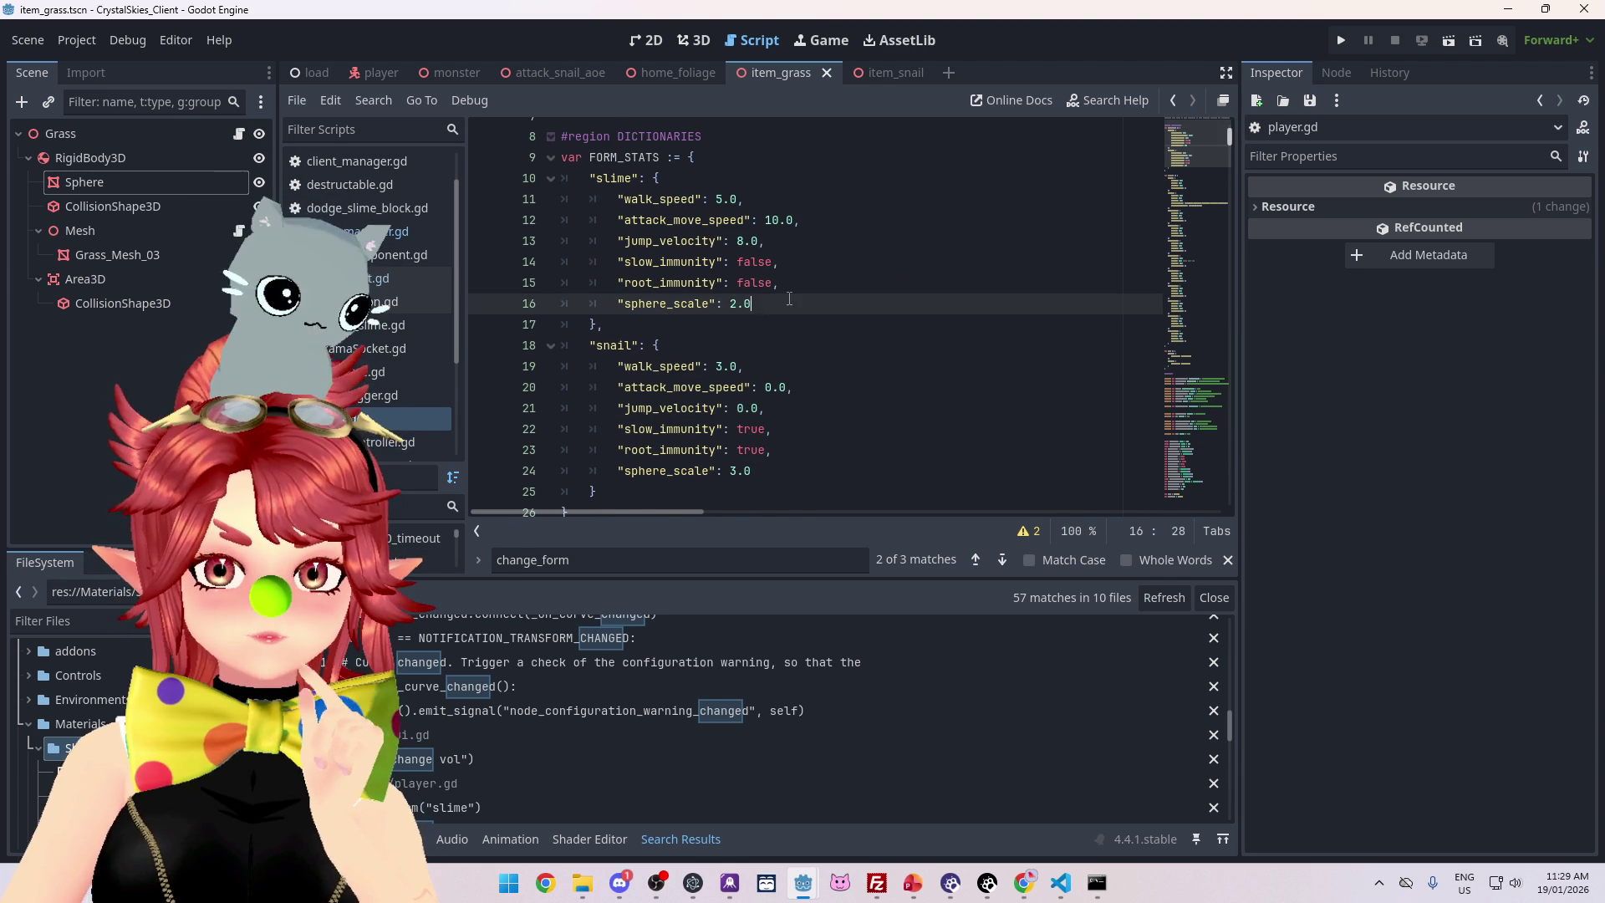
Add an "item_bone_path": key below slime's "sphere_scale": 2.0 on line 17 and open the player scene
{"action": "type", "text": ","}
{"action": "key", "text": "Return"}
{"action": "type", "text": "item_bone"}
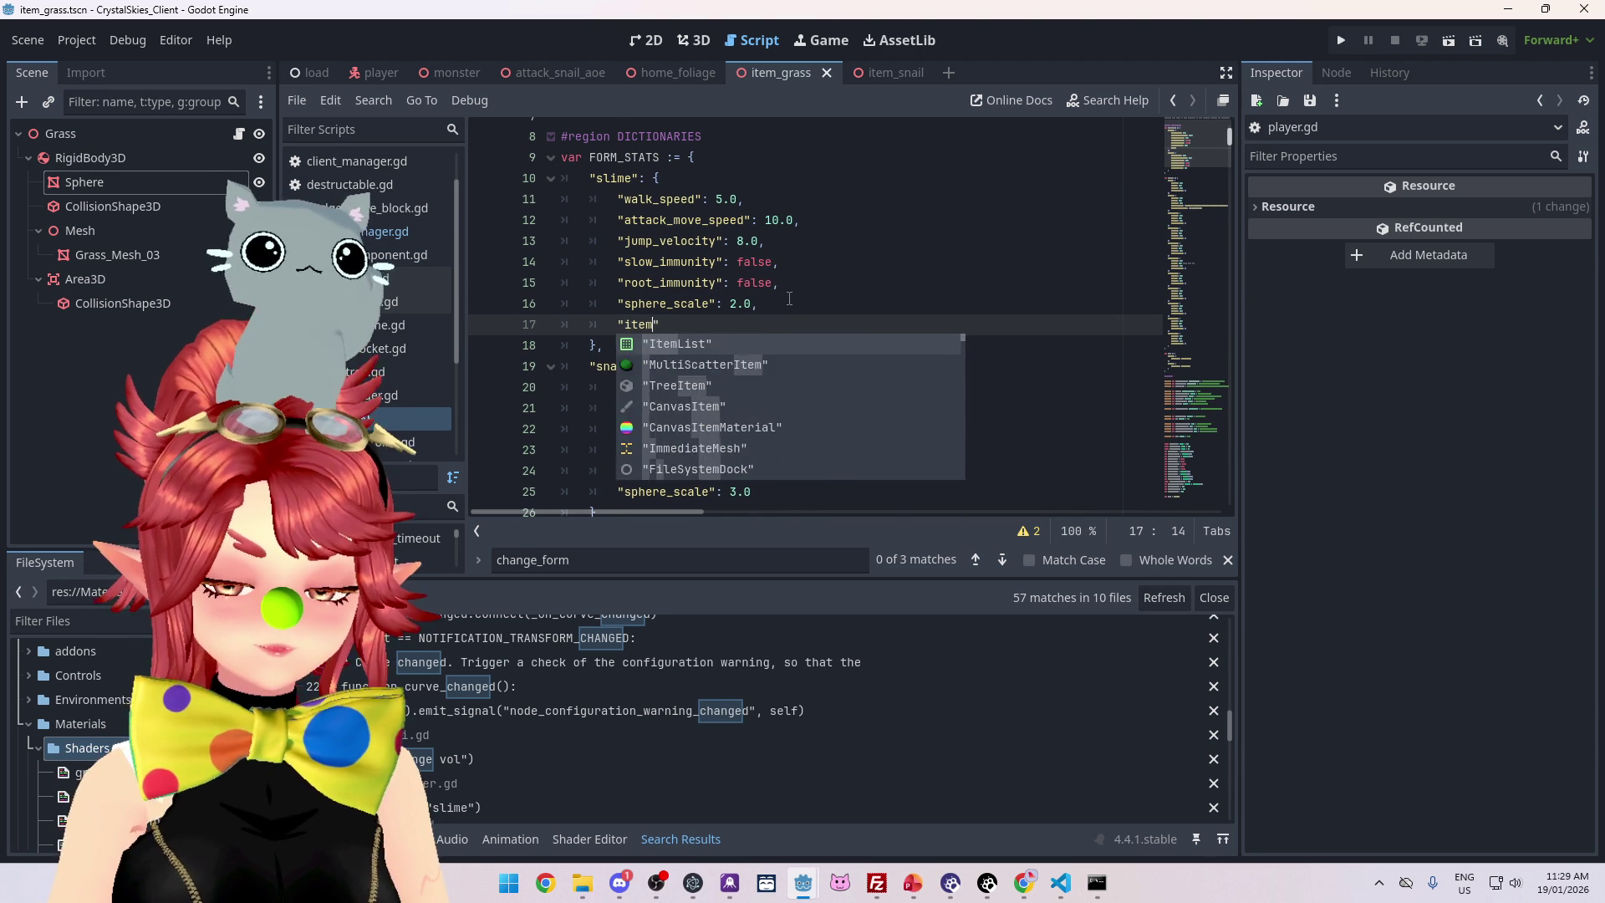
{"action": "type", "text": "_path\""}
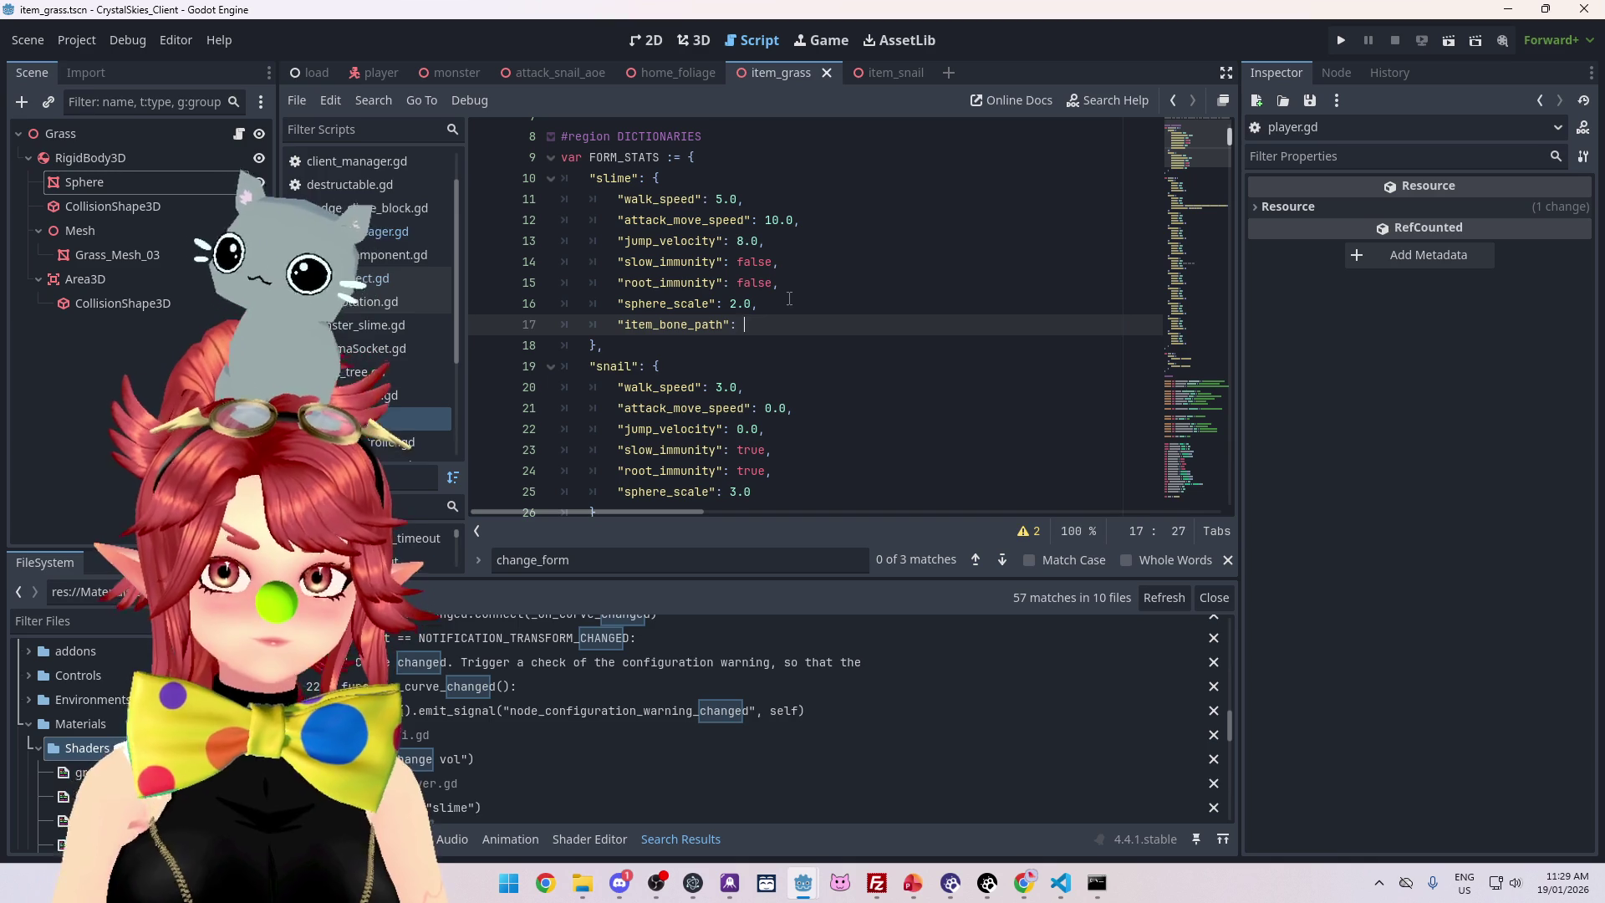
{"action": "type", "text": ":"}
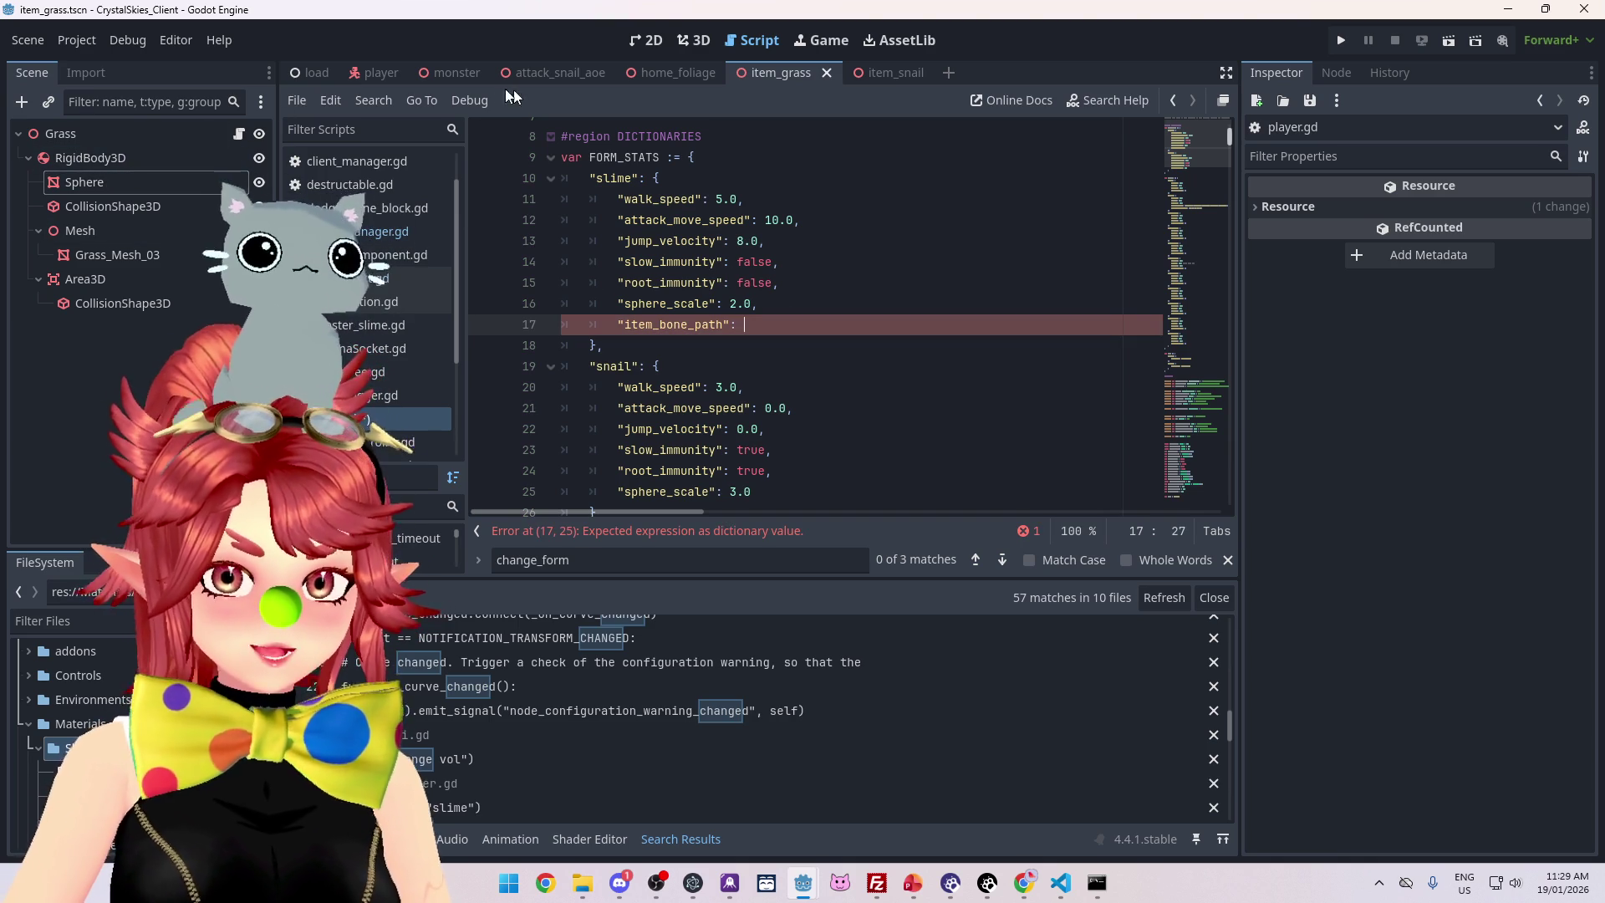
{"action": "left_click", "coordinate": [365, 77]}
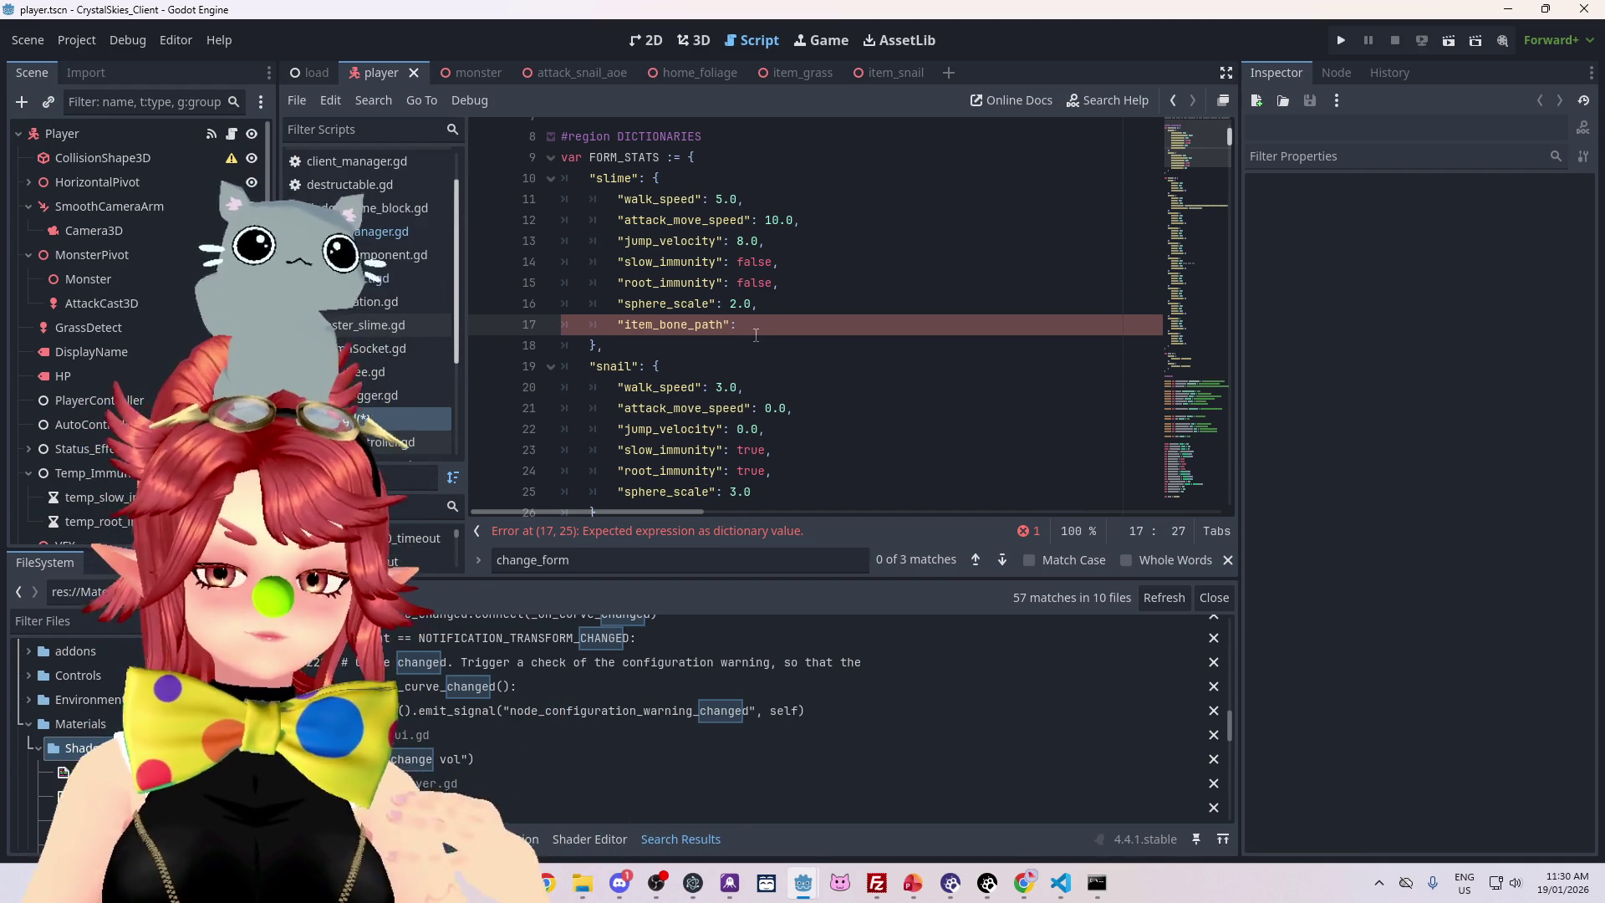
Save the player script
{"action": "scroll", "coordinate": [845, 347], "scroll_direction": "down", "scroll_amount": 2}
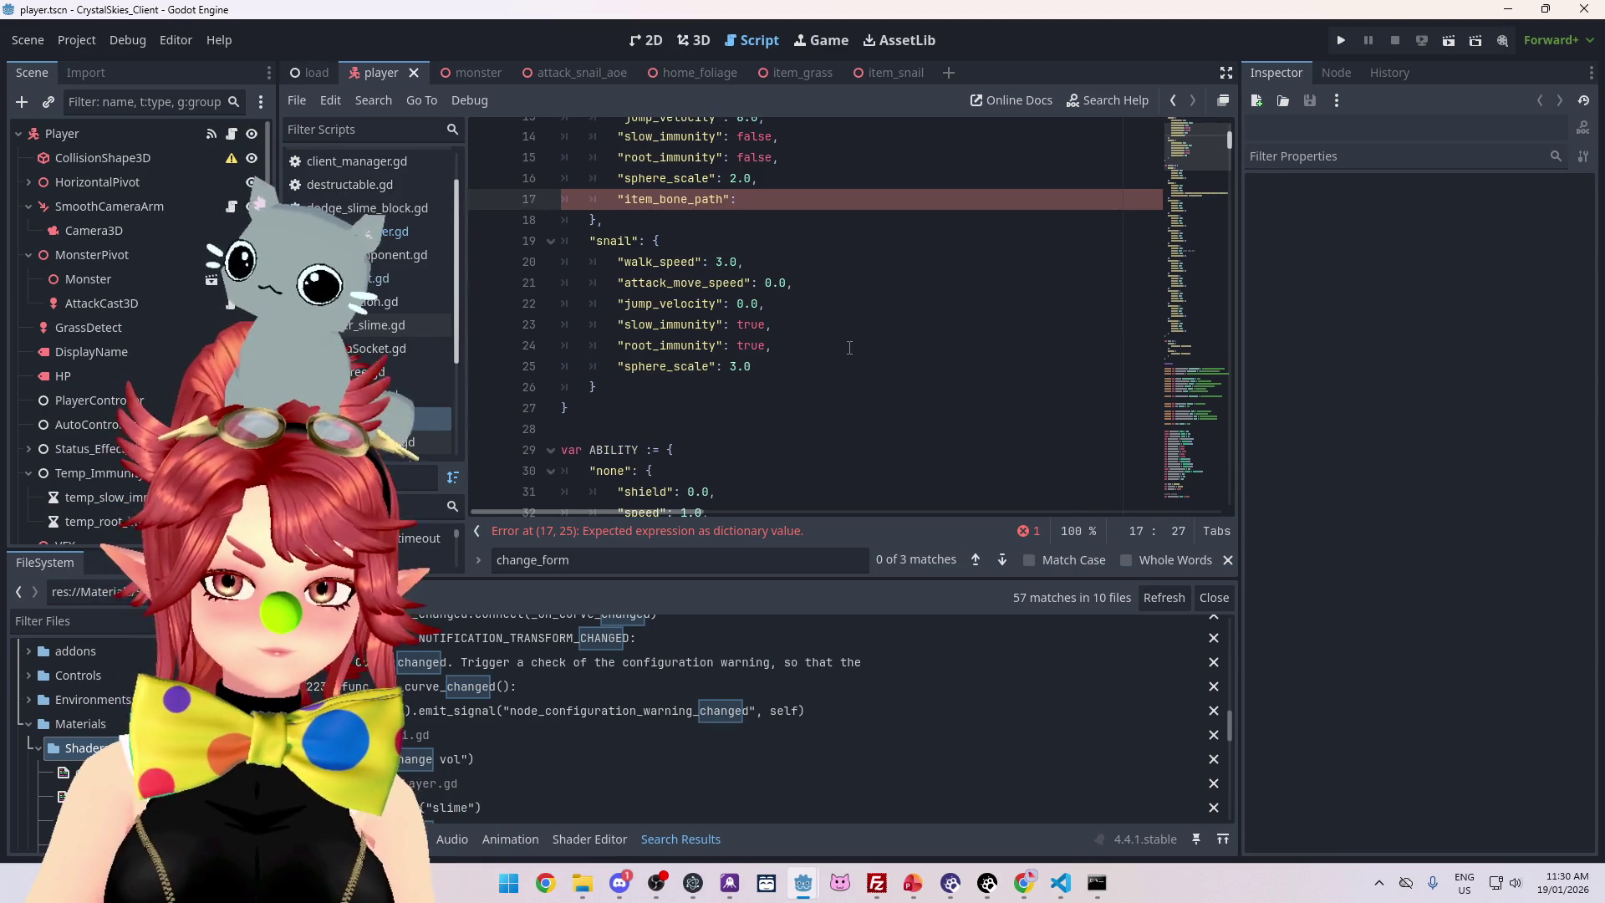
{"action": "scroll", "coordinate": [844, 345], "scroll_direction": "up", "scroll_amount": 2}
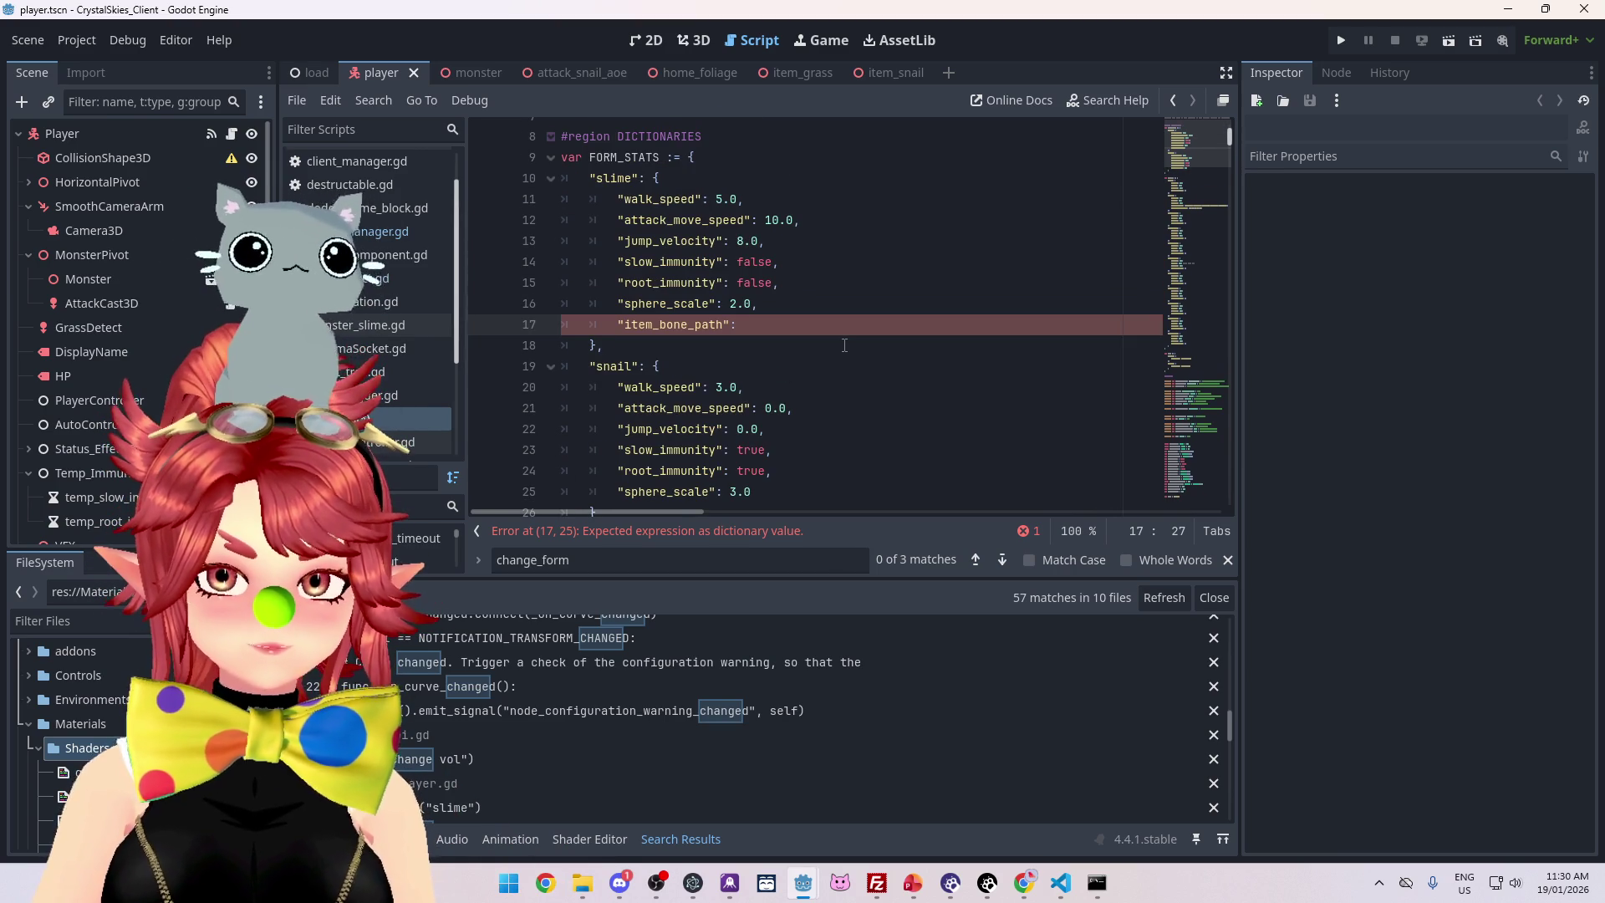
{"action": "scroll", "coordinate": [368, 306], "scroll_direction": "down", "scroll_amount": 3}
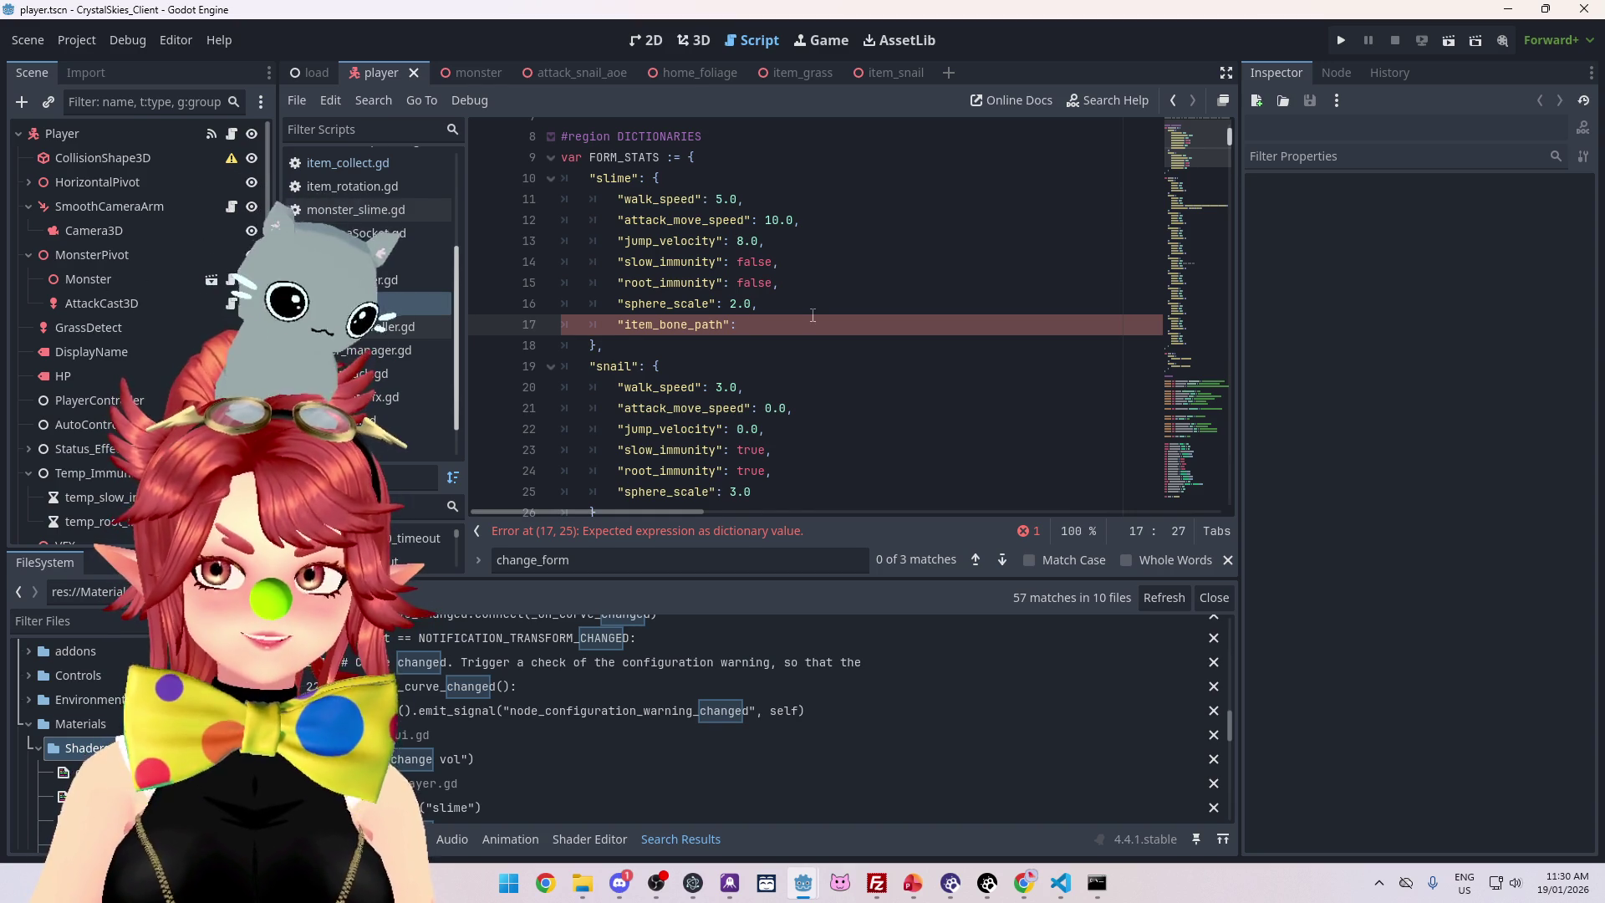
{"action": "key", "text": "ctrl+s"}
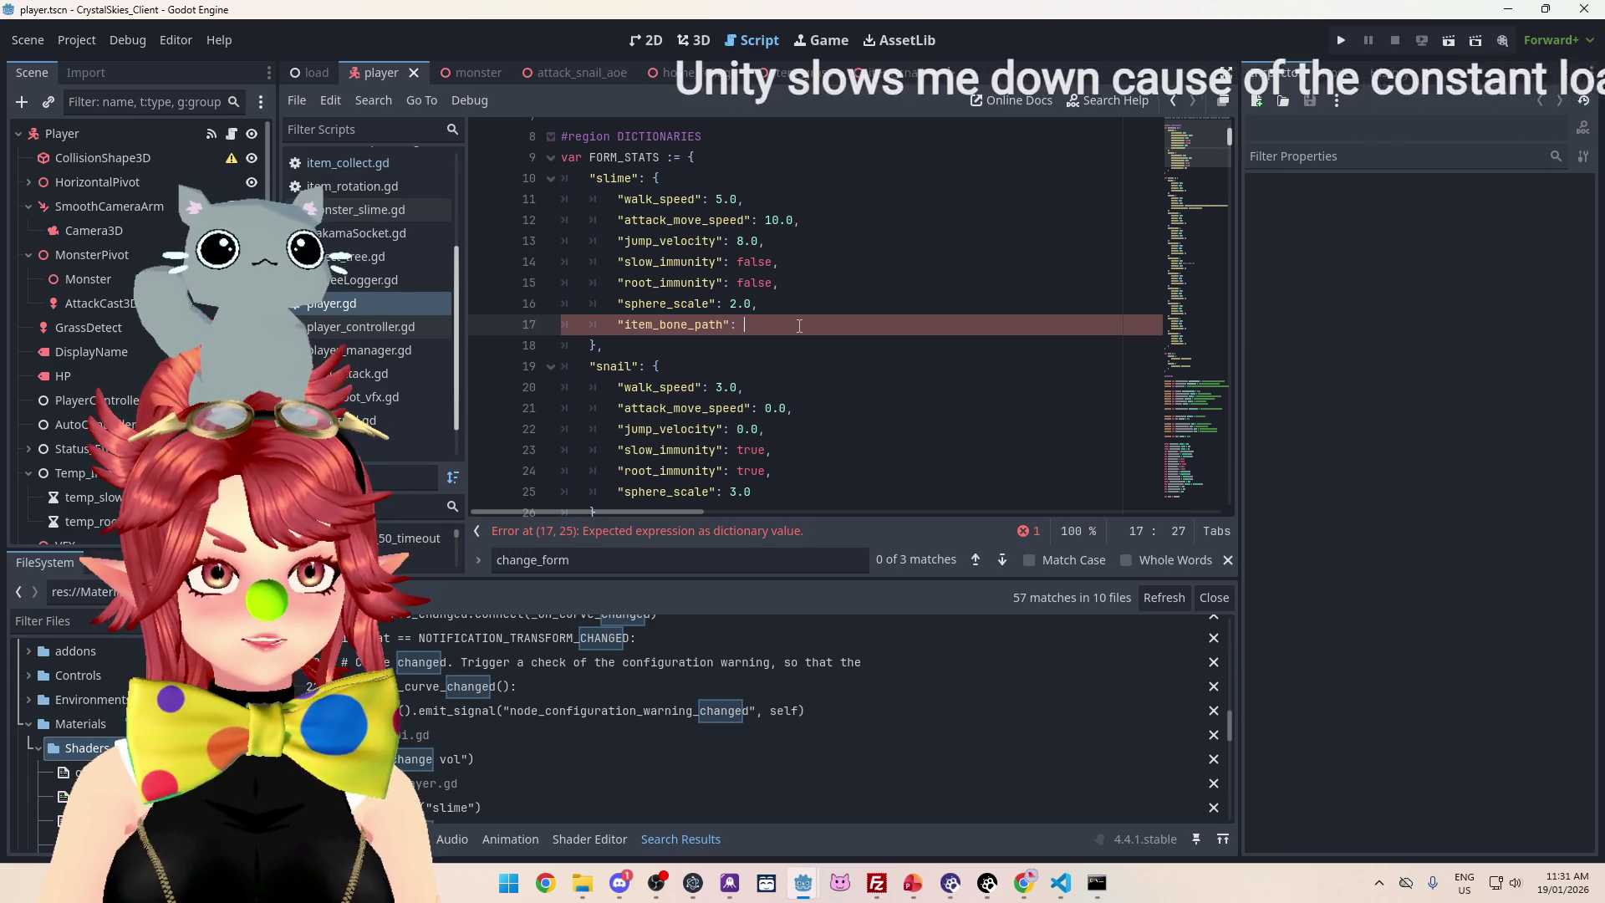
Leave the slime's item_bone_path on line 17 as an empty string and relaunch the game
{"action": "key", "text": "Down"}
{"action": "key", "text": "Up"}
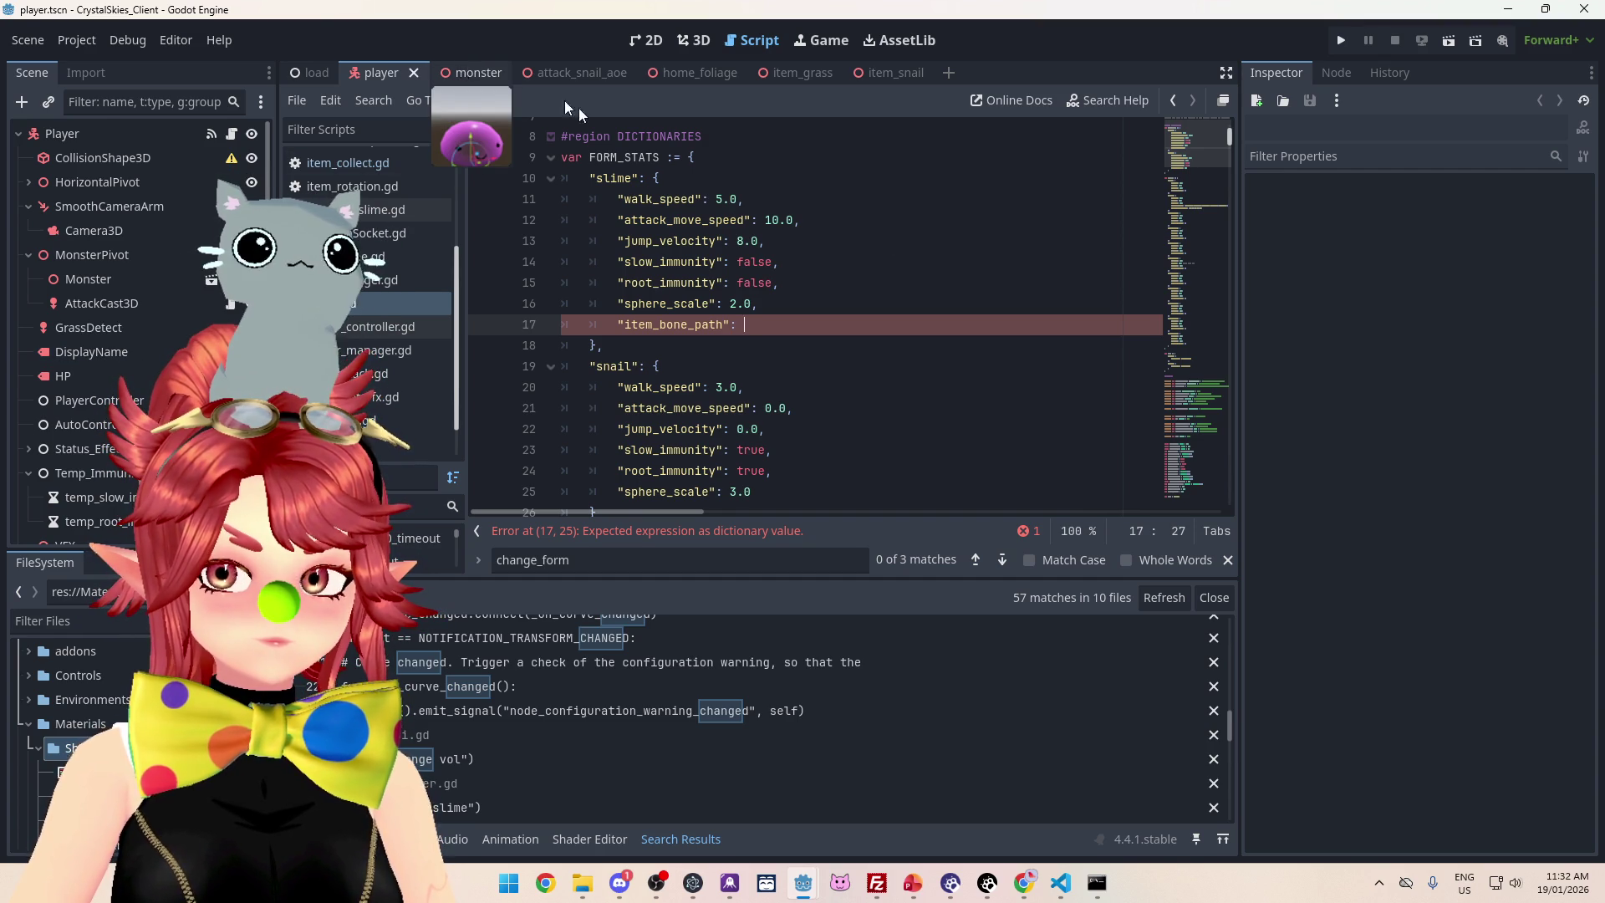
{"action": "scroll", "coordinate": [761, 290], "scroll_direction": "down", "scroll_amount": 8}
{"action": "scroll", "coordinate": [761, 290], "scroll_direction": "down", "scroll_amount": 3}
{"action": "scroll", "coordinate": [762, 290], "scroll_direction": "up", "scroll_amount": 11}
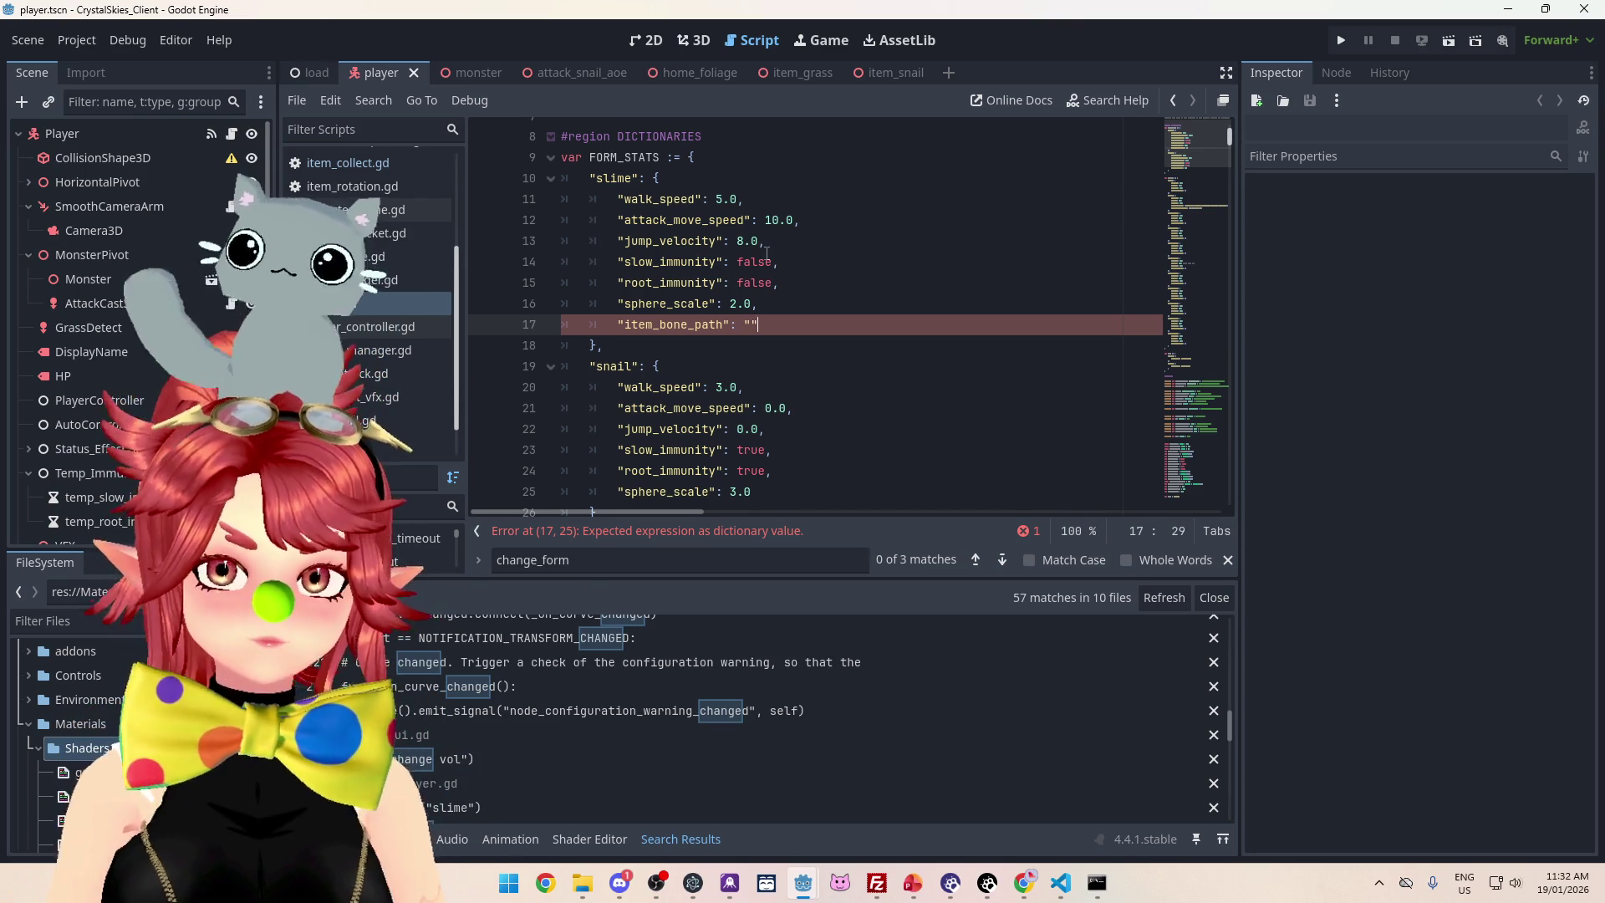
{"action": "left_click", "coordinate": [1341, 39]}
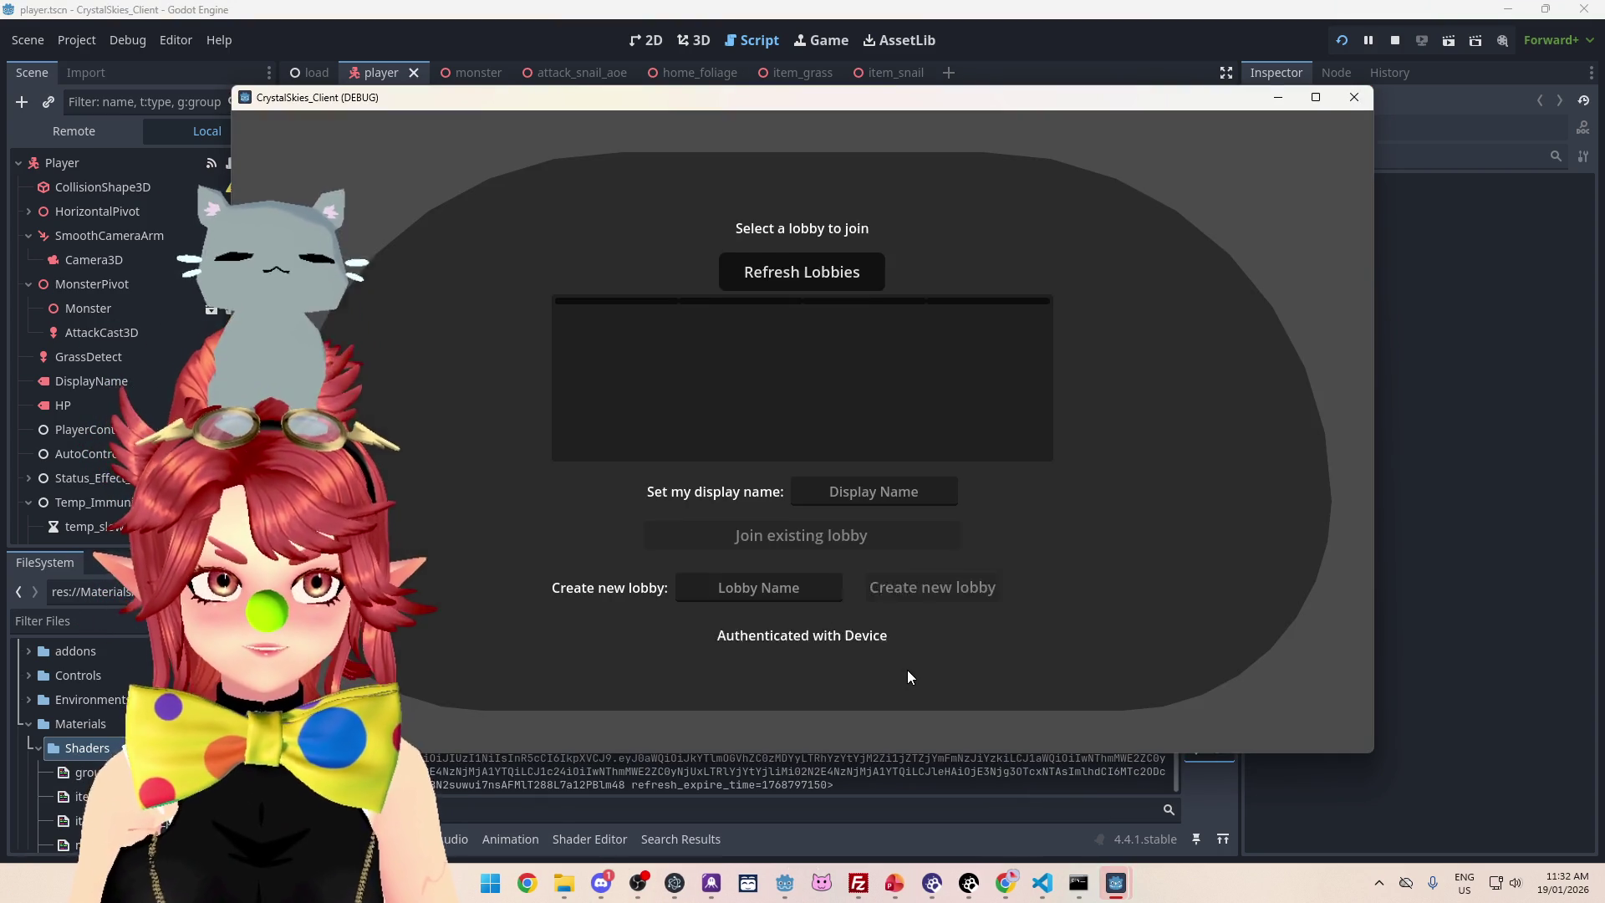
Enter a display name and lobby name 'asdsd', create the lobby, then show the editor's Remote scene tree
{"action": "left_click", "coordinate": [867, 489]}
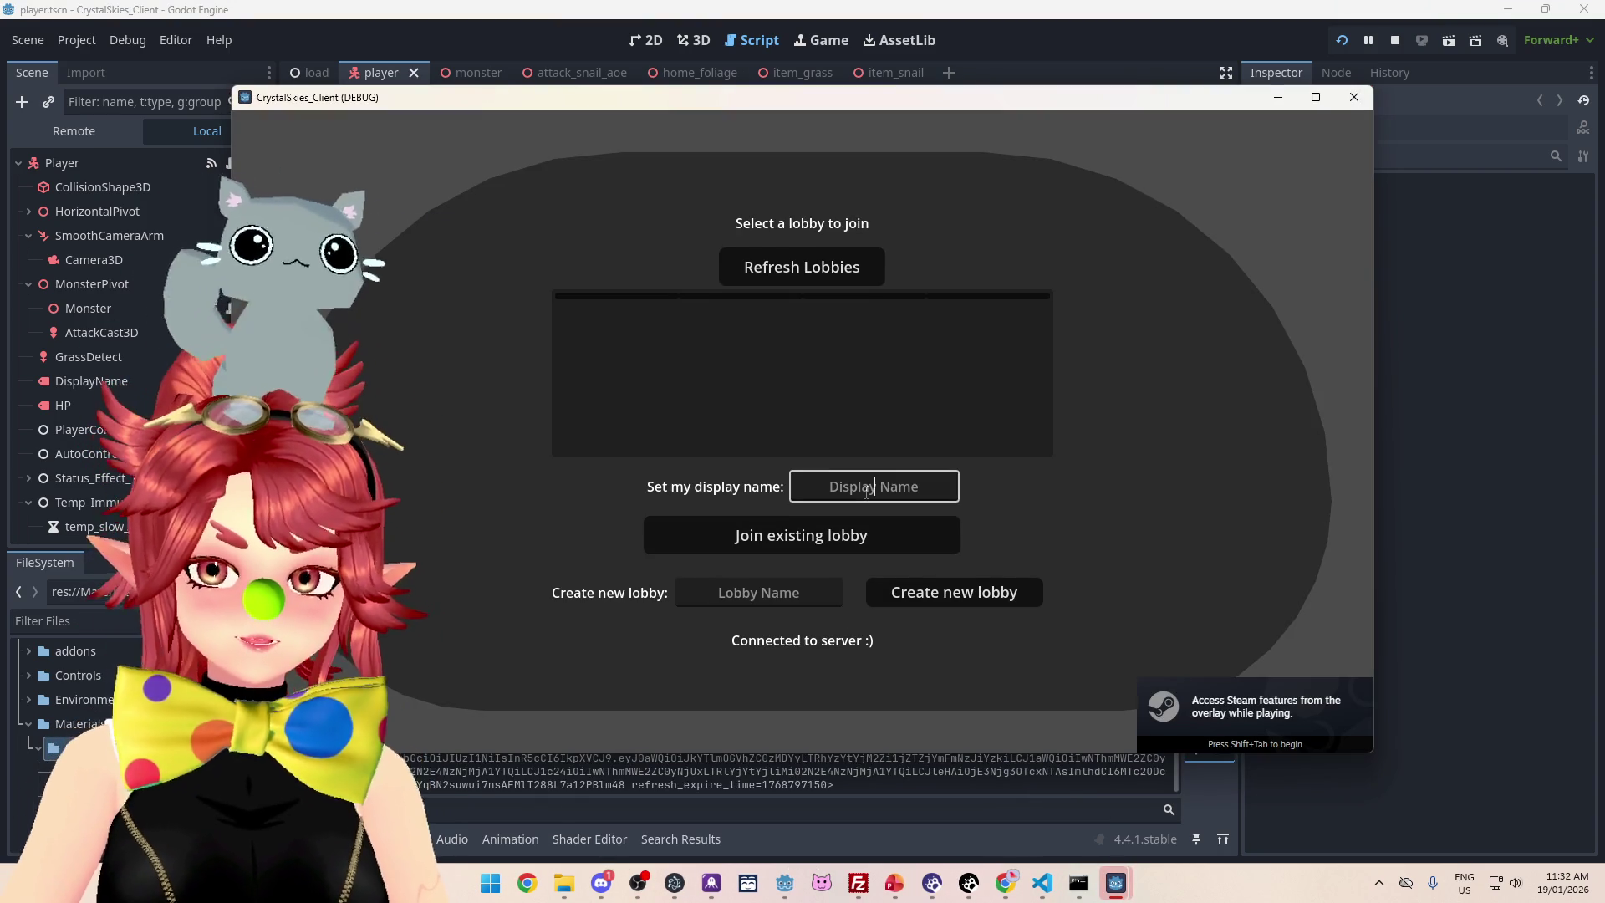
{"action": "type", "text": "Phwe"}
{"action": "key", "text": "Tab"}
{"action": "key", "text": "Tab"}
{"action": "type", "text": "asdsd"}
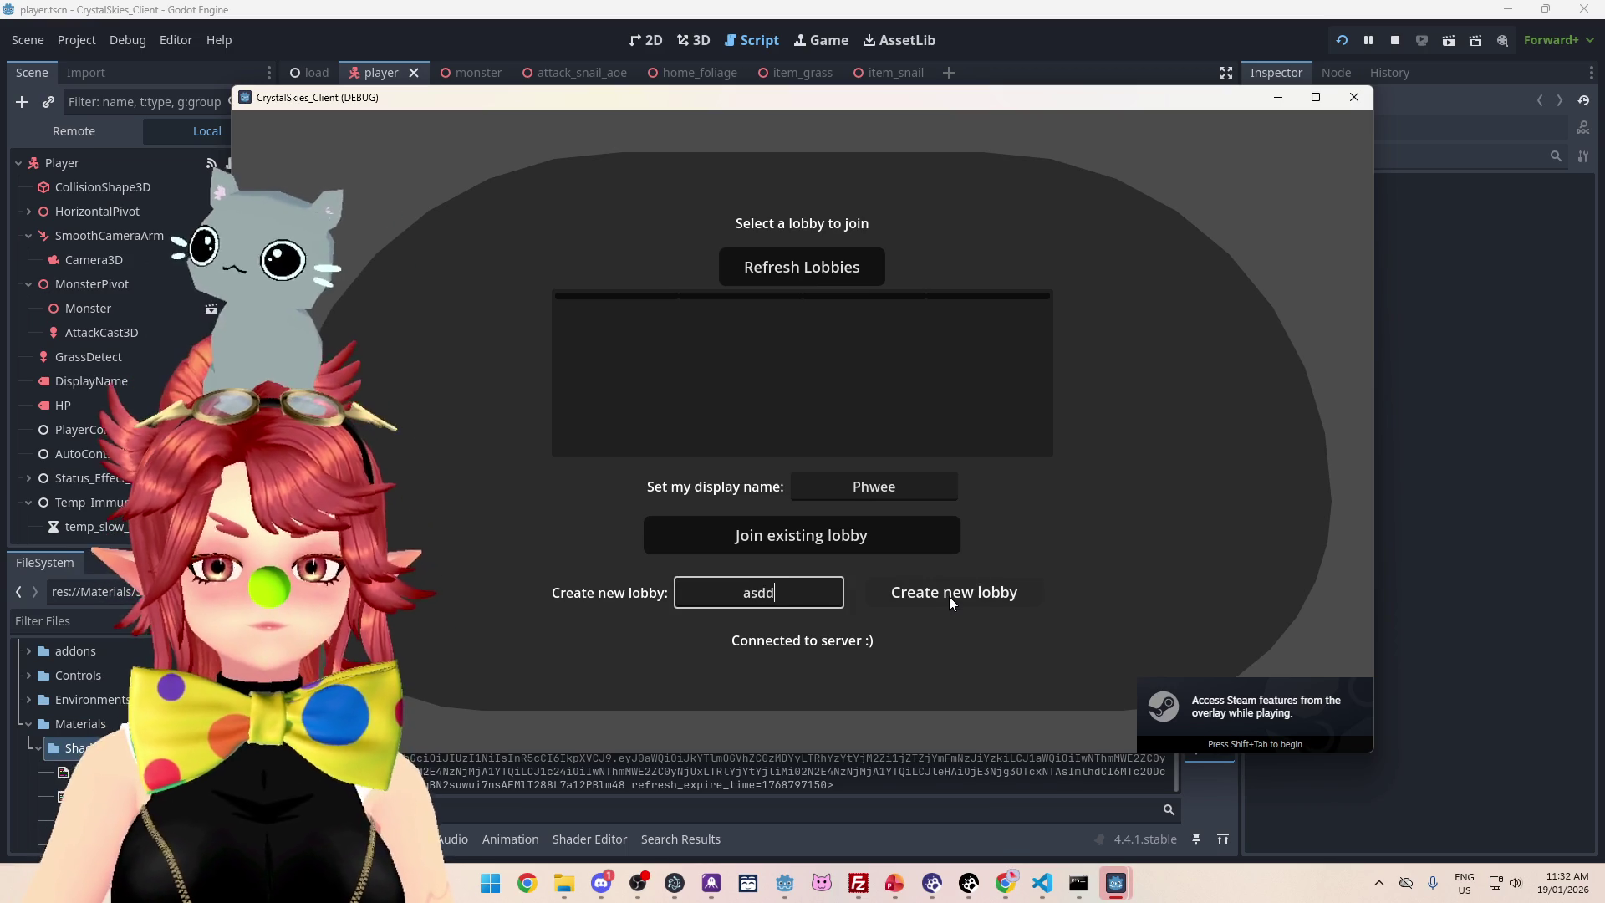
{"action": "left_click", "coordinate": [949, 595]}
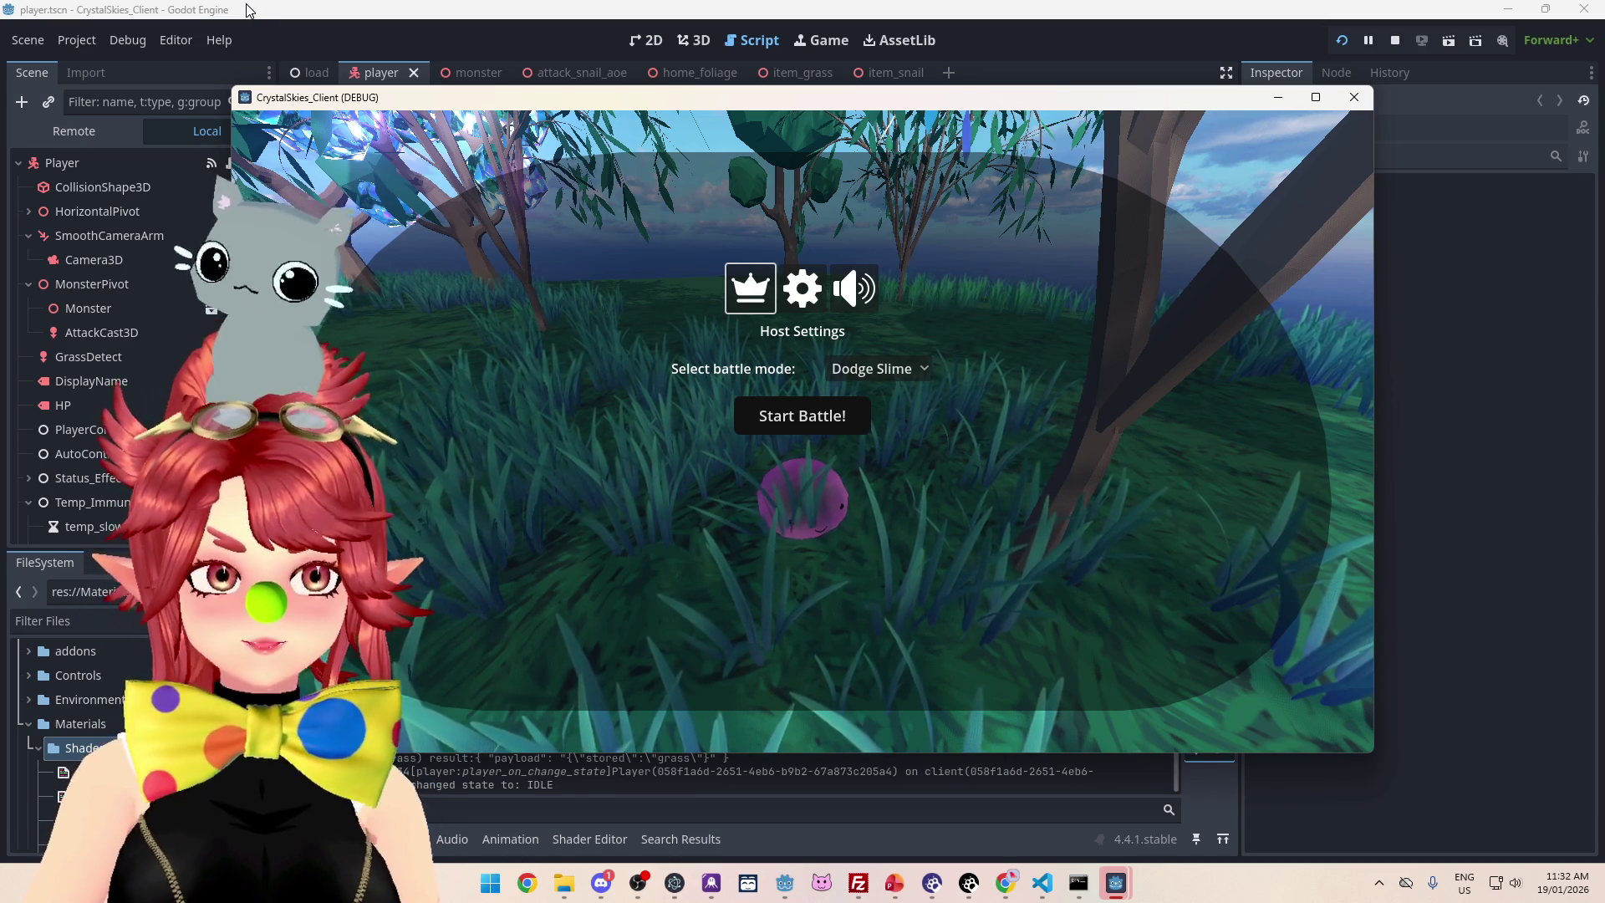
{"action": "left_click", "coordinate": [248, 10]}
{"action": "left_click", "coordinate": [85, 137]}
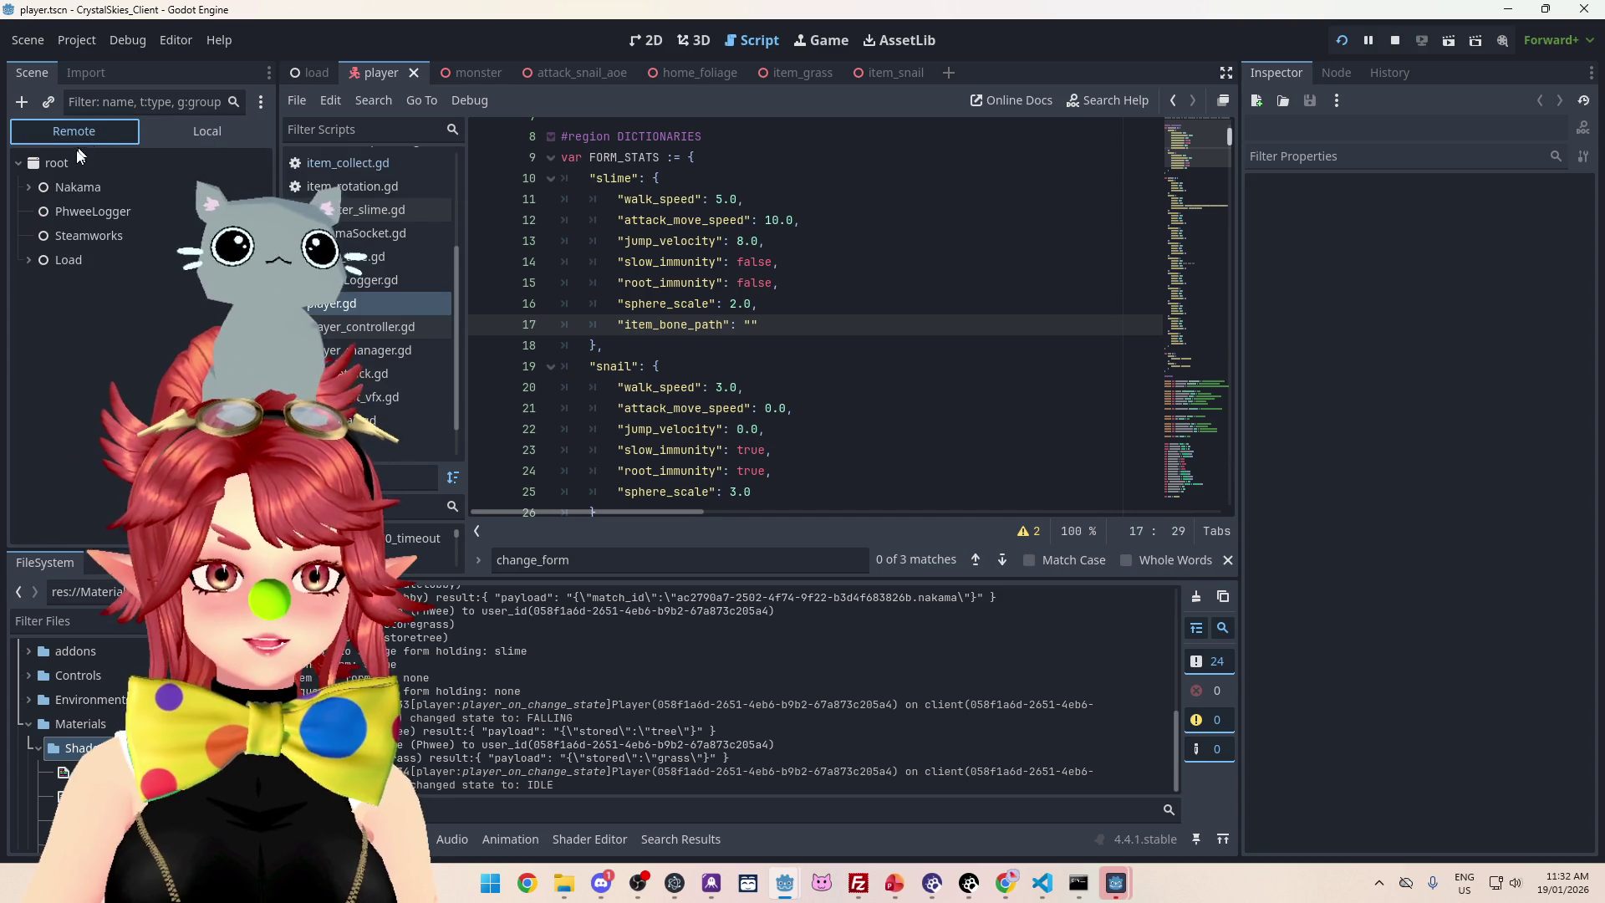
Expand Load, PlayerManager, PlayerContainer, player, MonsterPivot and Monster in the Remote tree and select ItemBone
{"action": "left_click", "coordinate": [29, 261]}
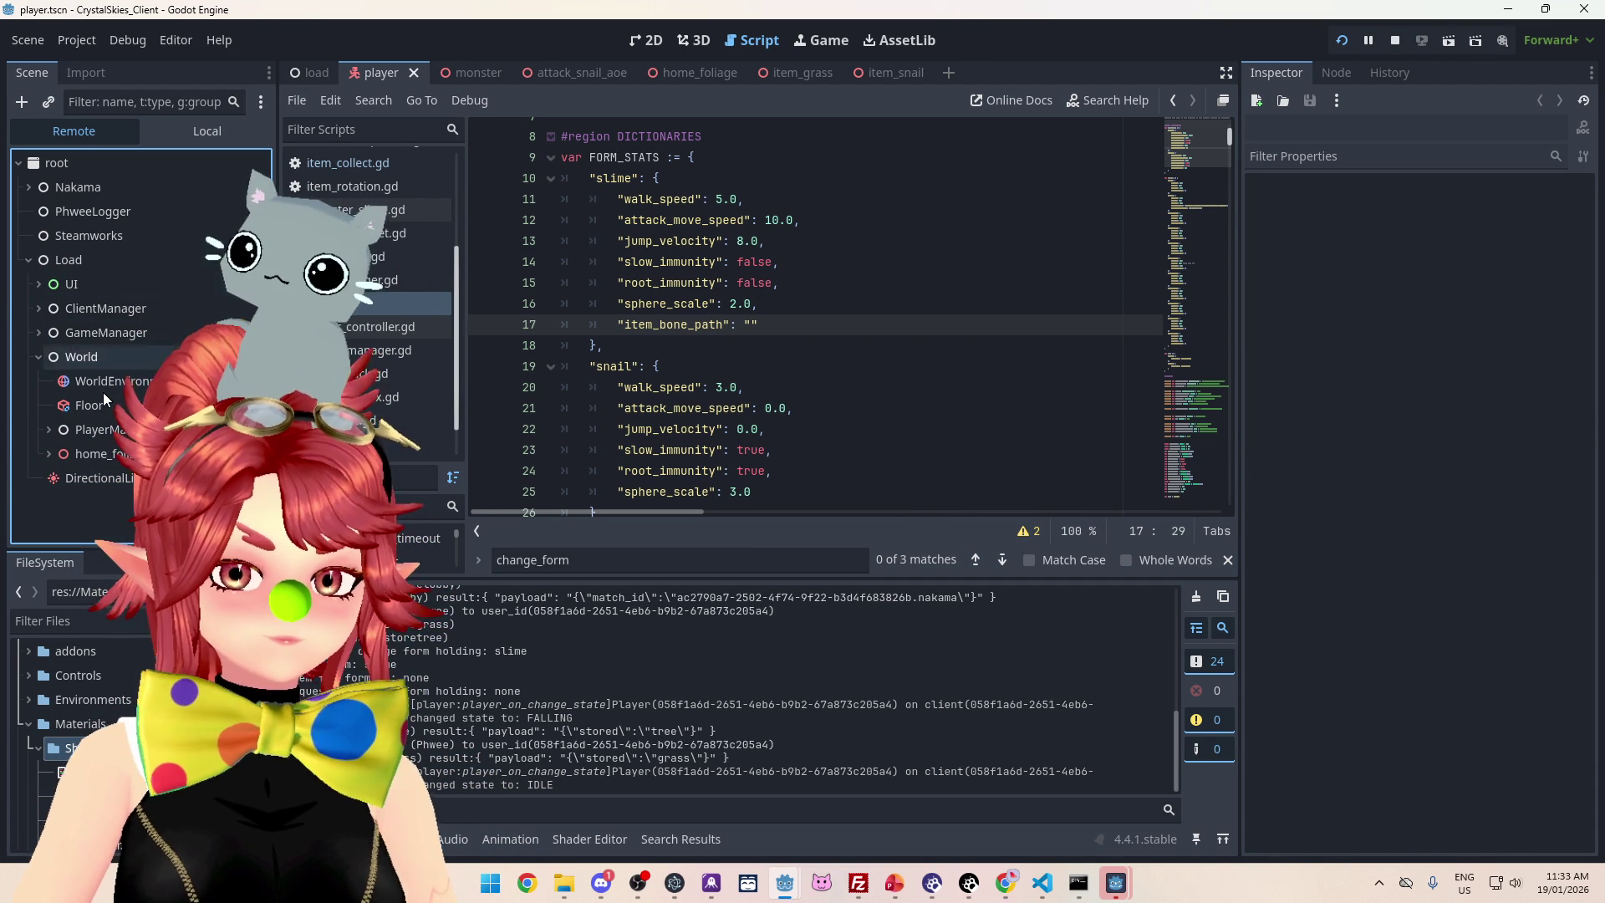
{"action": "left_click", "coordinate": [48, 429]}
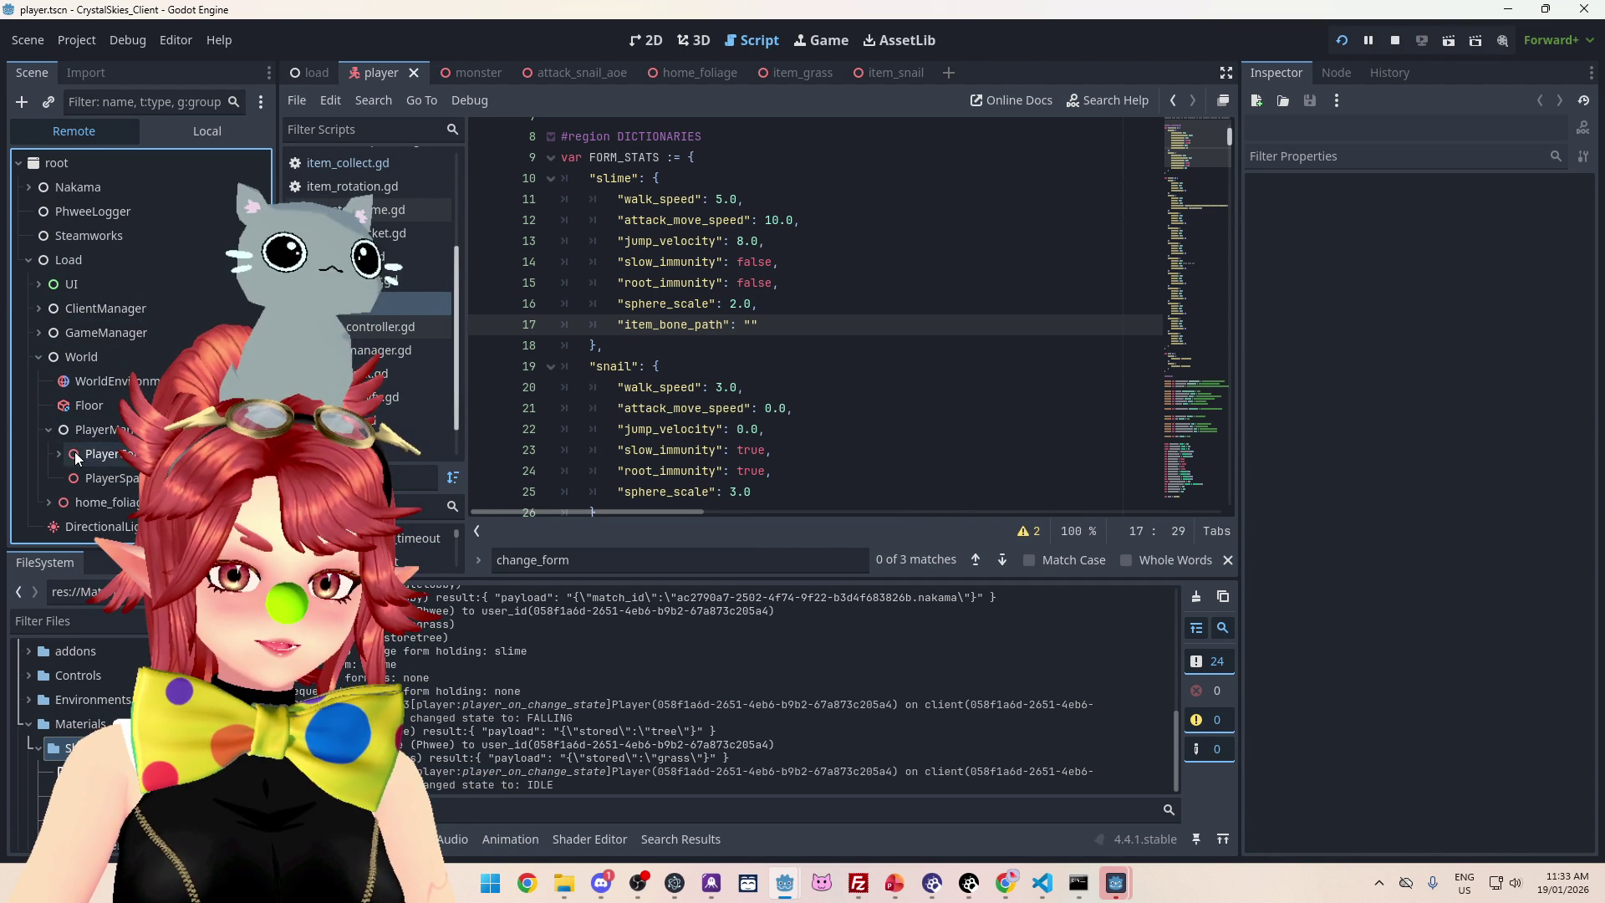
{"action": "left_click", "coordinate": [58, 453]}
{"action": "left_click", "coordinate": [72, 456]}
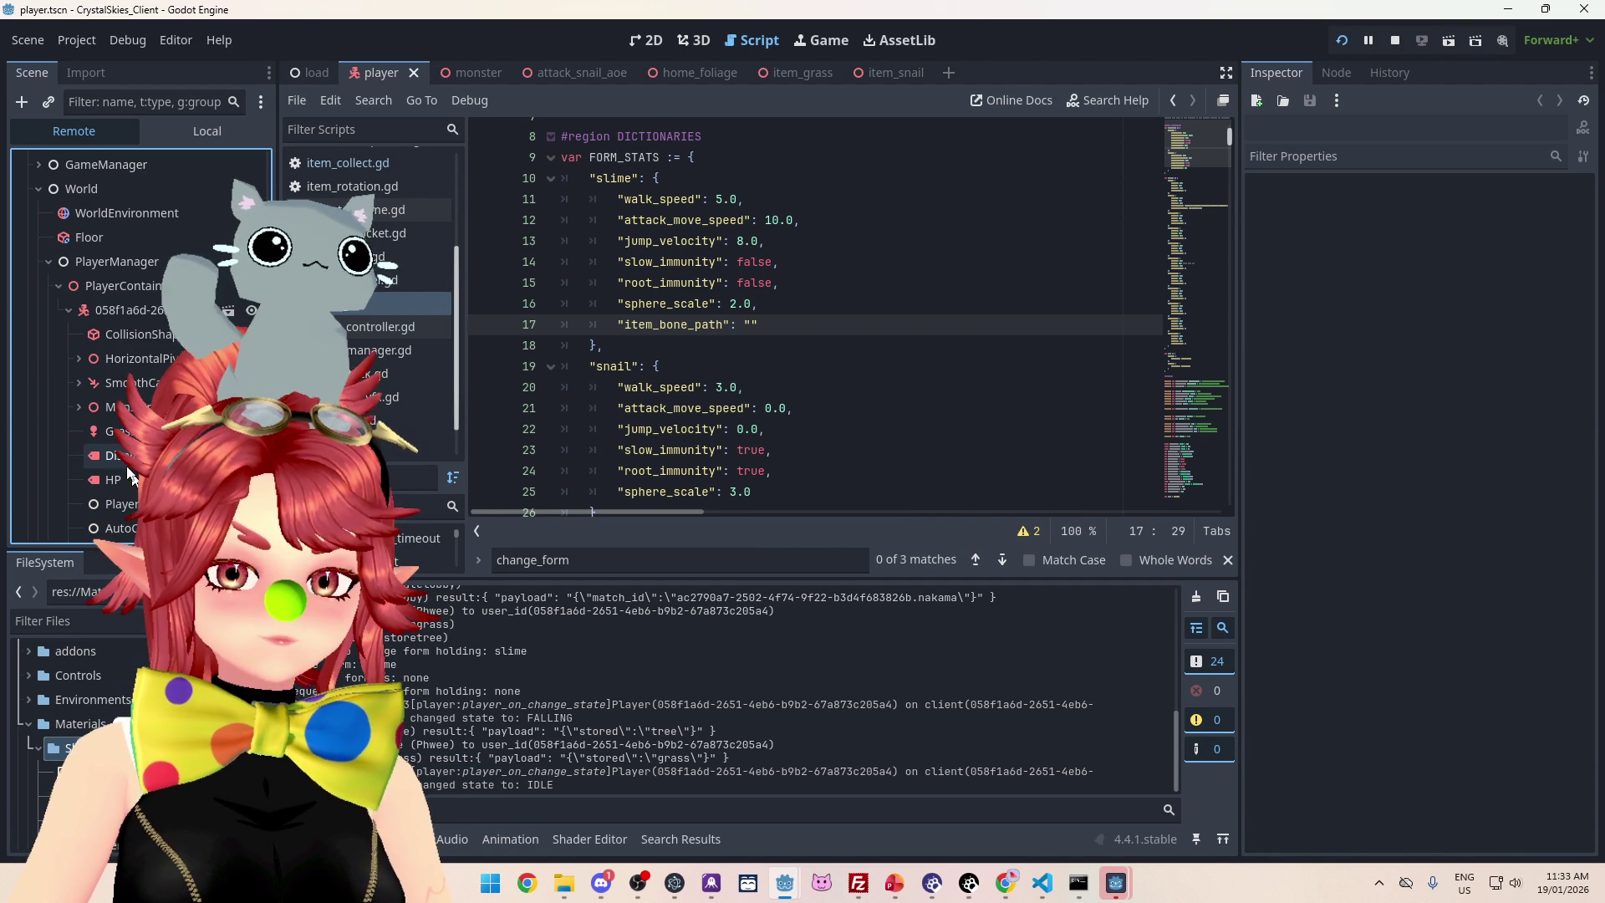
{"action": "scroll", "coordinate": [108, 339], "scroll_direction": "down", "scroll_amount": 2}
{"action": "left_click", "coordinate": [119, 313]}
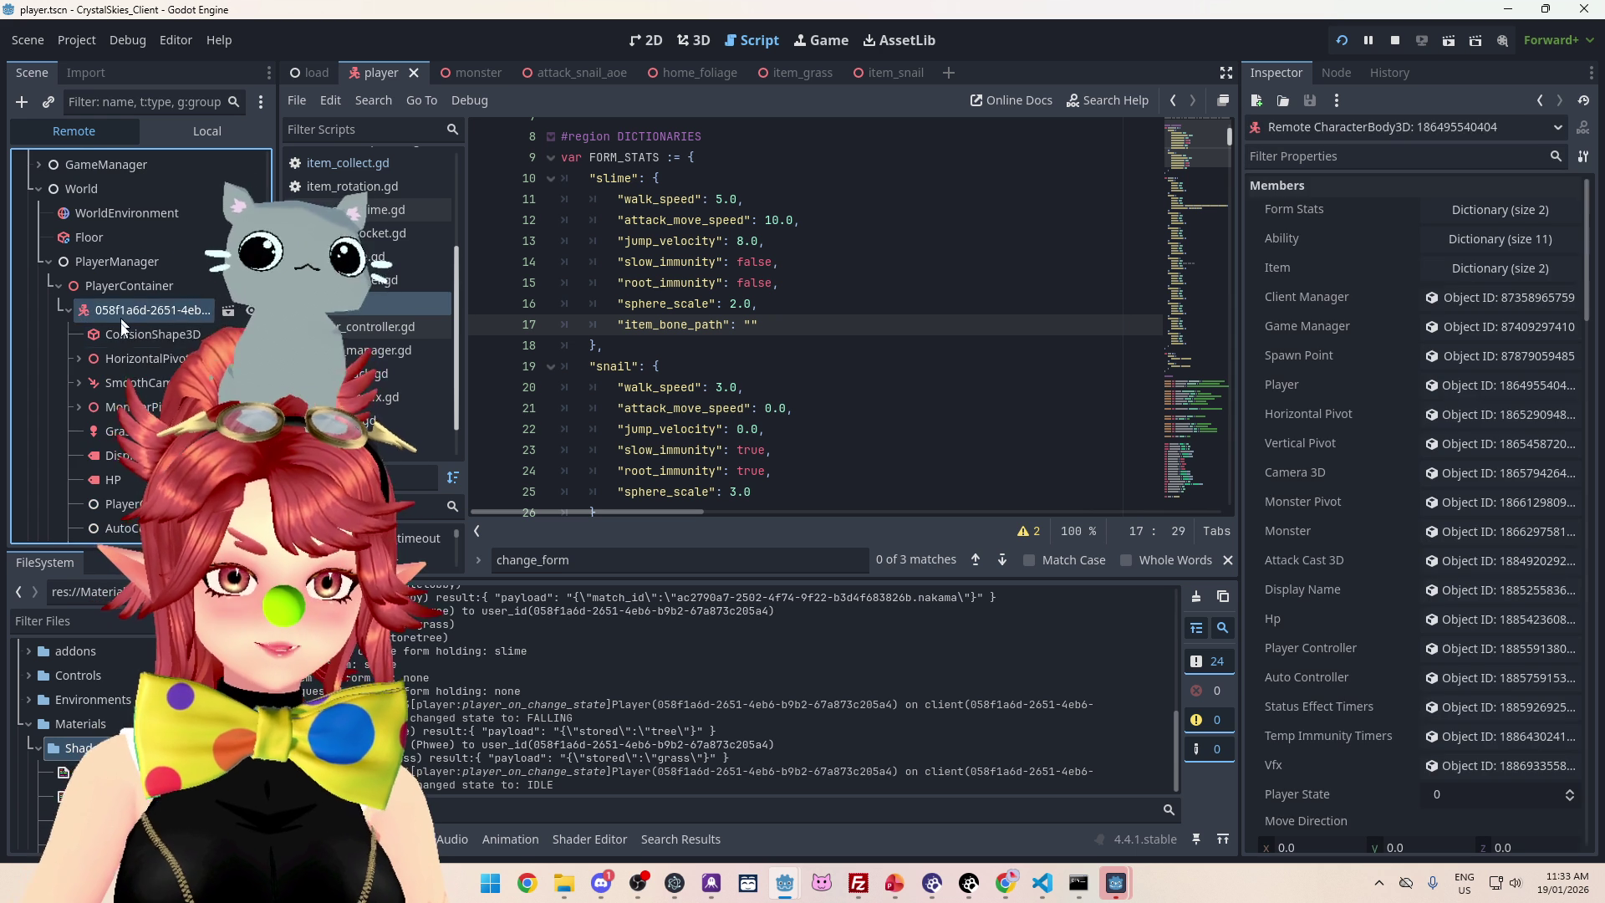
{"action": "scroll", "coordinate": [77, 309], "scroll_direction": "down", "scroll_amount": 2}
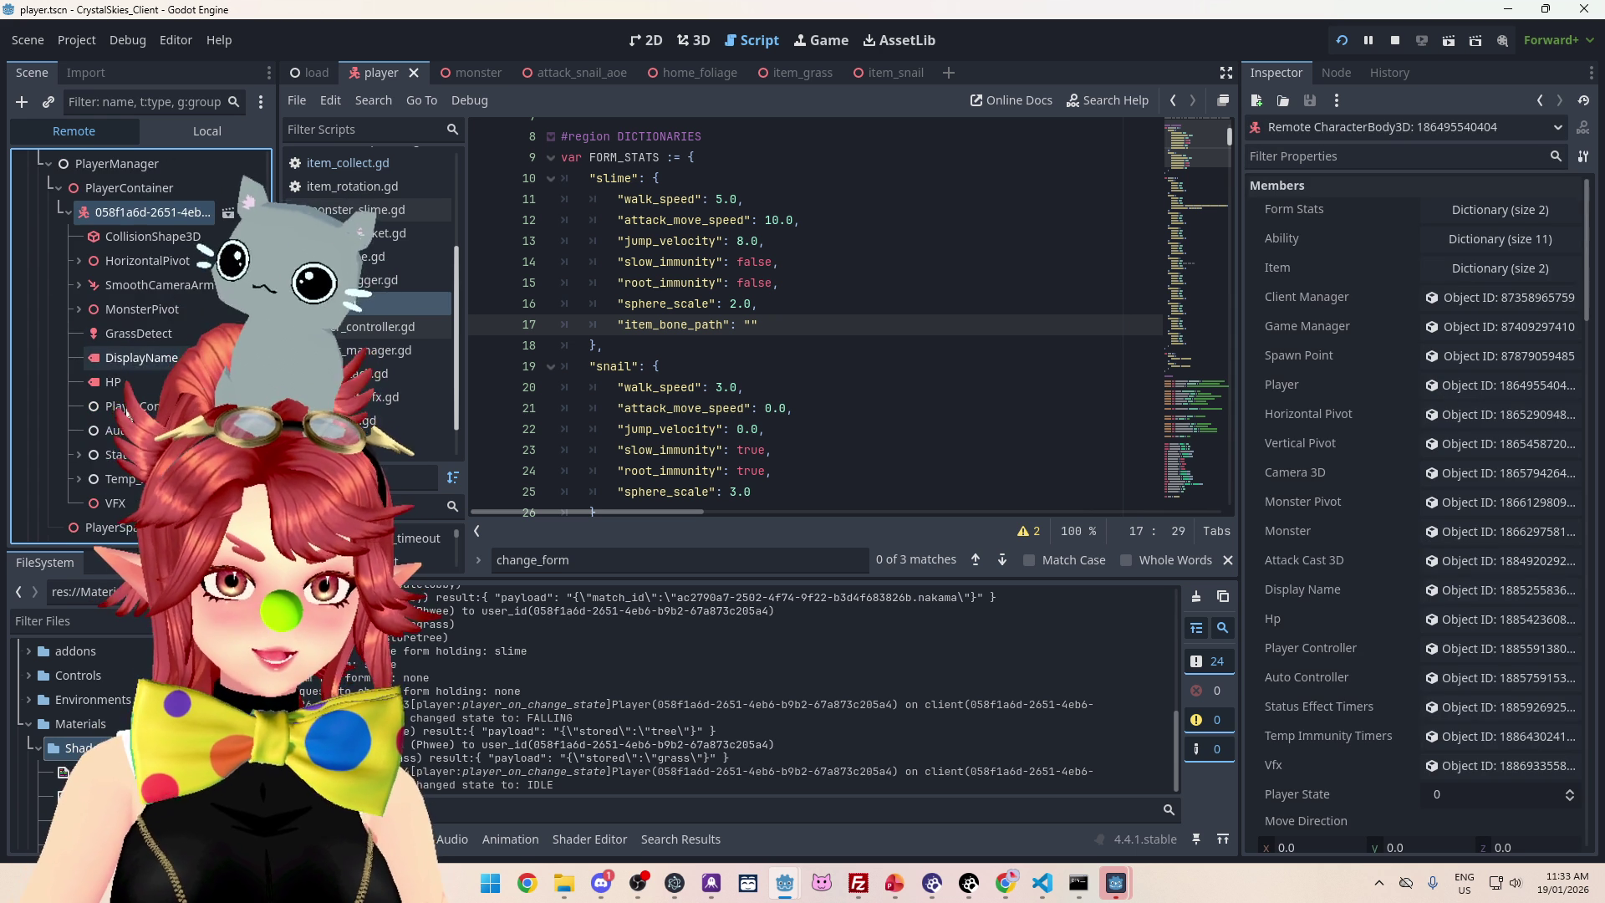
{"action": "left_click", "coordinate": [78, 308]}
{"action": "left_click", "coordinate": [89, 333]}
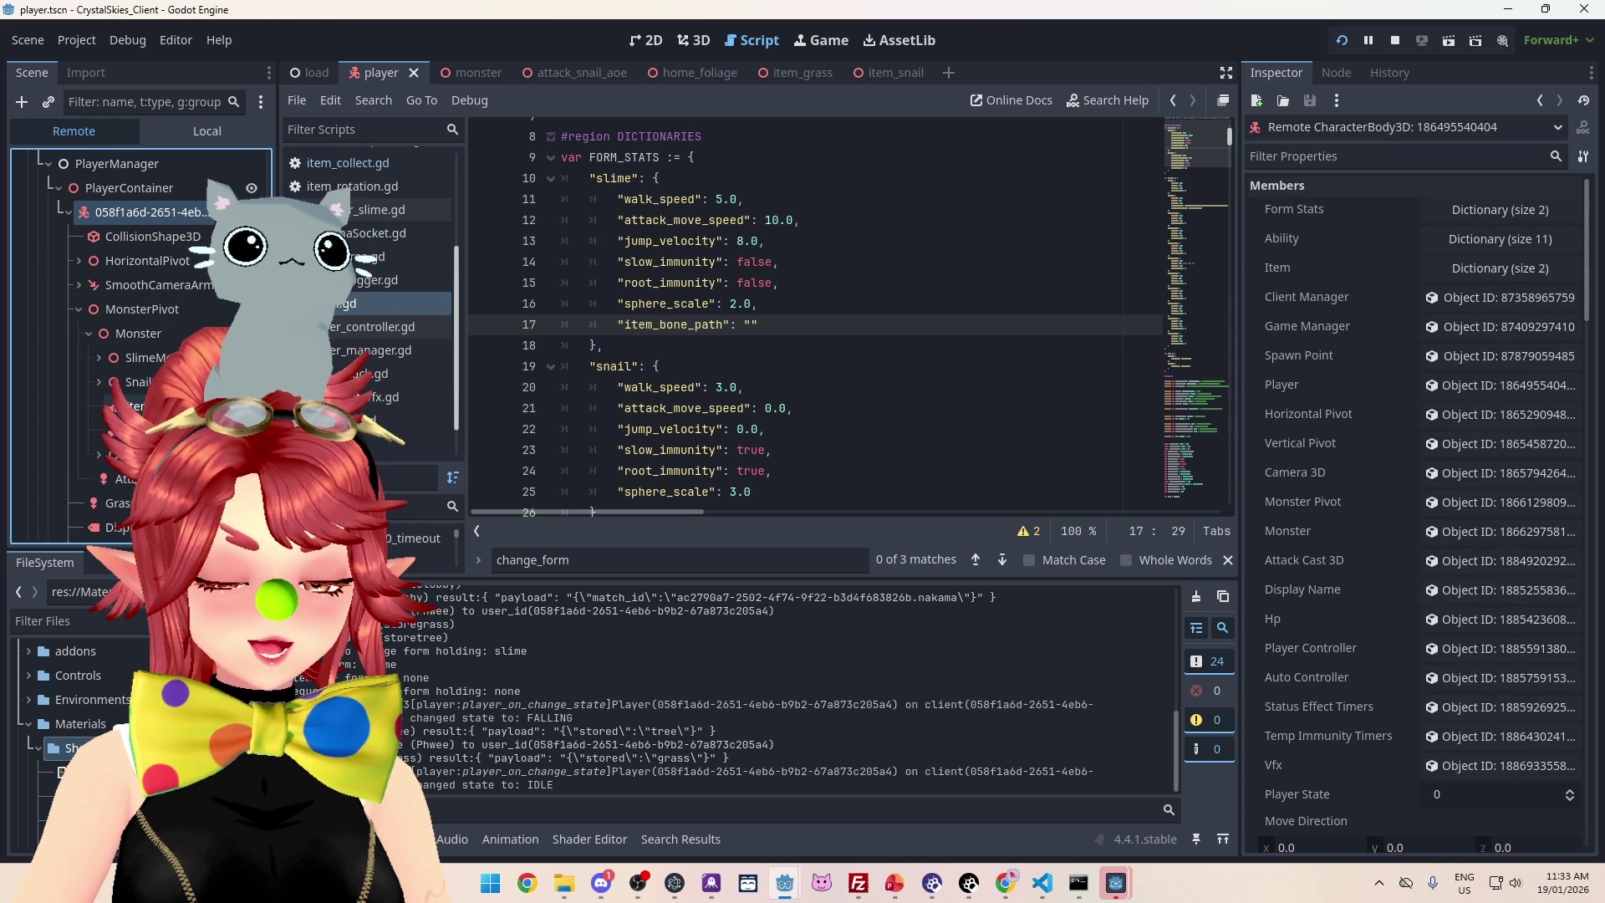
{"action": "left_click", "coordinate": [136, 406]}
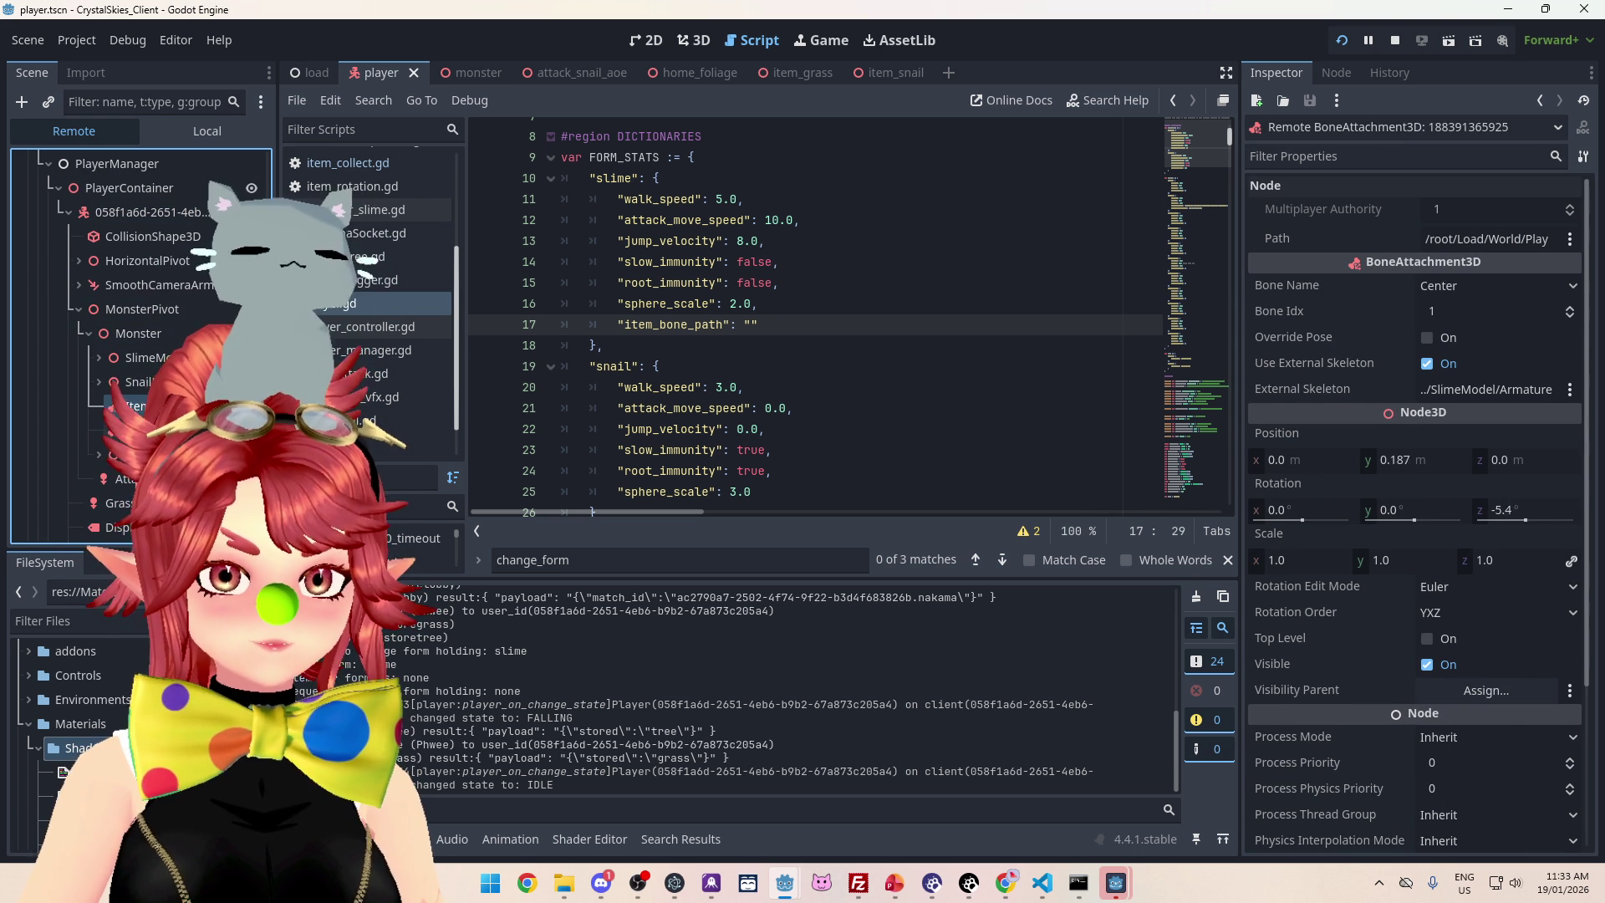
Paste ItemBone's node path into the slime's item_bone_path and trim it to '/MonsterPivot/Monster/ItemBone'
{"action": "right_click", "coordinate": [750, 331]}
{"action": "left_click", "coordinate": [767, 476]}
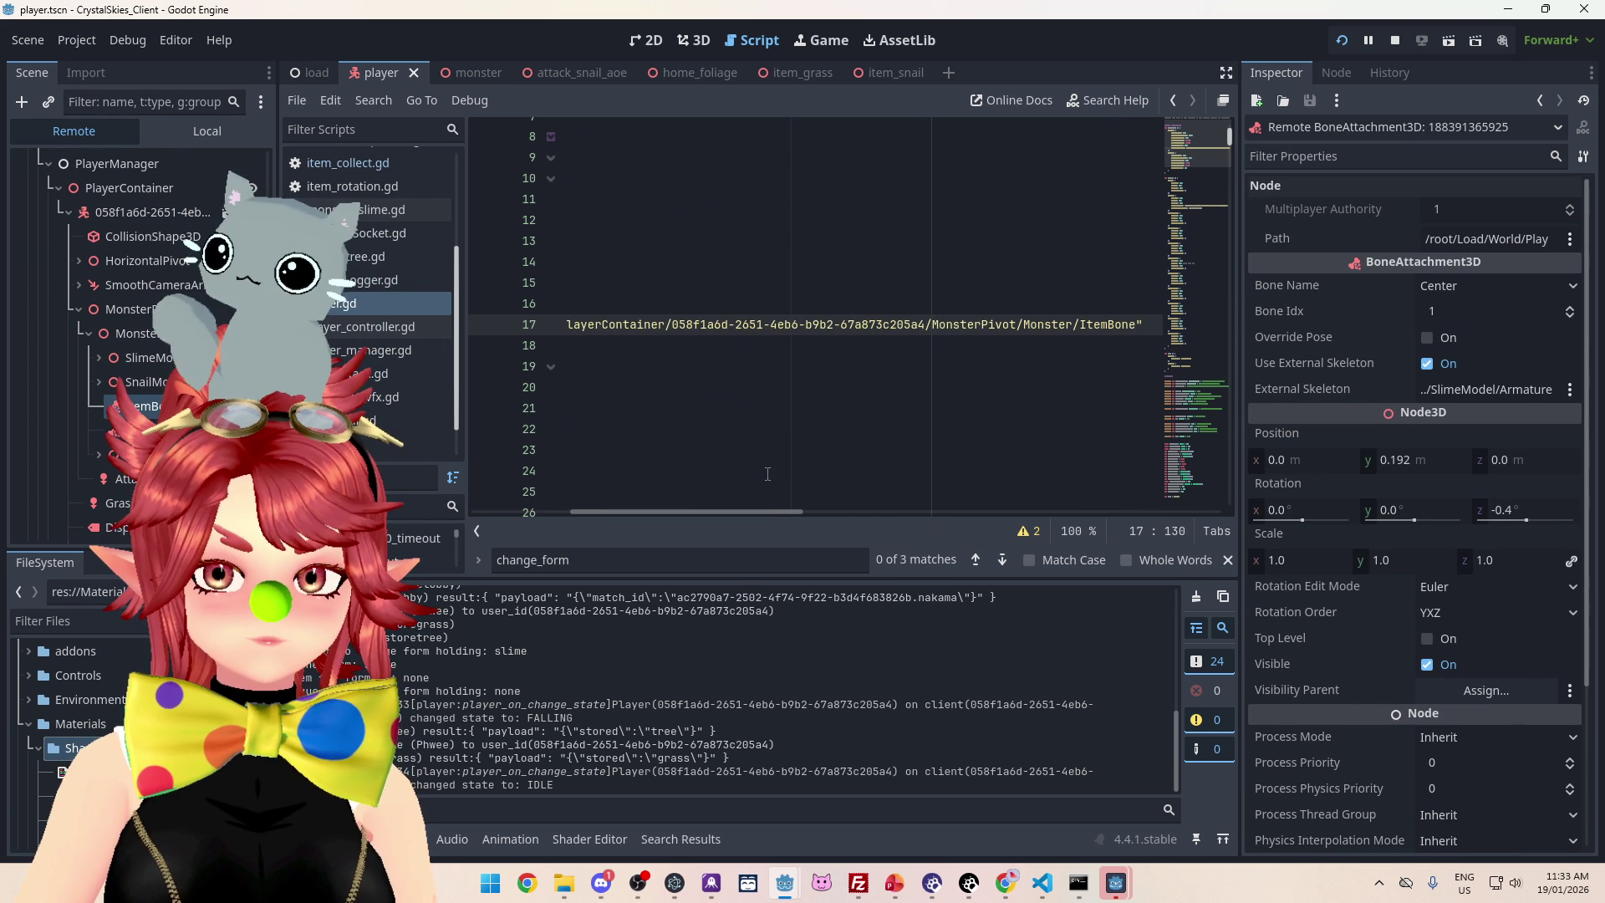
{"action": "left_click_drag", "start_coordinate": [771, 512], "coordinate": [541, 482]}
{"action": "mouse_move", "coordinate": [655, 510]}
{"action": "left_mouse_down"}
{"action": "mouse_move", "coordinate": [801, 510]}
{"action": "mouse_move", "coordinate": [724, 507]}
{"action": "mouse_move", "coordinate": [748, 505]}
{"action": "left_mouse_up"}
{"action": "left_click", "coordinate": [1036, 324]}
{"action": "mouse_move", "coordinate": [1036, 324]}
{"action": "left_mouse_down"}
{"action": "mouse_move", "coordinate": [493, 330]}
{"action": "mouse_move", "coordinate": [754, 327]}
{"action": "left_mouse_up"}
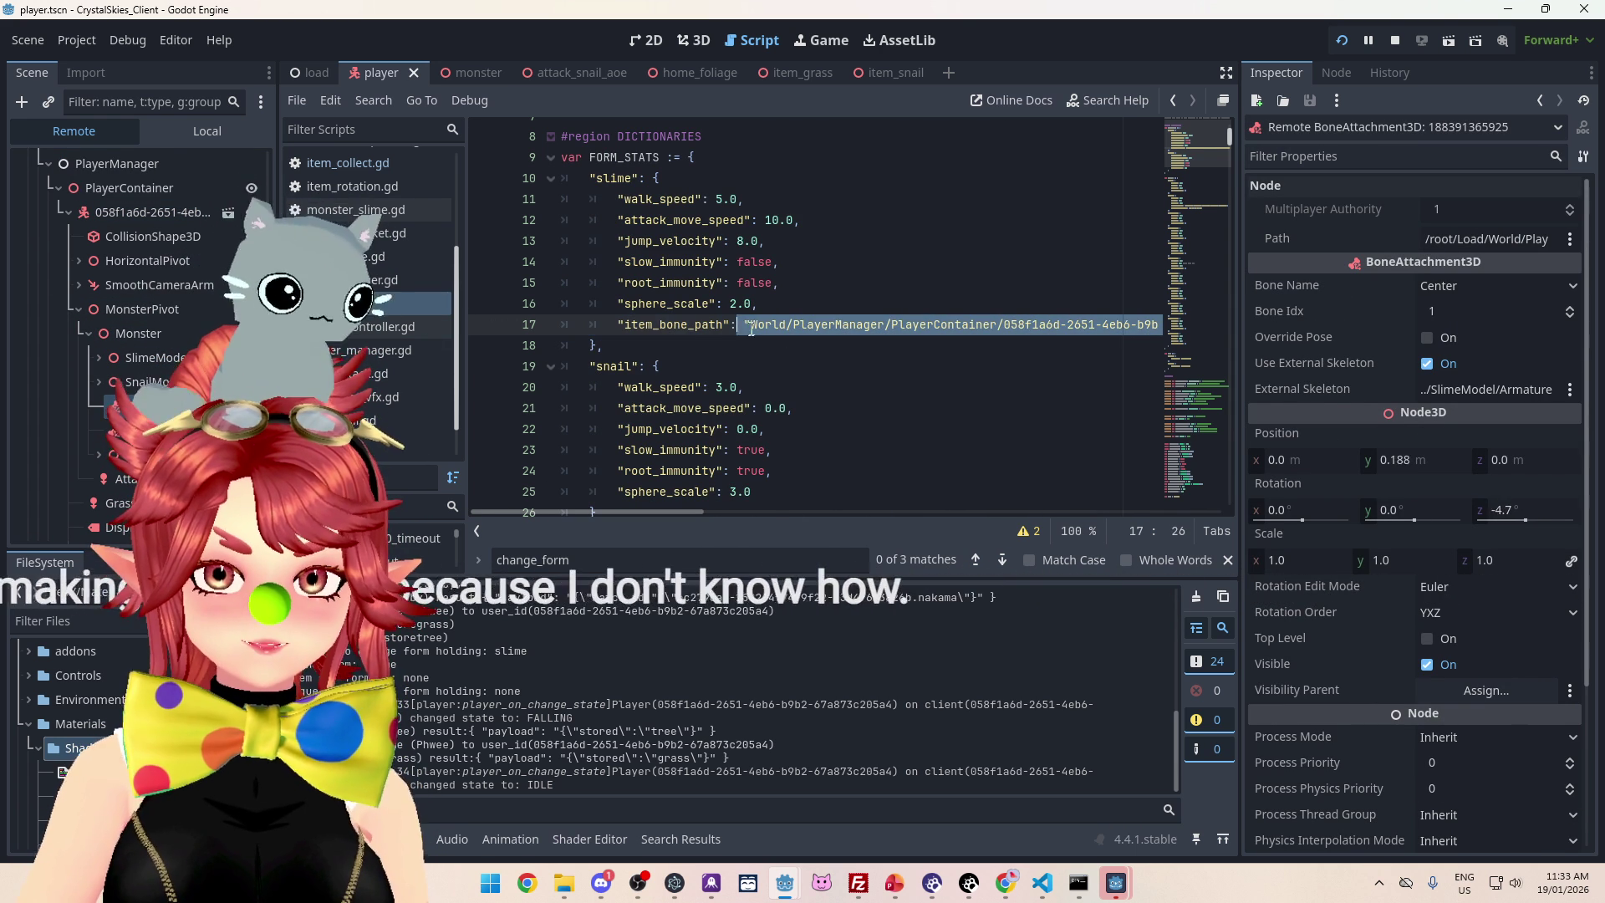
{"action": "key", "text": "BackSpace"}
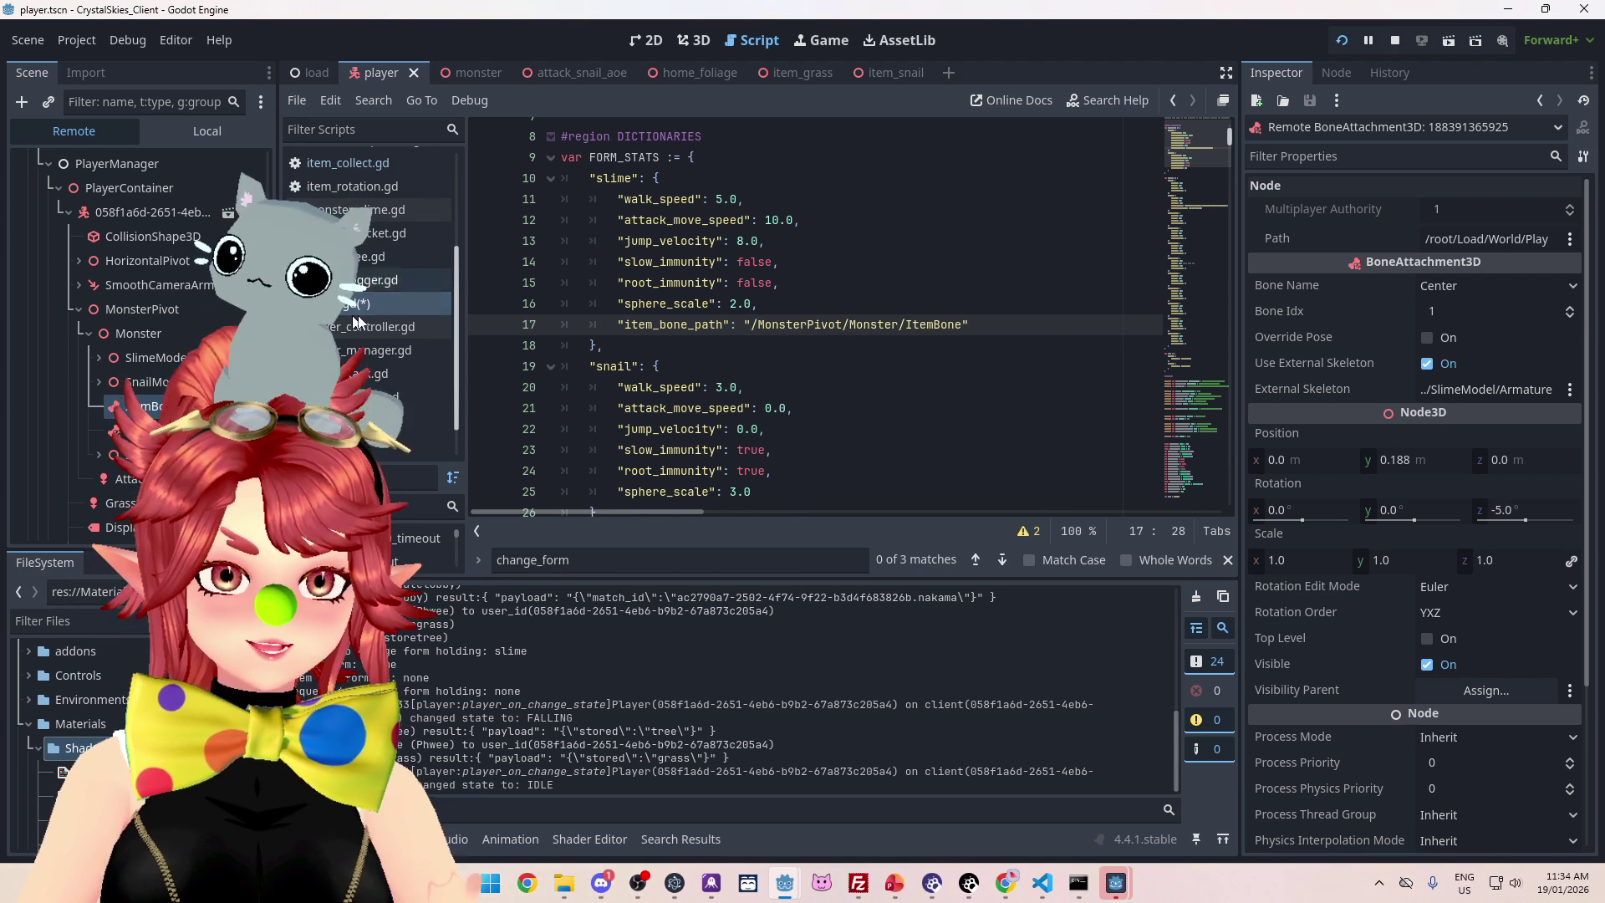
{"action": "left_click", "coordinate": [873, 284]}
{"action": "scroll", "coordinate": [873, 284], "scroll_direction": "up", "scroll_amount": 2}
{"action": "scroll", "coordinate": [849, 366], "scroll_direction": "down", "scroll_amount": 4}
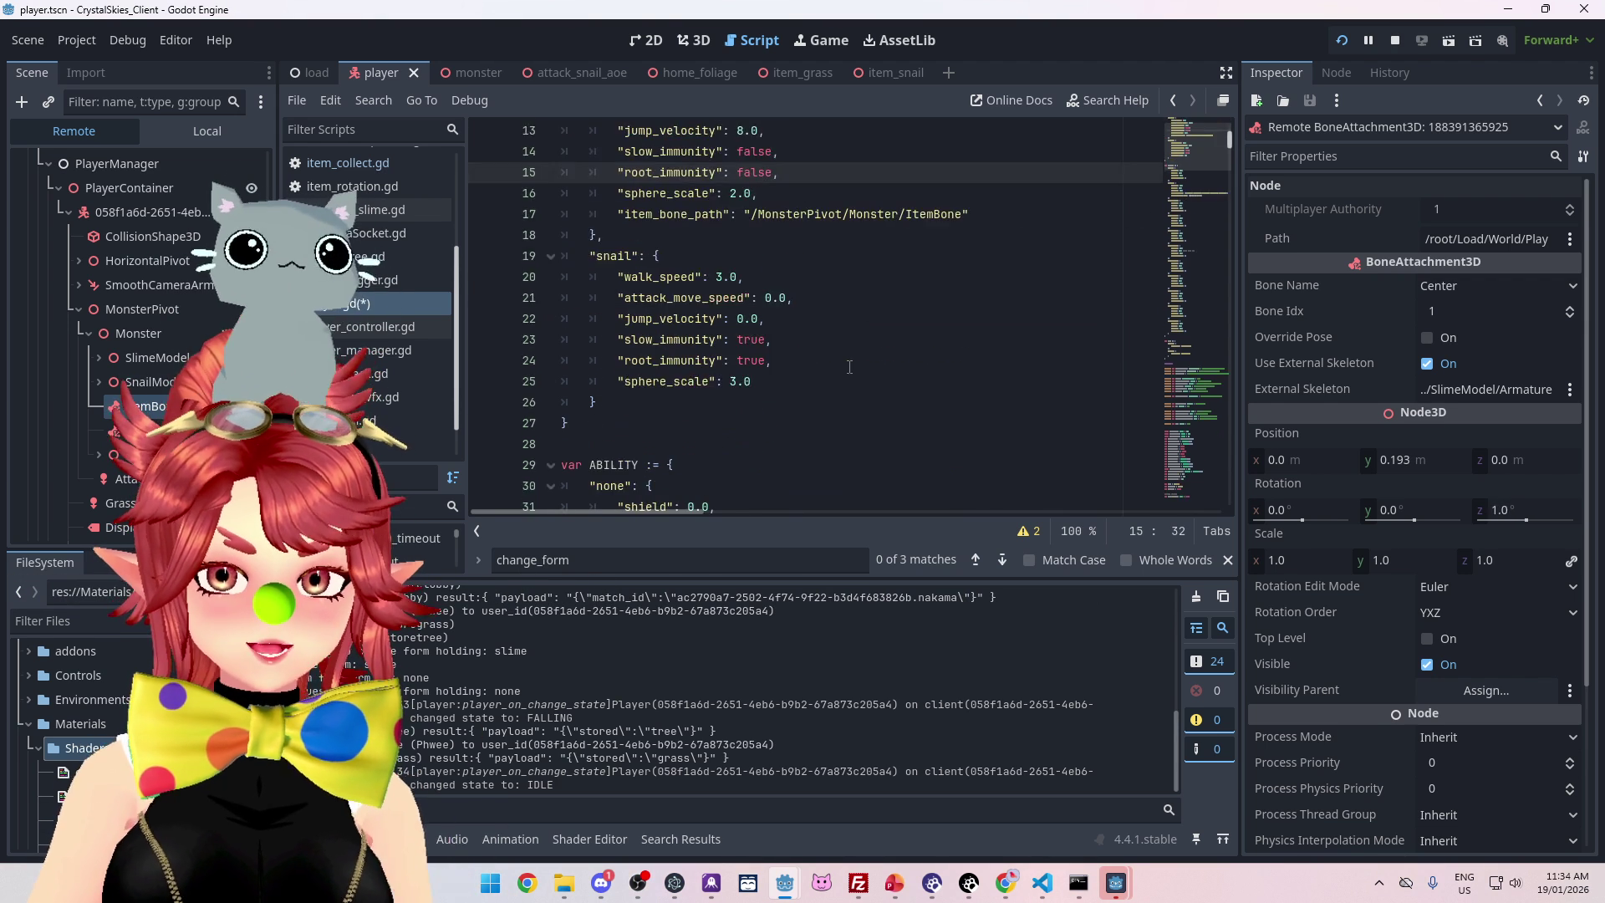
{"action": "scroll", "coordinate": [849, 366], "scroll_direction": "down", "scroll_amount": 10}
{"action": "left_click_drag", "start_coordinate": [1231, 159], "coordinate": [1221, 195]}
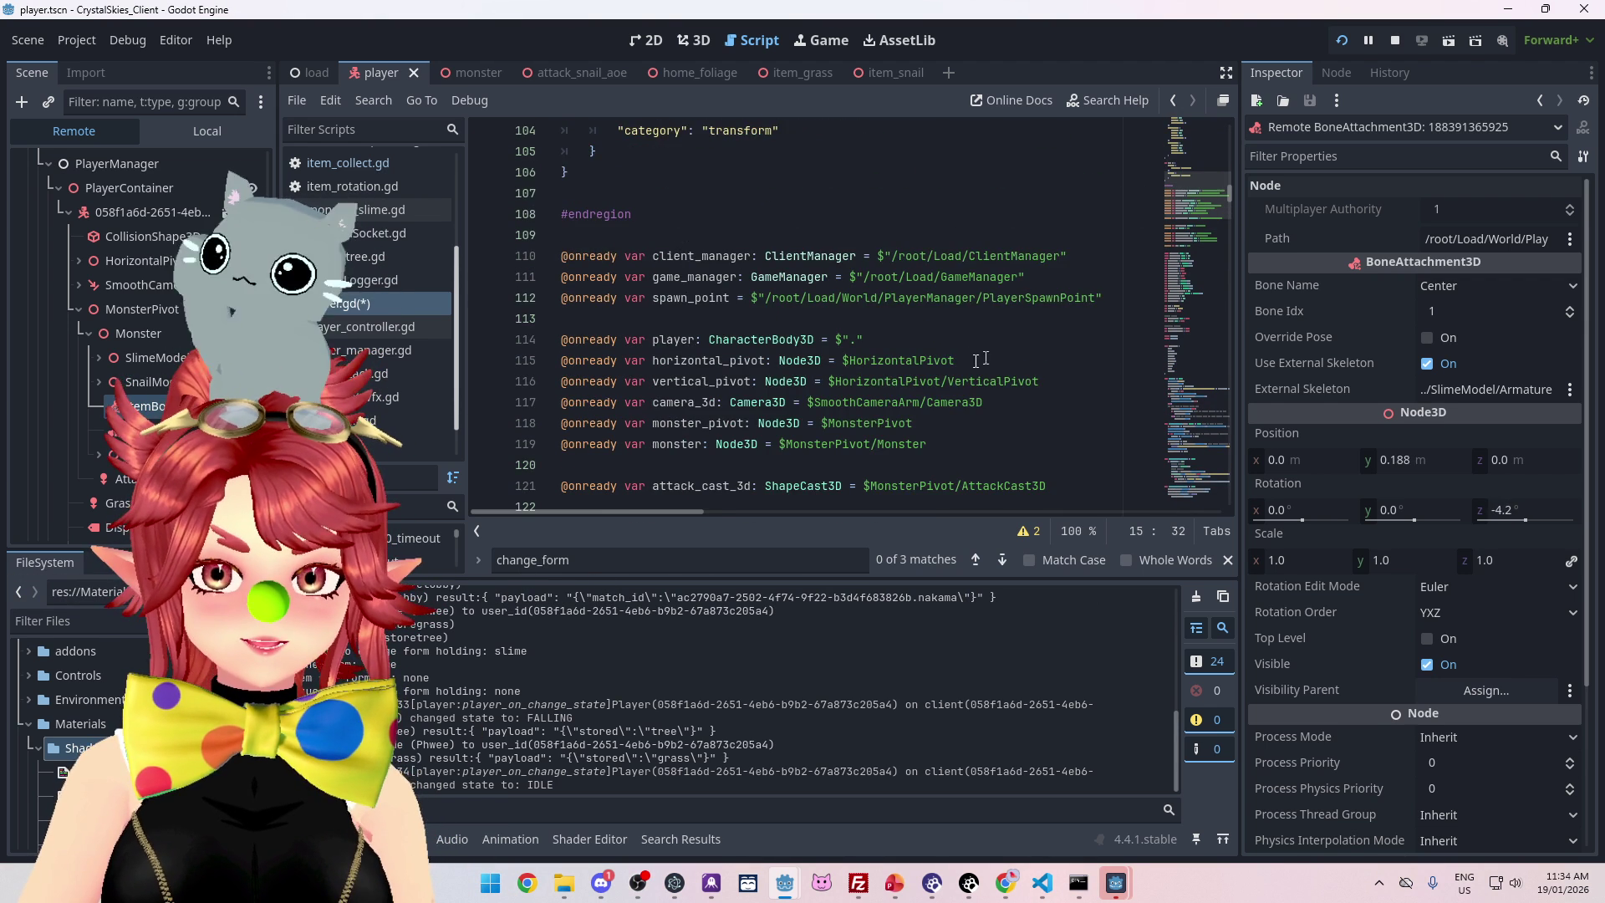
{"action": "scroll", "coordinate": [893, 392], "scroll_direction": "down", "scroll_amount": 1}
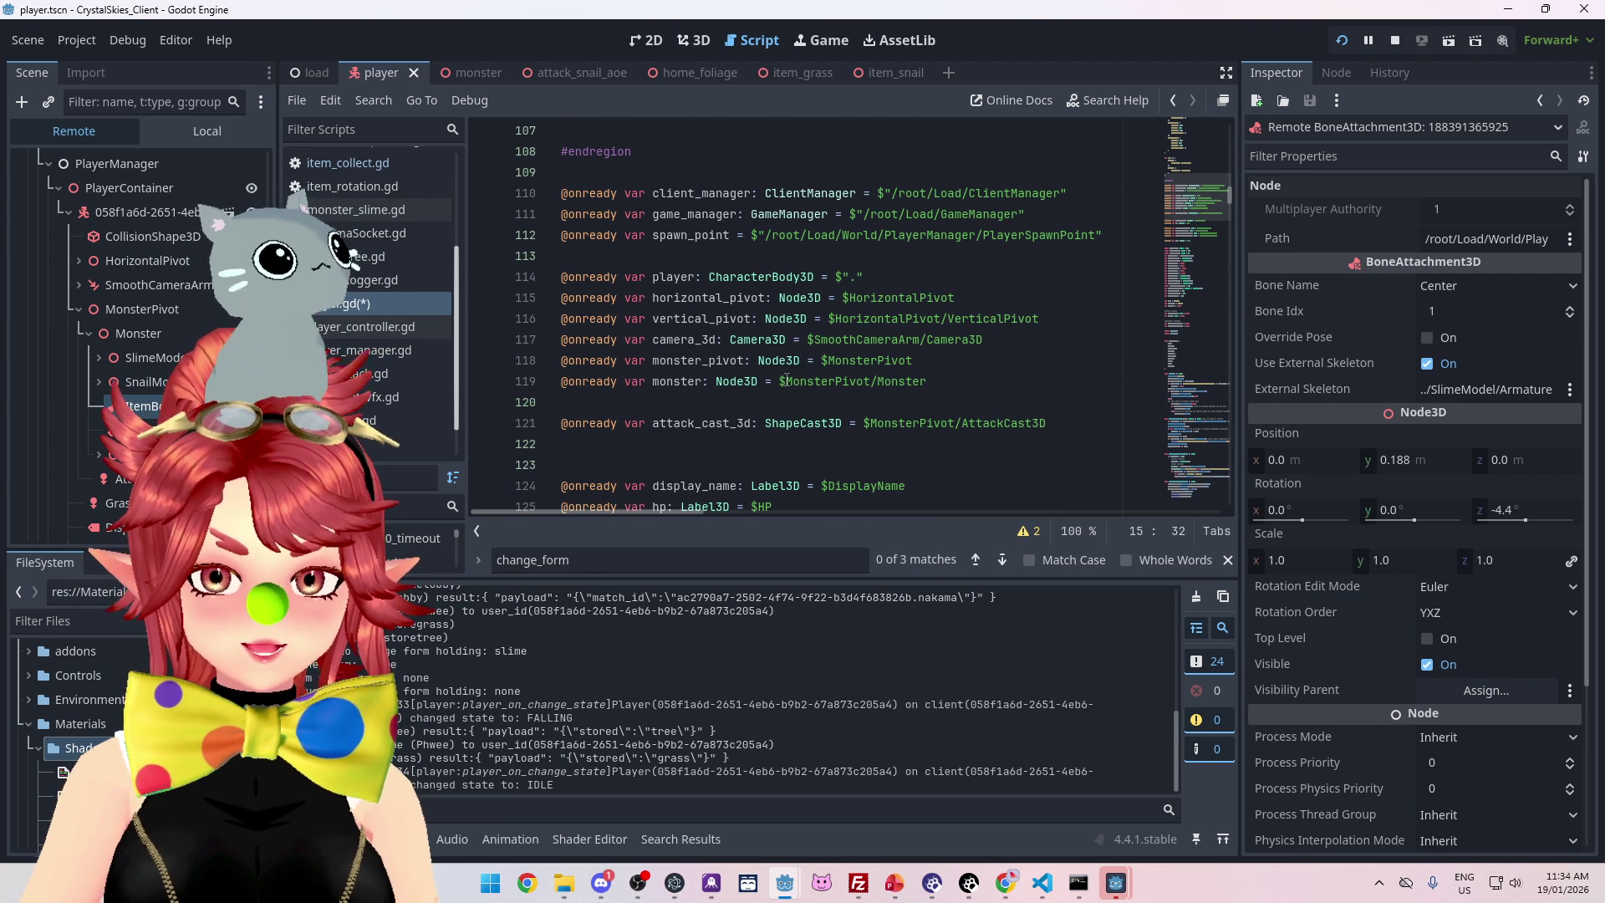
{"action": "left_click_drag", "start_coordinate": [780, 385], "coordinate": [946, 382]}
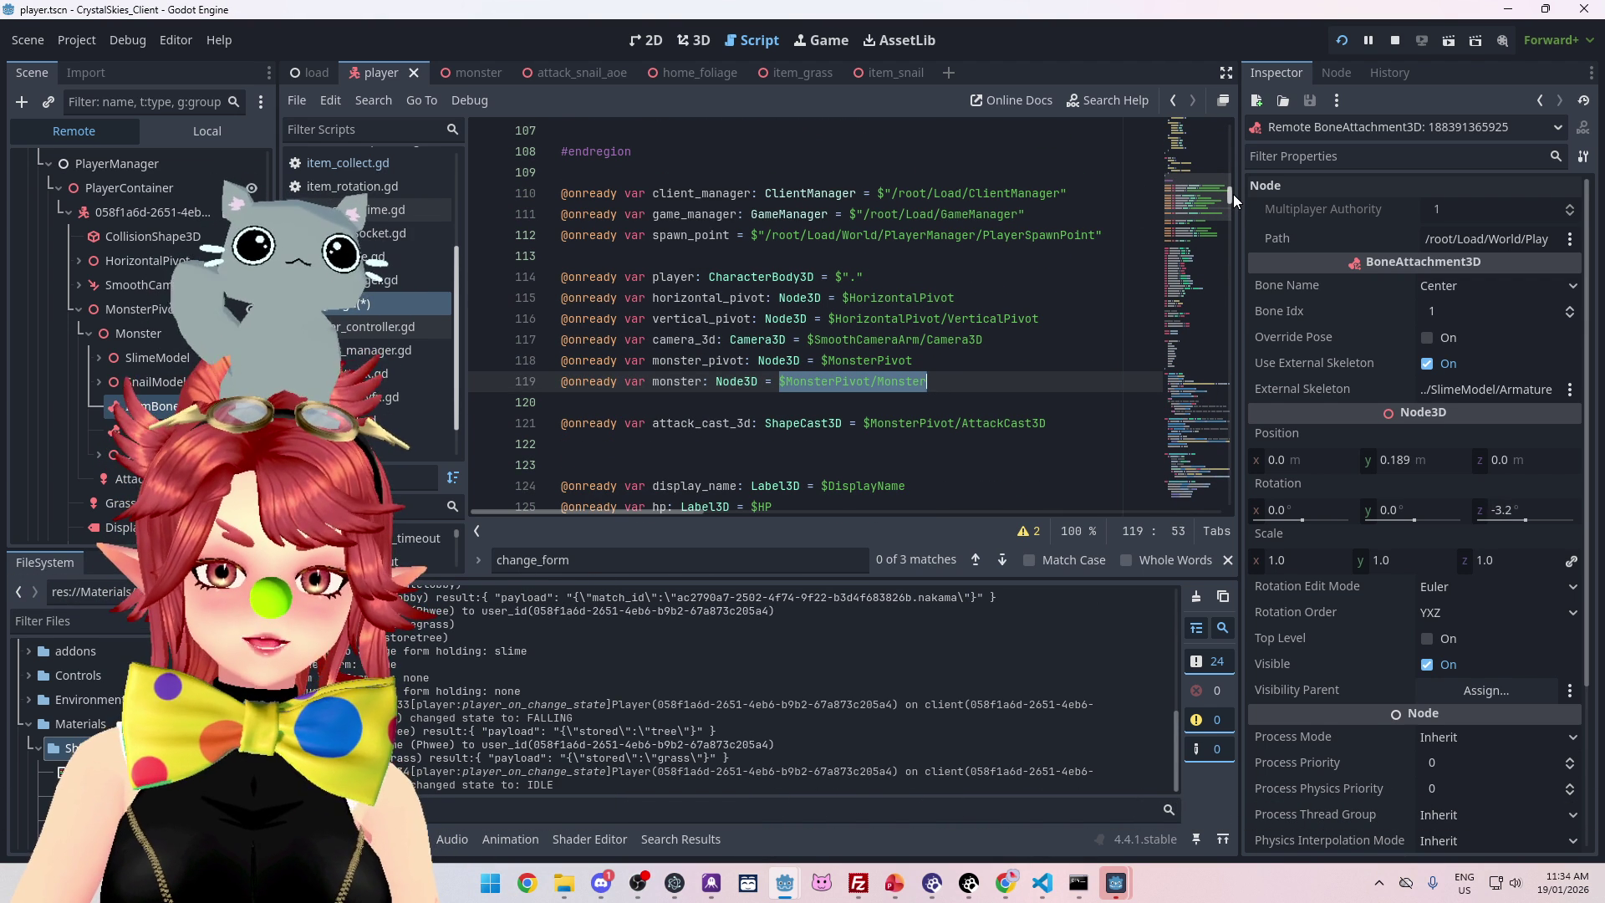
{"action": "left_click", "coordinate": [948, 334]}
Search the script for get_node, then start a Find in Files search for get_node_or_null
{"action": "key", "text": "ctrl+f"}
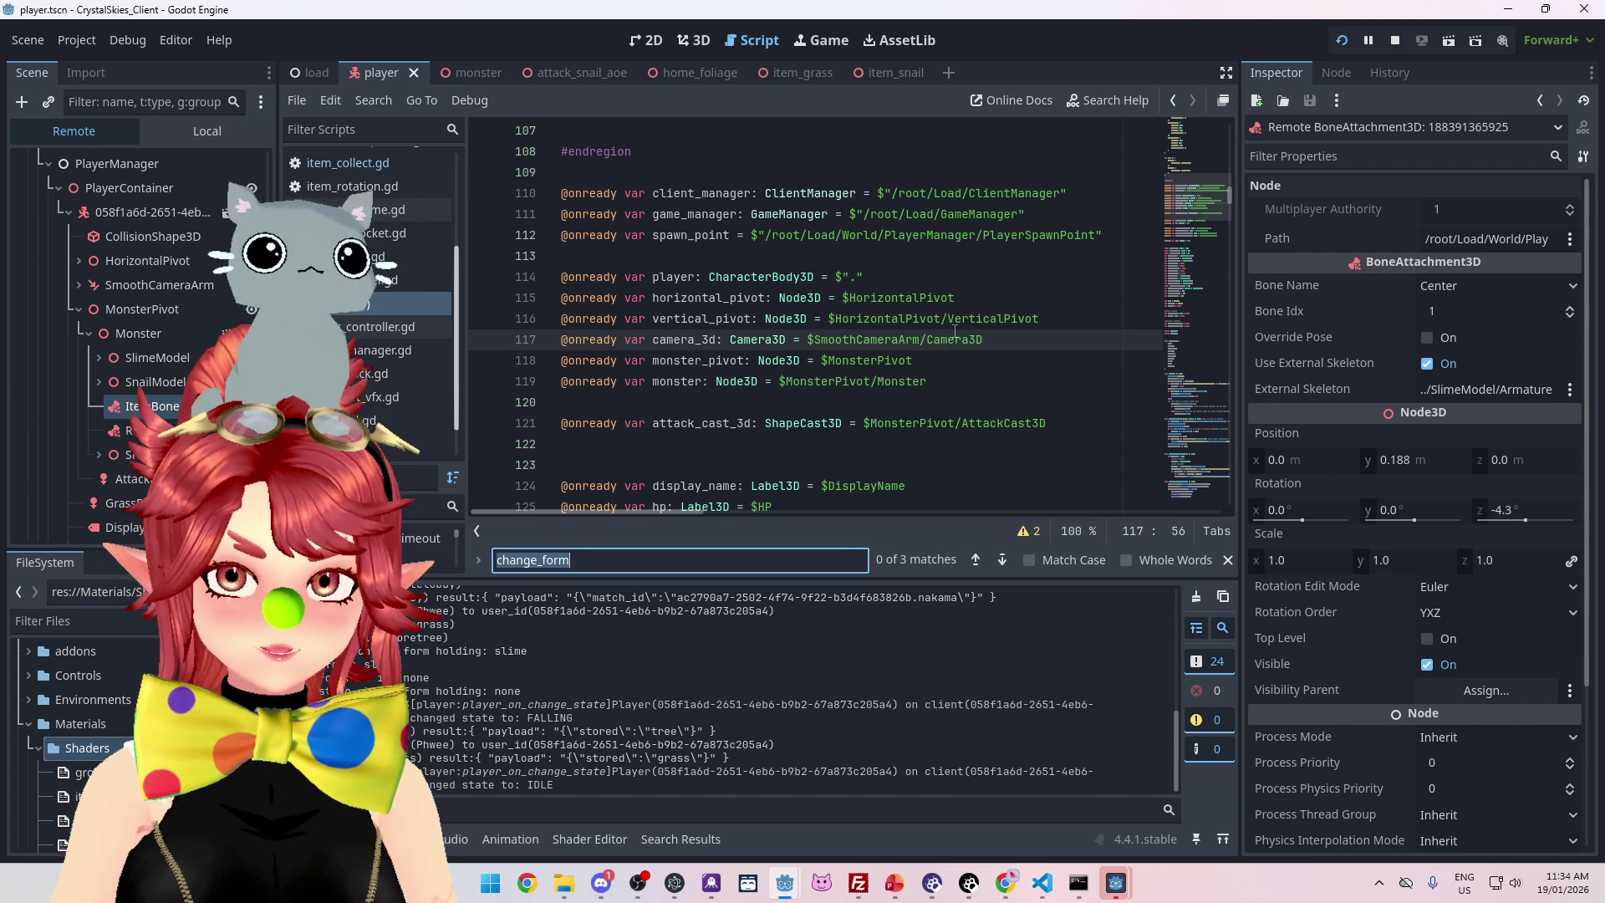
{"action": "type", "text": "get_node"}
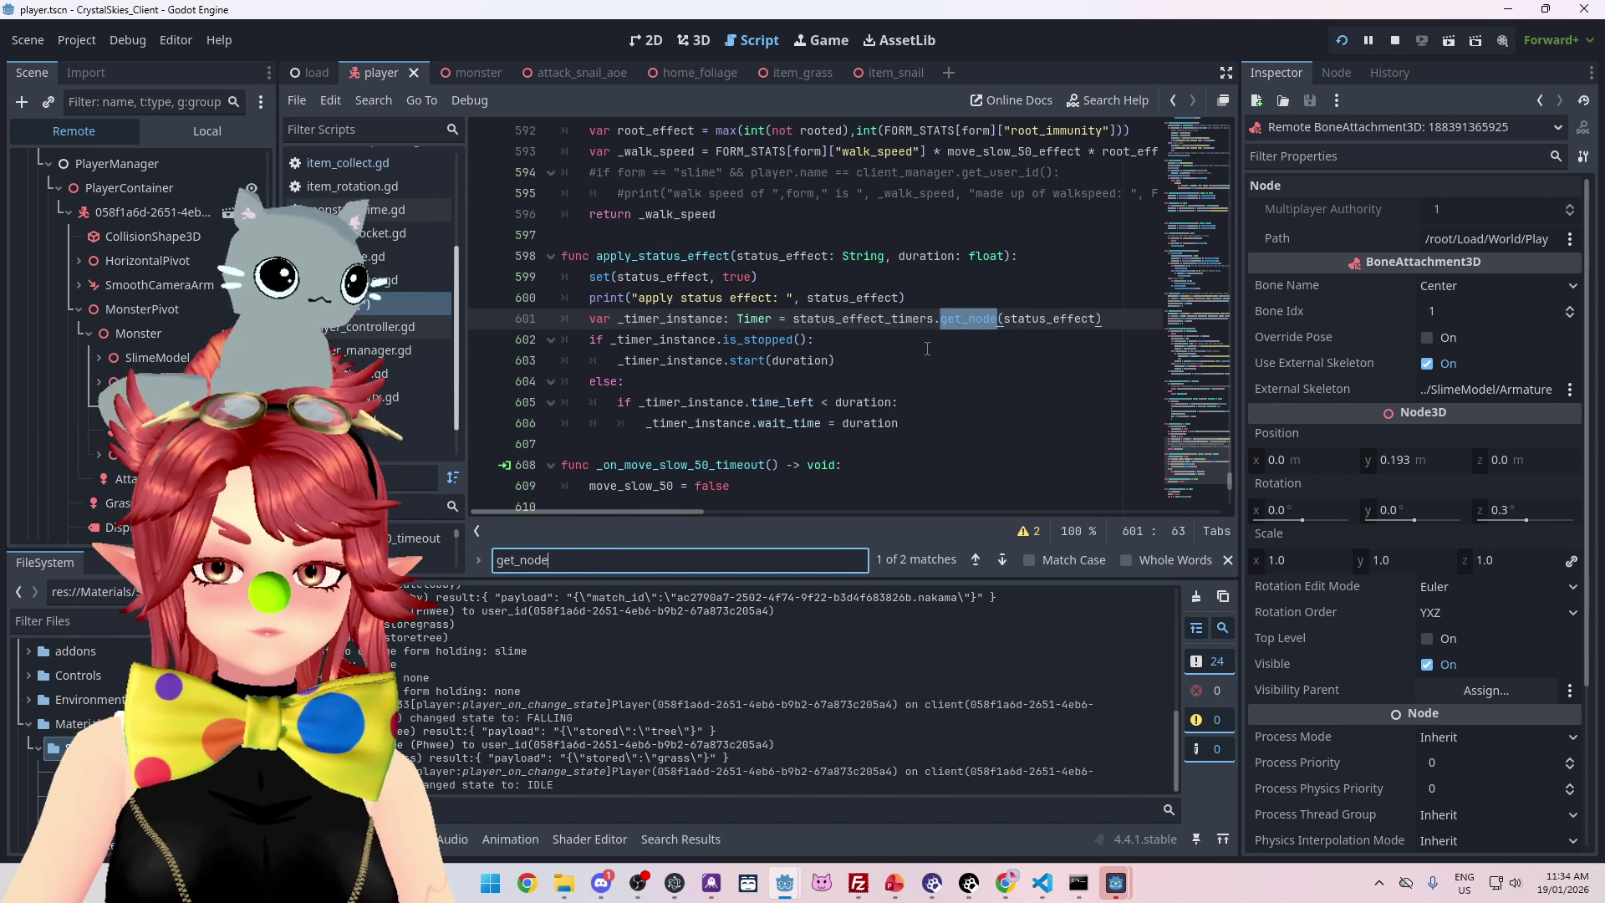
{"action": "scroll", "coordinate": [927, 348], "scroll_direction": "down", "scroll_amount": 6}
{"action": "scroll", "coordinate": [927, 349], "scroll_direction": "up", "scroll_amount": 2}
{"action": "scroll", "coordinate": [869, 385], "scroll_direction": "down", "scroll_amount": 1}
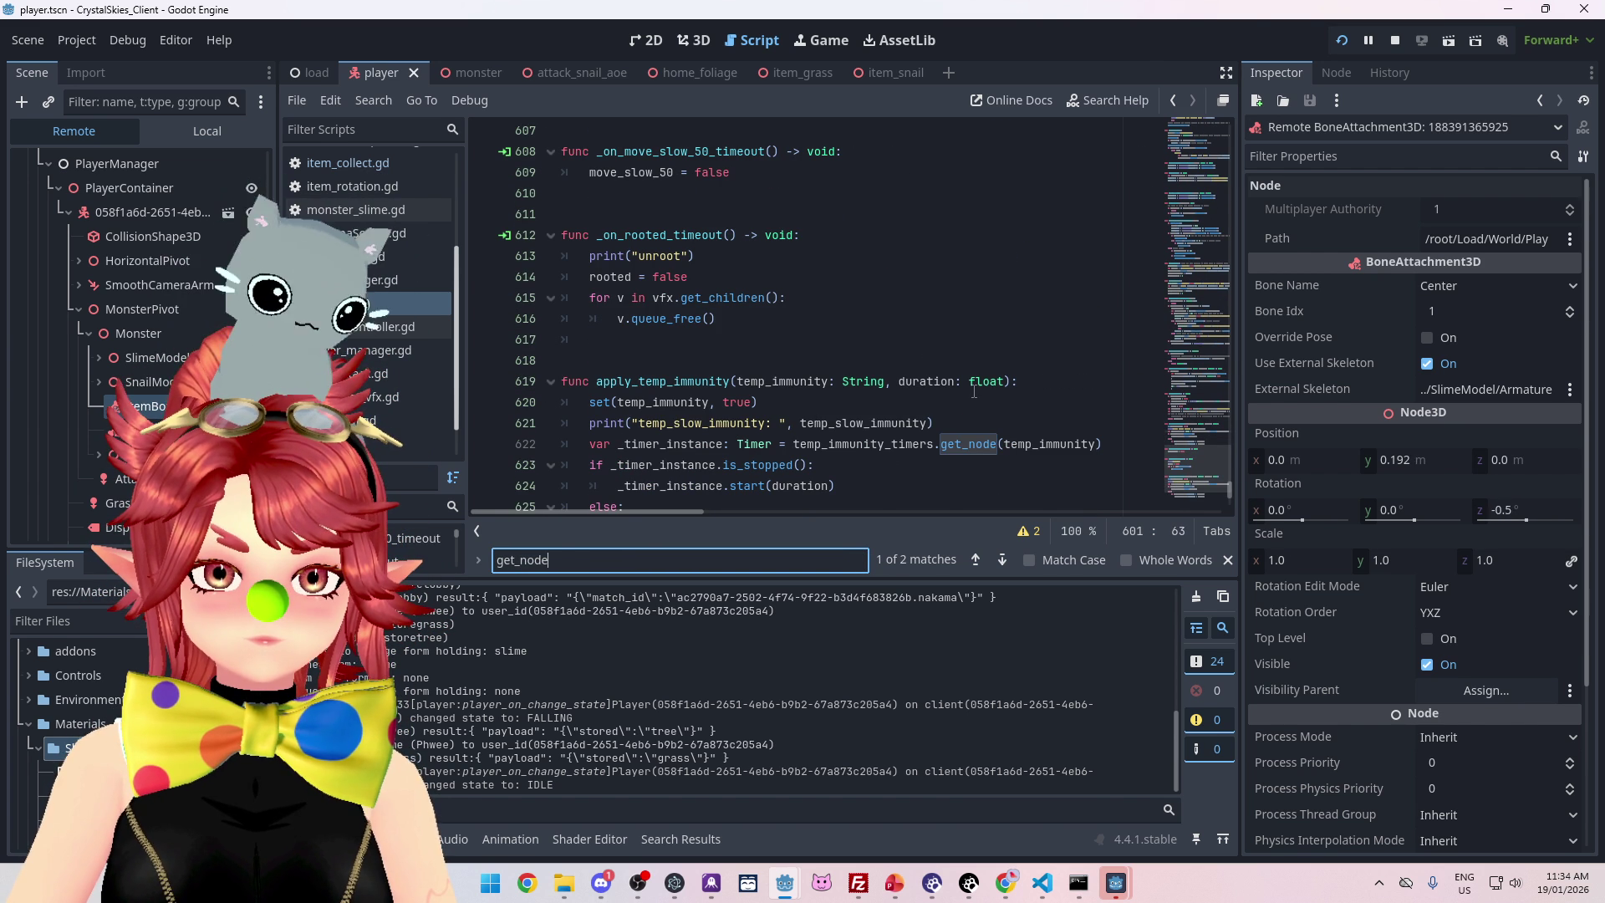
{"action": "scroll", "coordinate": [974, 391], "scroll_direction": "up", "scroll_amount": 5}
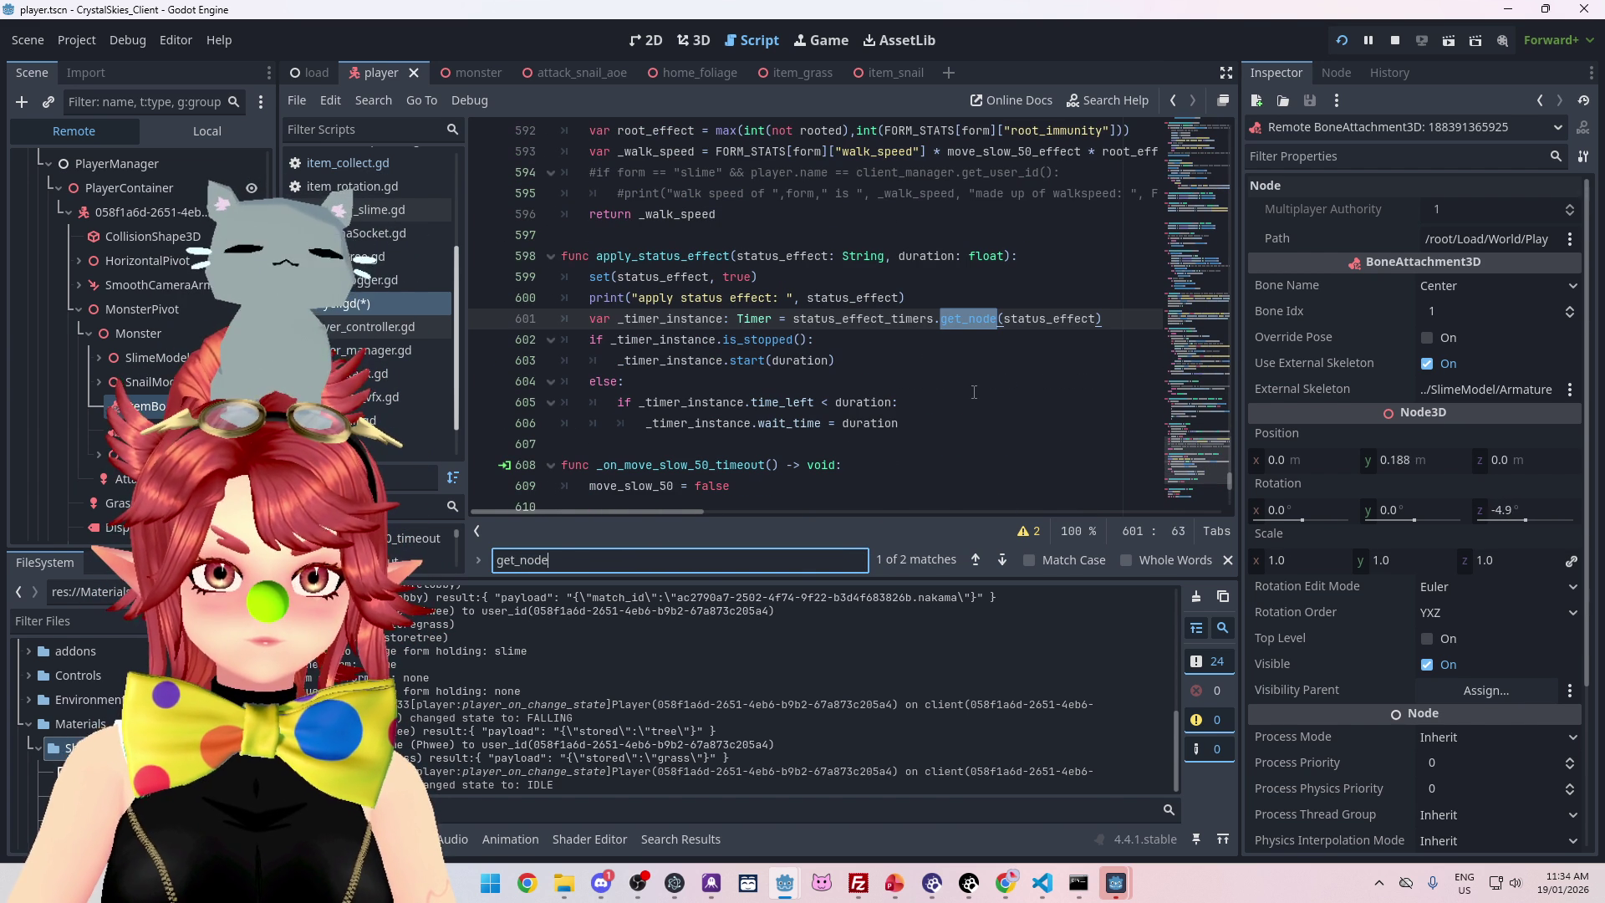
{"action": "type", "text": "_or"}
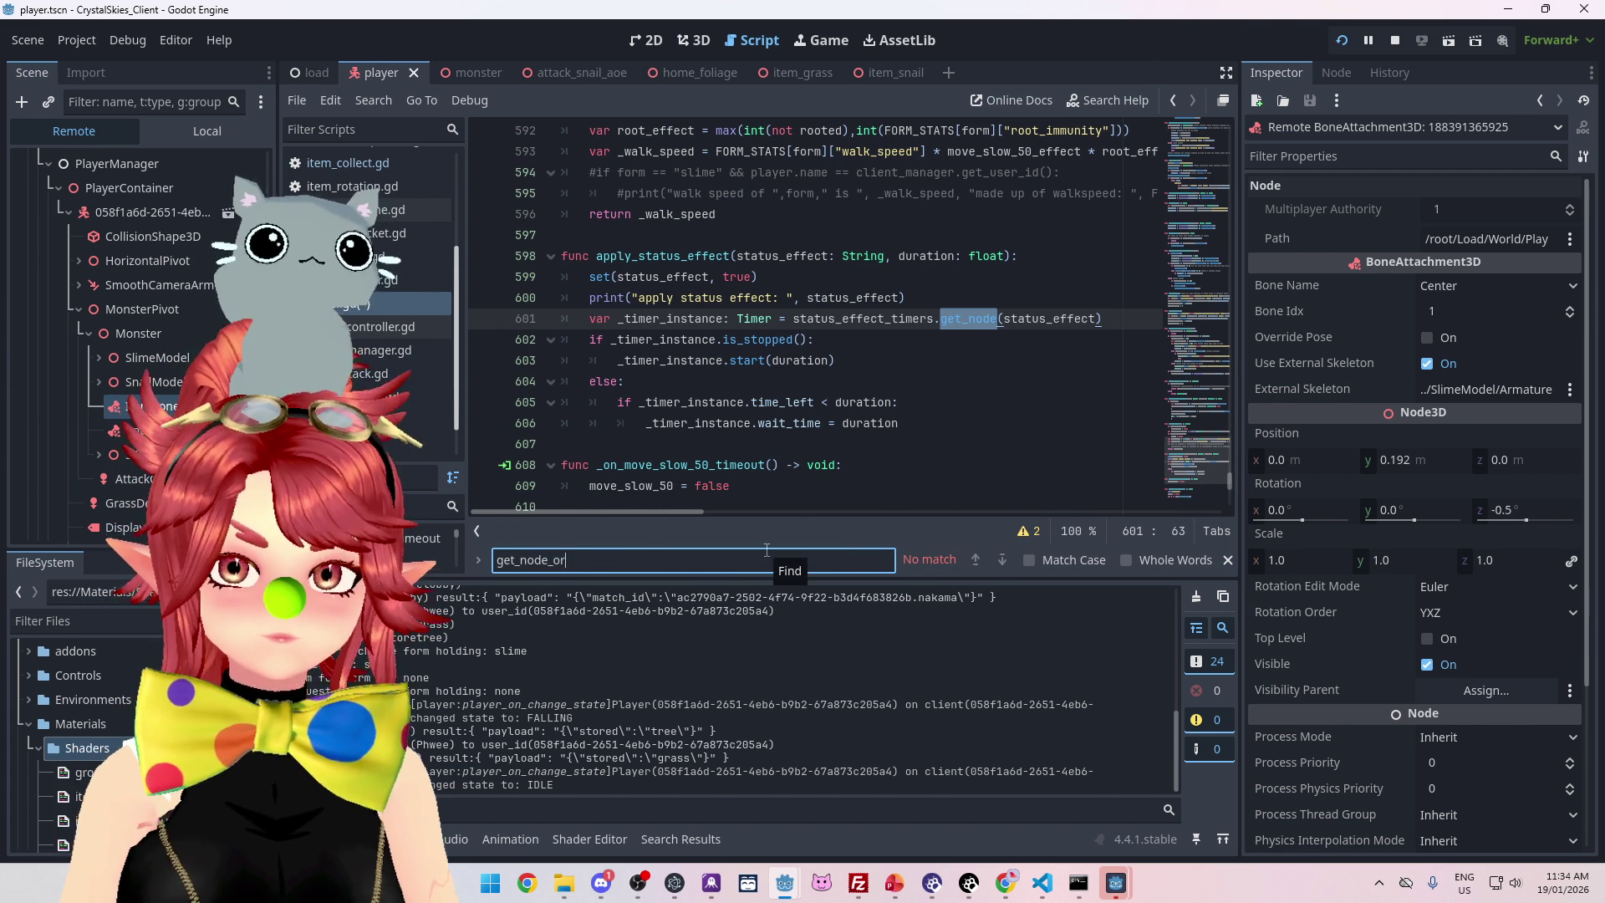
{"action": "scroll", "coordinate": [878, 493], "scroll_direction": "down", "scroll_amount": 1}
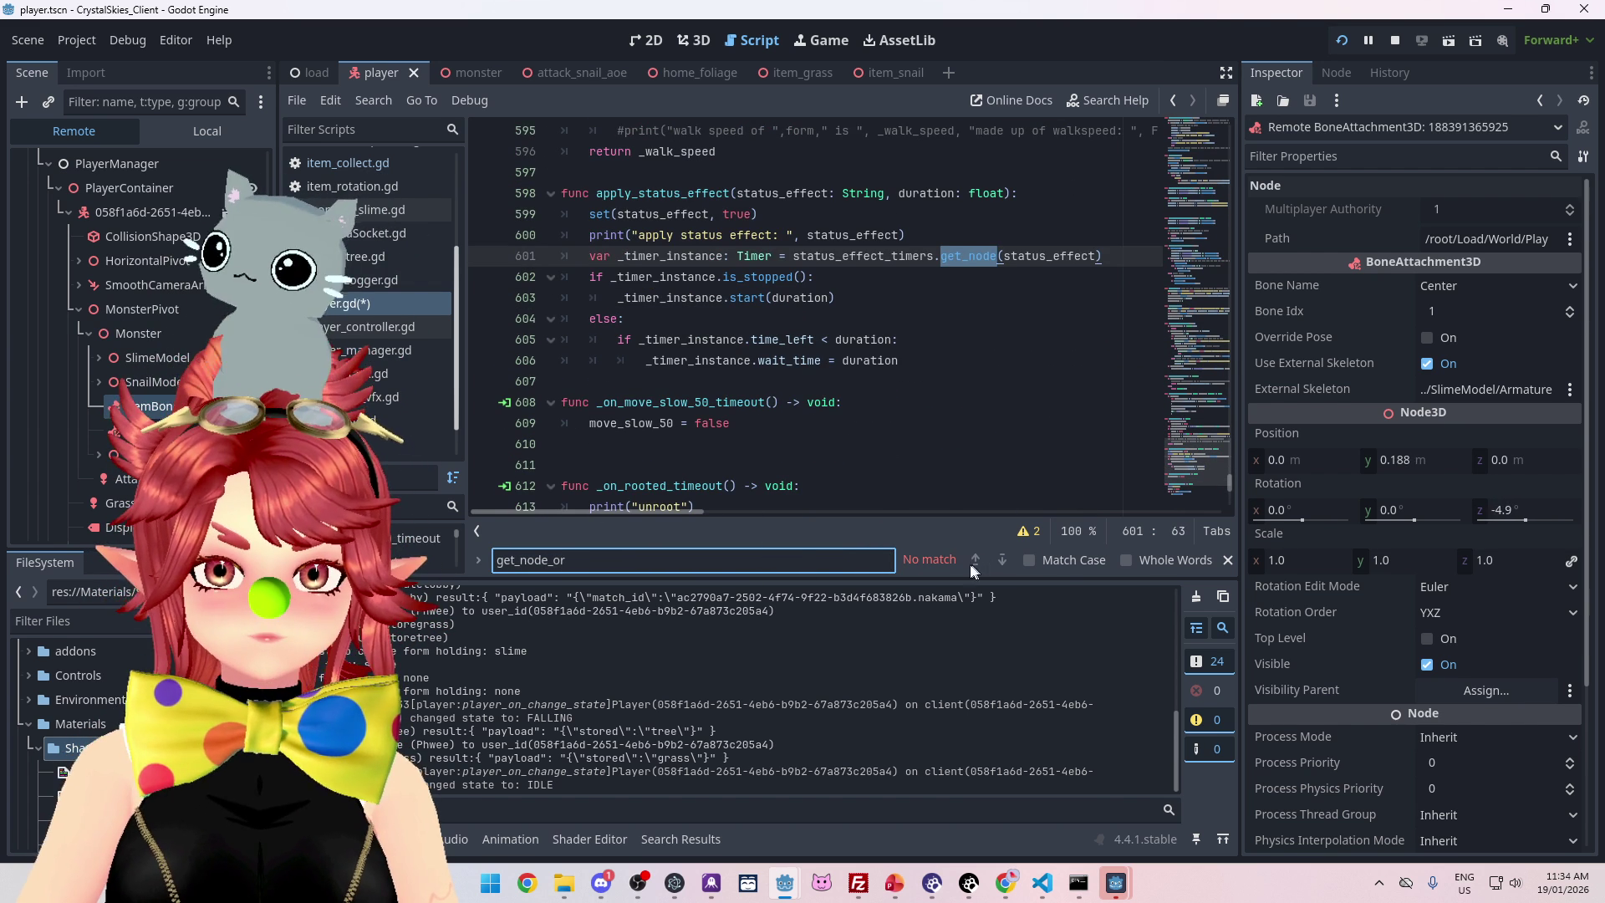
{"action": "key", "text": "BackSpace"}
{"action": "key", "text": "BackSpace"}
{"action": "key", "text": "BackSpace"}
{"action": "key", "text": "ctrl+shift+f"}
{"action": "type", "text": "get_node_or_null"}
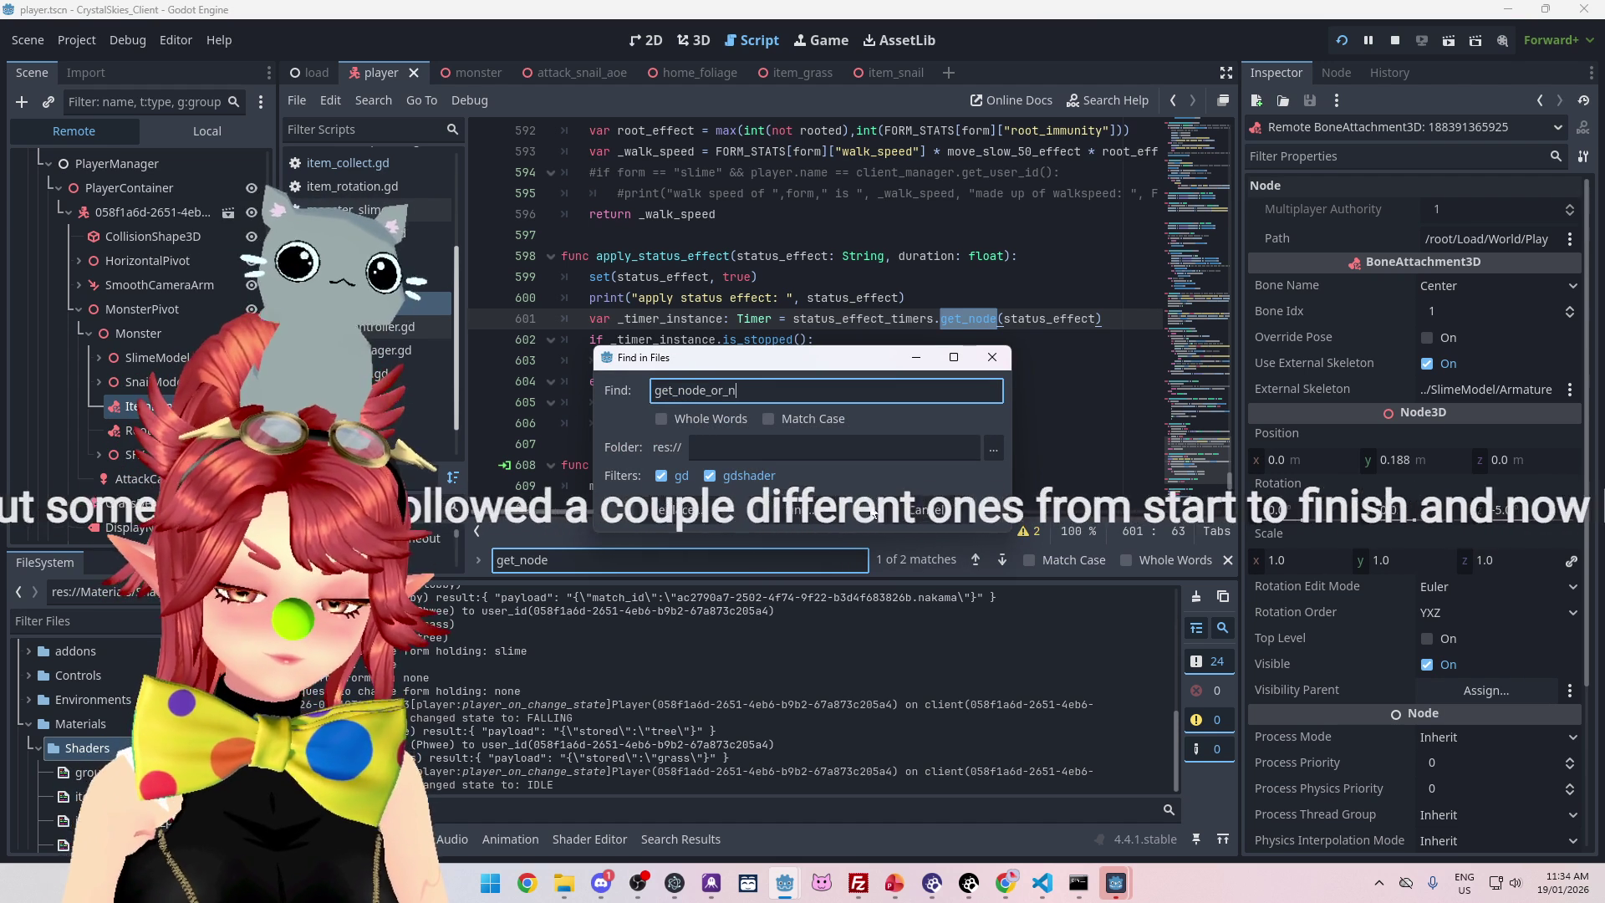
Run the project-wide get_node_or_null search and browse its matches in game_manager.gd
{"action": "key", "text": "Return"}
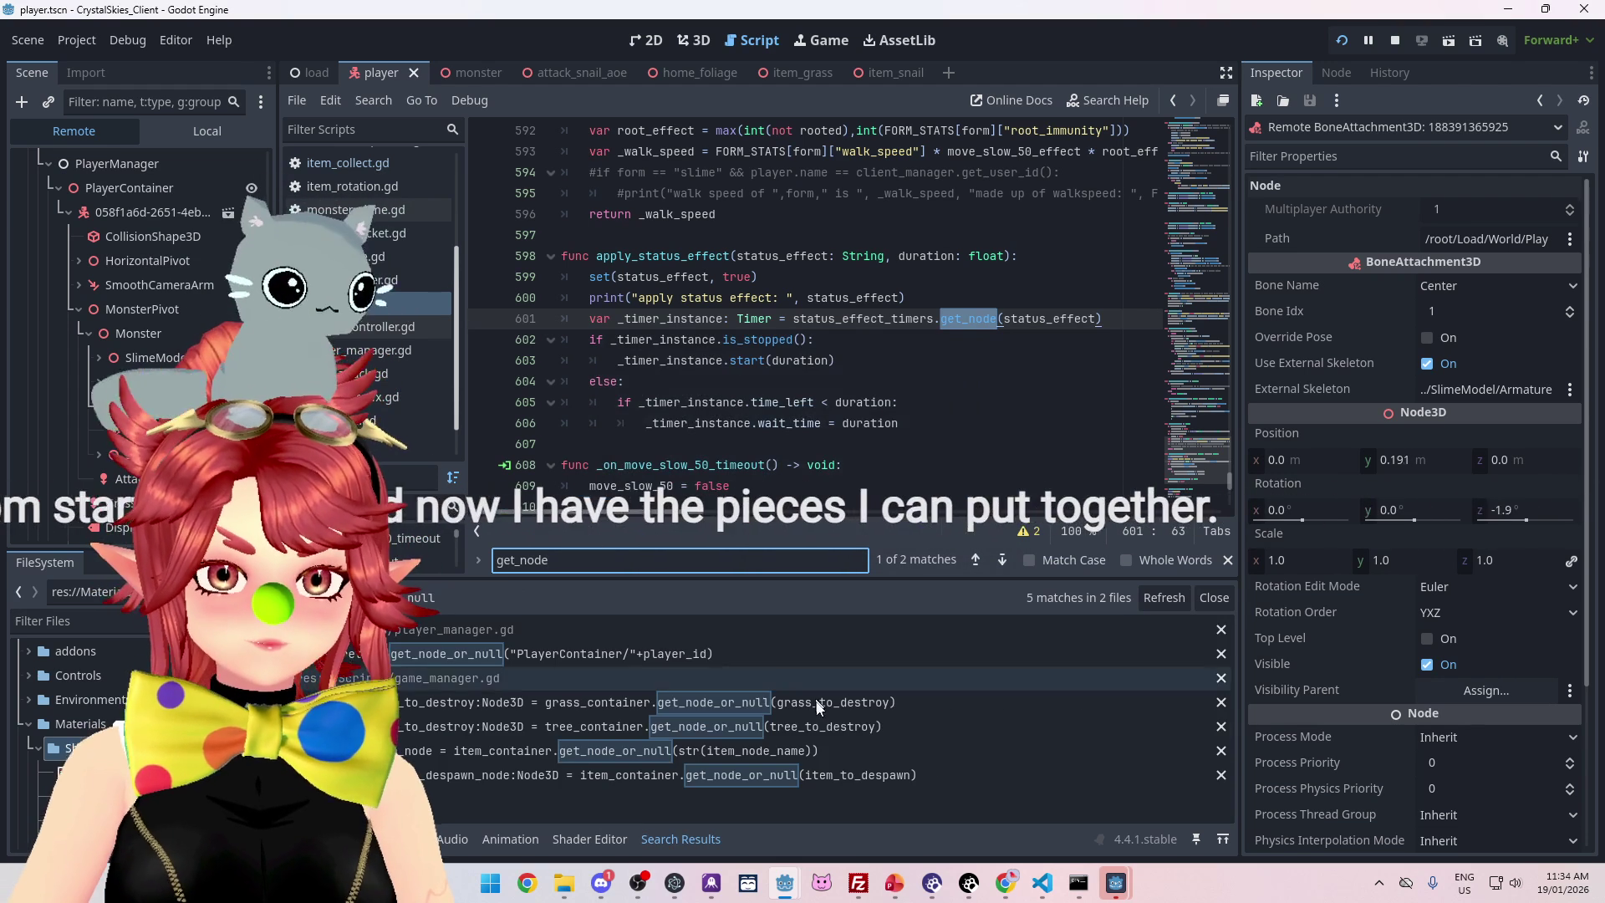
{"action": "left_click", "coordinate": [846, 752]}
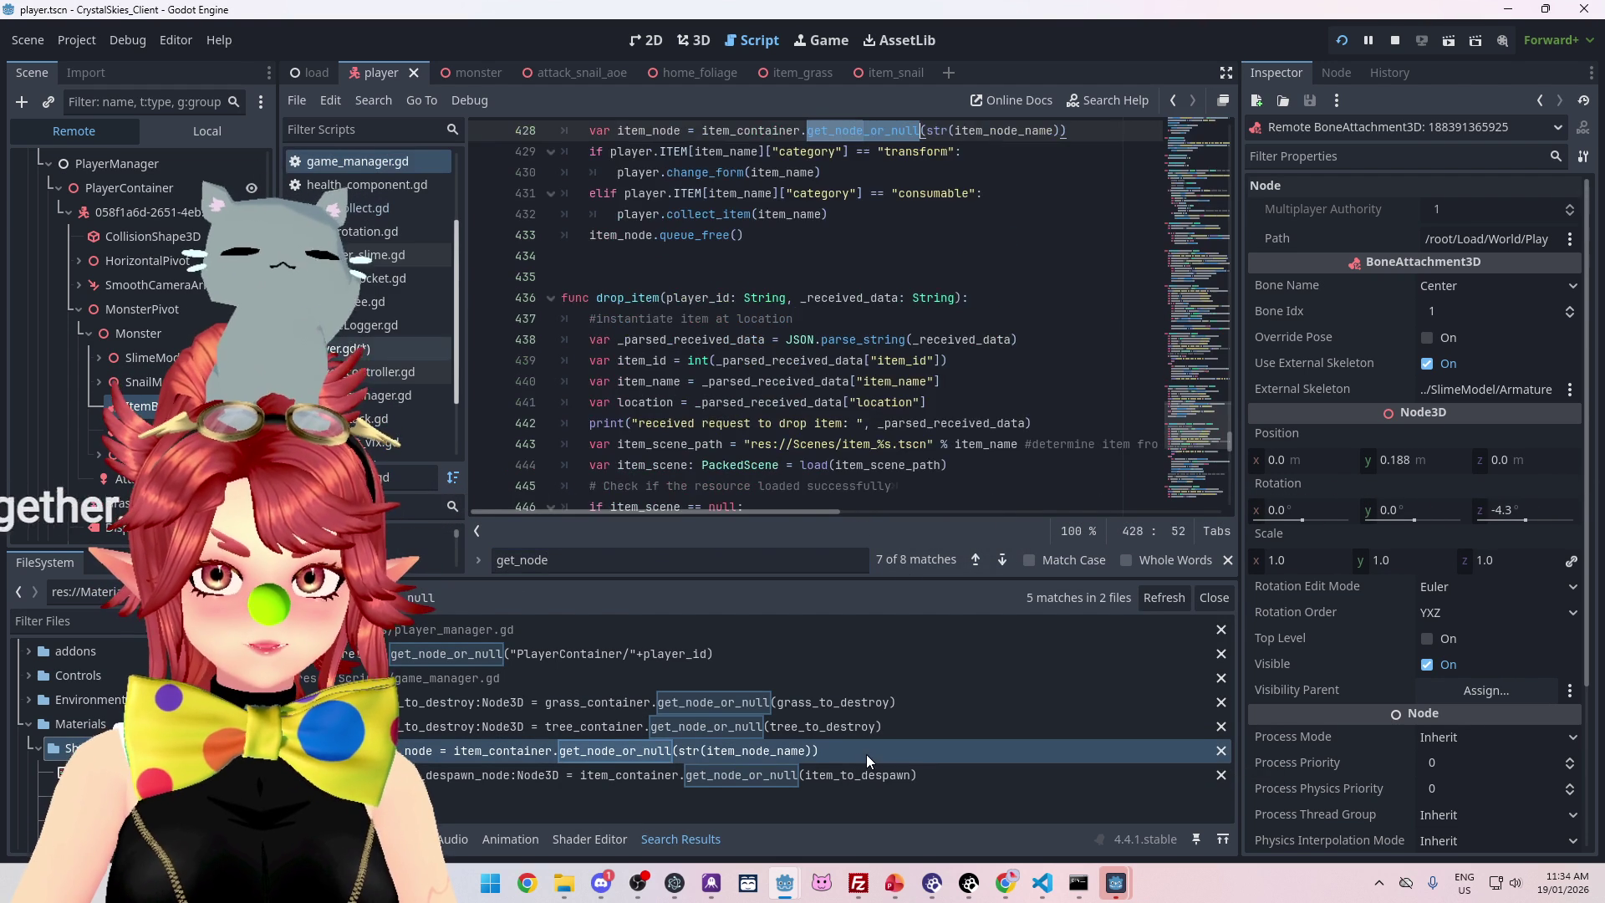
{"action": "scroll", "coordinate": [967, 322], "scroll_direction": "up", "scroll_amount": 4}
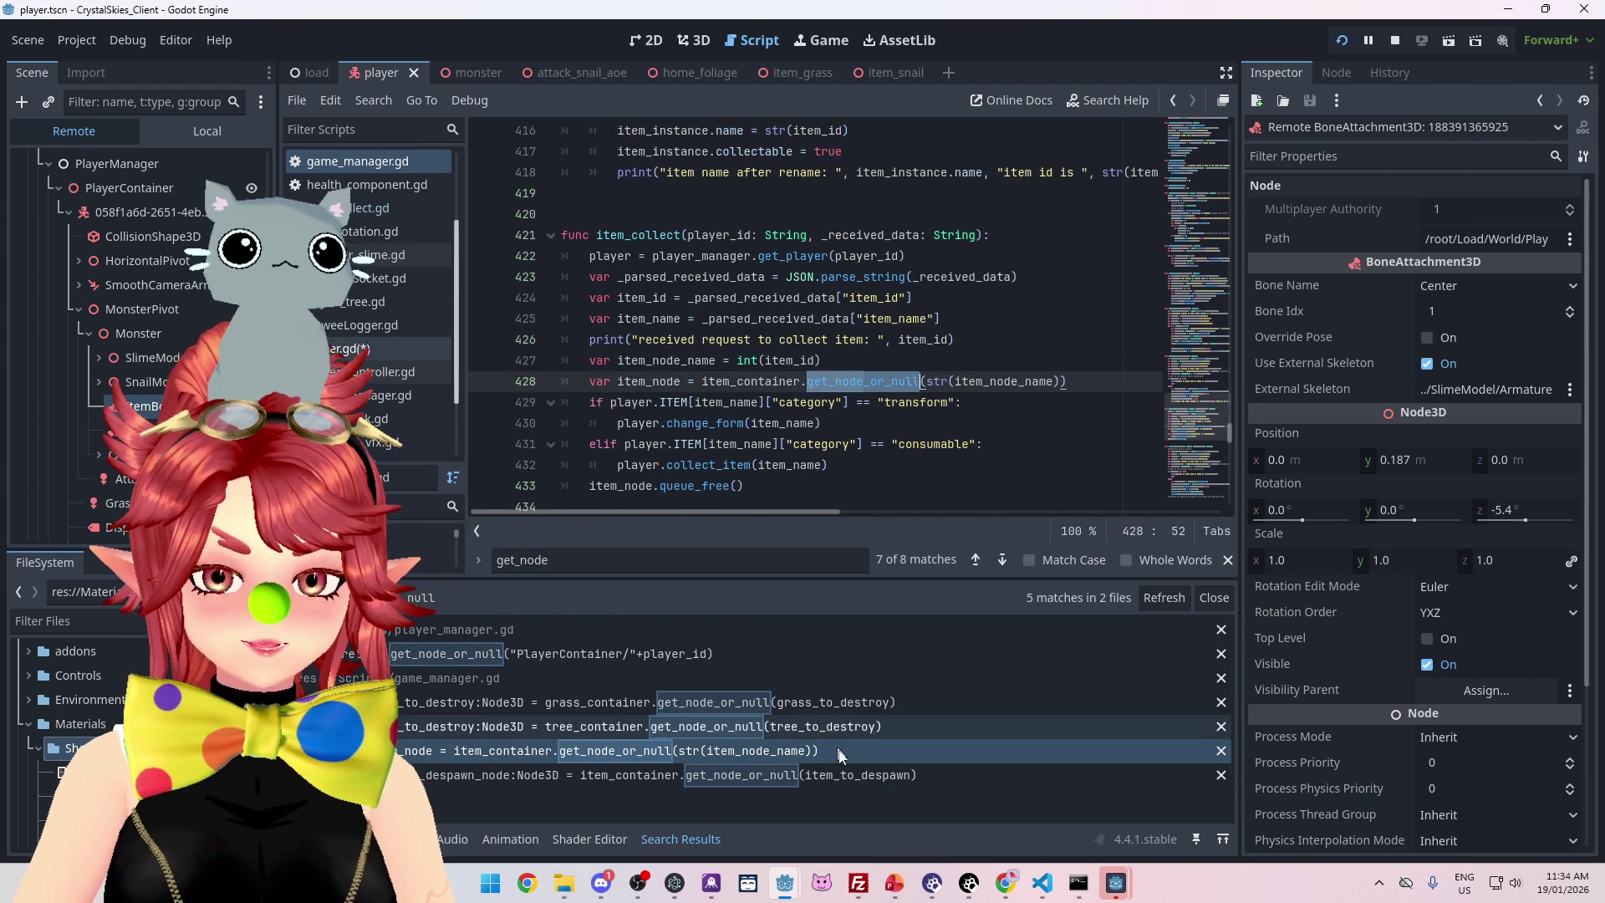
{"action": "key", "text": "Down"}
{"action": "left_click", "coordinate": [835, 725]}
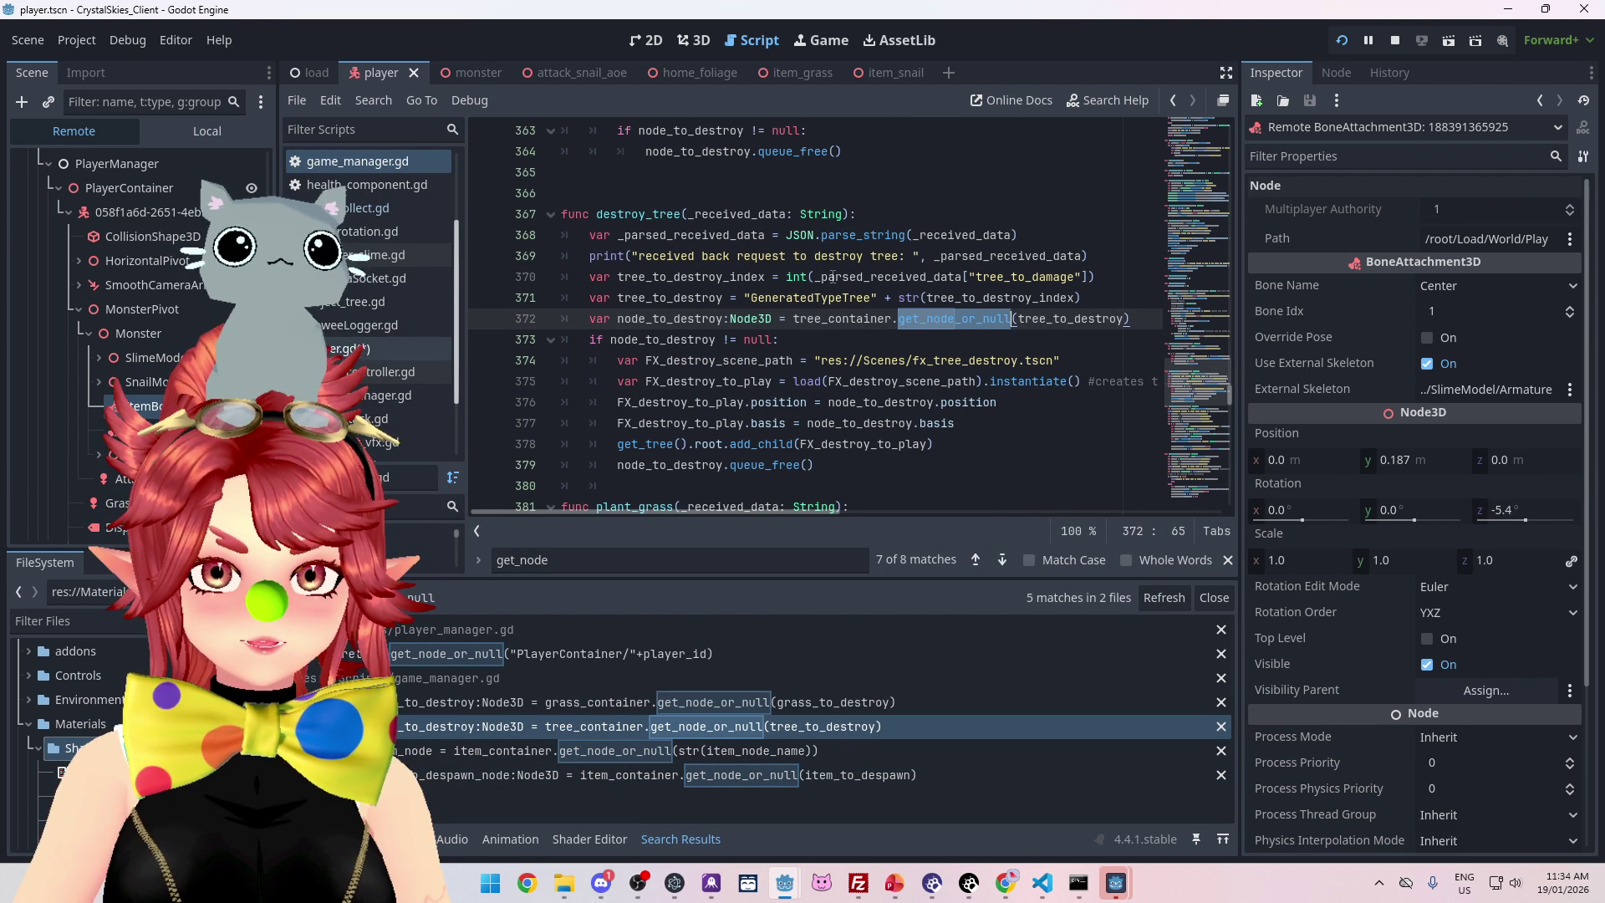
{"action": "left_click", "coordinate": [796, 702]}
{"action": "left_click", "coordinate": [795, 725]}
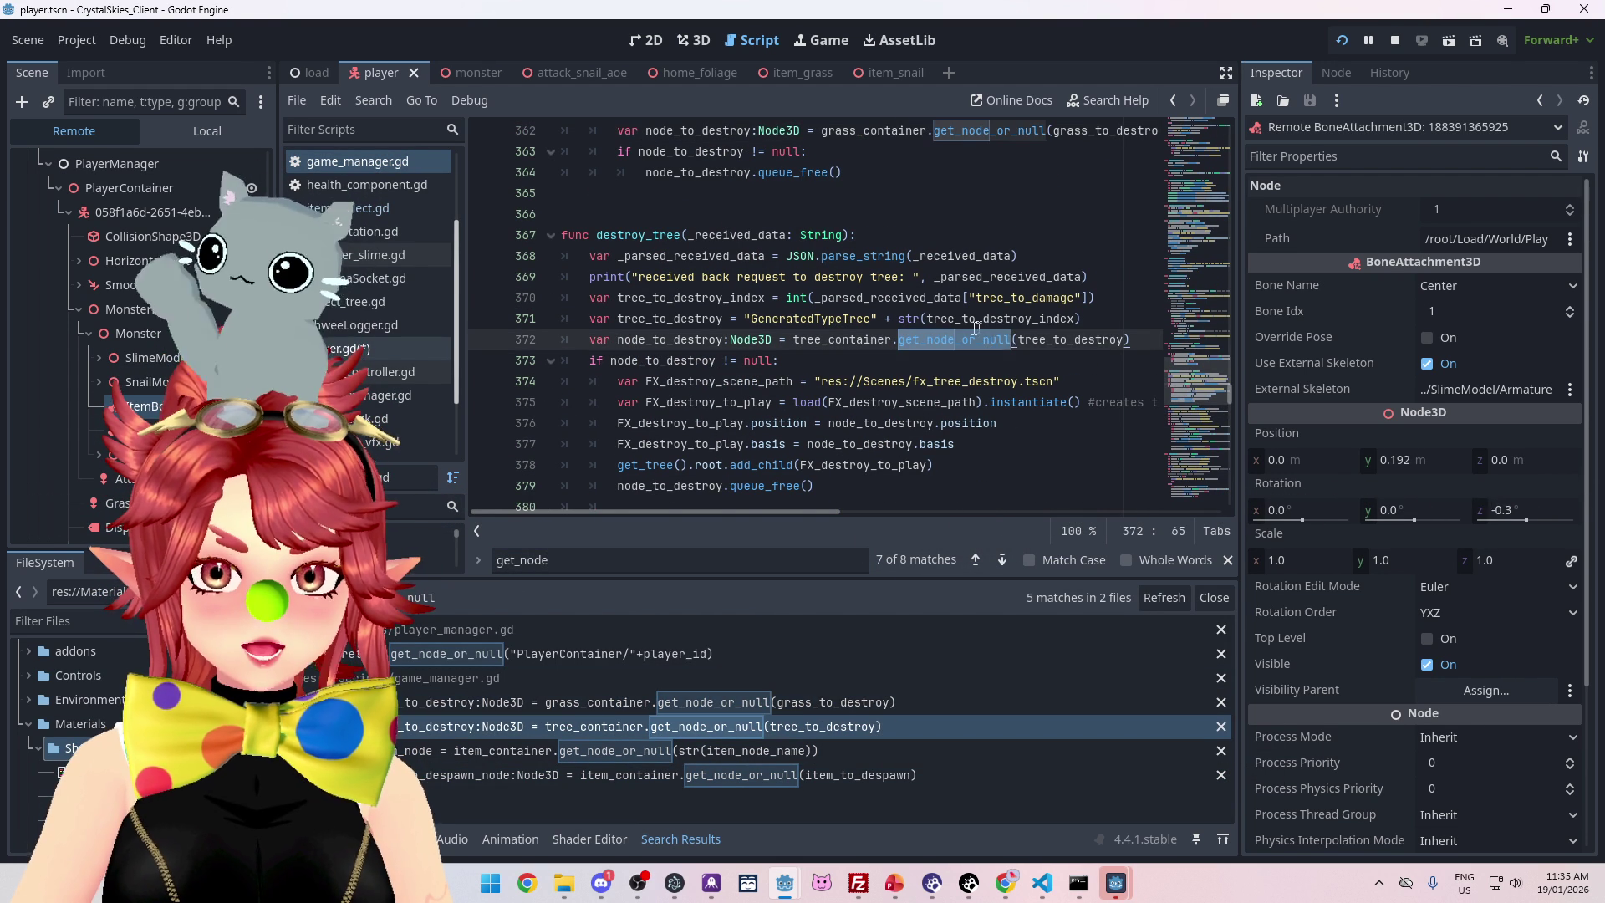
Open the get_node_or_null documentation from the item_node call on line 428
{"action": "left_click", "coordinate": [954, 341]}
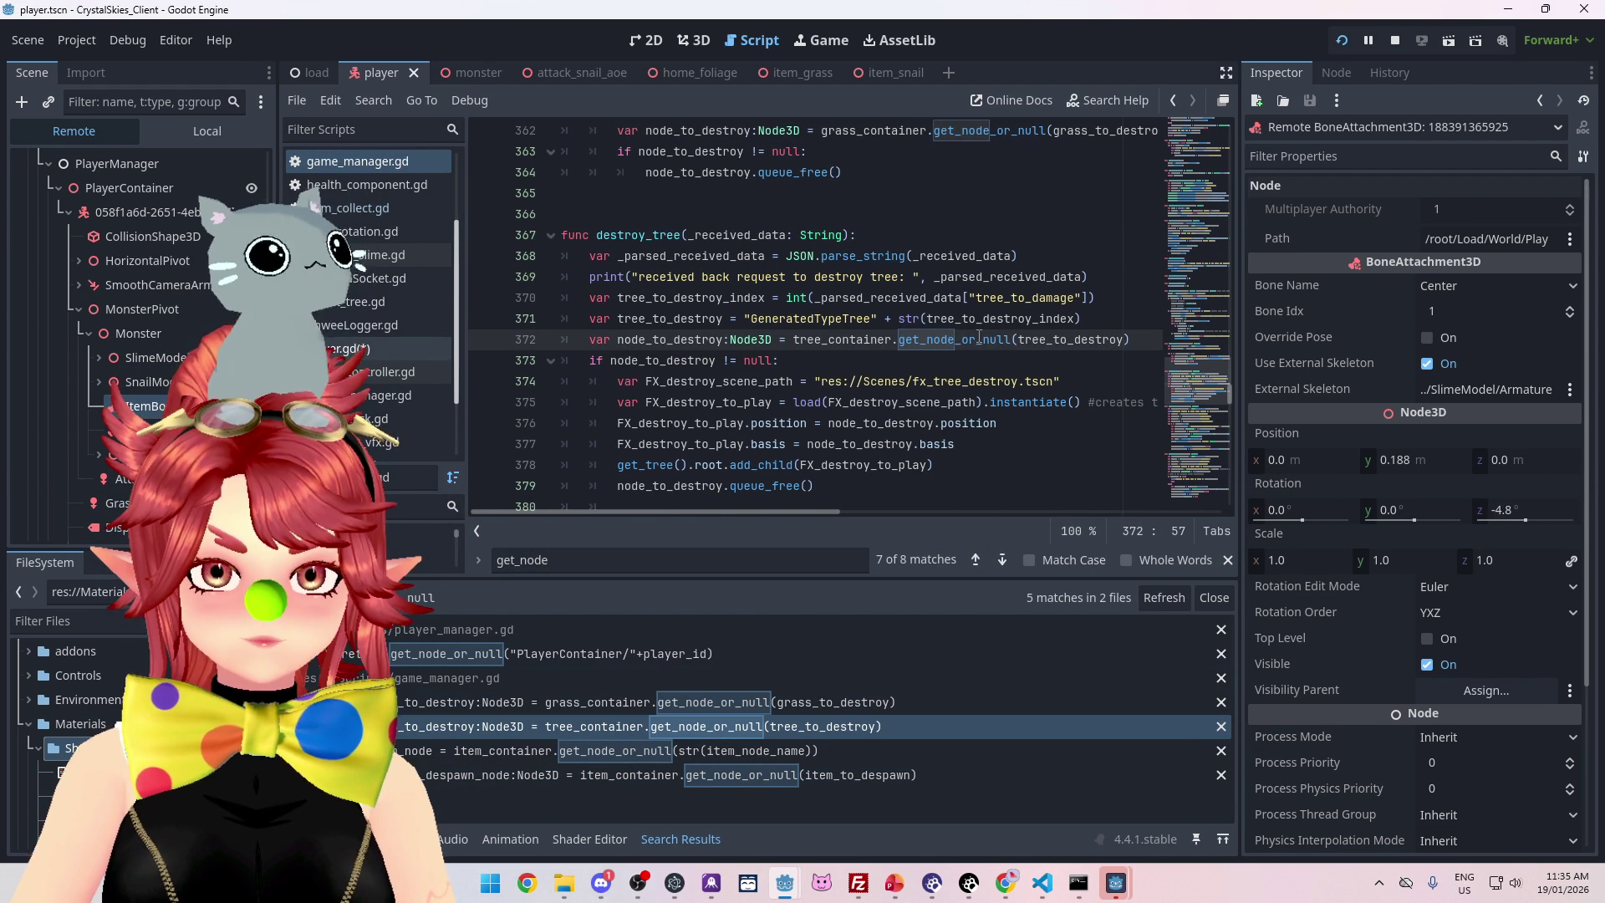
{"action": "left_click", "coordinate": [773, 752]}
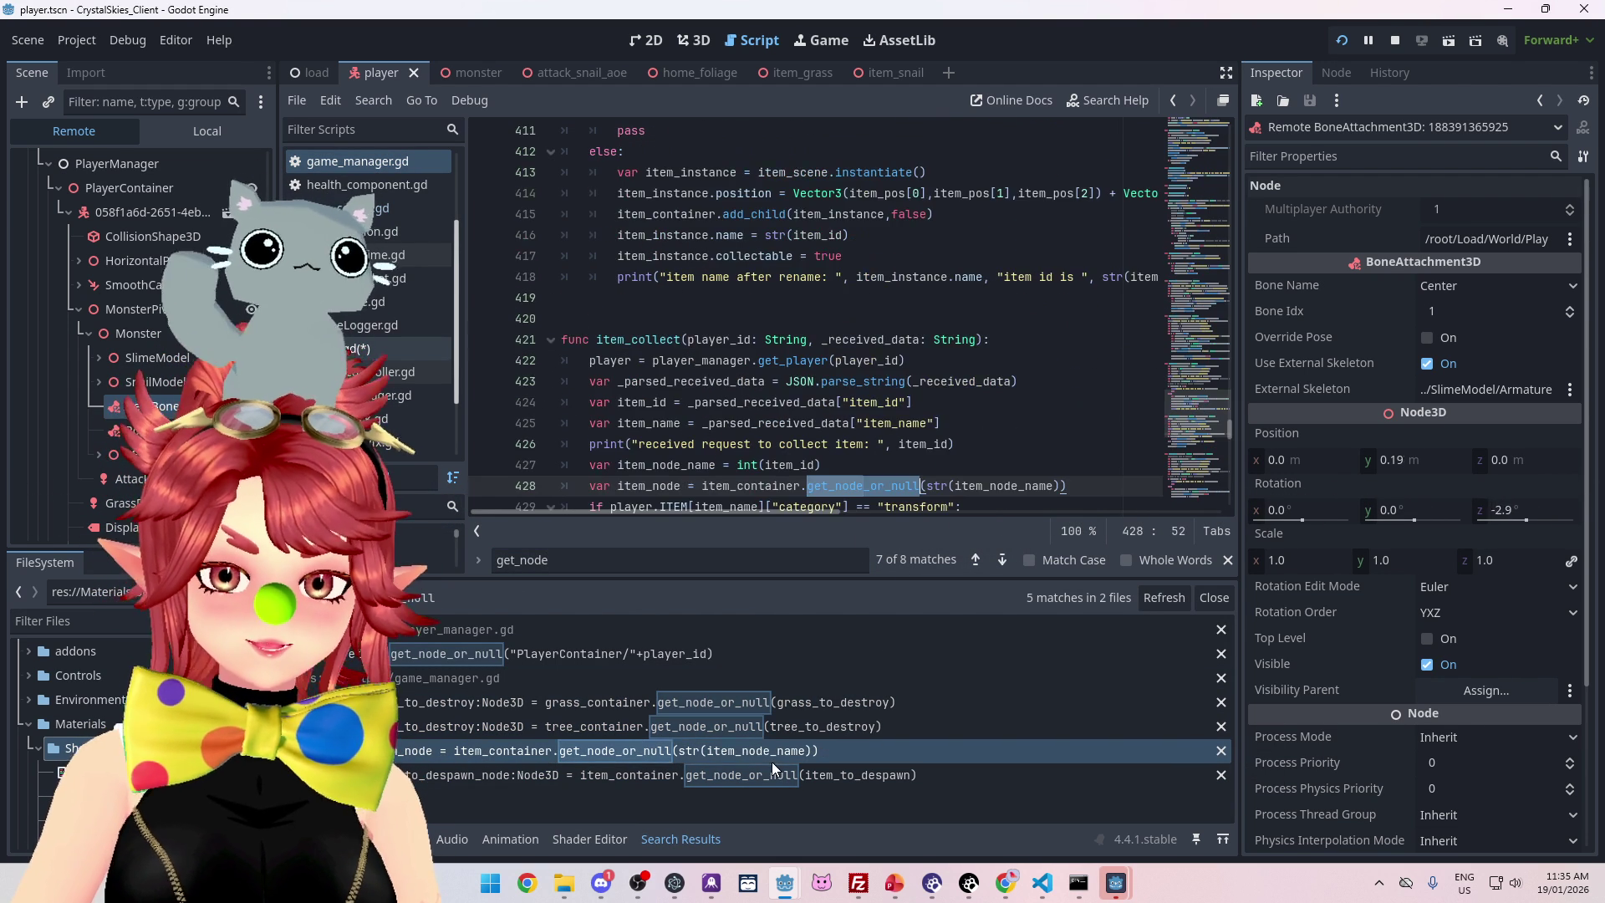
{"action": "left_click", "coordinate": [870, 496], "text": "ctrl"}
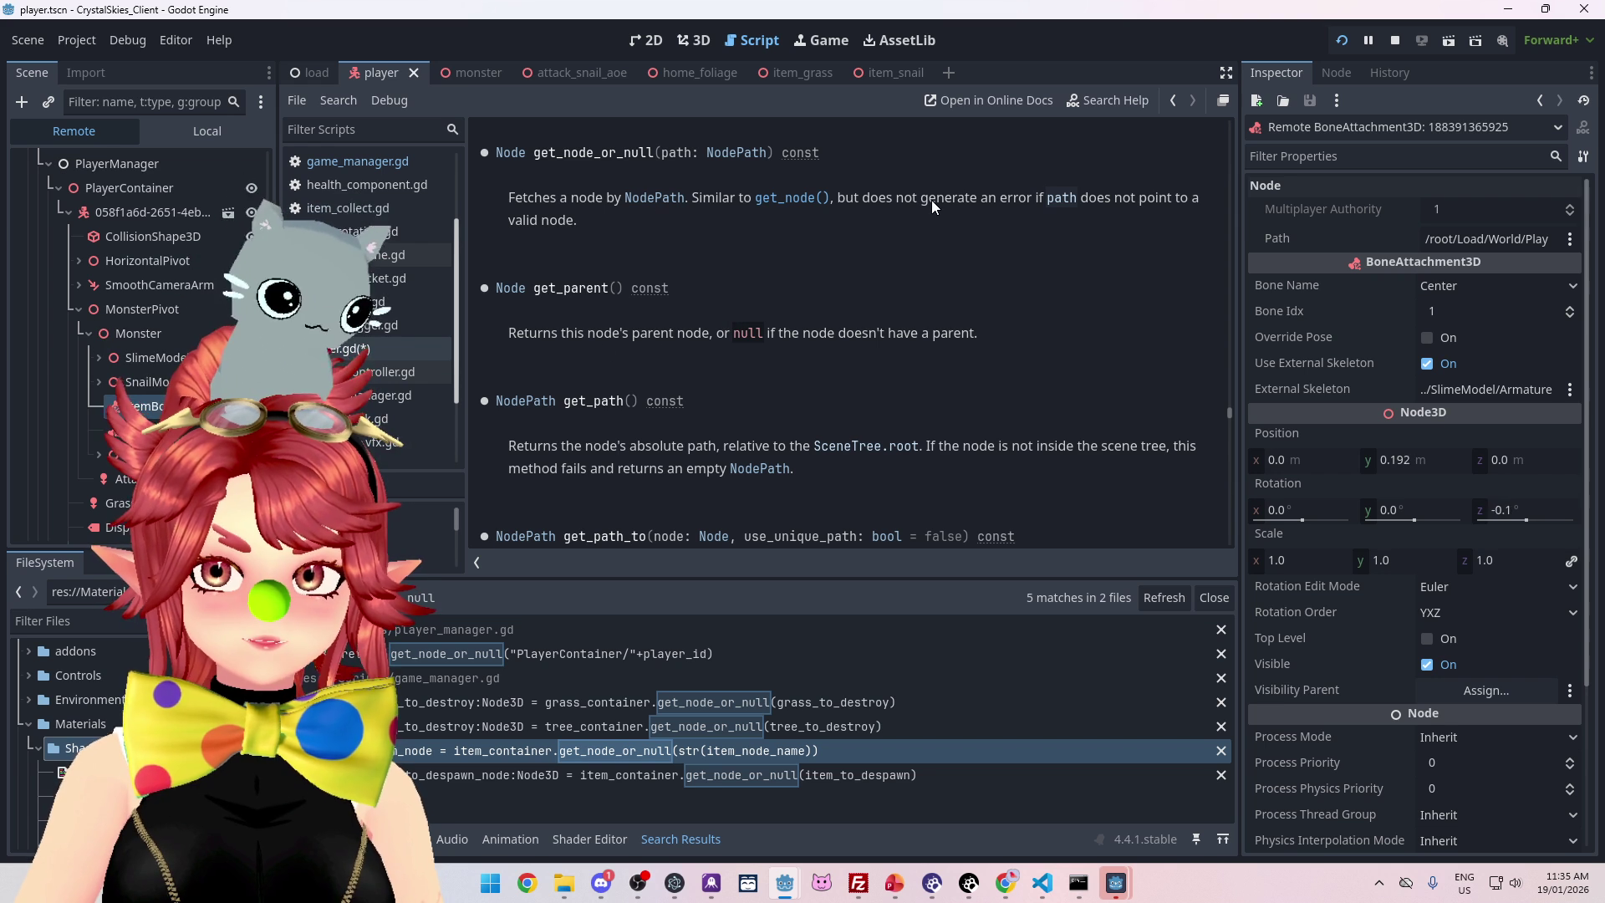
Read the NodePath documentation's path syntax examples, then go back to player.gd
{"action": "left_click", "coordinate": [730, 155]}
{"action": "scroll", "coordinate": [789, 300], "scroll_direction": "down", "scroll_amount": 10}
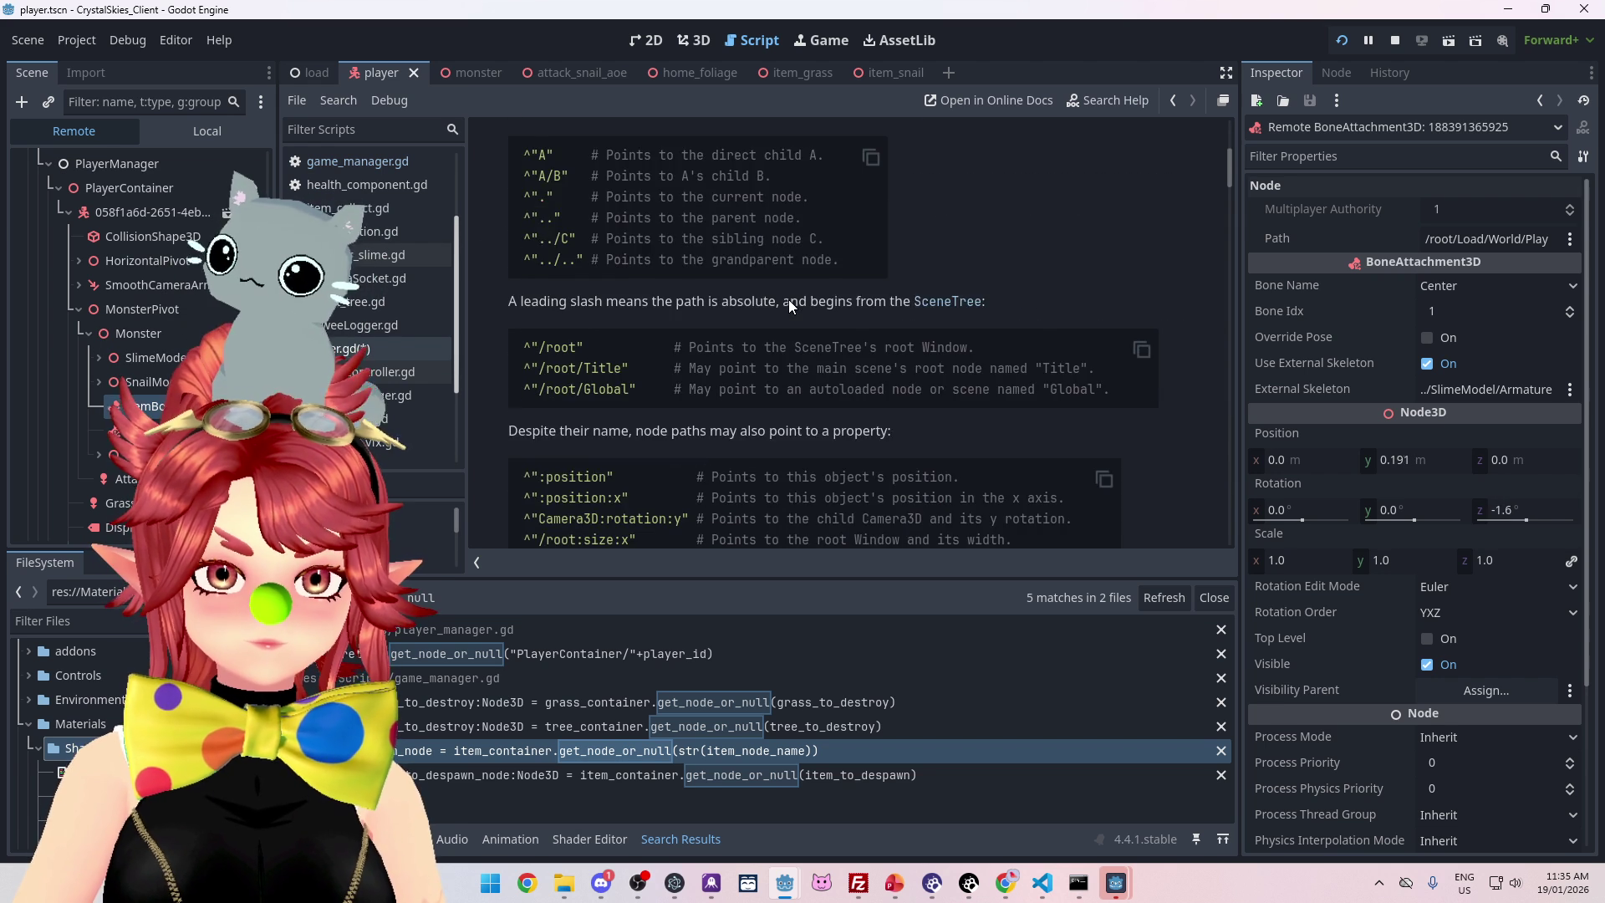
{"action": "scroll", "coordinate": [789, 299], "scroll_direction": "down", "scroll_amount": 3}
{"action": "scroll", "coordinate": [785, 299], "scroll_direction": "up", "scroll_amount": 3}
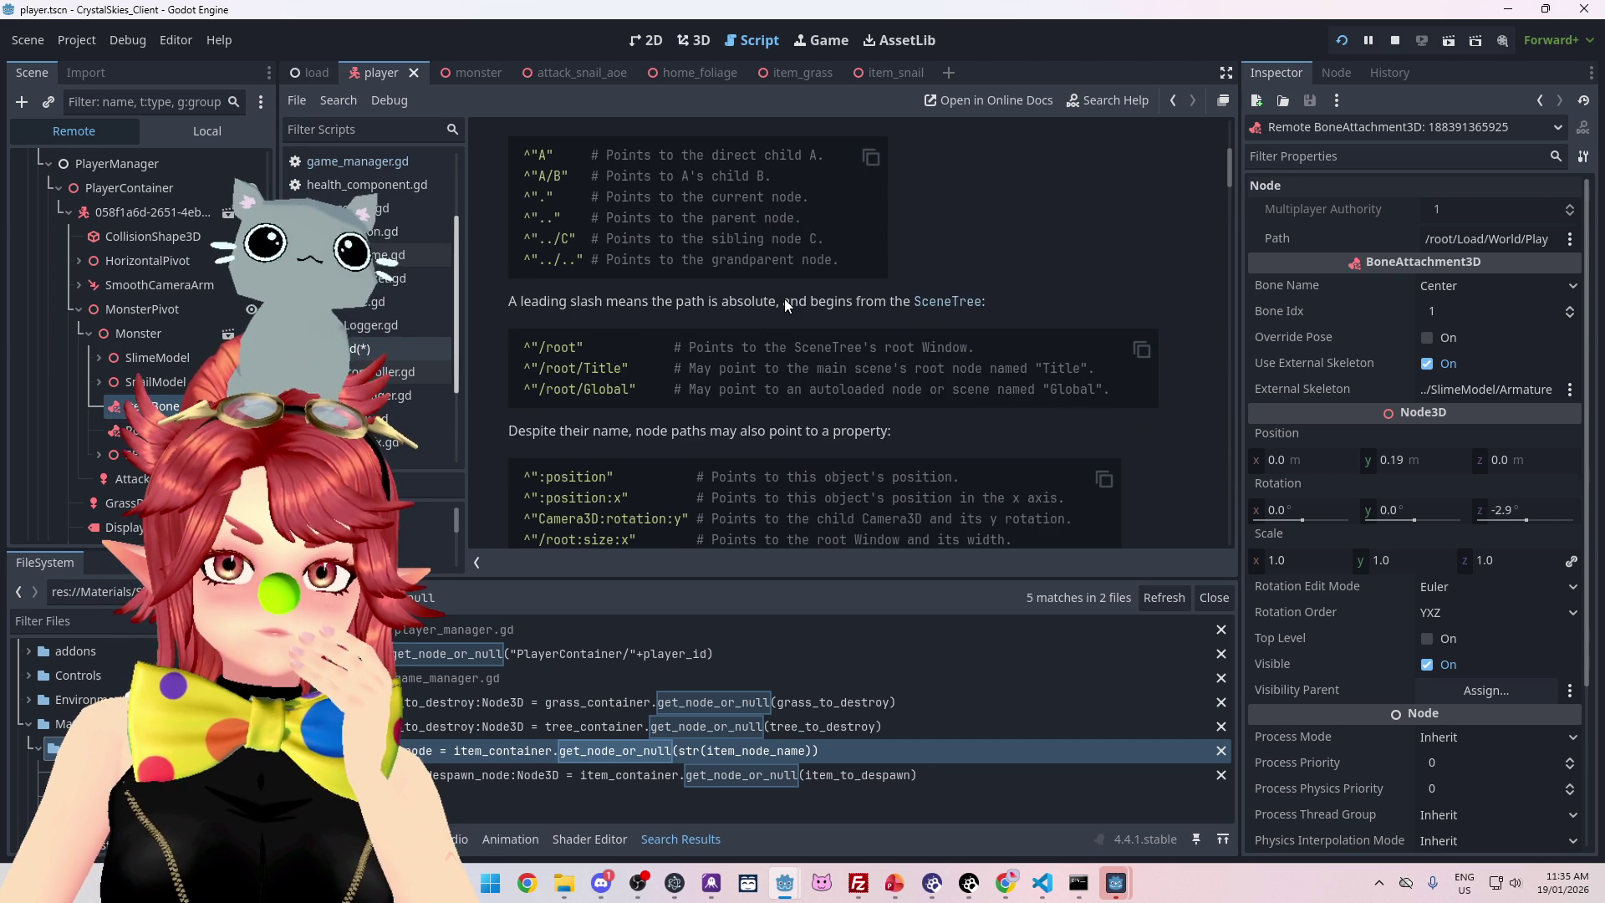
{"action": "scroll", "coordinate": [784, 298], "scroll_direction": "up", "scroll_amount": 3}
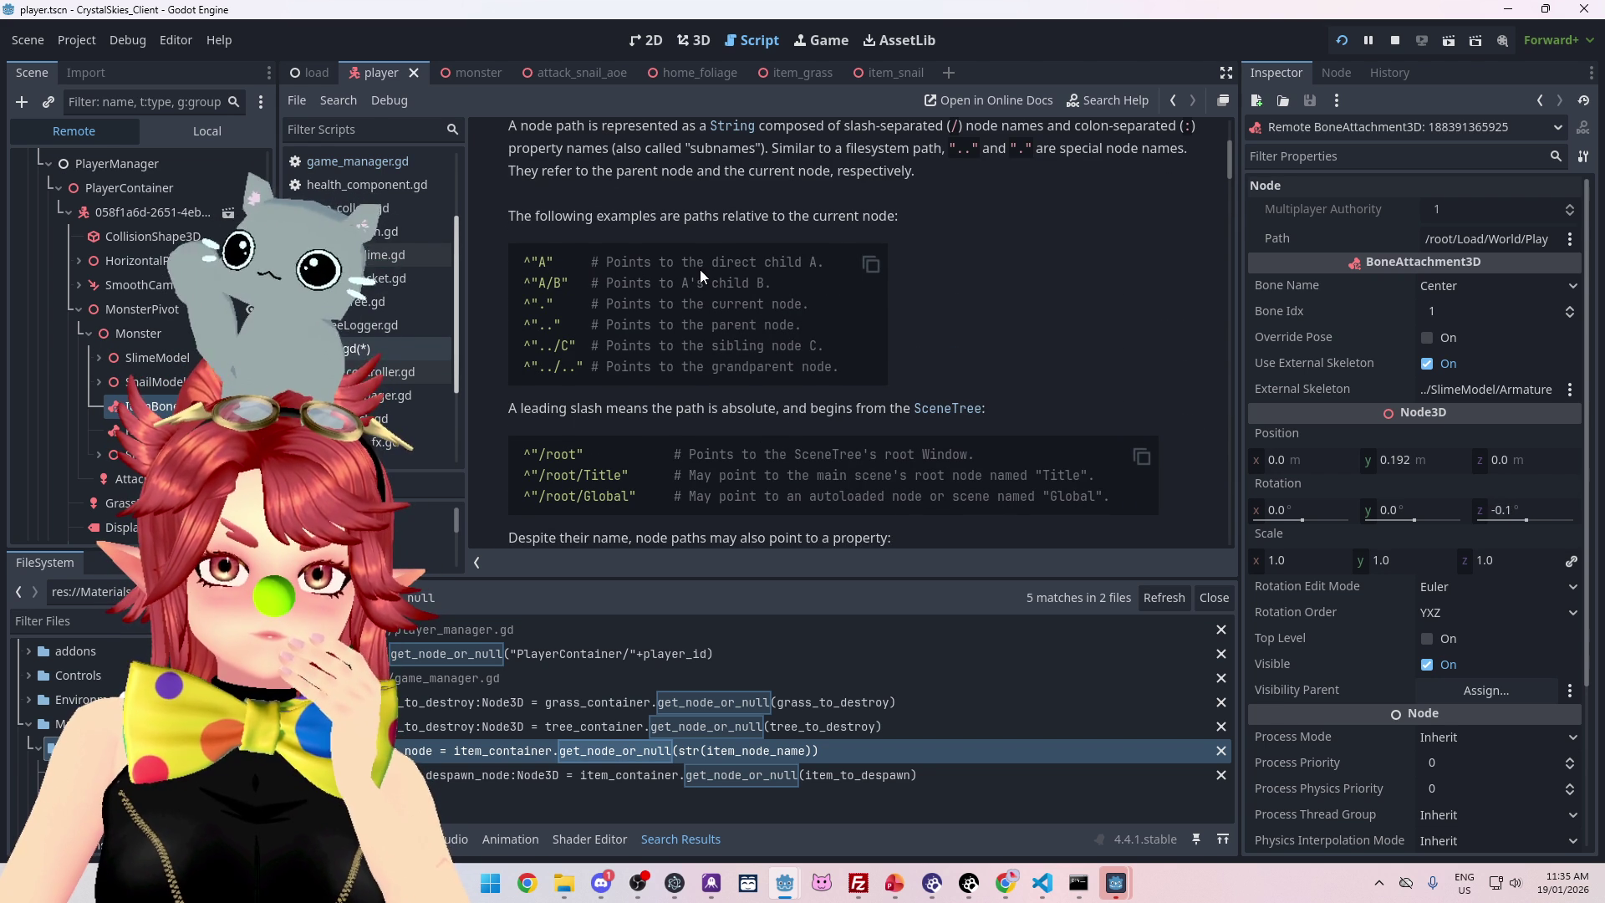
{"action": "scroll", "coordinate": [700, 269], "scroll_direction": "down", "scroll_amount": 6}
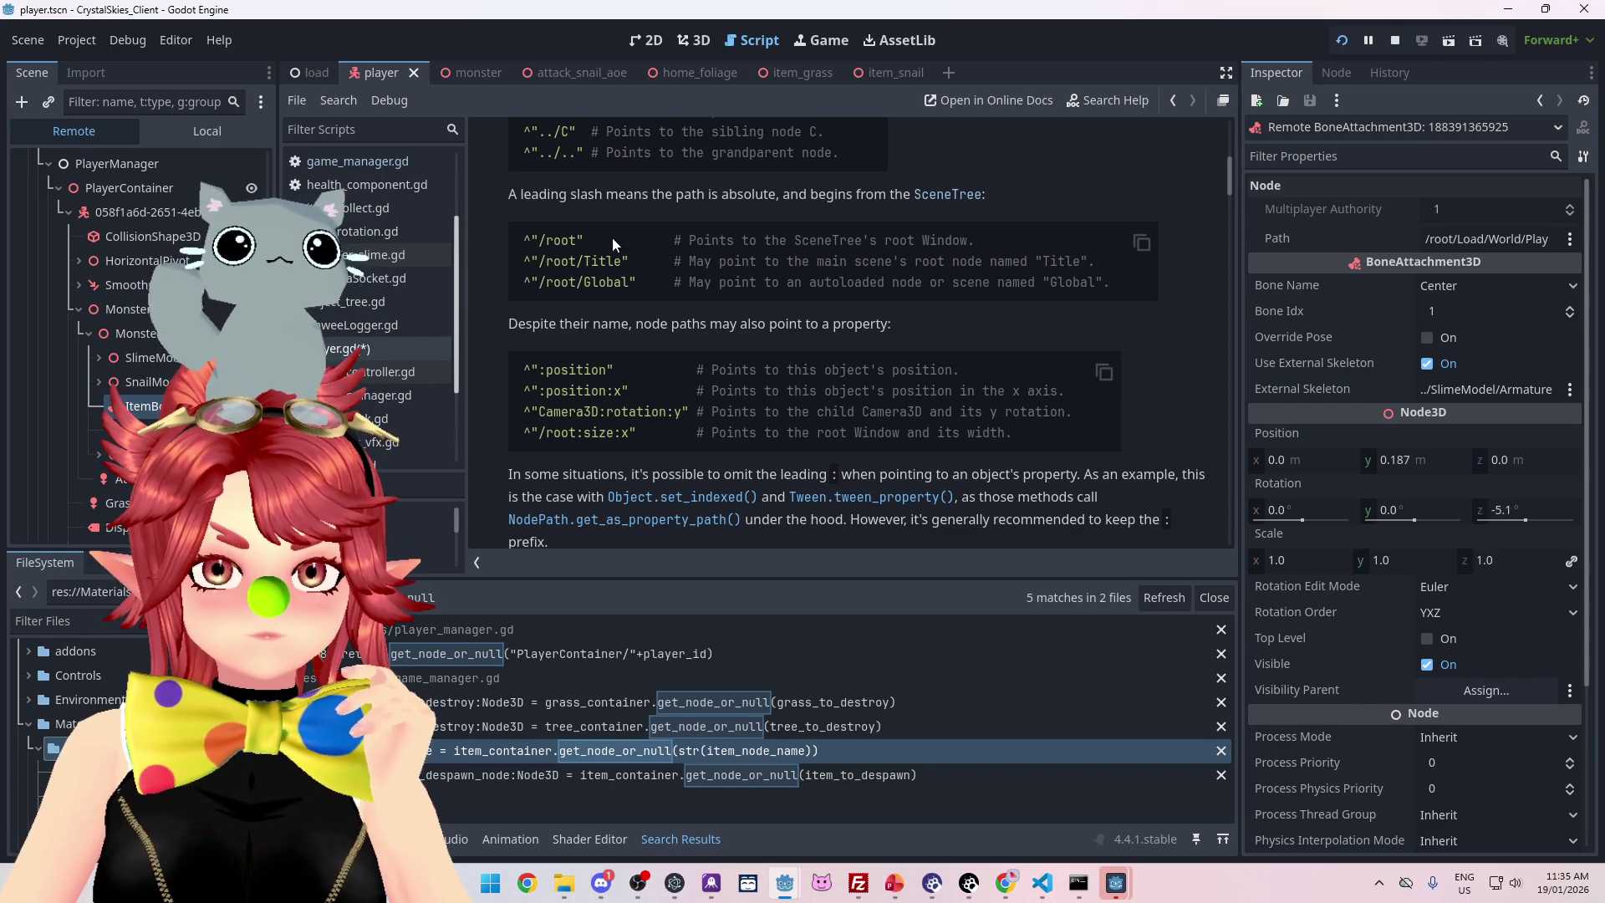
{"action": "scroll", "coordinate": [554, 233], "scroll_direction": "up", "scroll_amount": 3}
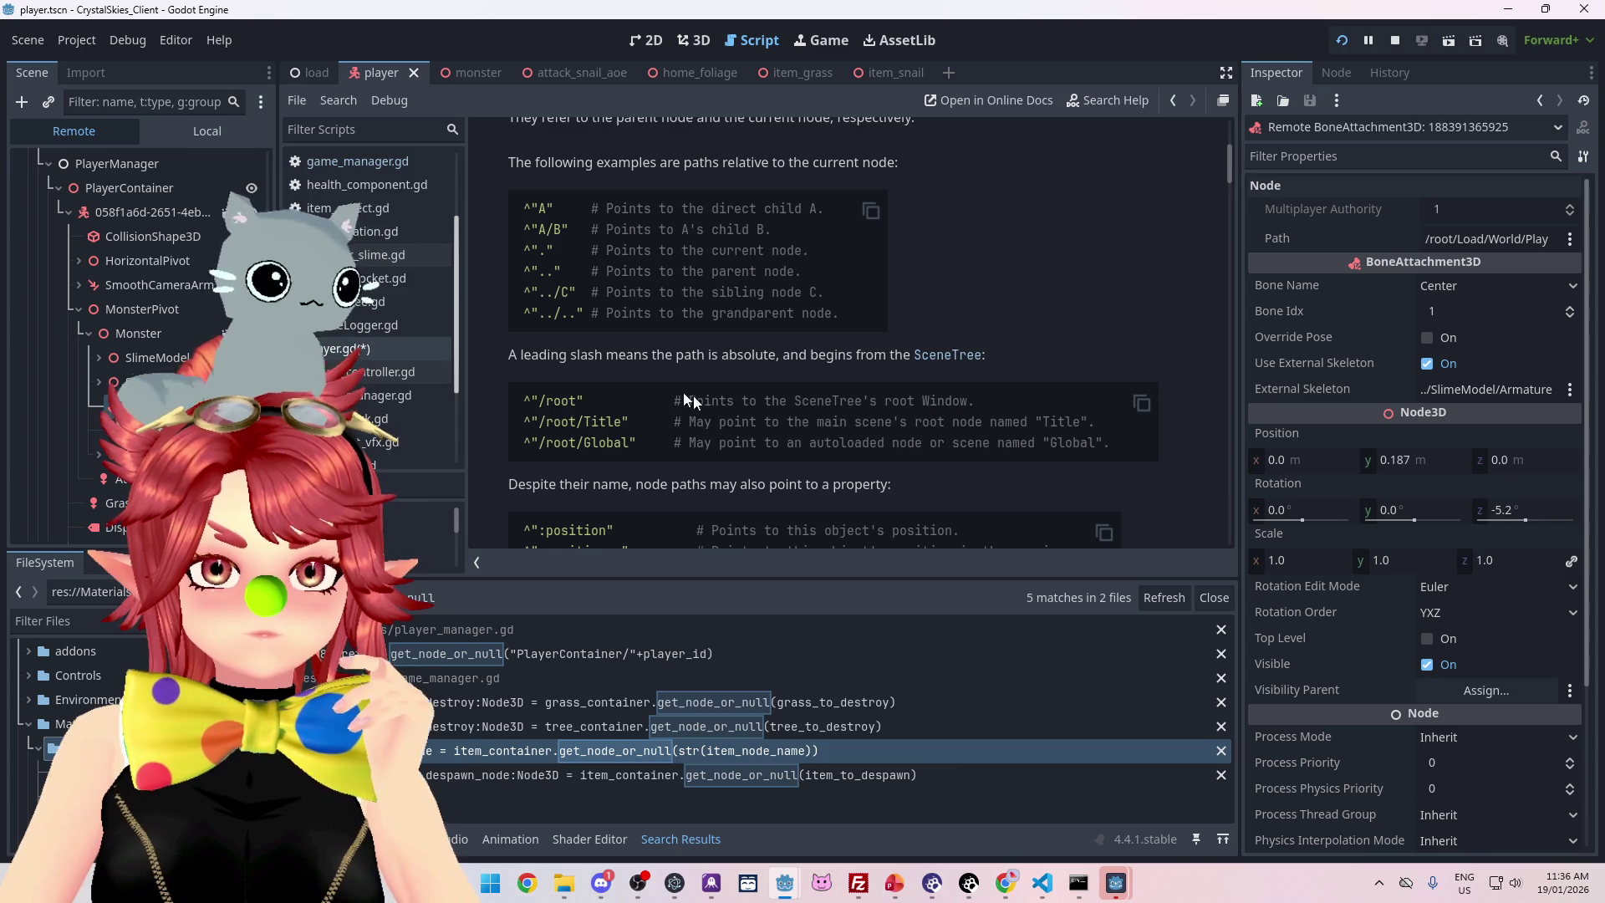
{"action": "scroll", "coordinate": [657, 382], "scroll_direction": "up", "scroll_amount": 1}
{"action": "scroll", "coordinate": [748, 282], "scroll_direction": "up", "scroll_amount": 1}
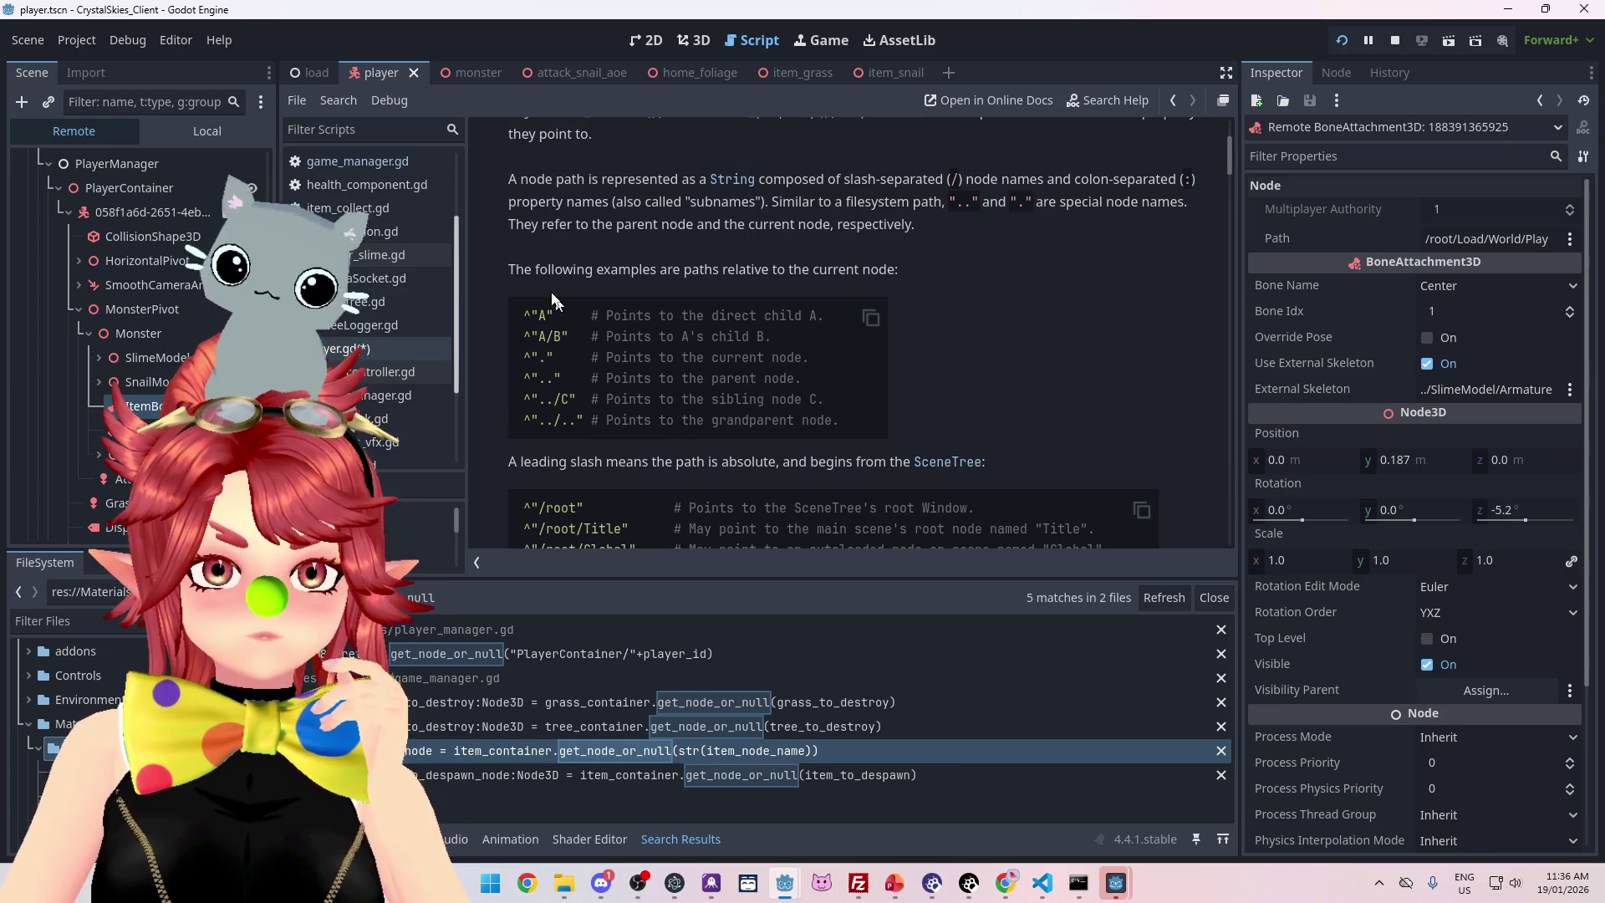
{"action": "left_click", "coordinate": [355, 357]}
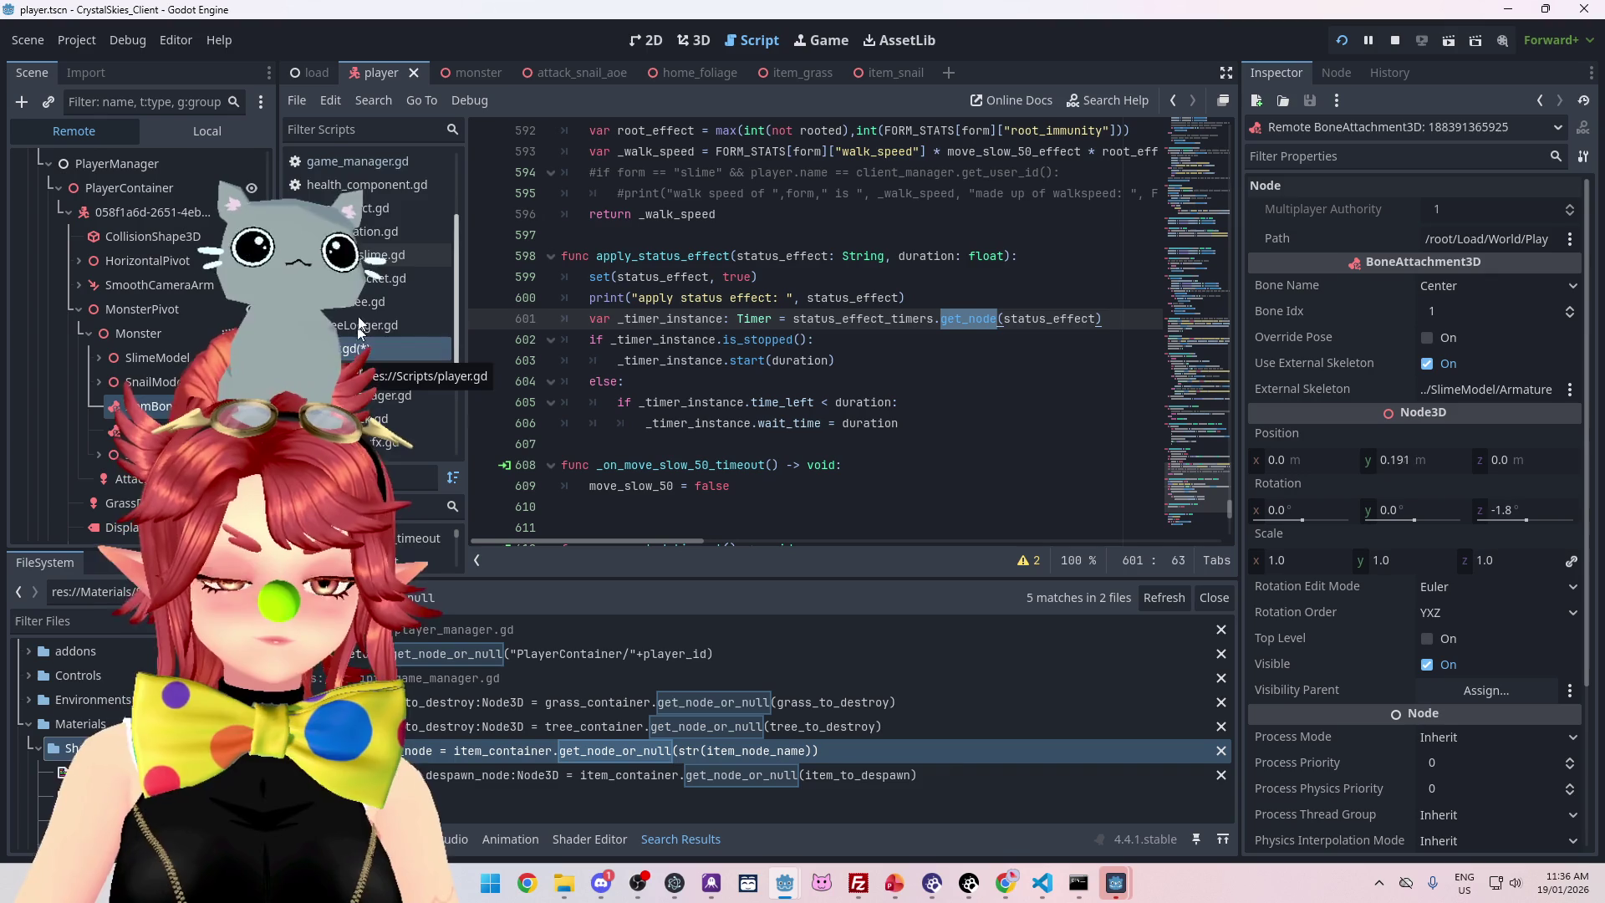
Open the line 428 item collection match, then switch back to player.gd
{"action": "scroll", "coordinate": [372, 378], "scroll_direction": "down", "scroll_amount": 3}
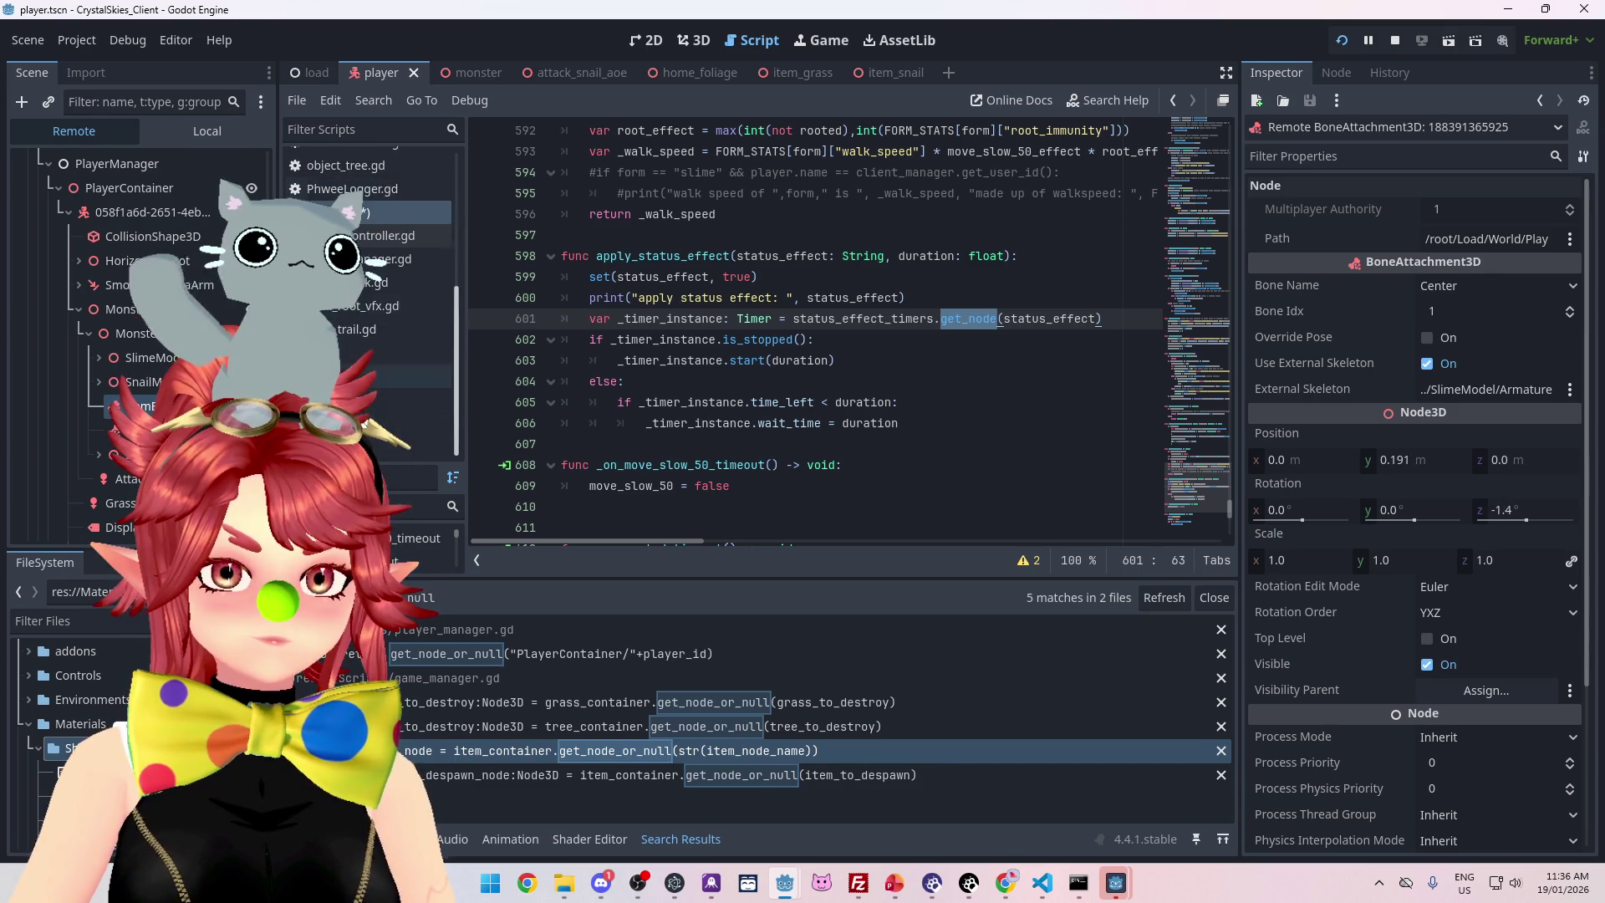
{"action": "left_click", "coordinate": [611, 750]}
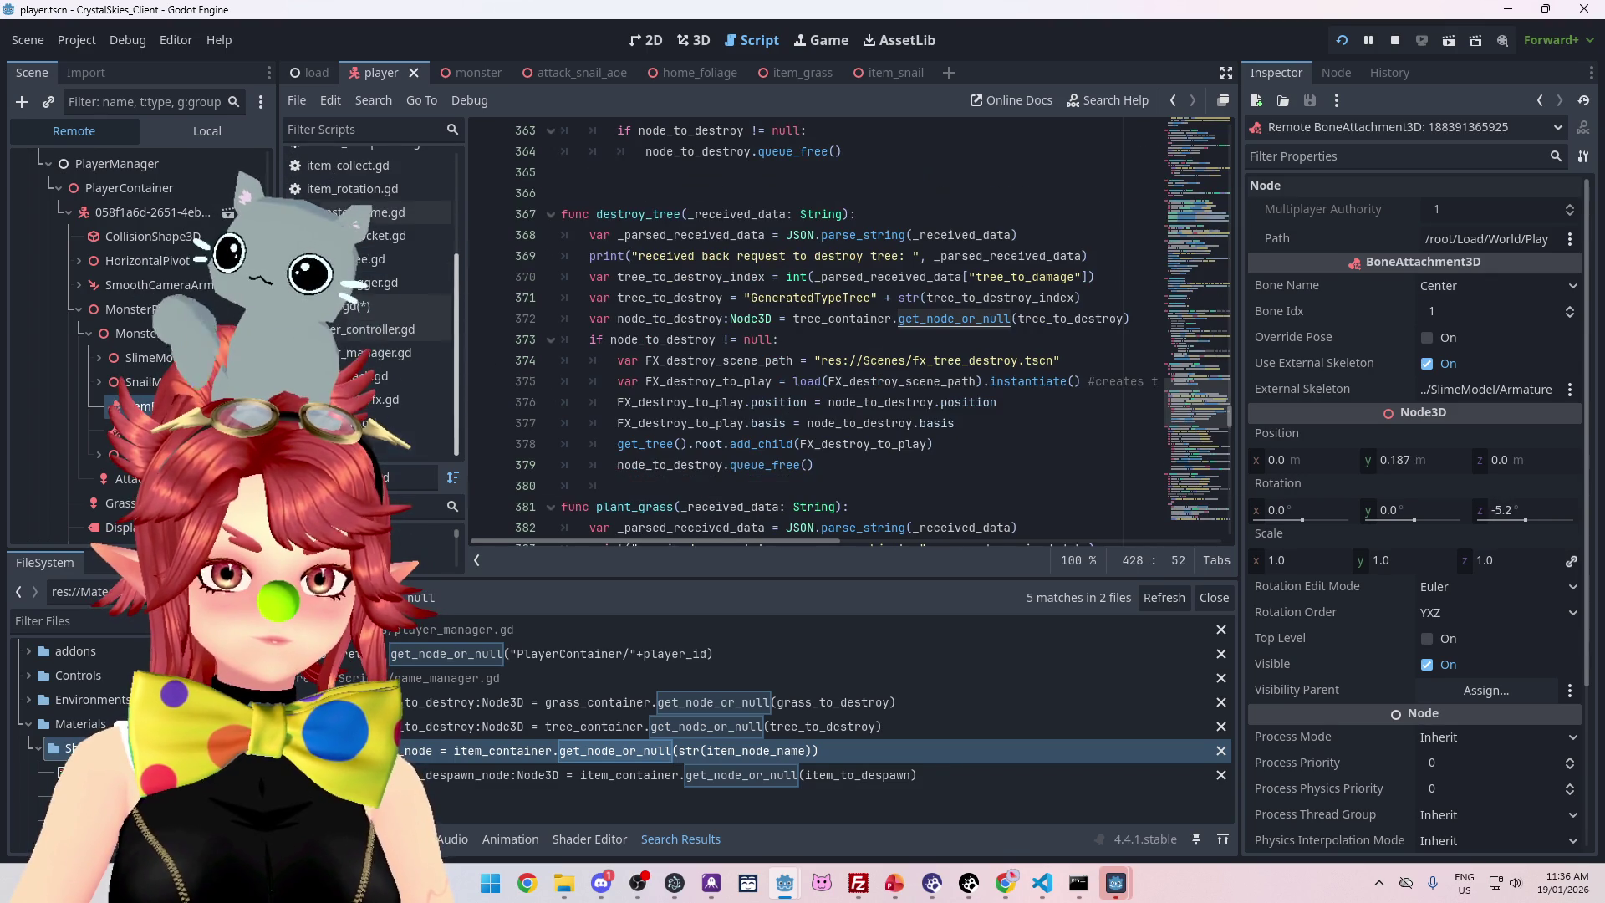
{"action": "left_click", "coordinate": [367, 383]}
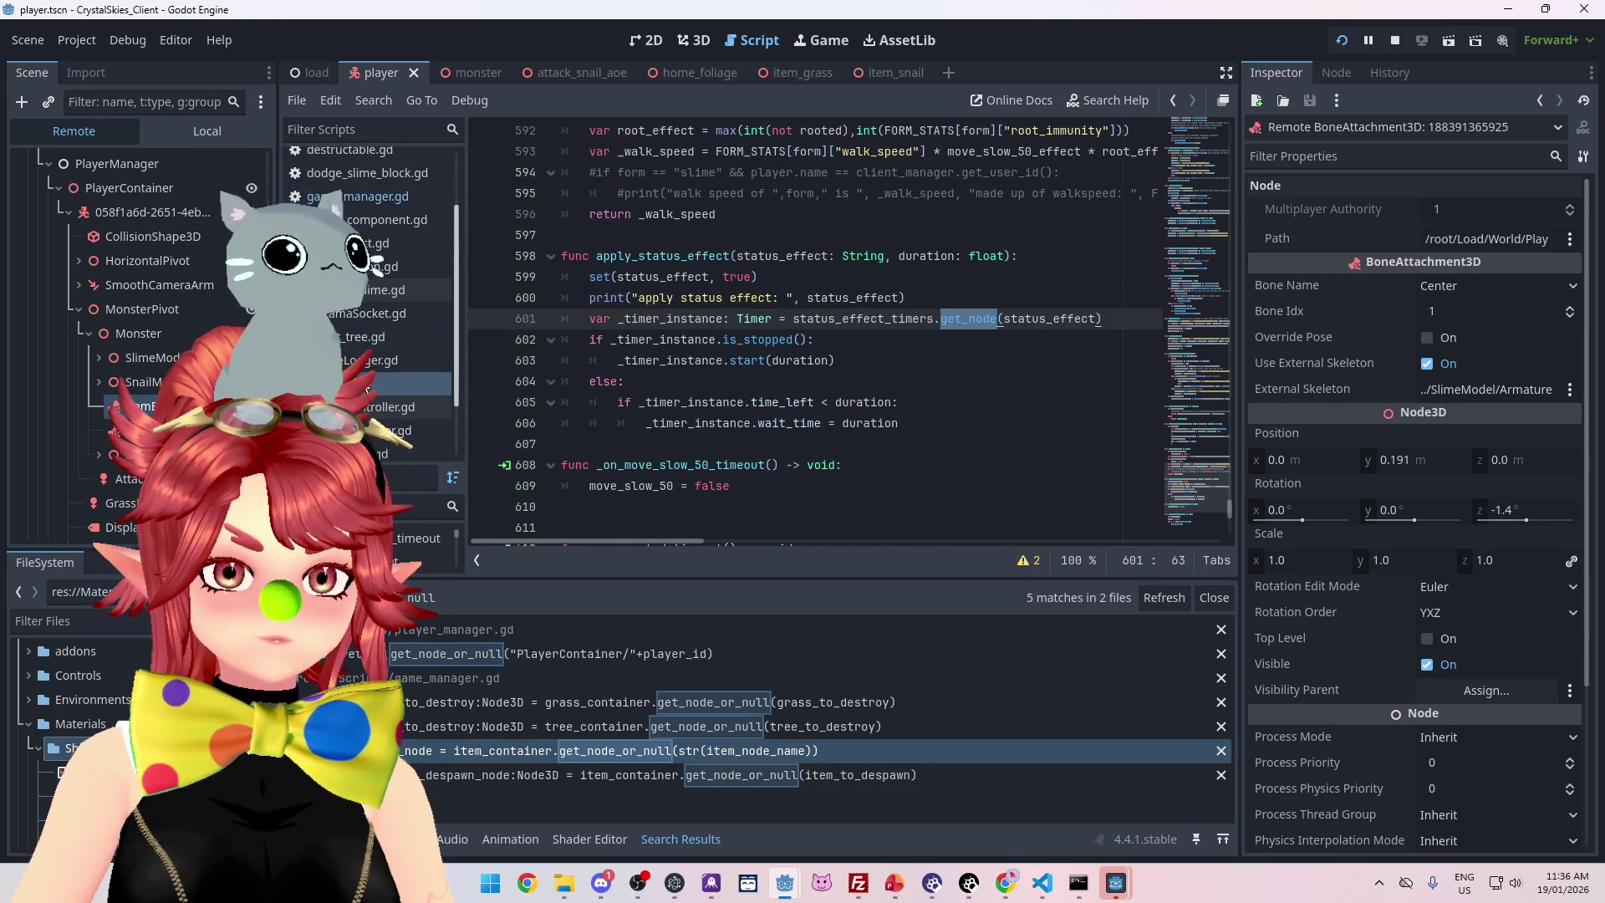
Search for change_f, jump to the change_form definition, and scroll down to collect_item
{"action": "left_click", "coordinate": [728, 338]}
{"action": "key", "text": "ctrl+f"}
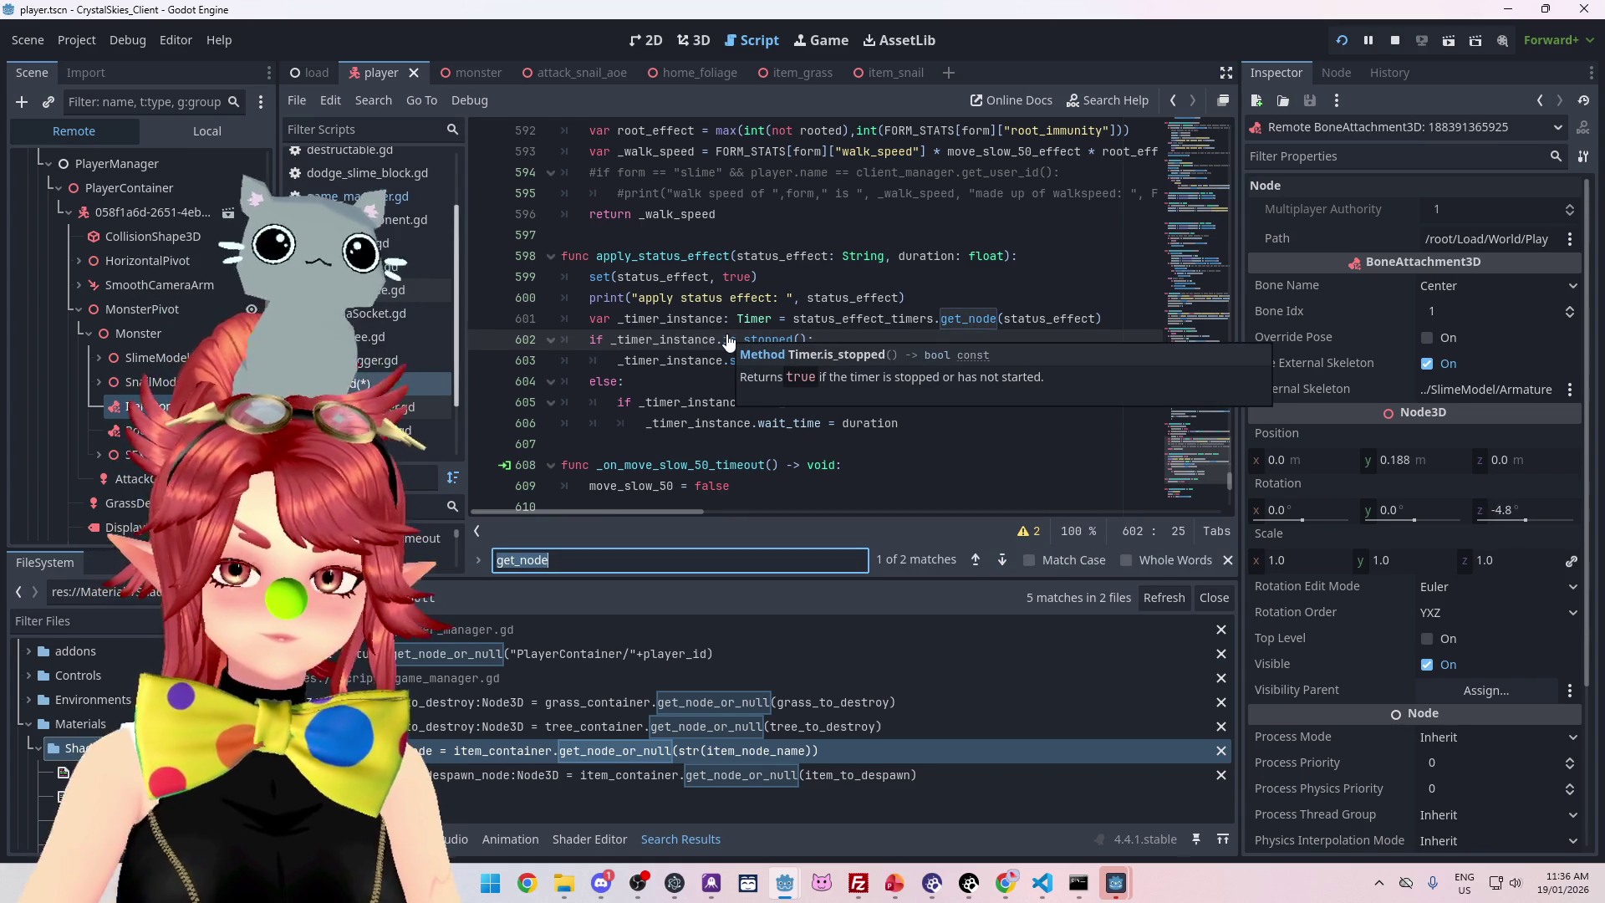
{"action": "type", "text": "change_f"}
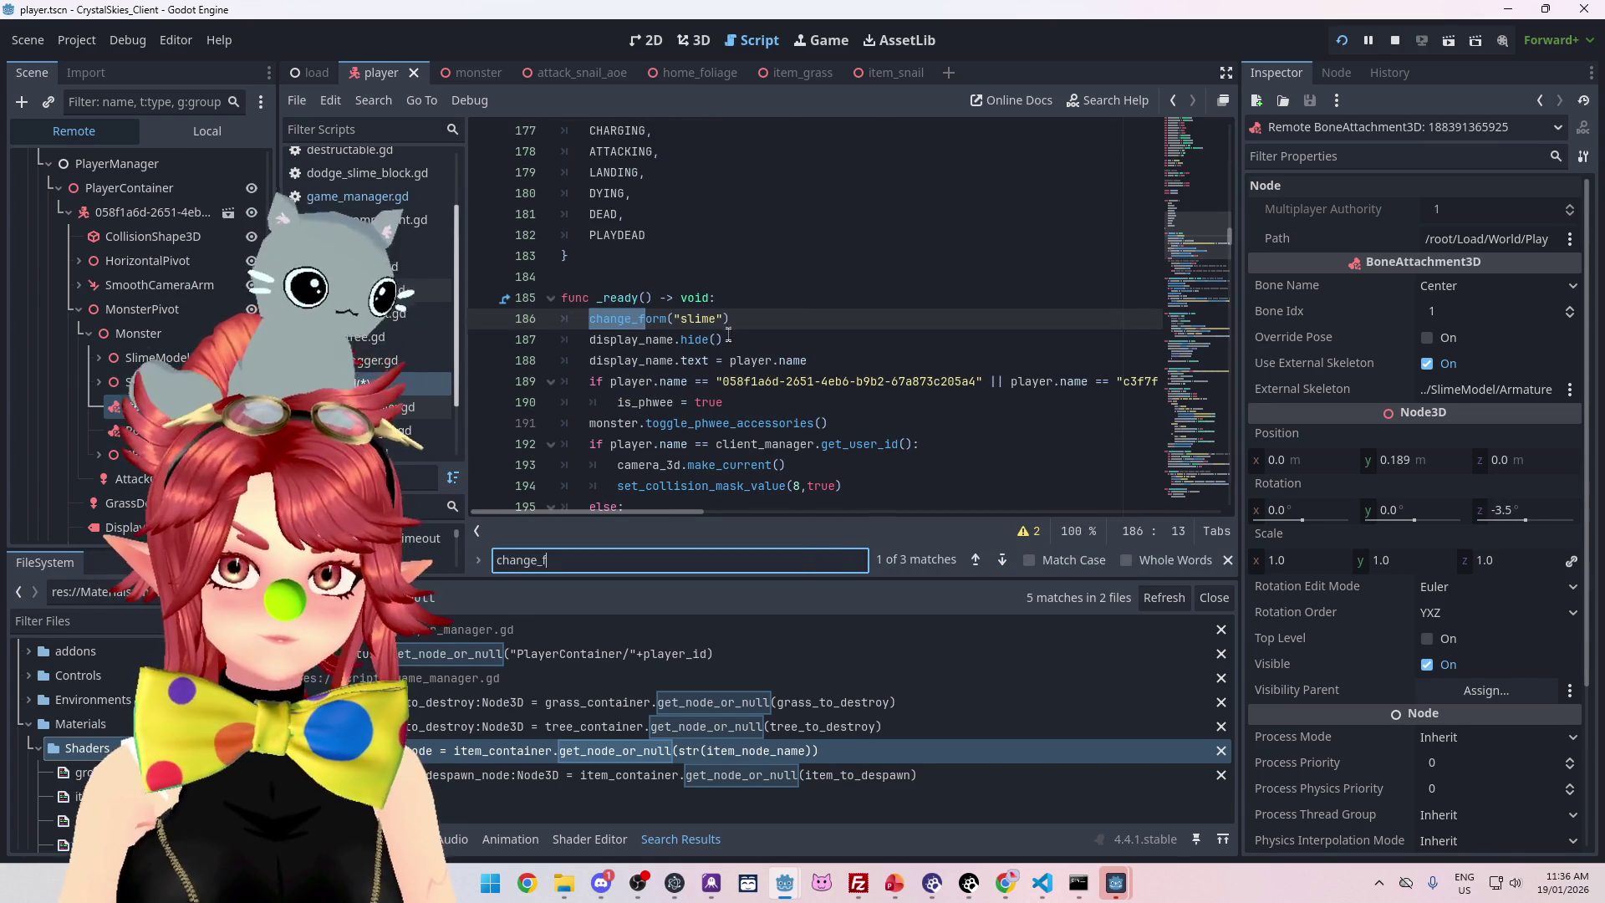
{"action": "left_click", "coordinate": [654, 328], "text": "ctrl"}
{"action": "scroll", "coordinate": [740, 332], "scroll_direction": "down", "scroll_amount": 8}
{"action": "scroll", "coordinate": [699, 235], "scroll_direction": "down", "scroll_amount": 1}
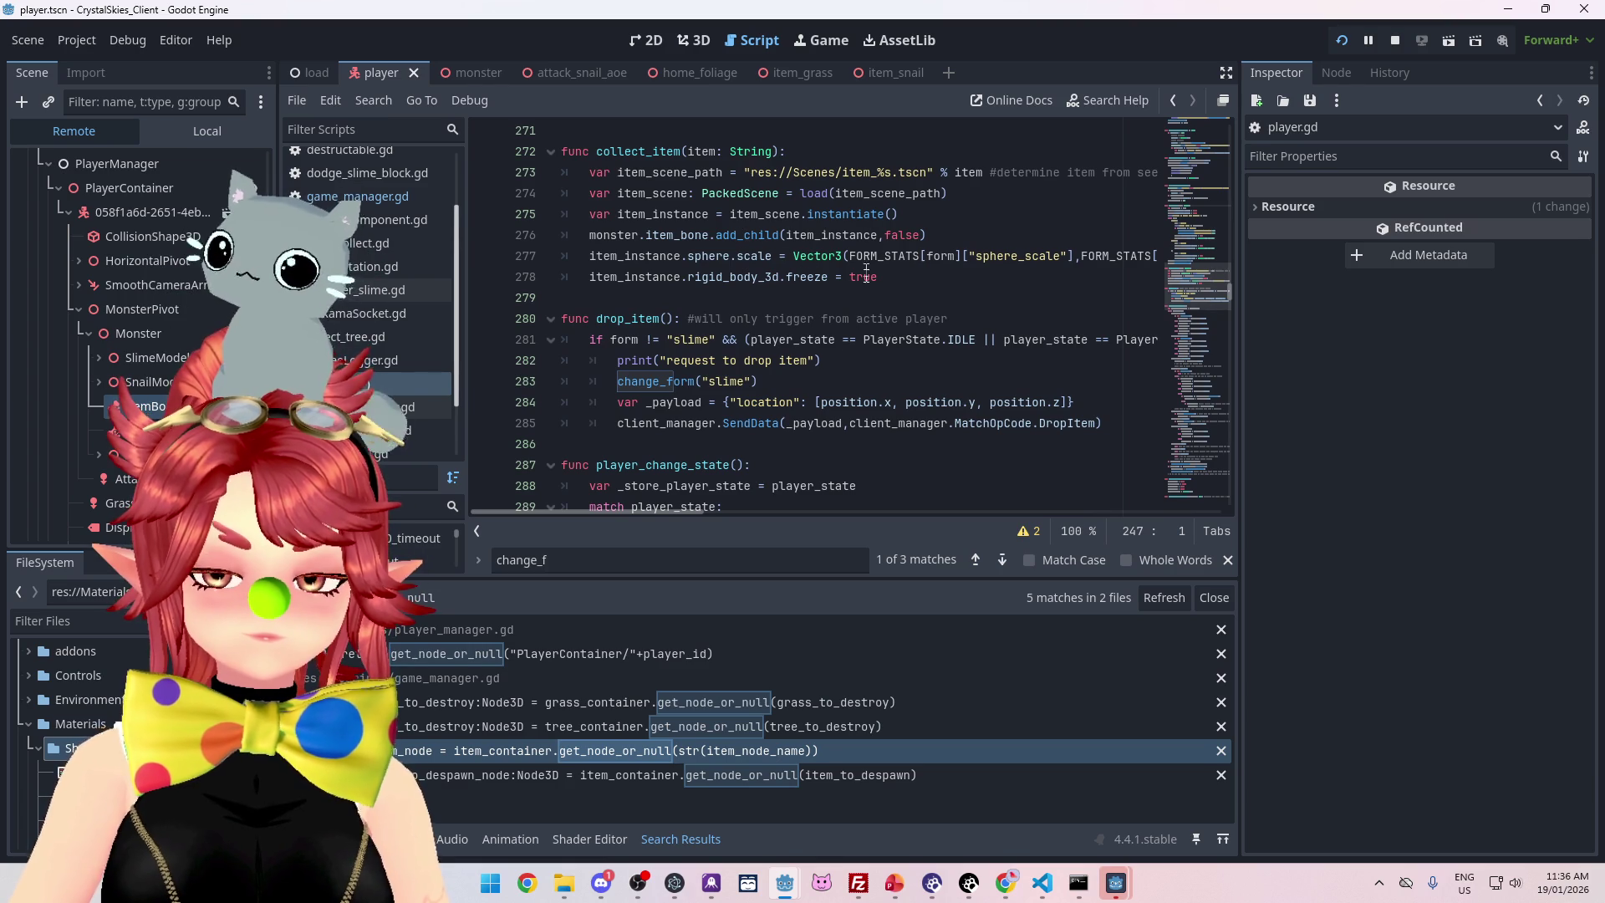
Review collect_item's code around the change_form("slime") call on line 283
{"action": "scroll", "coordinate": [662, 514], "scroll_direction": "right", "scroll_amount": 5}
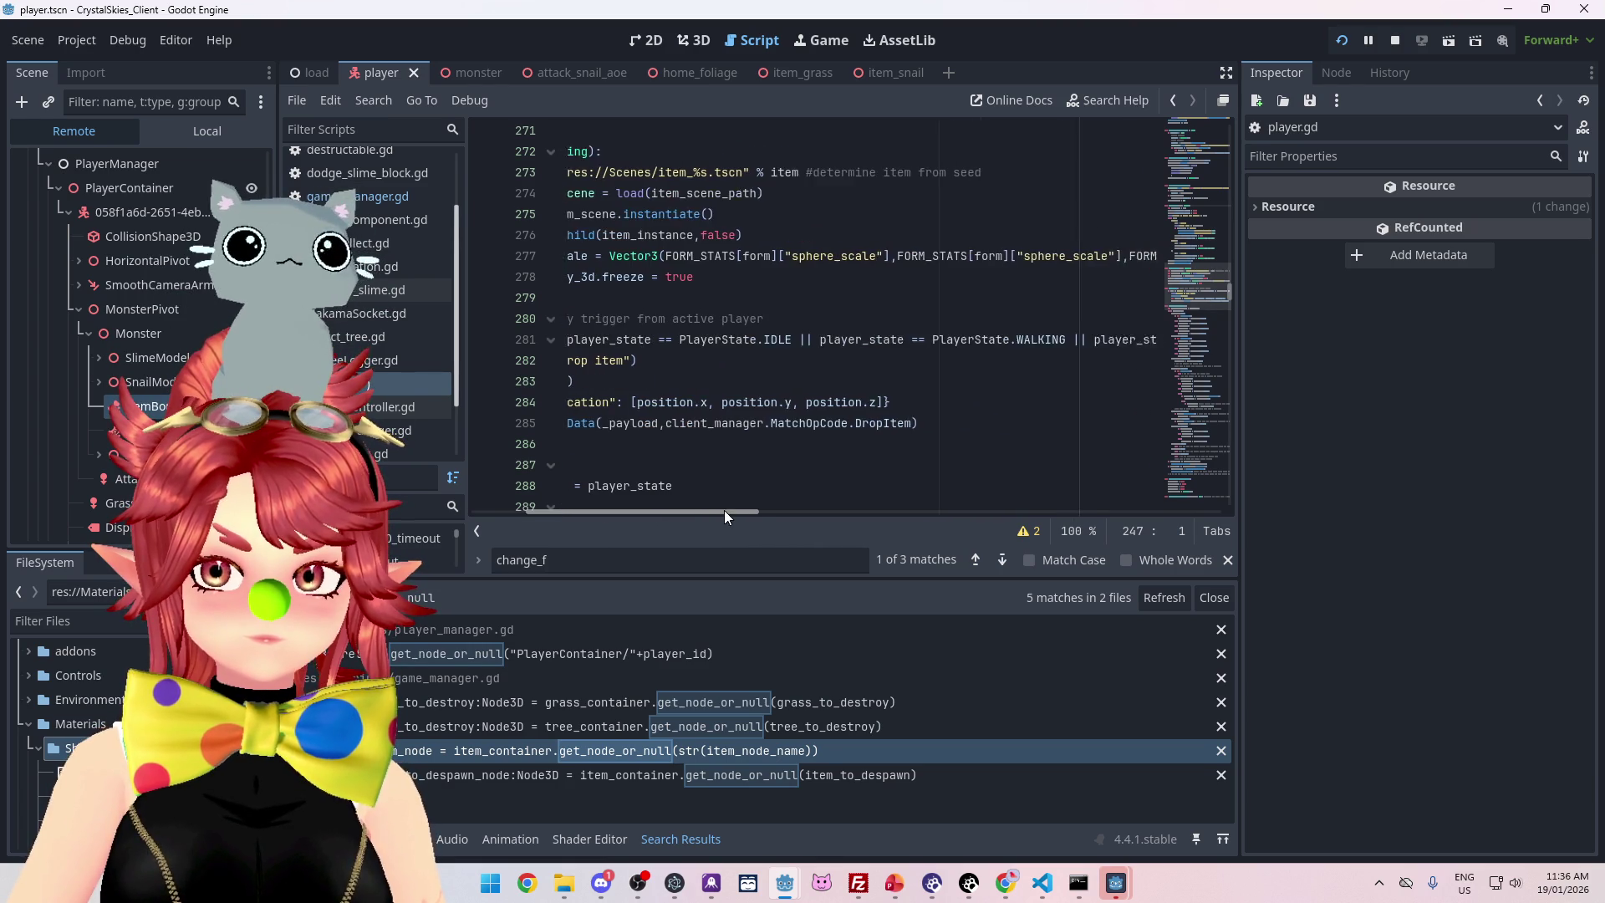
{"action": "scroll", "coordinate": [655, 508], "scroll_direction": "left", "scroll_amount": 5}
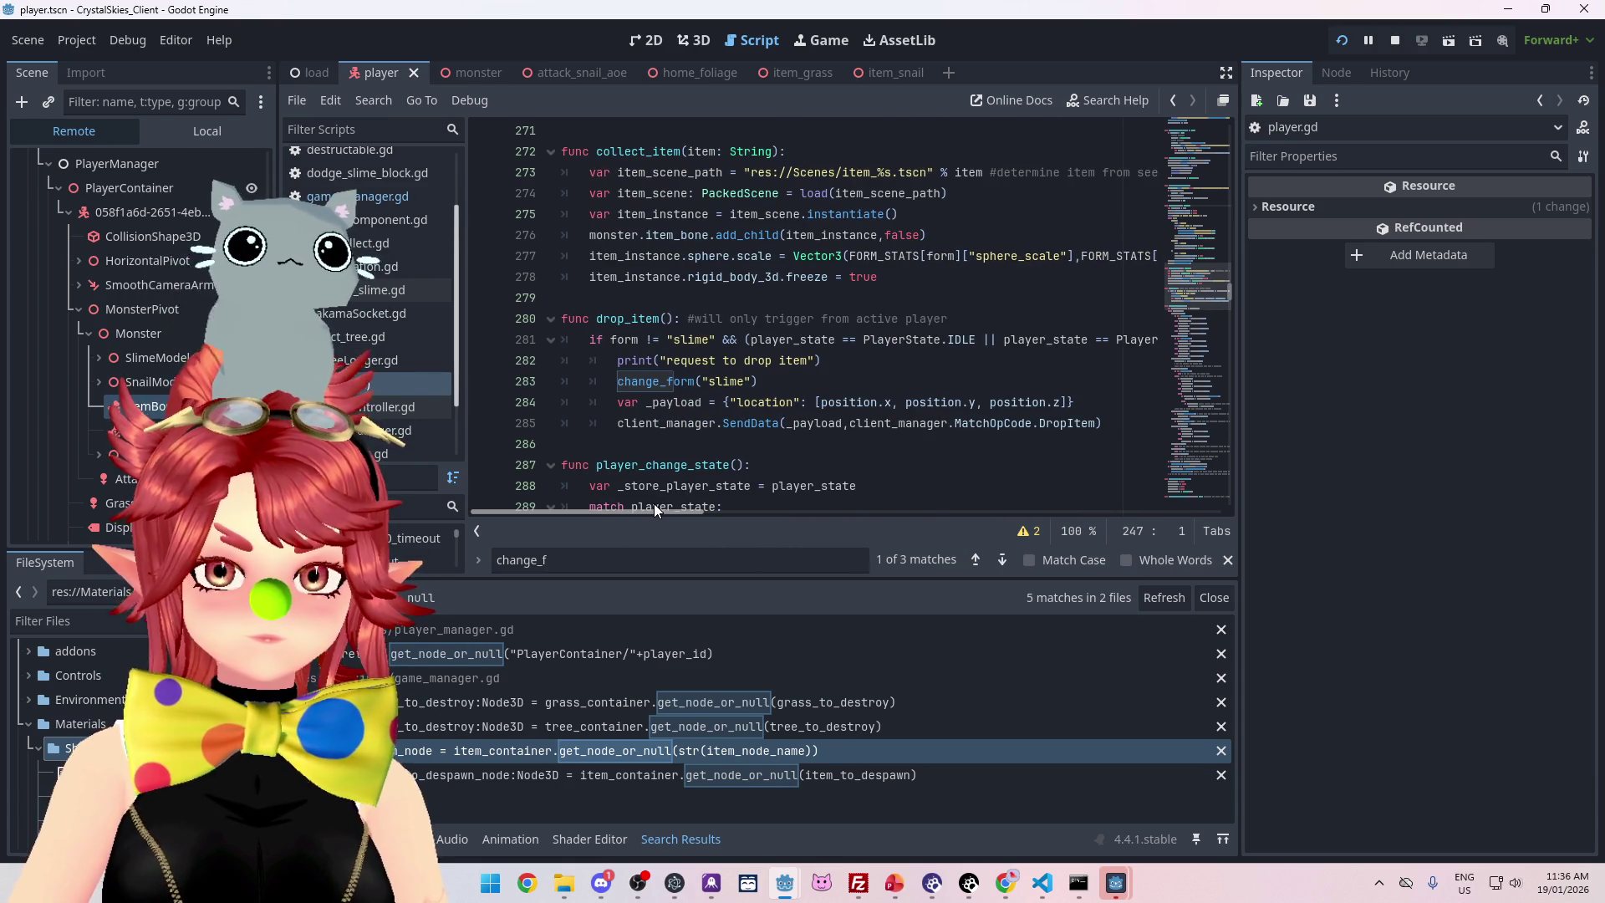
{"action": "mouse_move", "coordinate": [653, 508]}
{"action": "left_mouse_down"}
{"action": "mouse_move", "coordinate": [814, 510]}
{"action": "mouse_move", "coordinate": [703, 512]}
{"action": "left_mouse_up"}
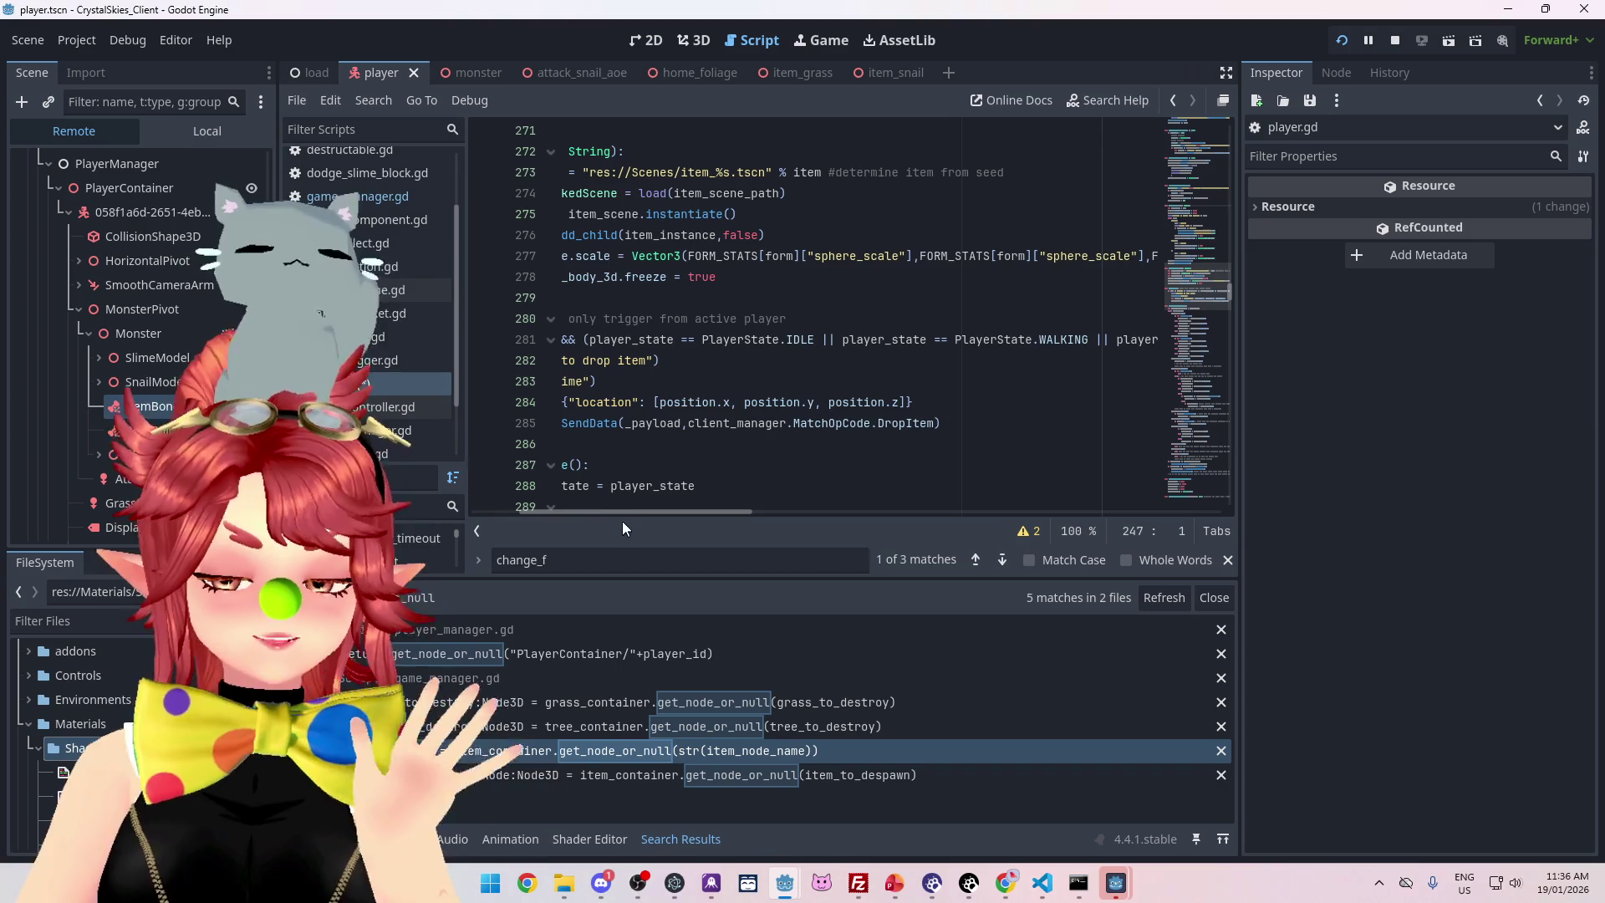
{"action": "left_click_drag", "start_coordinate": [614, 510], "coordinate": [519, 501]}
{"action": "left_click", "coordinate": [779, 381]}
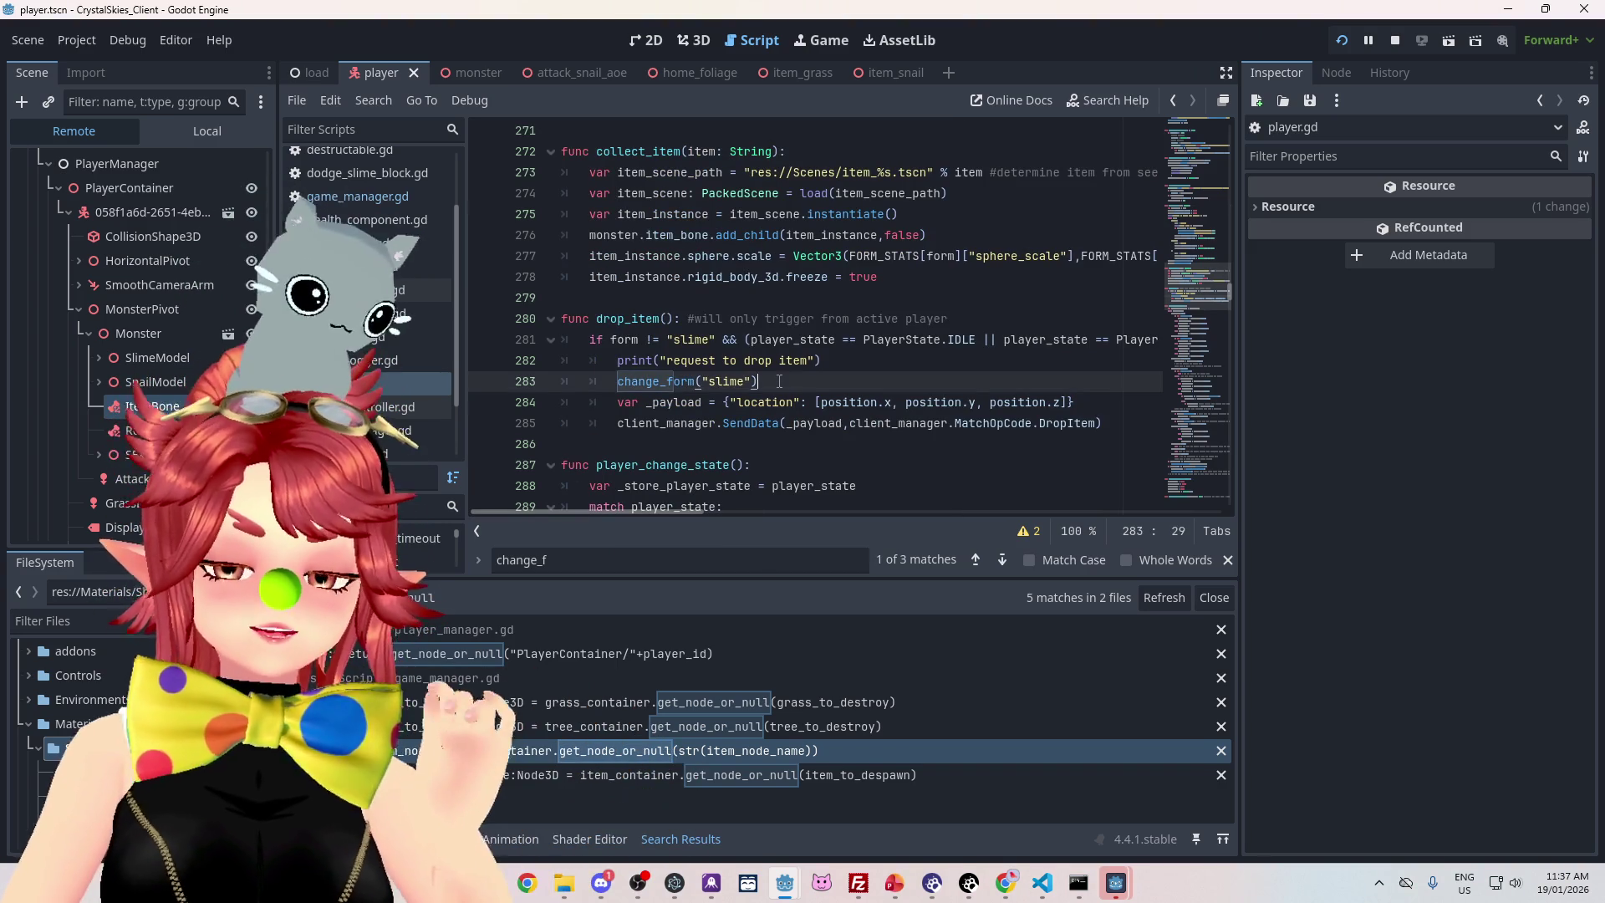
{"action": "mouse_move", "coordinate": [779, 344]}
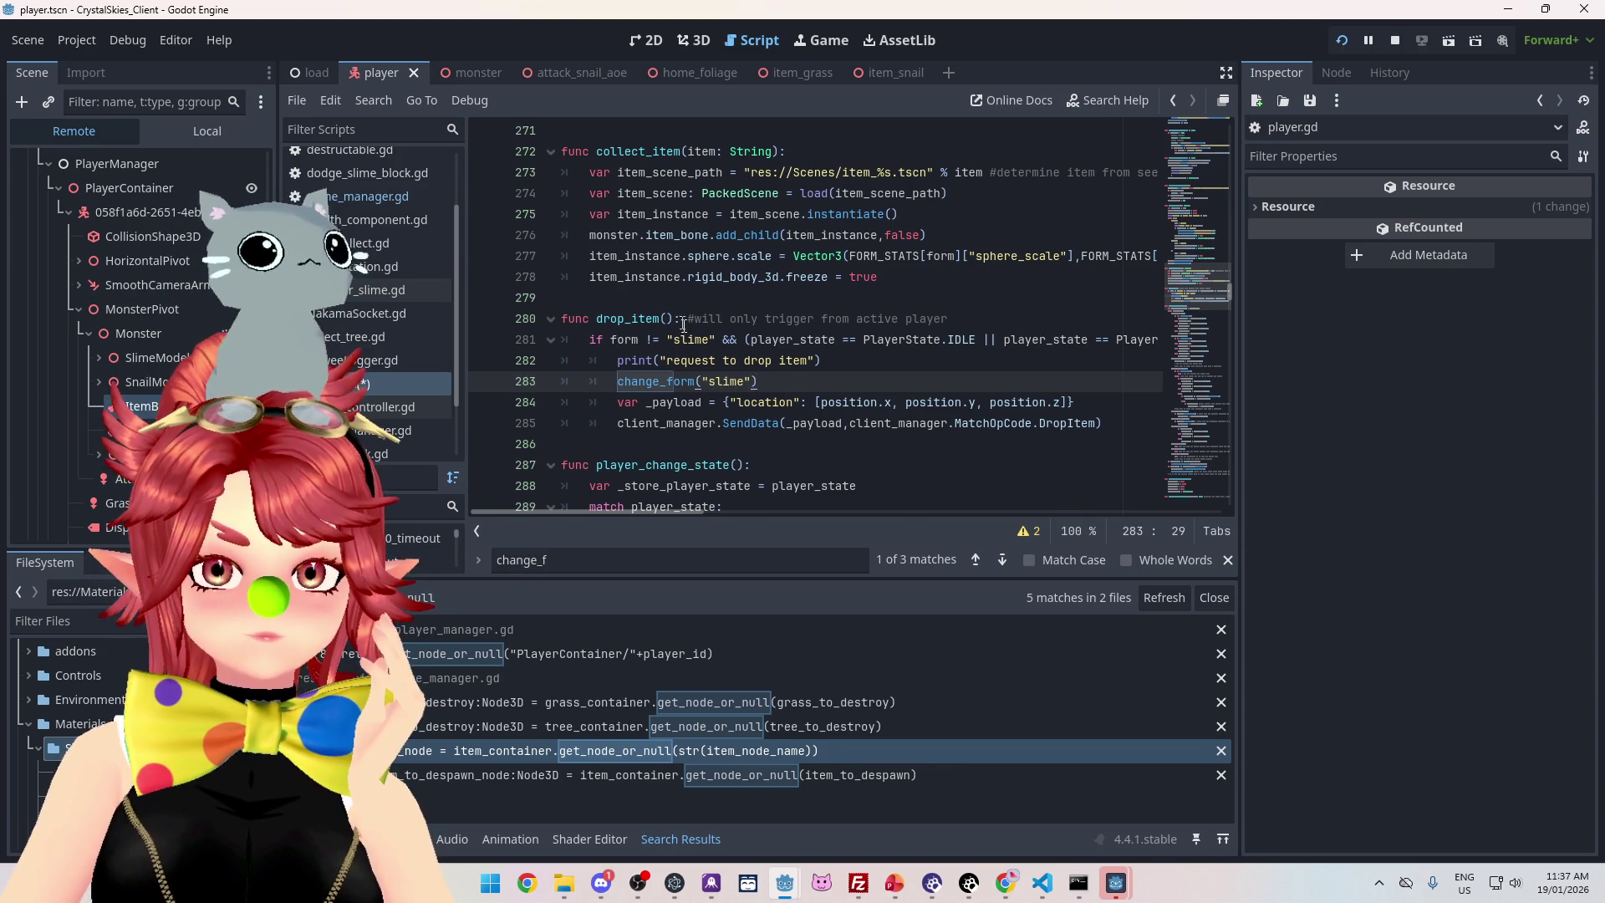
{"action": "scroll", "coordinate": [682, 316], "scroll_direction": "down", "scroll_amount": 3}
{"action": "scroll", "coordinate": [896, 289], "scroll_direction": "up", "scroll_amount": 4}
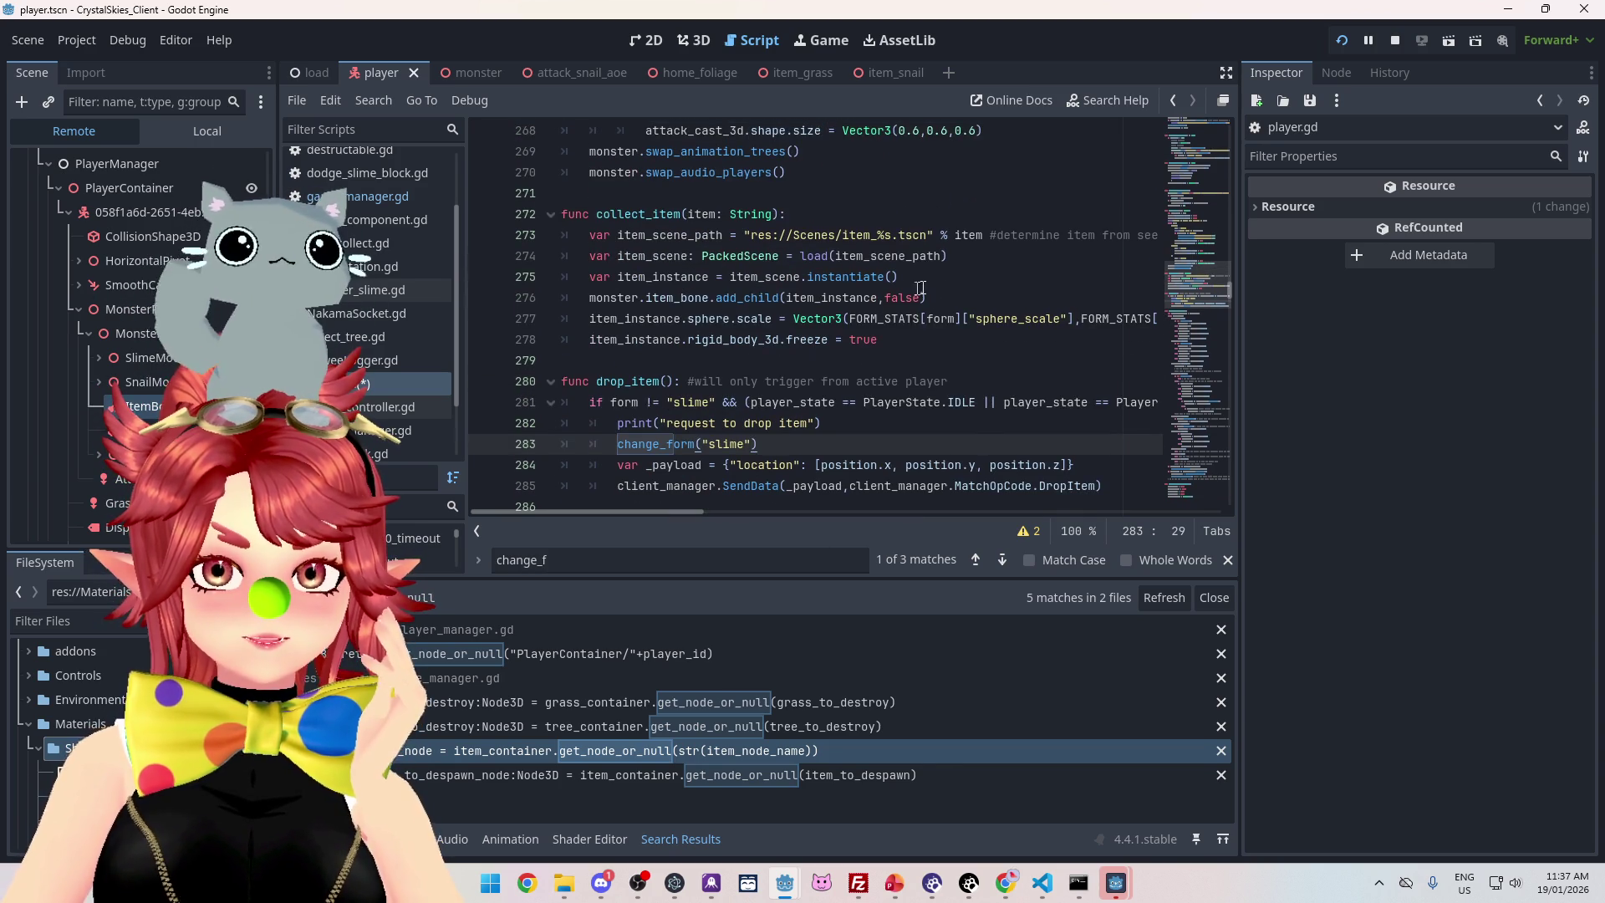
Insert a blank line after item_scene.instantiate() on line 275
{"action": "left_click", "coordinate": [897, 287]}
{"action": "left_click_drag", "start_coordinate": [590, 298], "coordinate": [711, 308]}
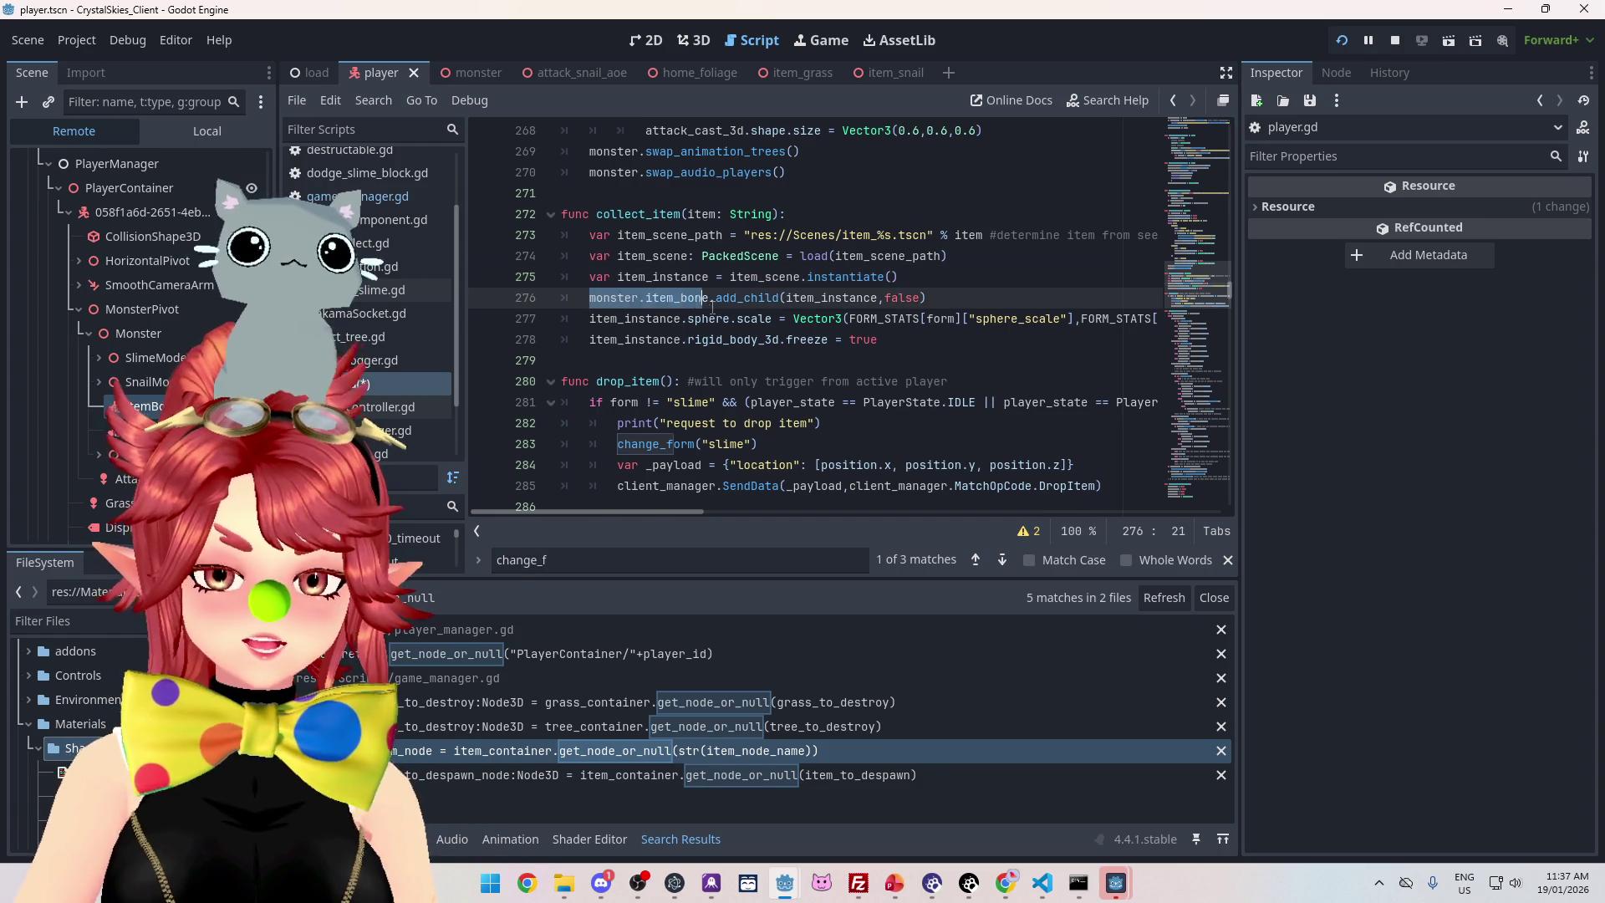
{"action": "left_click", "coordinate": [939, 279]}
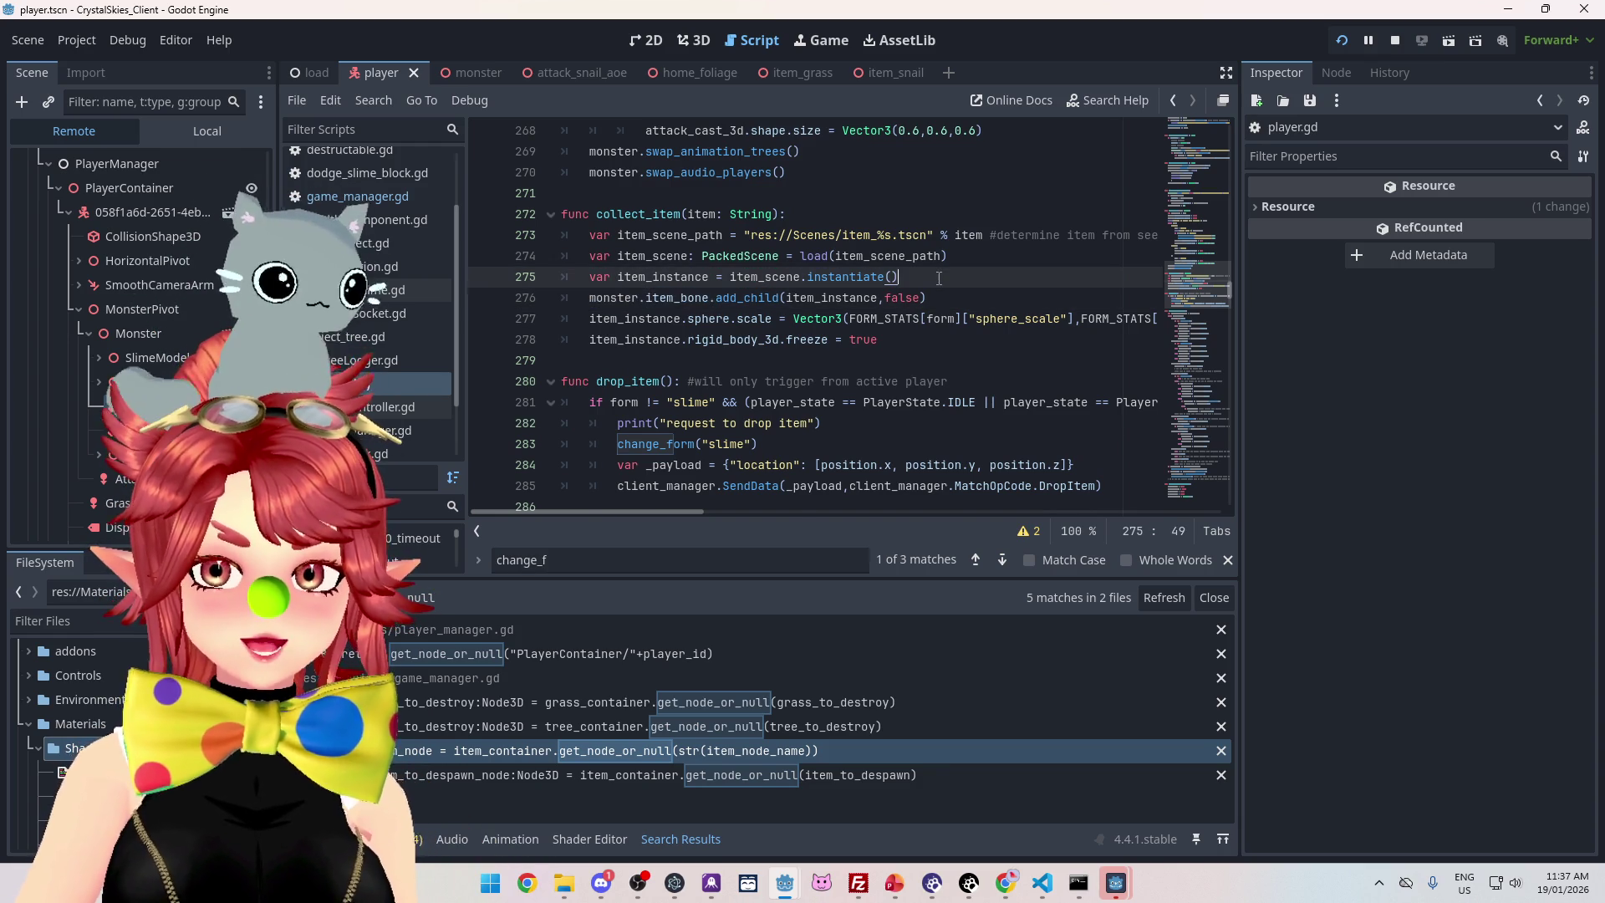
{"action": "key", "text": "Return"}
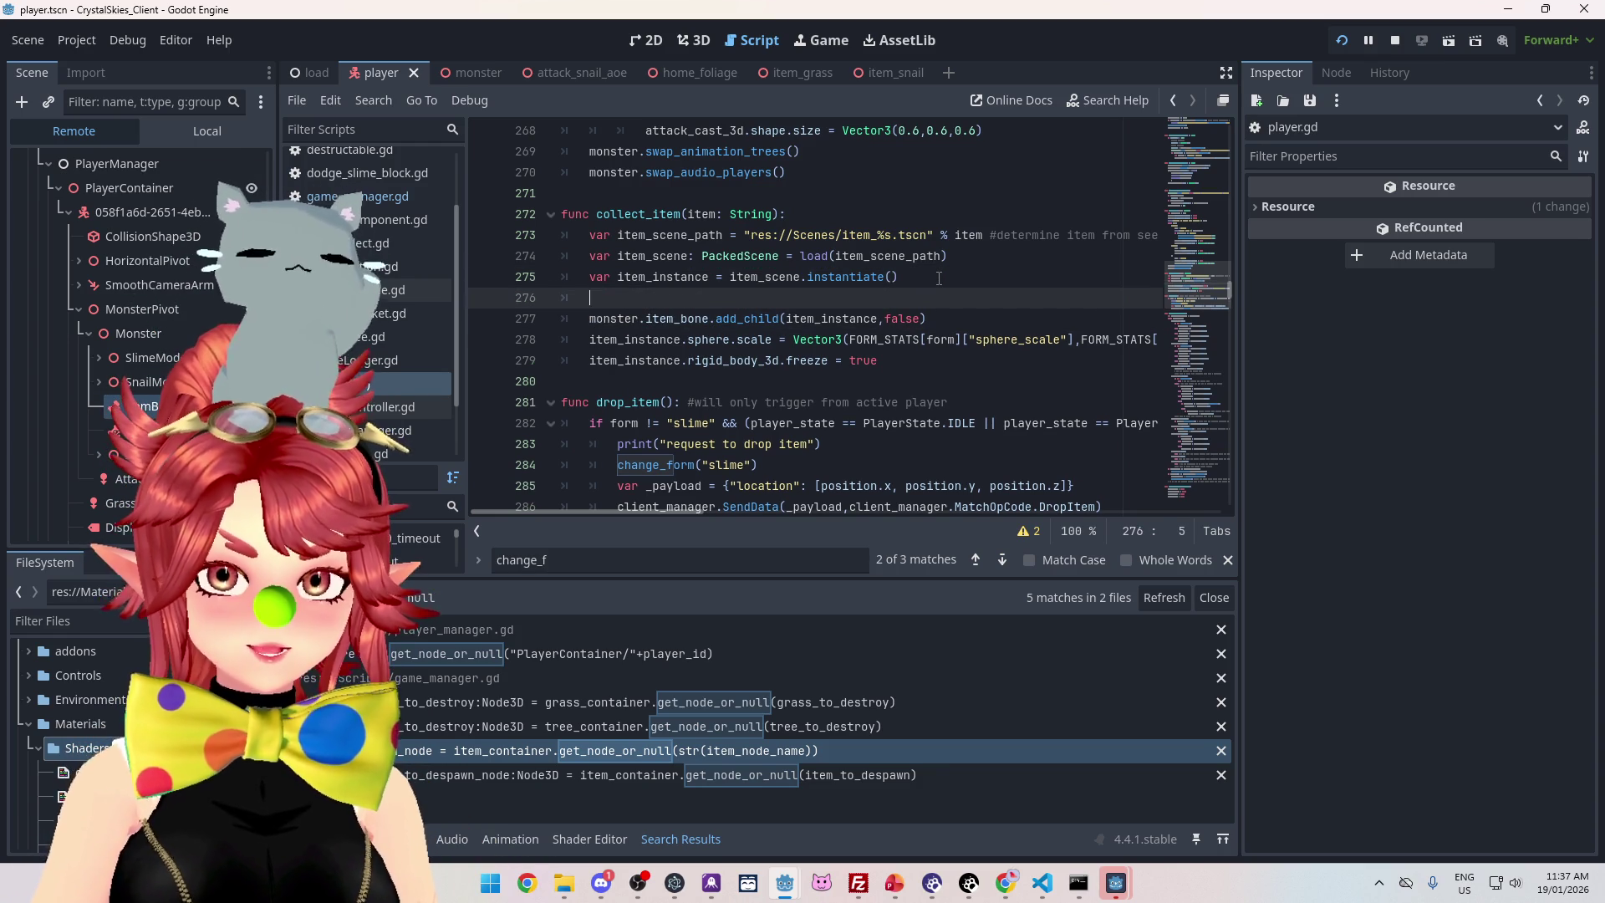
Write item_bone = get_node("MonsterPivot/Monster") on line 276, removing the stray $
{"action": "type", "text": "it"}
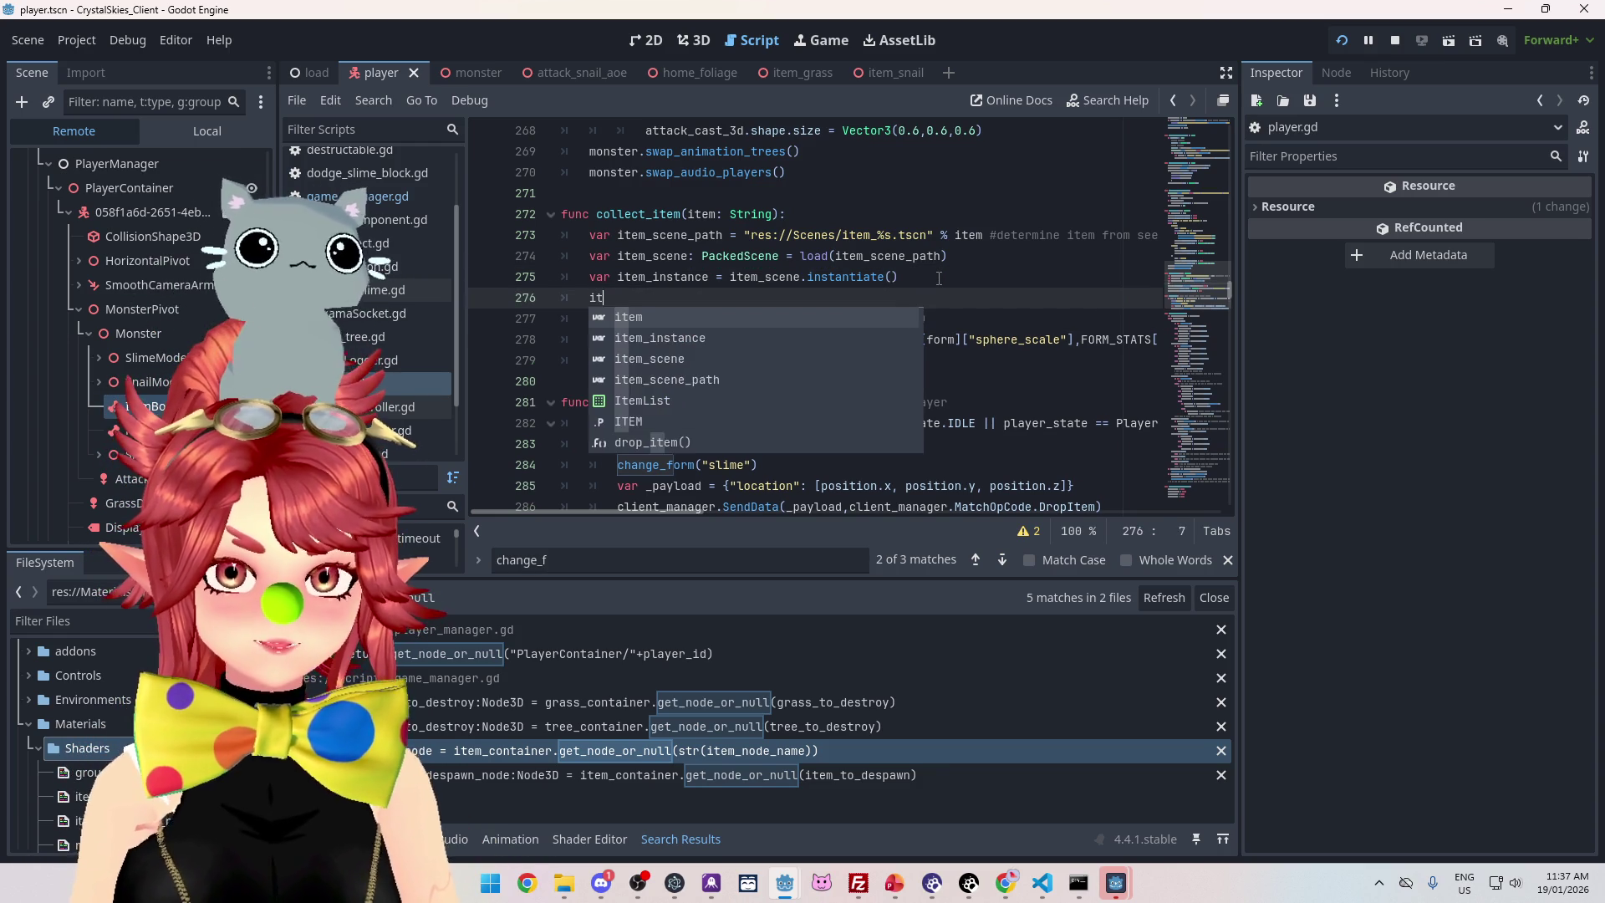
{"action": "type", "text": "em_bone "}
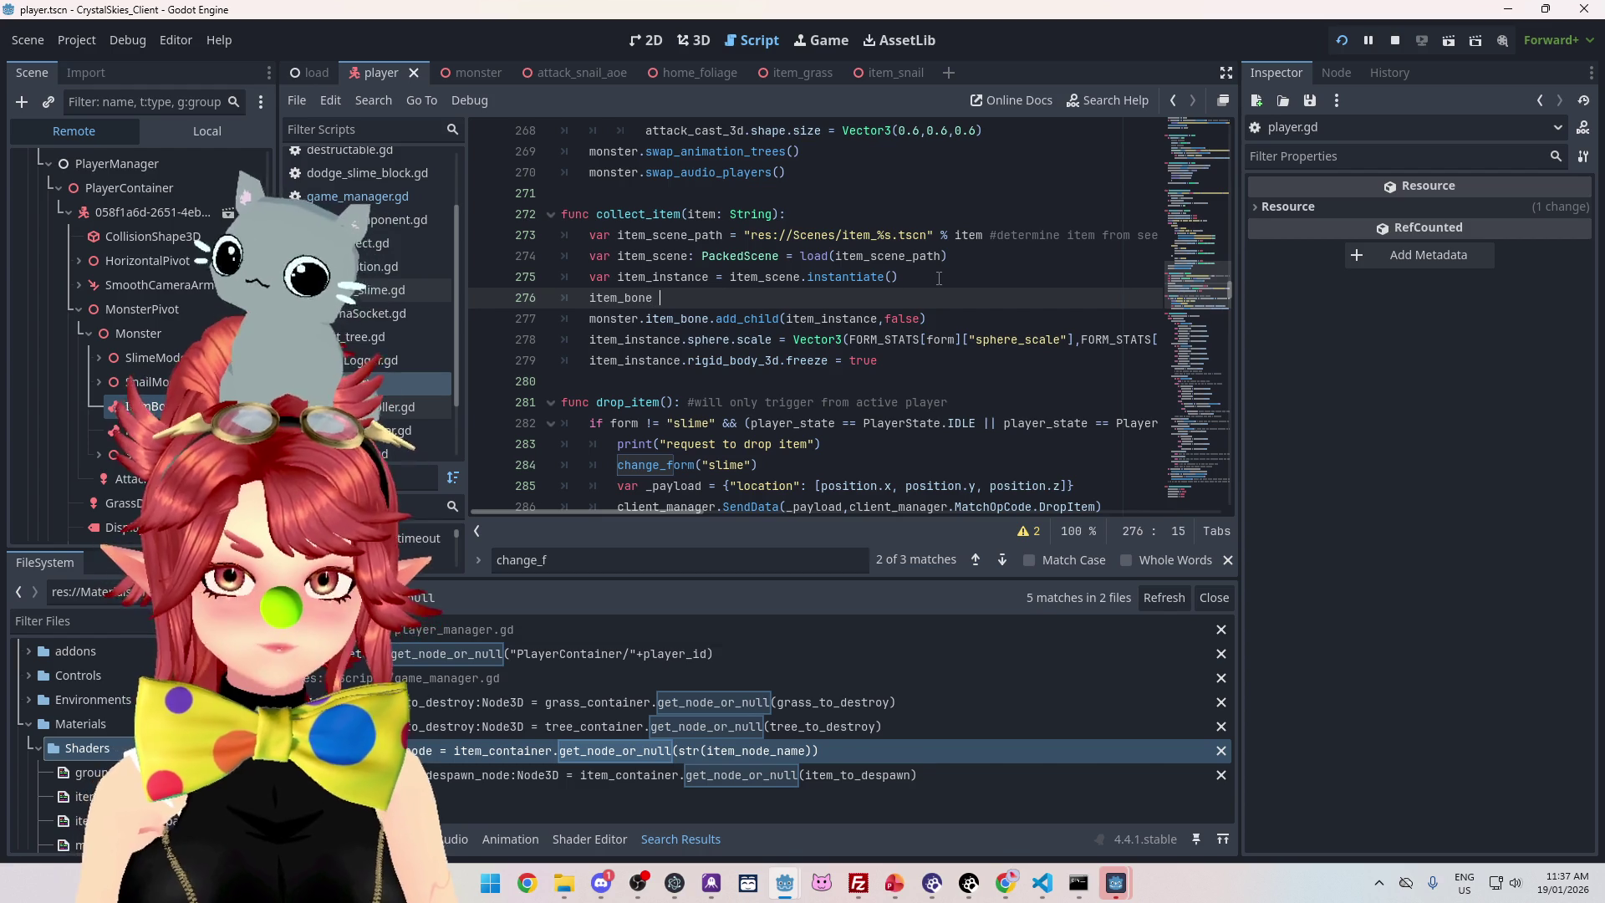
{"action": "type", "text": "= get"}
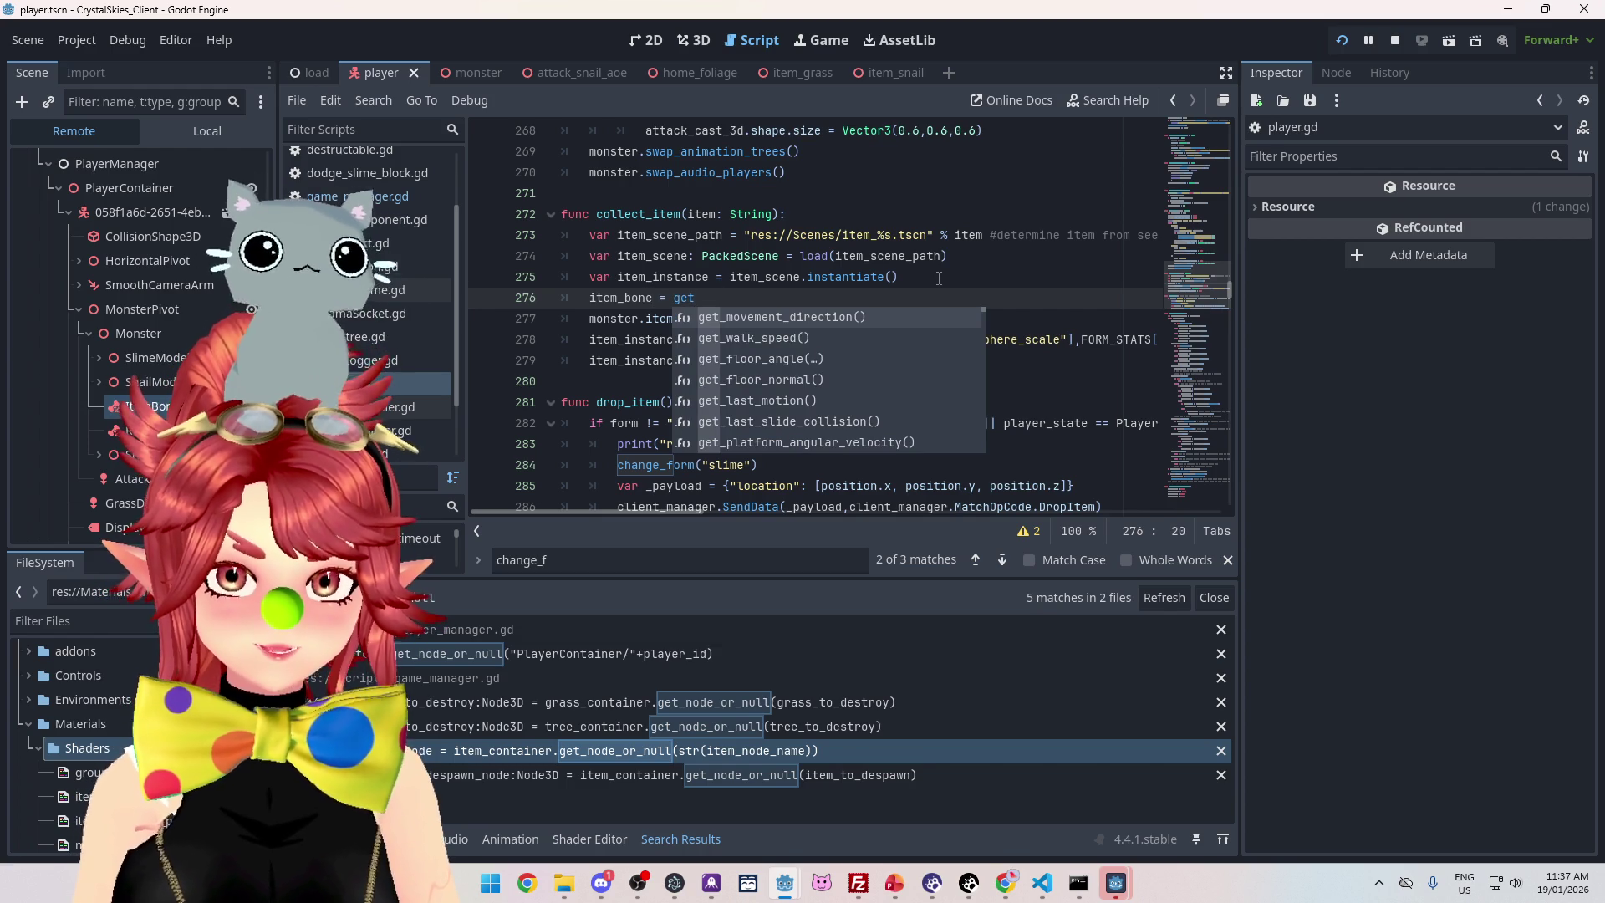
{"action": "type", "text": "_no"}
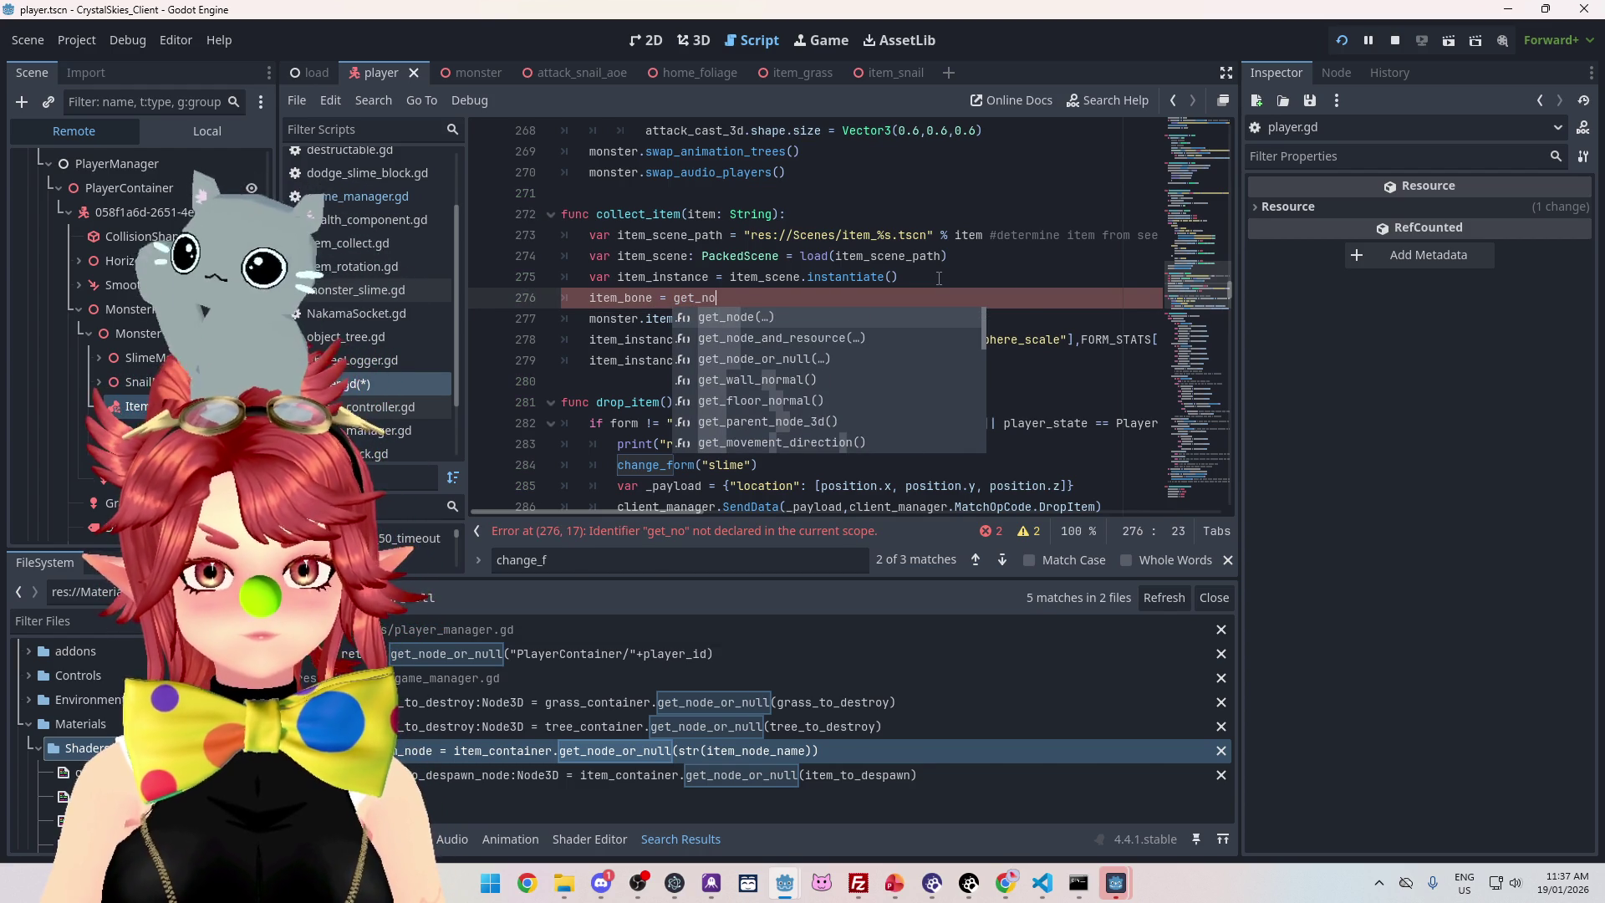
{"action": "key", "text": "Return"}
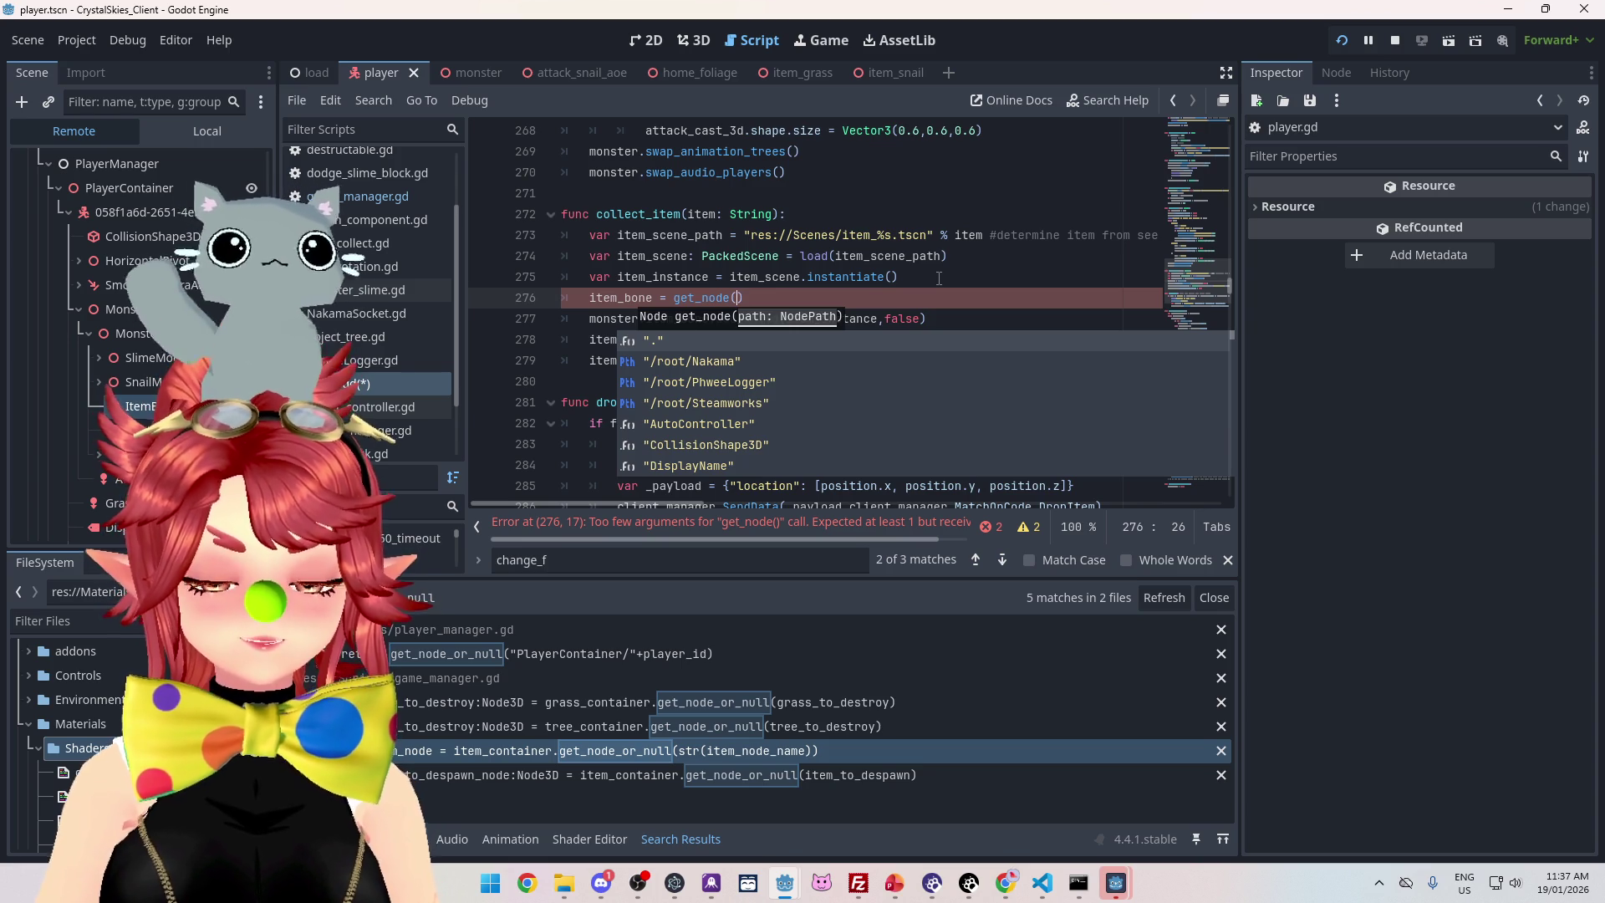
{"action": "type", "text": "\"$MonsterPivot/Monster"}
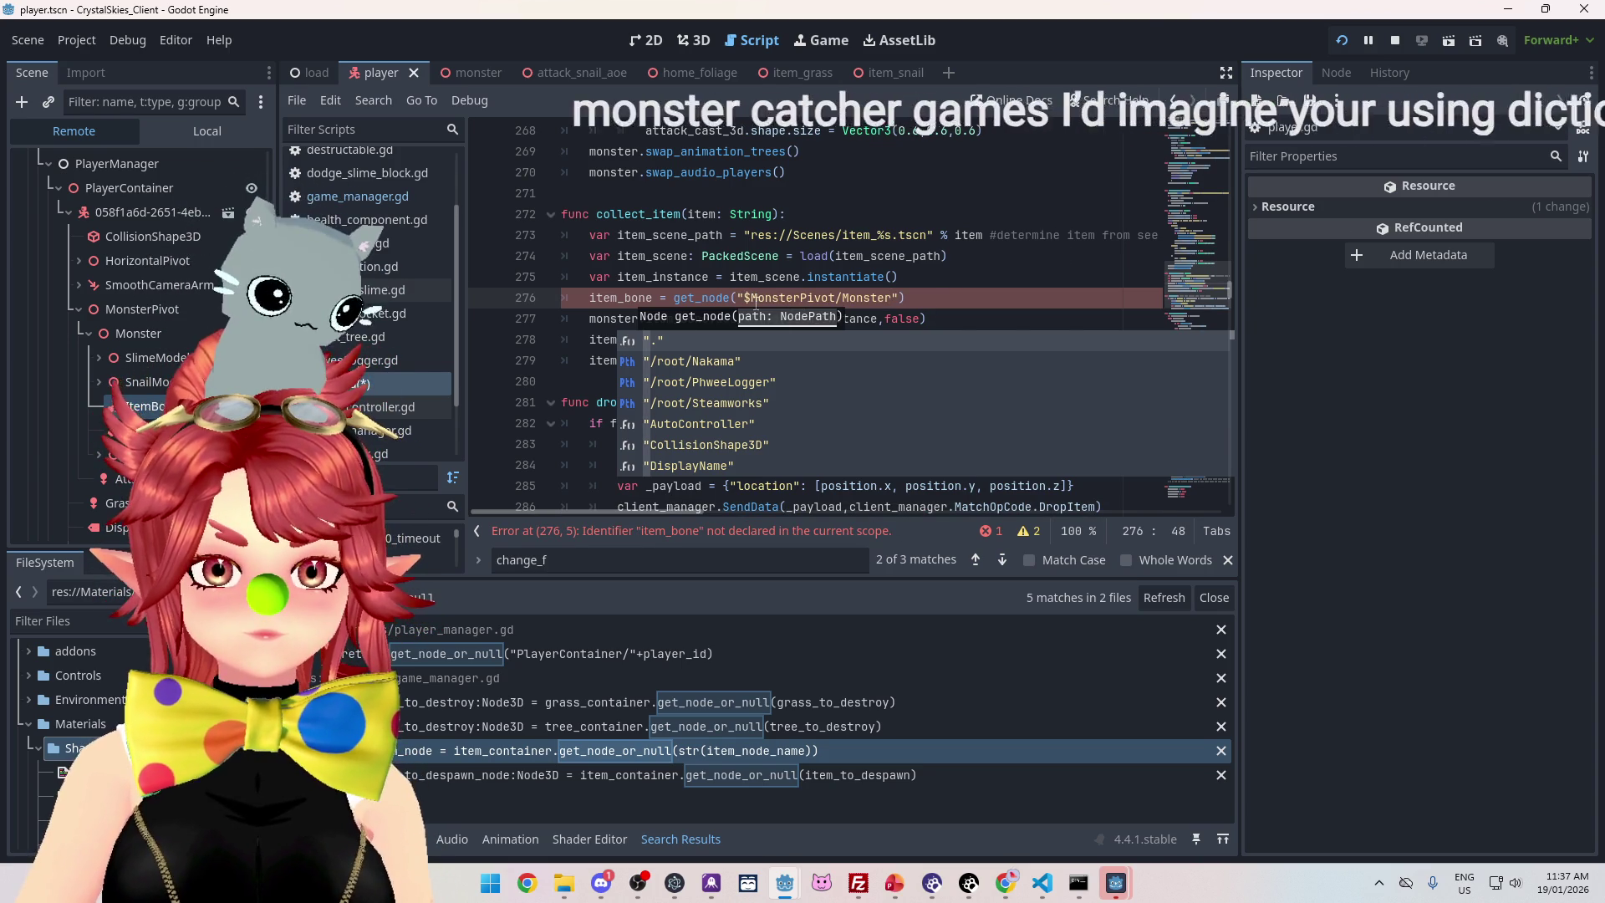
{"action": "left_click", "coordinate": [747, 297]}
{"action": "key", "text": "BackSpace"}
{"action": "left_click", "coordinate": [908, 339]}
{"action": "key", "text": "Up"}
{"action": "key", "text": "Up"}
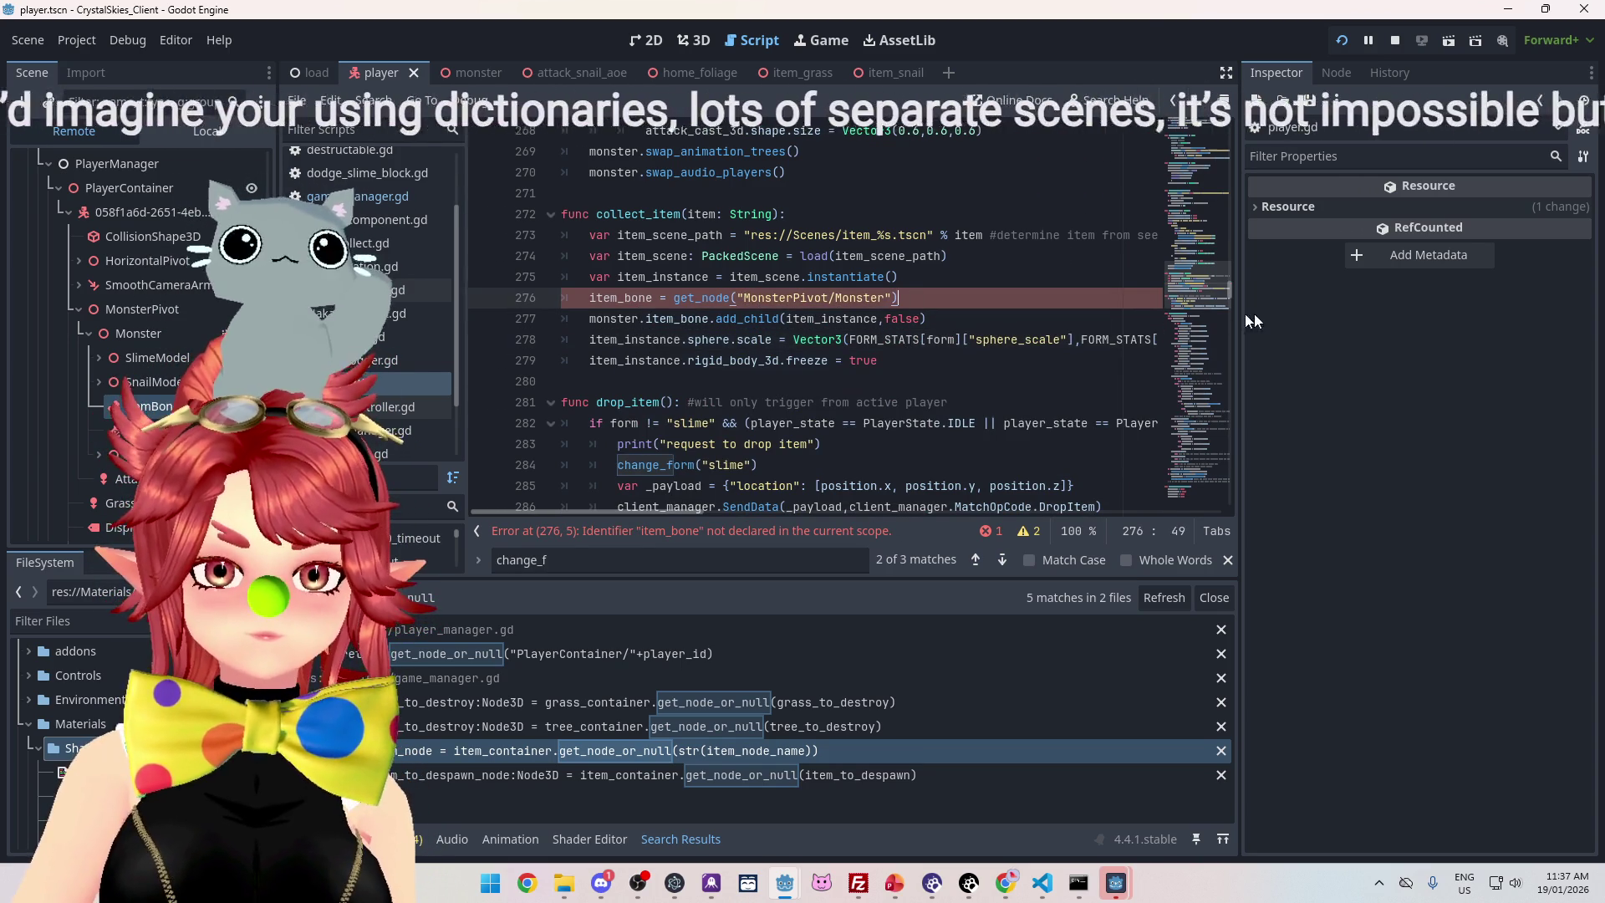
{"action": "mouse_move", "coordinate": [1226, 286]}
{"action": "left_mouse_down"}
{"action": "mouse_move", "coordinate": [1227, 122]}
{"action": "mouse_move", "coordinate": [1227, 145]}
{"action": "left_mouse_up"}
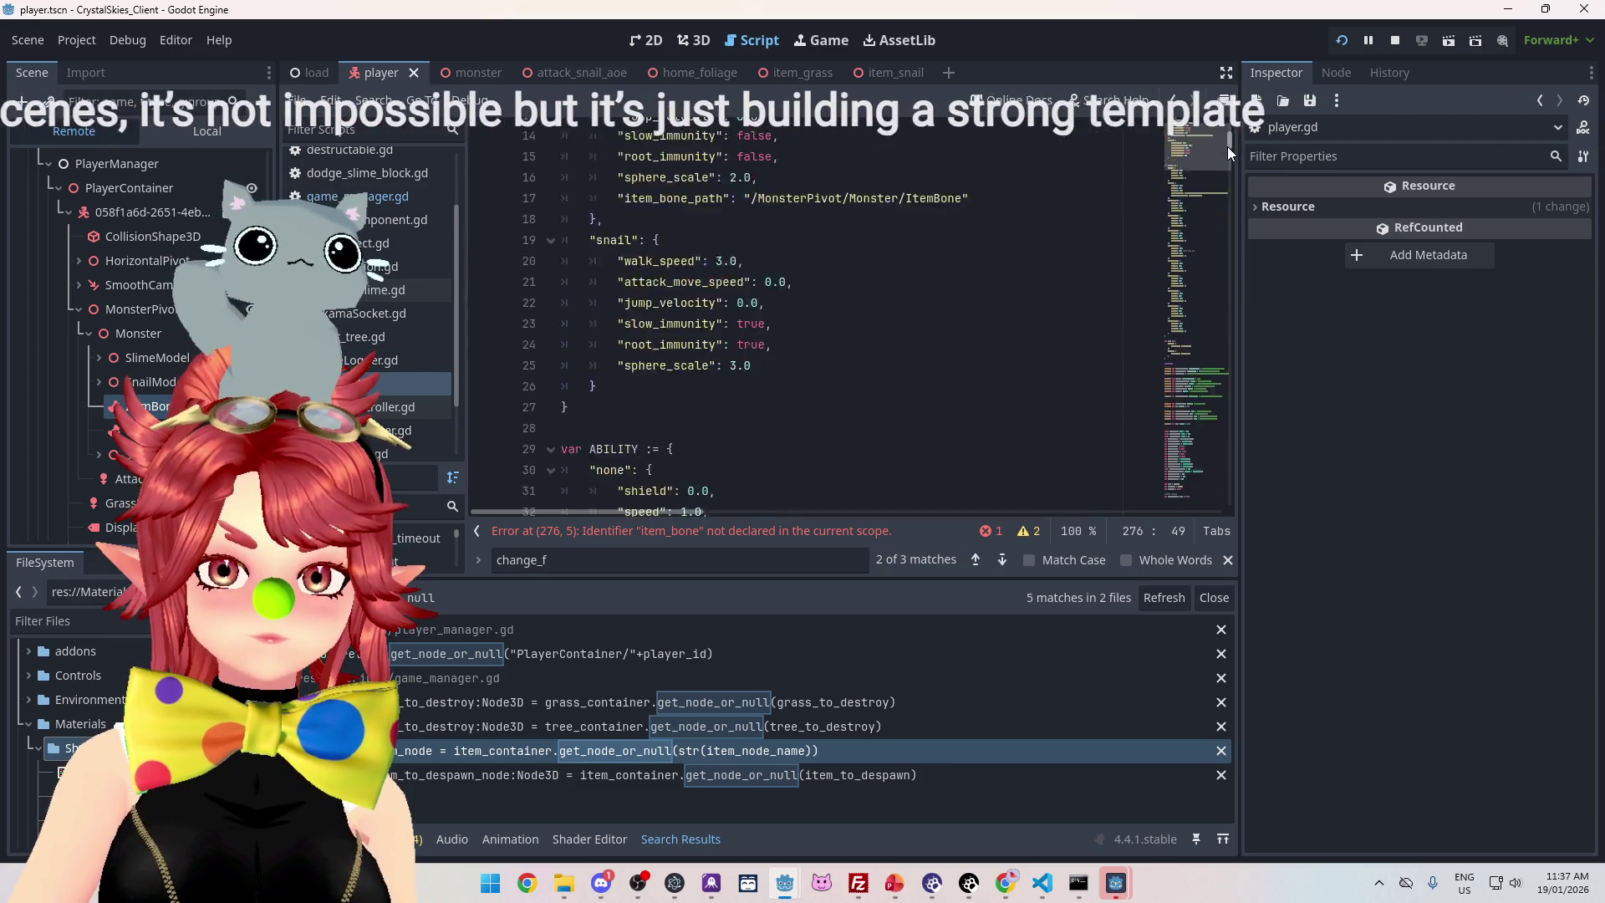
Remove the leading slash so the slime's item_bone_path reads 'MonsterPivot/Monster/ItemBone'
{"action": "left_click", "coordinate": [760, 287]}
{"action": "key", "text": "BackSpace"}
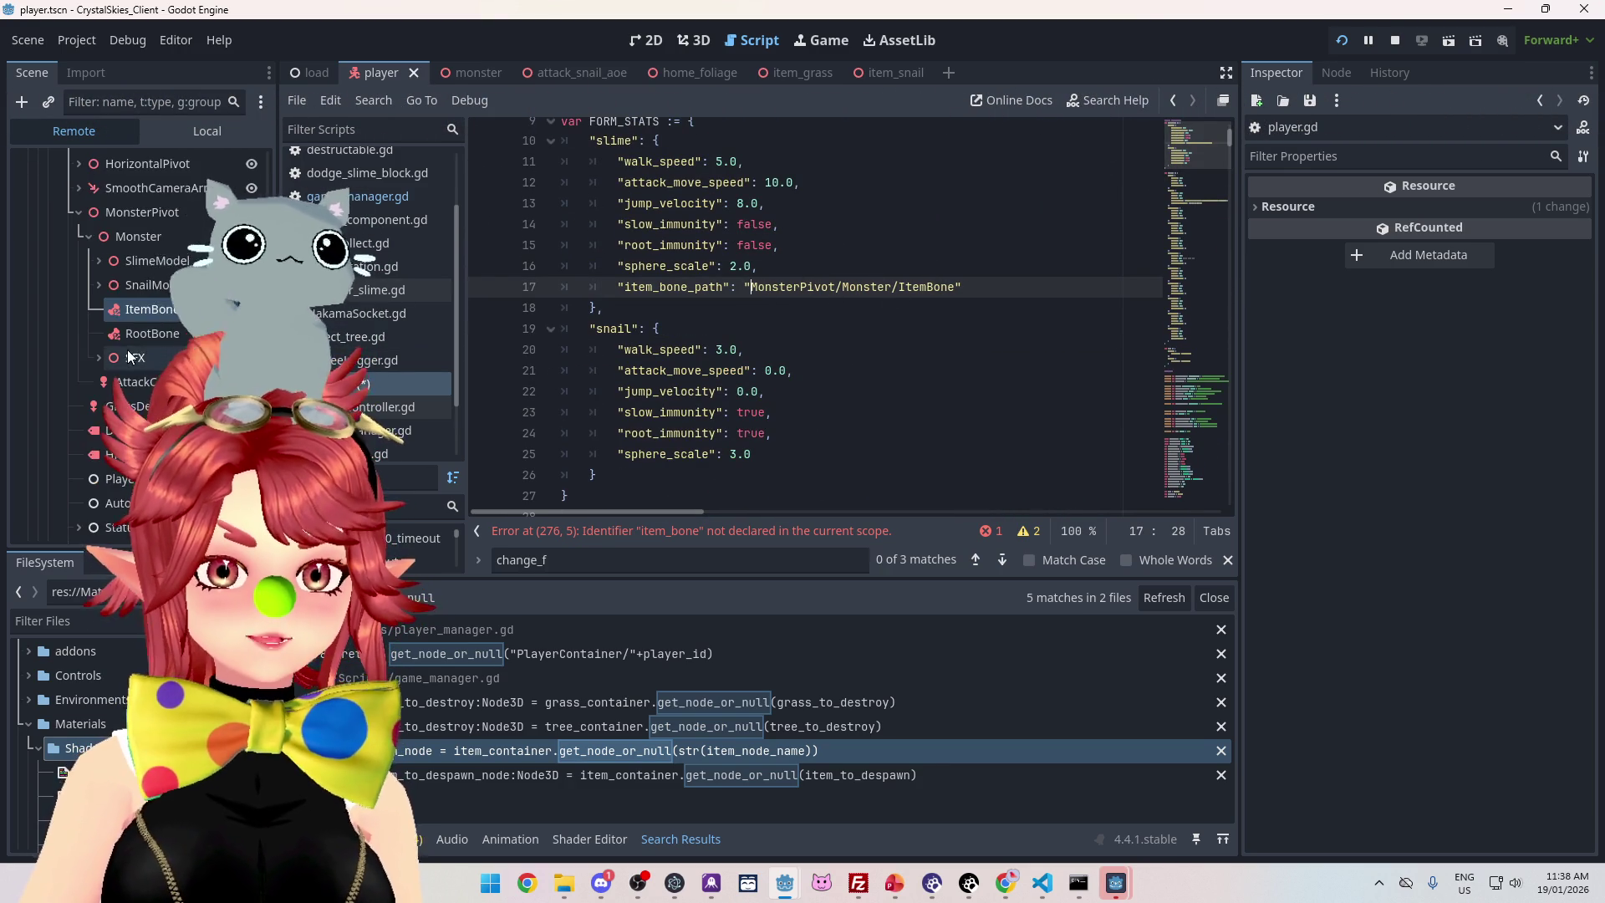
{"action": "scroll", "coordinate": [134, 330], "scroll_direction": "up", "scroll_amount": 4}
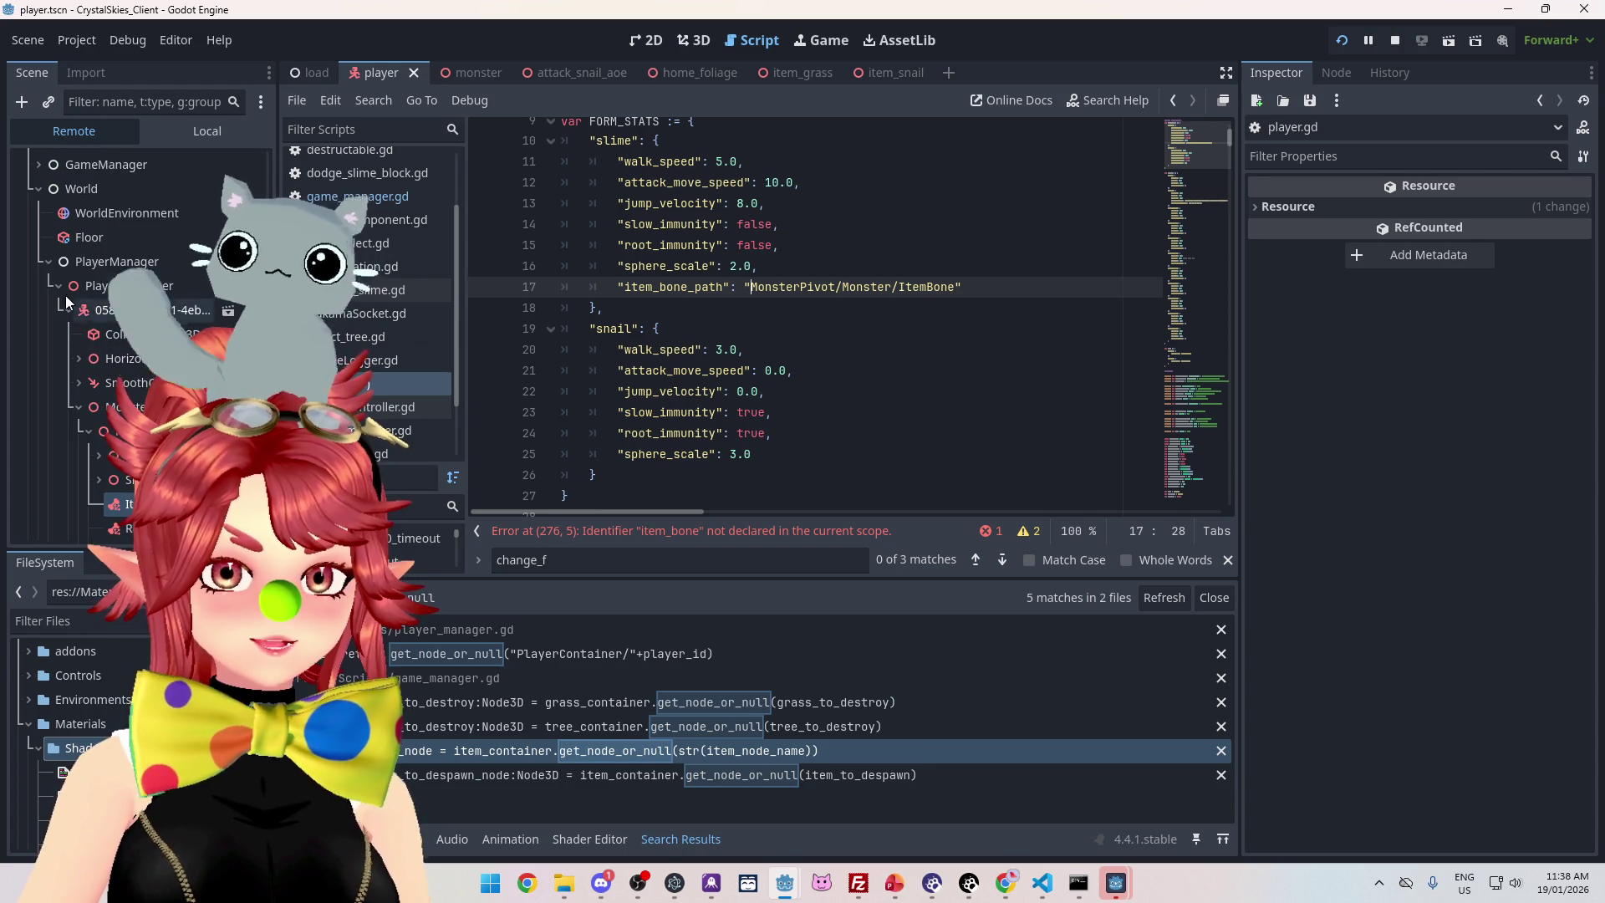
{"action": "scroll", "coordinate": [82, 336], "scroll_direction": "down", "scroll_amount": 4}
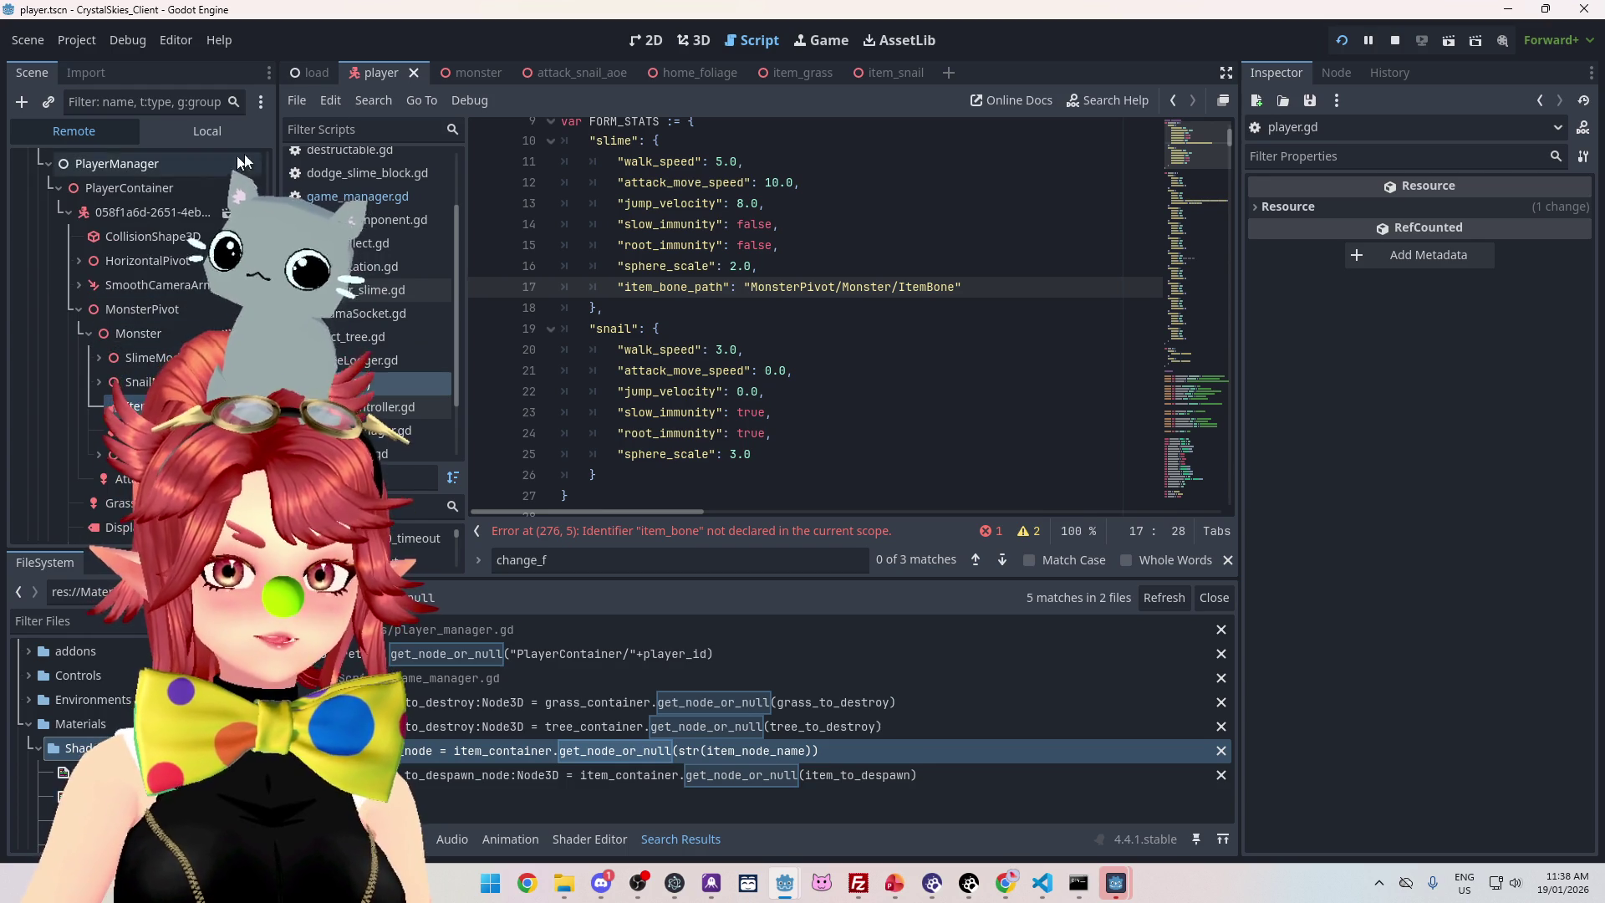
Stop the running game and switch to the Monster scene
{"action": "left_click", "coordinate": [1394, 40]}
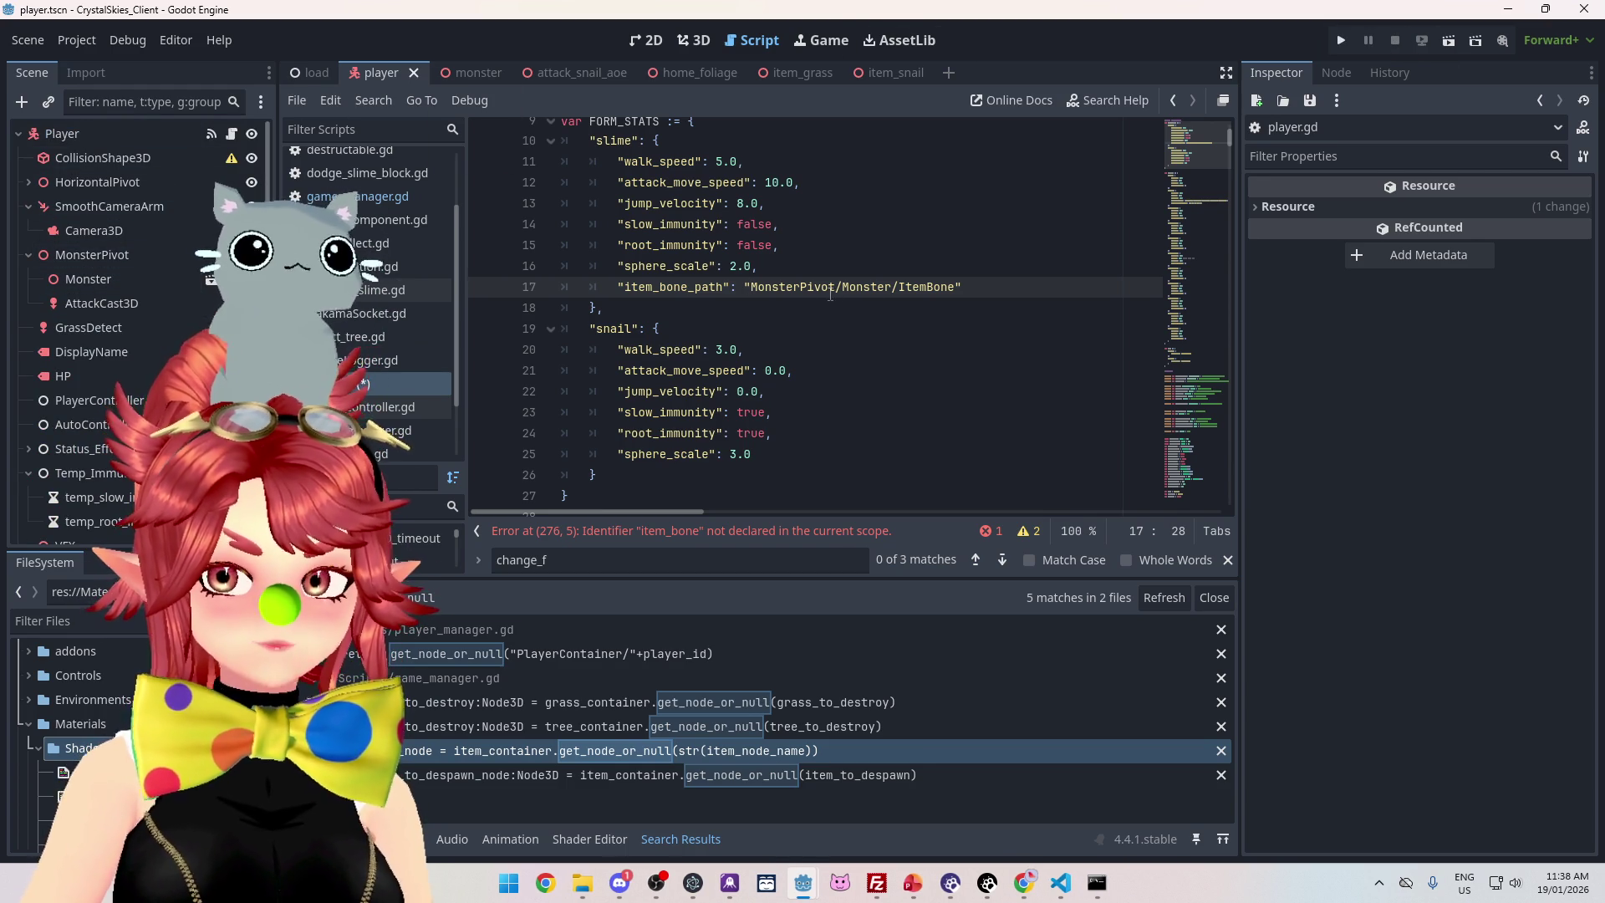
{"action": "left_click_drag", "start_coordinate": [962, 287], "coordinate": [778, 291]}
{"action": "left_click_drag", "start_coordinate": [961, 287], "coordinate": [746, 287]}
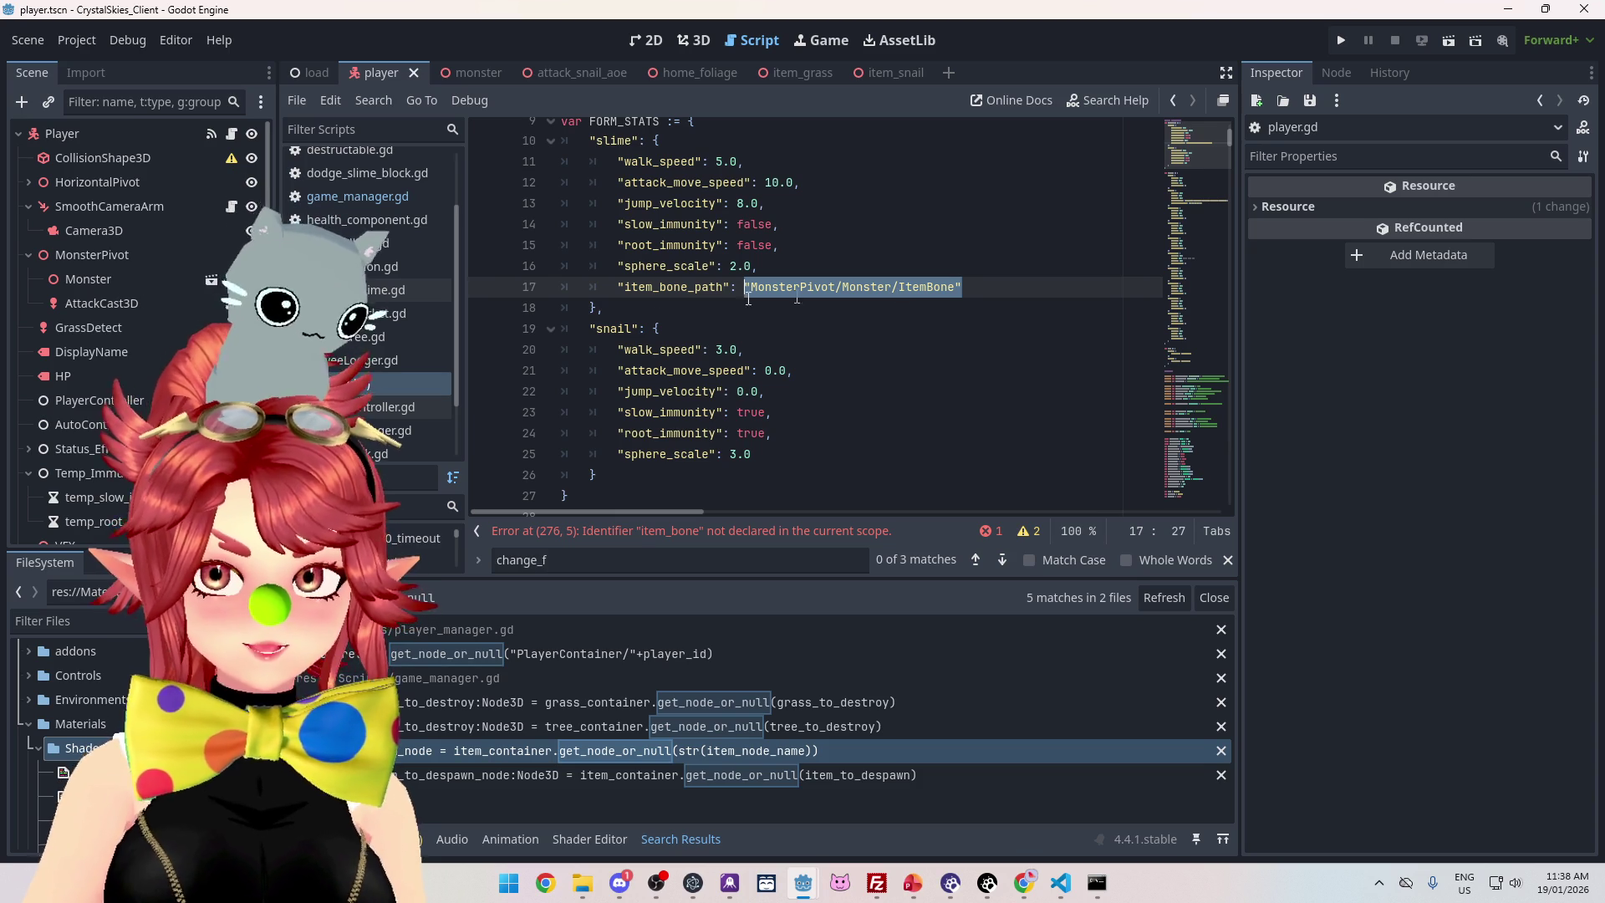
{"action": "left_click", "coordinate": [499, 72]}
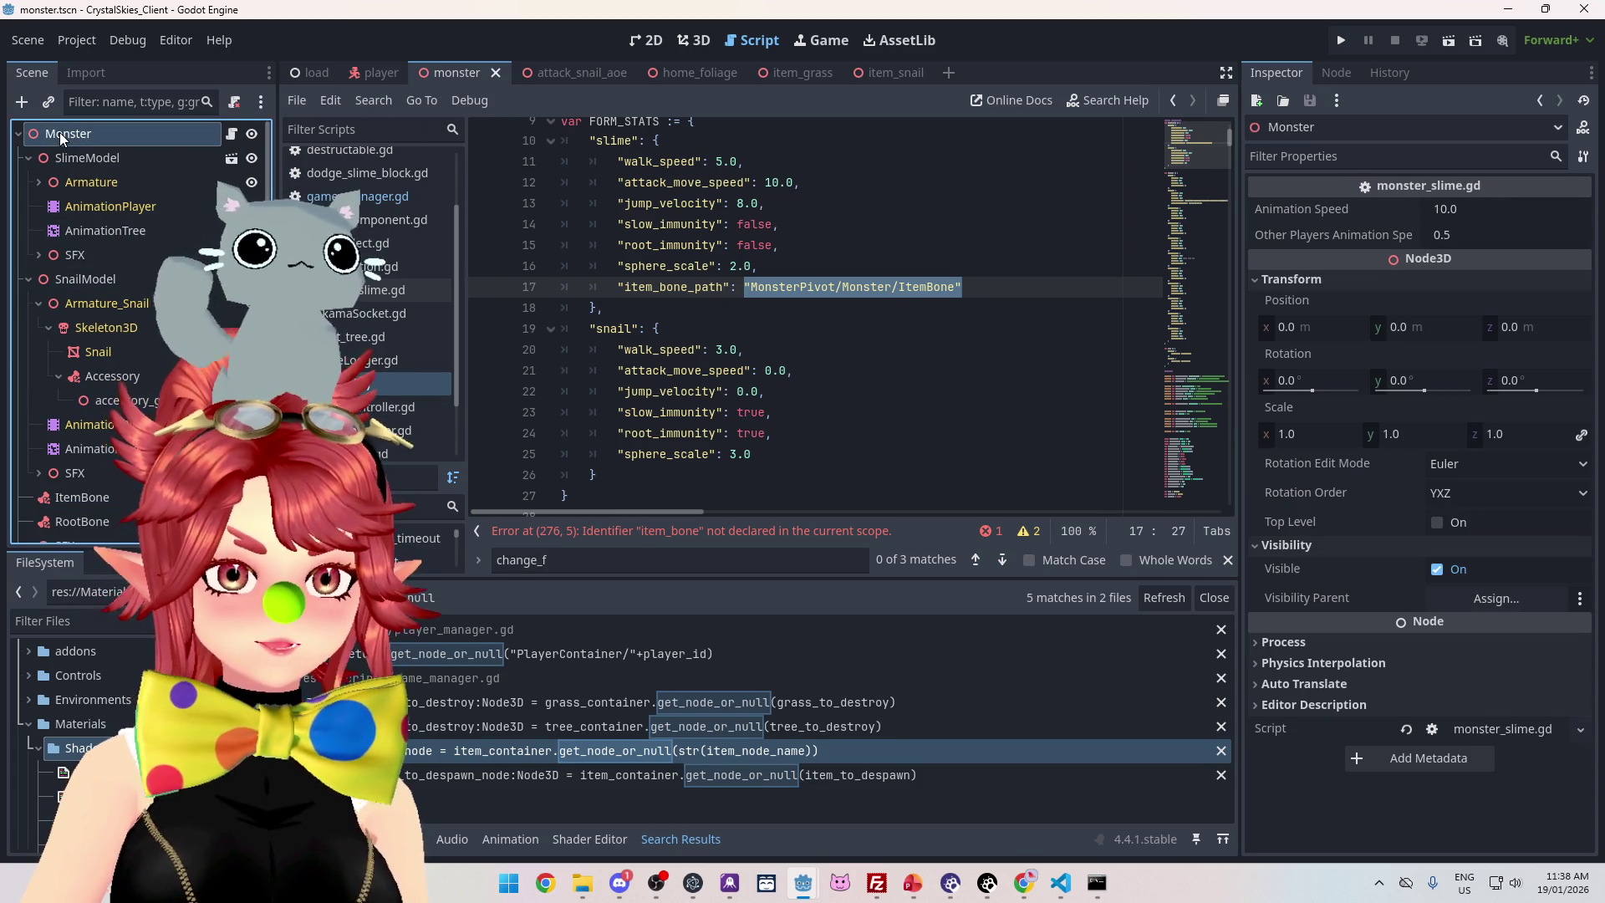
Inspect the ItemBone and RootBone nodes and search all project files for 'RootBone'
{"action": "left_click", "coordinate": [76, 499]}
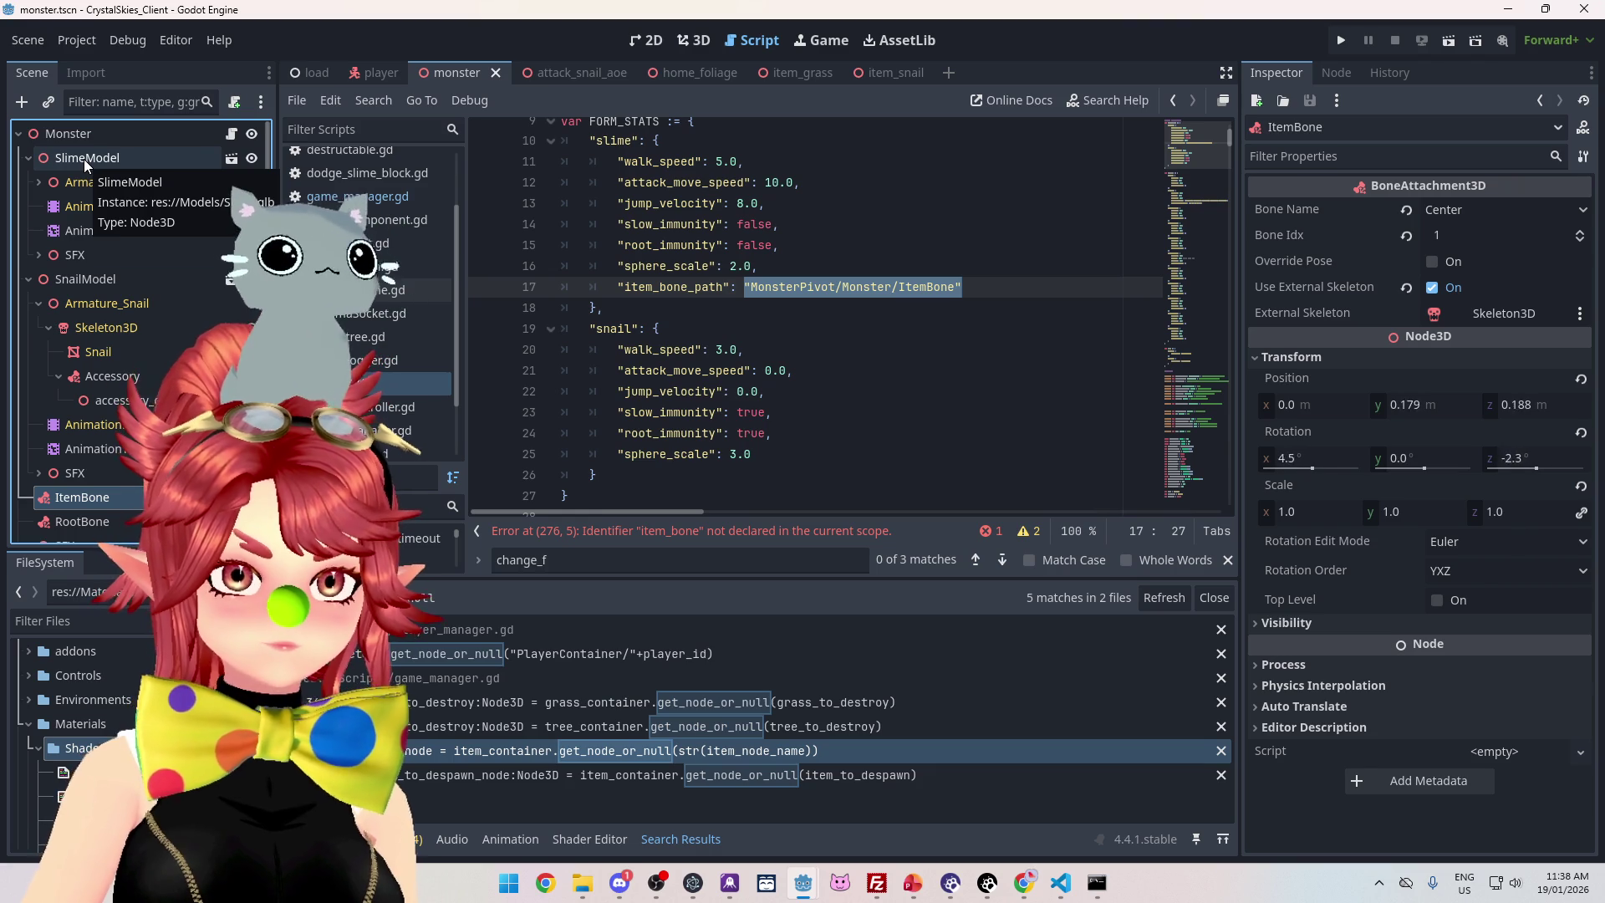
{"action": "left_click", "coordinate": [85, 520]}
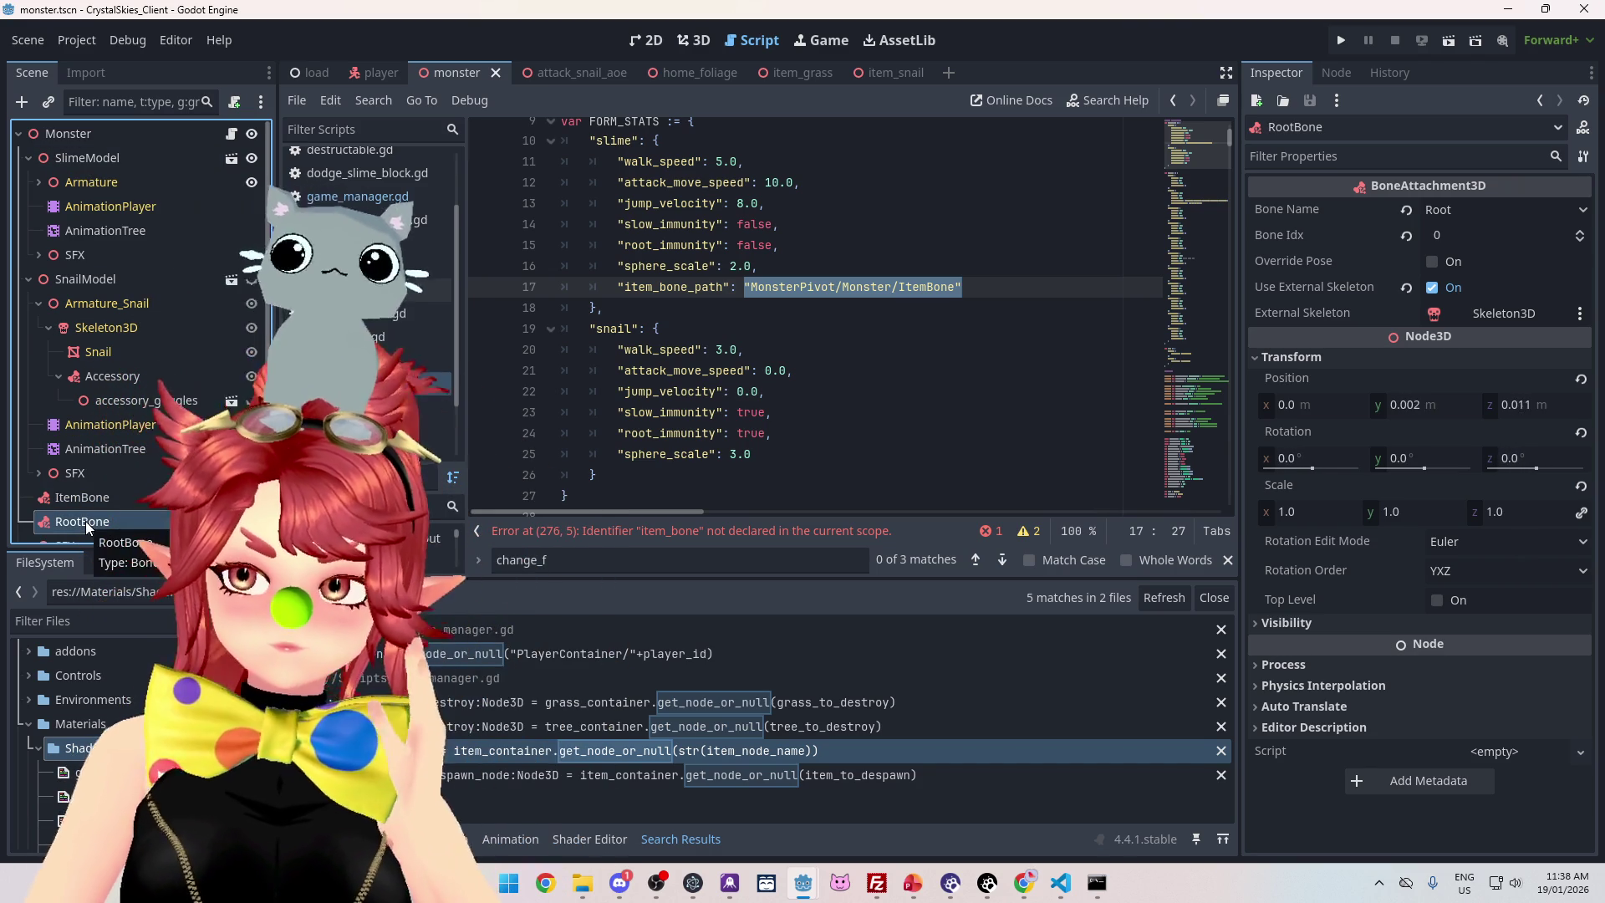
{"action": "scroll", "coordinate": [87, 379], "scroll_direction": "down", "scroll_amount": 1}
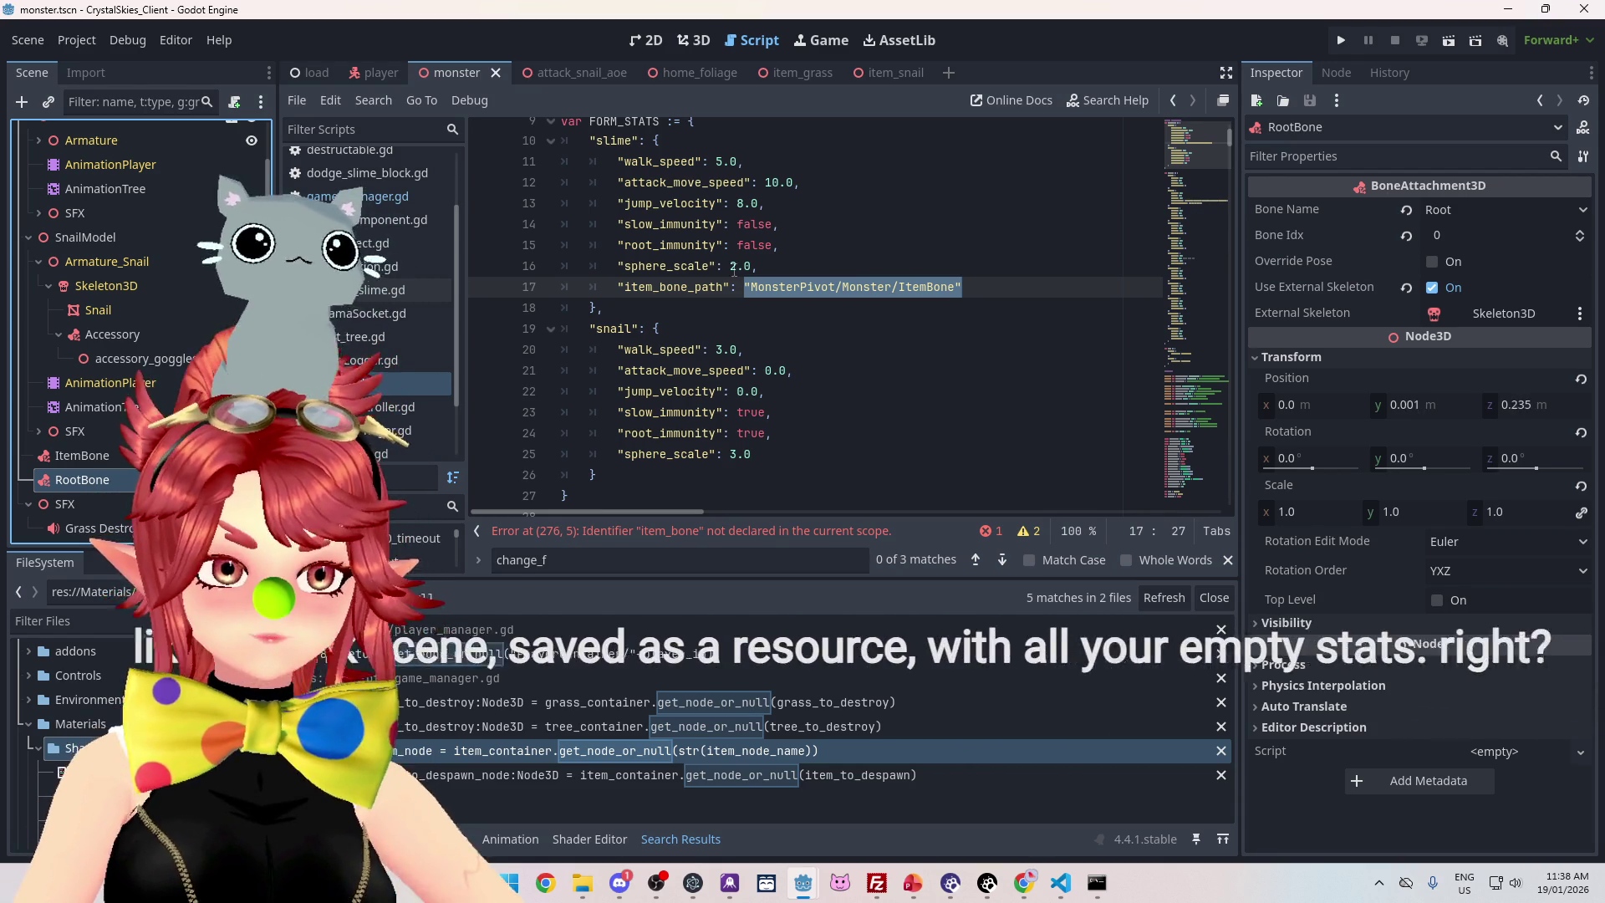
{"action": "left_click", "coordinate": [719, 224]}
{"action": "key", "text": "ctrl+shift+f"}
{"action": "type", "text": "RootBone"}
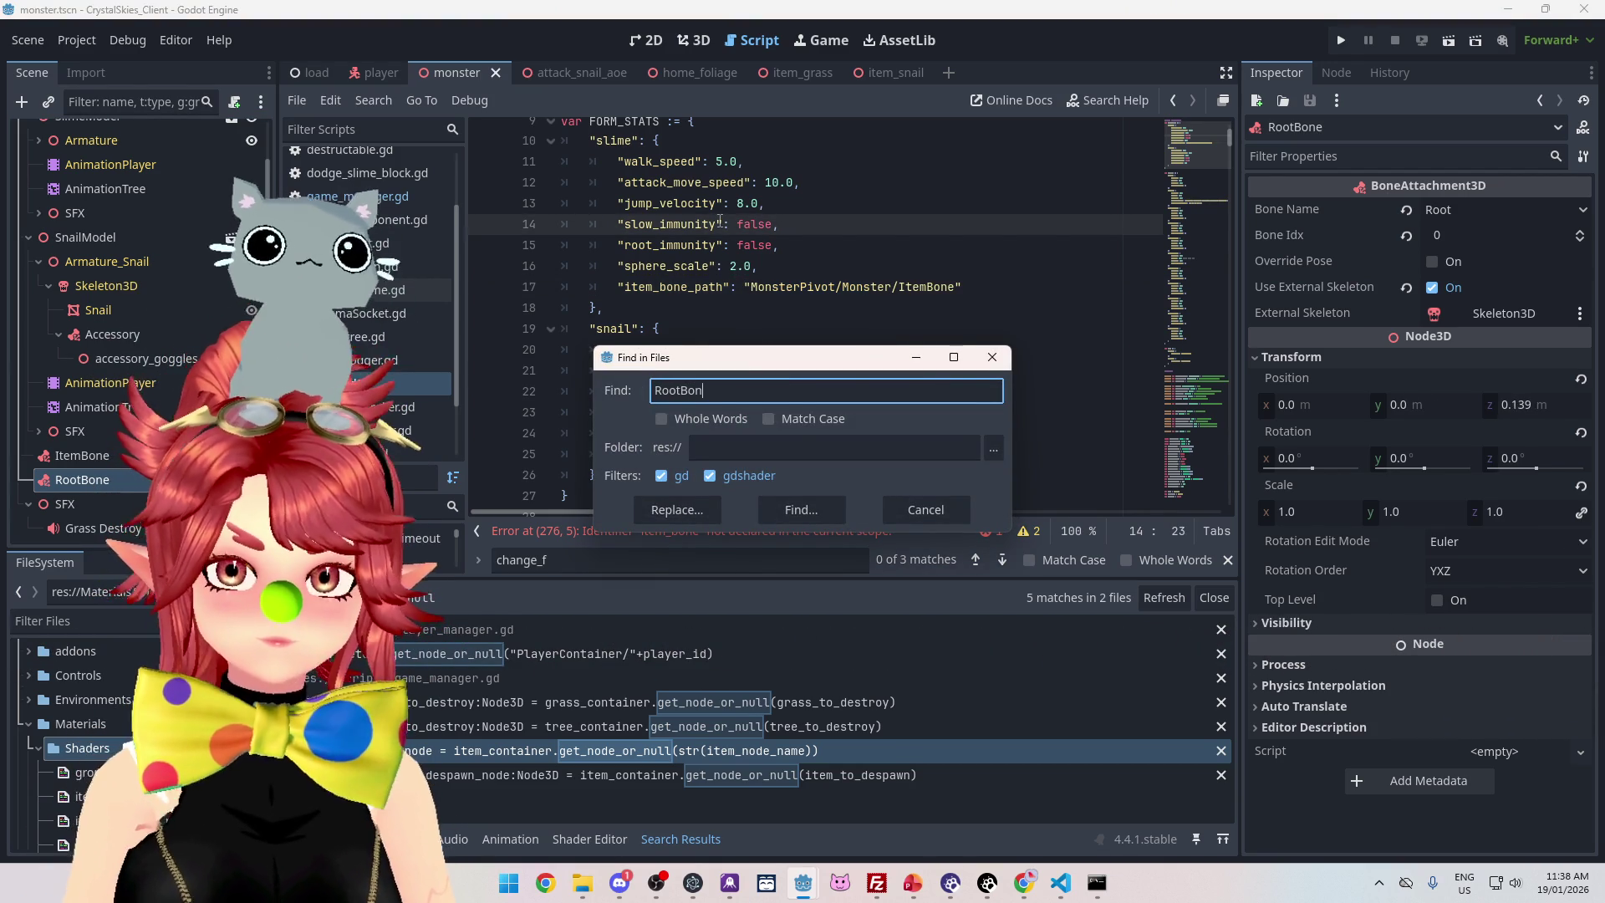
{"action": "left_click", "coordinate": [809, 512]}
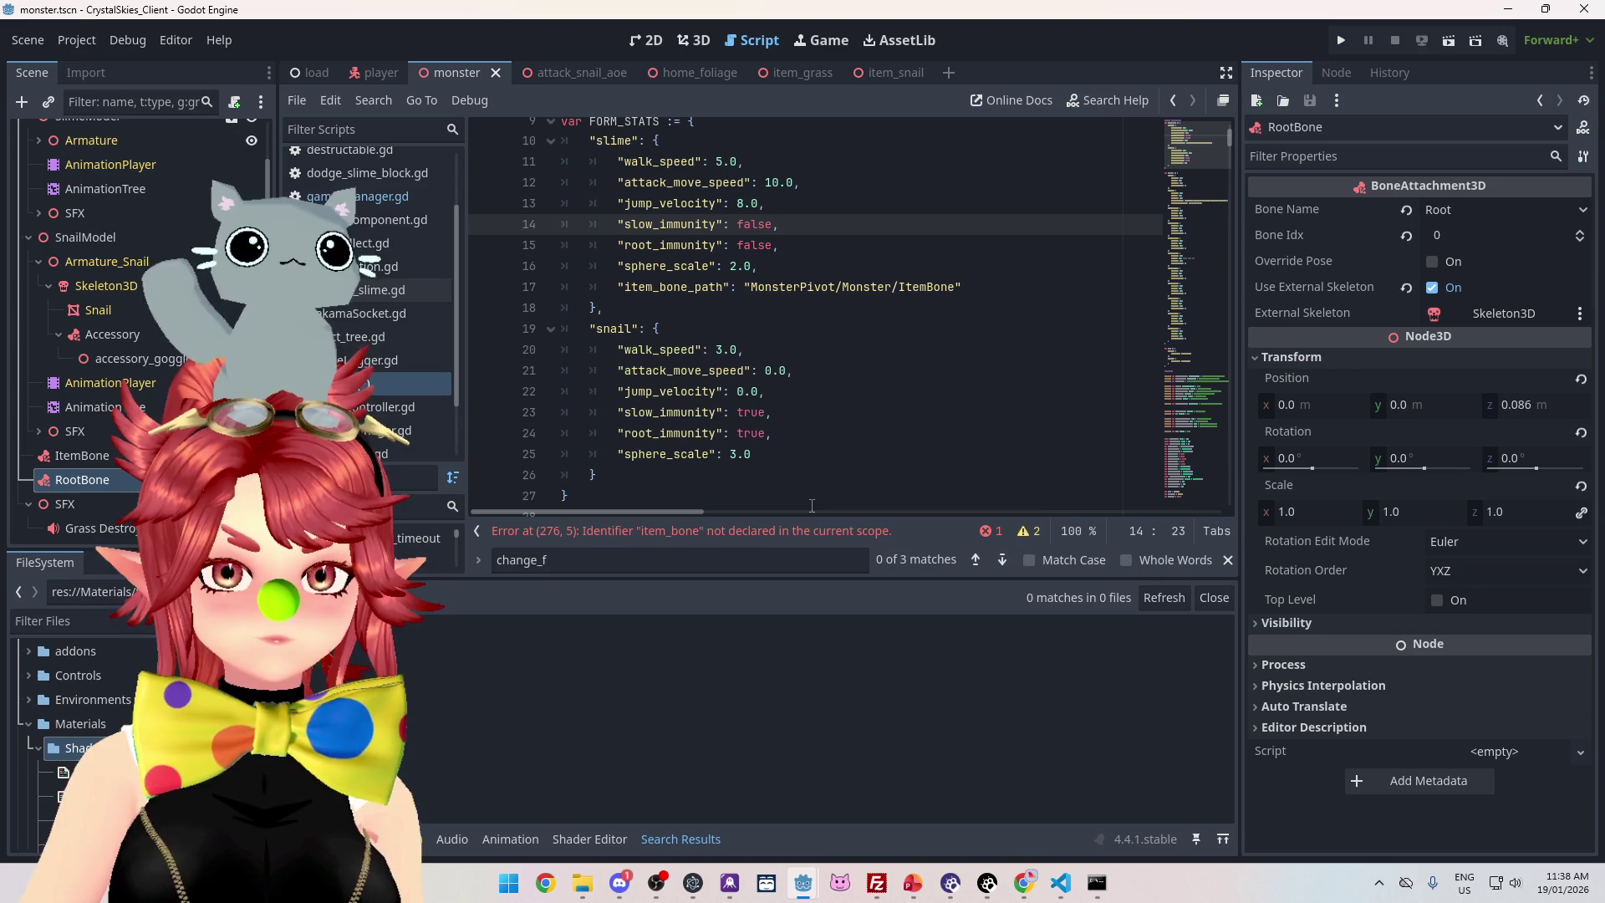
Delete the RootBone node and drag ItemBone under SlimeModel
{"action": "left_click", "coordinate": [108, 479]}
{"action": "key", "text": "Delete"}
{"action": "key", "text": "Return"}
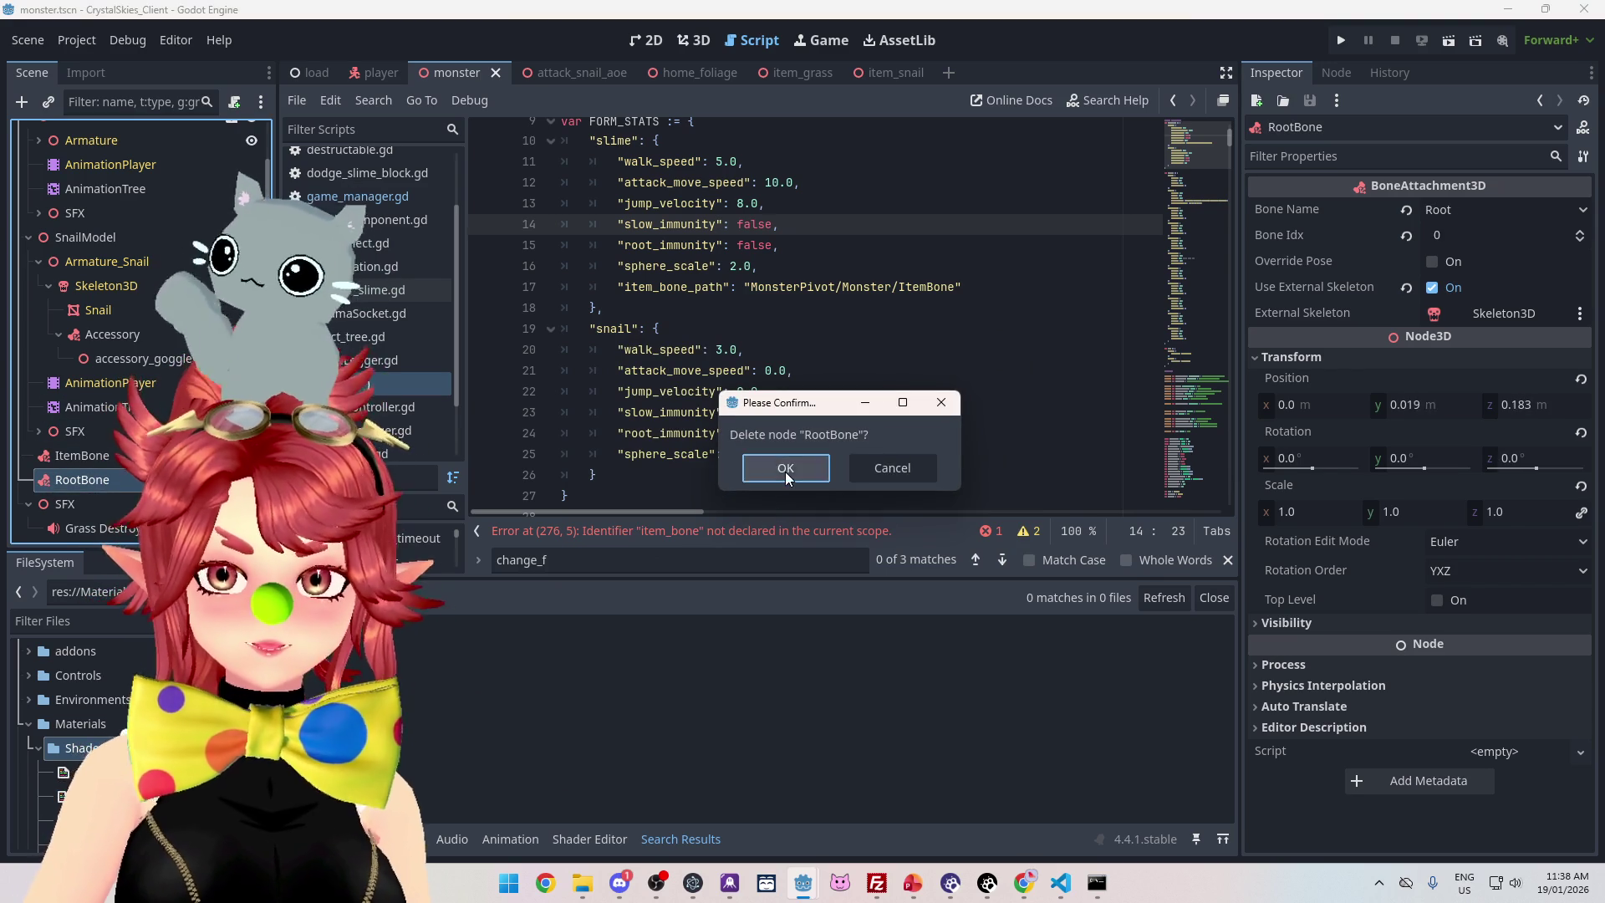
{"action": "left_click", "coordinate": [68, 479]}
{"action": "left_click_drag", "start_coordinate": [67, 481], "coordinate": [79, 162]}
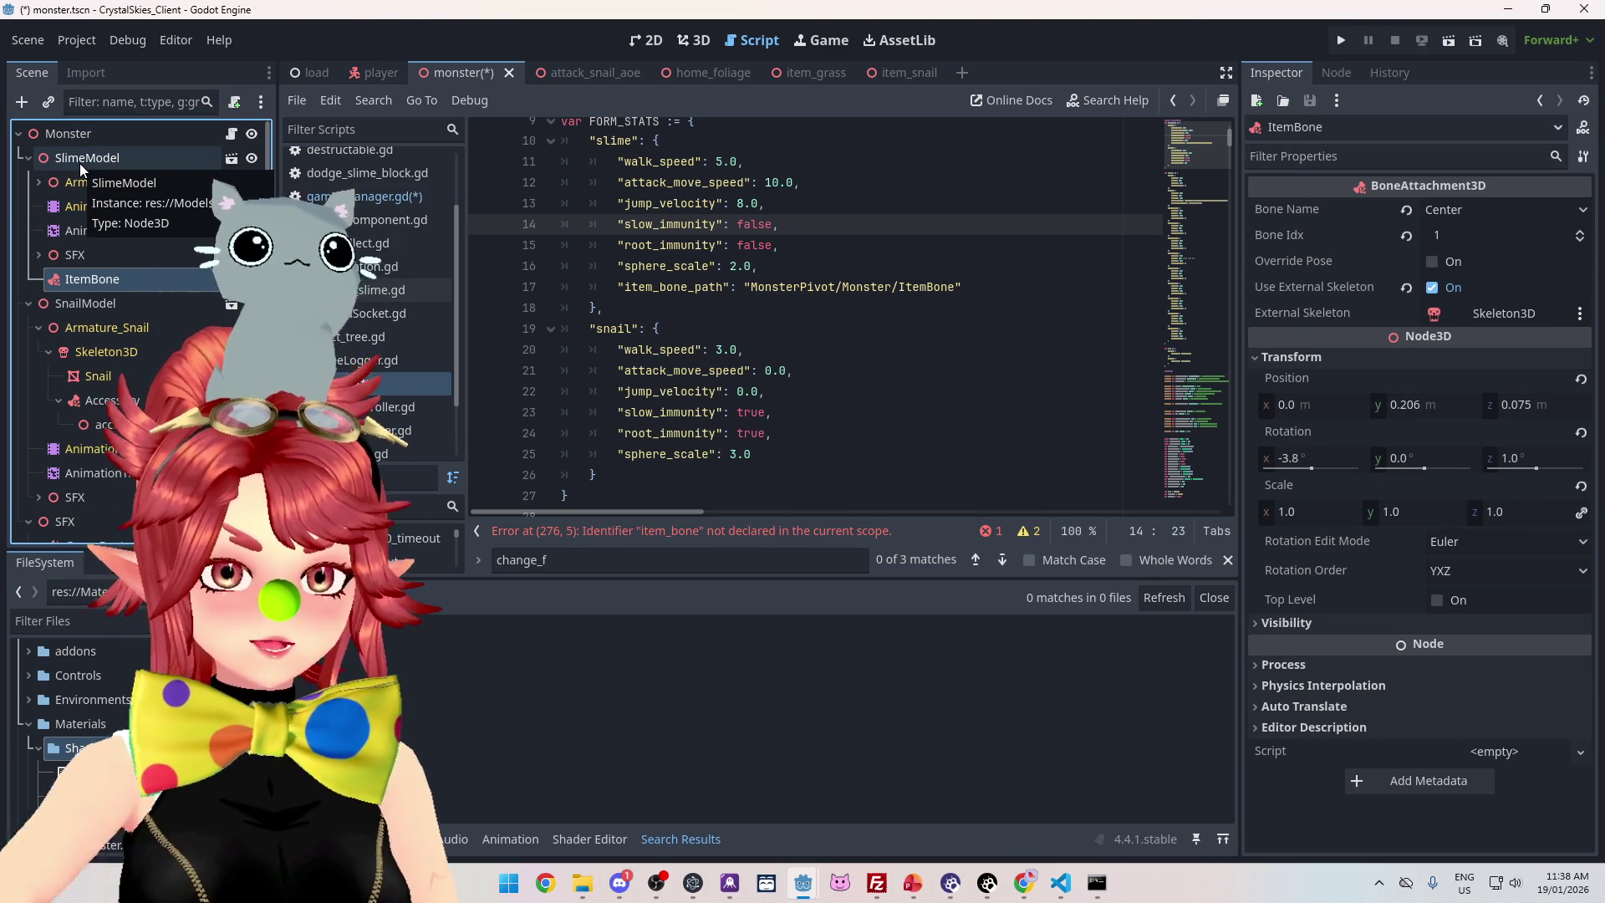
Keep ItemBone's name, inspect the snail's Accessory bone attachment, then switch to PowerPoint
{"action": "key", "text": "F2"}
{"action": "key", "text": "Return"}
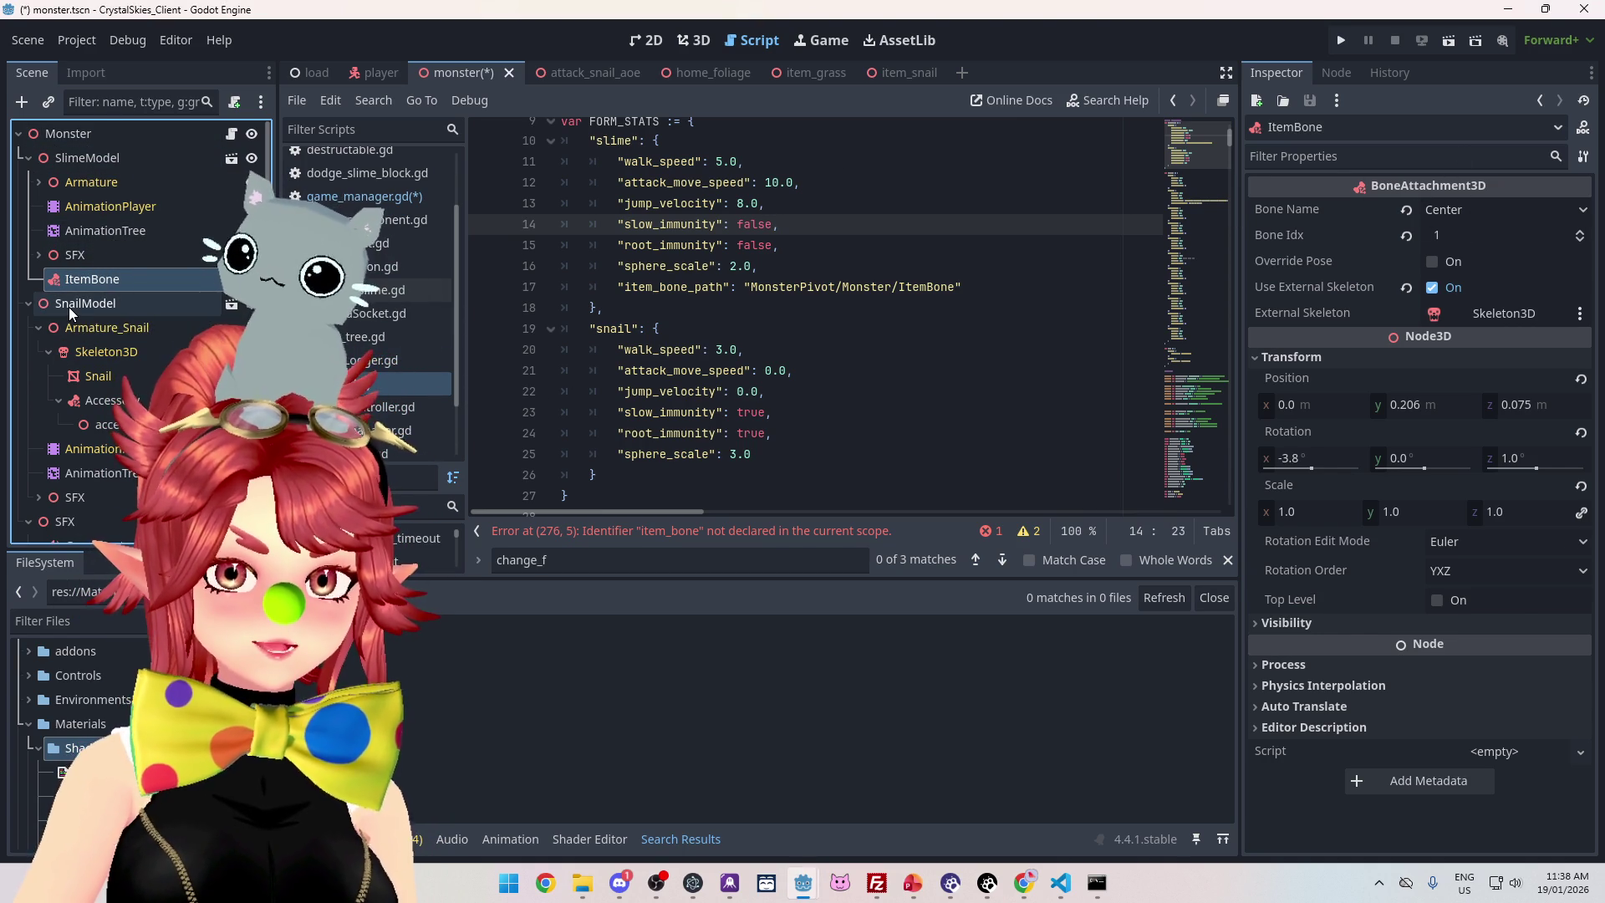
{"action": "scroll", "coordinate": [93, 423], "scroll_direction": "down", "scroll_amount": 1}
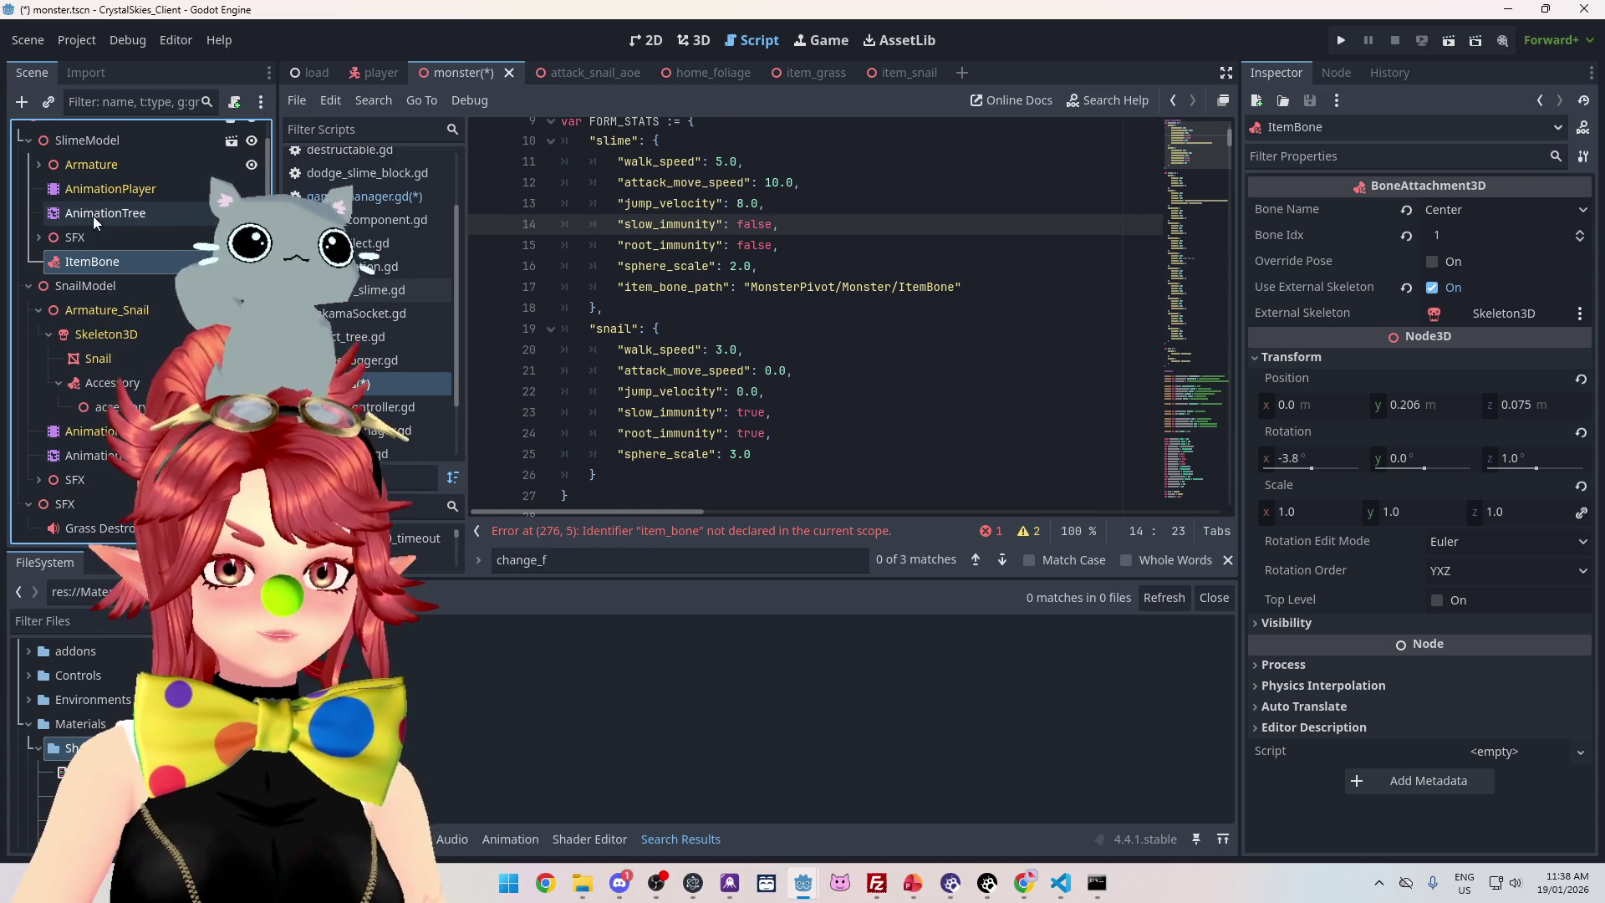
{"action": "left_click", "coordinate": [107, 383]}
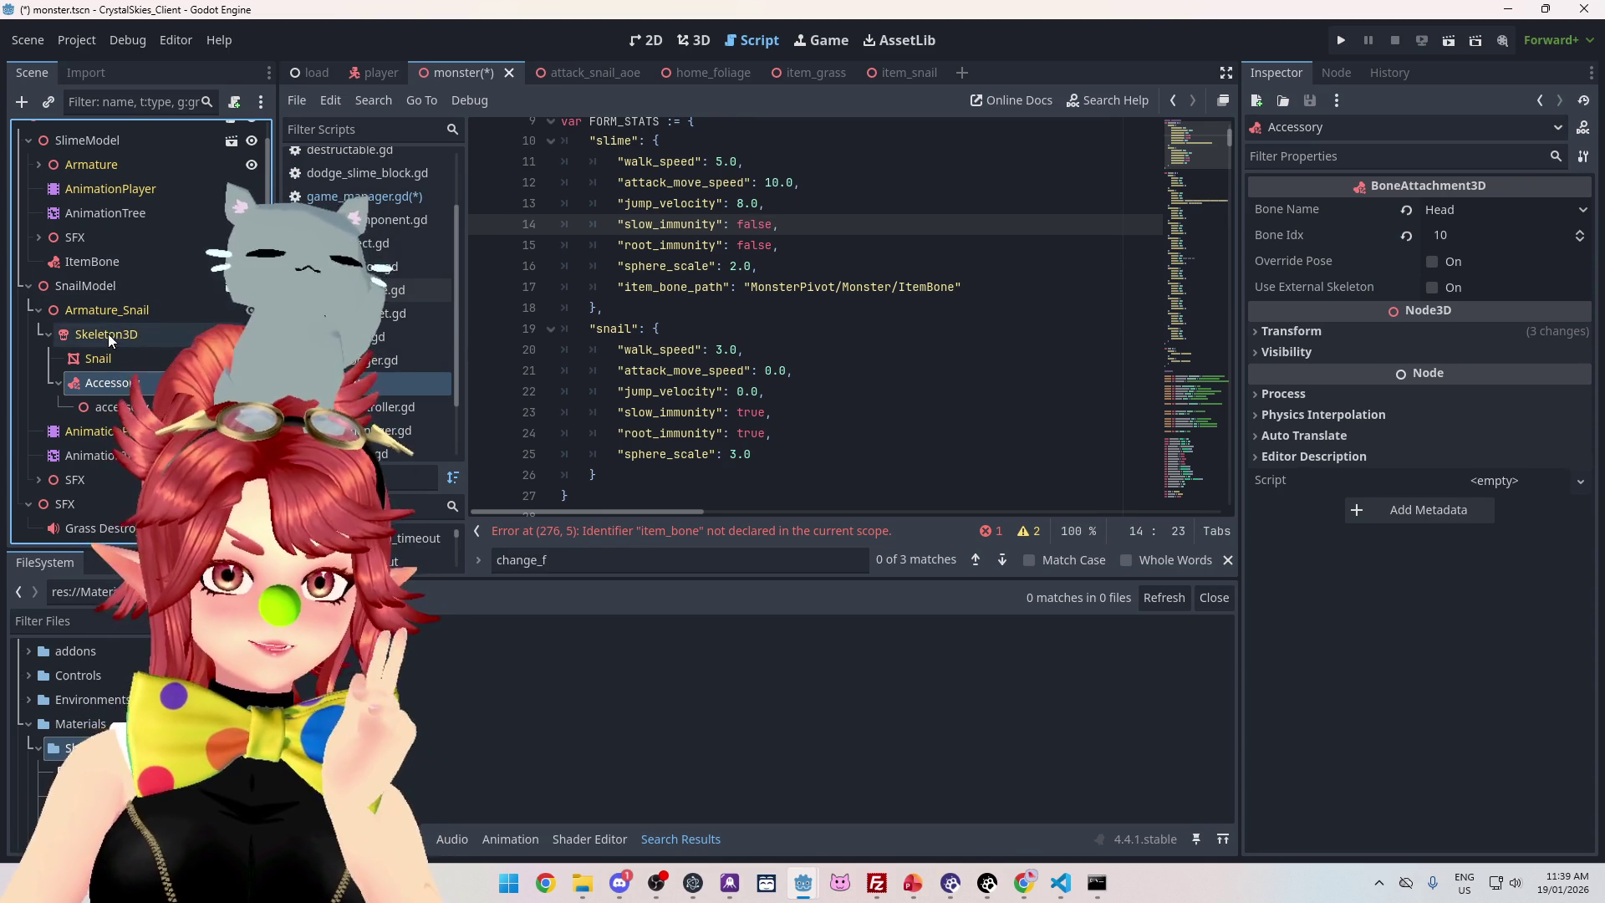
{"action": "key", "text": "alt+Tab"}
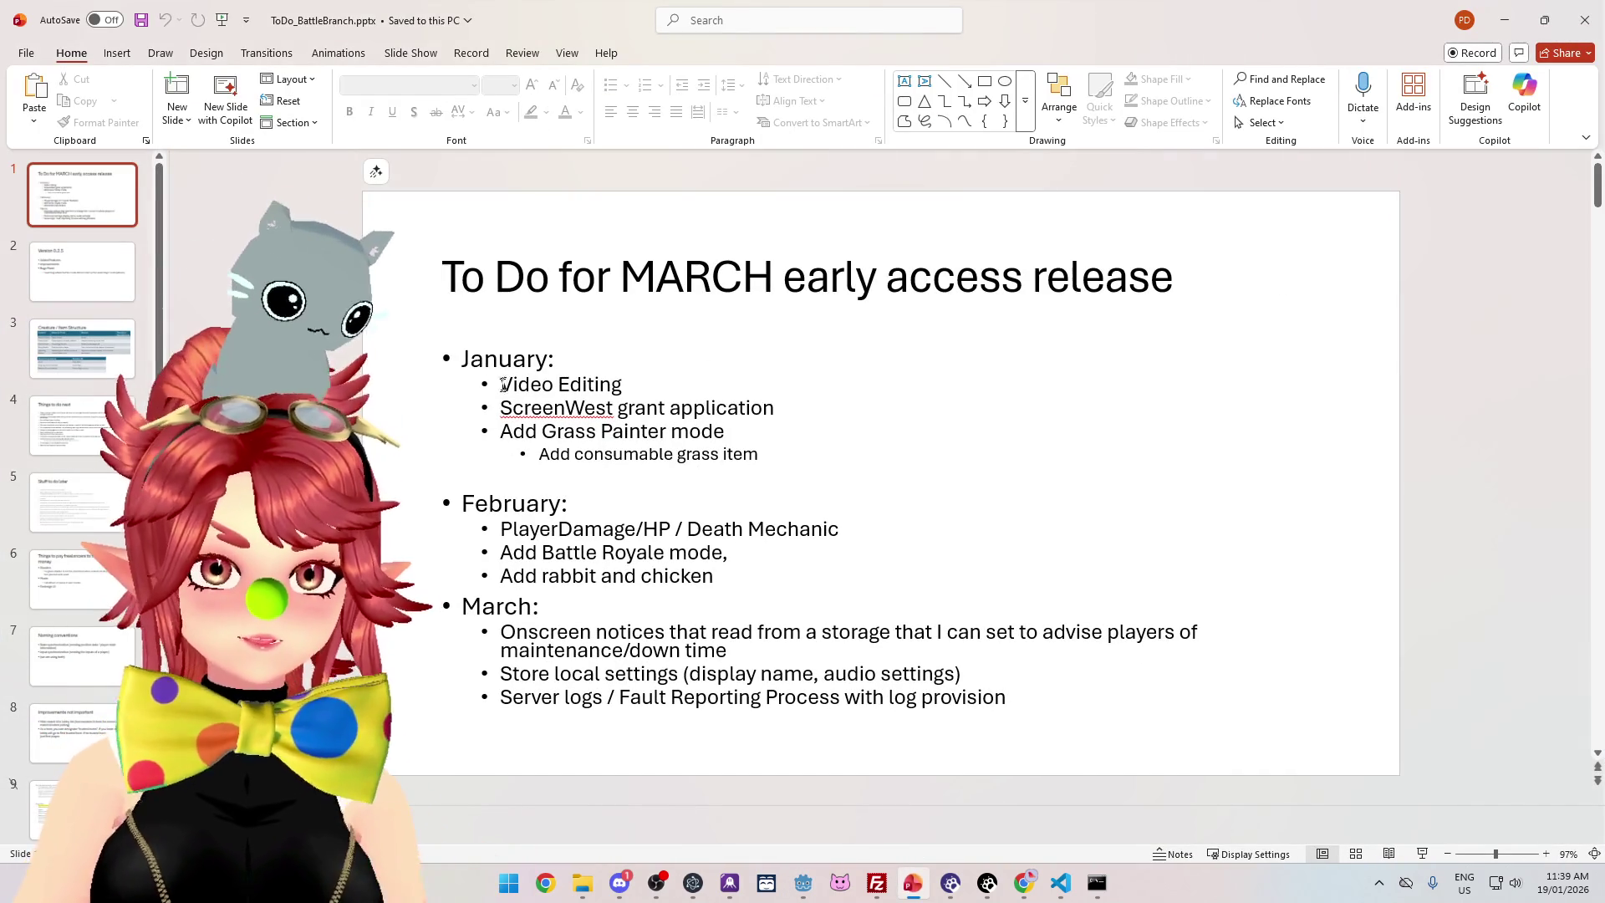
Insert 'Move Accessorys bone out of skeleton tree' as the first January bullet, above Video Editing
{"action": "left_click", "coordinate": [501, 384]}
{"action": "type", "text": "1"}
{"action": "key", "text": "BackSpace"}
{"action": "key", "text": "Return"}
{"action": "key", "text": "Up"}
{"action": "type", "text": "Move Accessory bone "}
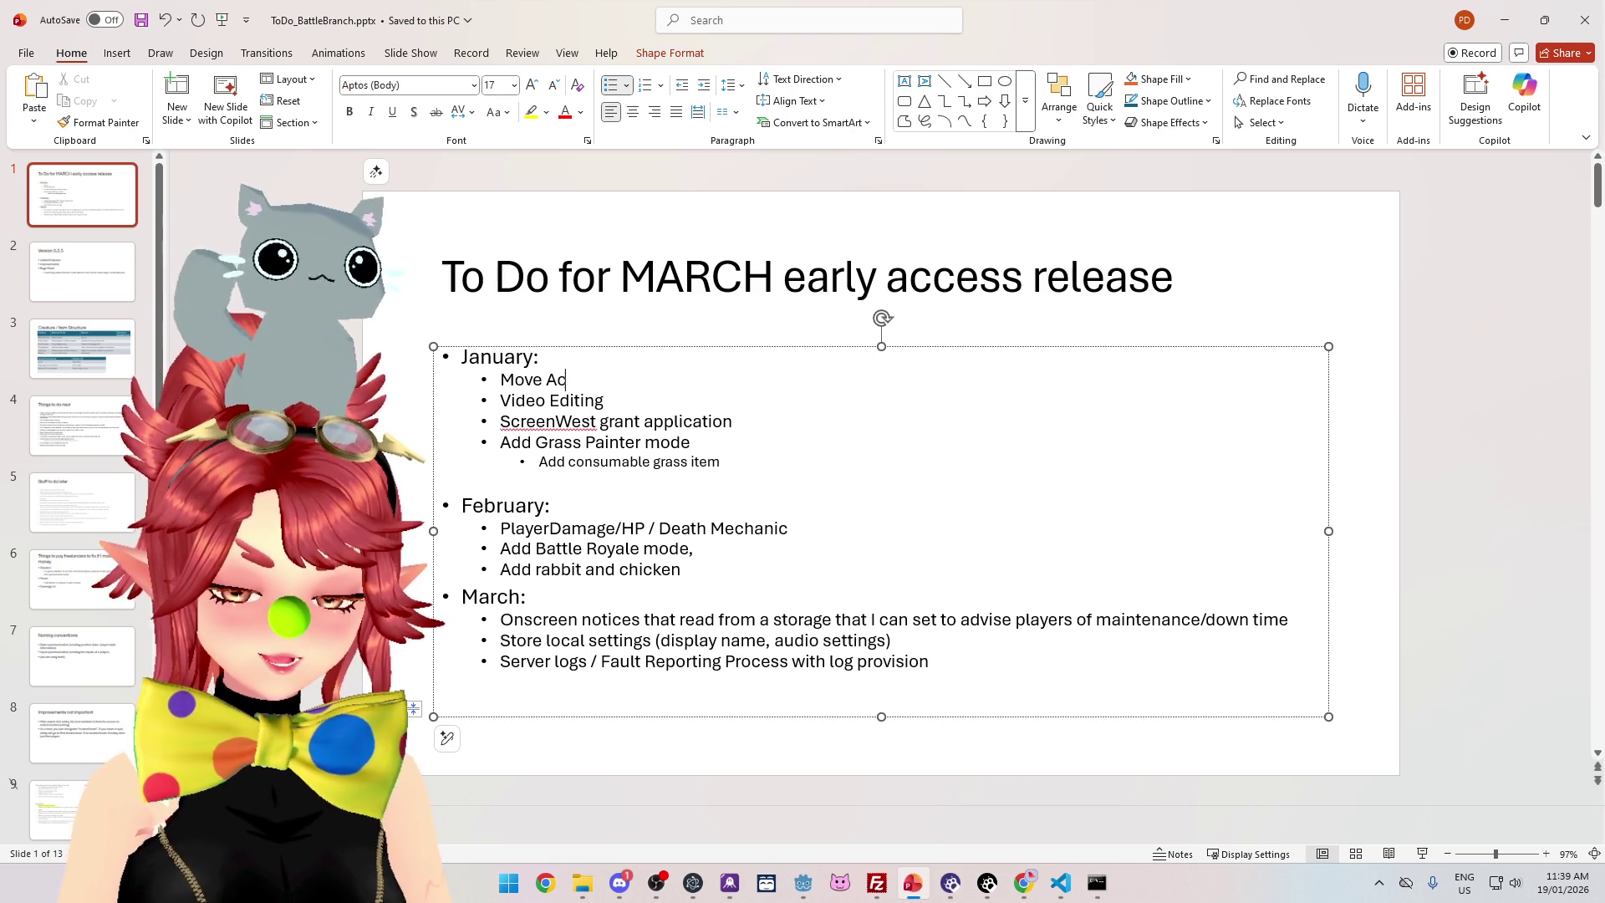
{"action": "type", "text": "out o"}
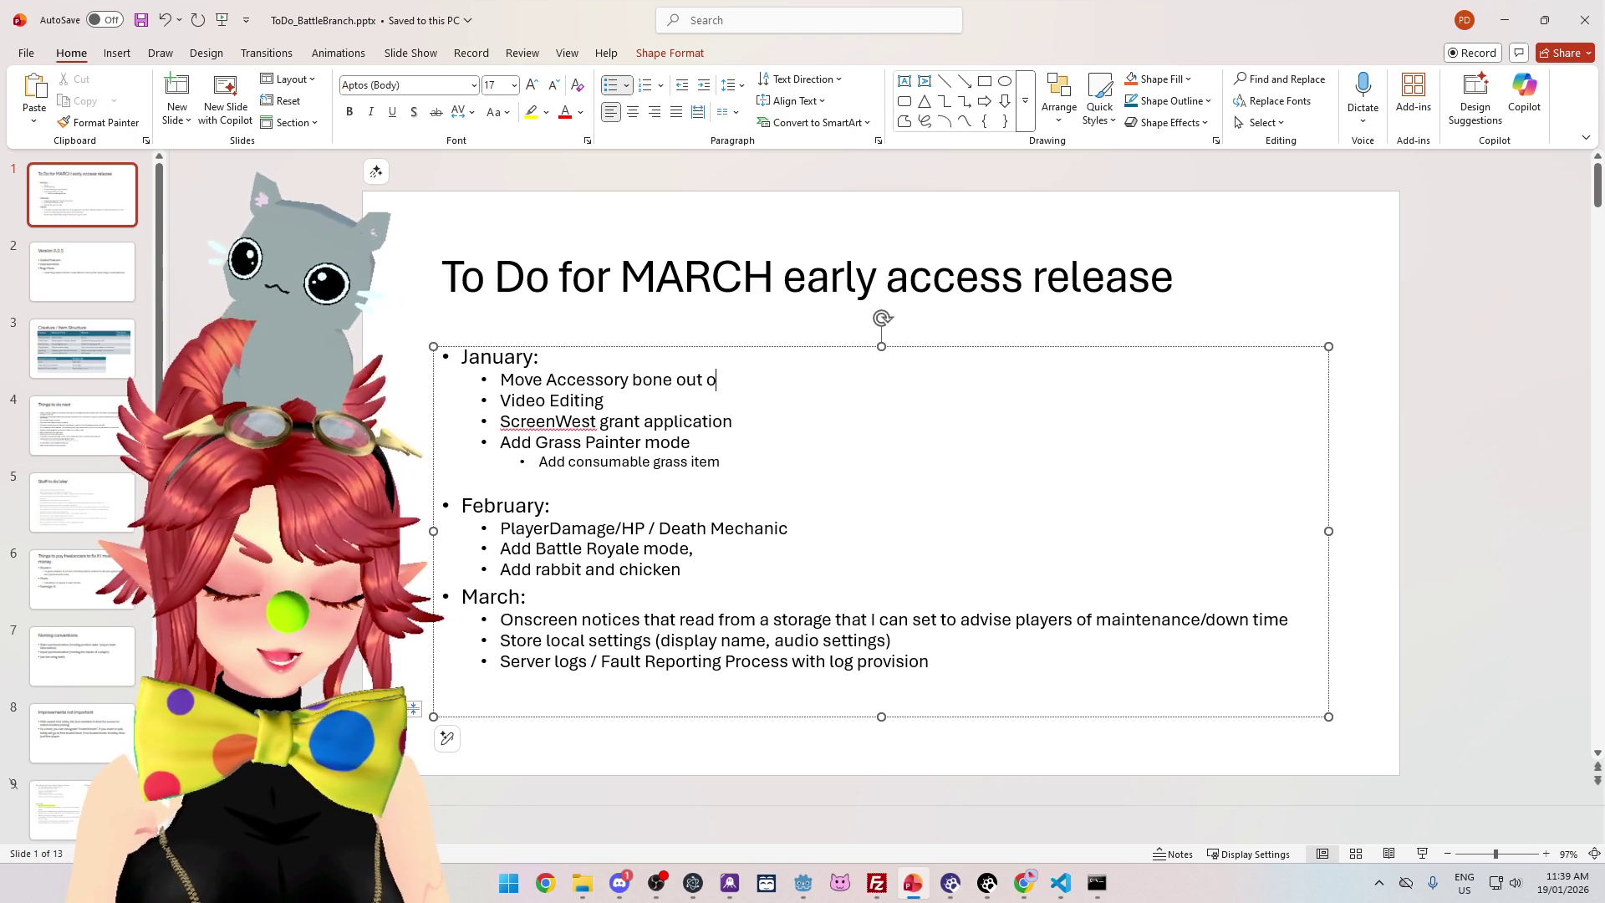
{"action": "type", "text": "f skeleton"}
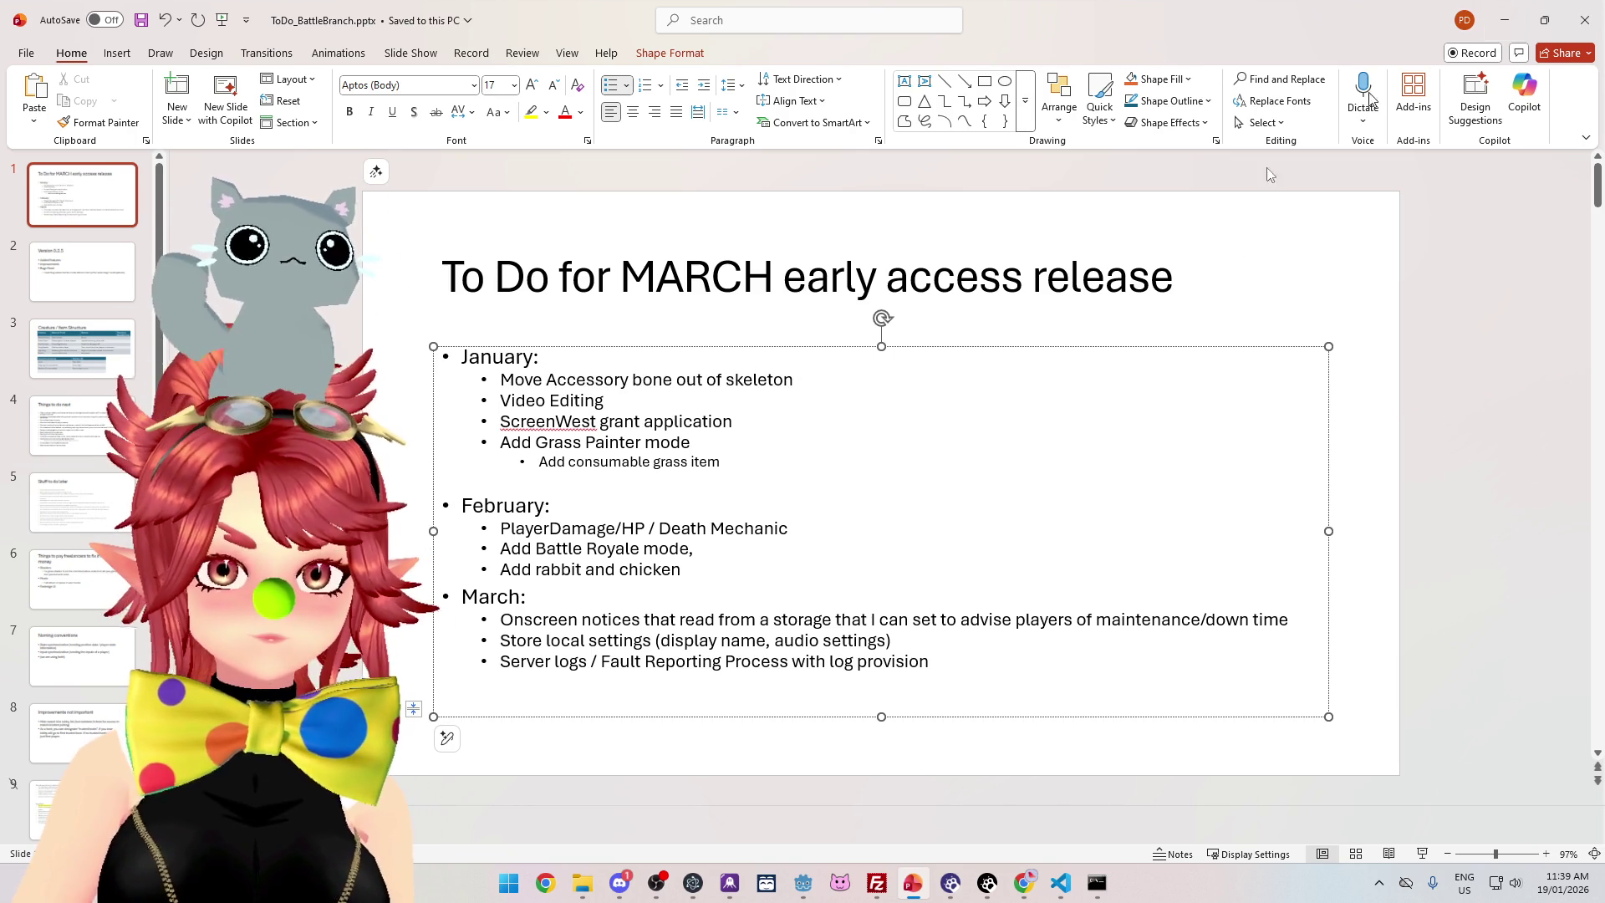
{"action": "type", "text": "s"}
{"action": "left_click", "coordinate": [794, 388]}
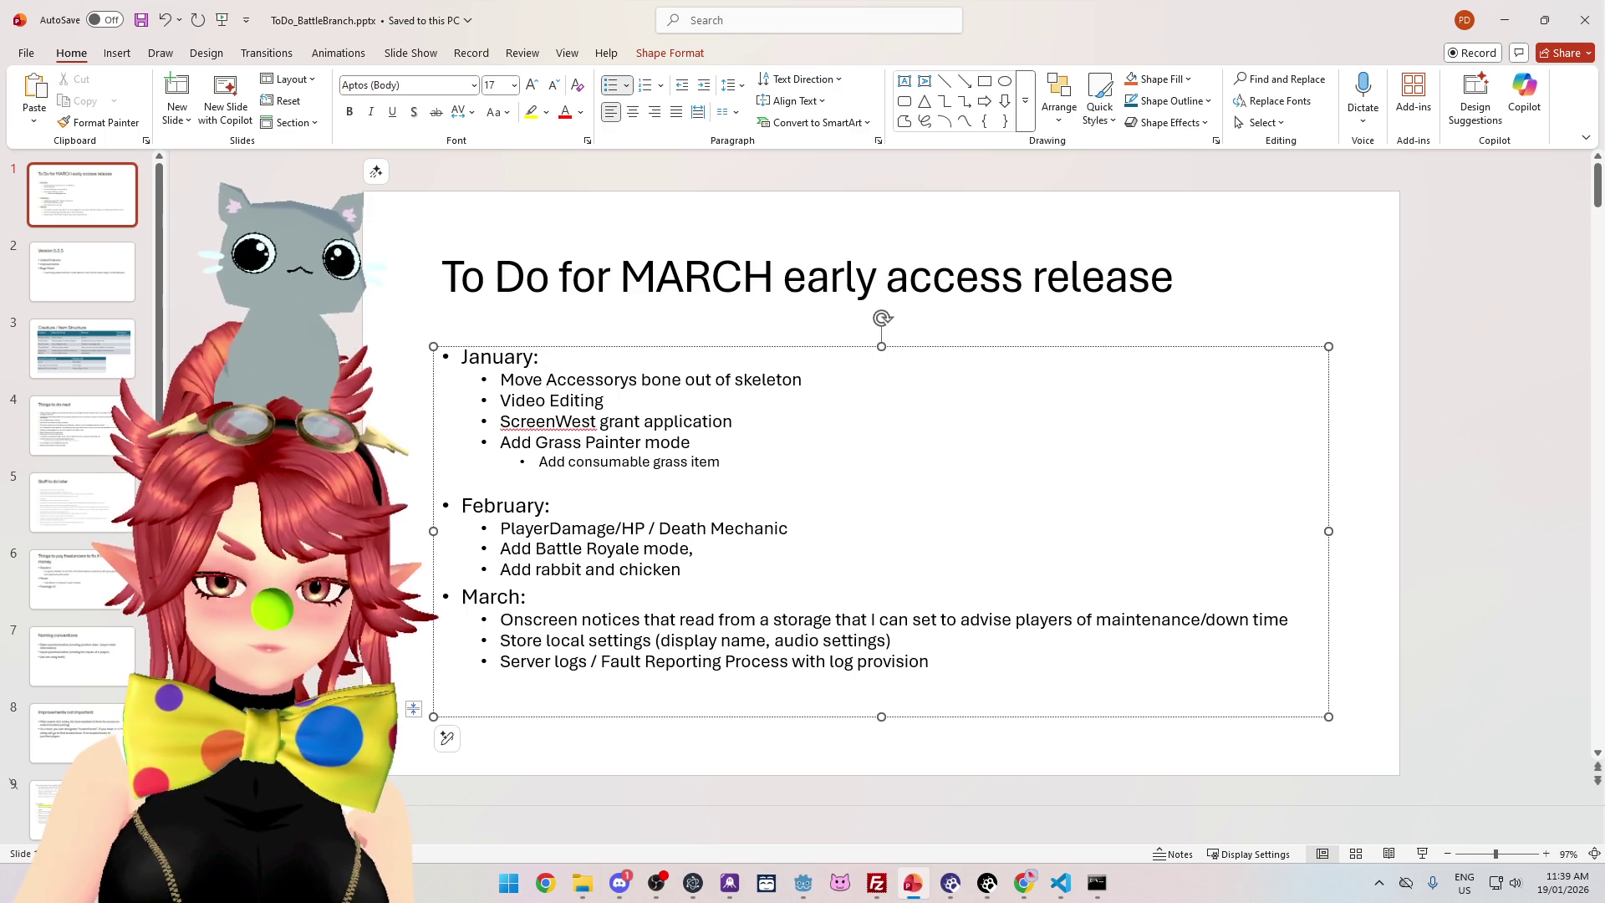
{"action": "type", "text": " tree"}
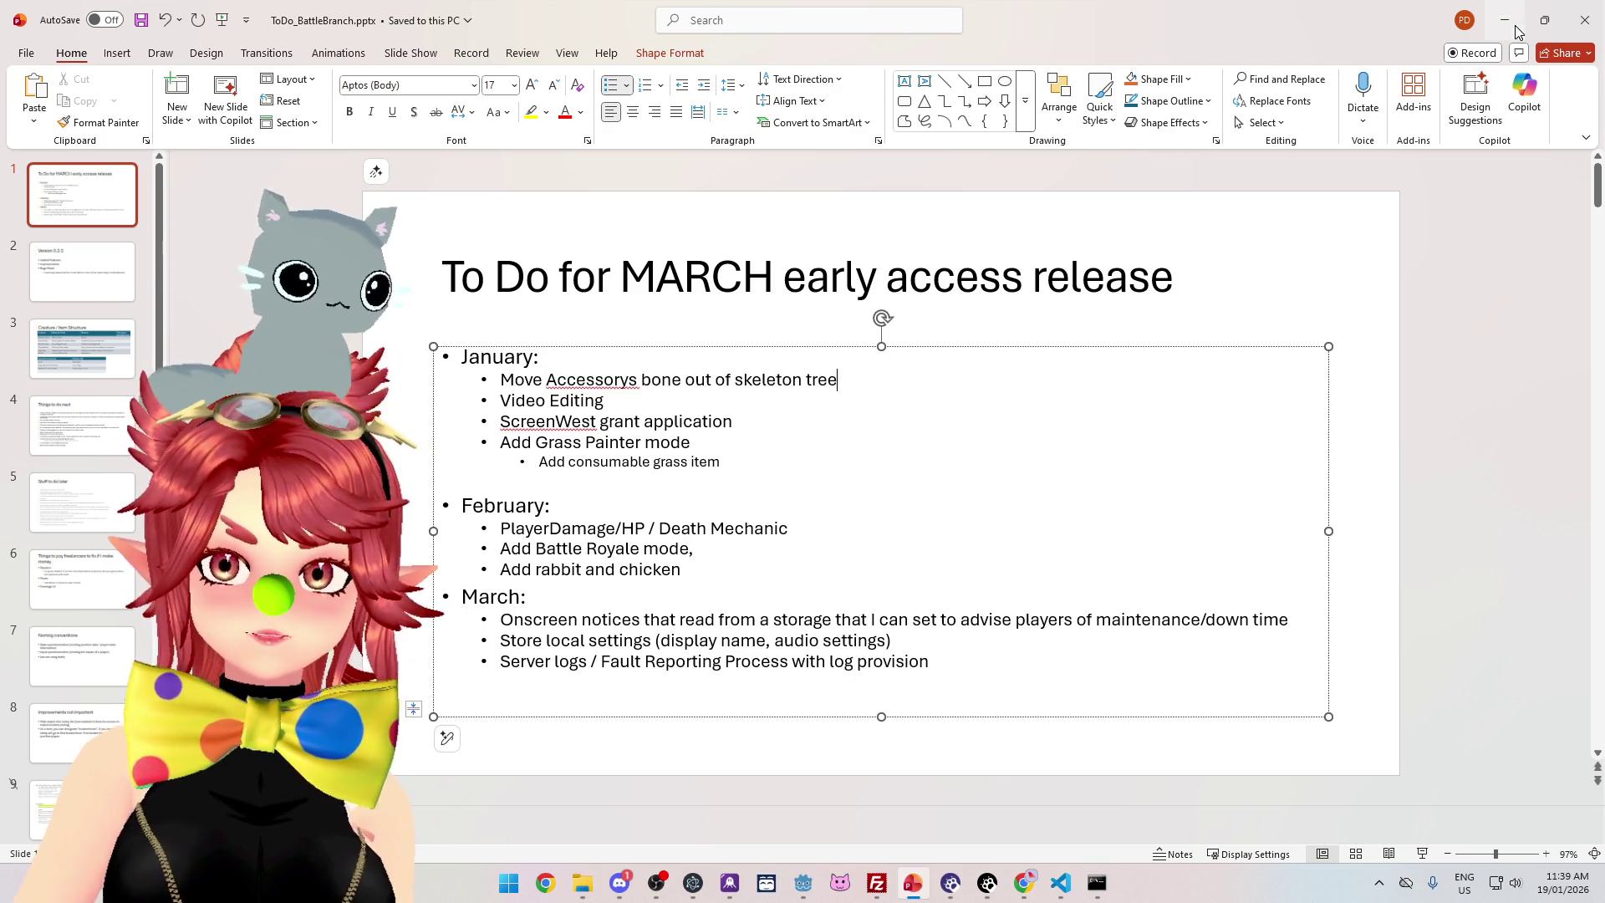
{"action": "left_click", "coordinate": [802, 883]}
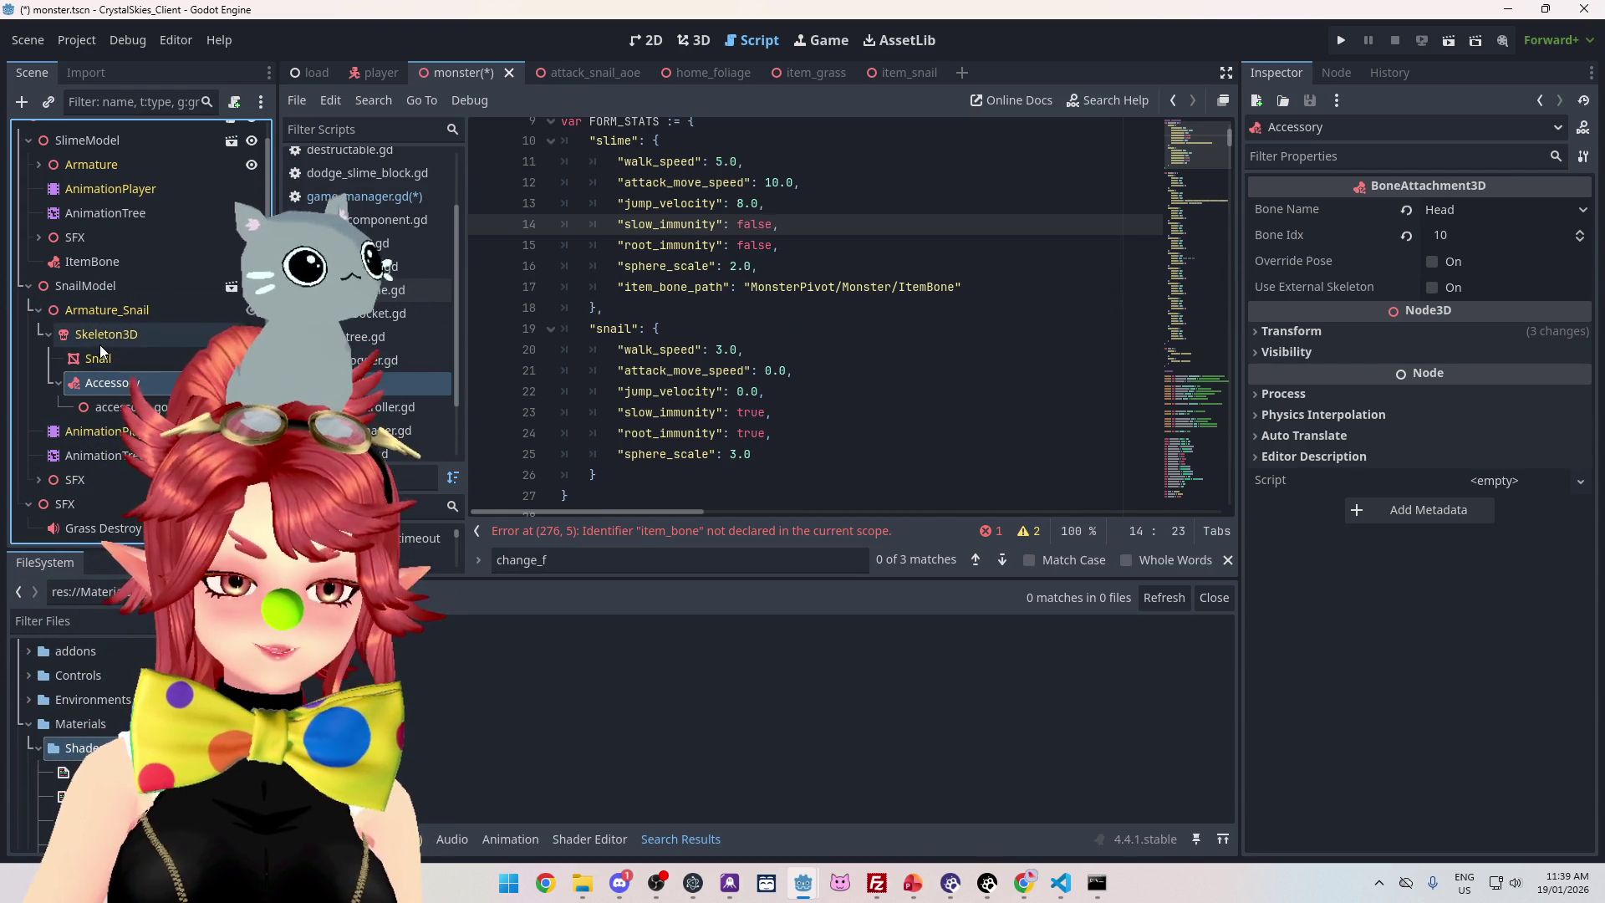
Add a BoneAttachment3D node under SnailModel and rename it ItemBone
{"action": "left_click", "coordinate": [80, 288]}
{"action": "key", "text": "ctrl+a"}
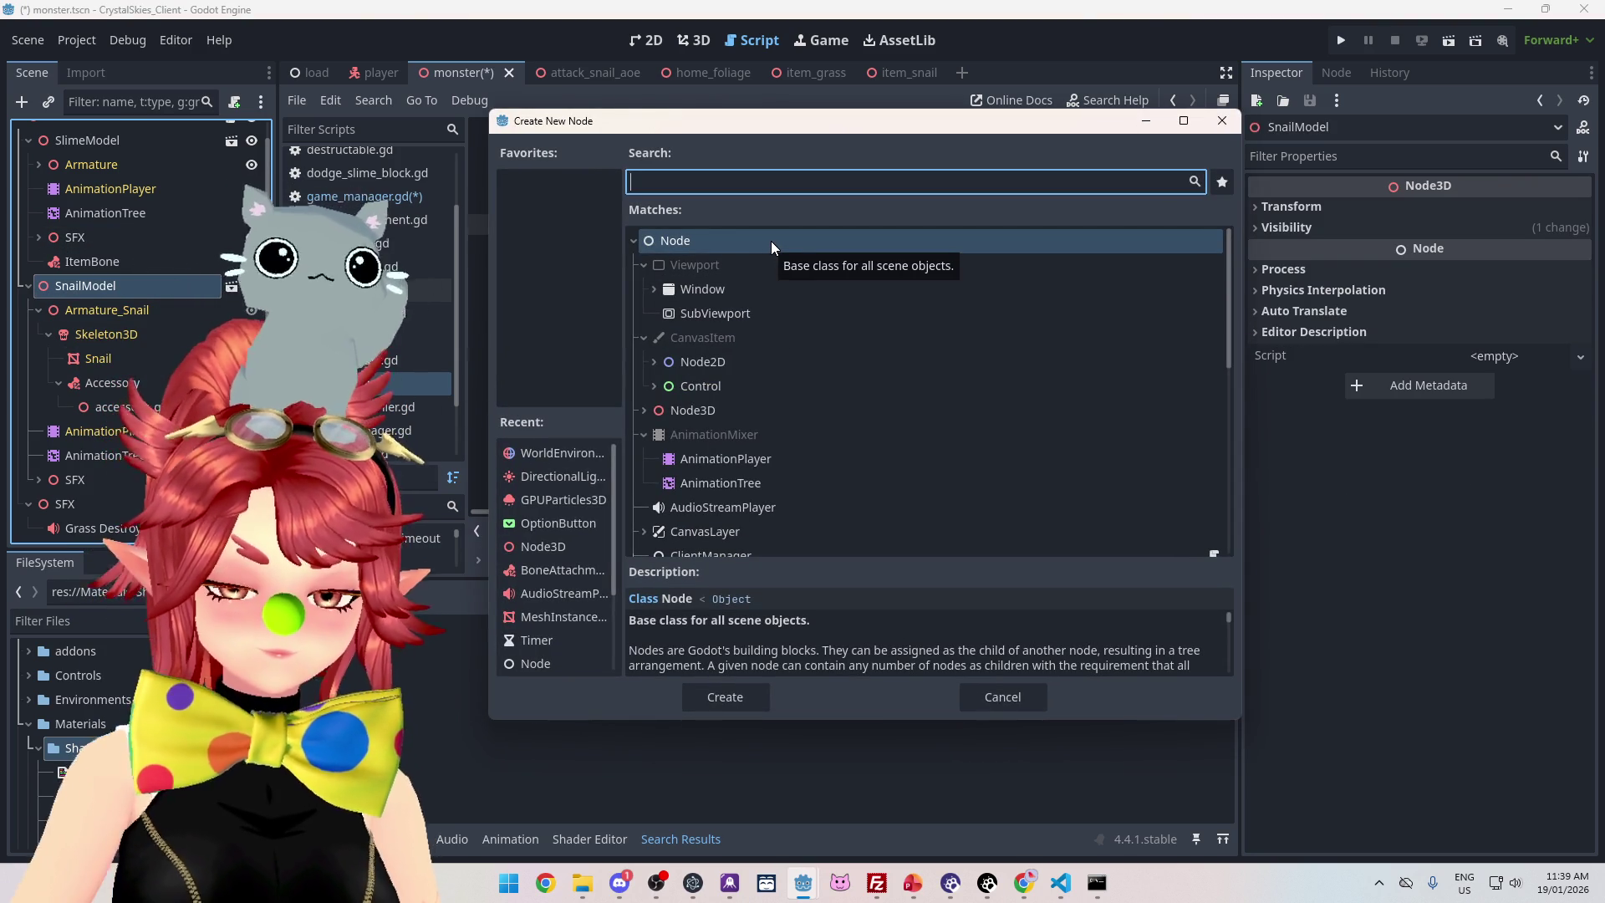
{"action": "type", "text": "bone"}
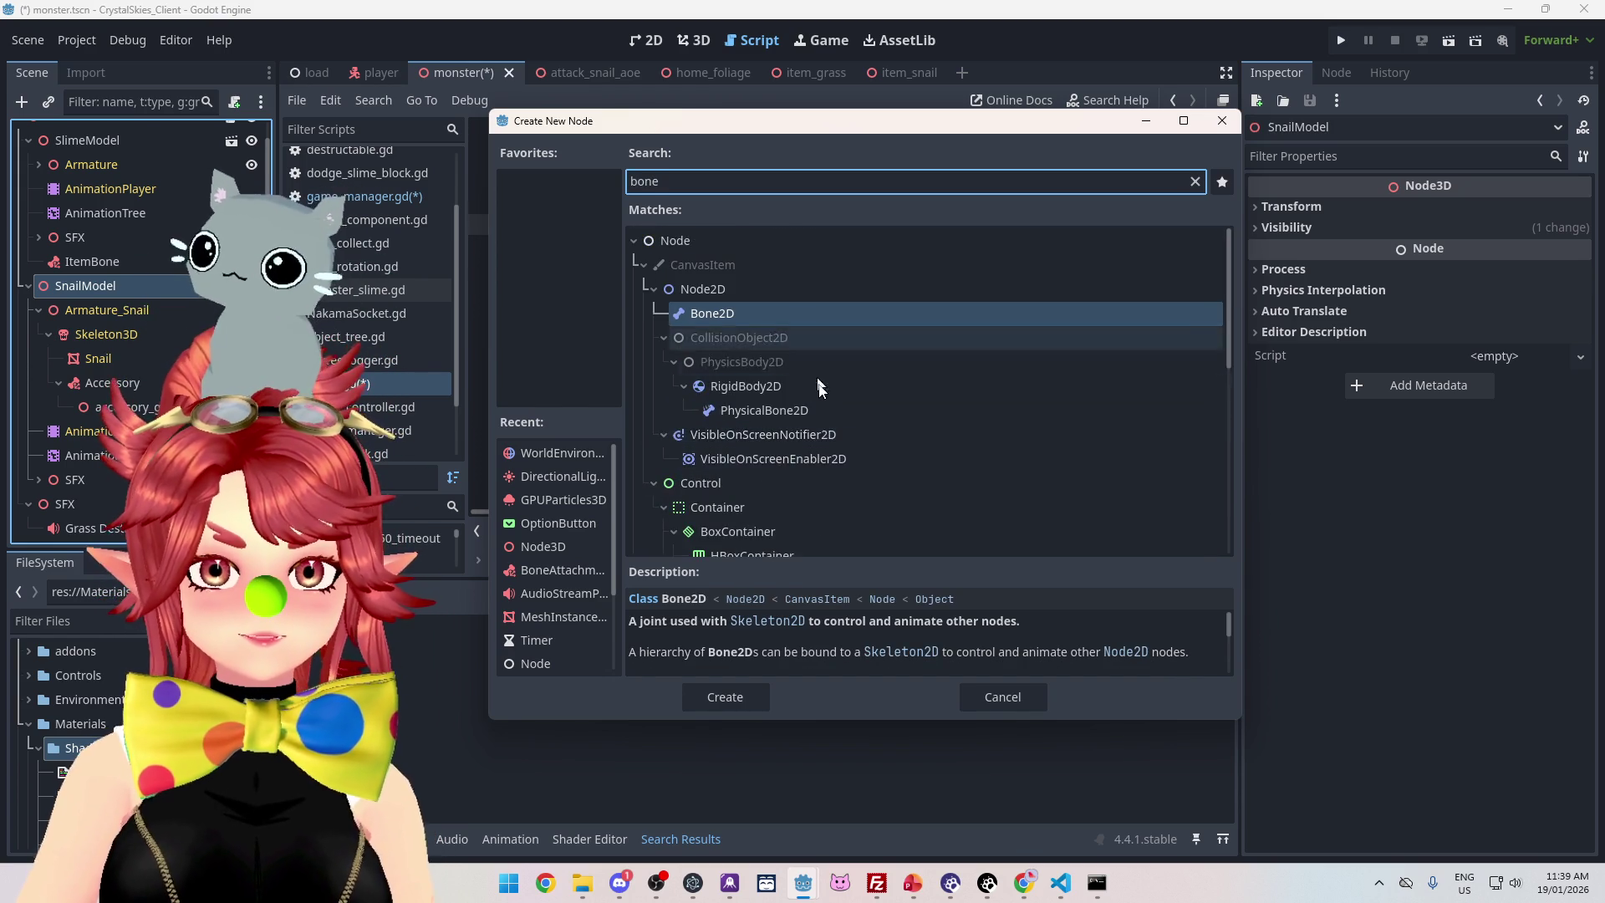
{"action": "scroll", "coordinate": [807, 393], "scroll_direction": "down", "scroll_amount": 10}
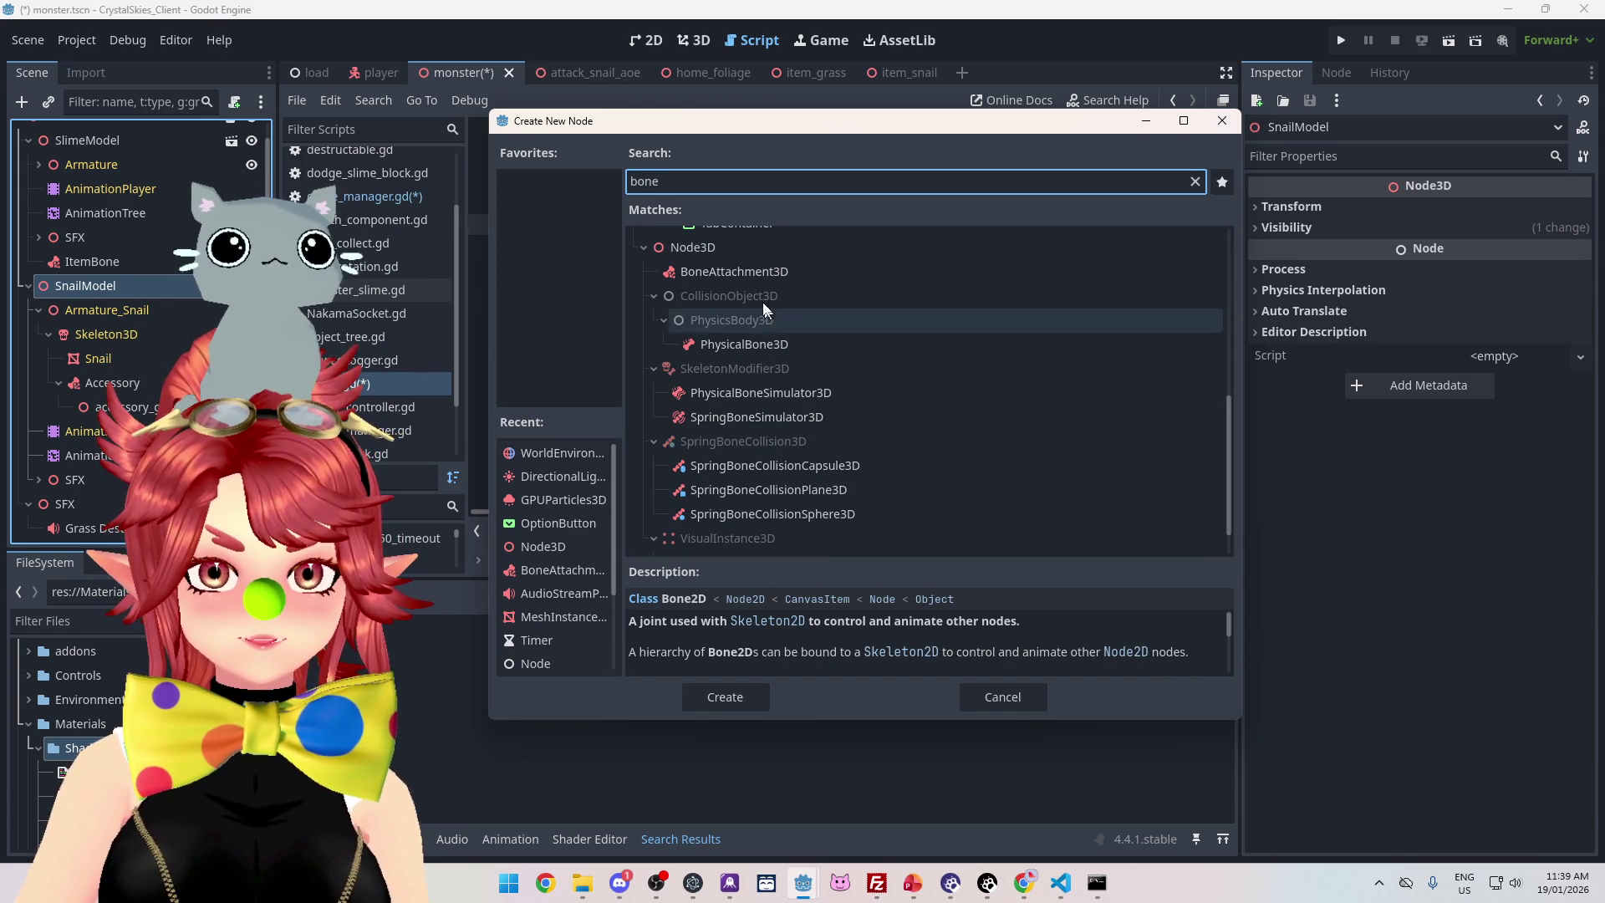
{"action": "double_click", "coordinate": [729, 271]}
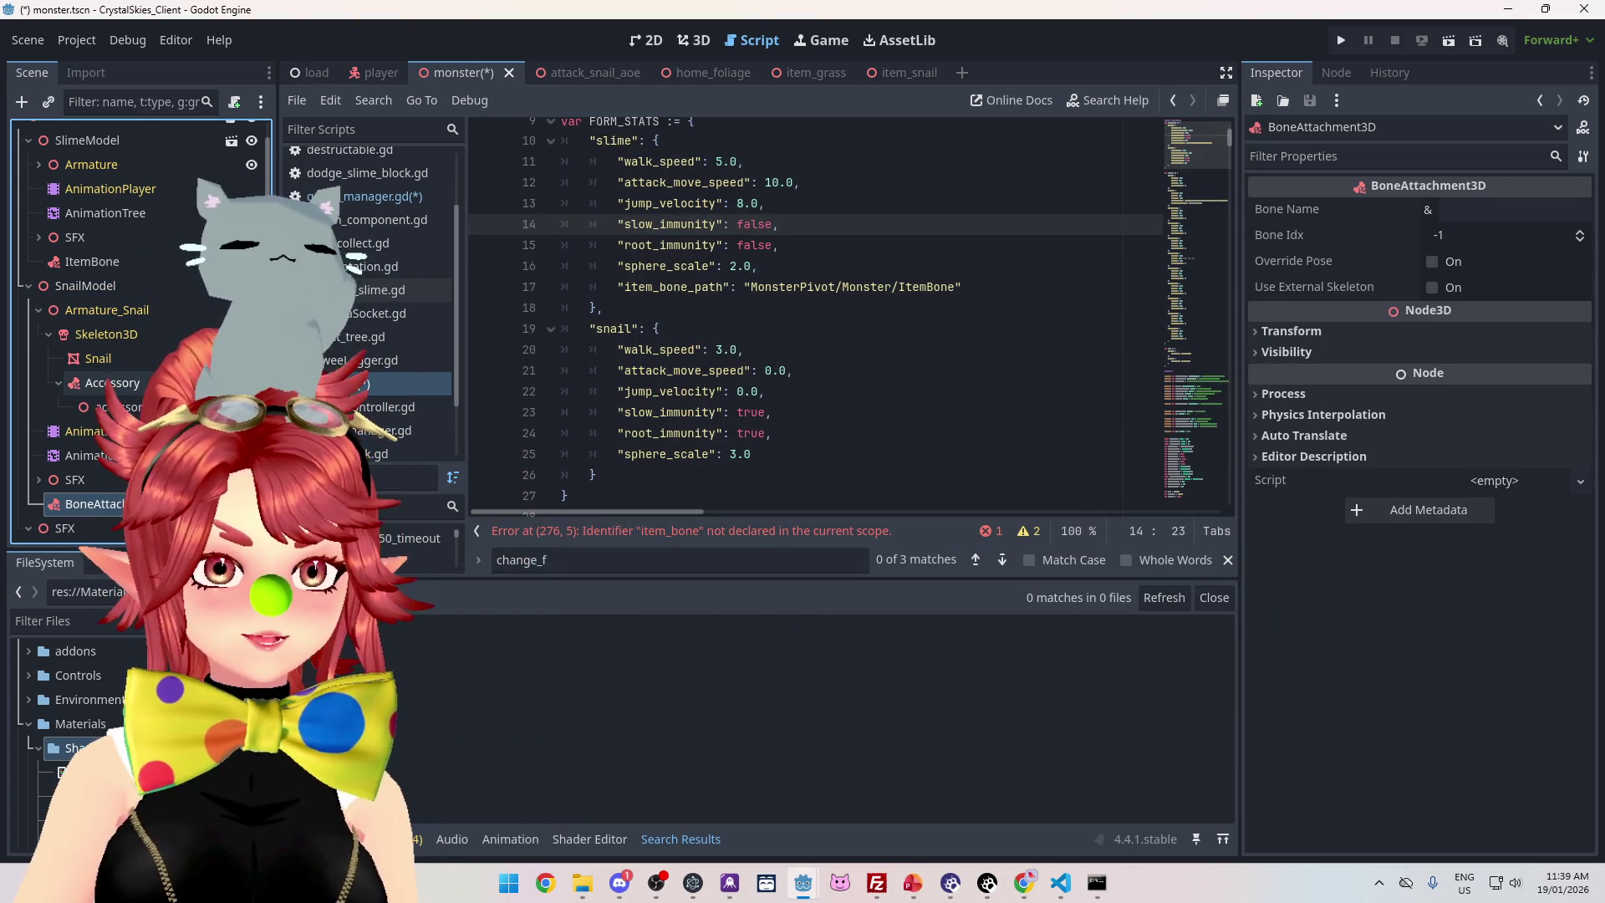
{"action": "double_click", "coordinate": [123, 503]}
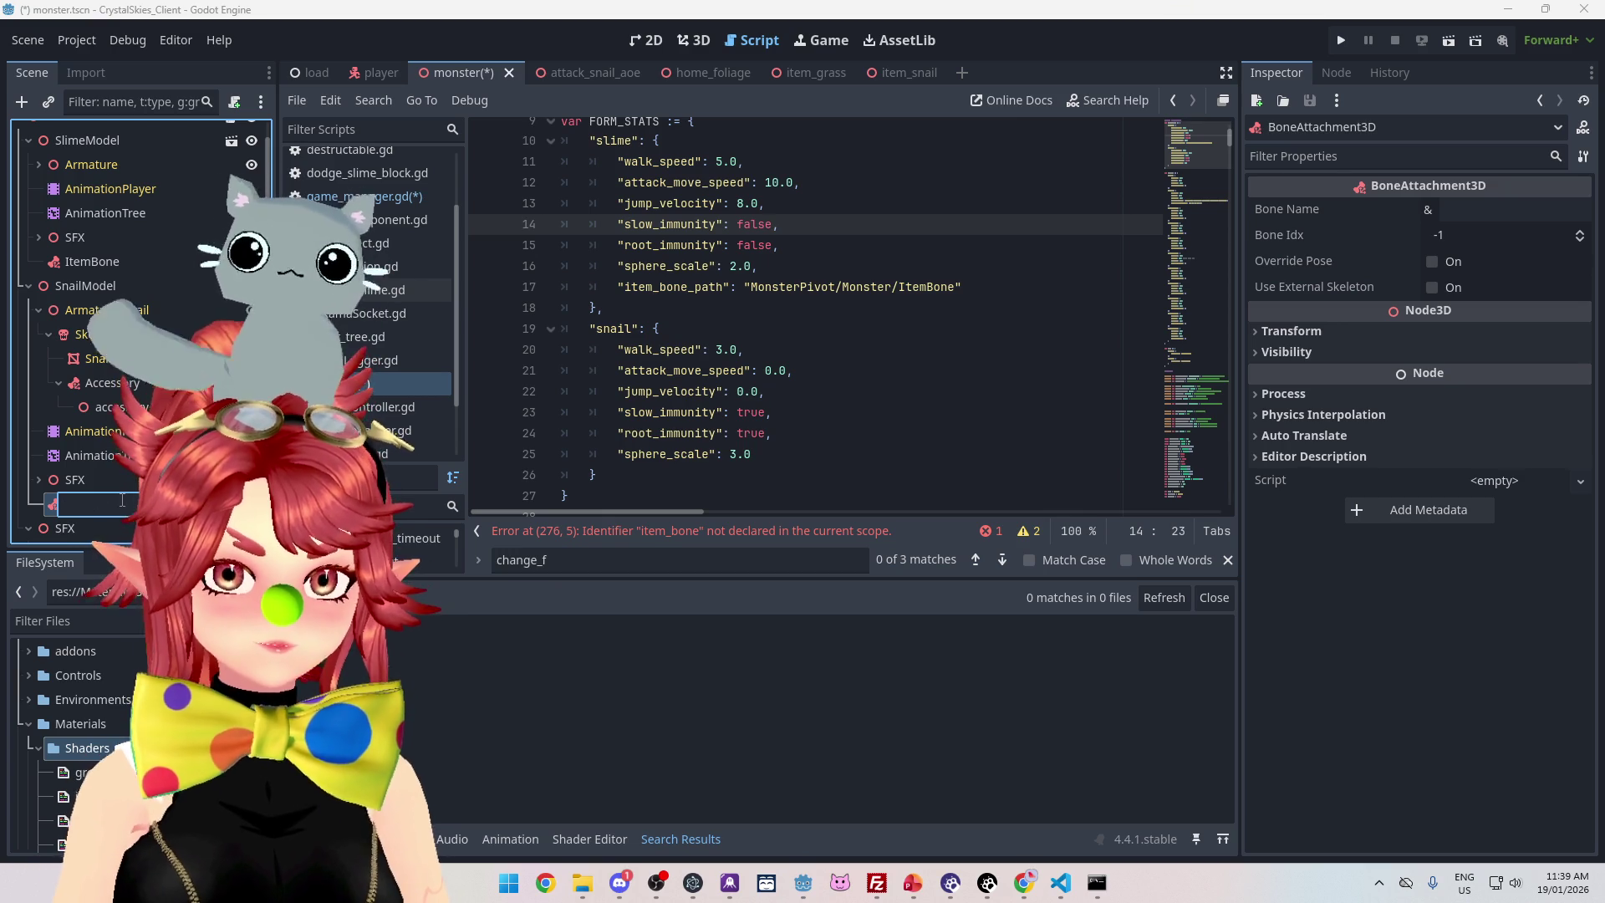
{"action": "type", "text": "ItemBone"}
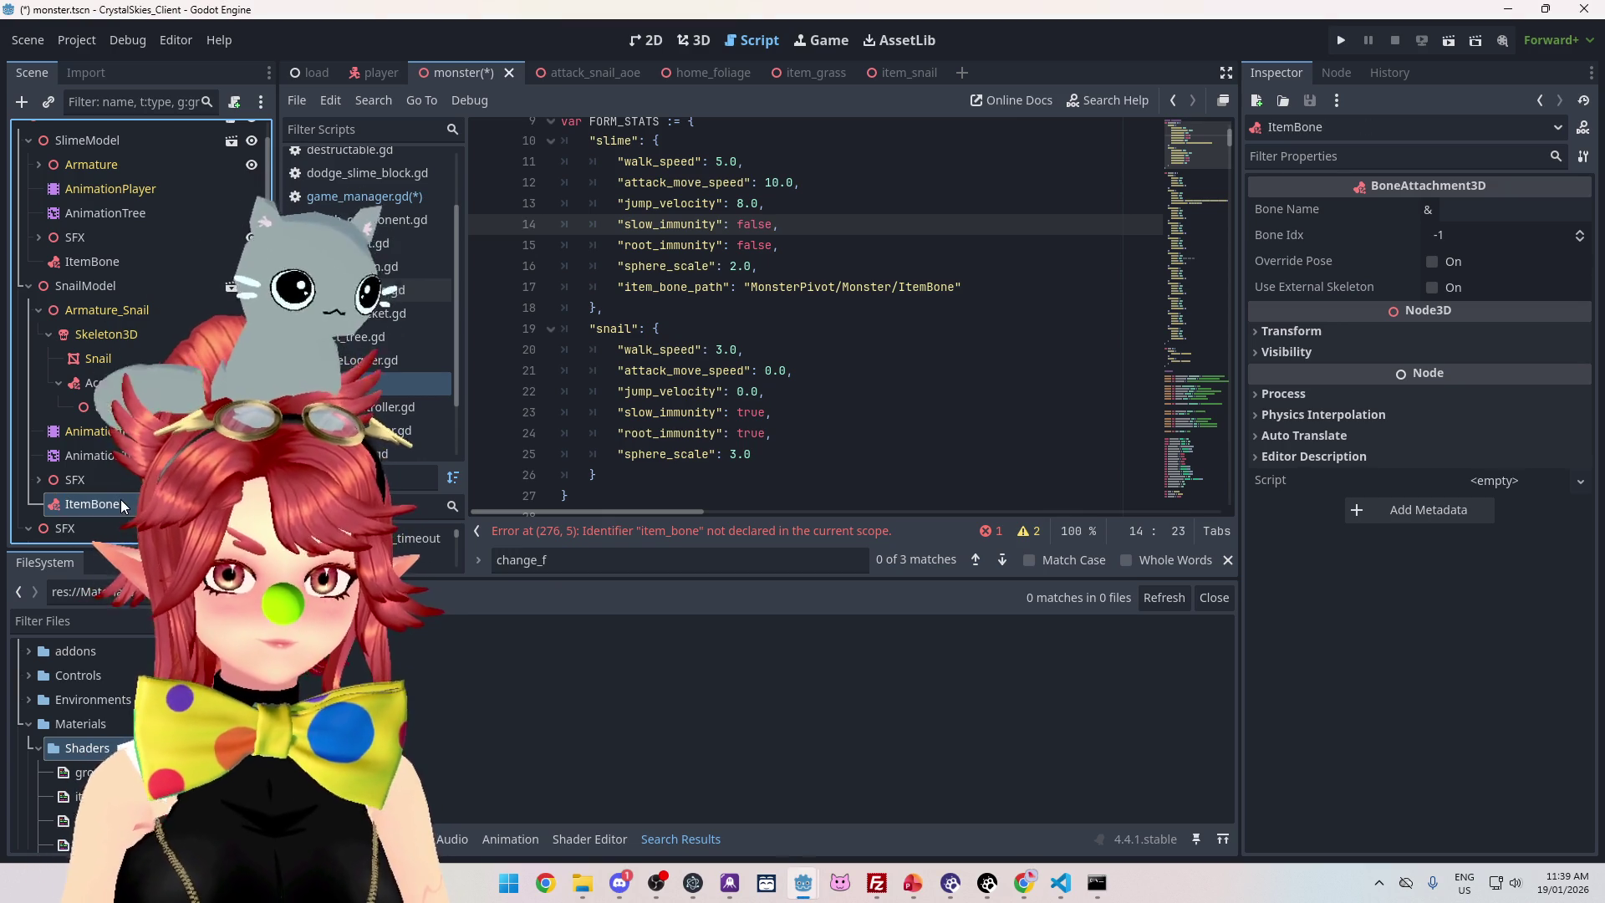
{"action": "key", "text": "Return"}
{"action": "left_click", "coordinate": [106, 266]}
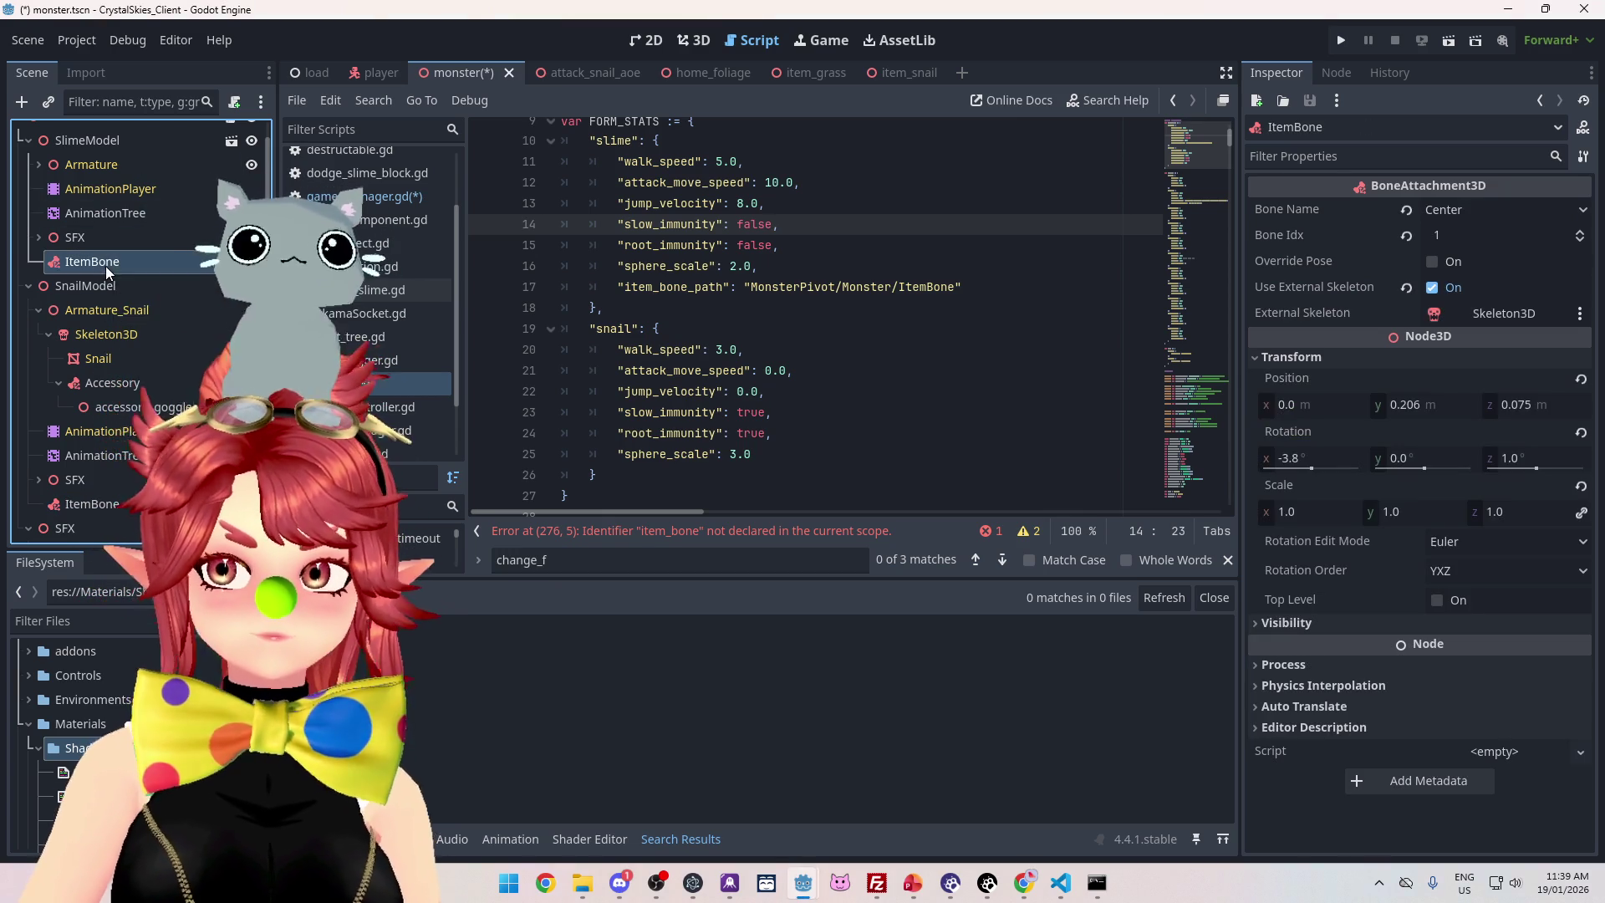
Make the snail's ItemBone use Skeleton3D as external skeleton, attached to bone Neck.001
{"action": "left_click", "coordinate": [87, 506]}
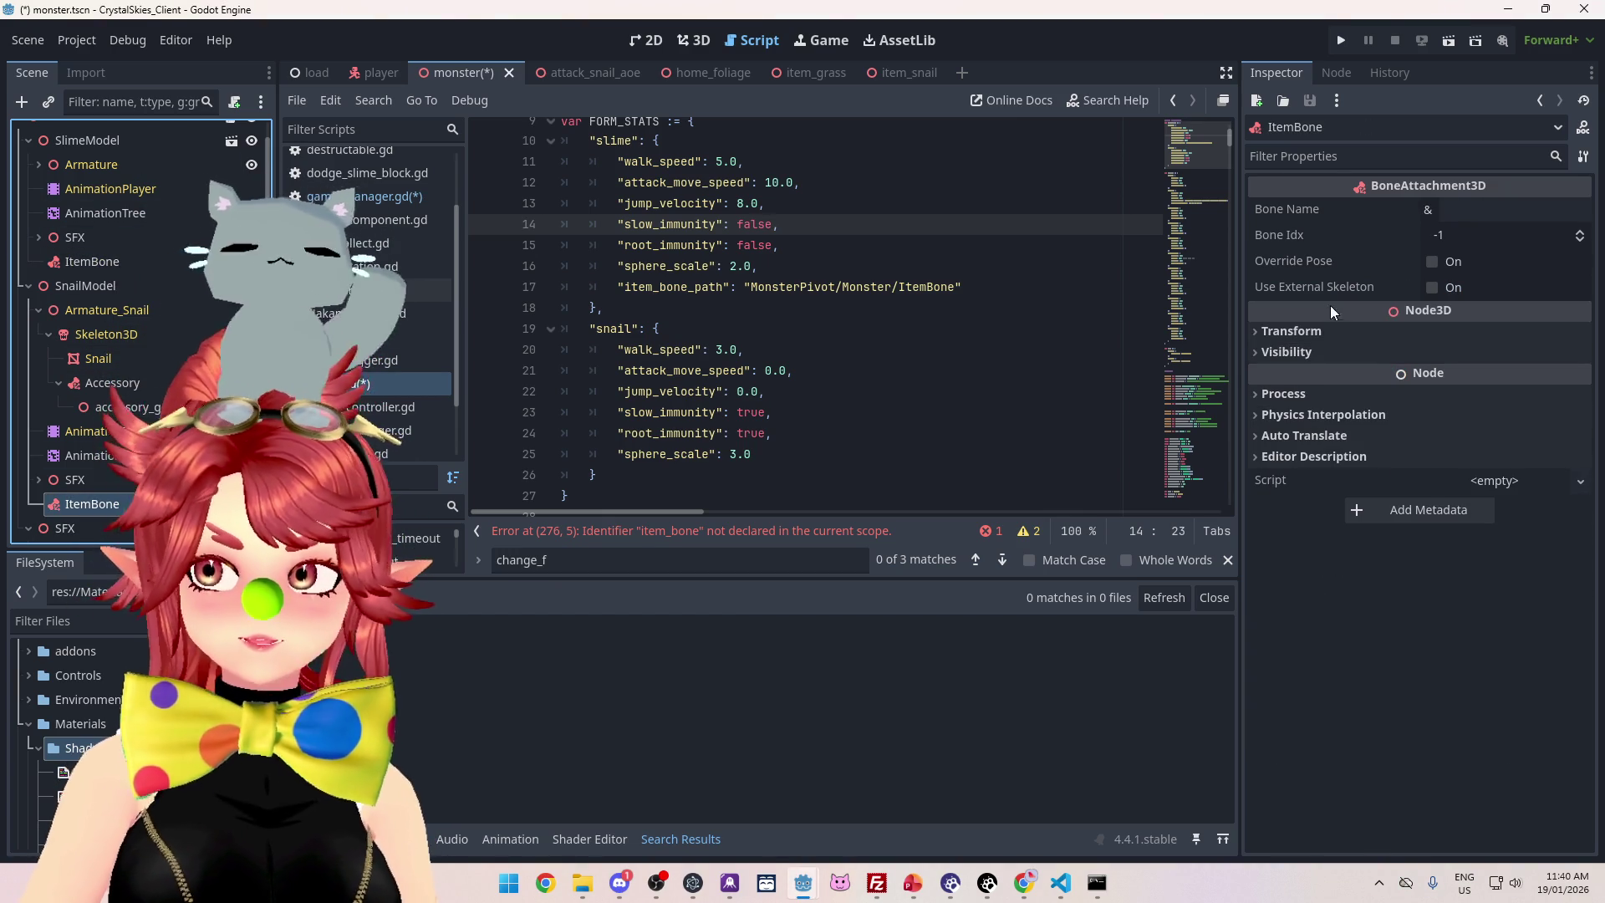
{"action": "left_click", "coordinate": [1432, 286]}
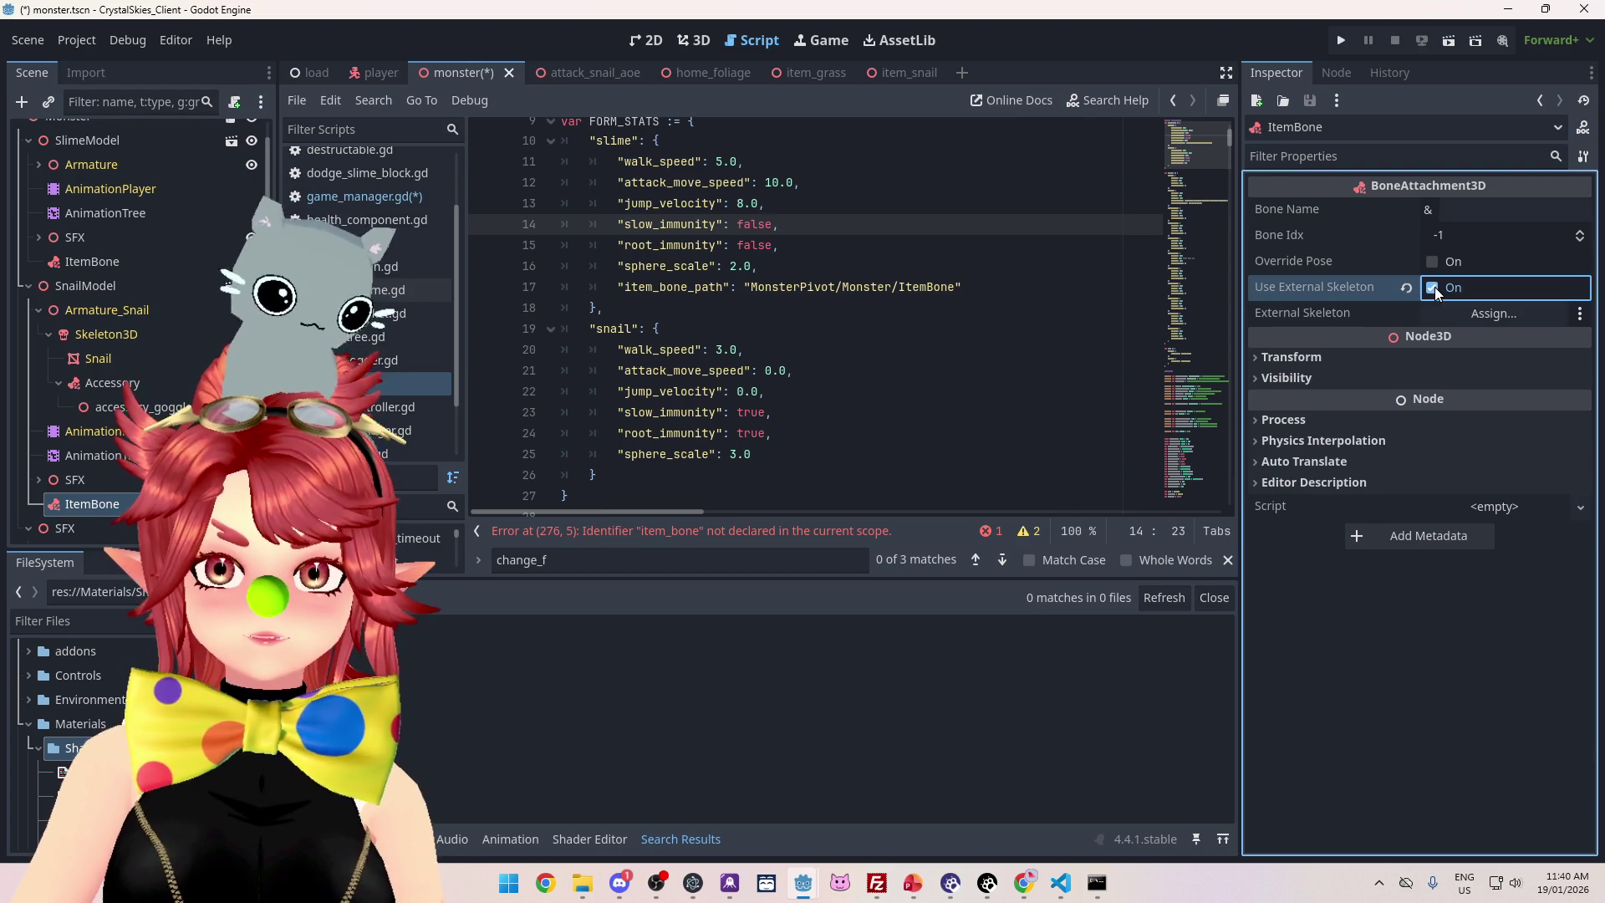
{"action": "mouse_move", "coordinate": [94, 334]}
{"action": "left_mouse_down"}
{"action": "mouse_move", "coordinate": [1067, 384]}
{"action": "mouse_move", "coordinate": [1477, 306]}
{"action": "left_mouse_up"}
{"action": "left_click", "coordinate": [1571, 210]}
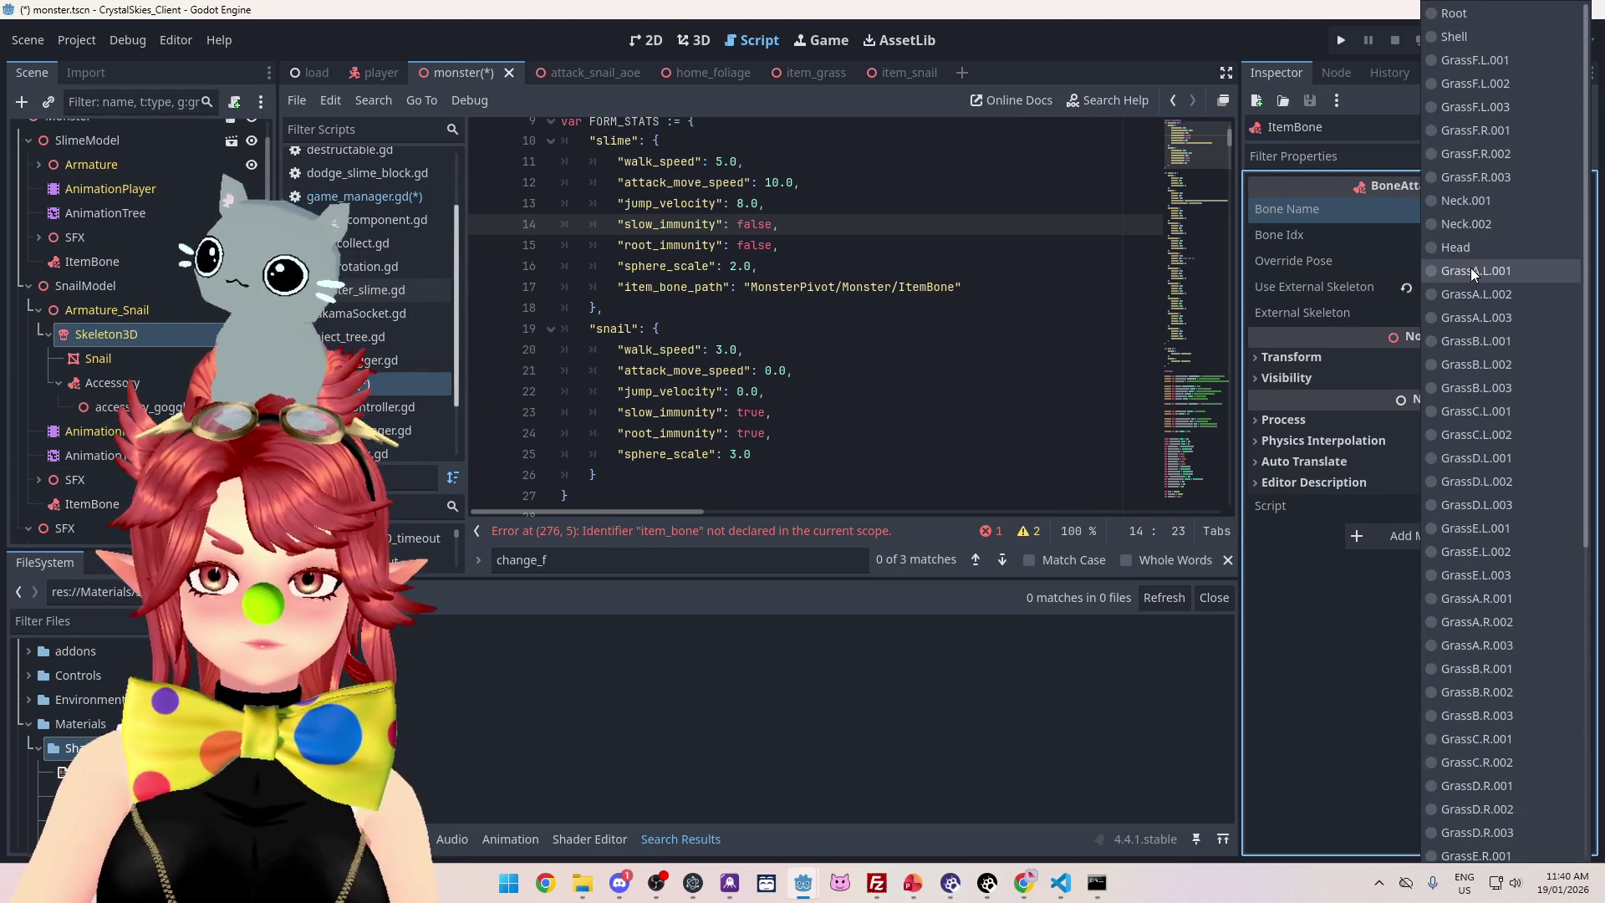
{"action": "left_click", "coordinate": [1431, 202]}
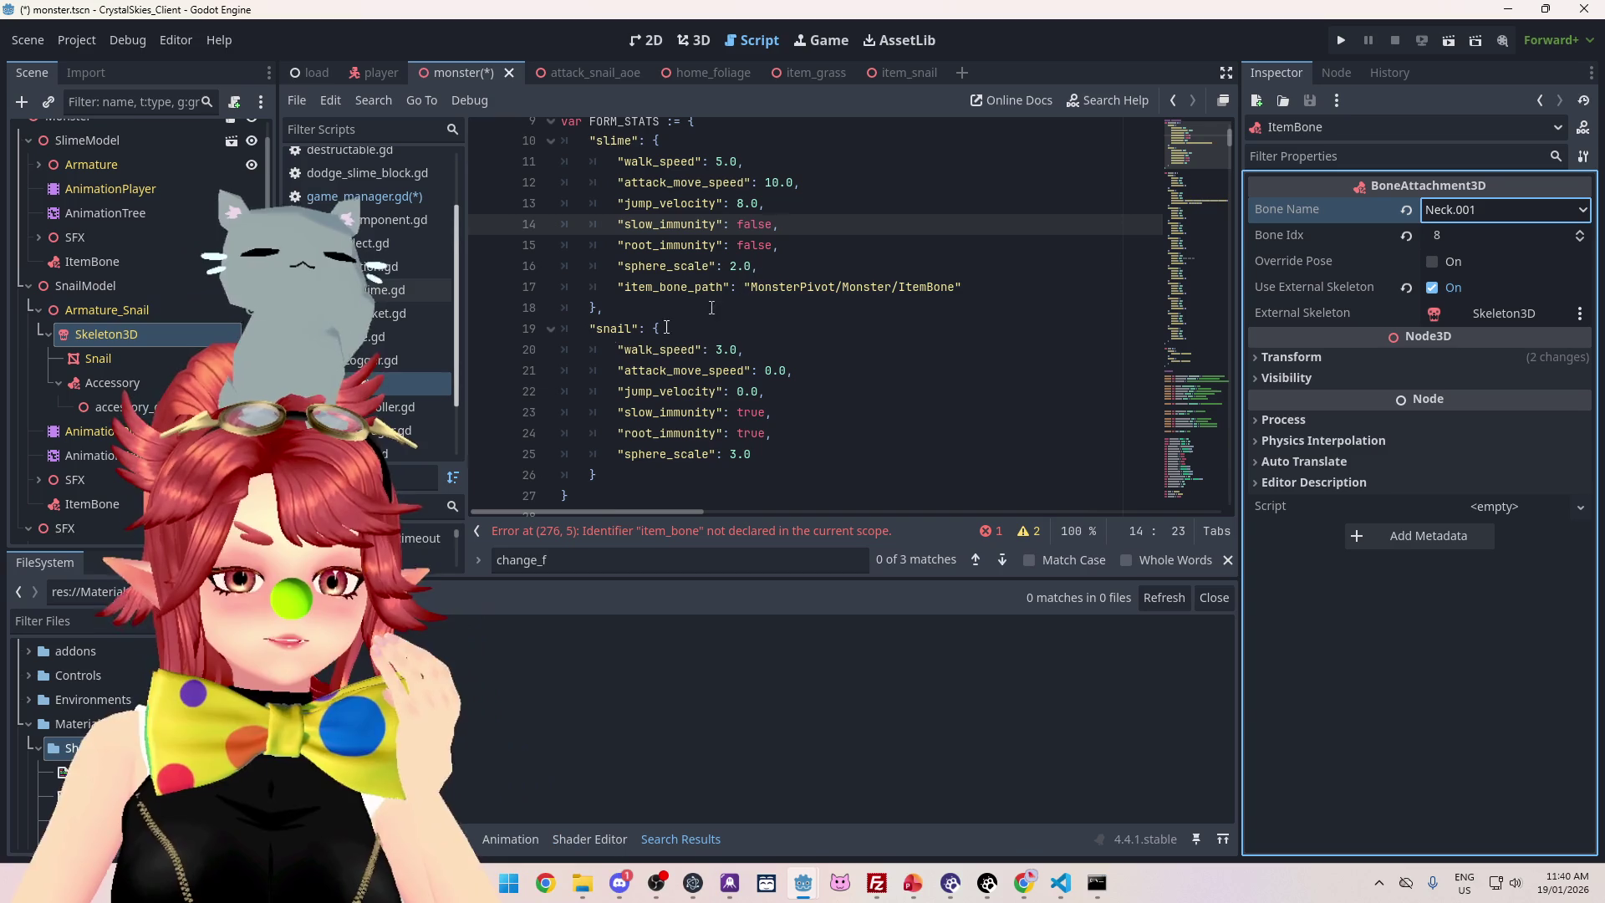
Collapse the SnailModel and SlimeModel branches and select ItemBone in the slime's path string
{"action": "left_click_drag", "start_coordinate": [745, 287], "coordinate": [962, 287]}
{"action": "left_click", "coordinate": [885, 287]}
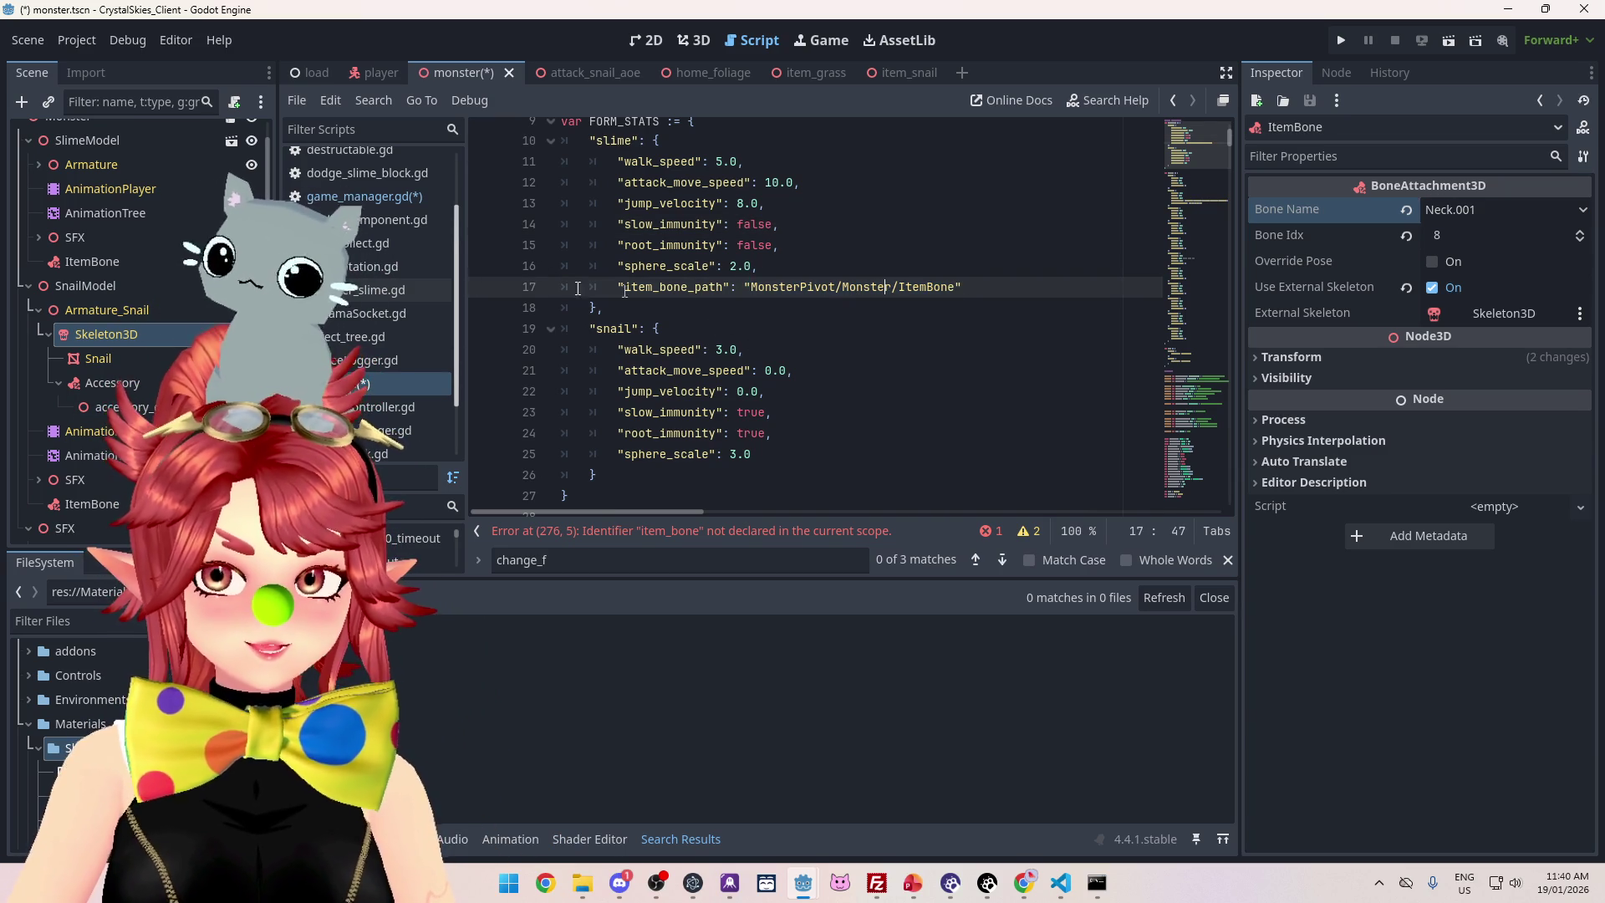
{"action": "scroll", "coordinate": [87, 242], "scroll_direction": "up", "scroll_amount": 1}
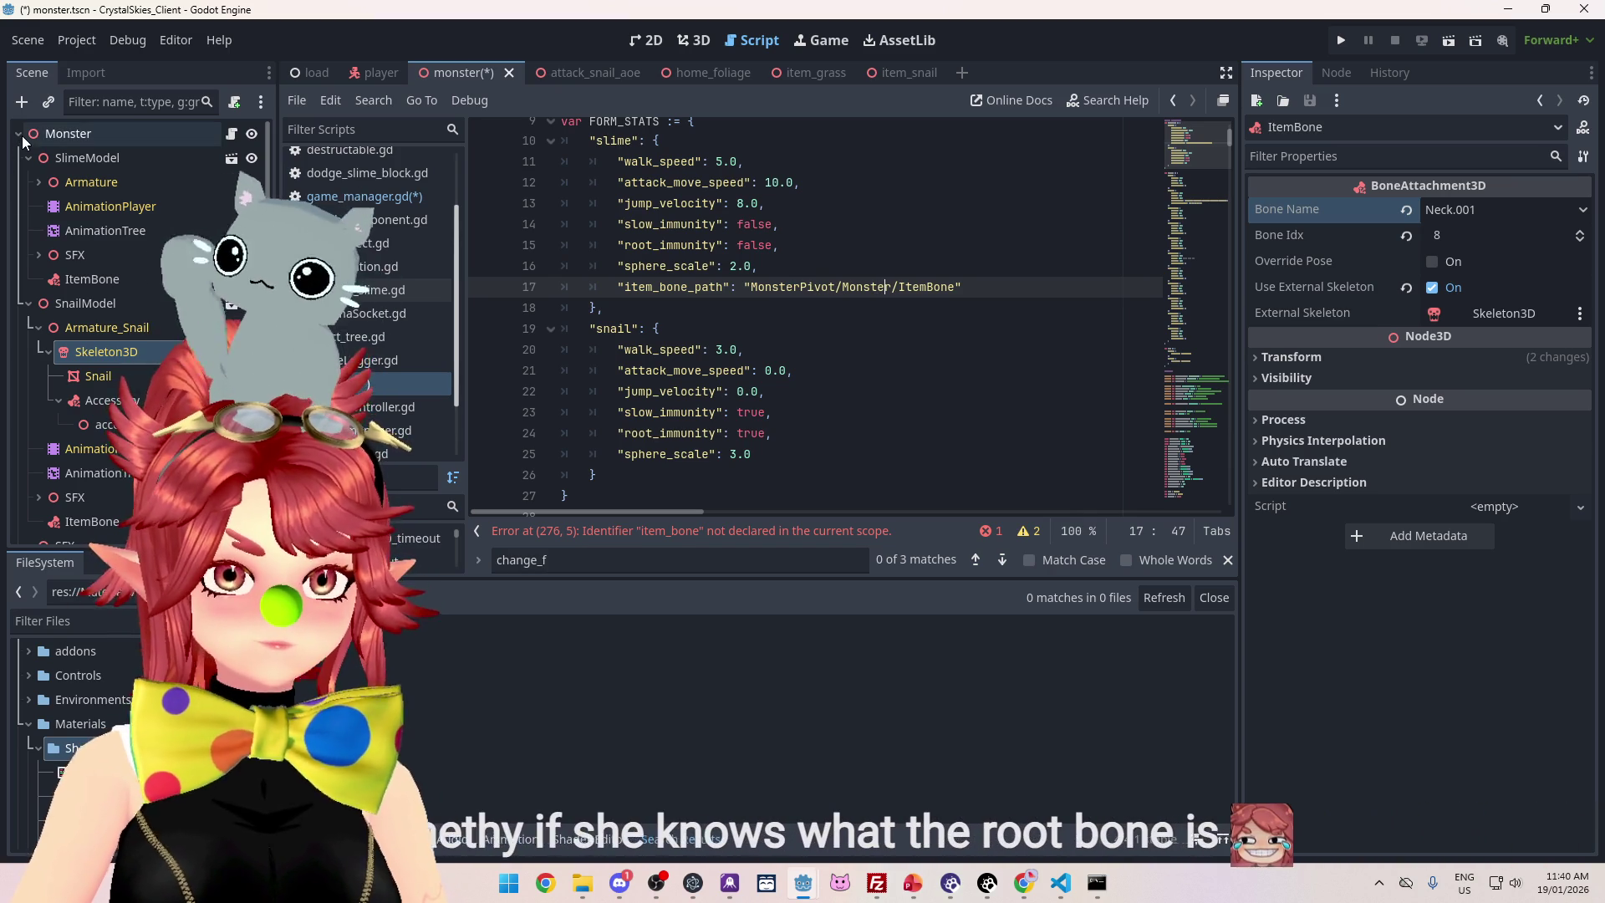
{"action": "left_click", "coordinate": [39, 272]}
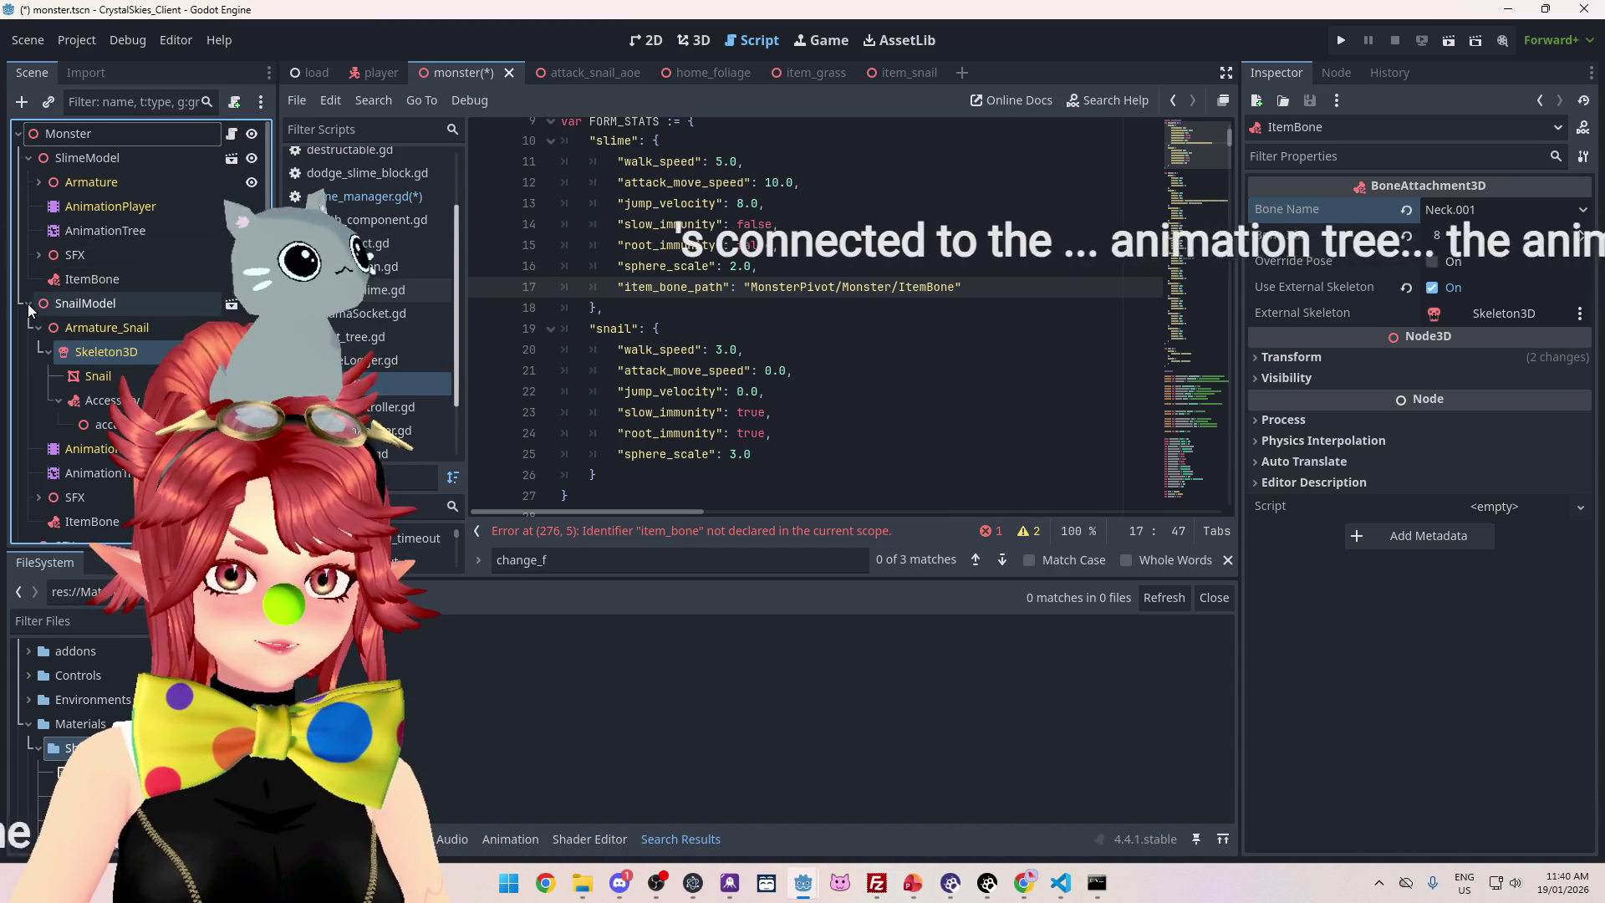
{"action": "left_click", "coordinate": [28, 303]}
{"action": "left_click", "coordinate": [28, 157]}
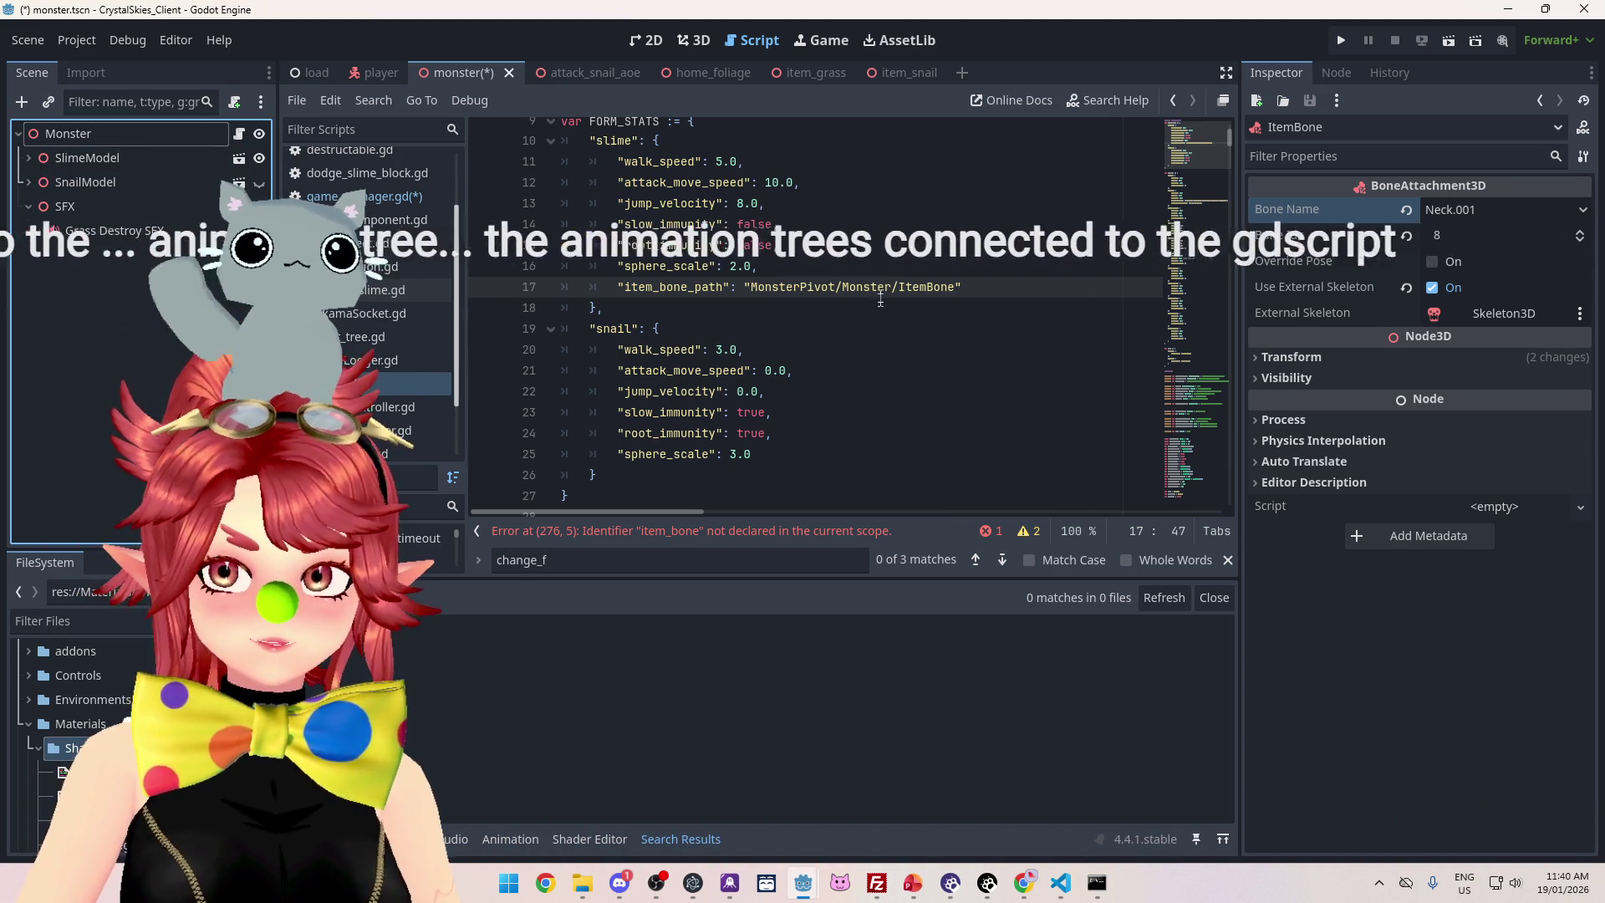
{"action": "double_click", "coordinate": [954, 287]}
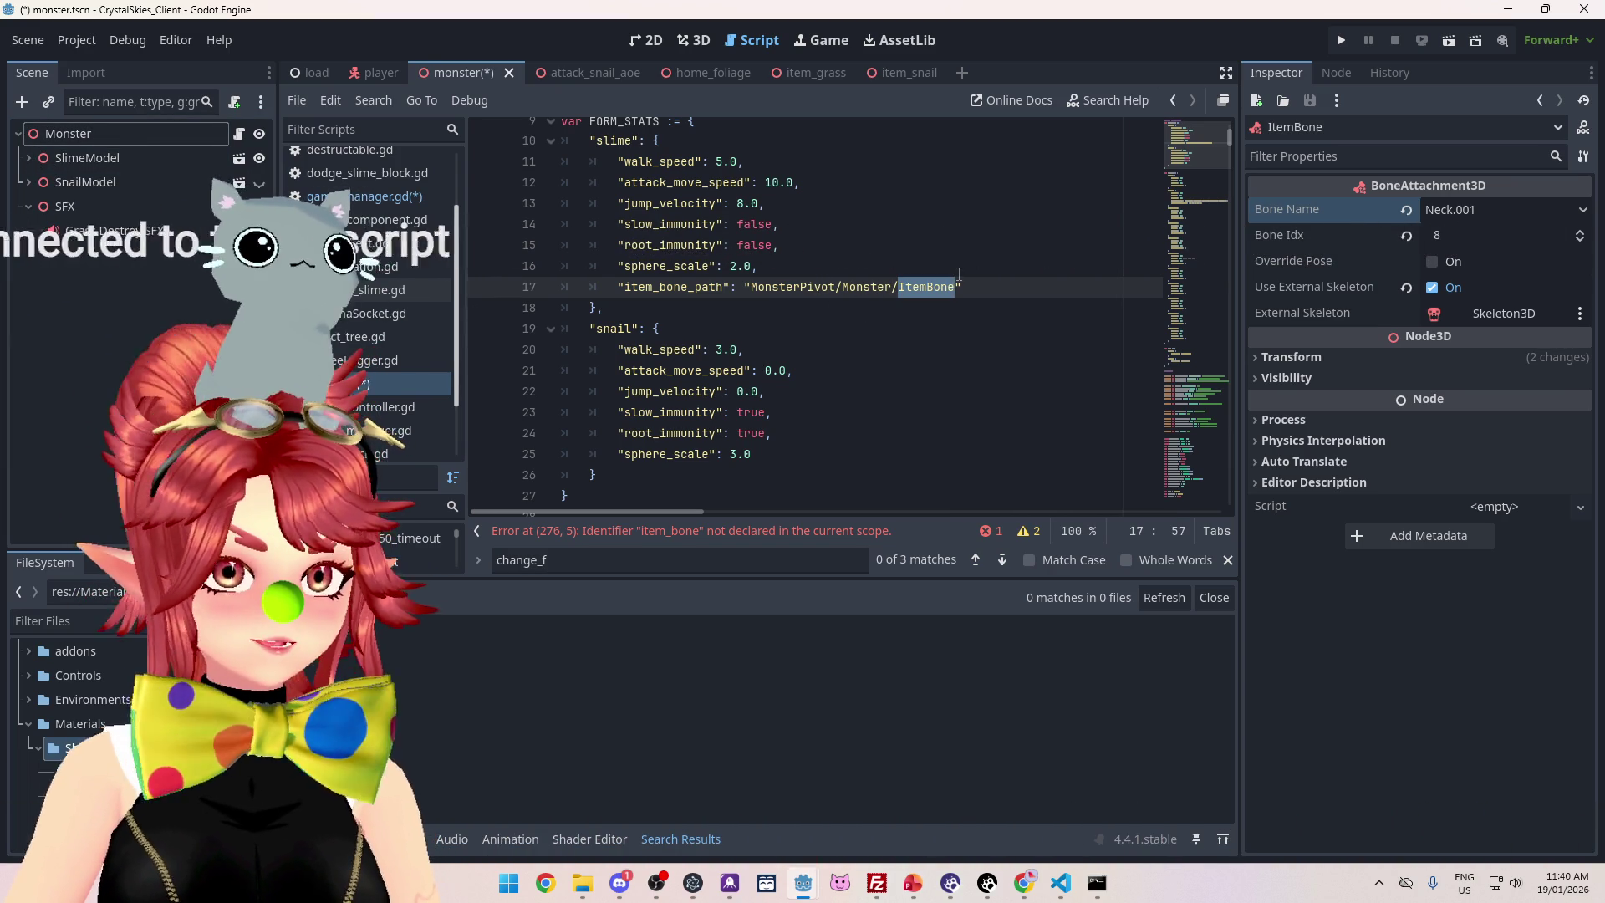
Change the slime's item_bone_path to 'MonsterPivot/Monster/SlimeModel/ItemBone'
{"action": "type", "text": "Slime"}
{"action": "type", "text": "Model"}
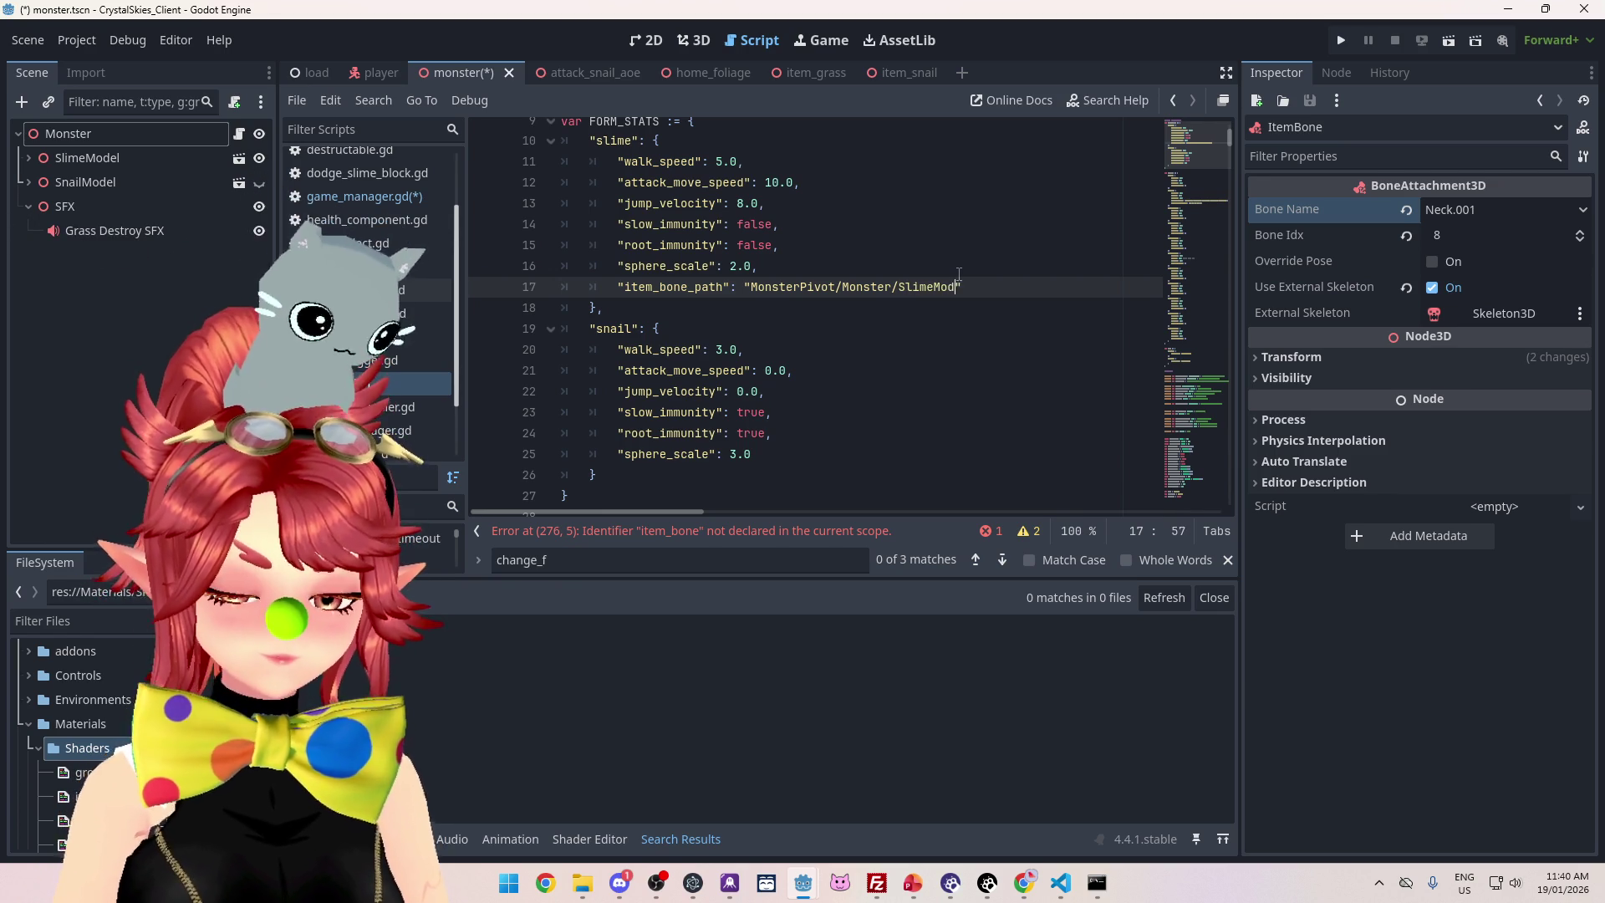
{"action": "type", "text": "/"}
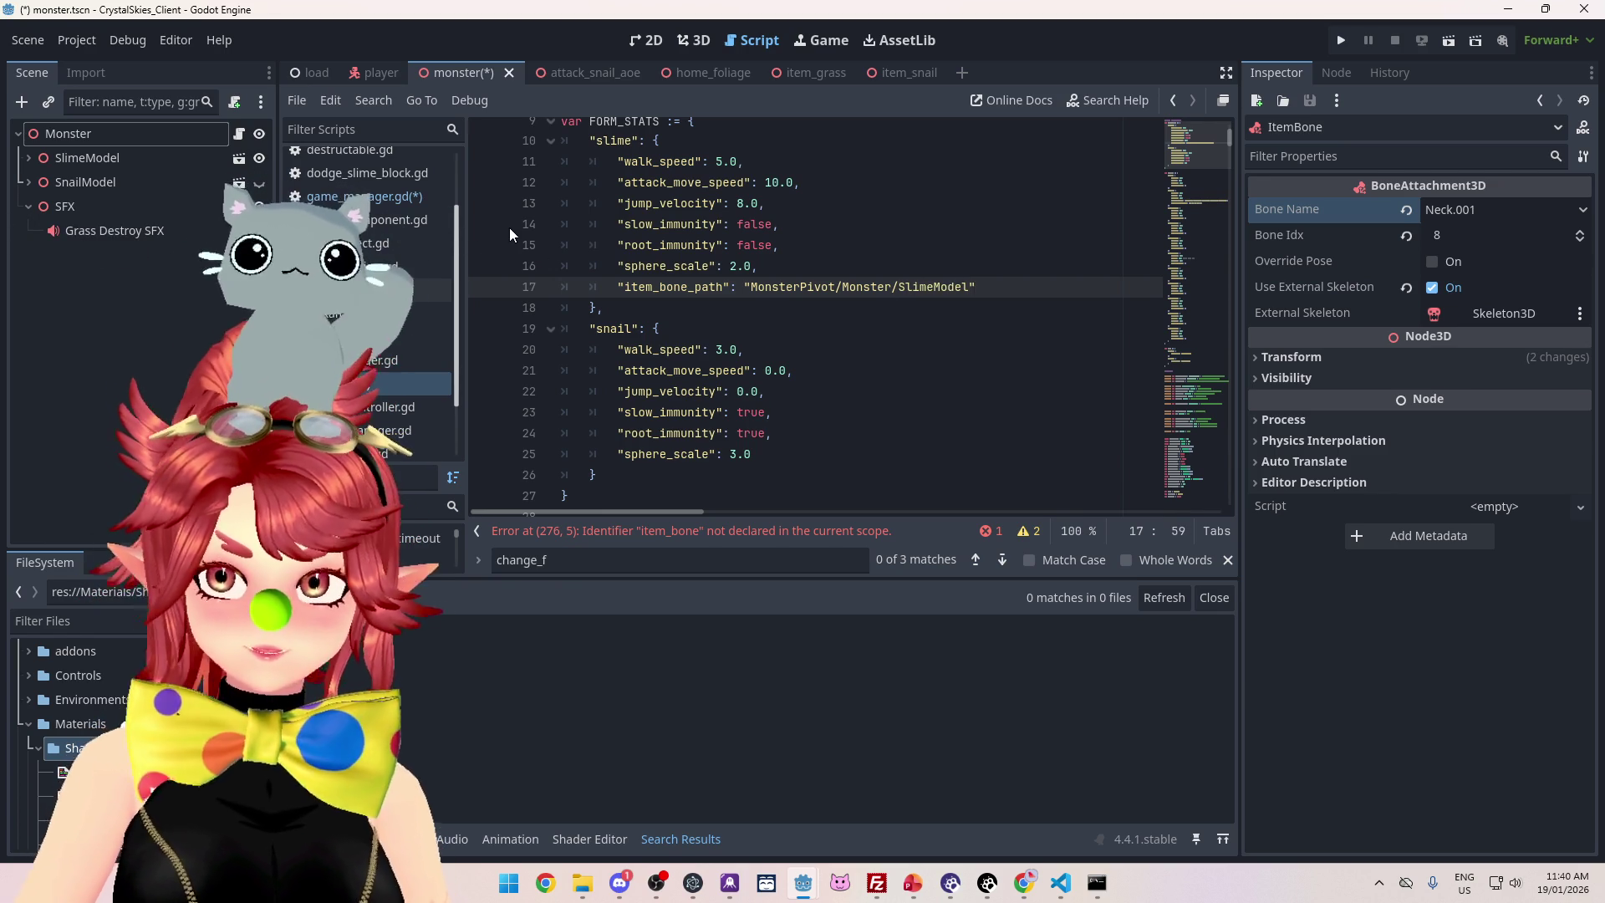
{"action": "left_click", "coordinate": [29, 157]}
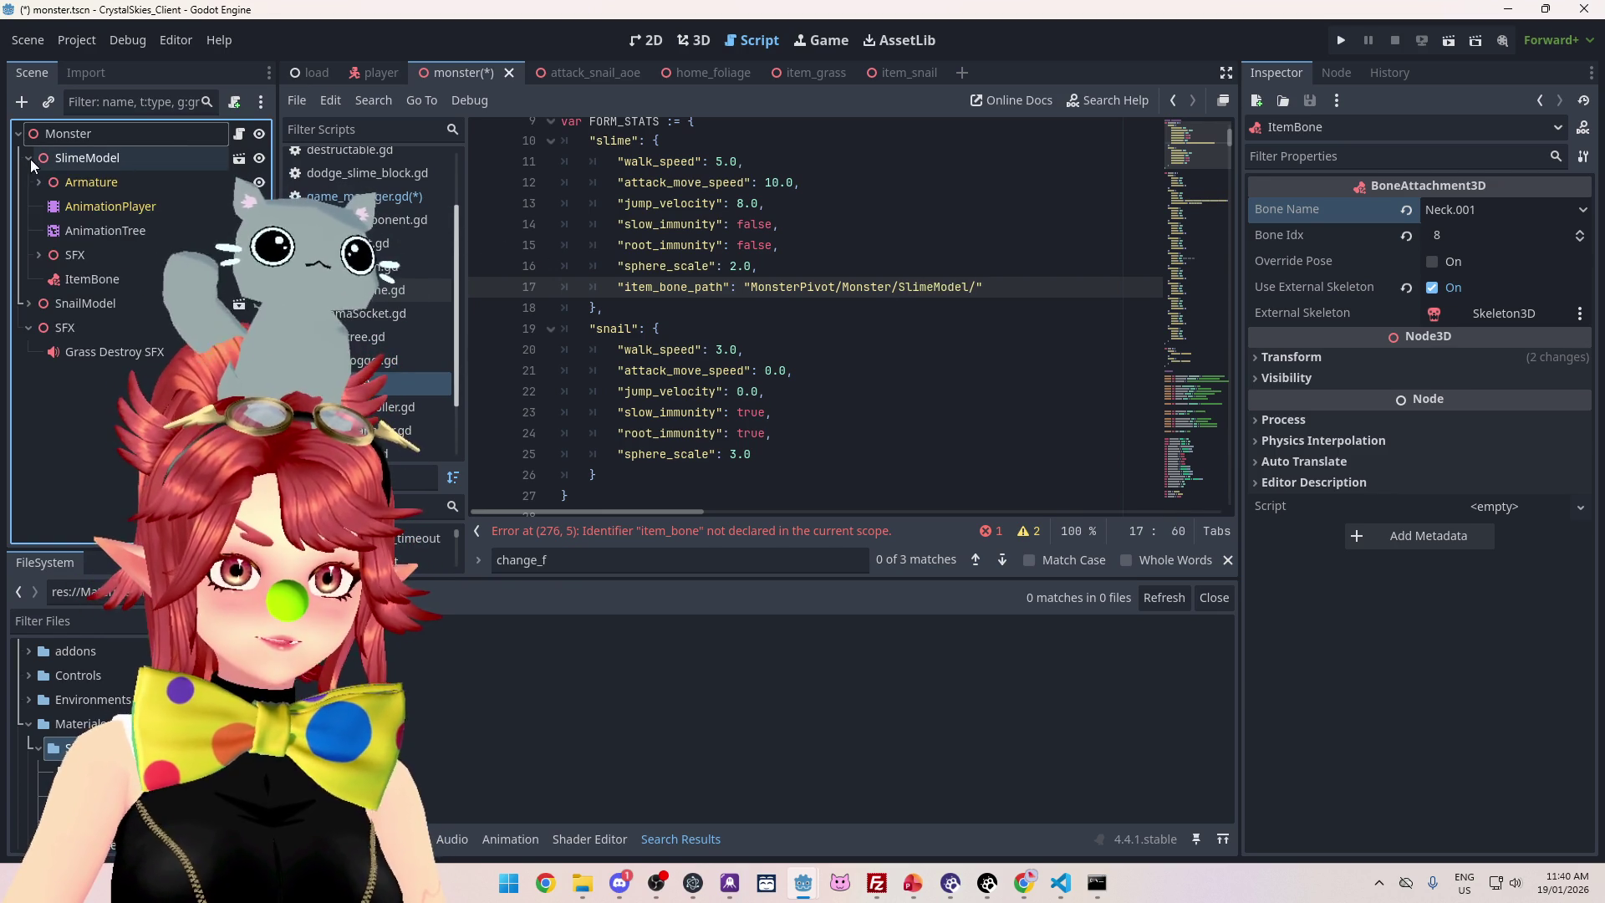
{"action": "left_click", "coordinate": [980, 287]}
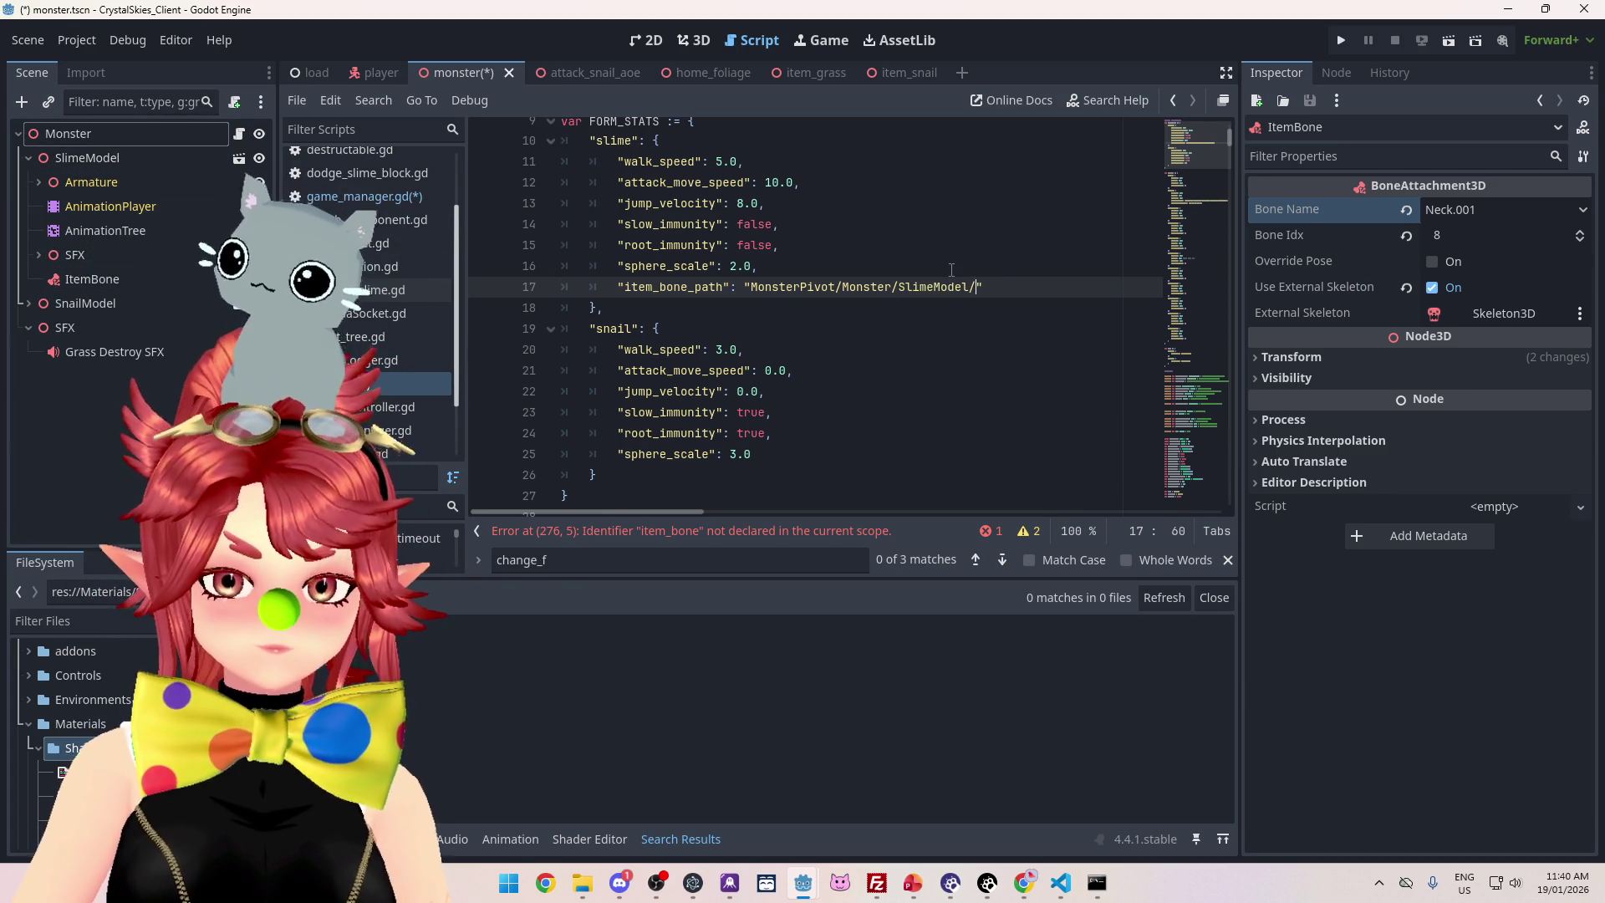
{"action": "type", "text": "ItemBone"}
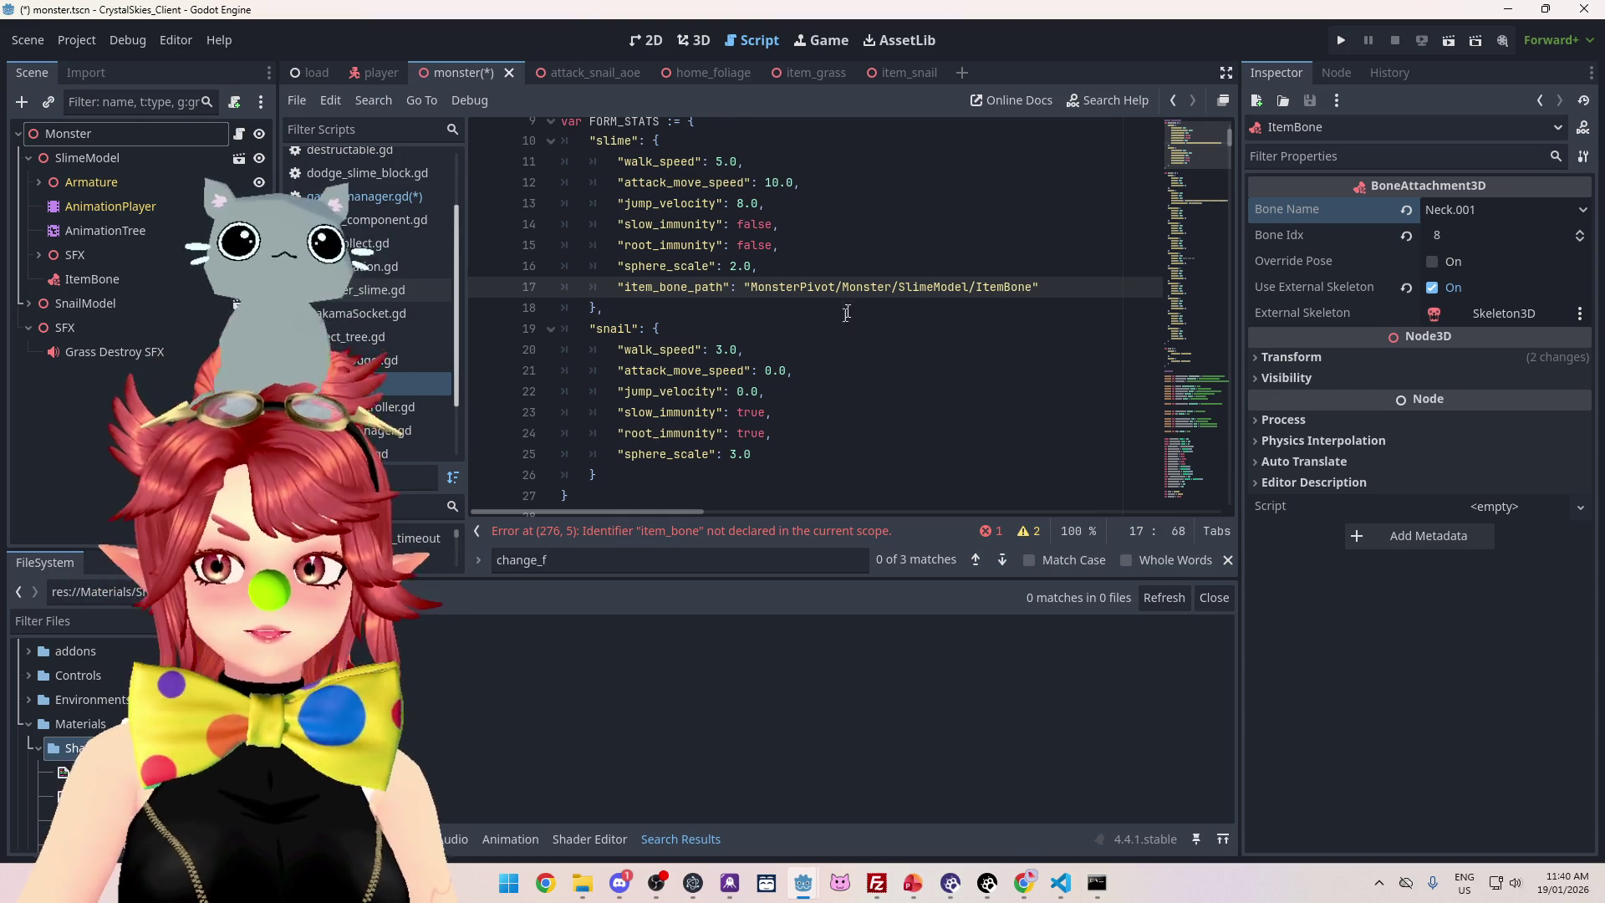
Copy the item_bone_path into the snail entry using SnailModel/ItemBone, then save
{"action": "left_click_drag", "start_coordinate": [1098, 280], "coordinate": [669, 288]}
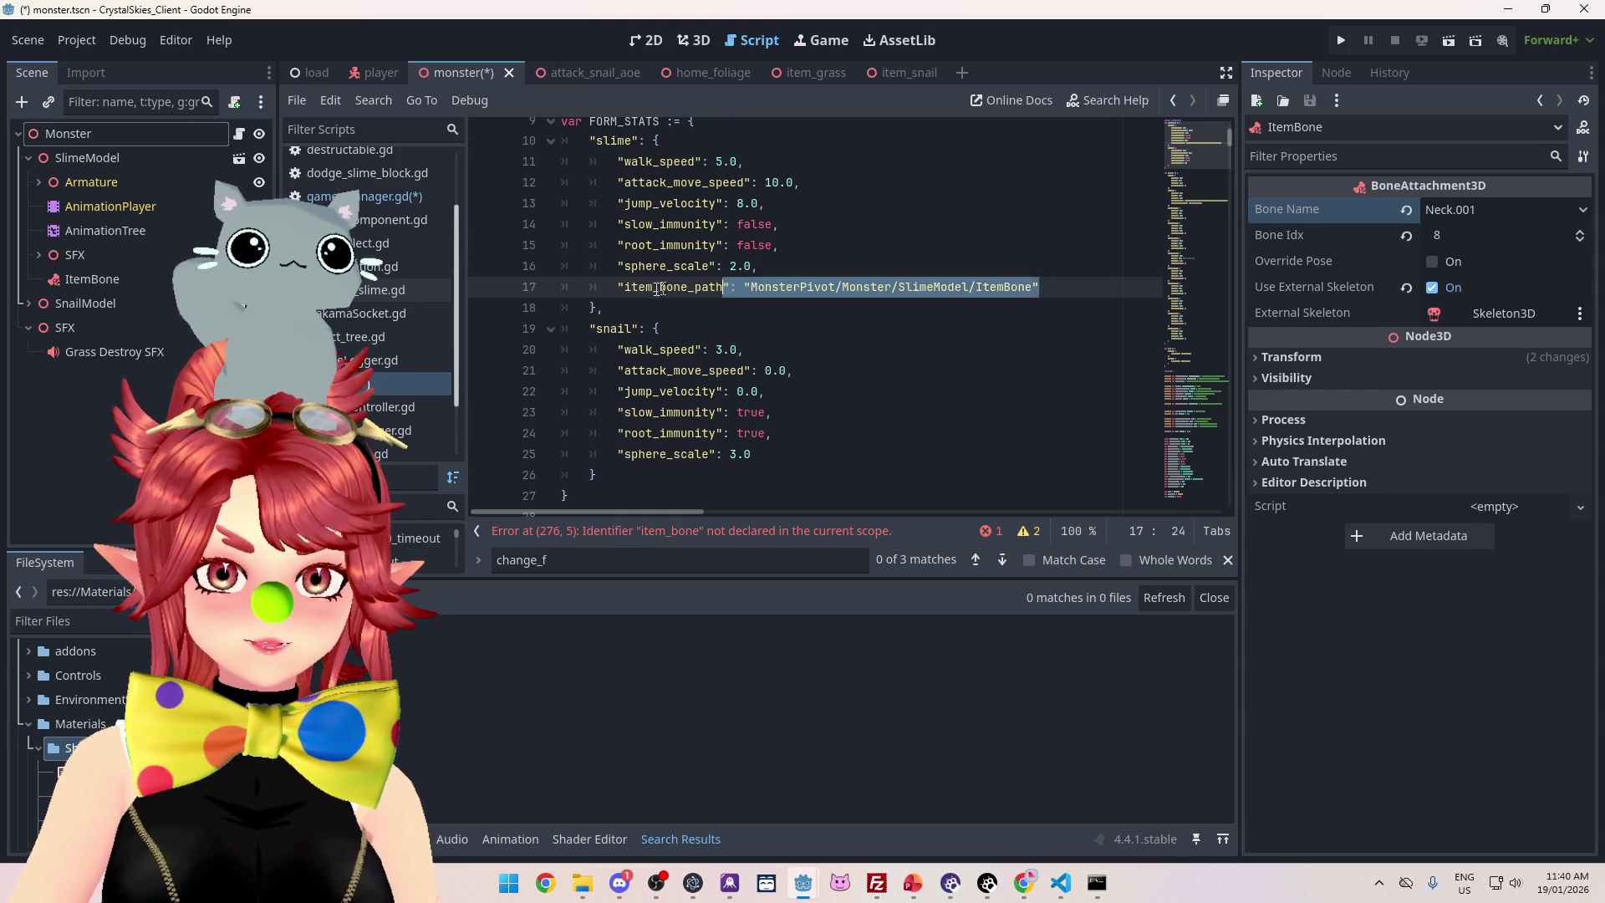
{"action": "left_click", "coordinate": [776, 454]}
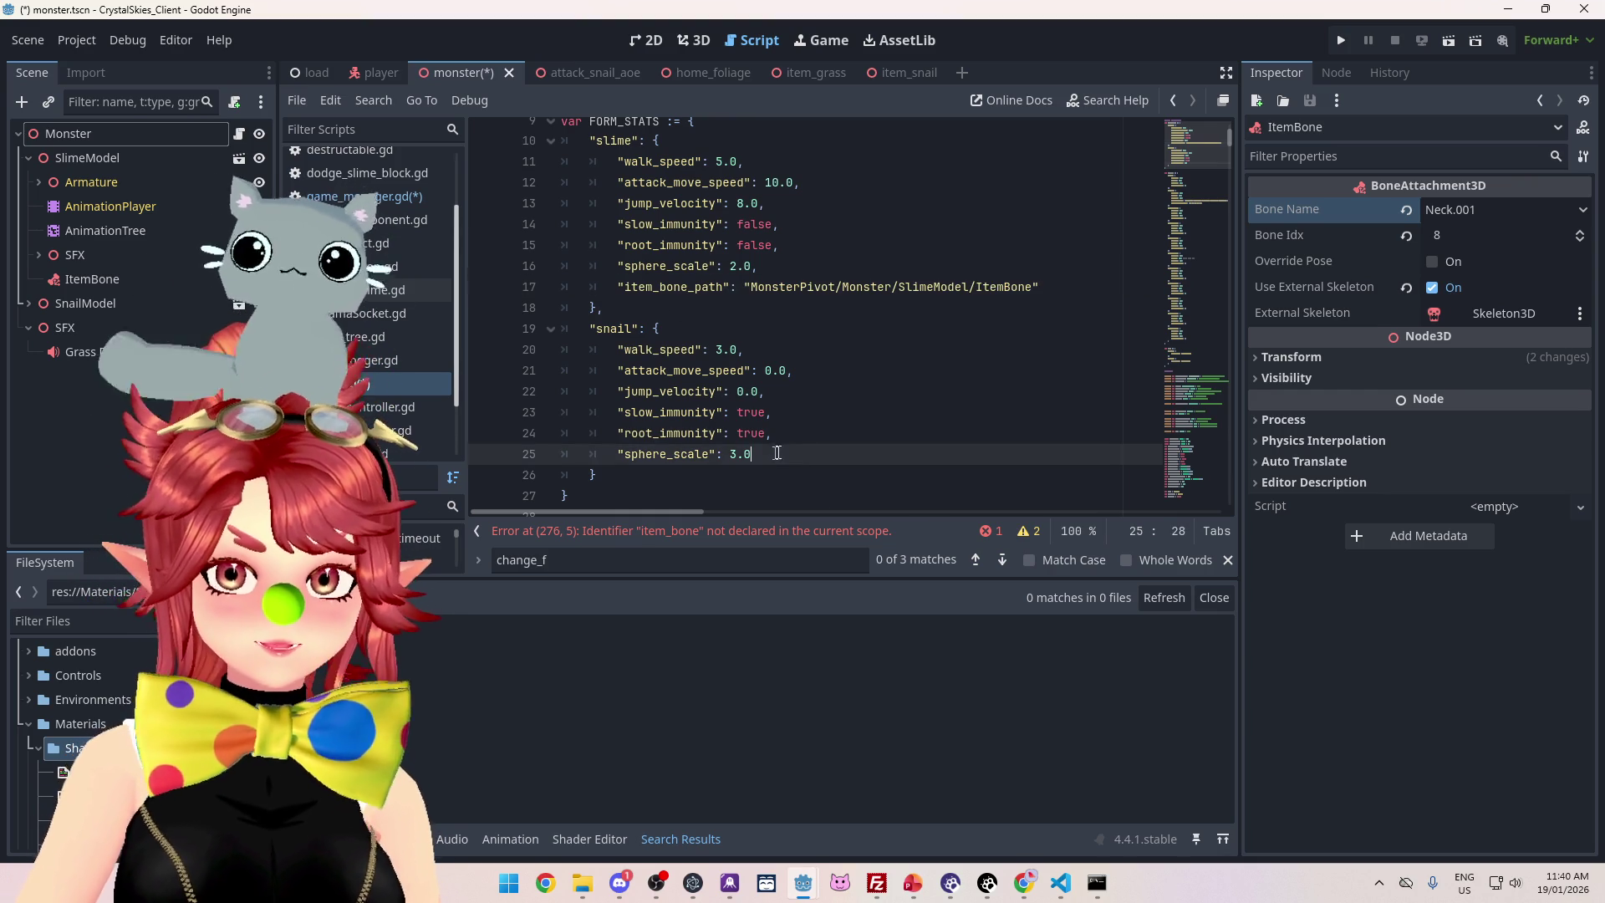
{"action": "type", "text": ","}
{"action": "key", "text": "Return"}
{"action": "type", "text": "\"item_bone_path\": \"MonsterPivot/Monster/SlimeModel/ItemBone\""}
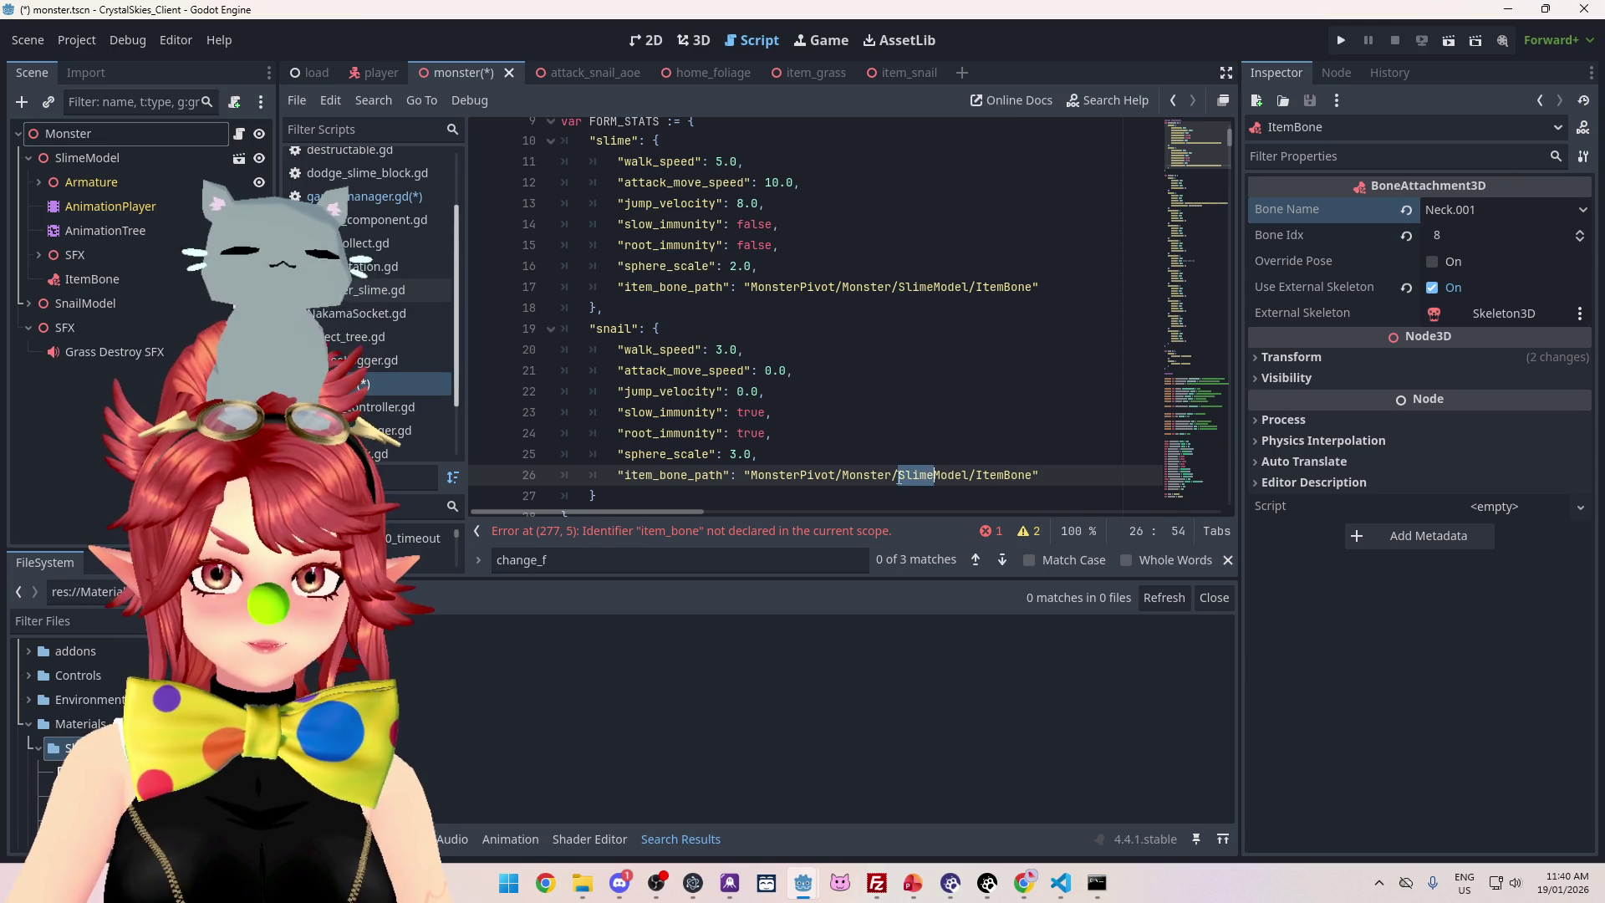
{"action": "left_click", "coordinate": [894, 391]}
{"action": "key", "text": "ctrl+s"}
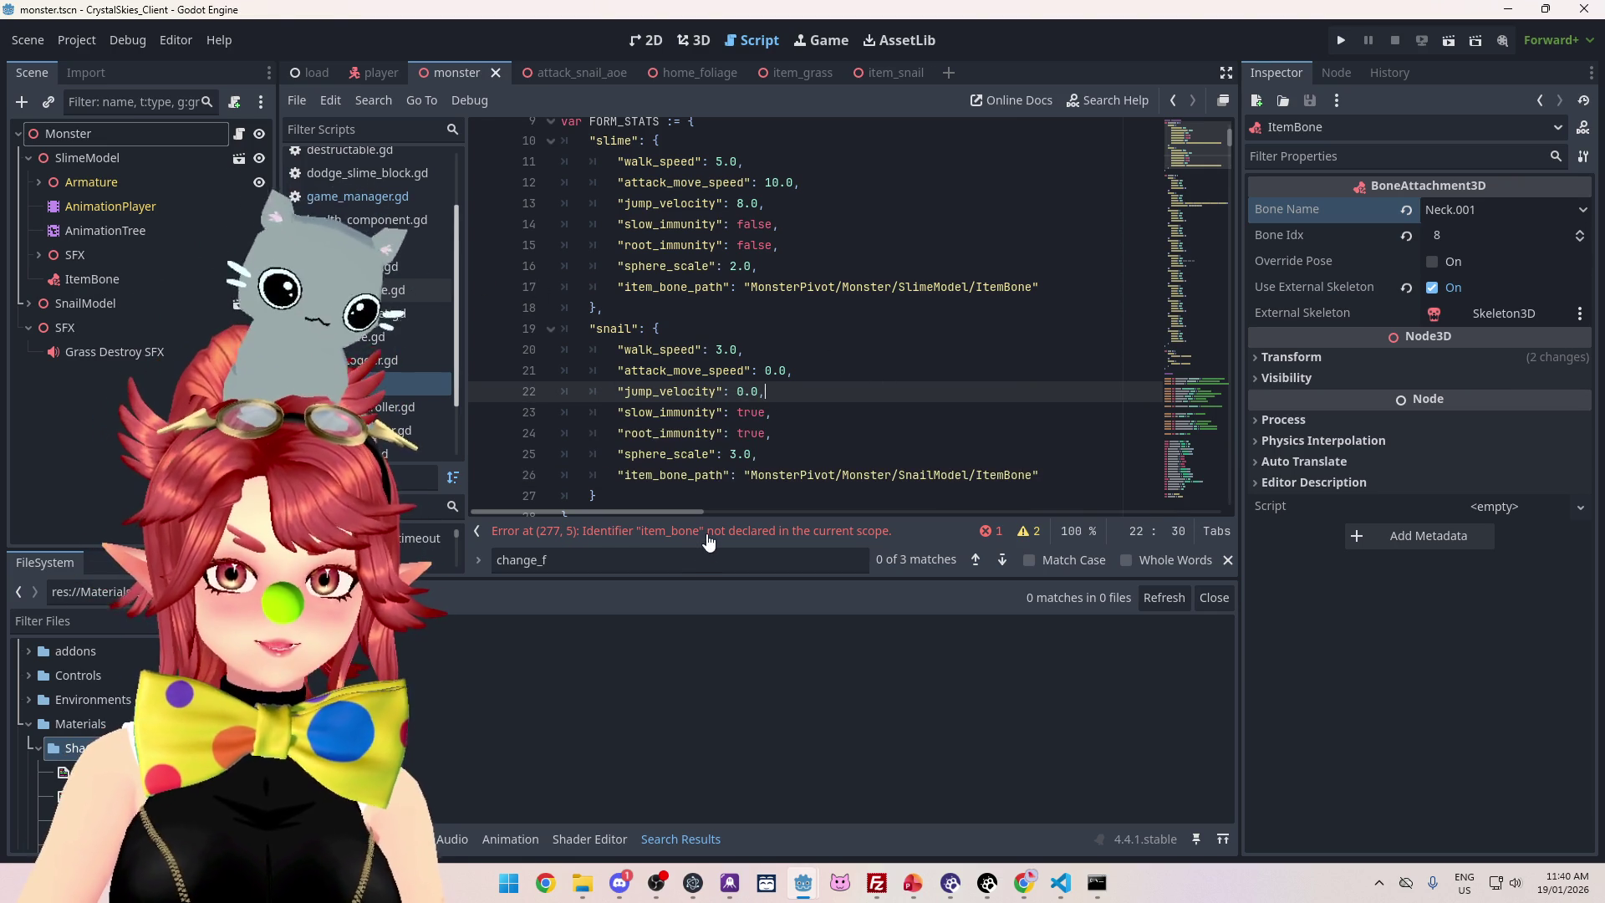
{"action": "left_click", "coordinate": [706, 535]}
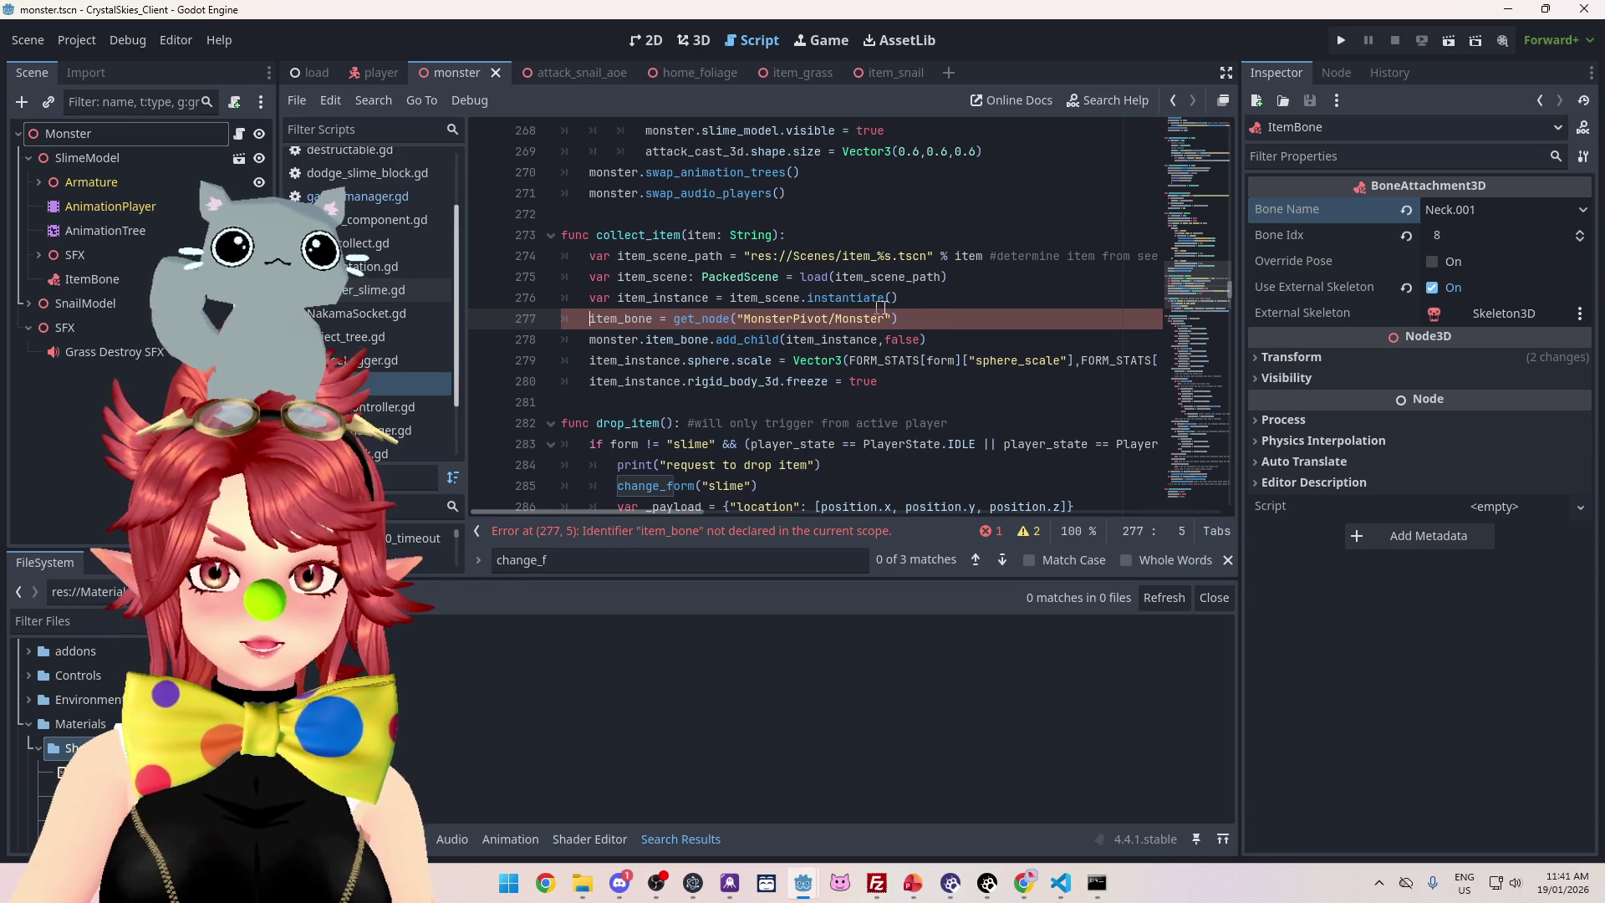
Change the get_node argument on line 277 to use 'path'
{"action": "left_click", "coordinate": [853, 361]}
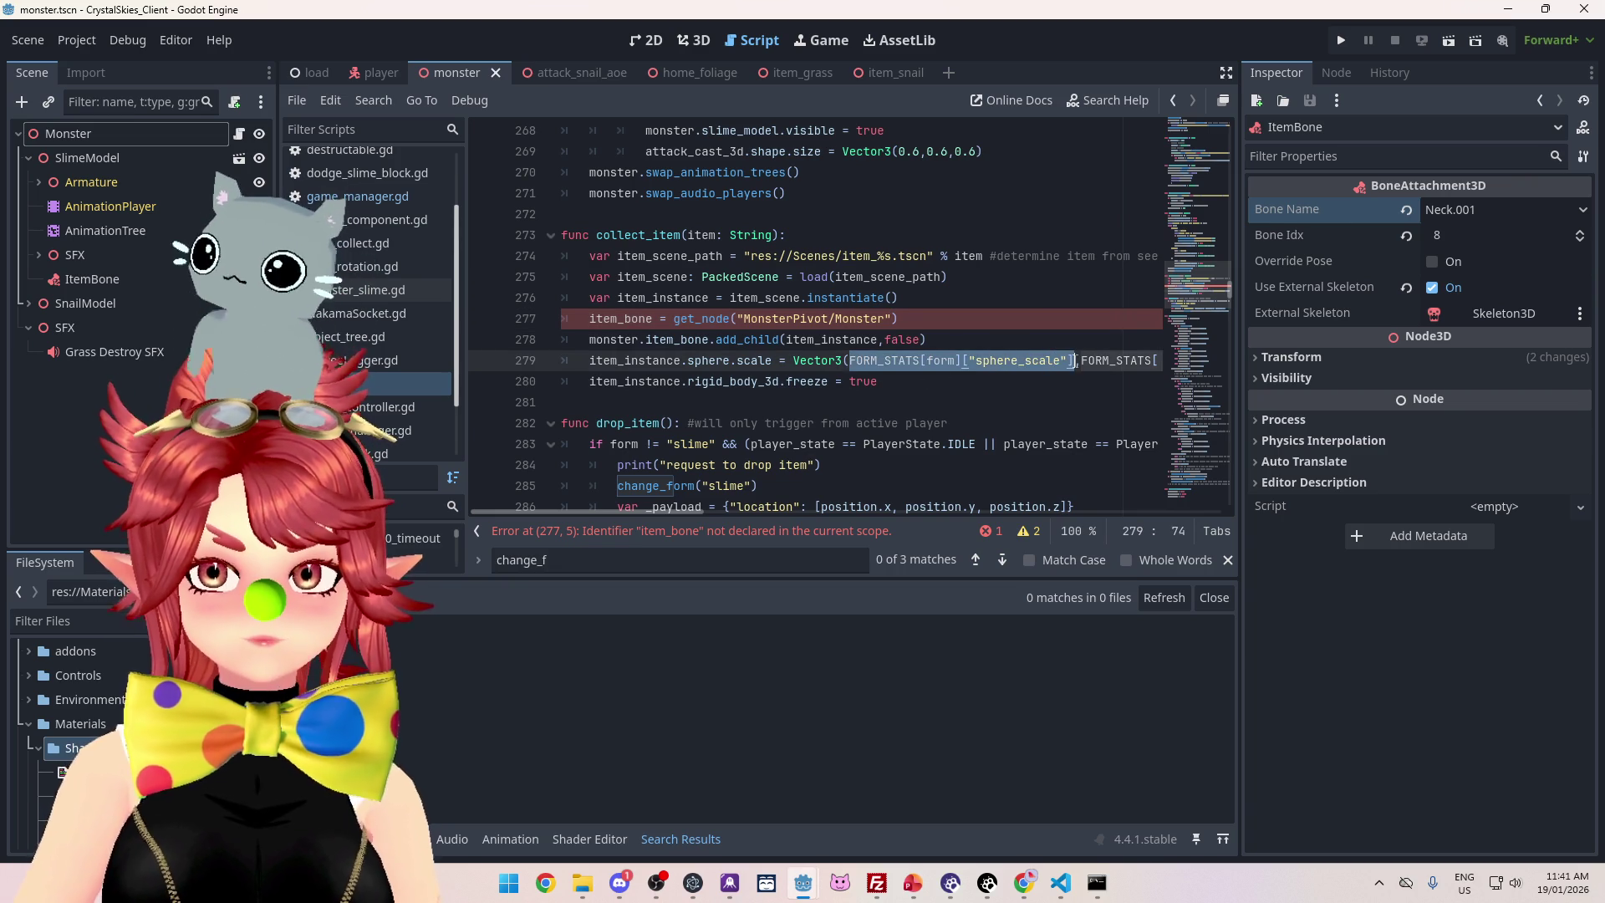
{"action": "left_click", "coordinate": [738, 318]}
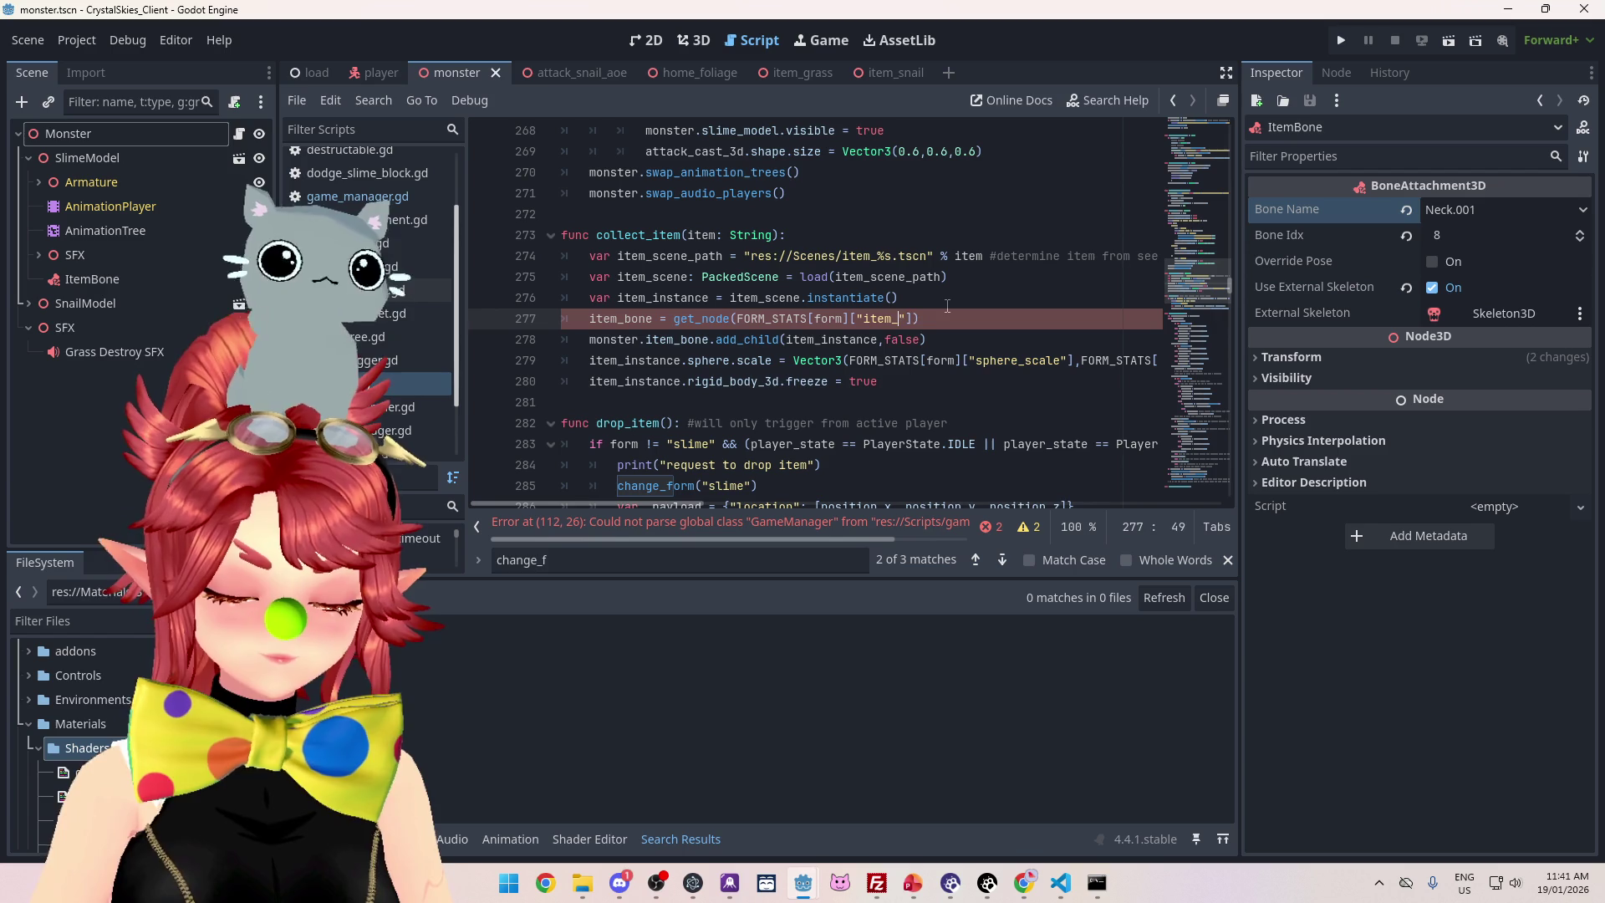
{"action": "type", "text": "bone_path"}
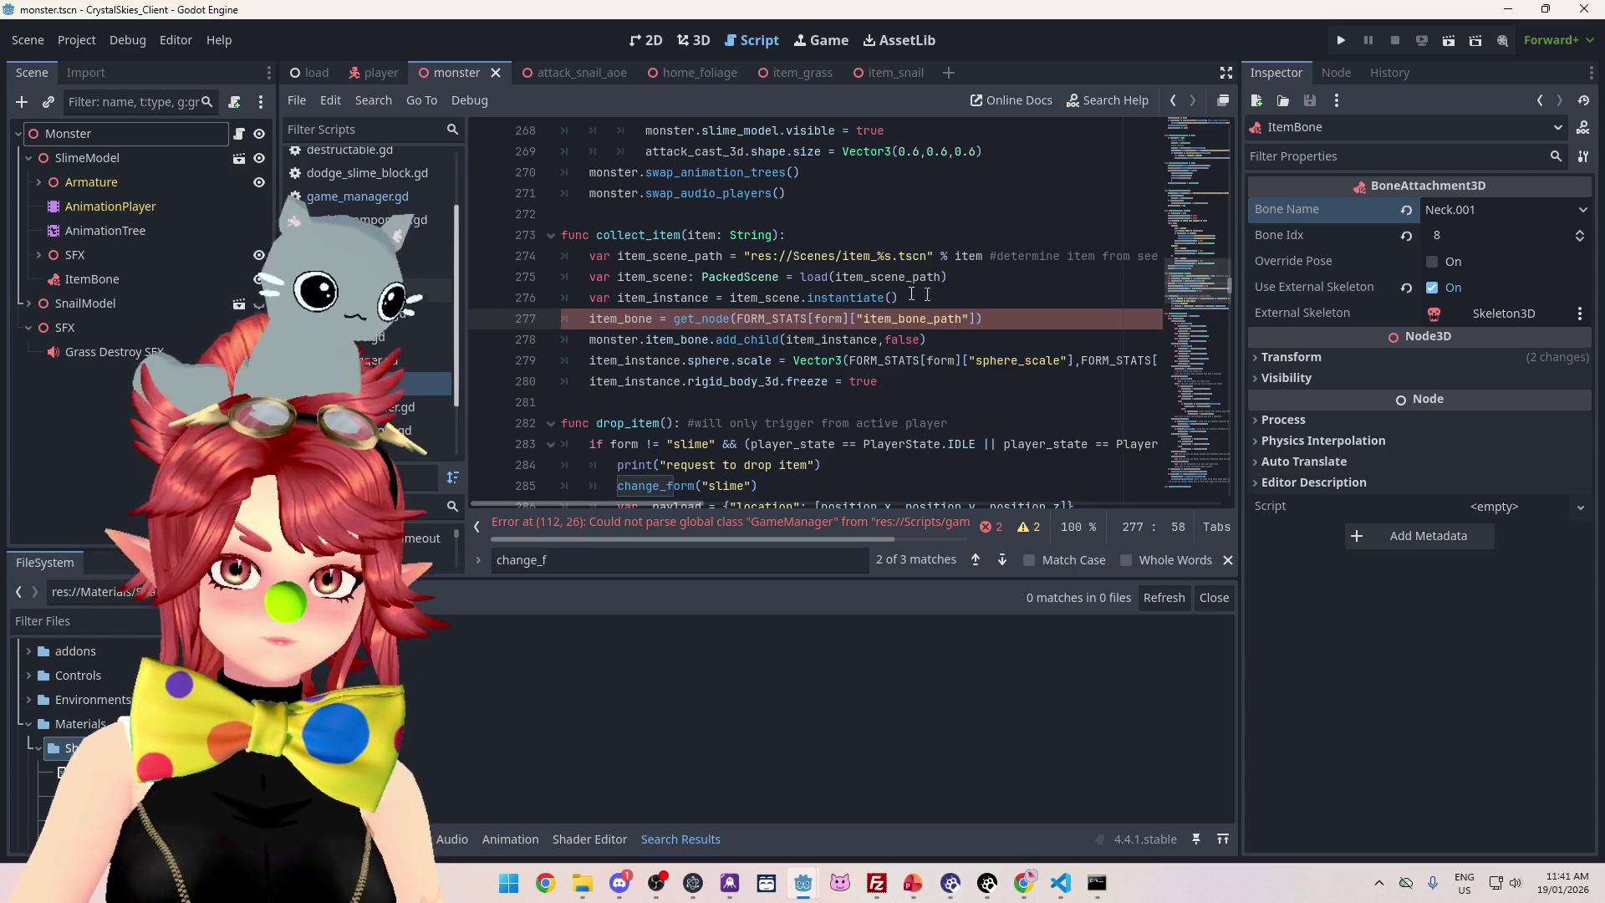
Review the GameManager parse error on line 112 and its declarations, then open the load scene
{"action": "left_click", "coordinate": [770, 533]}
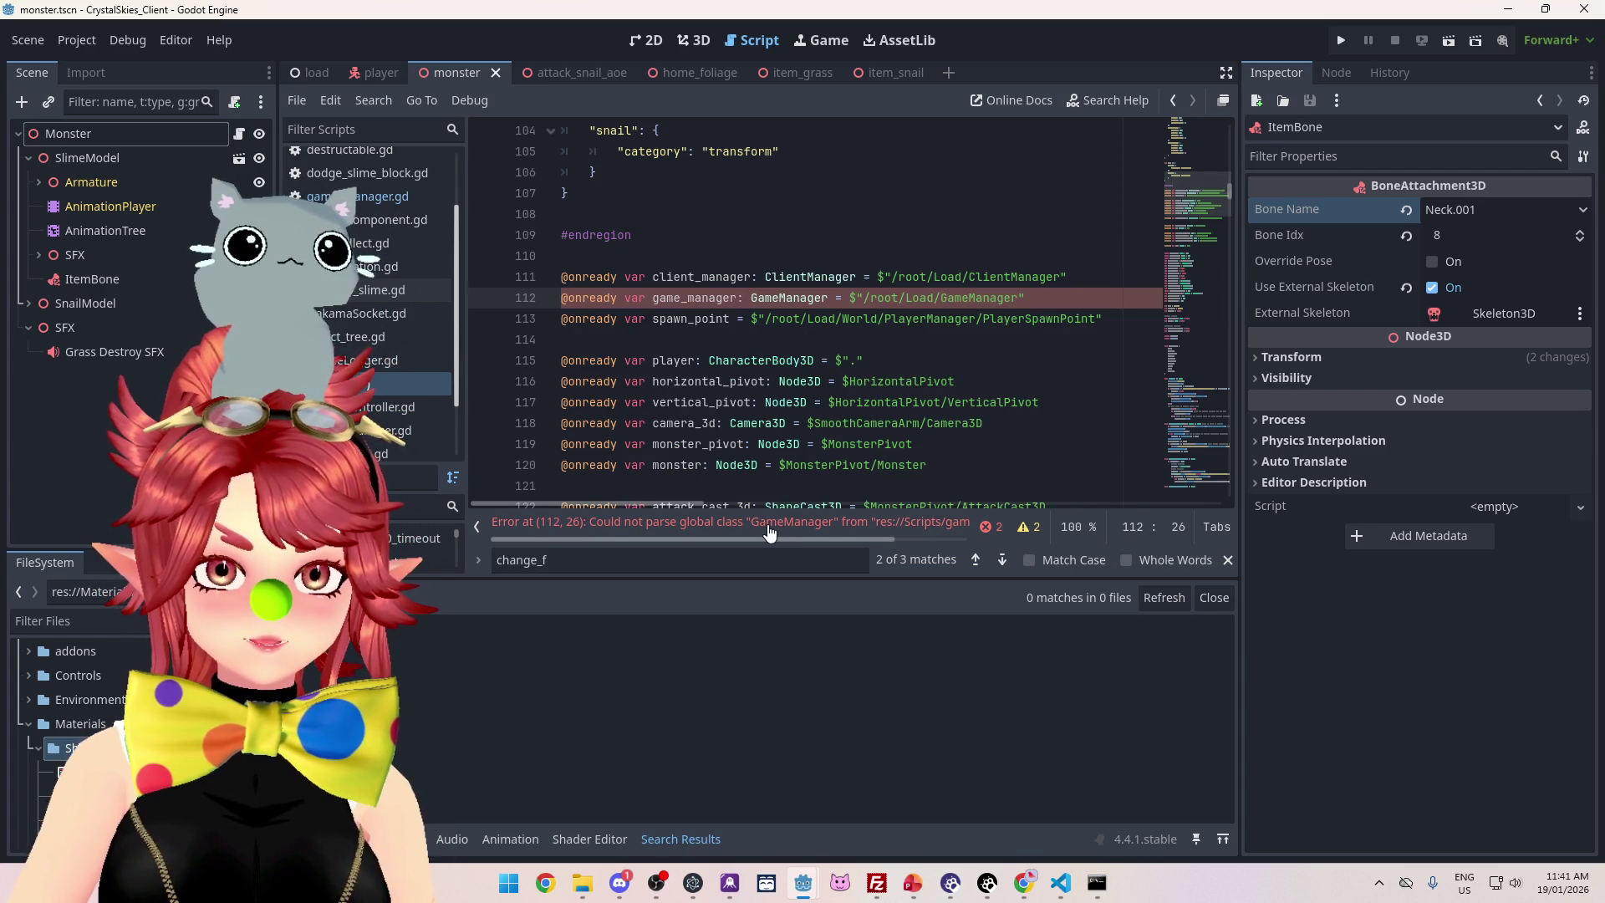
{"action": "mouse_move", "coordinate": [680, 540]}
{"action": "left_mouse_down"}
{"action": "mouse_move", "coordinate": [796, 538]}
{"action": "mouse_move", "coordinate": [667, 533]}
{"action": "left_mouse_up"}
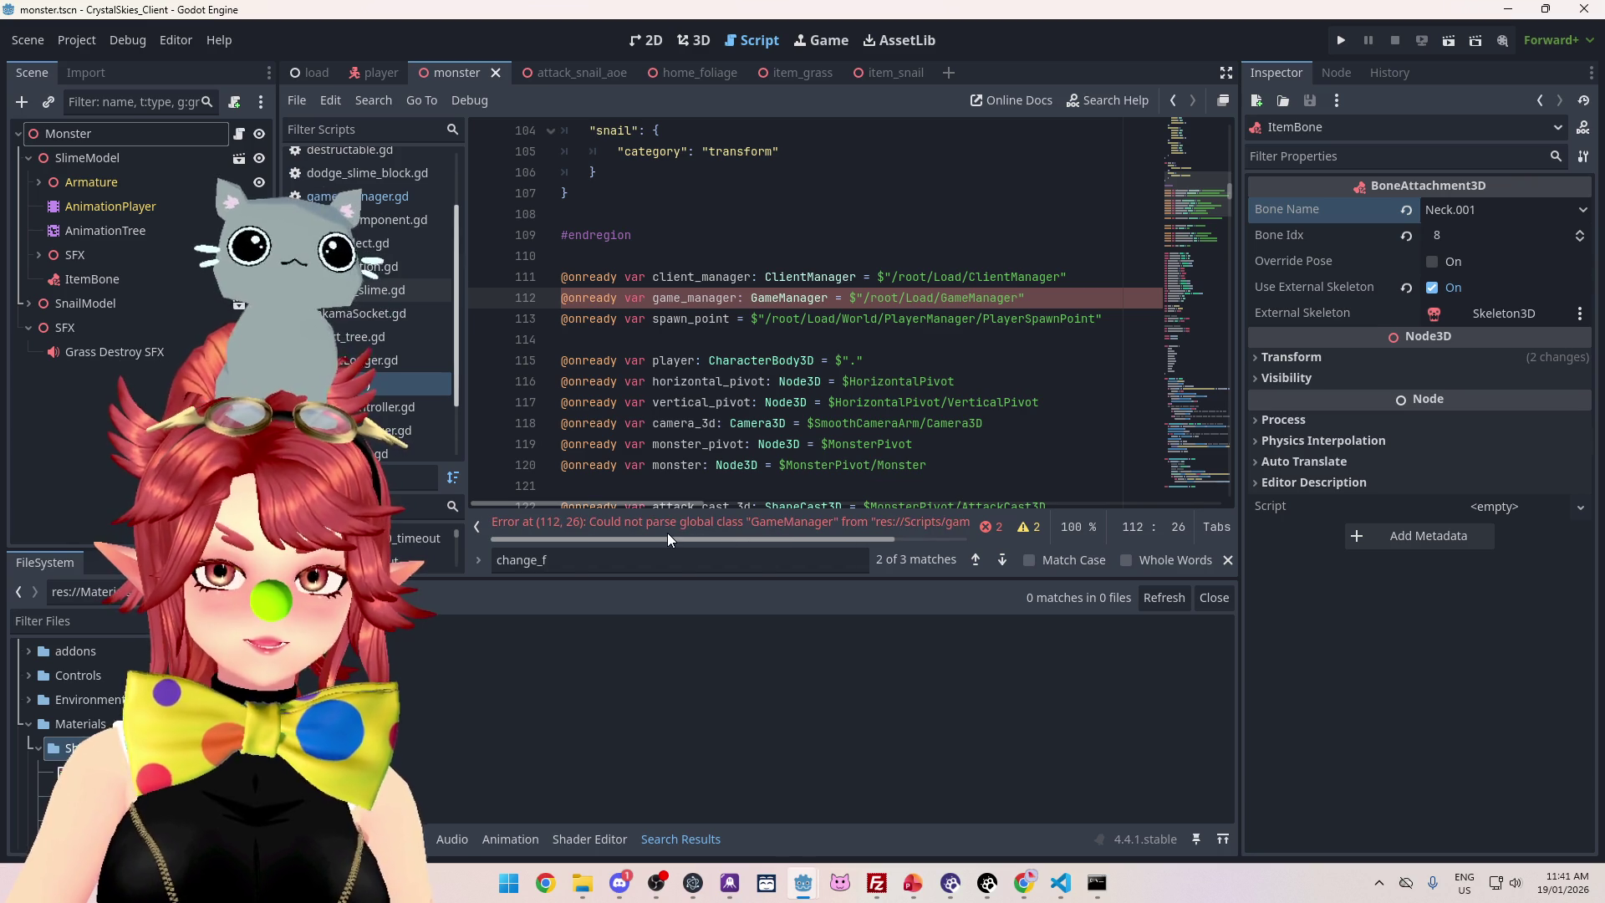
{"action": "left_click", "coordinate": [711, 319]}
{"action": "left_click", "coordinate": [694, 299]}
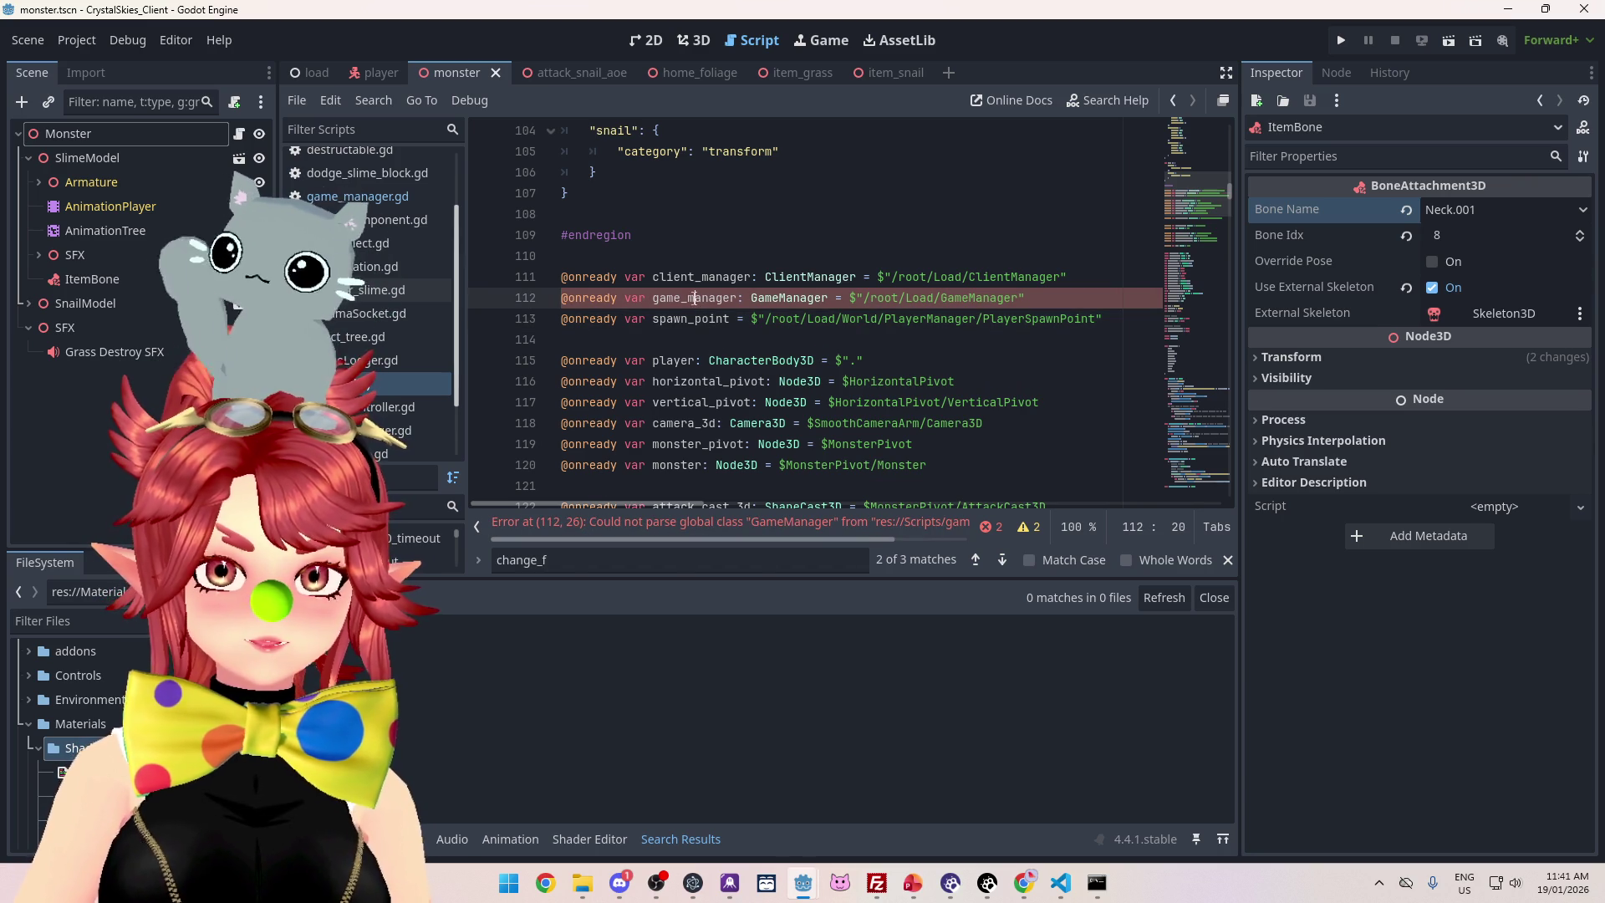
{"action": "left_click", "coordinate": [443, 383]}
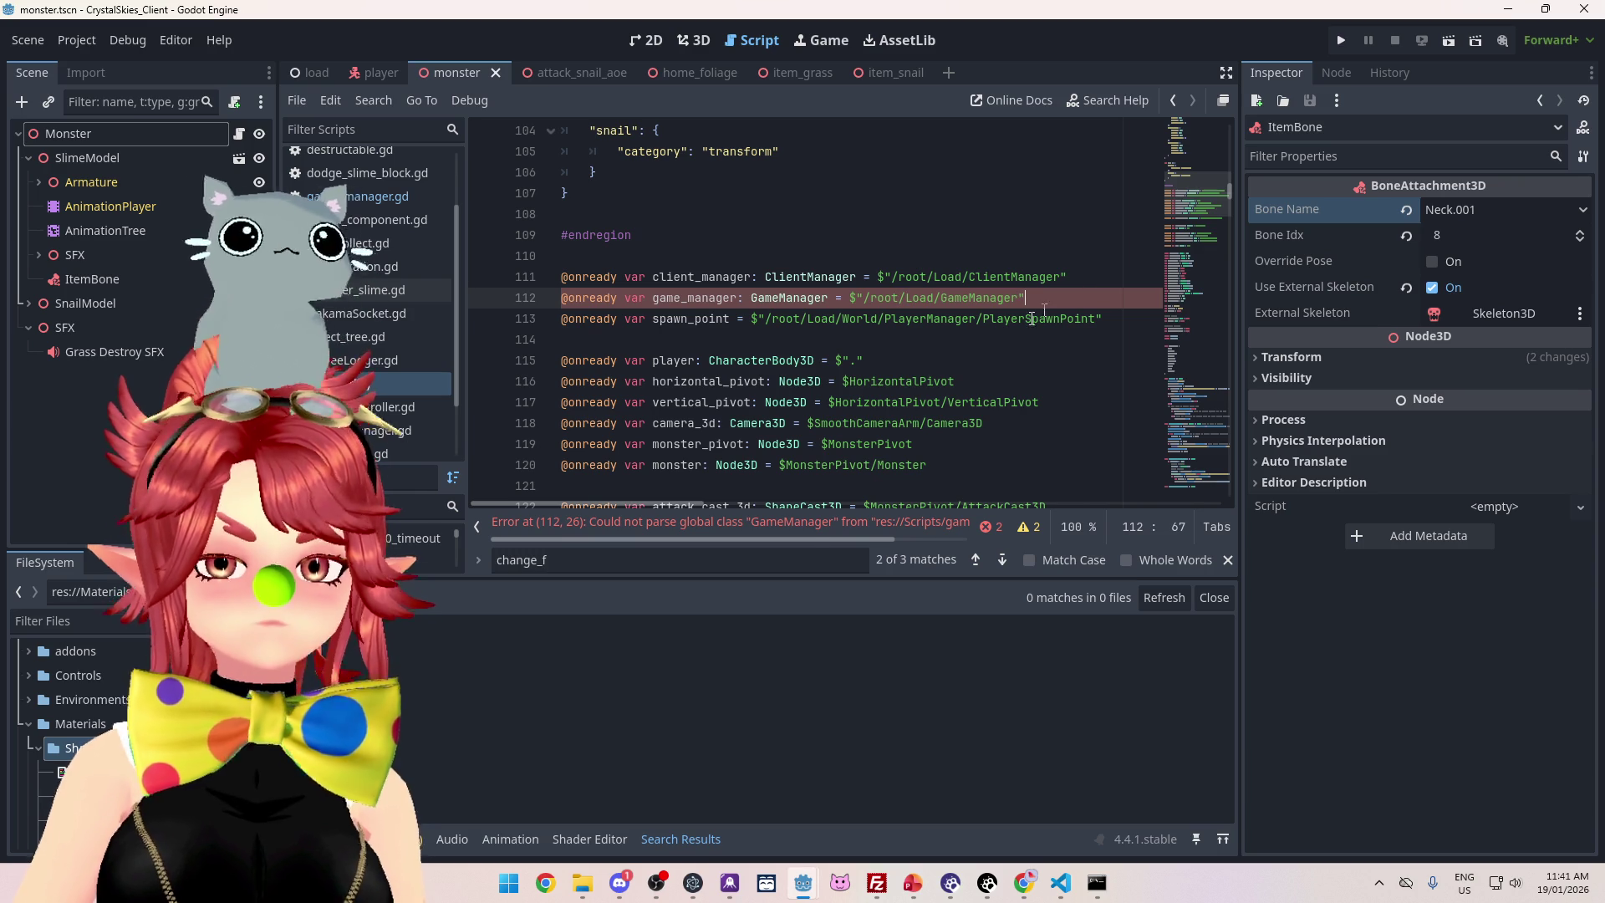
{"action": "mouse_move", "coordinate": [811, 540]}
{"action": "left_mouse_down"}
{"action": "mouse_move", "coordinate": [908, 540]}
{"action": "mouse_move", "coordinate": [740, 528]}
{"action": "left_mouse_up"}
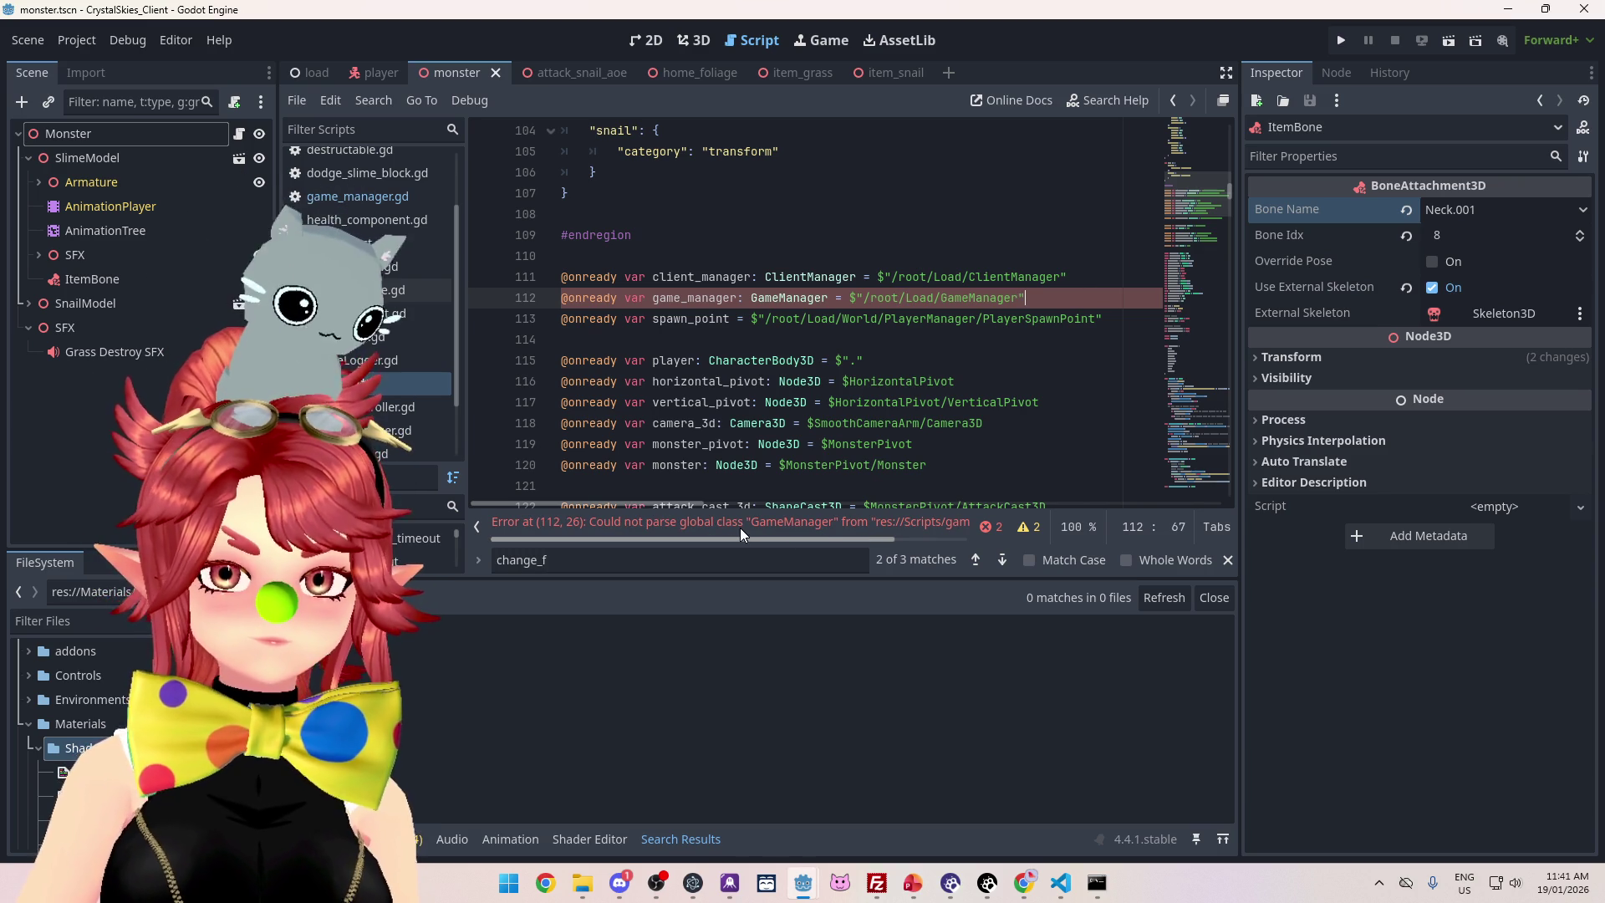
{"action": "left_click", "coordinate": [732, 361]}
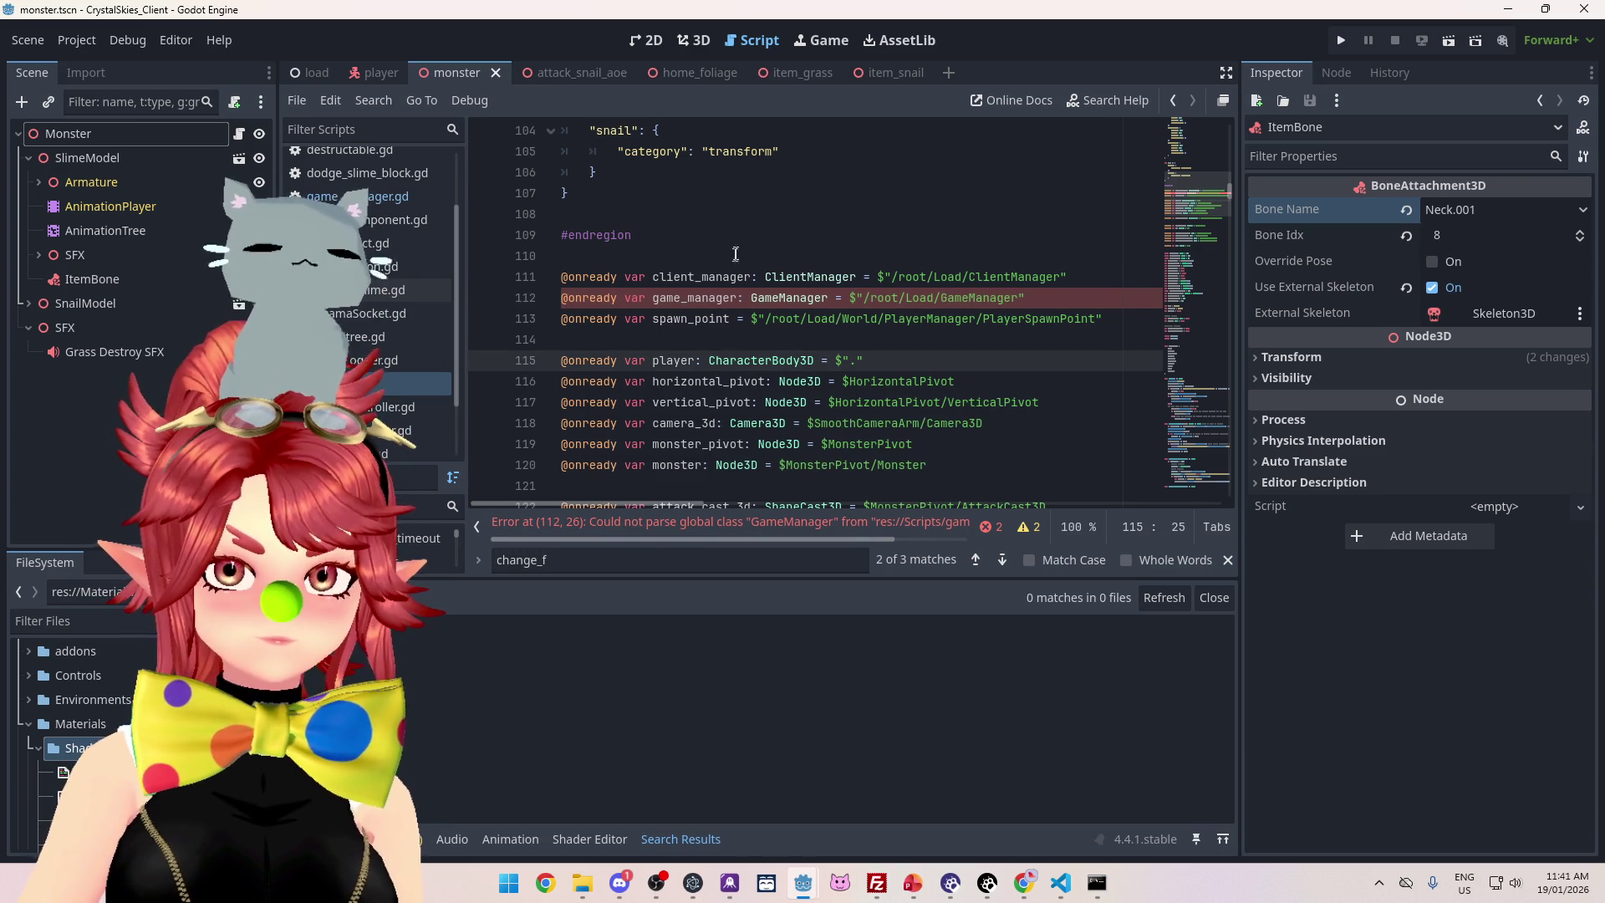
{"action": "left_click", "coordinate": [730, 257]}
{"action": "left_click", "coordinate": [1045, 276], "text": "ctrl"}
Expand the Scripts folder in the FileSystem dock to reveal the script files
{"action": "left_click_drag", "start_coordinate": [847, 537], "coordinate": [960, 545]}
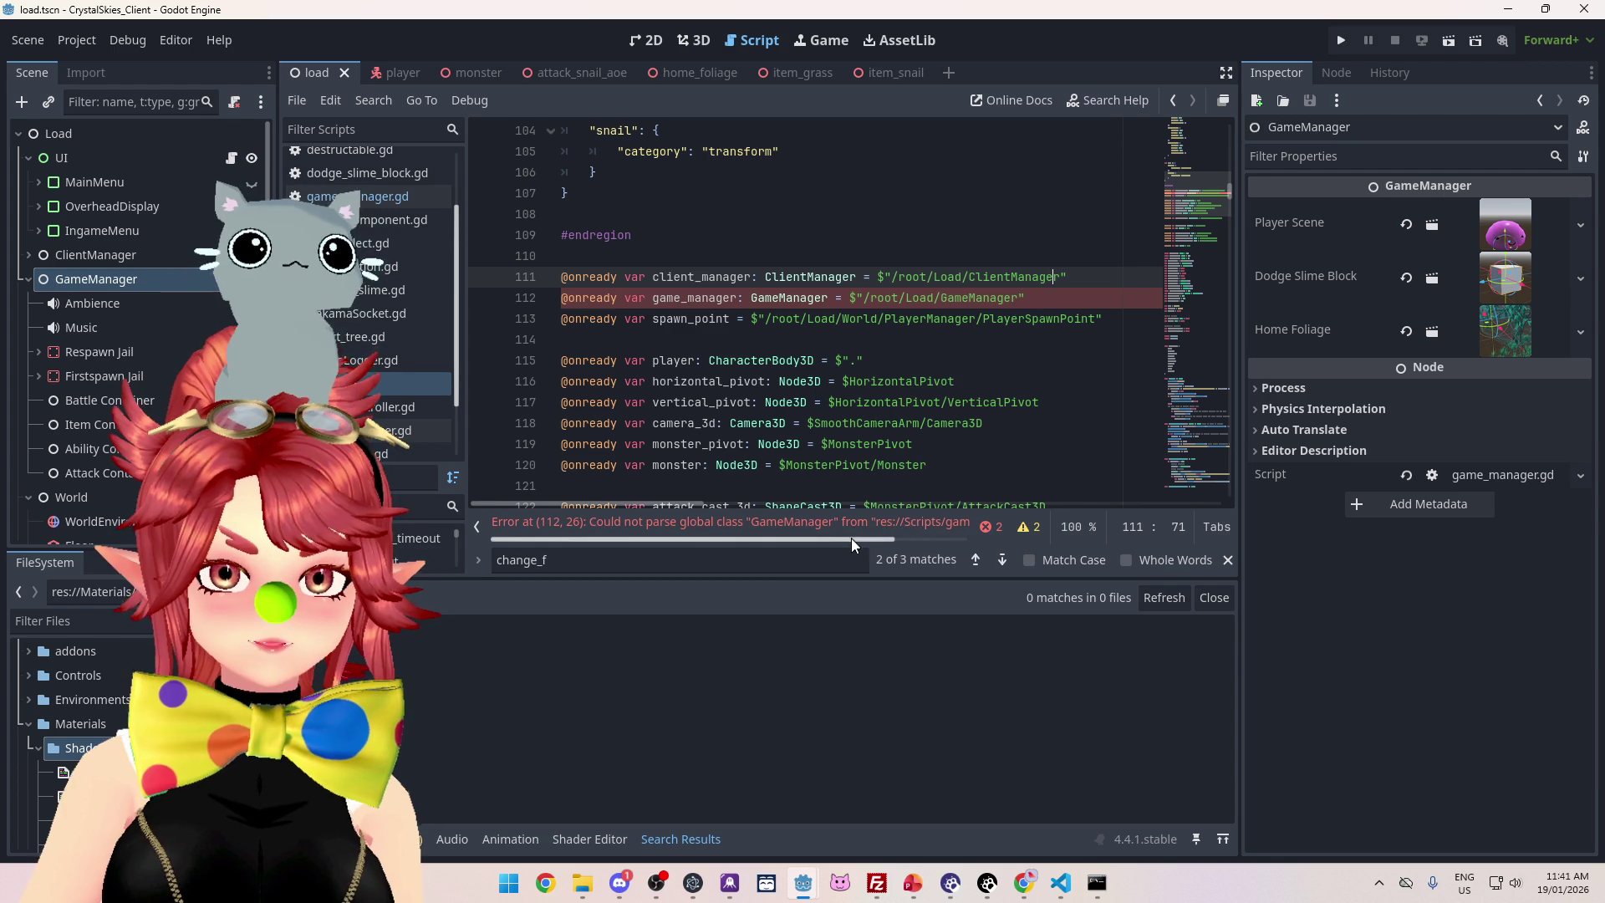
{"action": "scroll", "coordinate": [67, 736], "scroll_direction": "down", "scroll_amount": 2}
{"action": "left_click", "coordinate": [29, 743]}
{"action": "scroll", "coordinate": [84, 711], "scroll_direction": "down", "scroll_amount": 3}
{"action": "scroll", "coordinate": [84, 732], "scroll_direction": "down", "scroll_amount": 1}
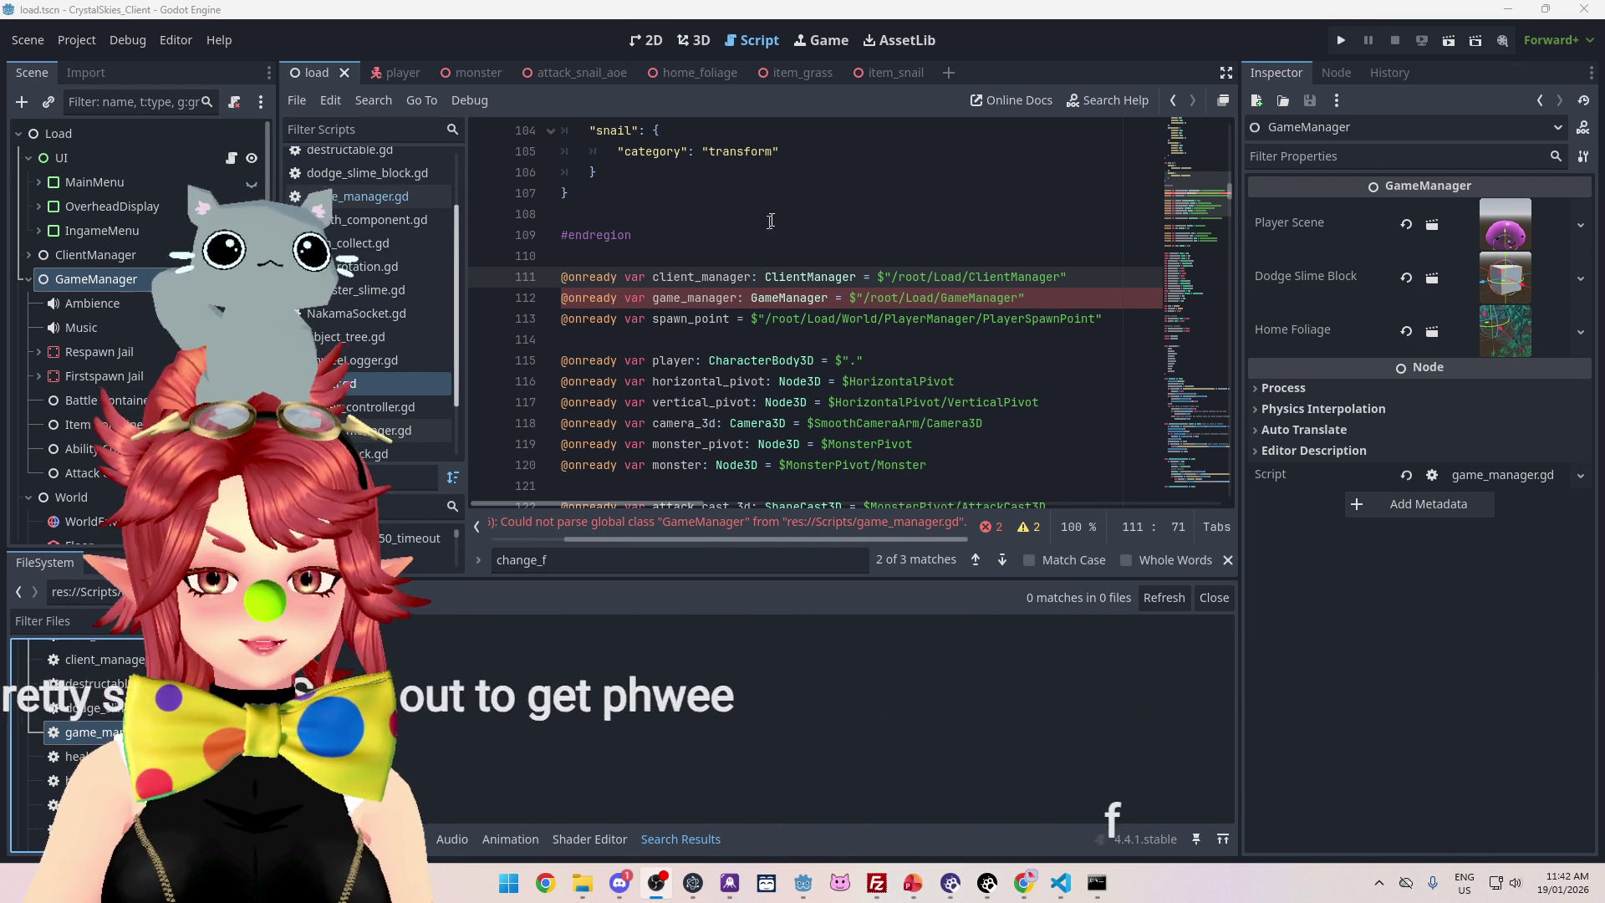
Return to the line 112 GameManager error and open the Project menu
{"action": "left_click", "coordinate": [675, 381]}
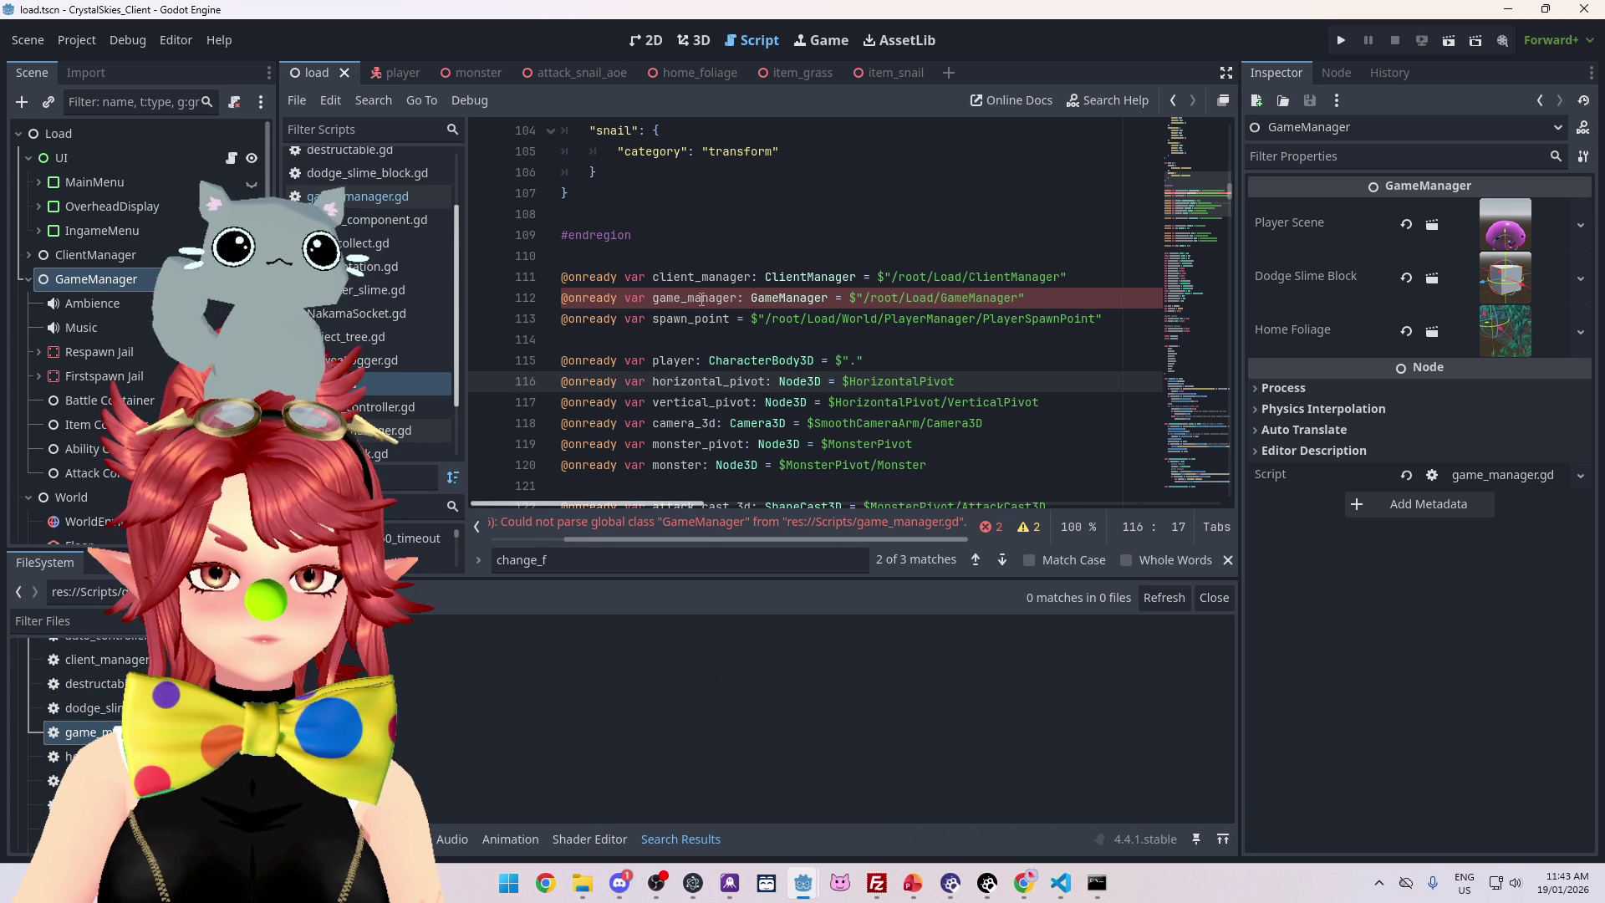
{"action": "left_click", "coordinate": [697, 524]}
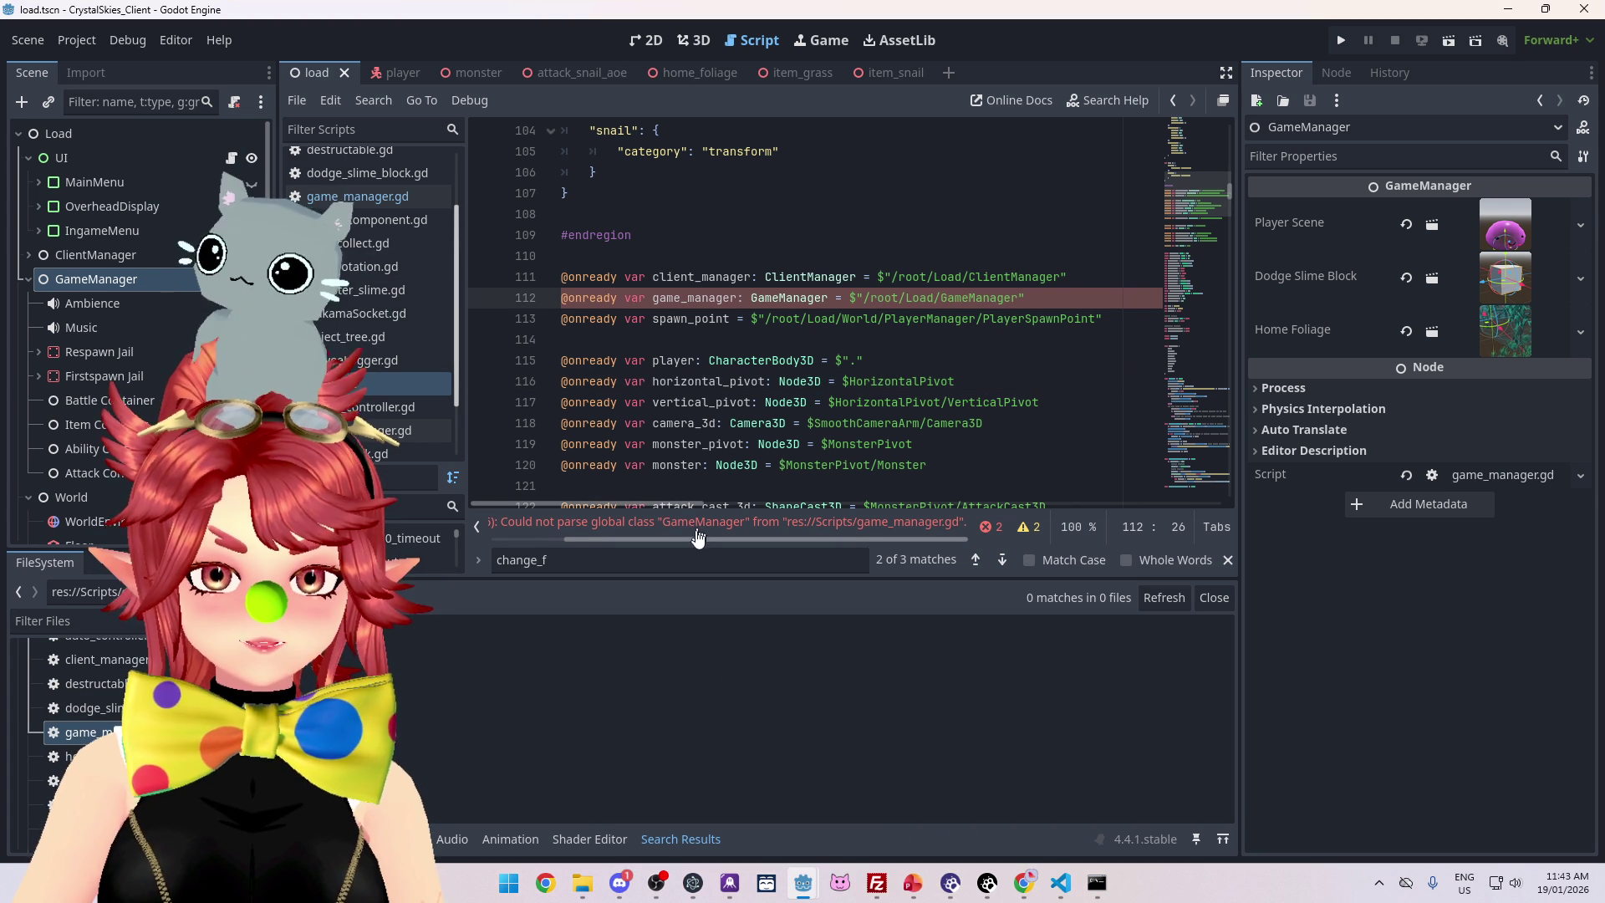
{"action": "mouse_move", "coordinate": [691, 539]}
{"action": "left_mouse_down"}
{"action": "mouse_move", "coordinate": [626, 536]}
{"action": "mouse_move", "coordinate": [687, 541]}
{"action": "left_mouse_up"}
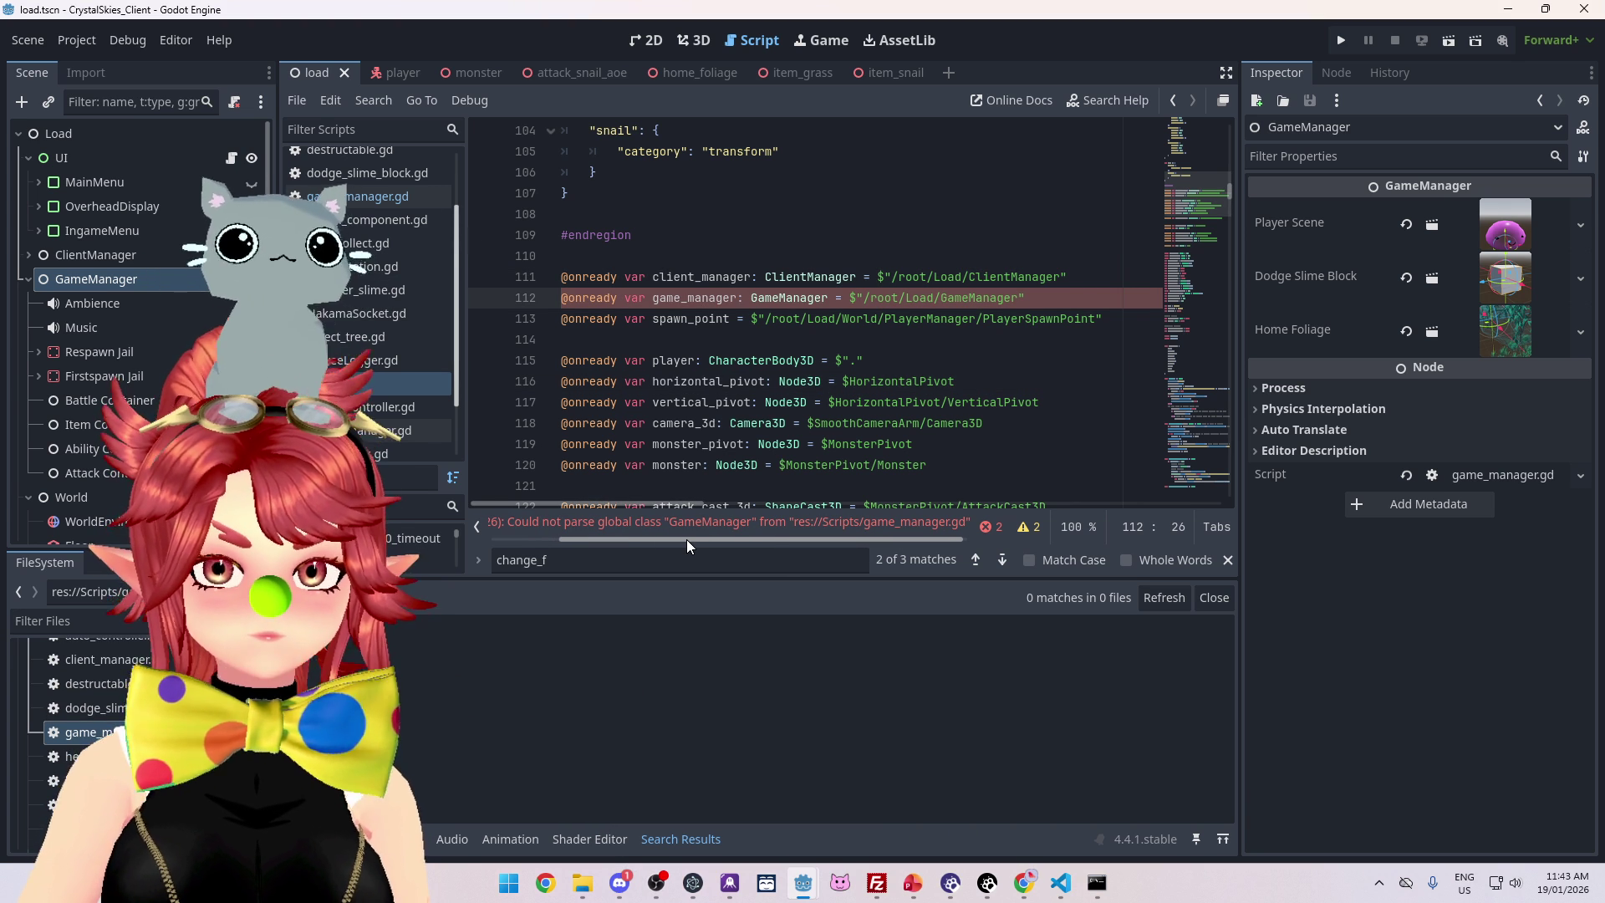
{"action": "left_click", "coordinate": [72, 46]}
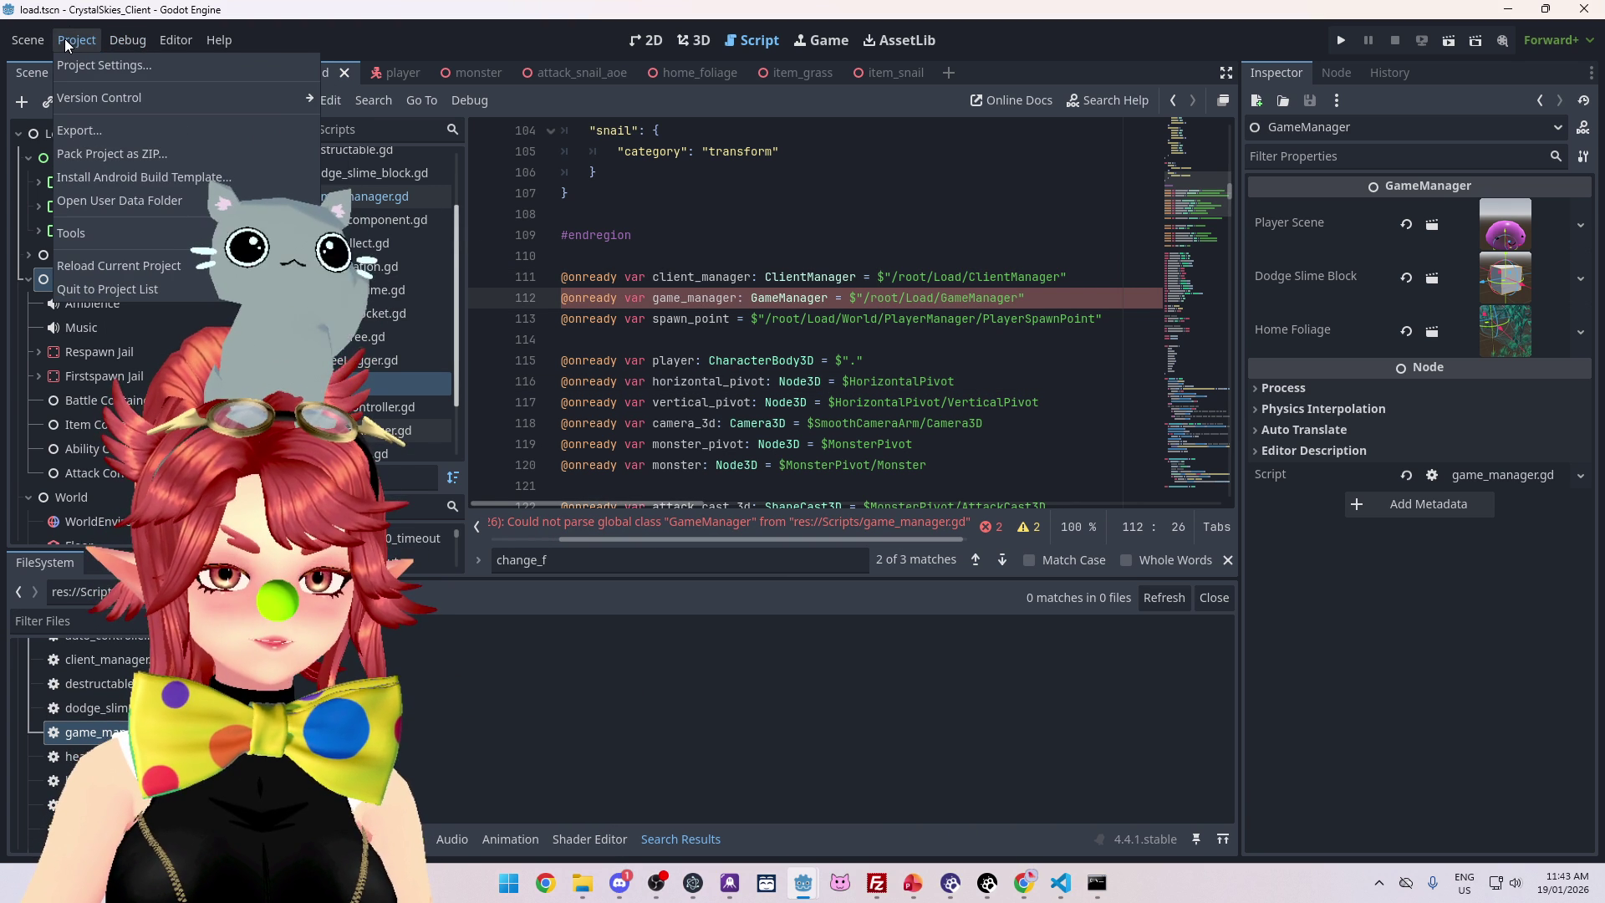
Check the Nakama, PhweeLogger and Steamworks autoloads in Project Settings, then open game_manager.gd
{"action": "left_click", "coordinate": [82, 65]}
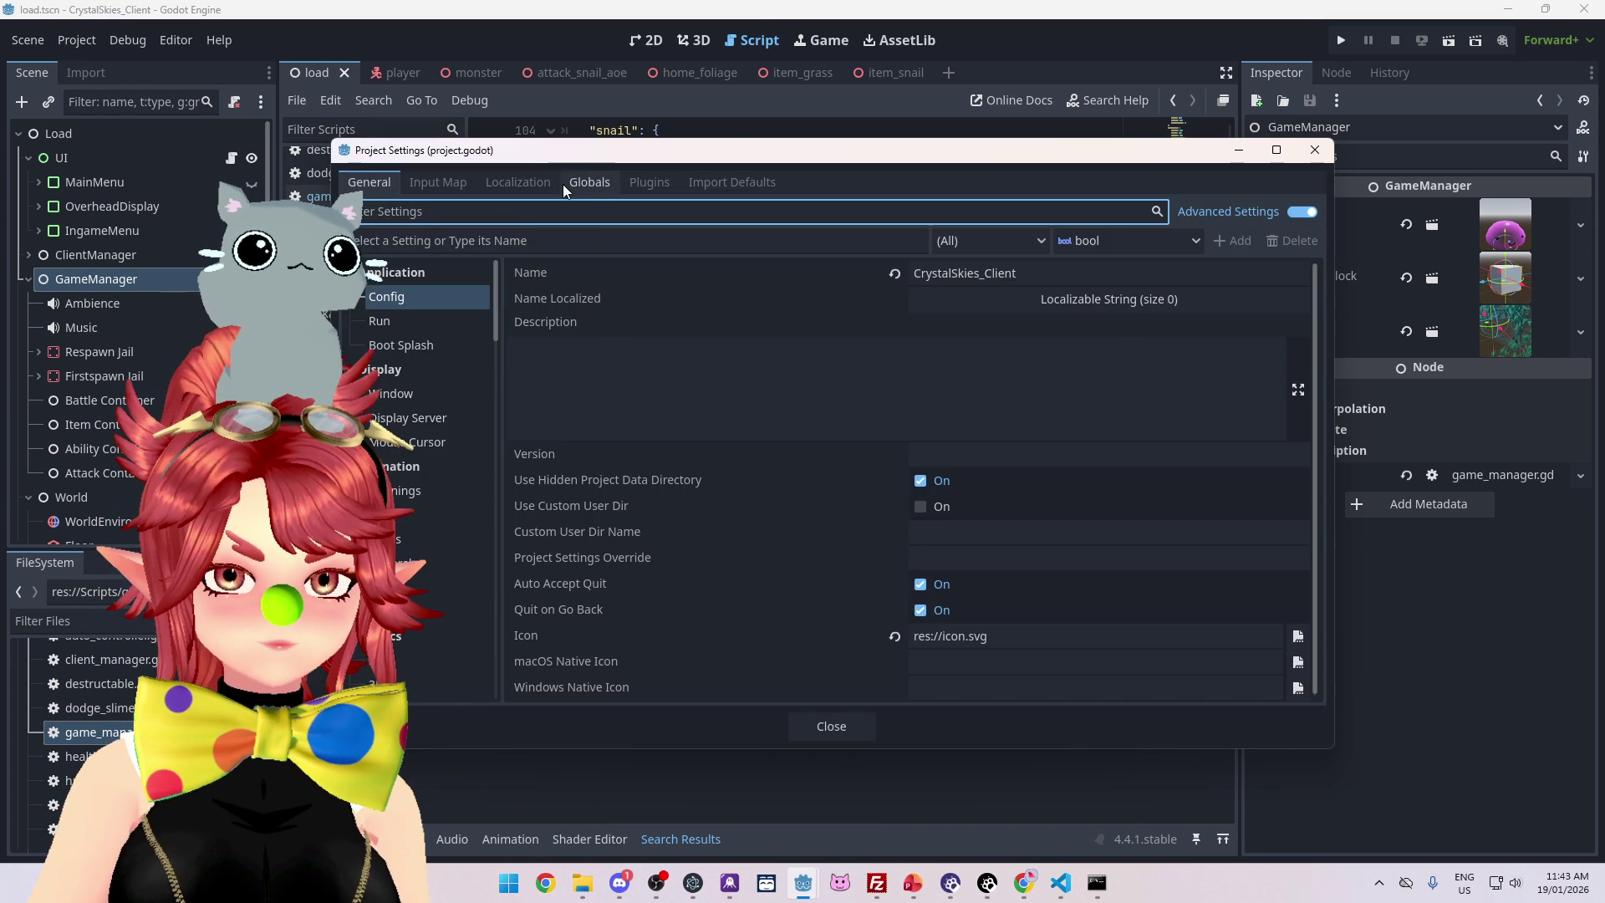
{"action": "left_click", "coordinate": [589, 180]}
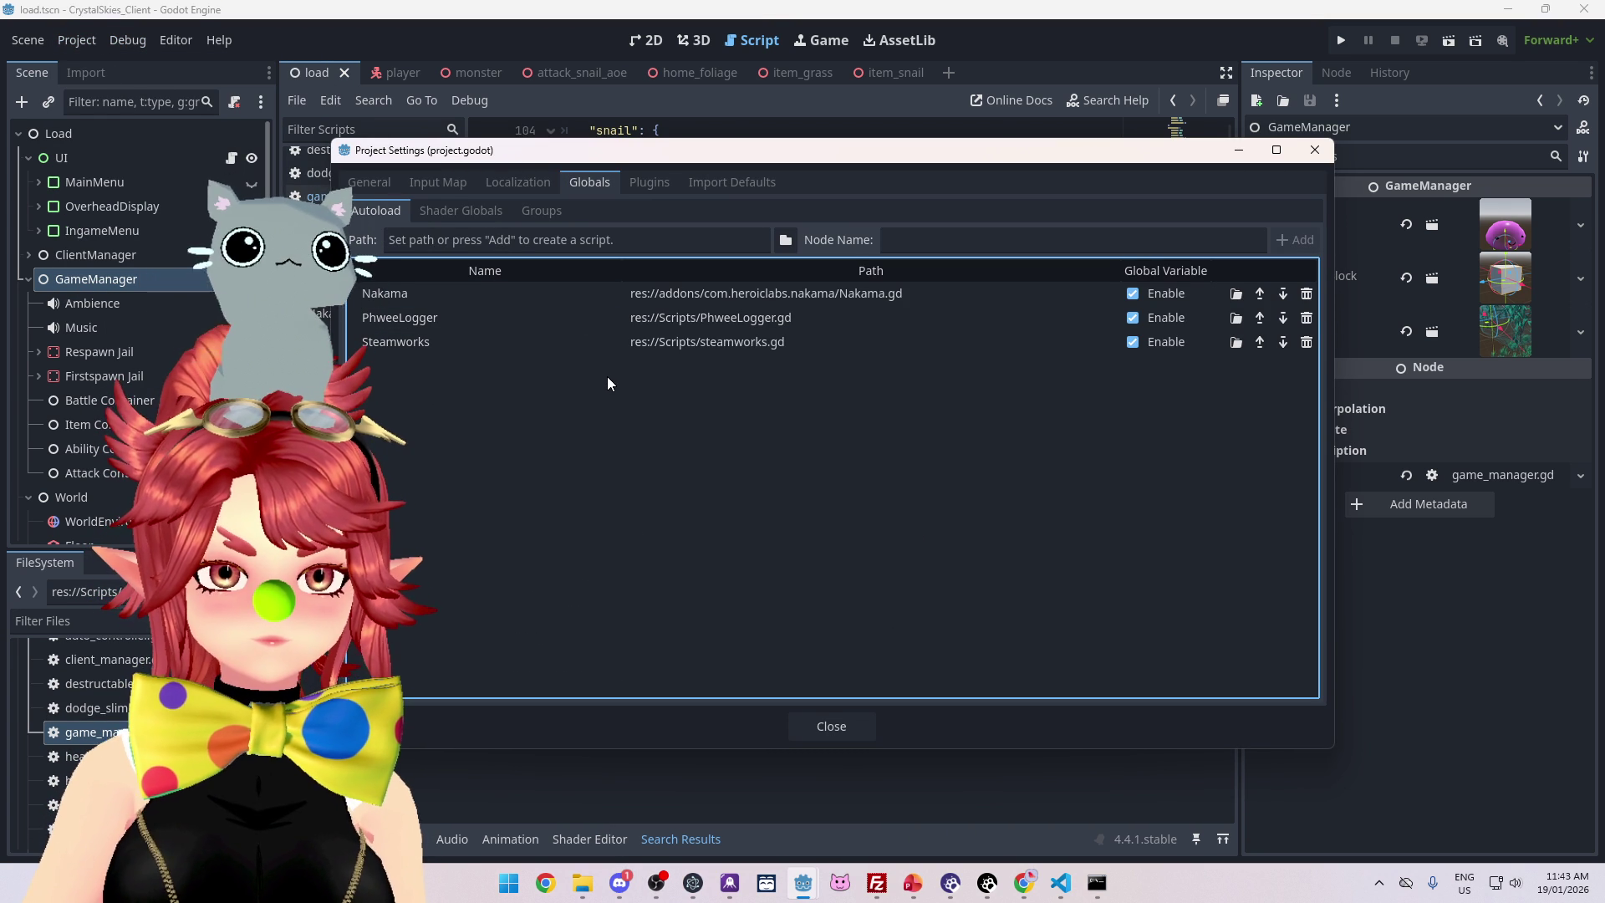
{"action": "left_click", "coordinate": [832, 727]}
{"action": "left_click", "coordinate": [1197, 372]}
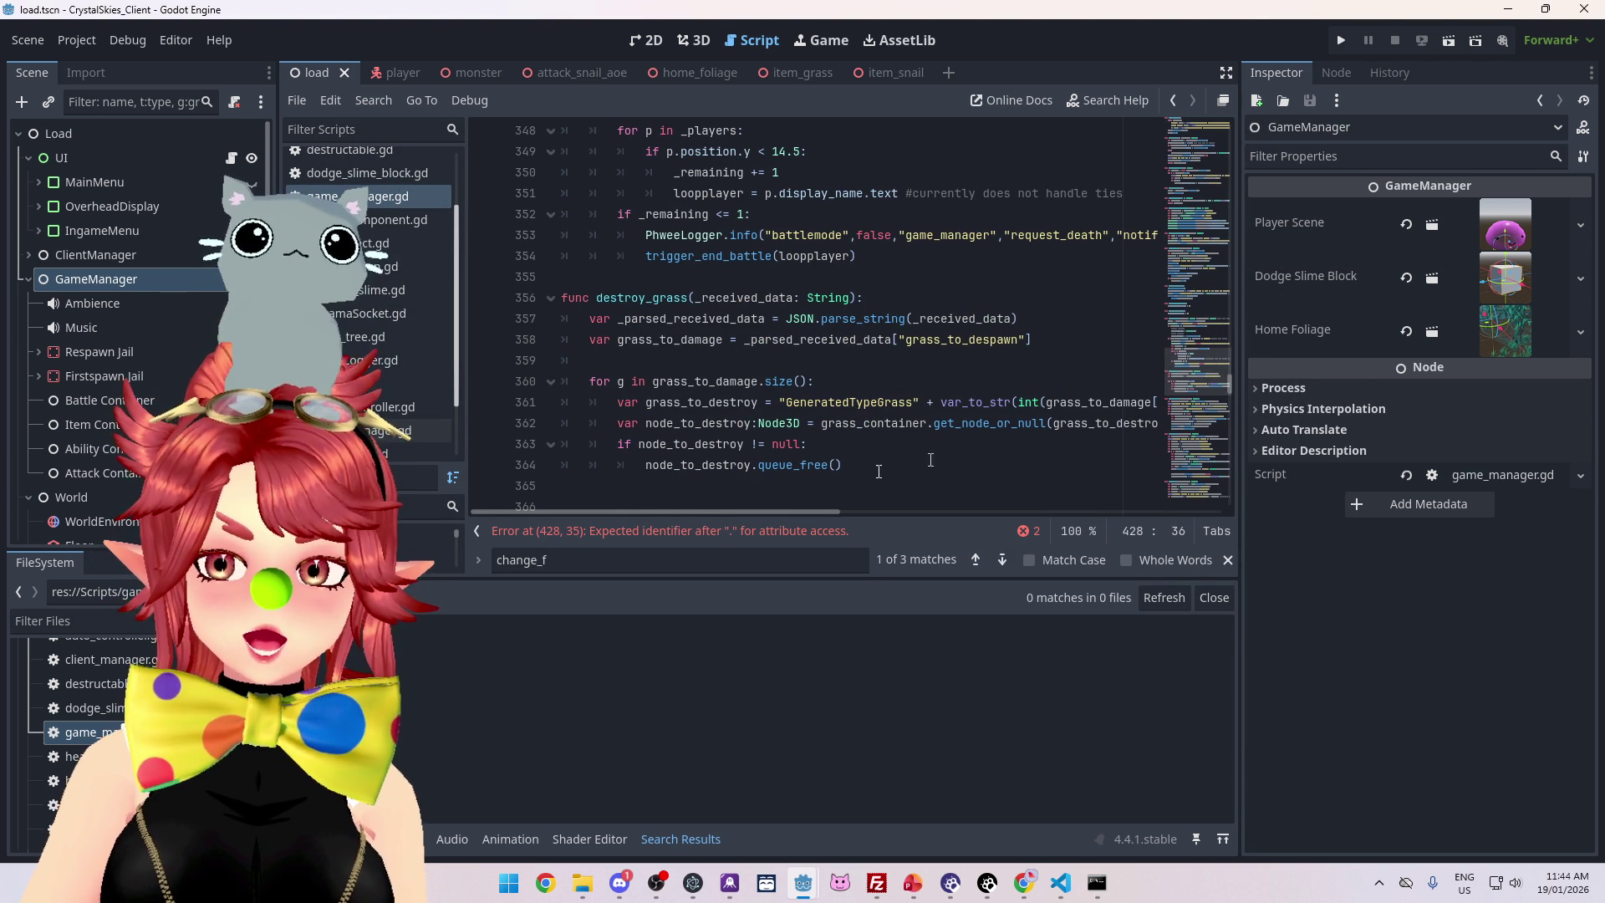
Change the item lookup on line 428 to use get_node_or_null and save the script
{"action": "left_click", "coordinate": [723, 532]}
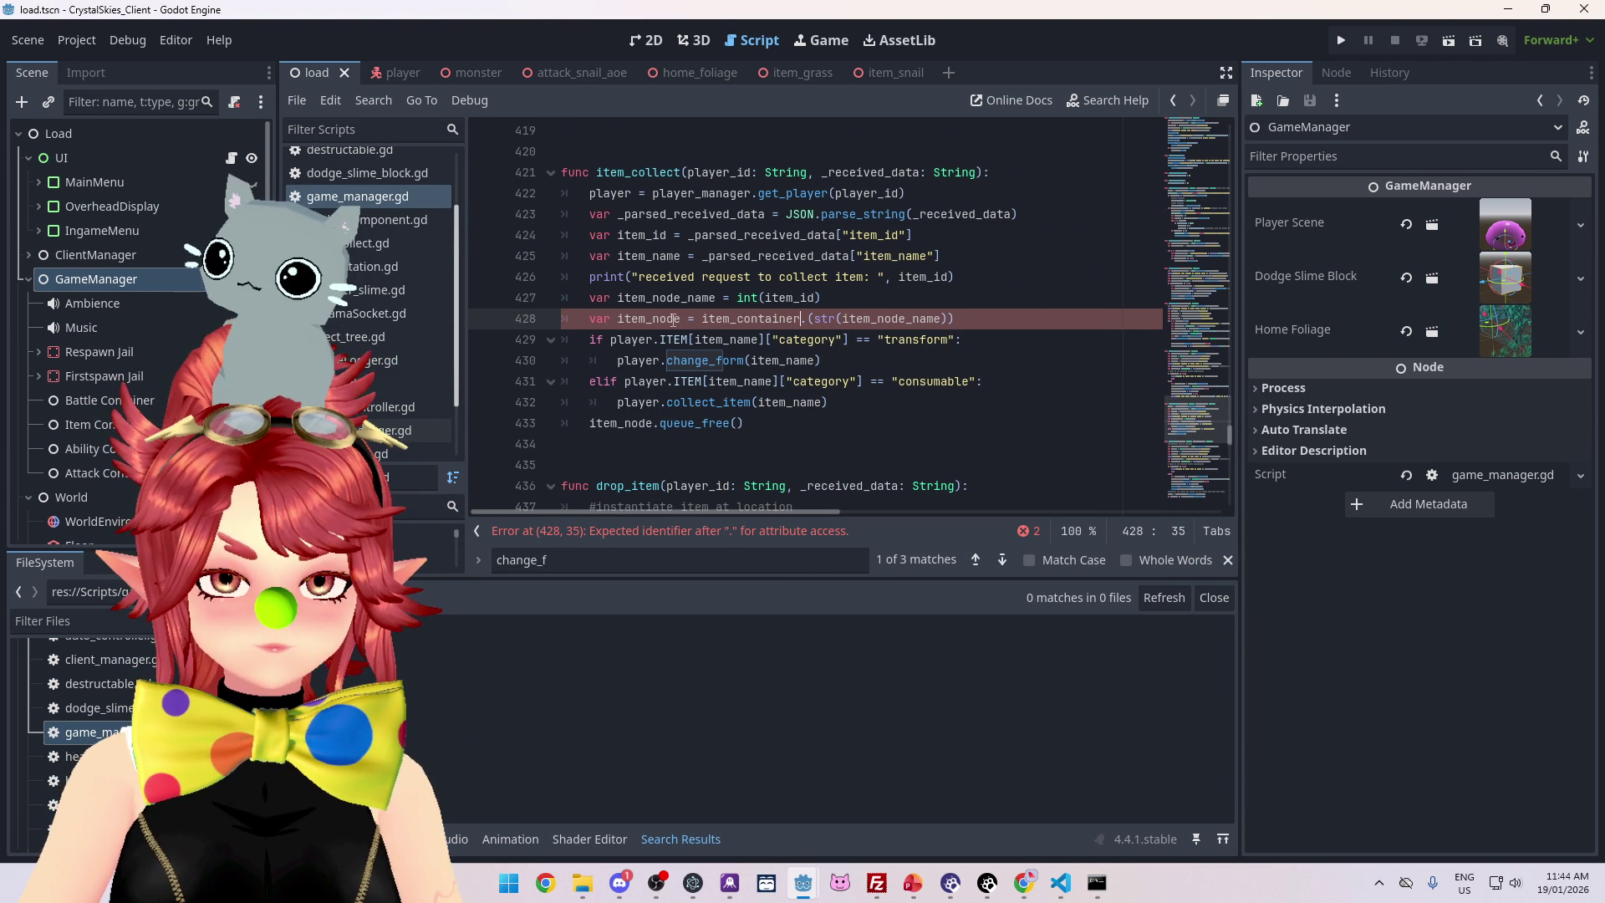
{"action": "type", "text": "get_node_or_null"}
{"action": "left_click", "coordinate": [885, 341]}
{"action": "key", "text": "ctrl+s"}
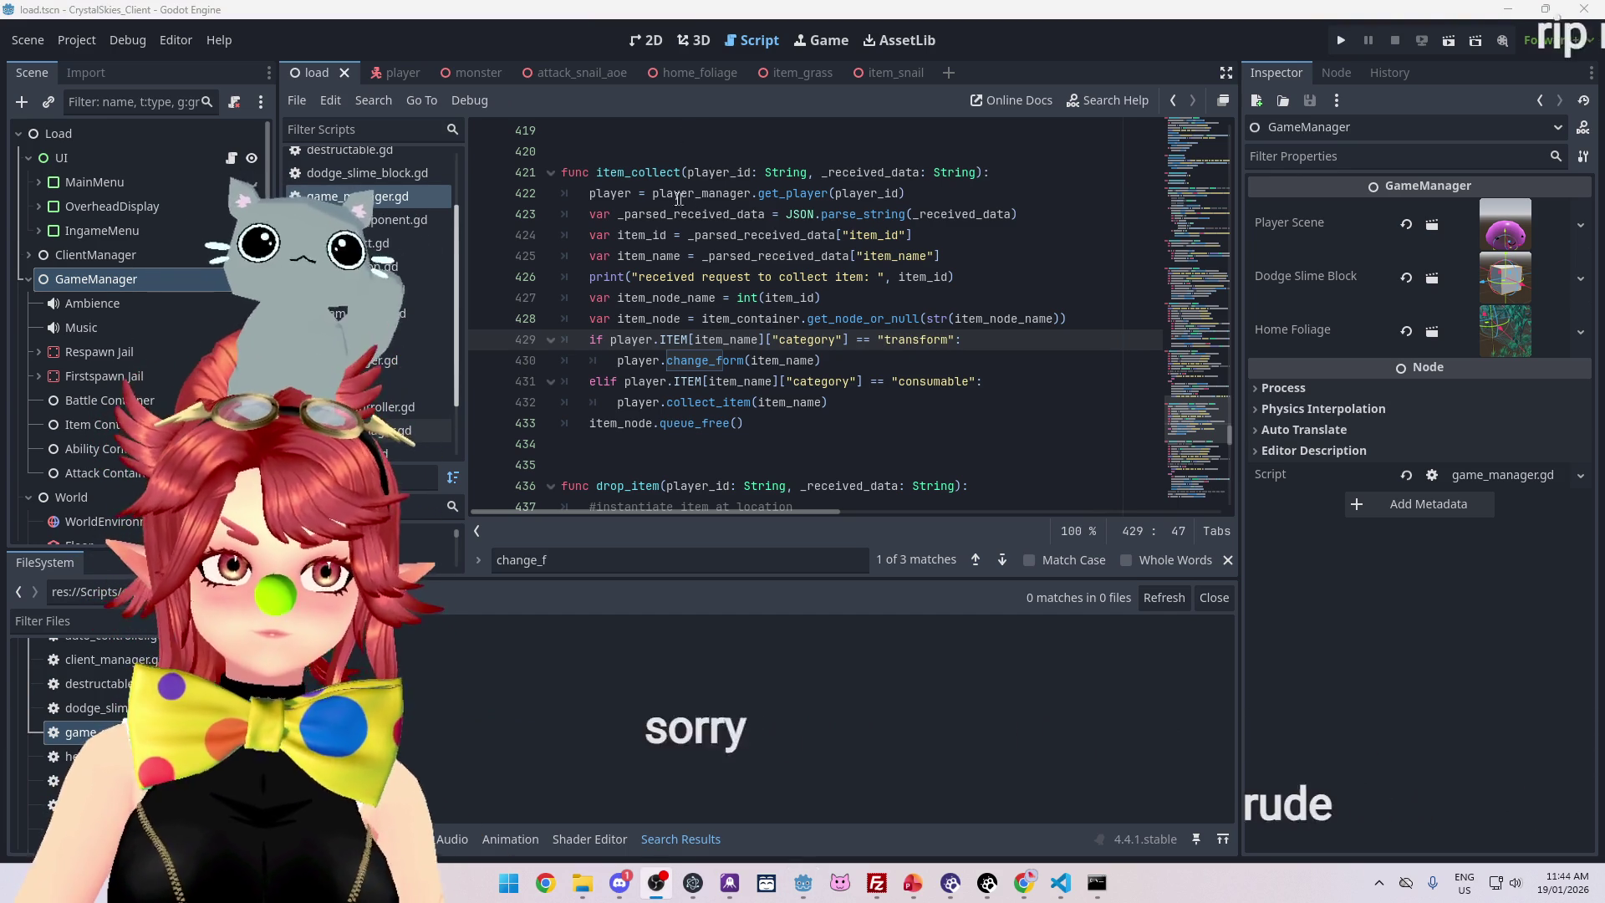
{"action": "left_click", "coordinate": [823, 235]}
{"action": "key", "text": "ctrl+s"}
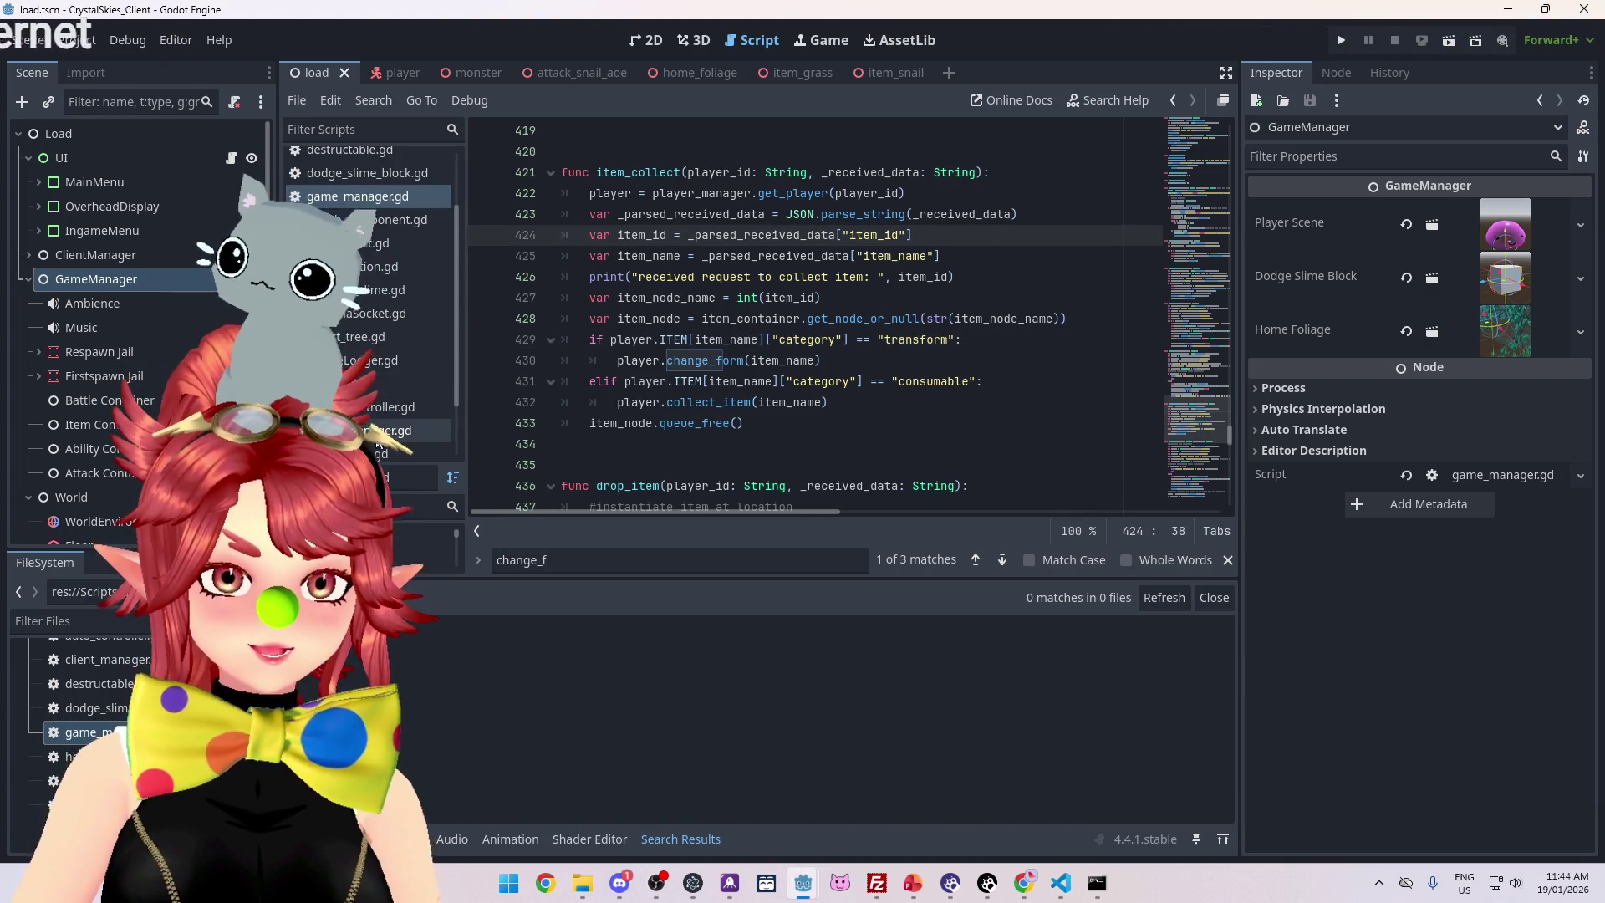
In player.gd, declare item_bone with var and attach items to item_bone instead of monster.item_bone, then run
{"action": "left_click", "coordinate": [368, 386]}
{"action": "left_click", "coordinate": [805, 367]}
{"action": "key", "text": "ctrl+s"}
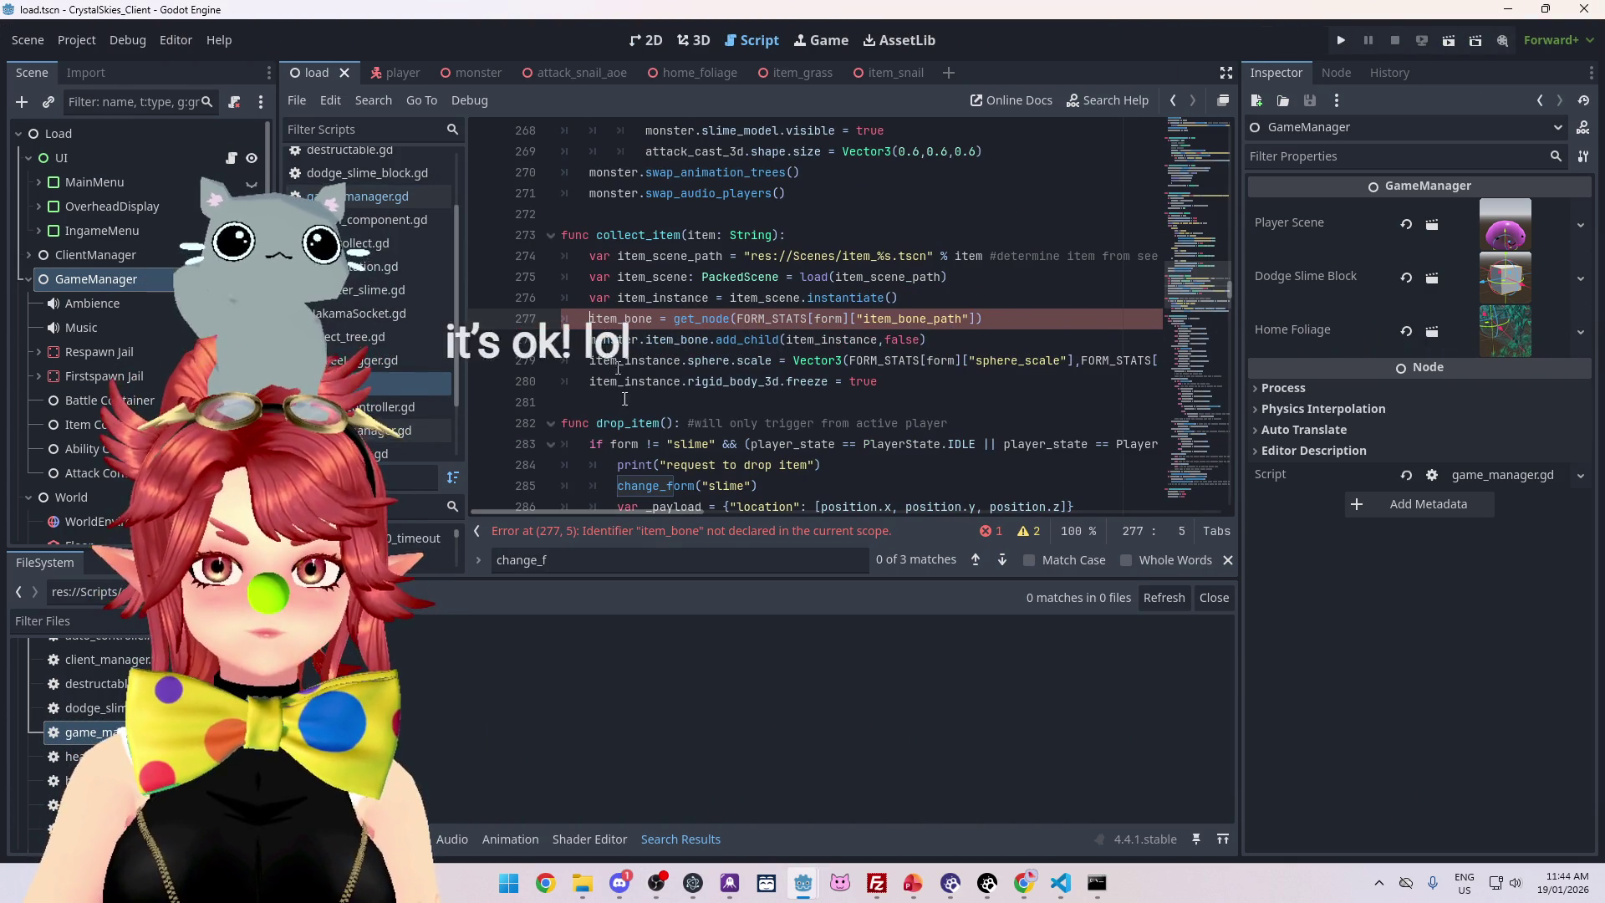
{"action": "type", "text": "var"}
{"action": "left_click_drag", "start_coordinate": [618, 318], "coordinate": [656, 318]}
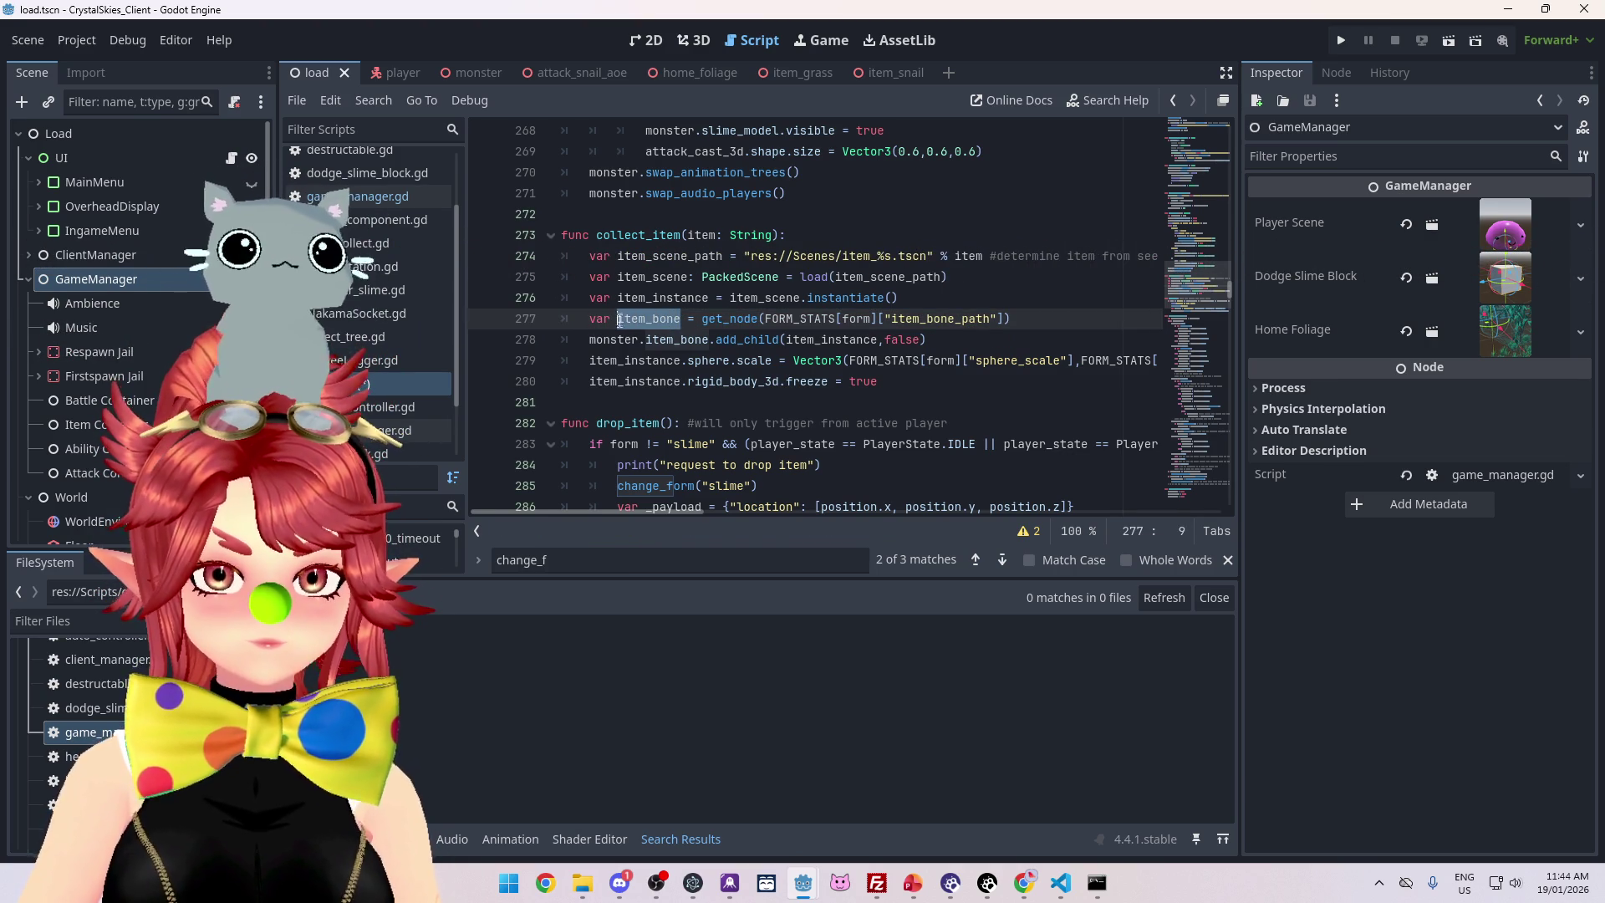
{"action": "left_click_drag", "start_coordinate": [589, 340], "coordinate": [692, 341]}
{"action": "type", "text": "item_bo"}
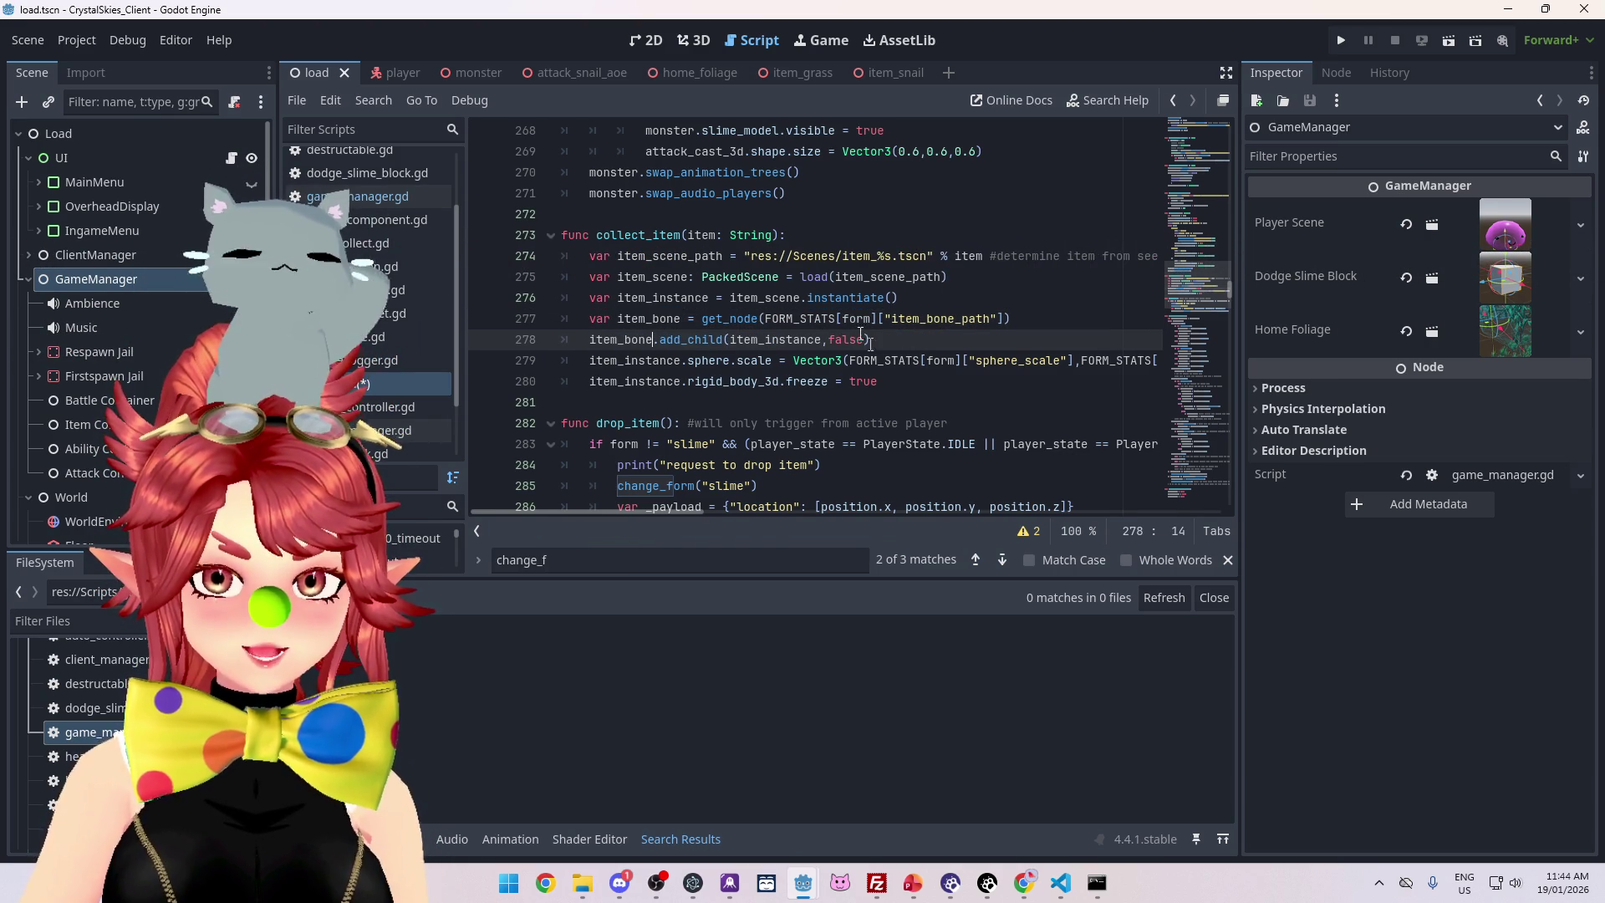
{"action": "left_click", "coordinate": [918, 404]}
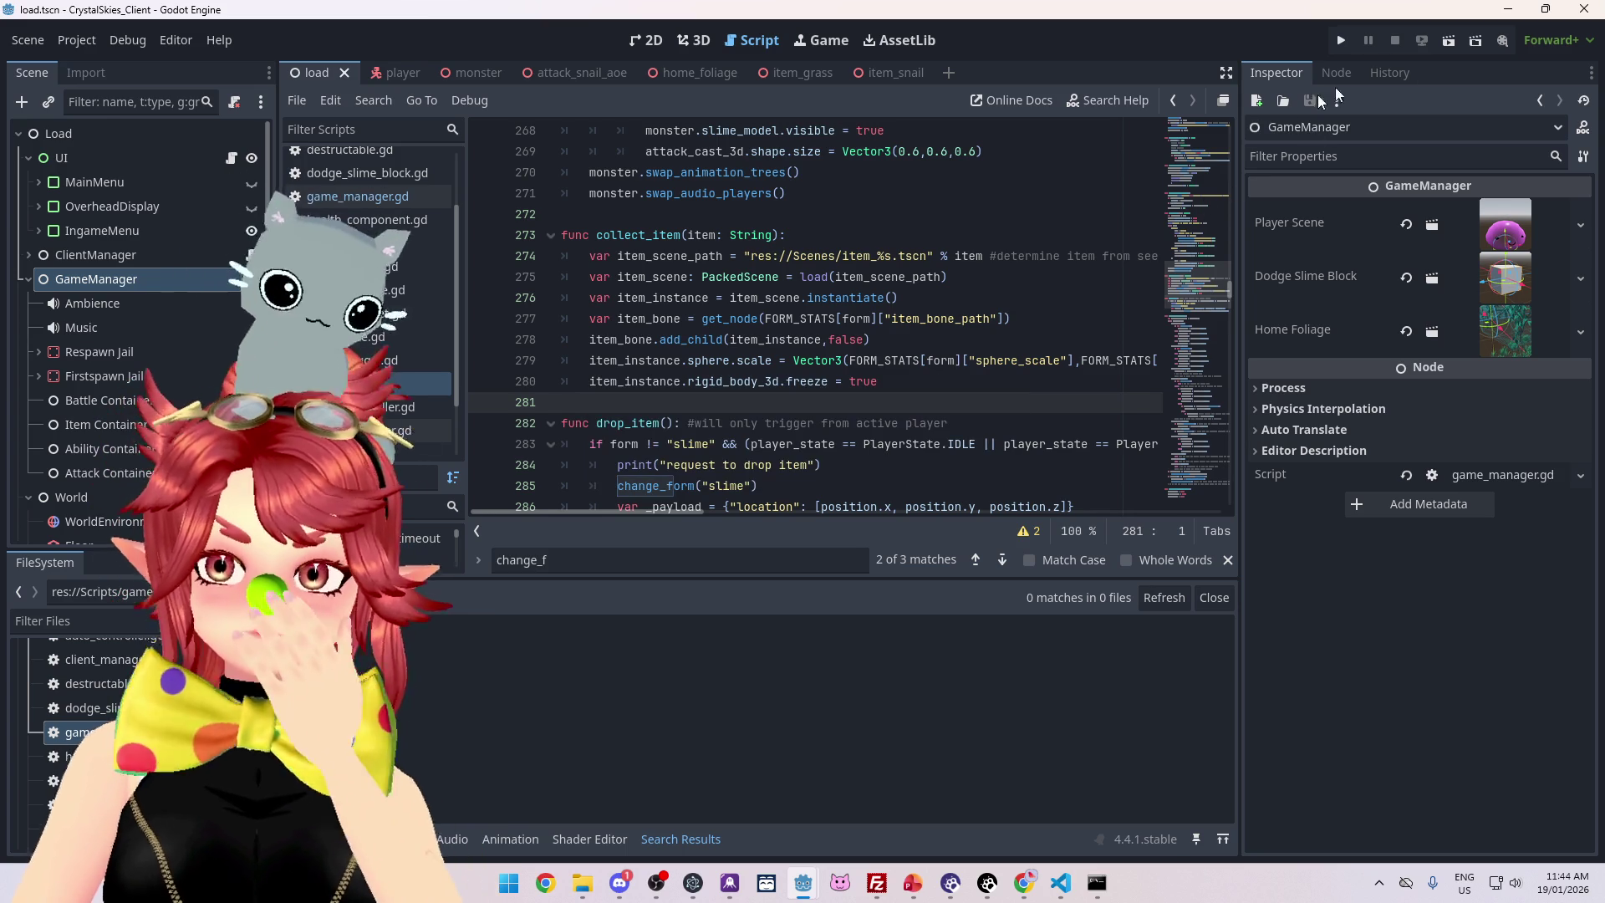
{"action": "left_click", "coordinate": [1338, 42]}
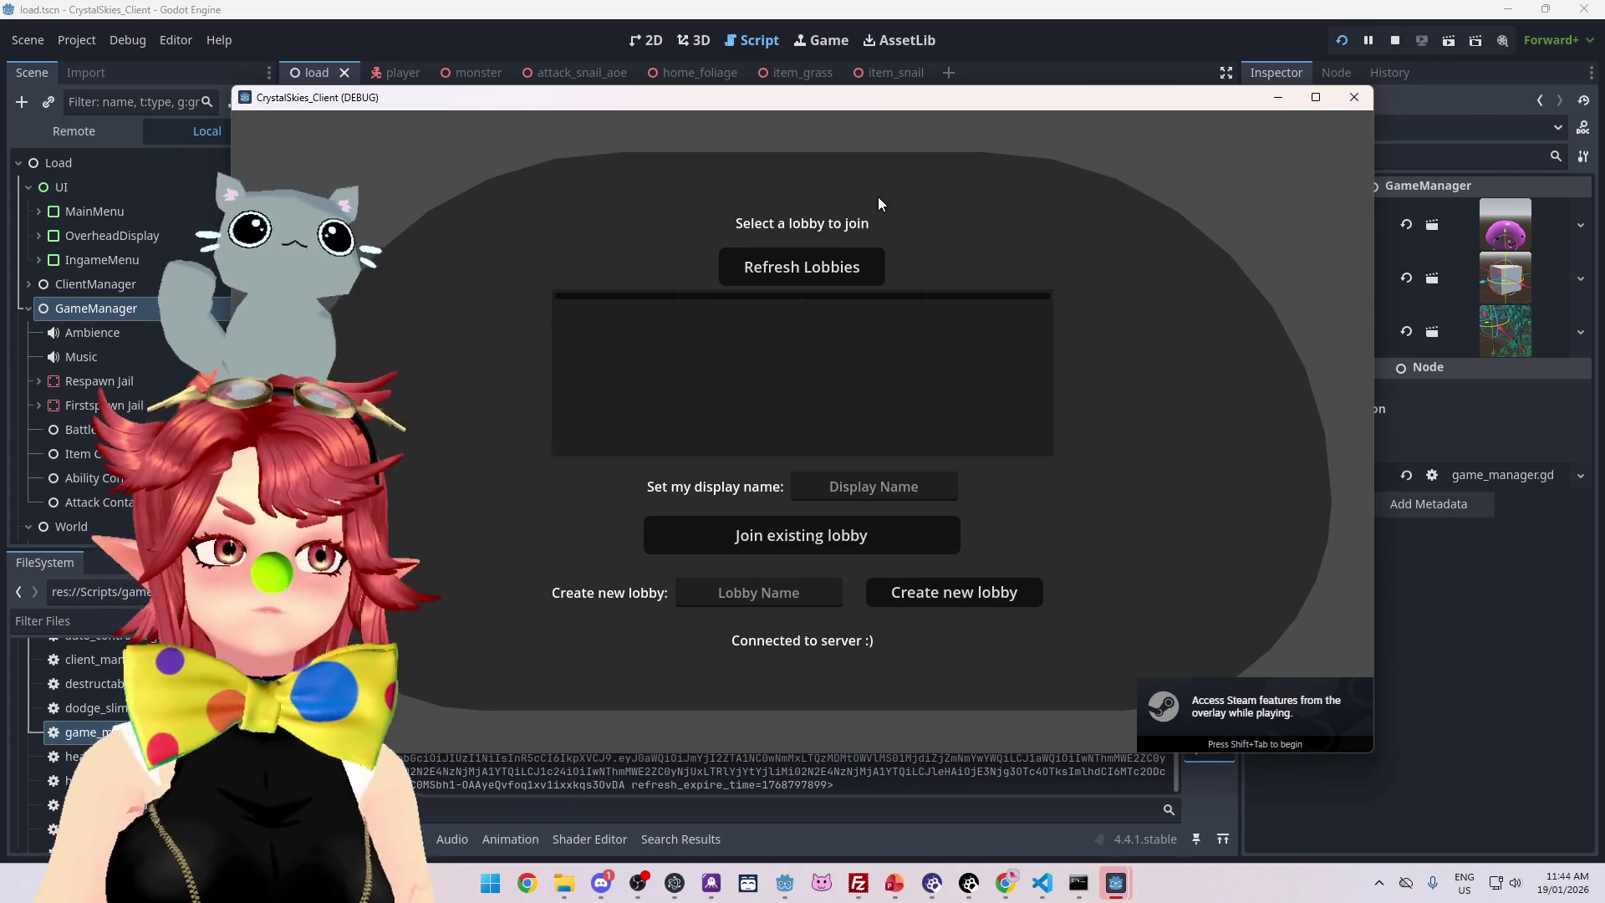
Enter the display and lobby name 'asd' and create a new lobby
{"action": "left_click", "coordinate": [914, 494]}
{"action": "type", "text": "Phwee"}
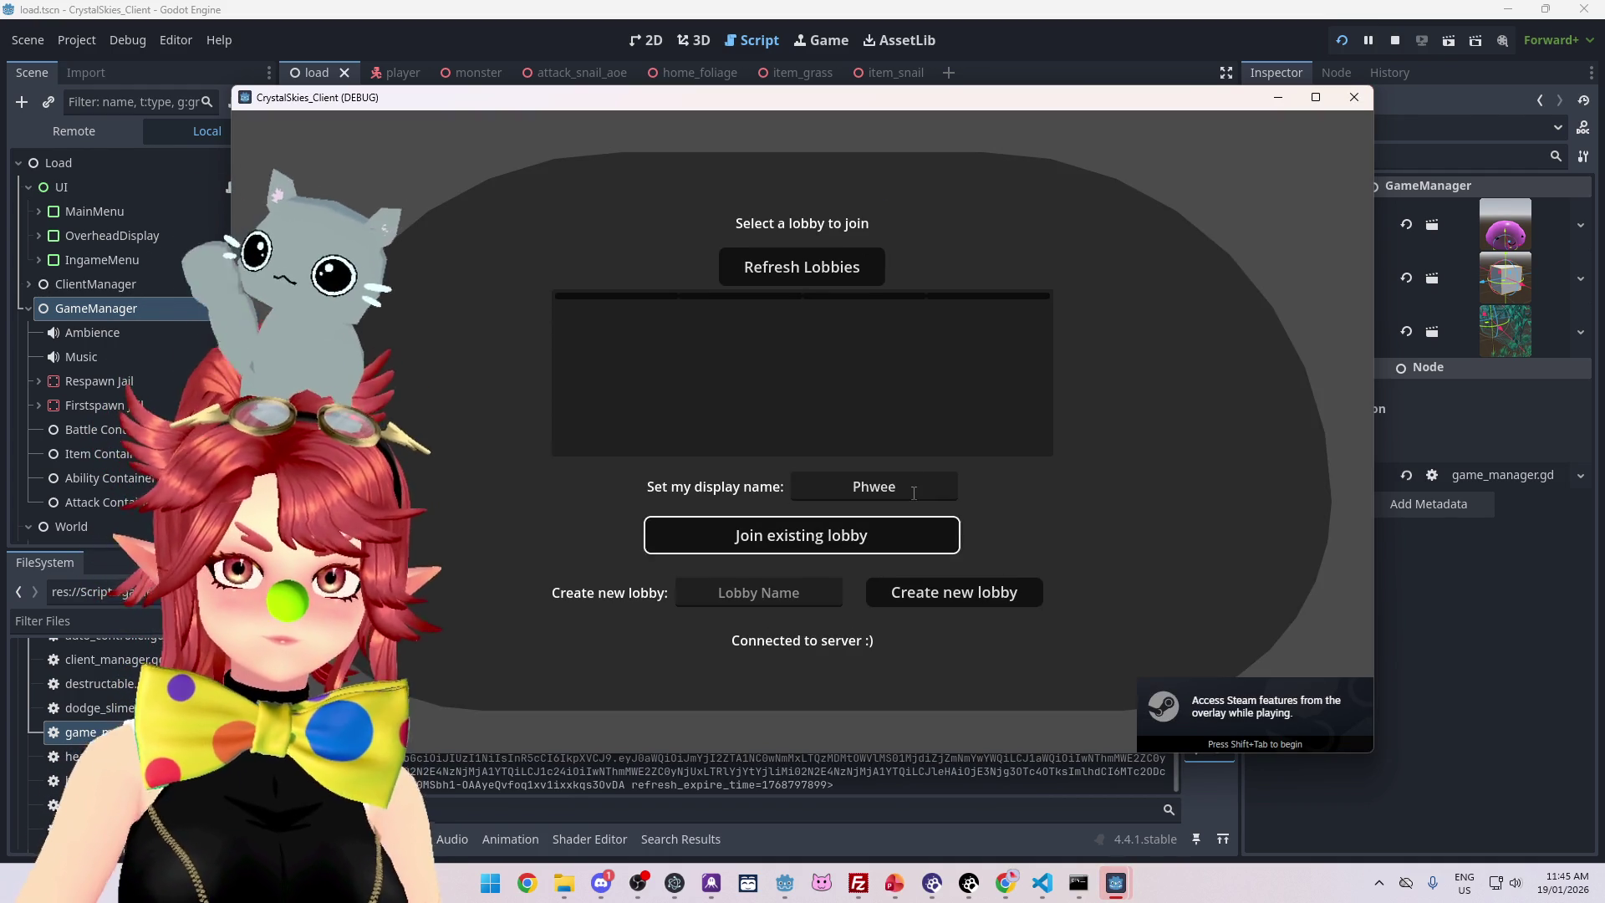
{"action": "key", "text": "Tab"}
{"action": "key", "text": "Tab"}
{"action": "type", "text": "asd"}
{"action": "left_click", "coordinate": [951, 600]}
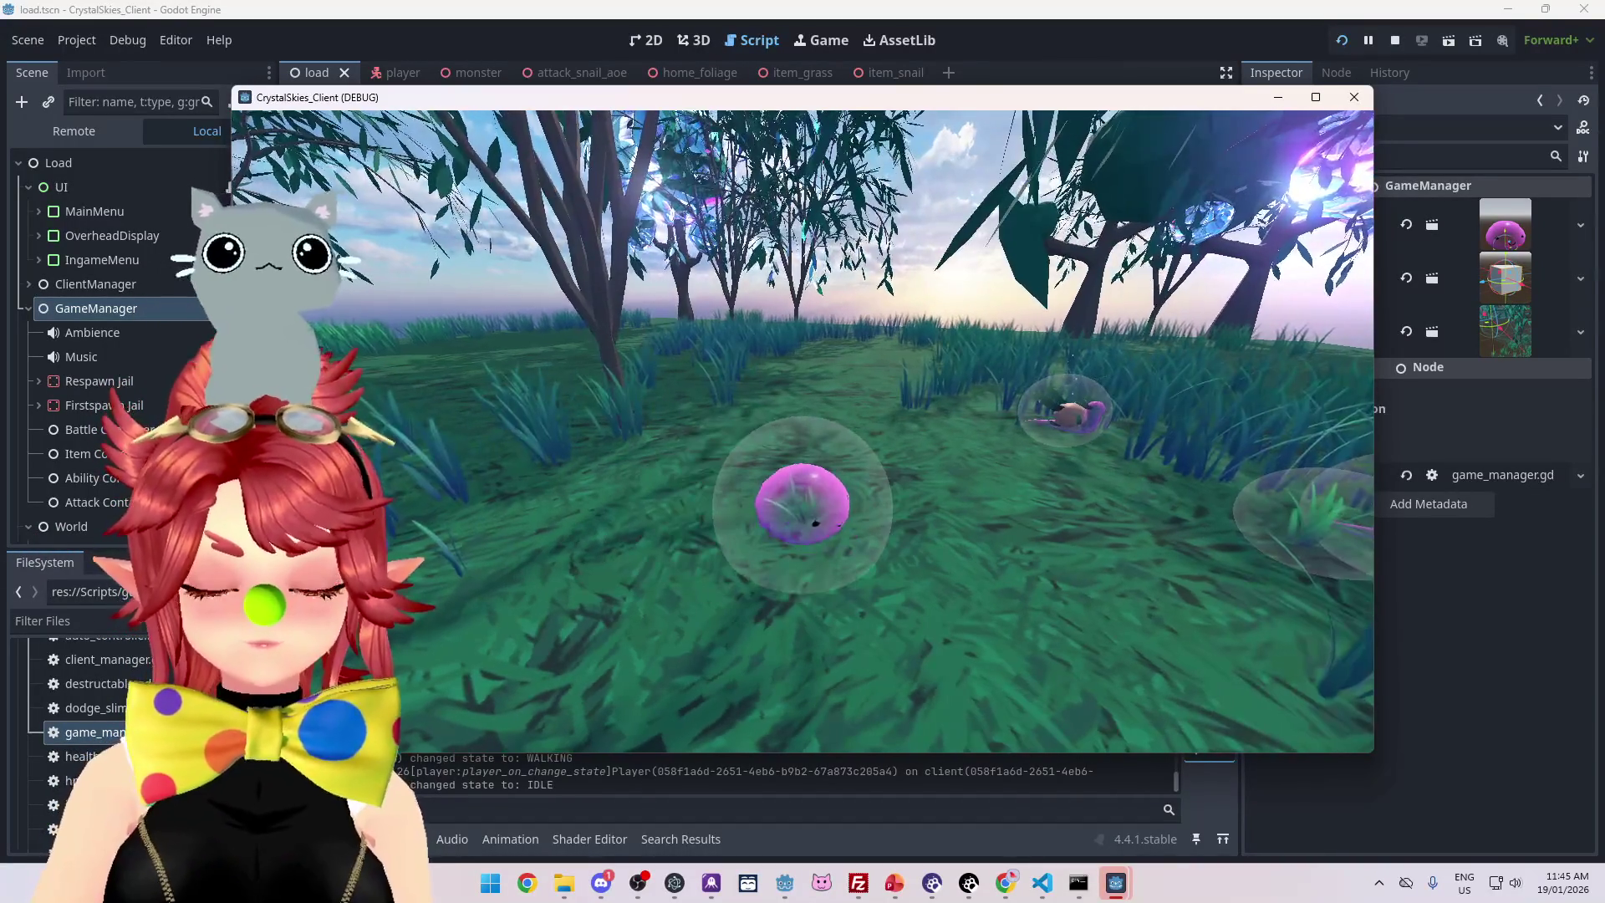
Open the in-game host settings, then stop the test run
{"action": "key", "text": "Escape"}
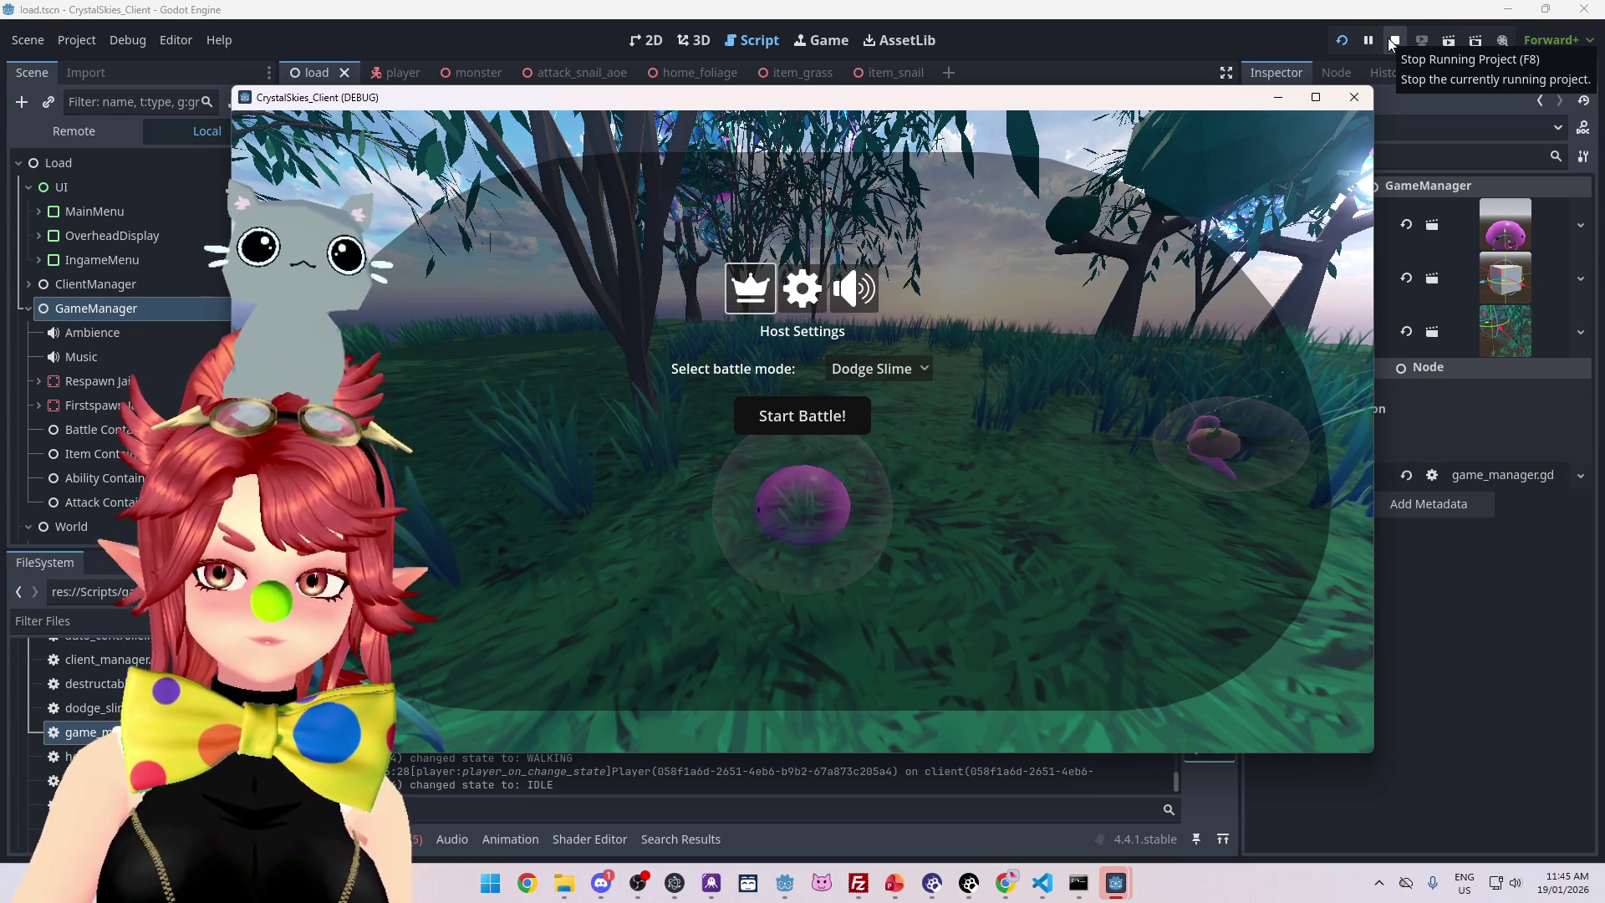
{"action": "left_click", "coordinate": [1391, 42]}
{"action": "key", "text": "ctrl+s"}
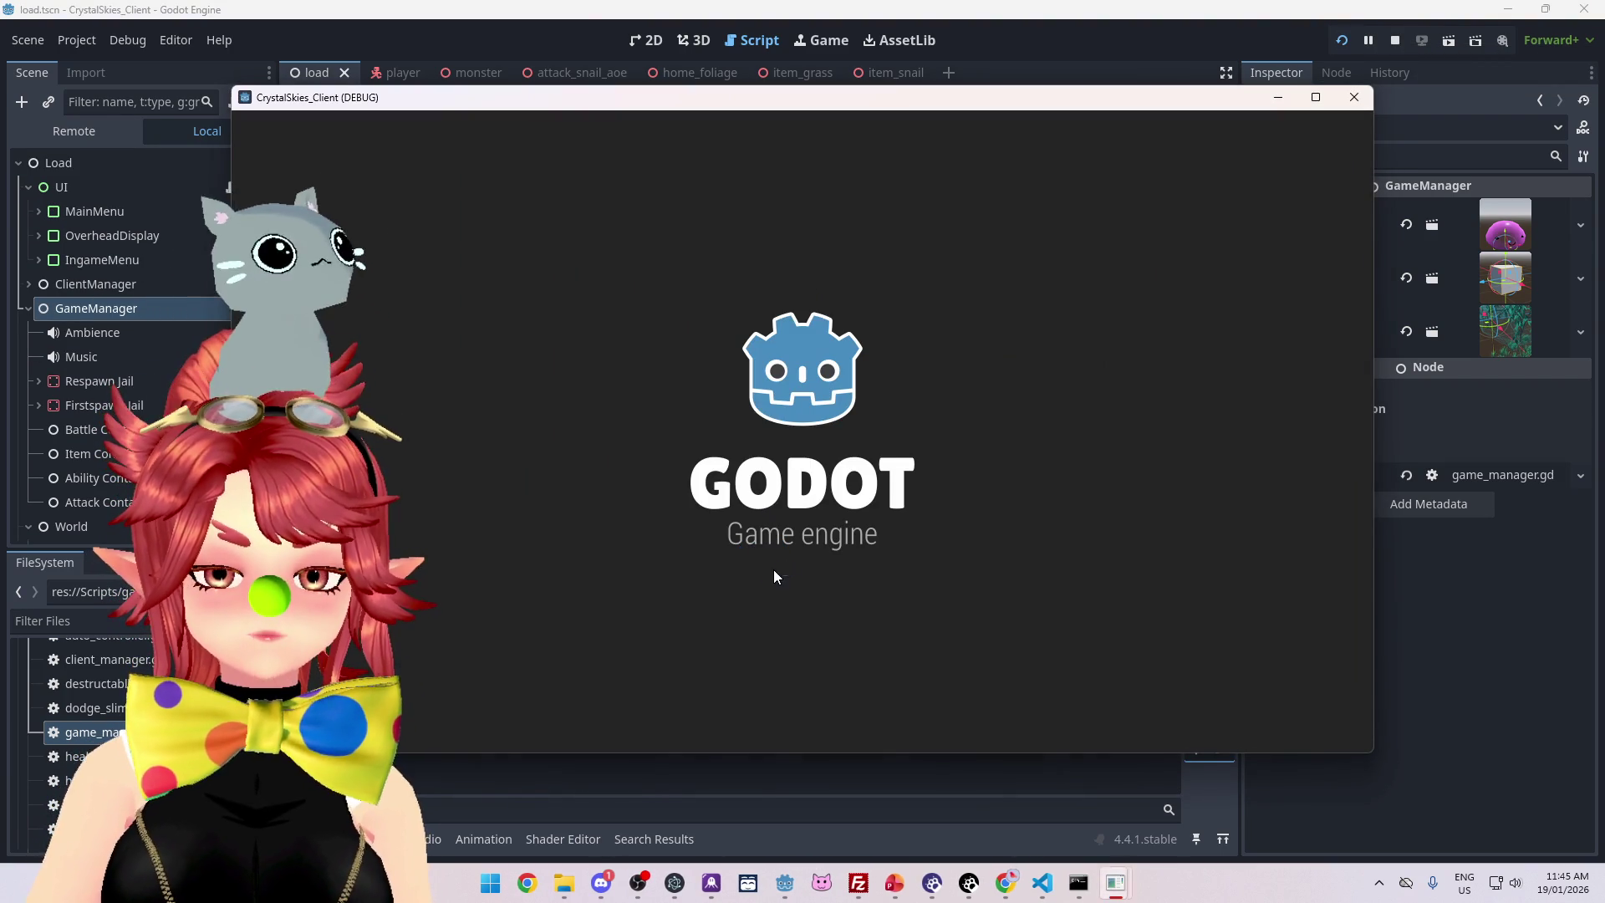
Fill the lobby menu, then walk the slime and charge it toward the snail
{"action": "left_click", "coordinate": [845, 495]}
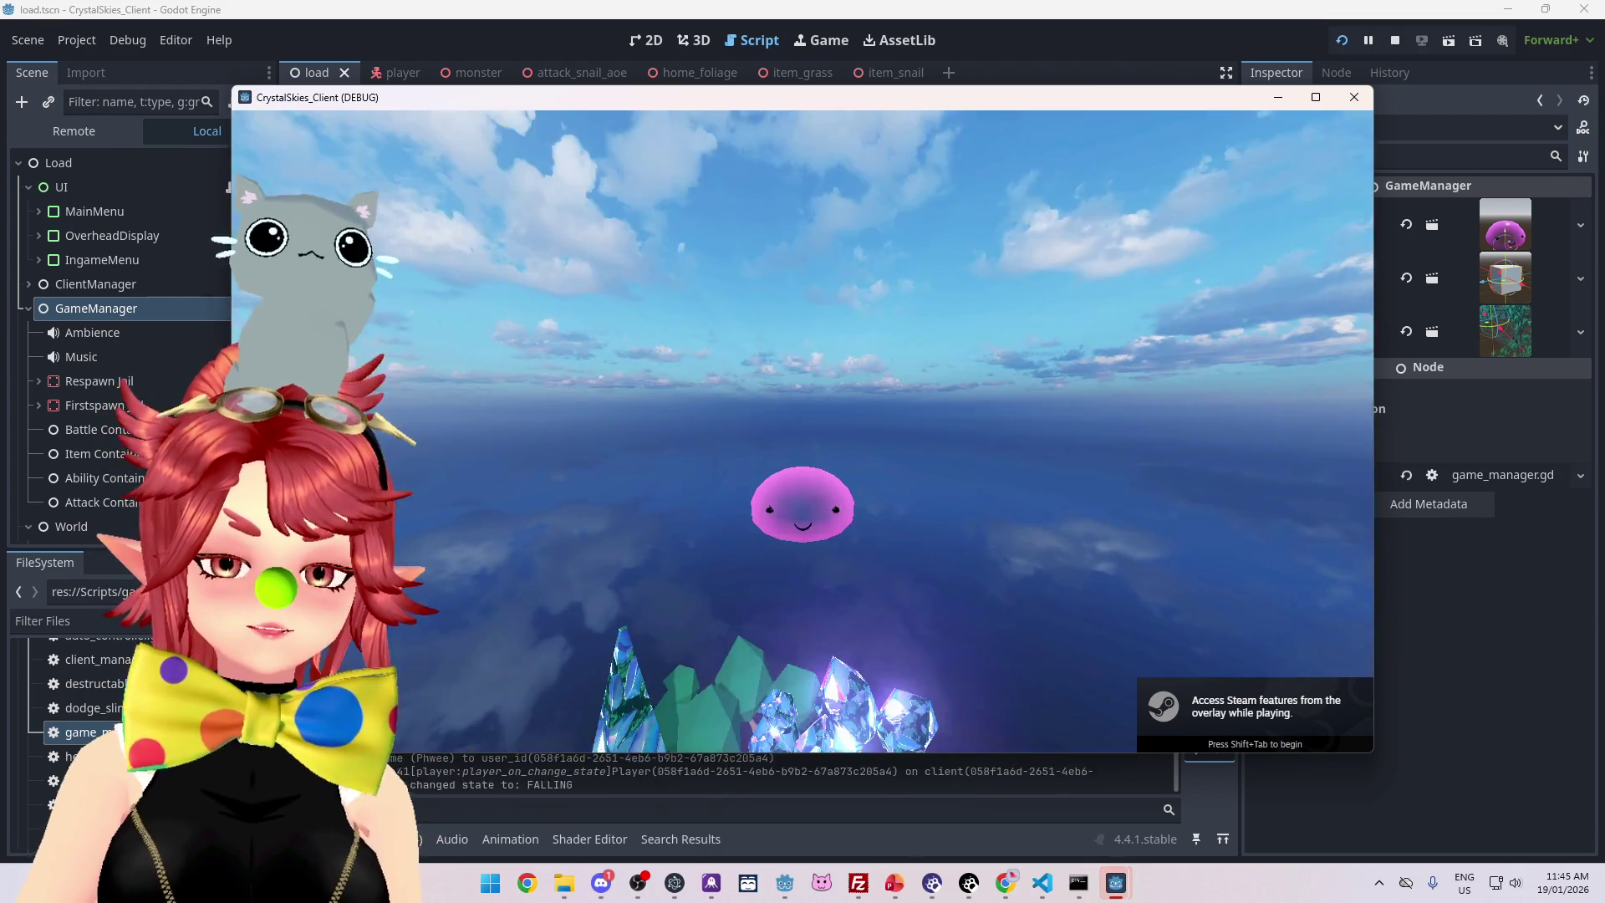
{"action": "key", "text": "w"}
{"action": "key", "text": "w"}
{"action": "key", "text": "space"}
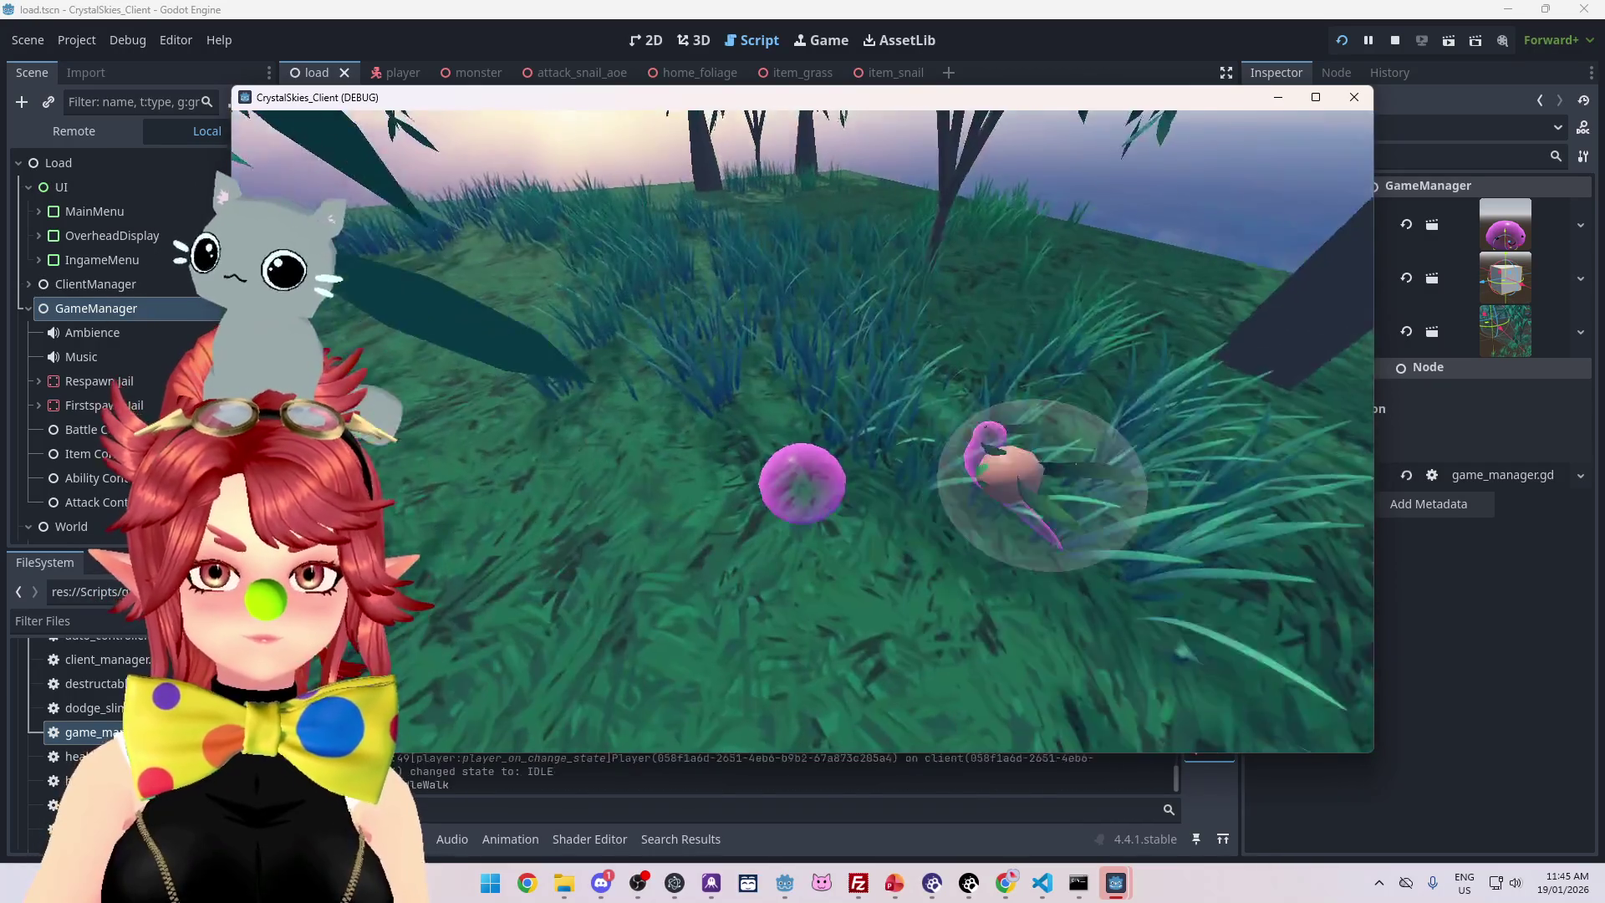
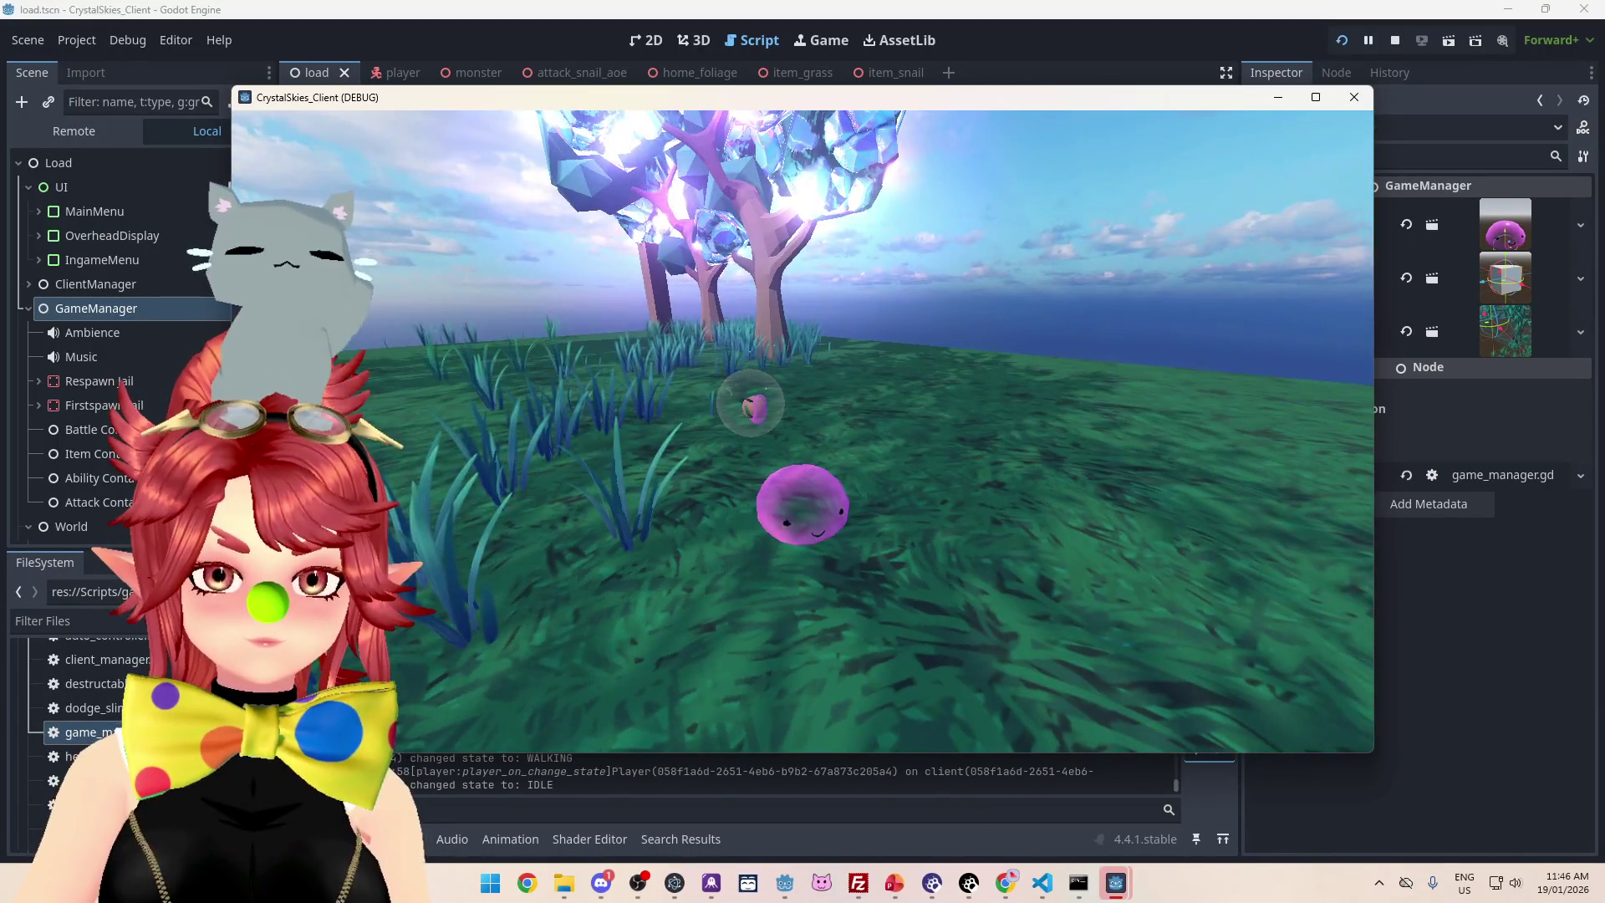
Walk the snail character around the level, then stop the running game test
{"action": "key", "text": "w"}
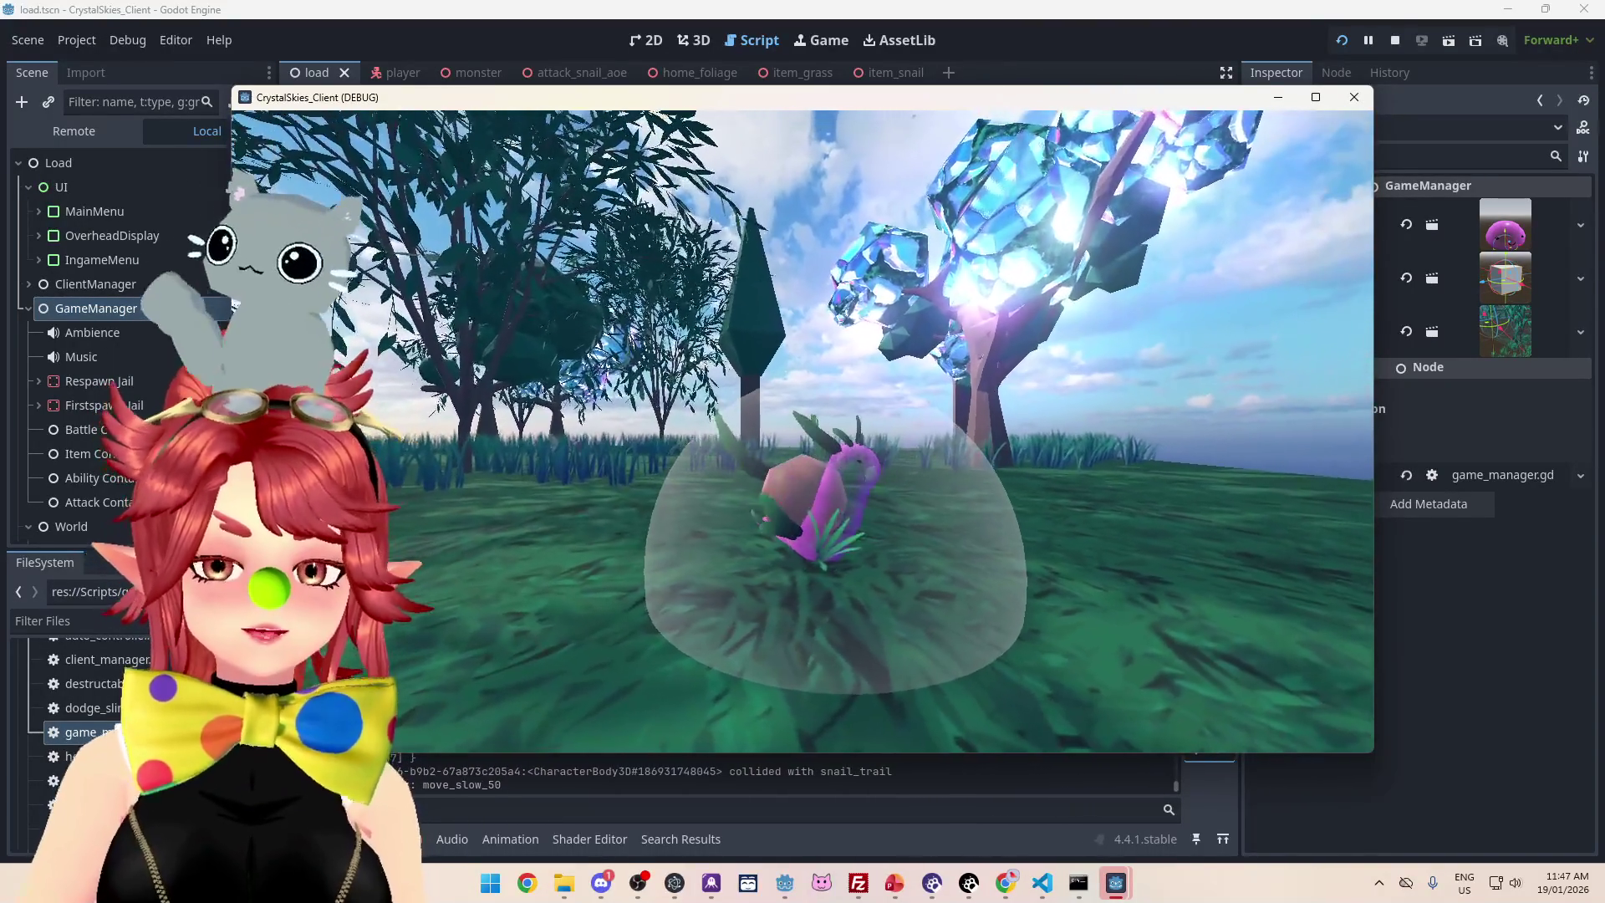
{"action": "key", "text": "w"}
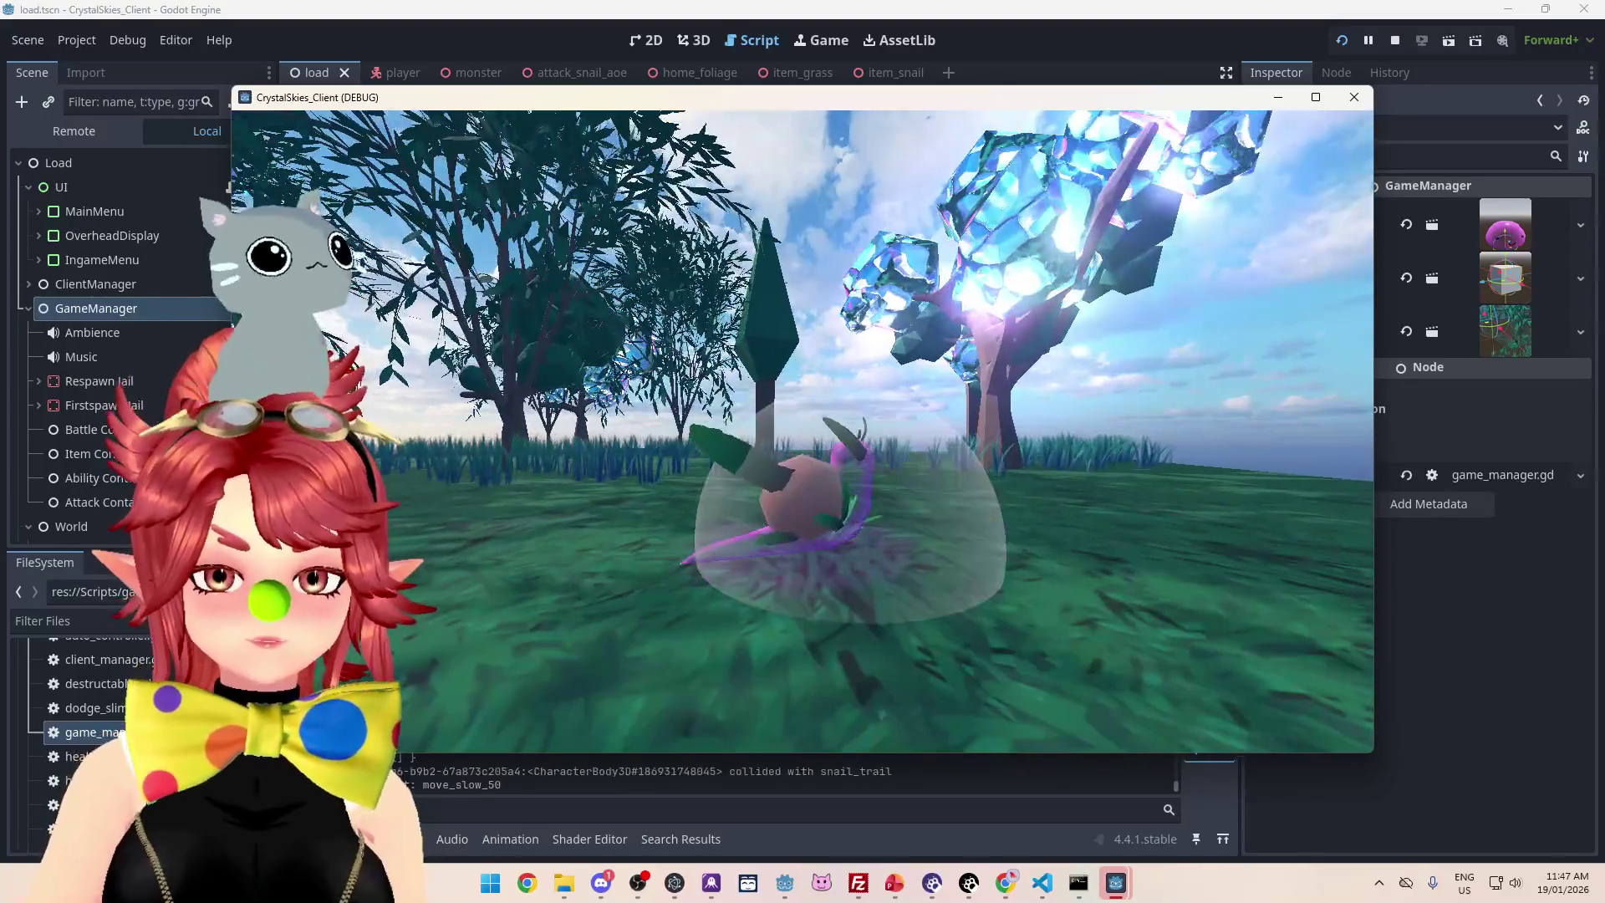
{"action": "key", "text": "Escape"}
{"action": "left_click", "coordinate": [1401, 42]}
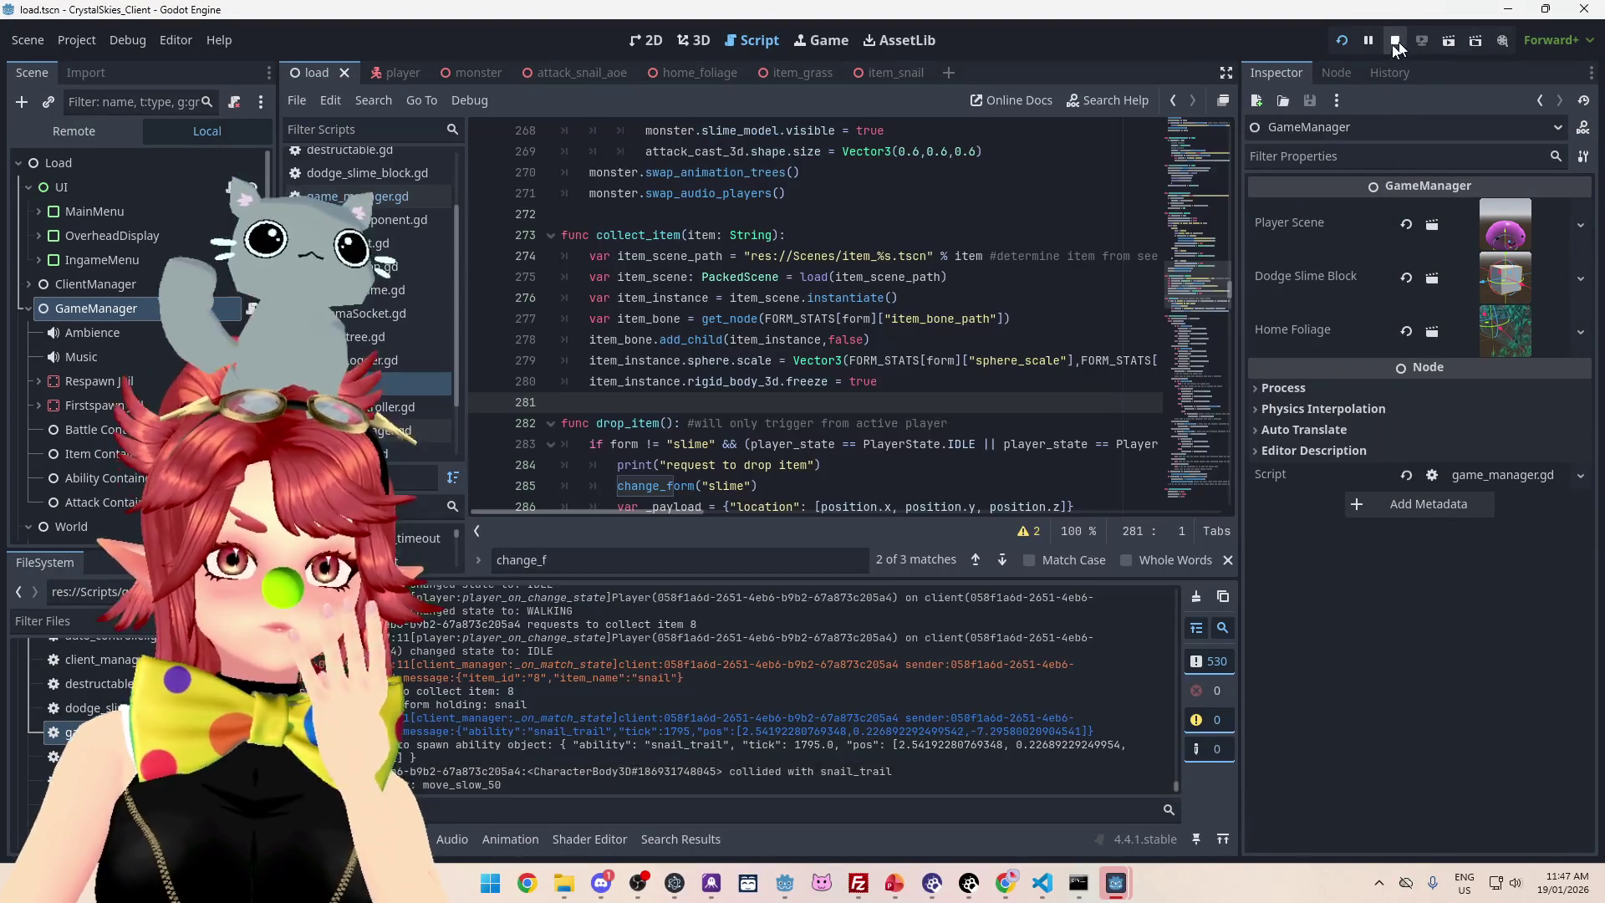
Enlarge the code area and jump from the debugger's ItemBone error to its source line
{"action": "left_click_drag", "start_coordinate": [890, 599], "coordinate": [890, 653]}
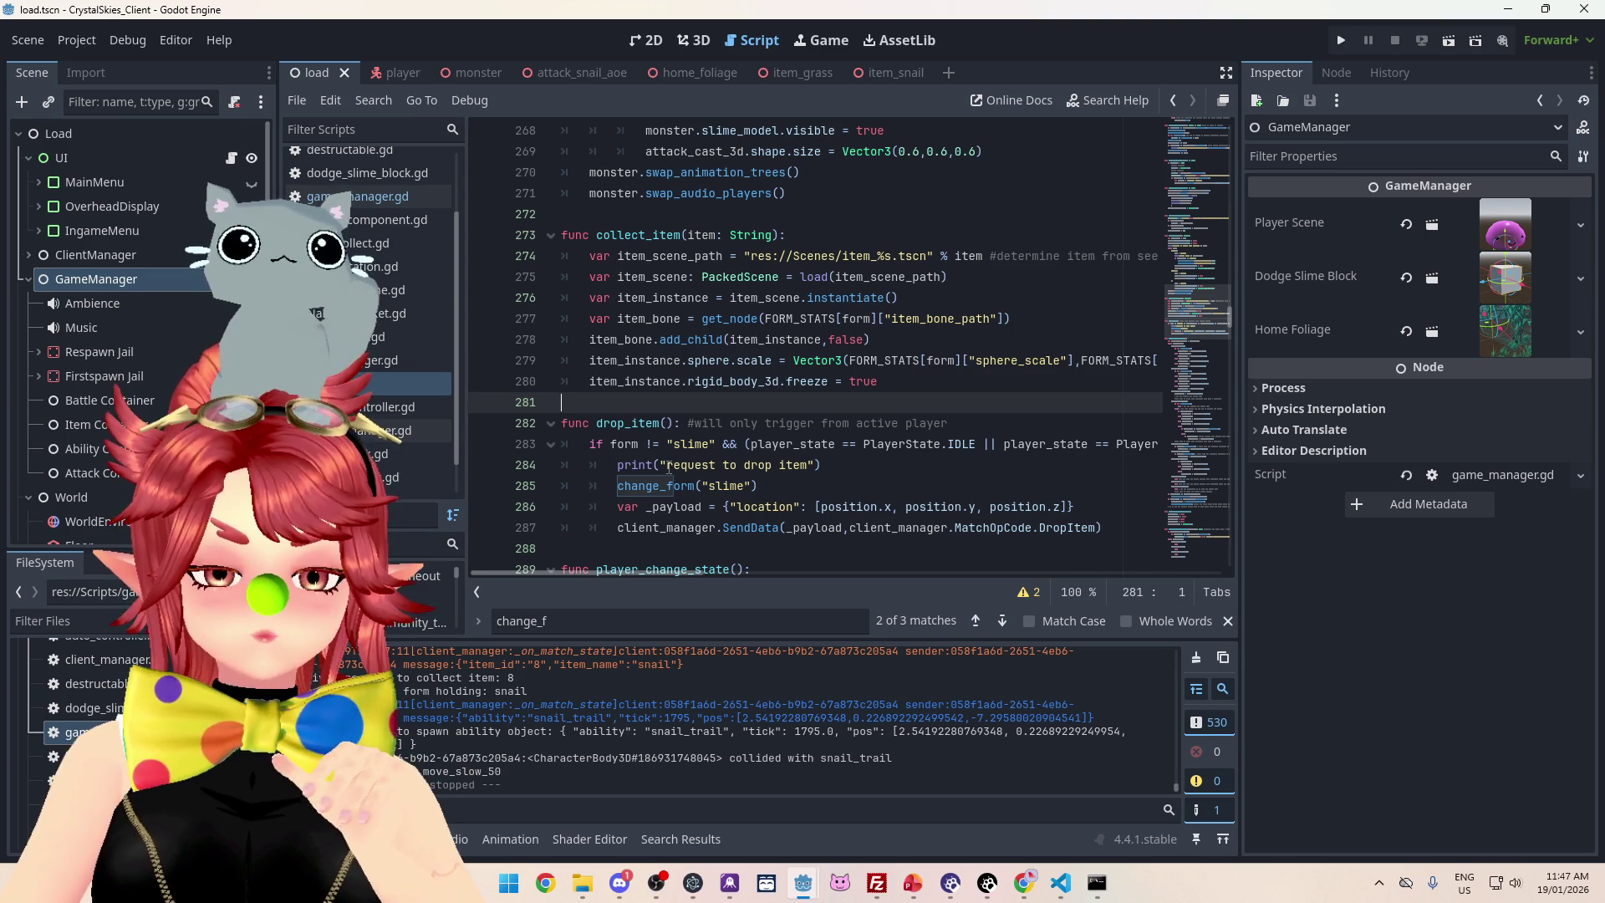
{"action": "left_click", "coordinate": [405, 839]}
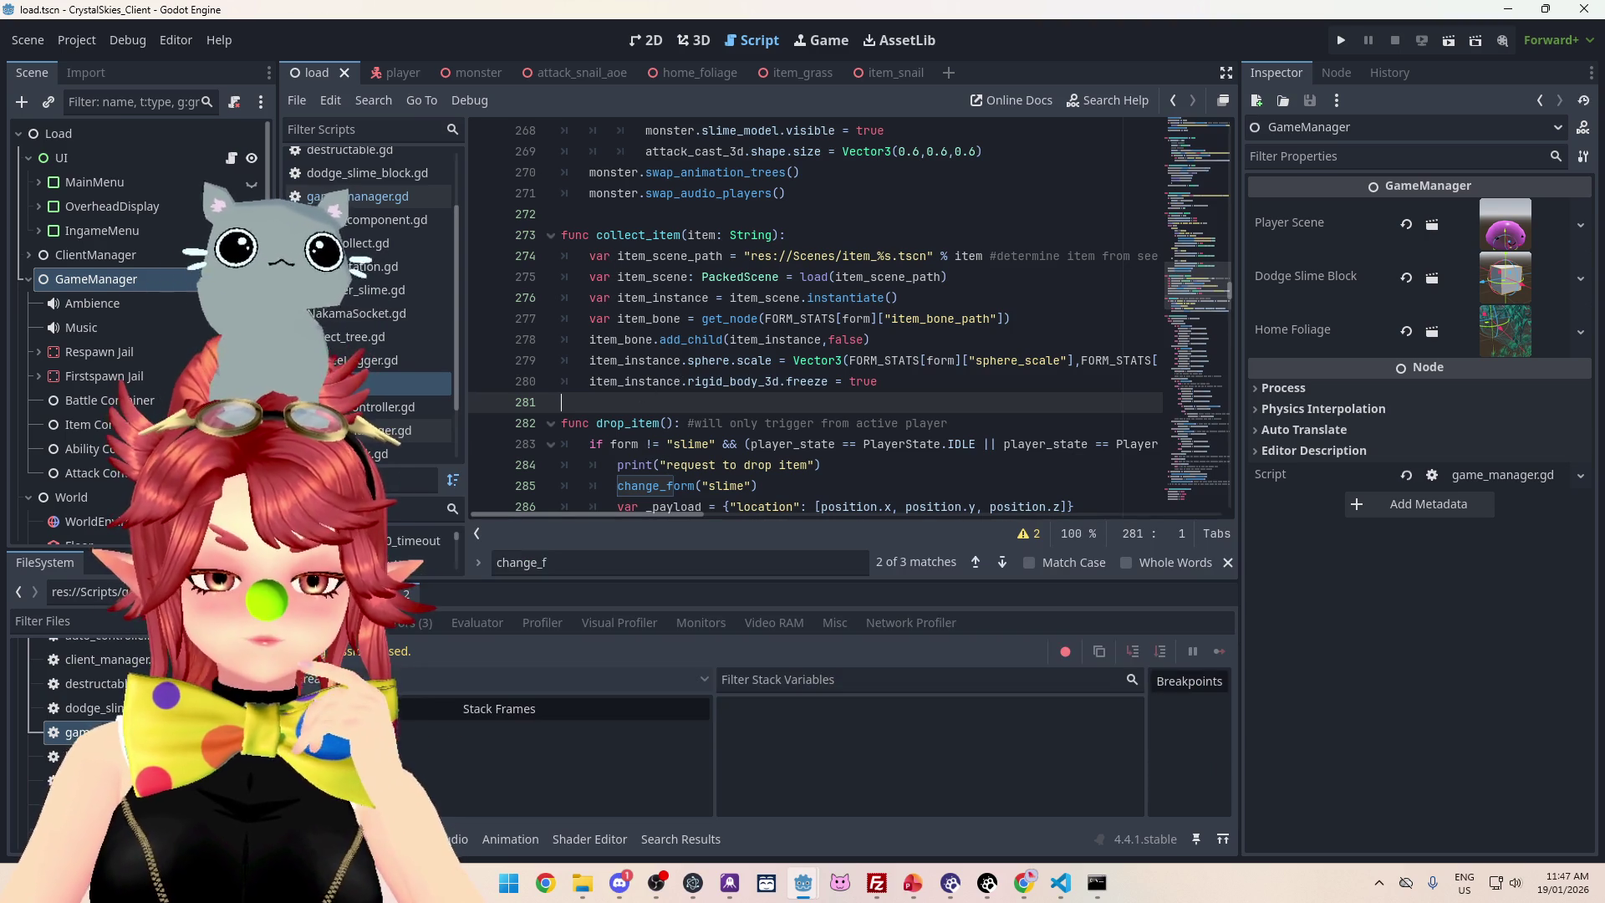
{"action": "left_click", "coordinate": [413, 623]}
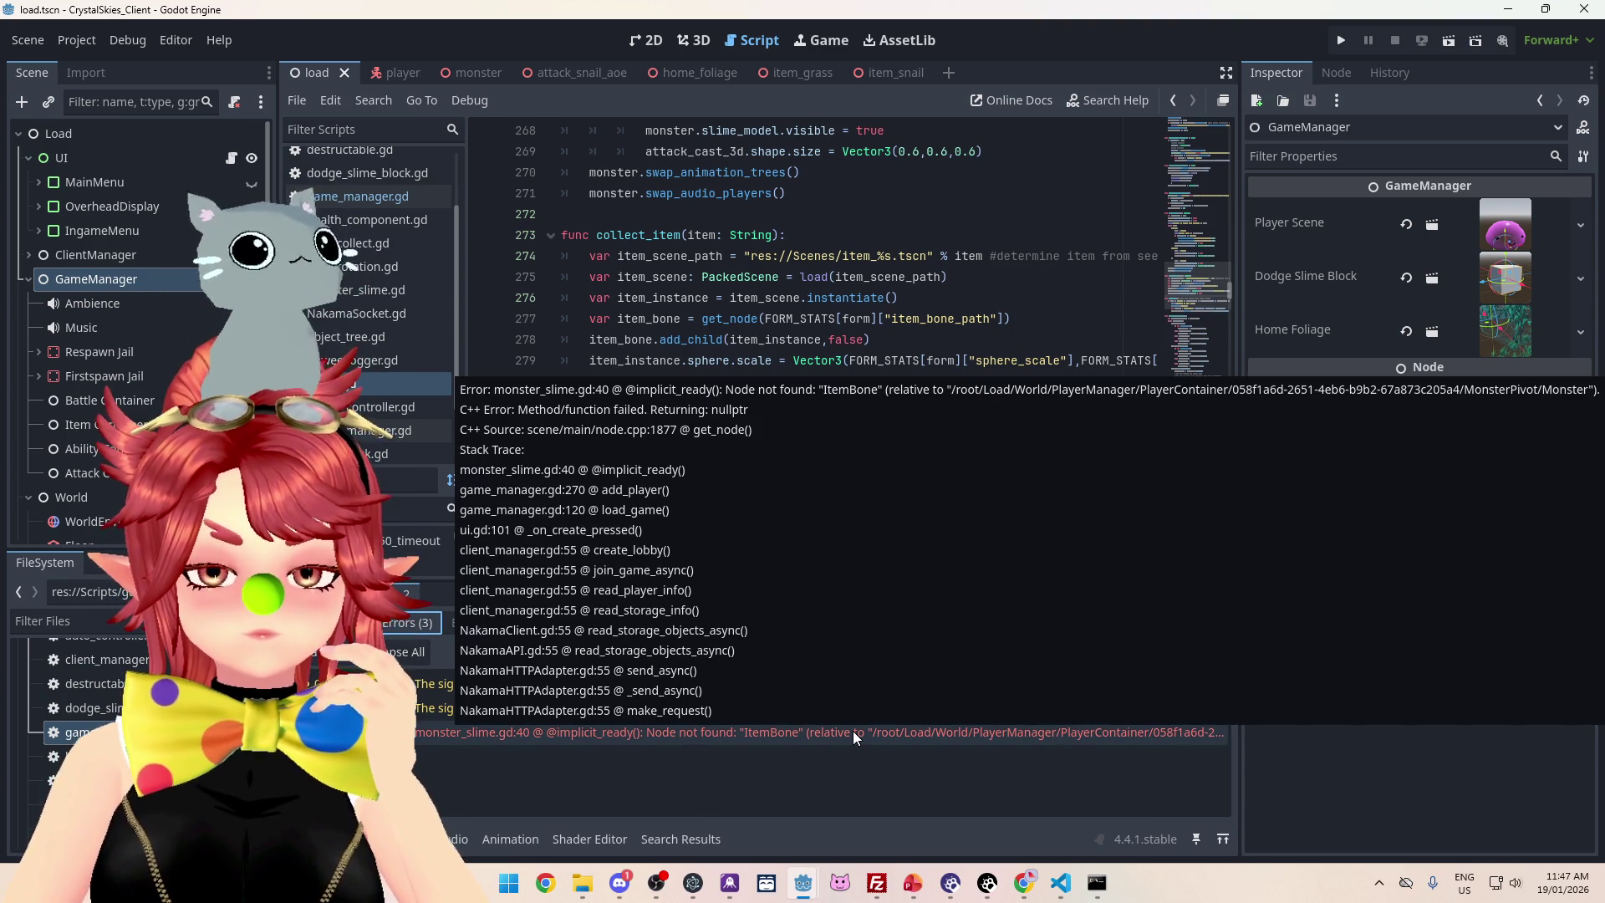
{"action": "double_click", "coordinate": [853, 731]}
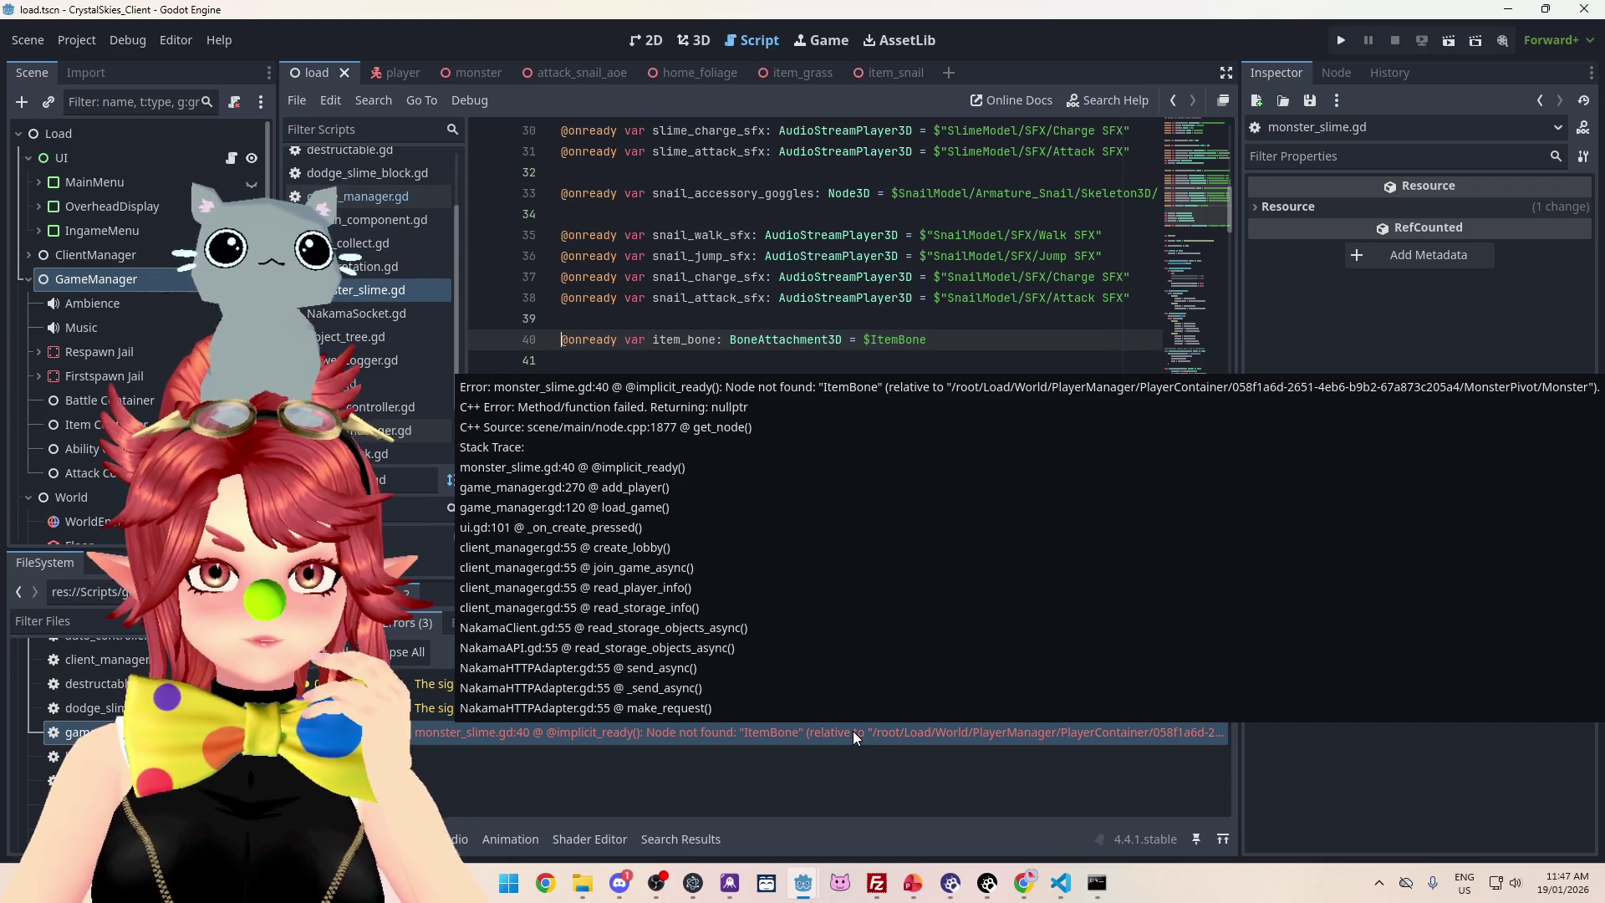
Delete the item_bone declaration on line 40 of monster_slime.gd, then return to game_manager.gd
{"action": "left_click_drag", "start_coordinate": [928, 340], "coordinate": [559, 340]}
{"action": "key", "text": "BackSpace"}
{"action": "key", "text": "BackSpace"}
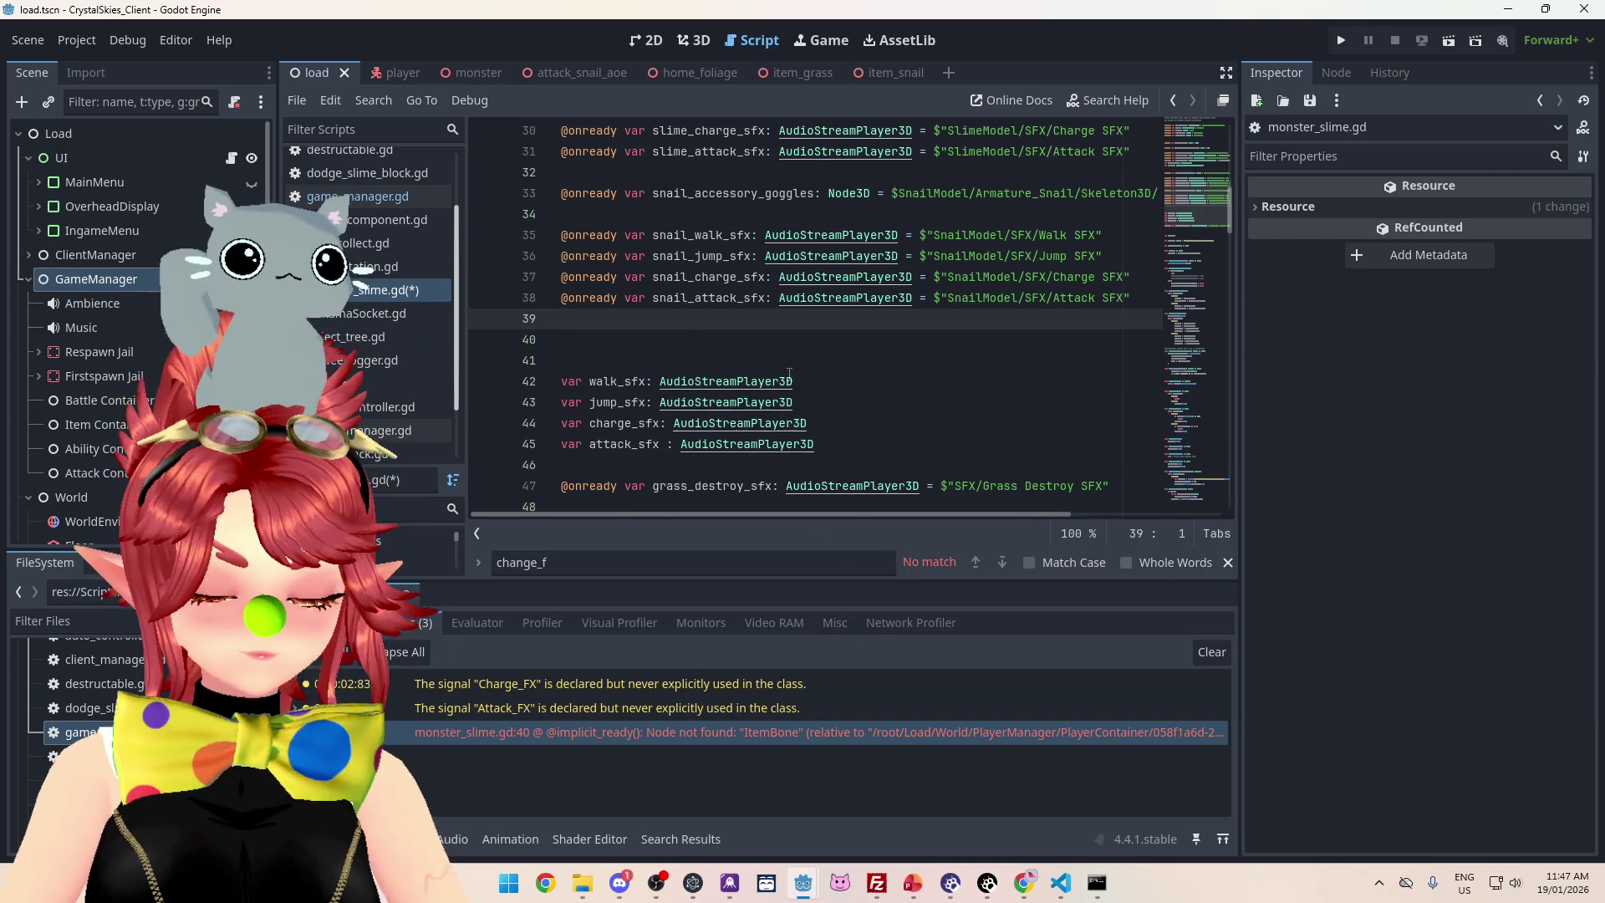
{"action": "left_click", "coordinate": [384, 383]}
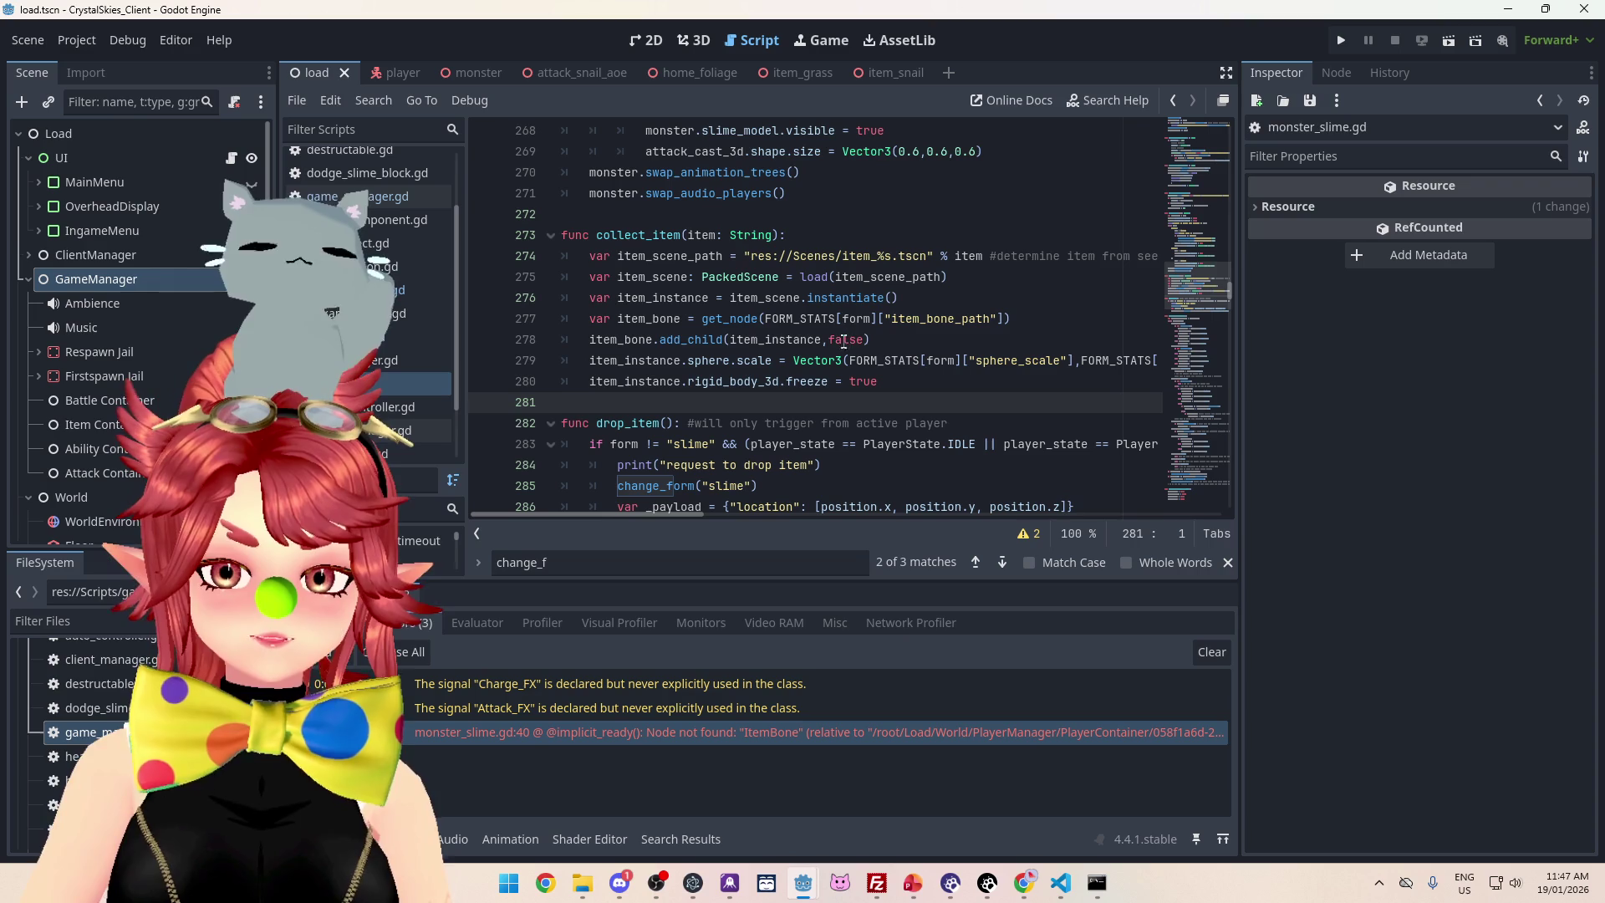
{"action": "scroll", "coordinate": [1103, 403], "scroll_direction": "down", "scroll_amount": 2}
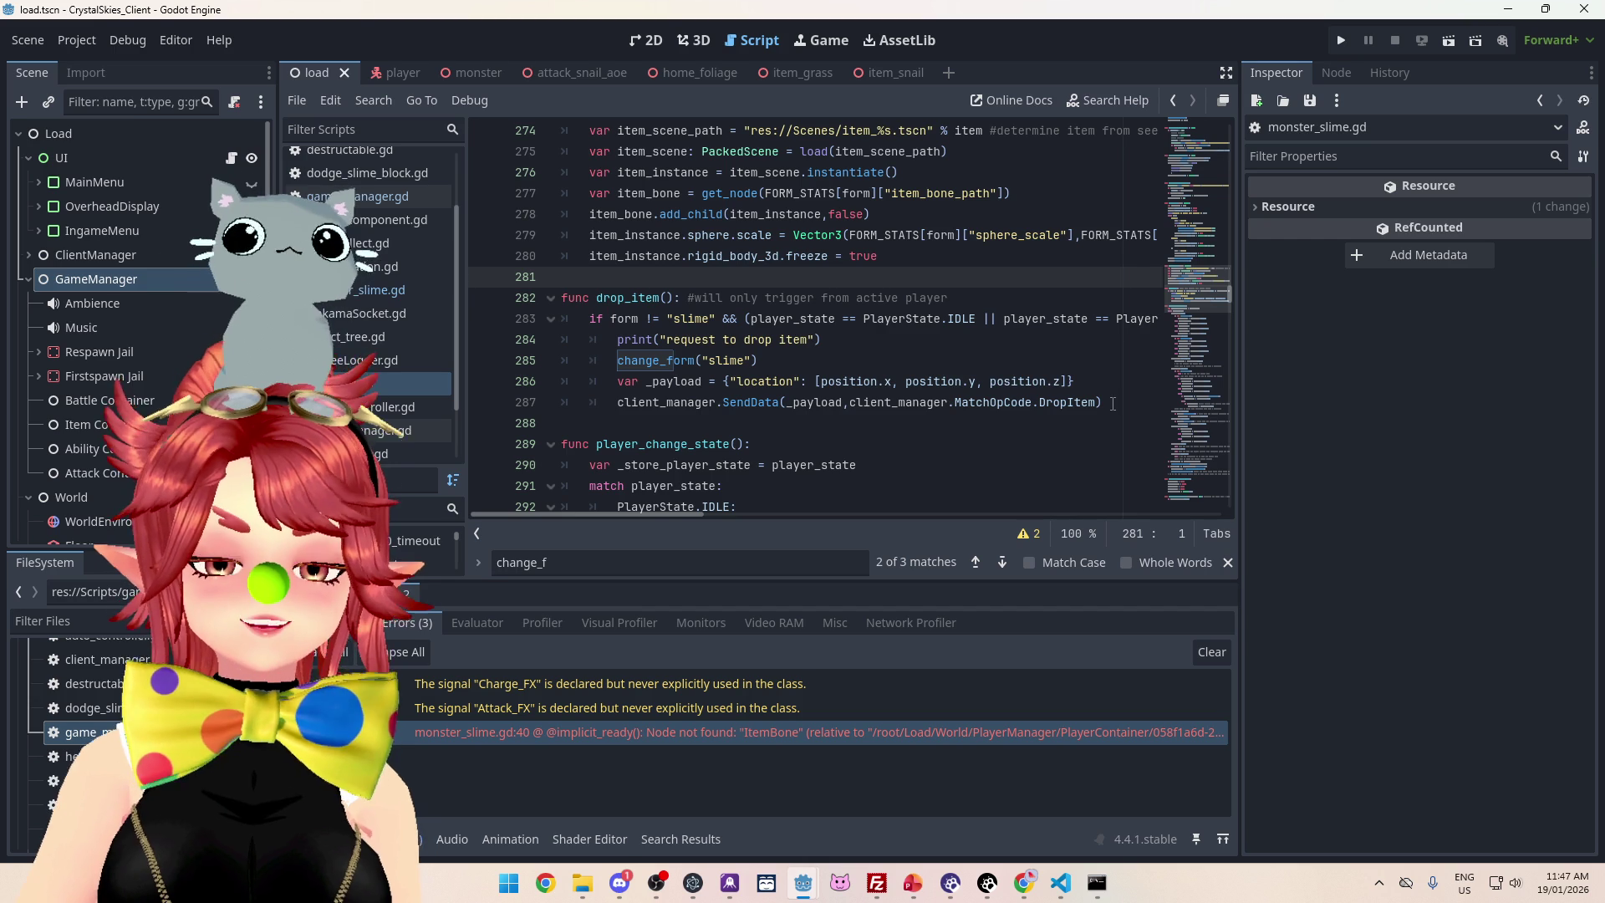
{"action": "mouse_move", "coordinate": [1086, 405]}
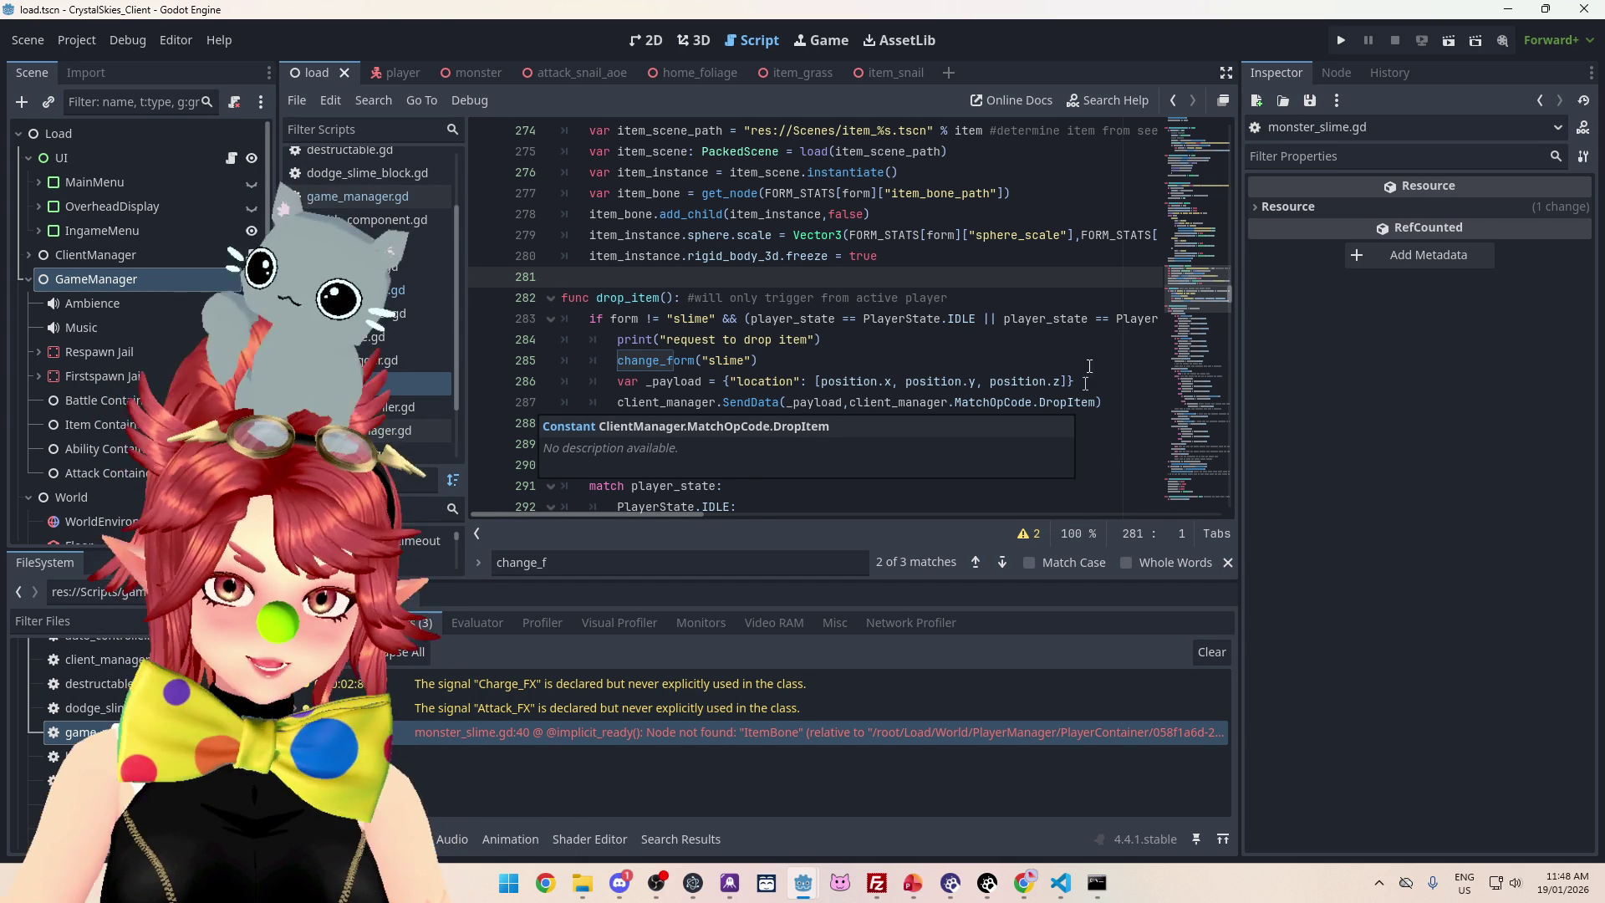
{"action": "left_click", "coordinate": [681, 364], "text": "ctrl"}
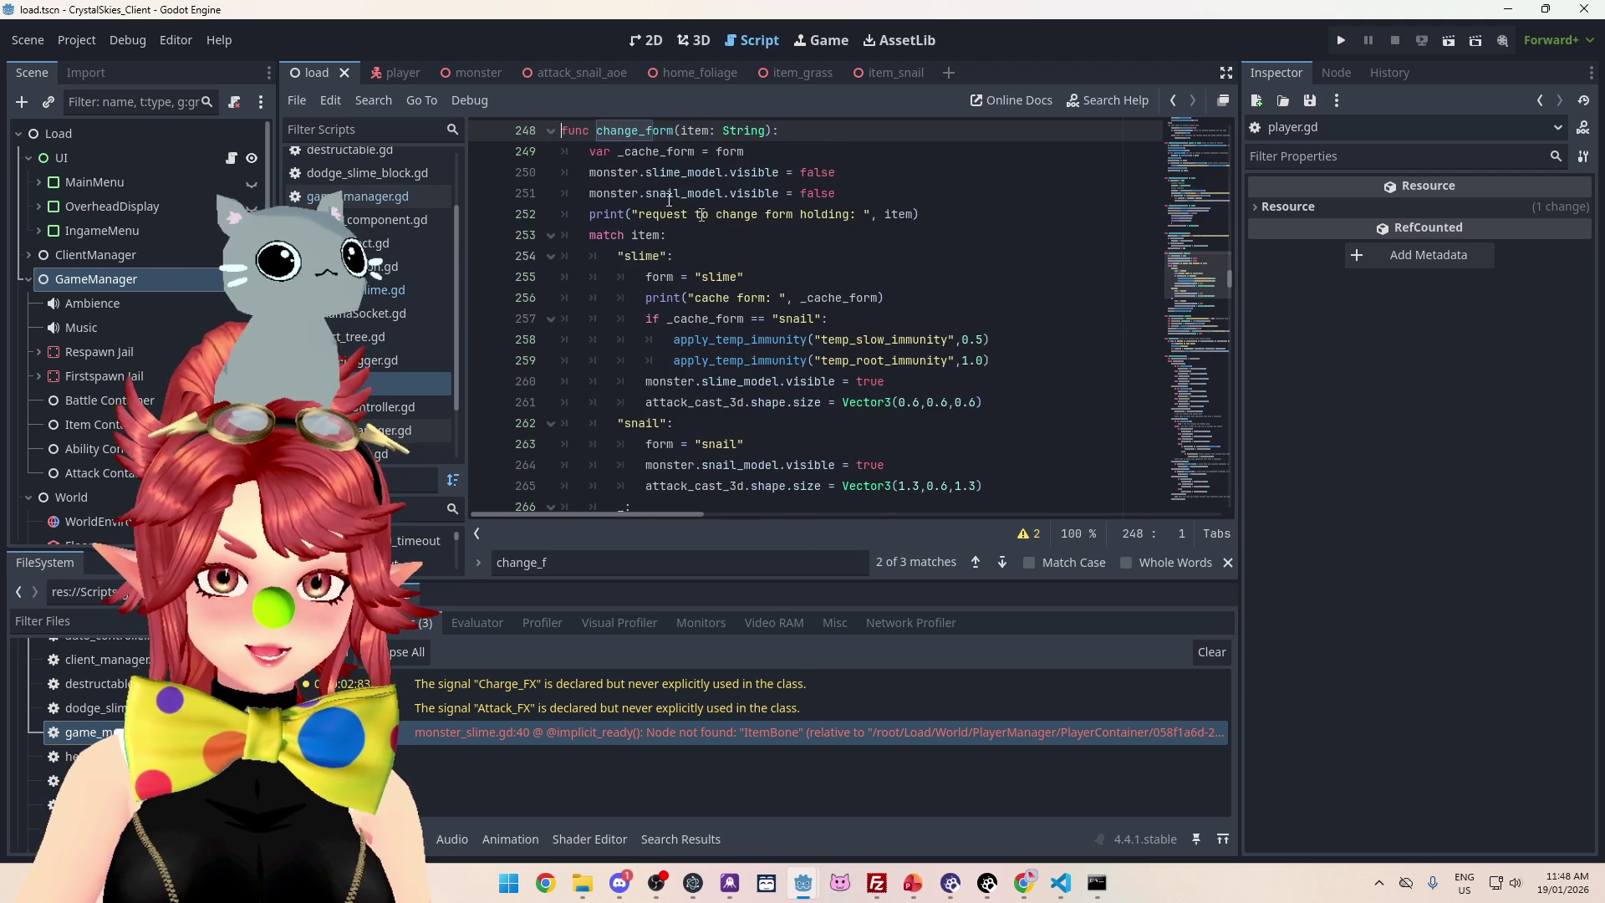
Scroll through change_form in player.gd to review how each form is configured
{"action": "scroll", "coordinate": [741, 249], "scroll_direction": "up", "scroll_amount": 2}
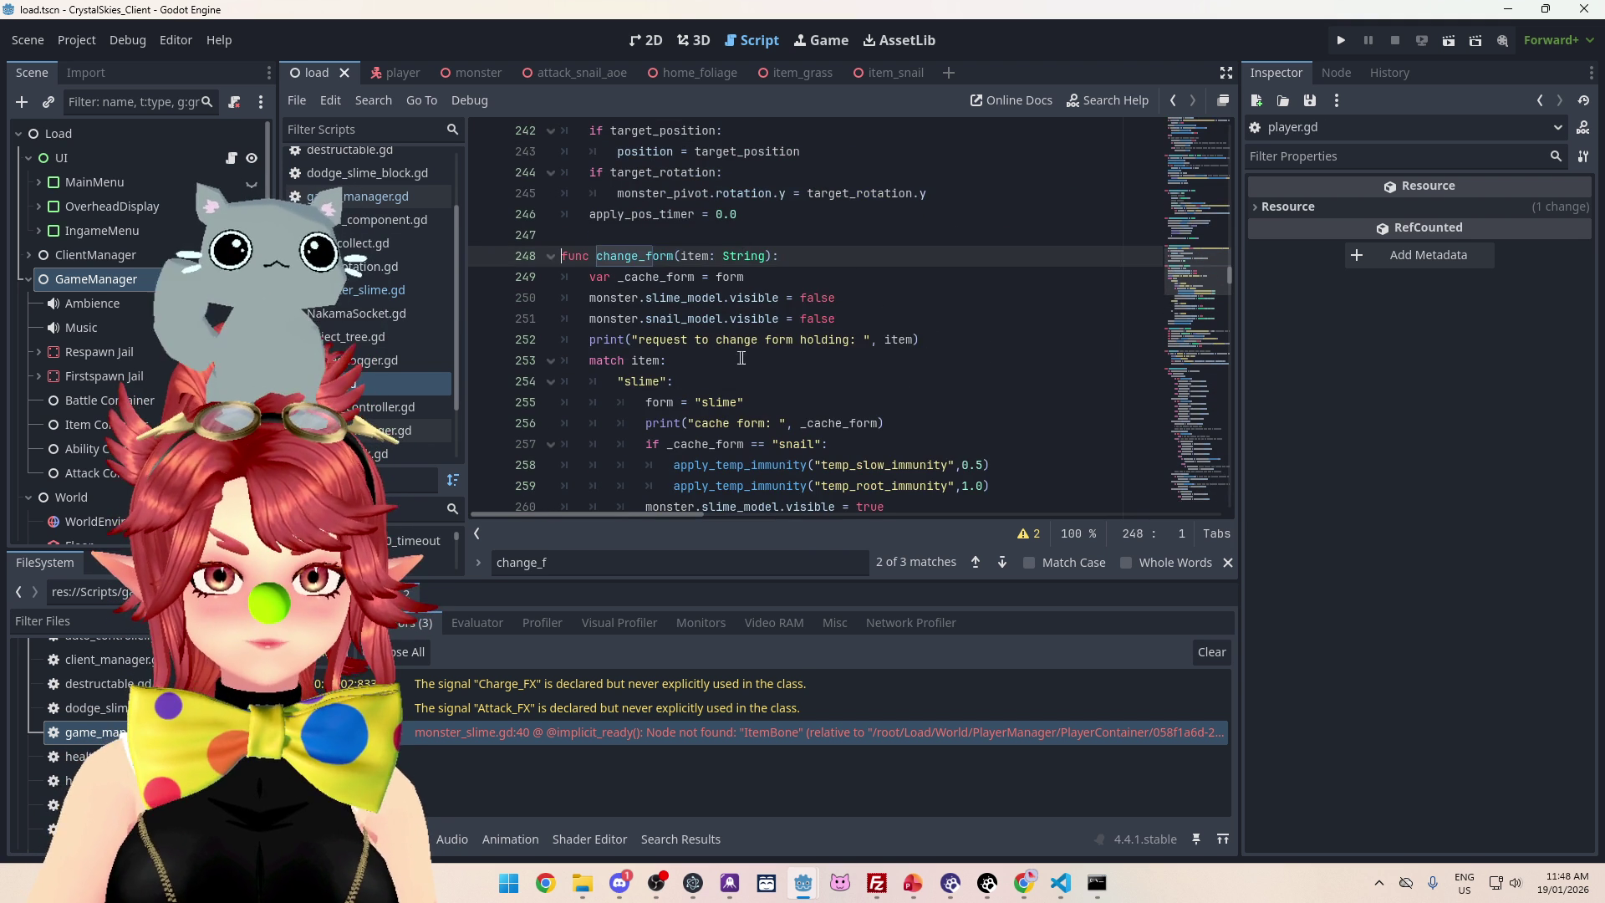
{"action": "scroll", "coordinate": [743, 358], "scroll_direction": "down", "scroll_amount": 2}
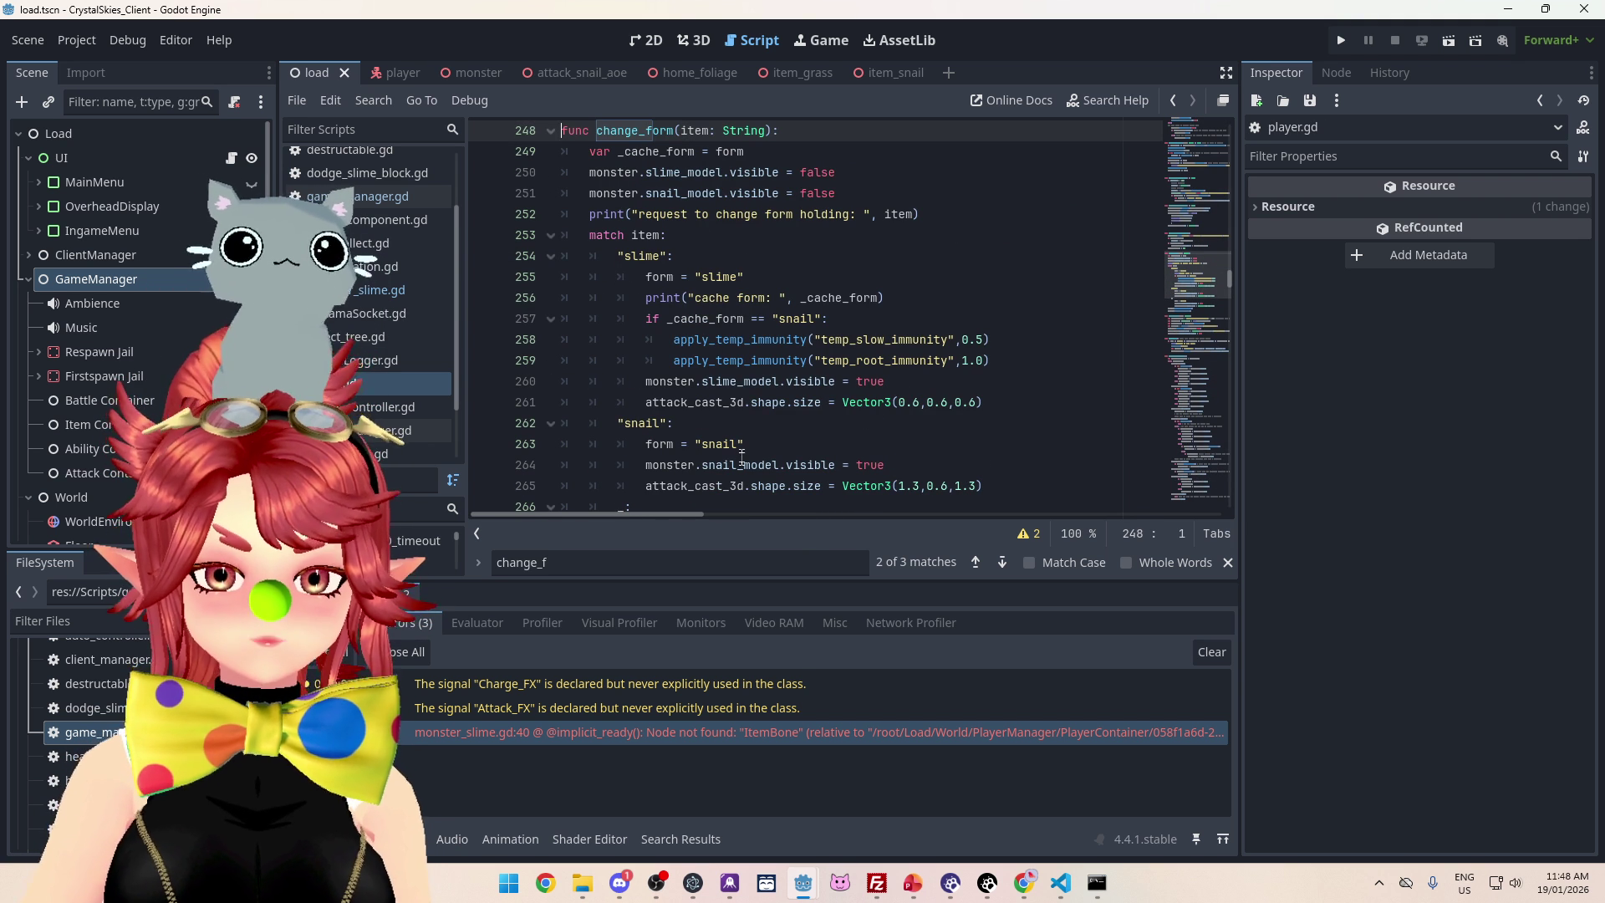
{"action": "scroll", "coordinate": [739, 437], "scroll_direction": "down", "scroll_amount": 2}
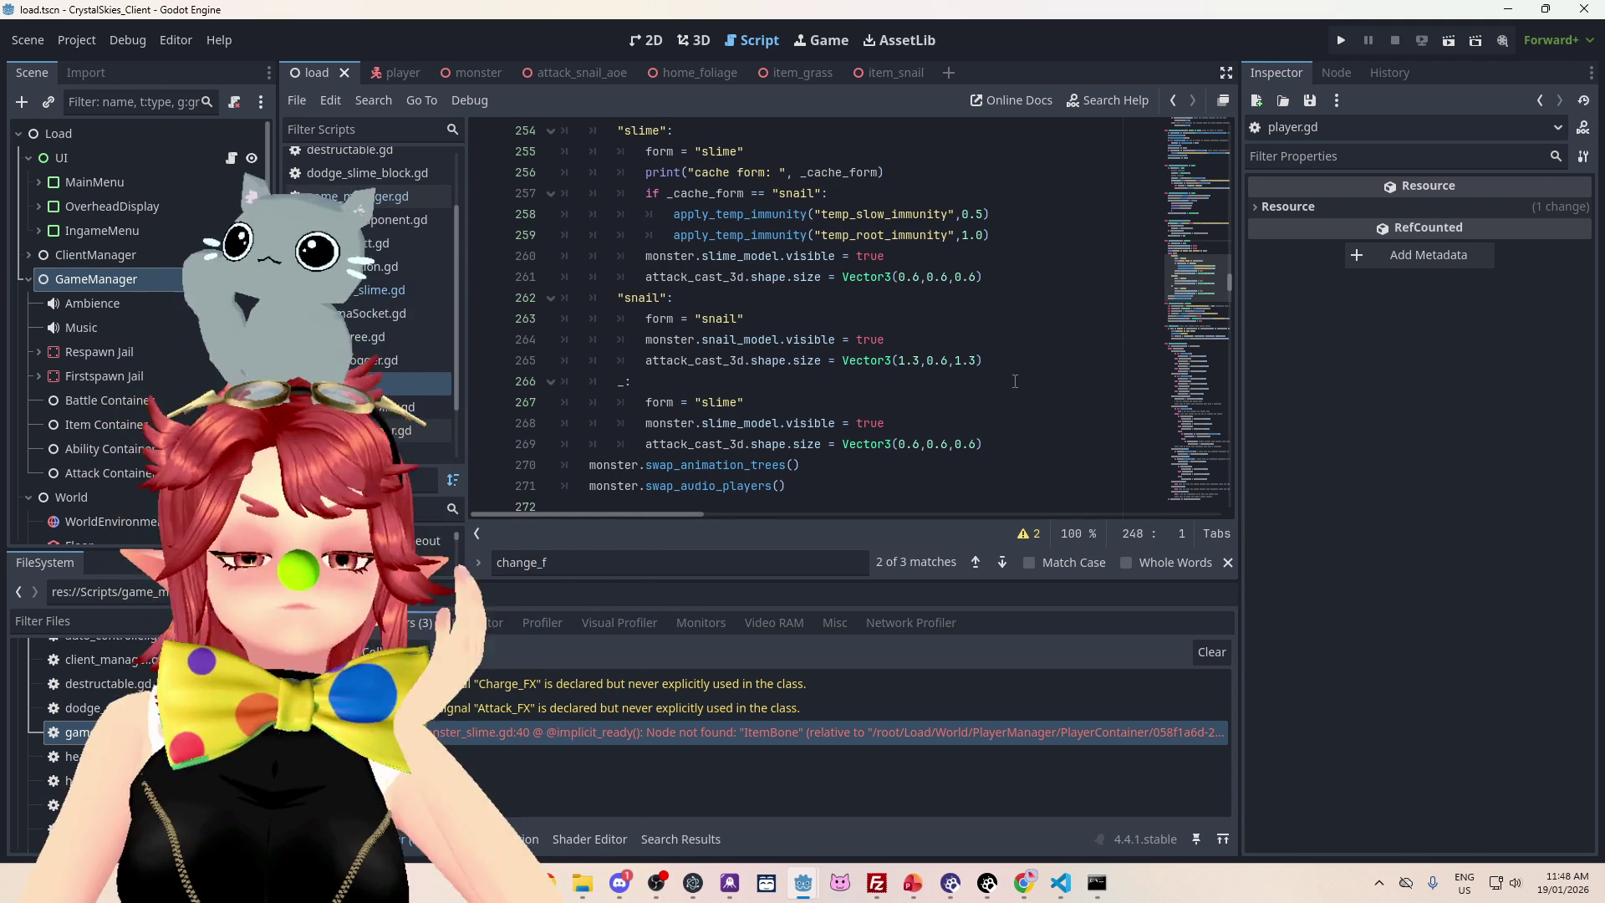
{"action": "scroll", "coordinate": [1002, 396], "scroll_direction": "up", "scroll_amount": 1}
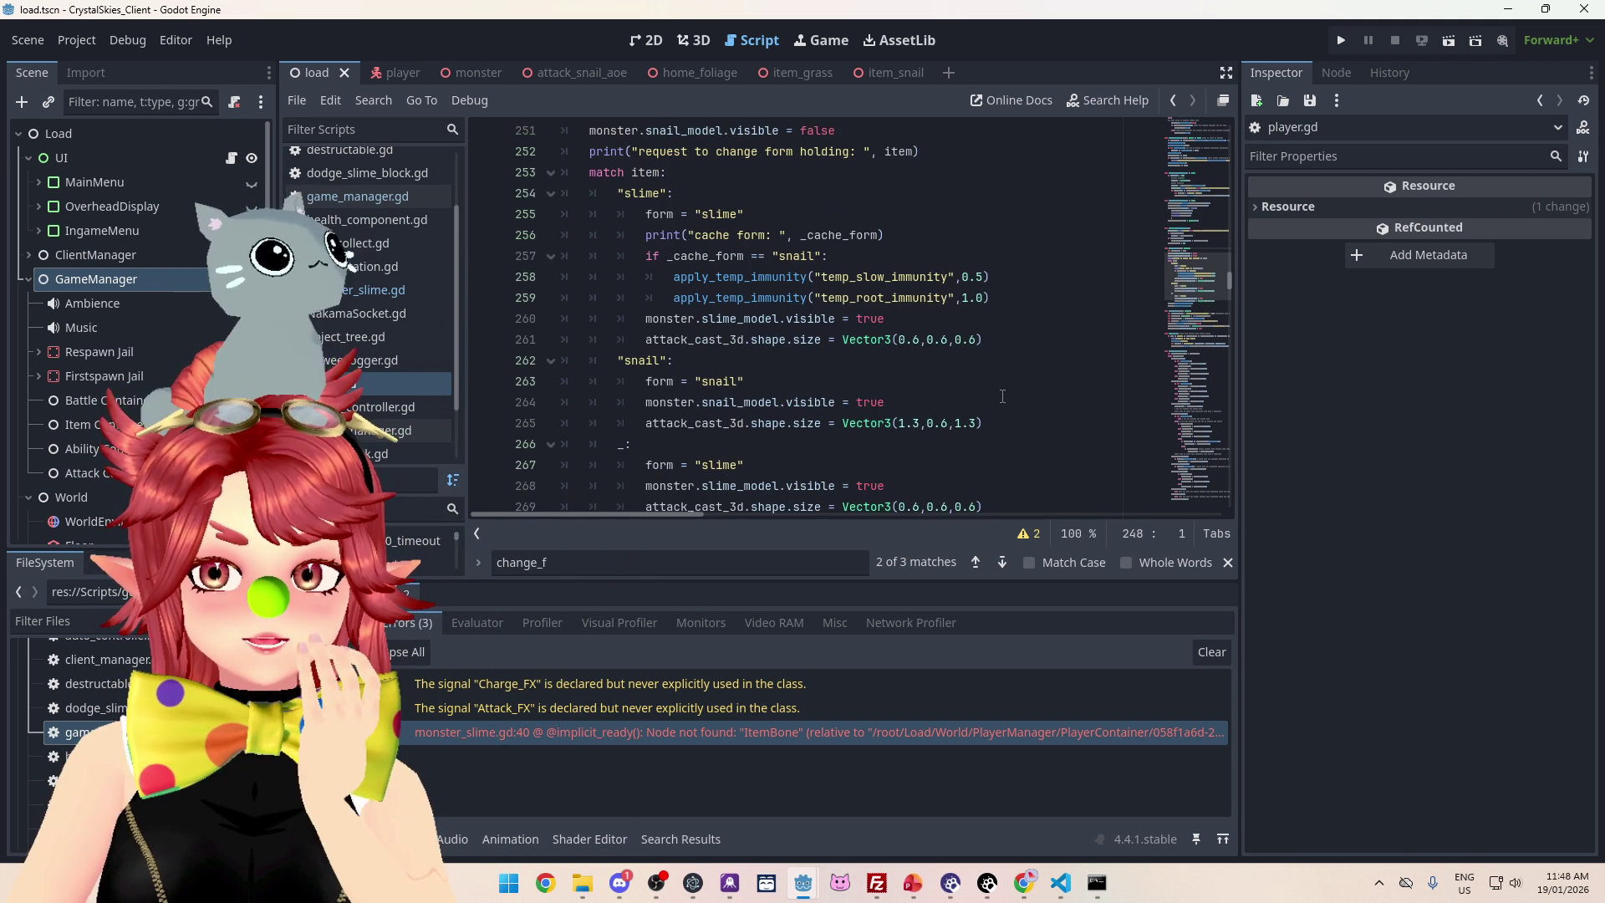
{"action": "scroll", "coordinate": [1003, 396], "scroll_direction": "down", "scroll_amount": 1}
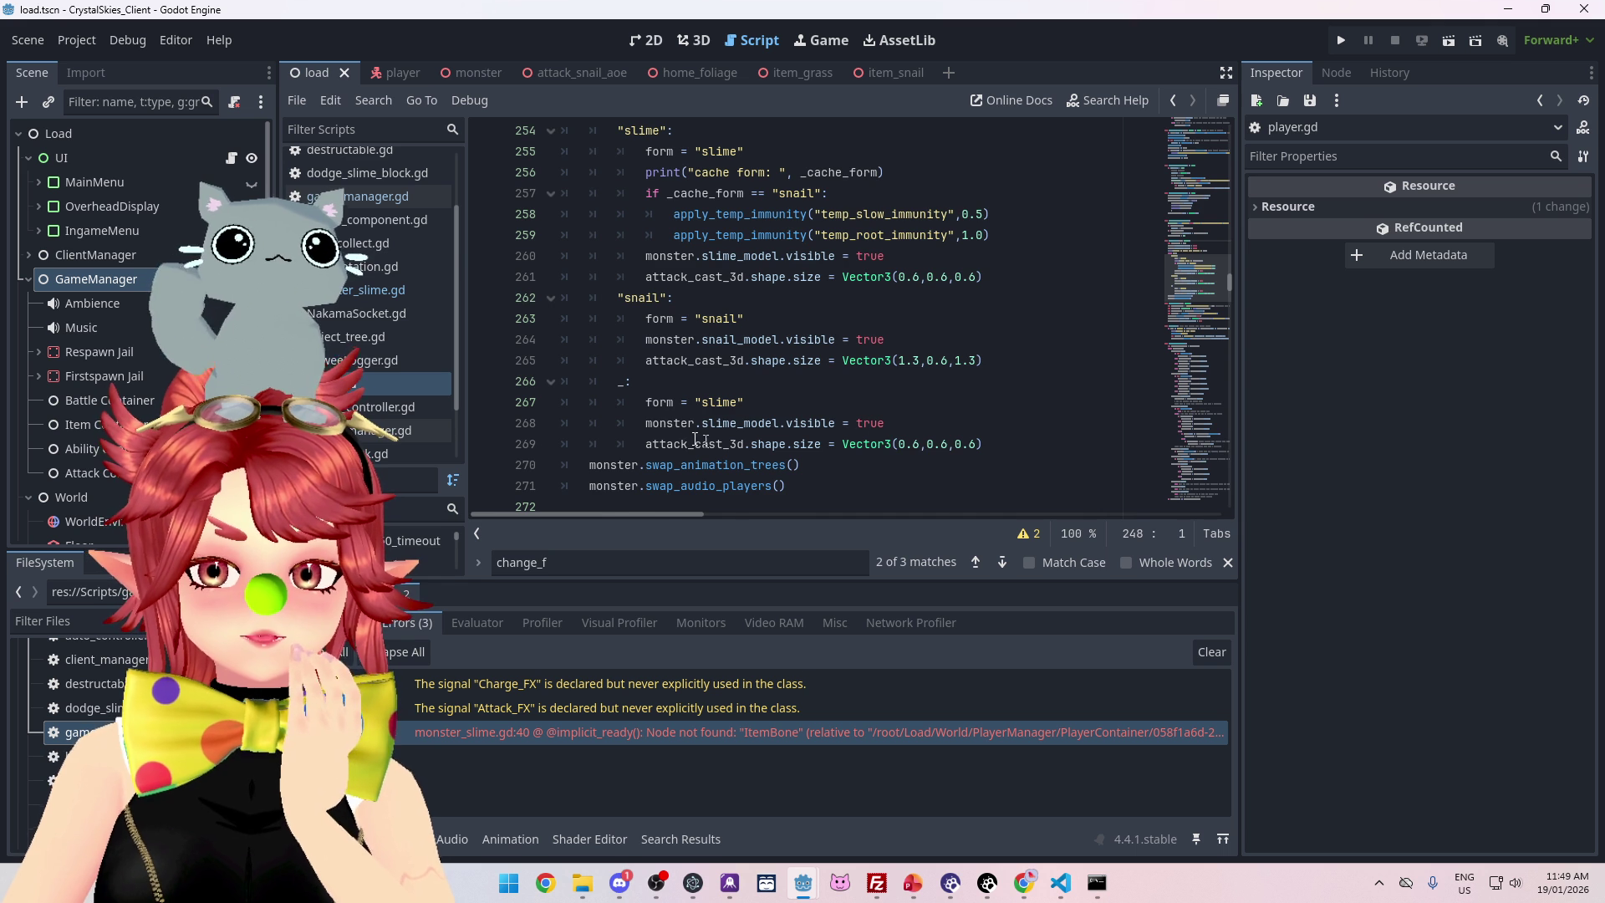
{"action": "scroll", "coordinate": [695, 438], "scroll_direction": "up", "scroll_amount": 3}
{"action": "scroll", "coordinate": [746, 351], "scroll_direction": "down", "scroll_amount": 1}
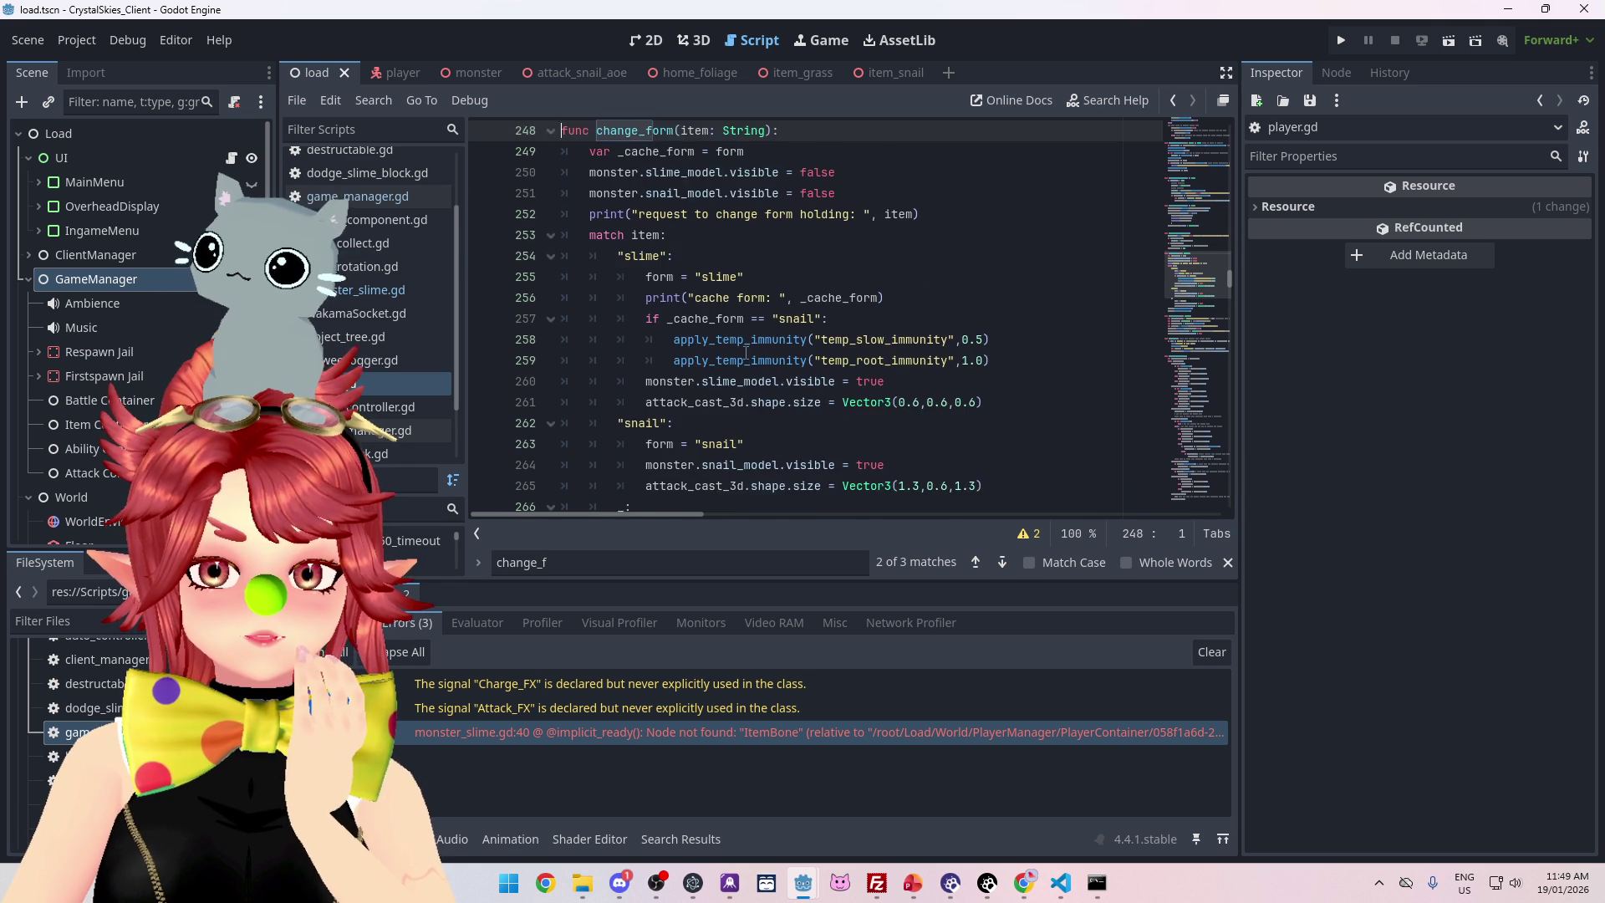
{"action": "scroll", "coordinate": [745, 352], "scroll_direction": "down", "scroll_amount": 1}
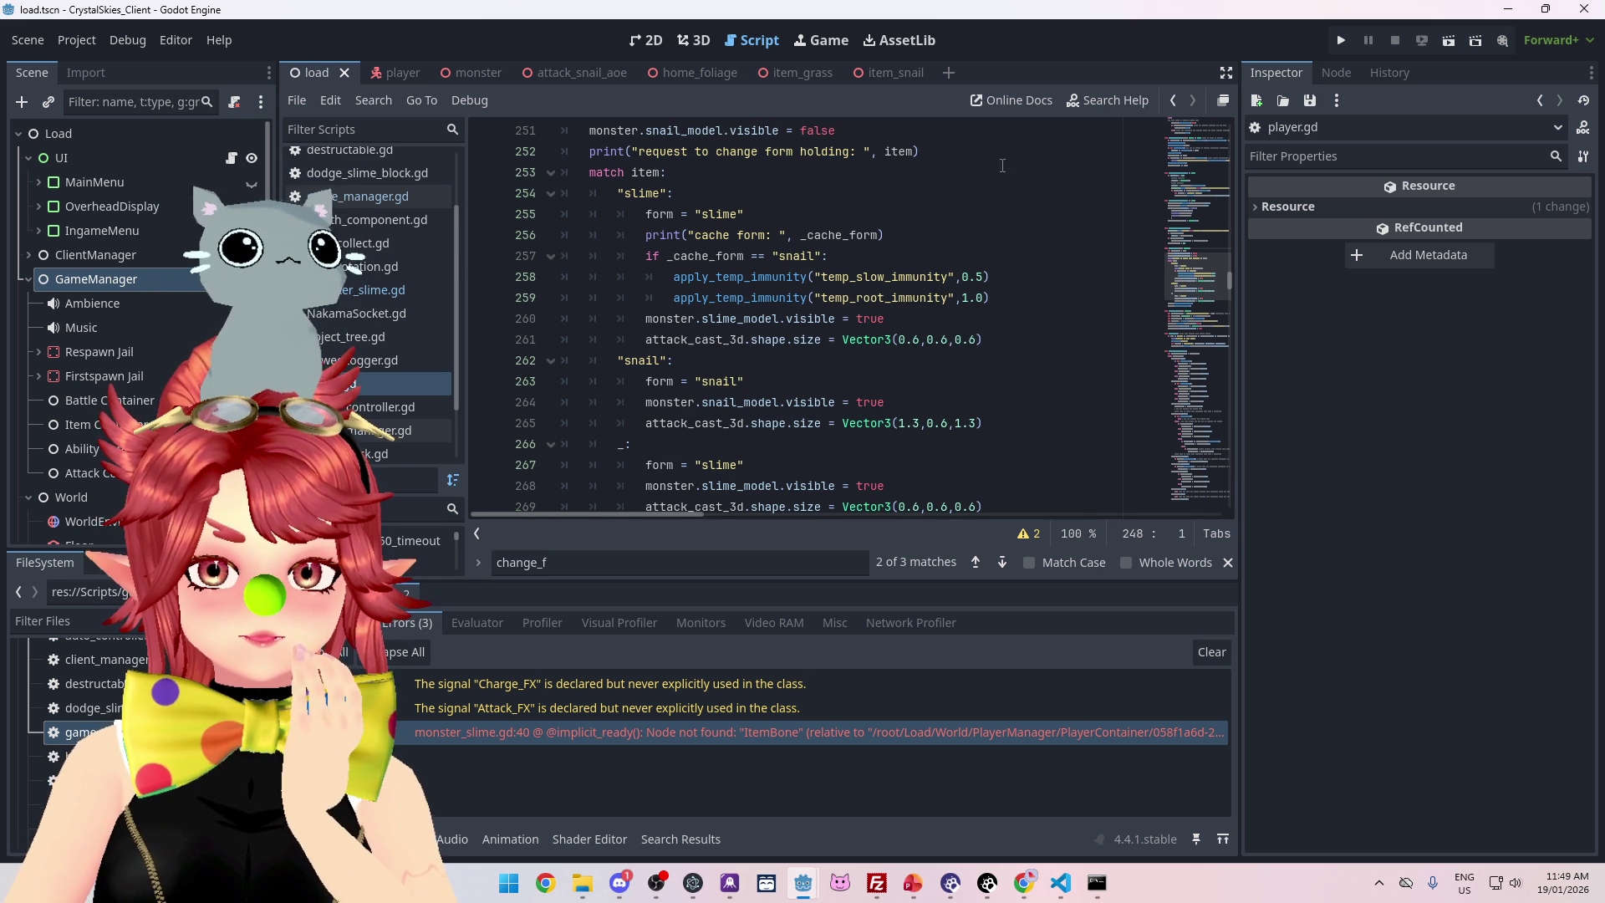
{"action": "scroll", "coordinate": [866, 320], "scroll_direction": "down", "scroll_amount": 1}
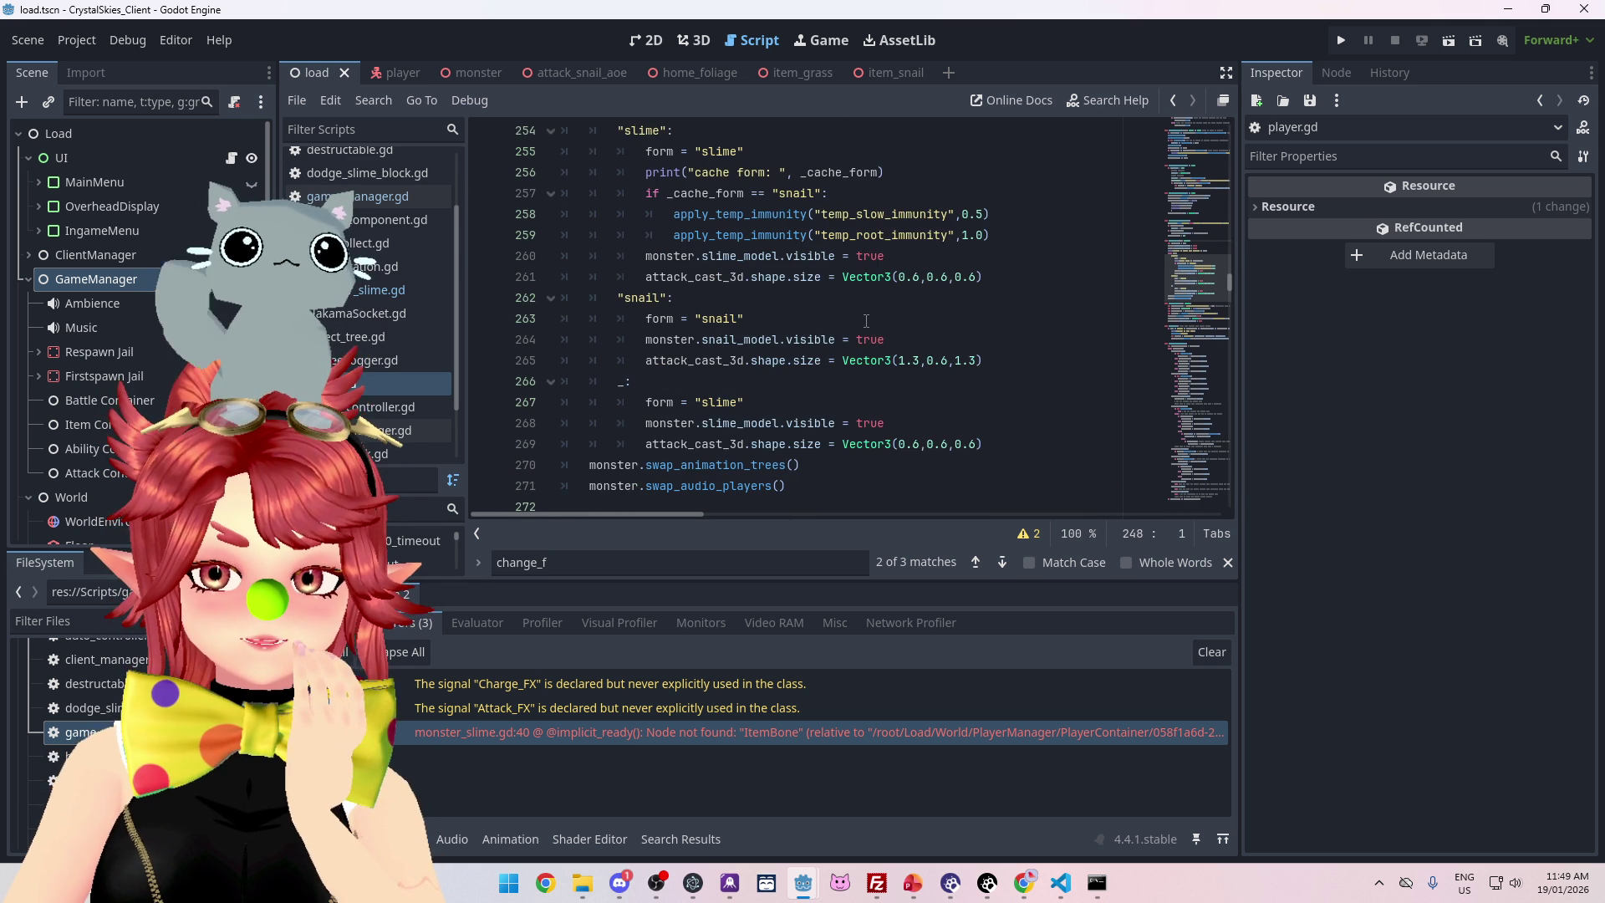
{"action": "scroll", "coordinate": [866, 320], "scroll_direction": "up", "scroll_amount": 1}
{"action": "scroll", "coordinate": [864, 323], "scroll_direction": "up", "scroll_amount": 2}
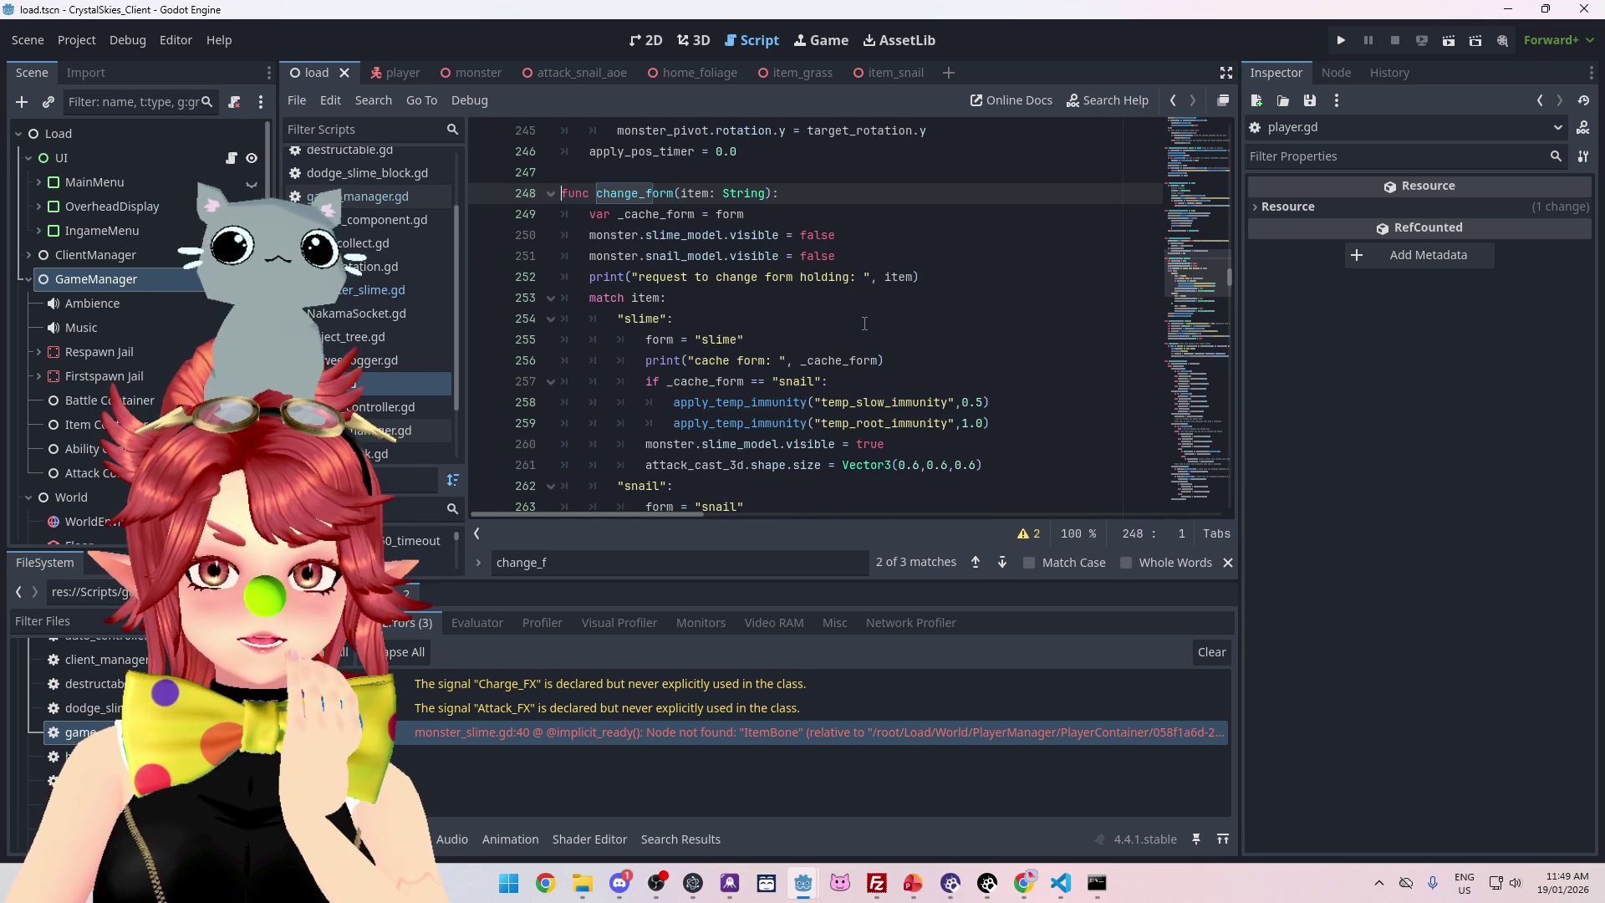
{"action": "scroll", "coordinate": [630, 314], "scroll_direction": "down", "scroll_amount": 3}
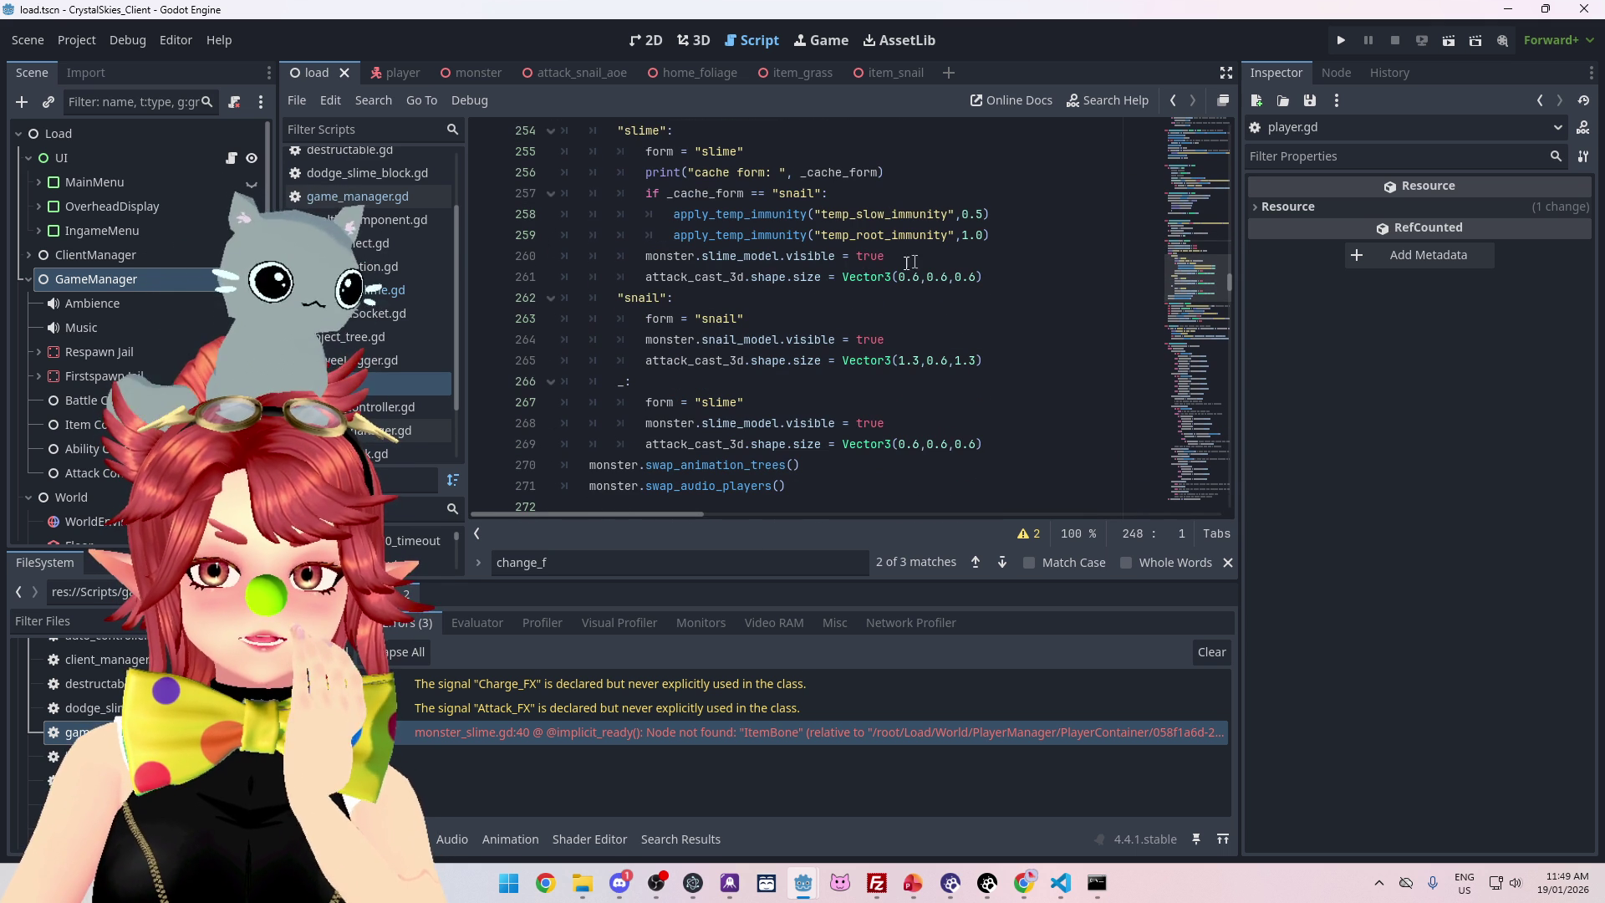
Mark the slime visibility and attack-shape lines, then add an empty line 270 above swap_animation_trees()
{"action": "left_click_drag", "start_coordinate": [645, 255], "coordinate": [910, 260]}
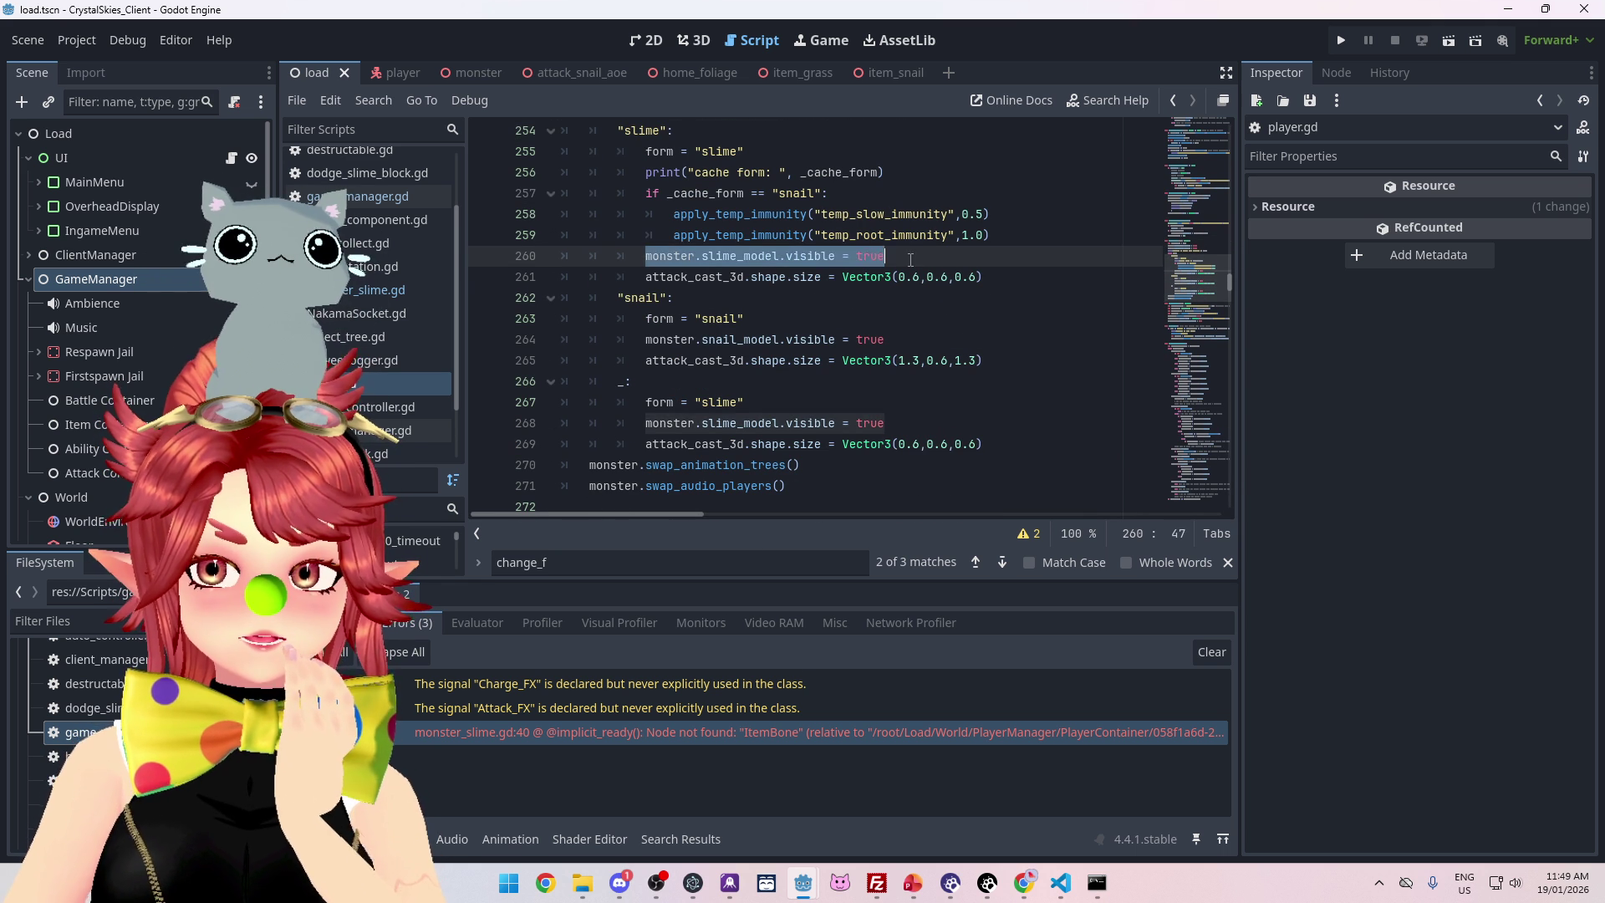
{"action": "left_click_drag", "start_coordinate": [1003, 277], "coordinate": [644, 273]}
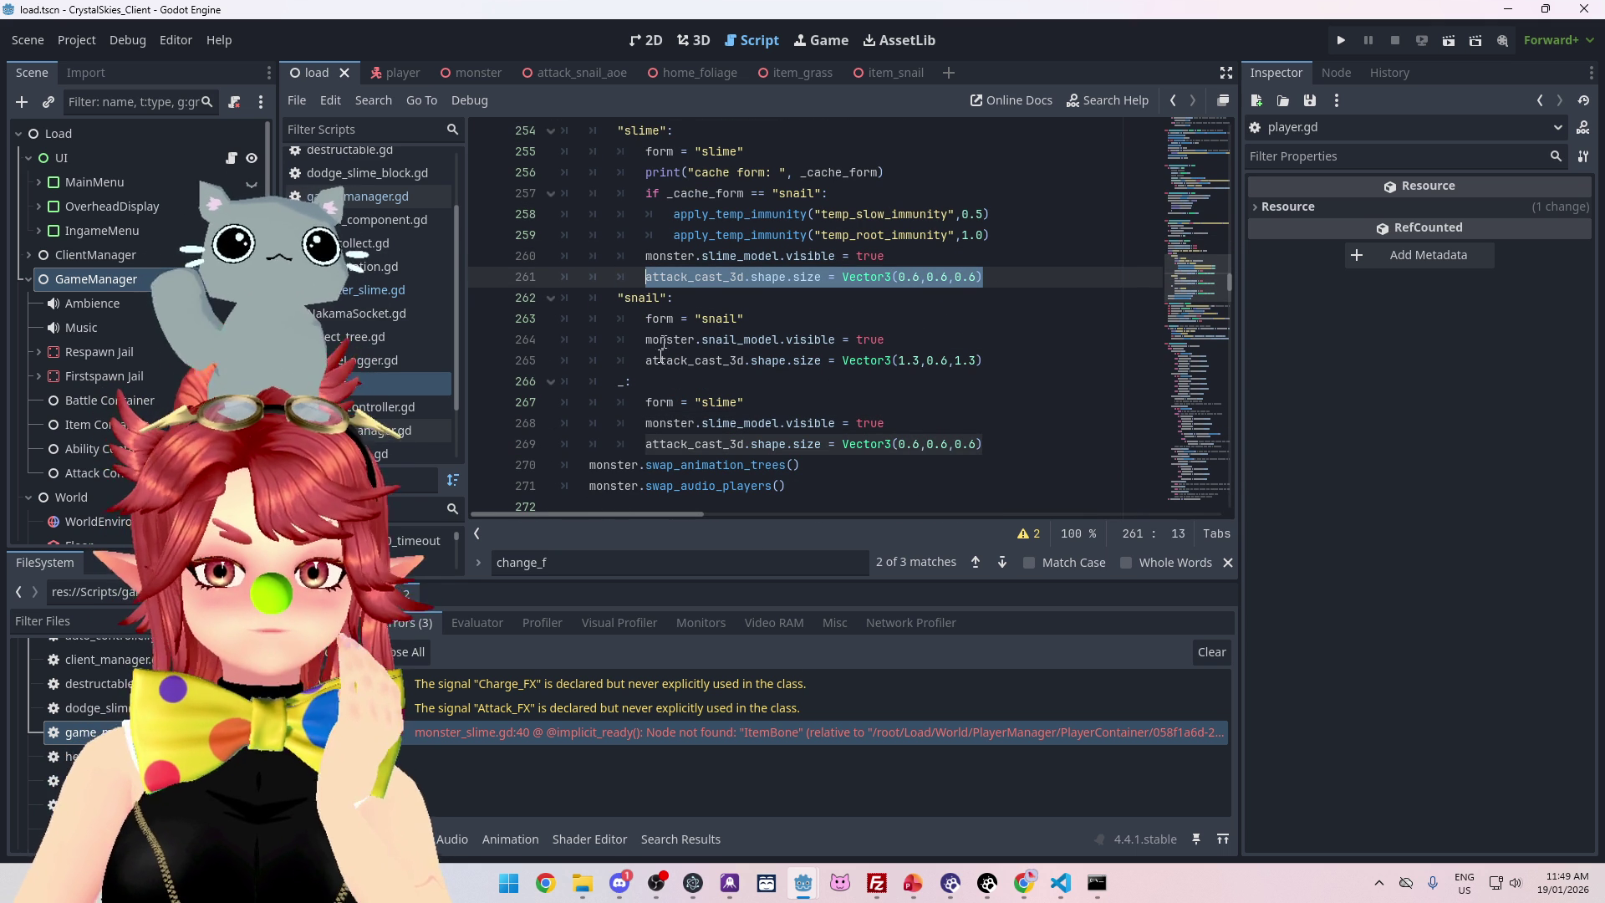
{"action": "left_click", "coordinate": [593, 466]}
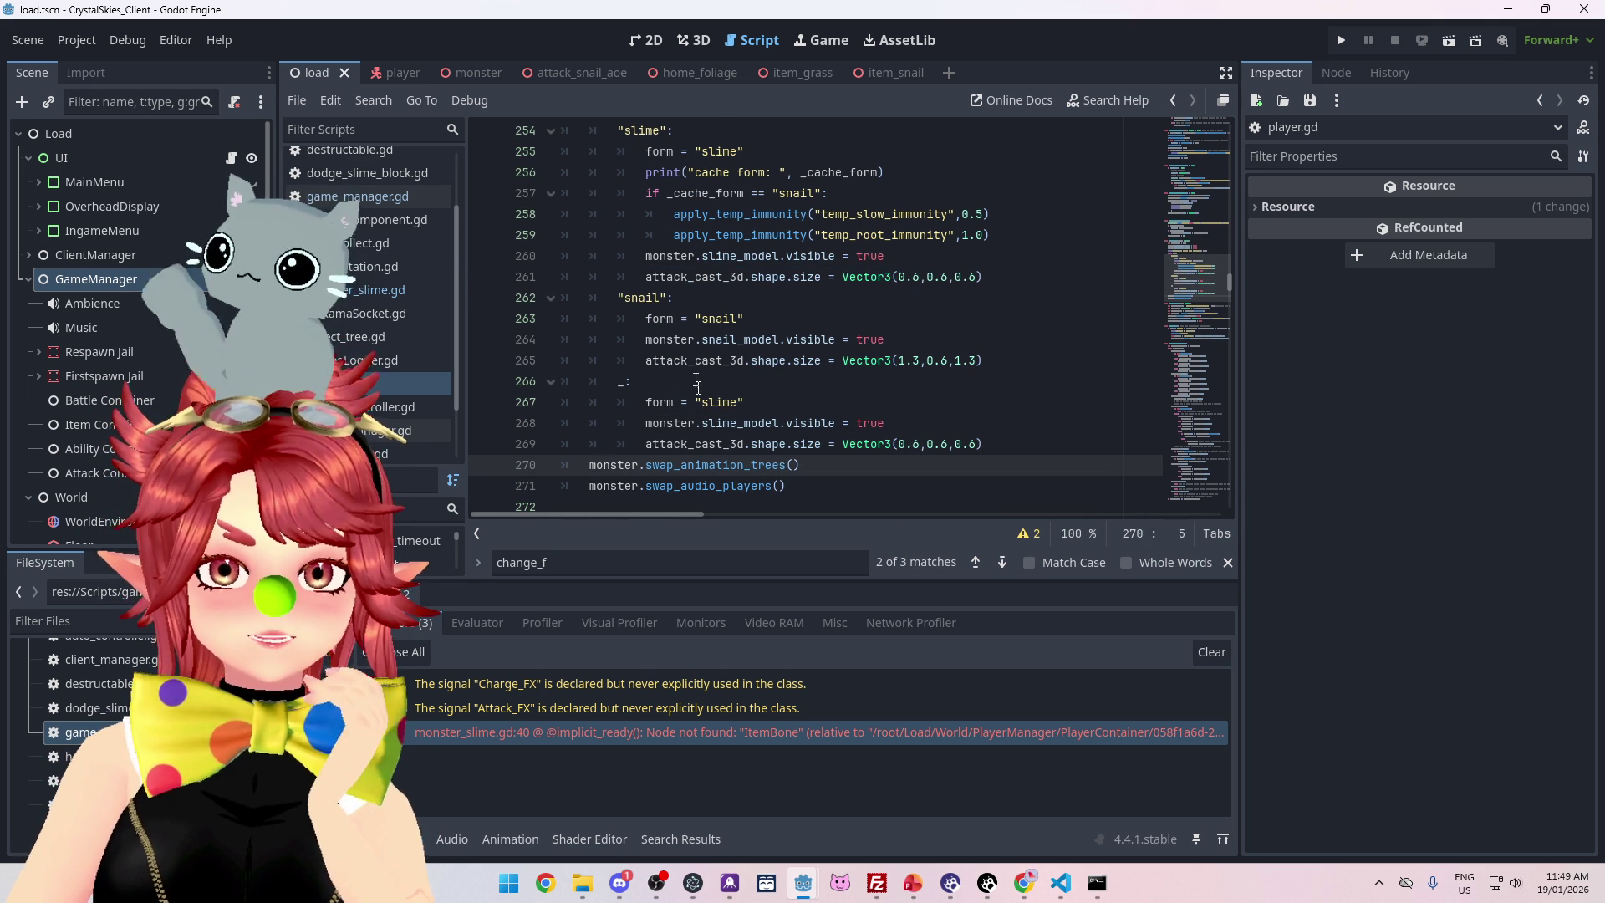
{"action": "key", "text": "Return"}
Copy the item_bone get_node line from collect_item onto empty line 270
{"action": "key", "text": "Up"}
{"action": "scroll", "coordinate": [912, 407], "scroll_direction": "down", "scroll_amount": 1}
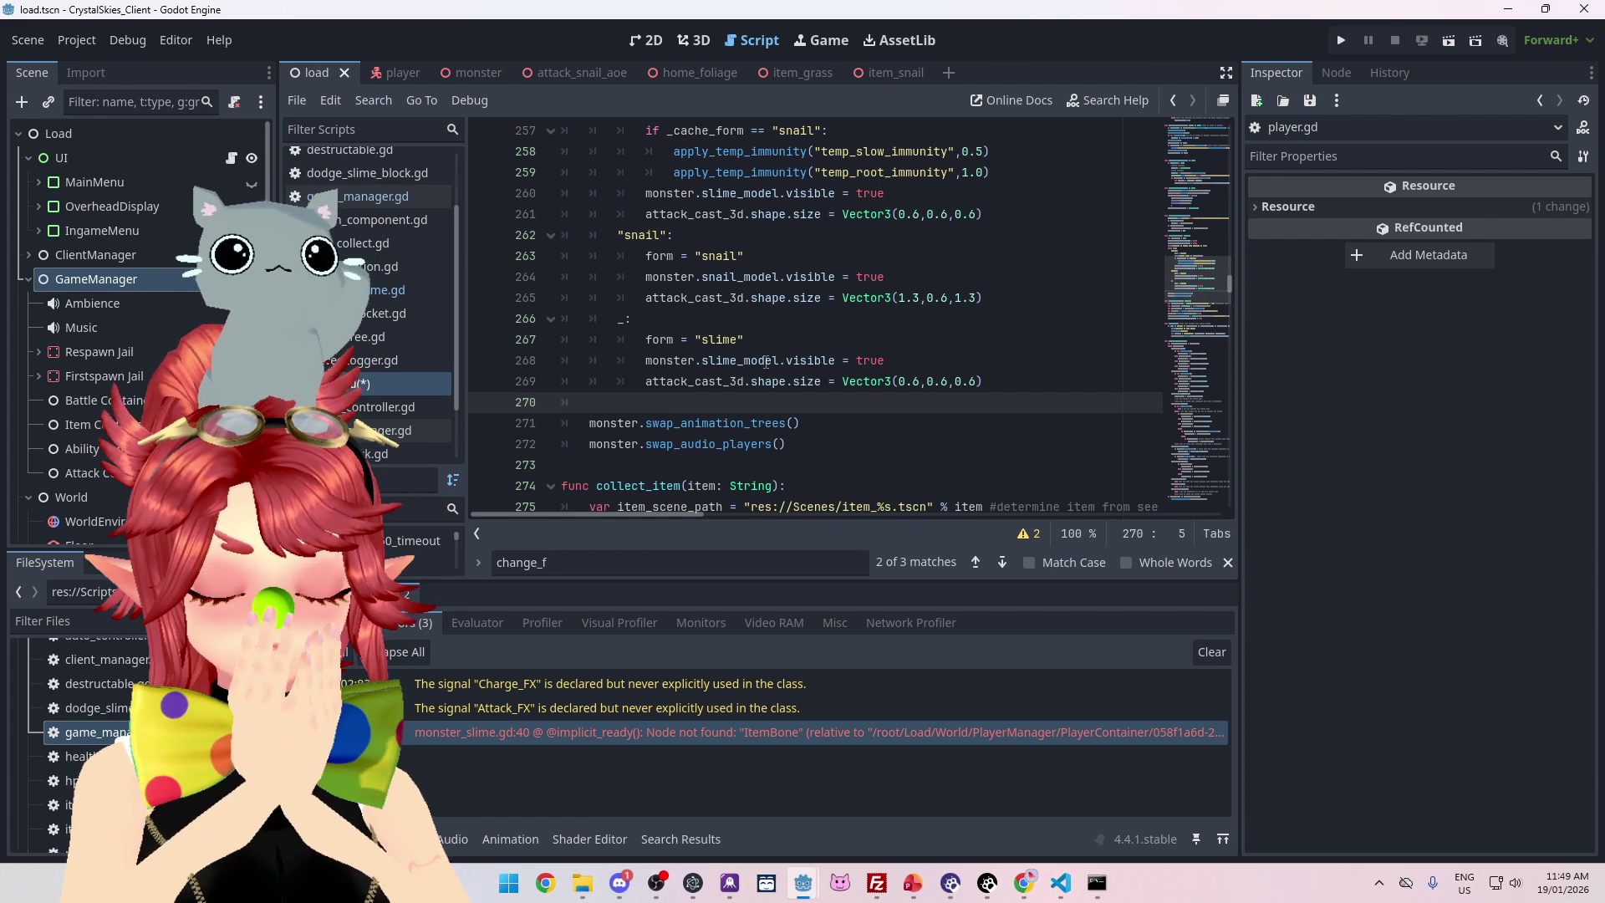
{"action": "scroll", "coordinate": [767, 361], "scroll_direction": "down", "scroll_amount": 2}
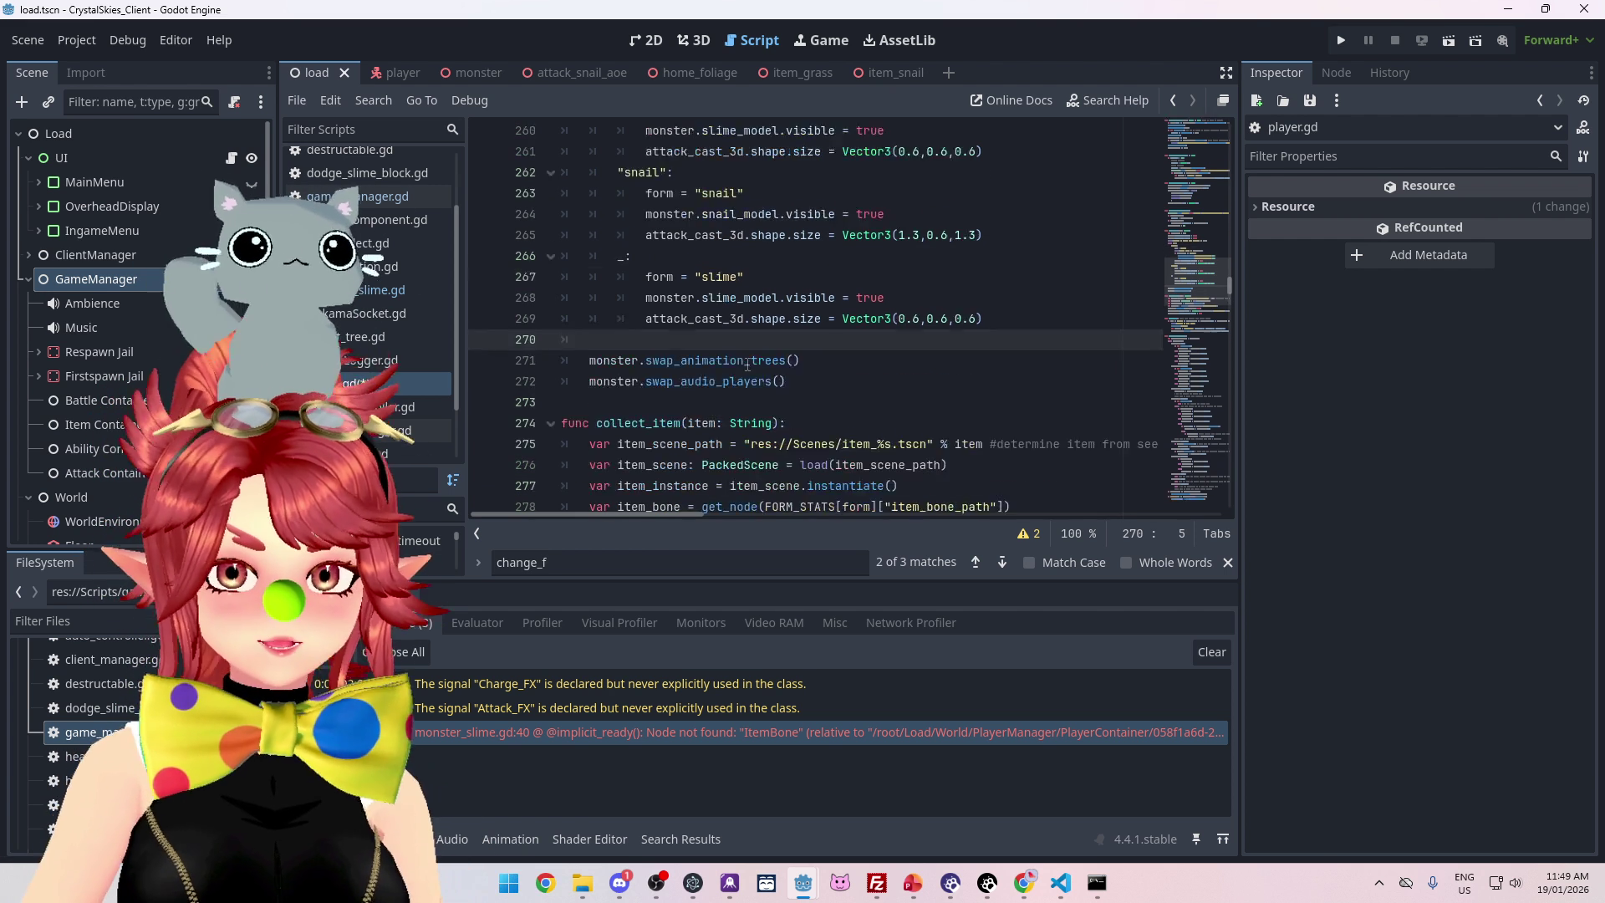
{"action": "scroll", "coordinate": [758, 358], "scroll_direction": "up", "scroll_amount": 3}
{"action": "scroll", "coordinate": [758, 358], "scroll_direction": "up", "scroll_amount": 8}
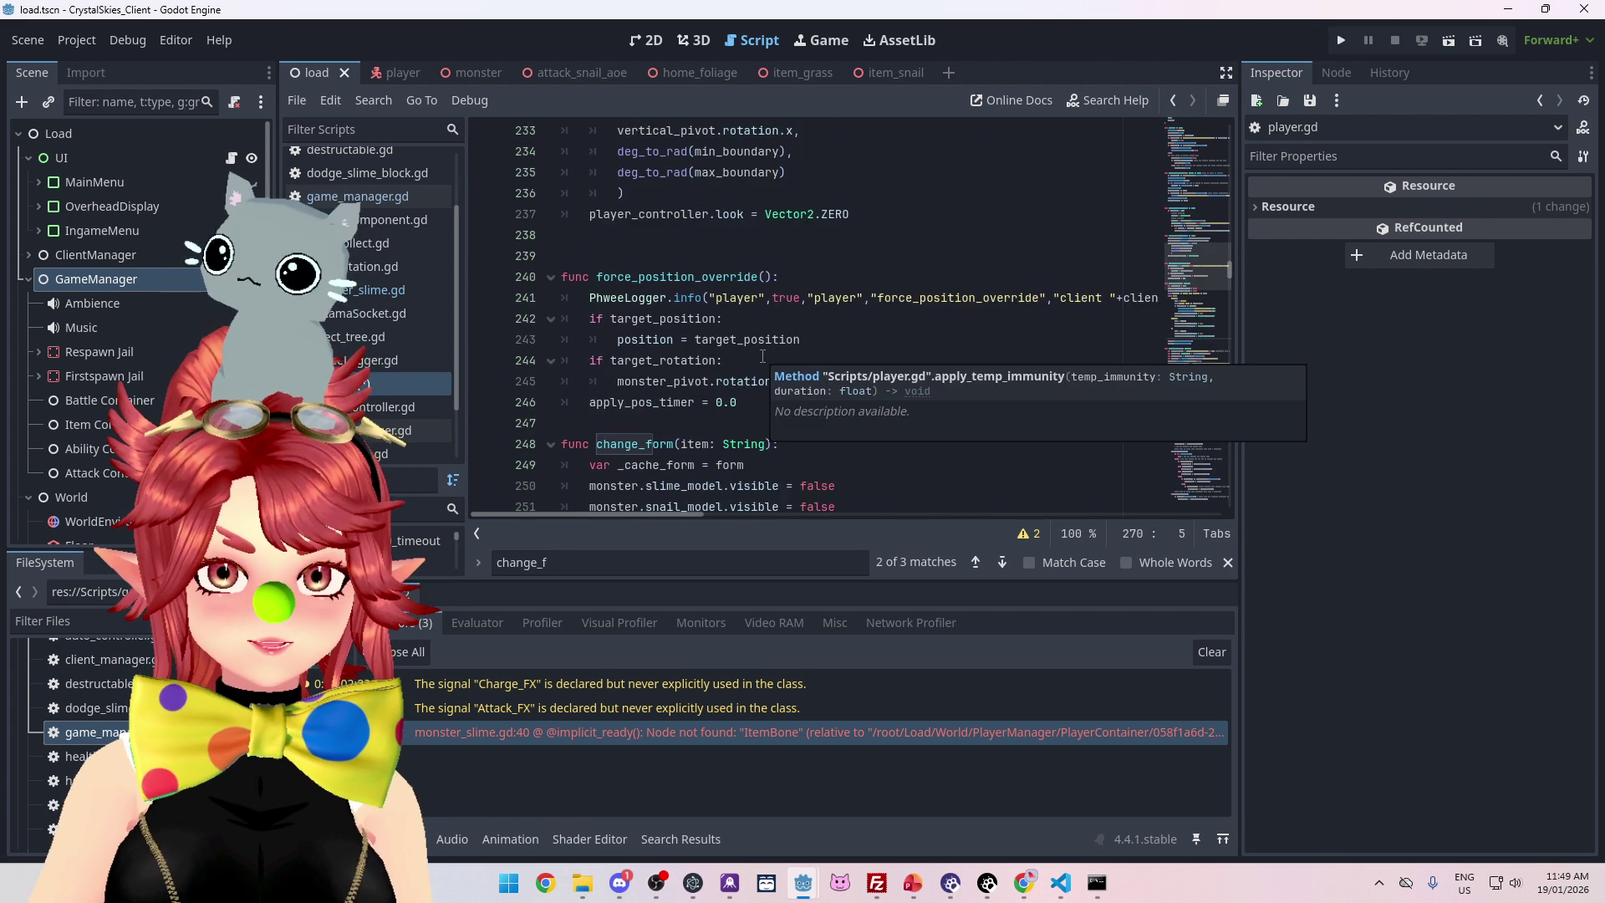
{"action": "scroll", "coordinate": [766, 356], "scroll_direction": "down", "scroll_amount": 3}
{"action": "scroll", "coordinate": [767, 356], "scroll_direction": "down", "scroll_amount": 11}
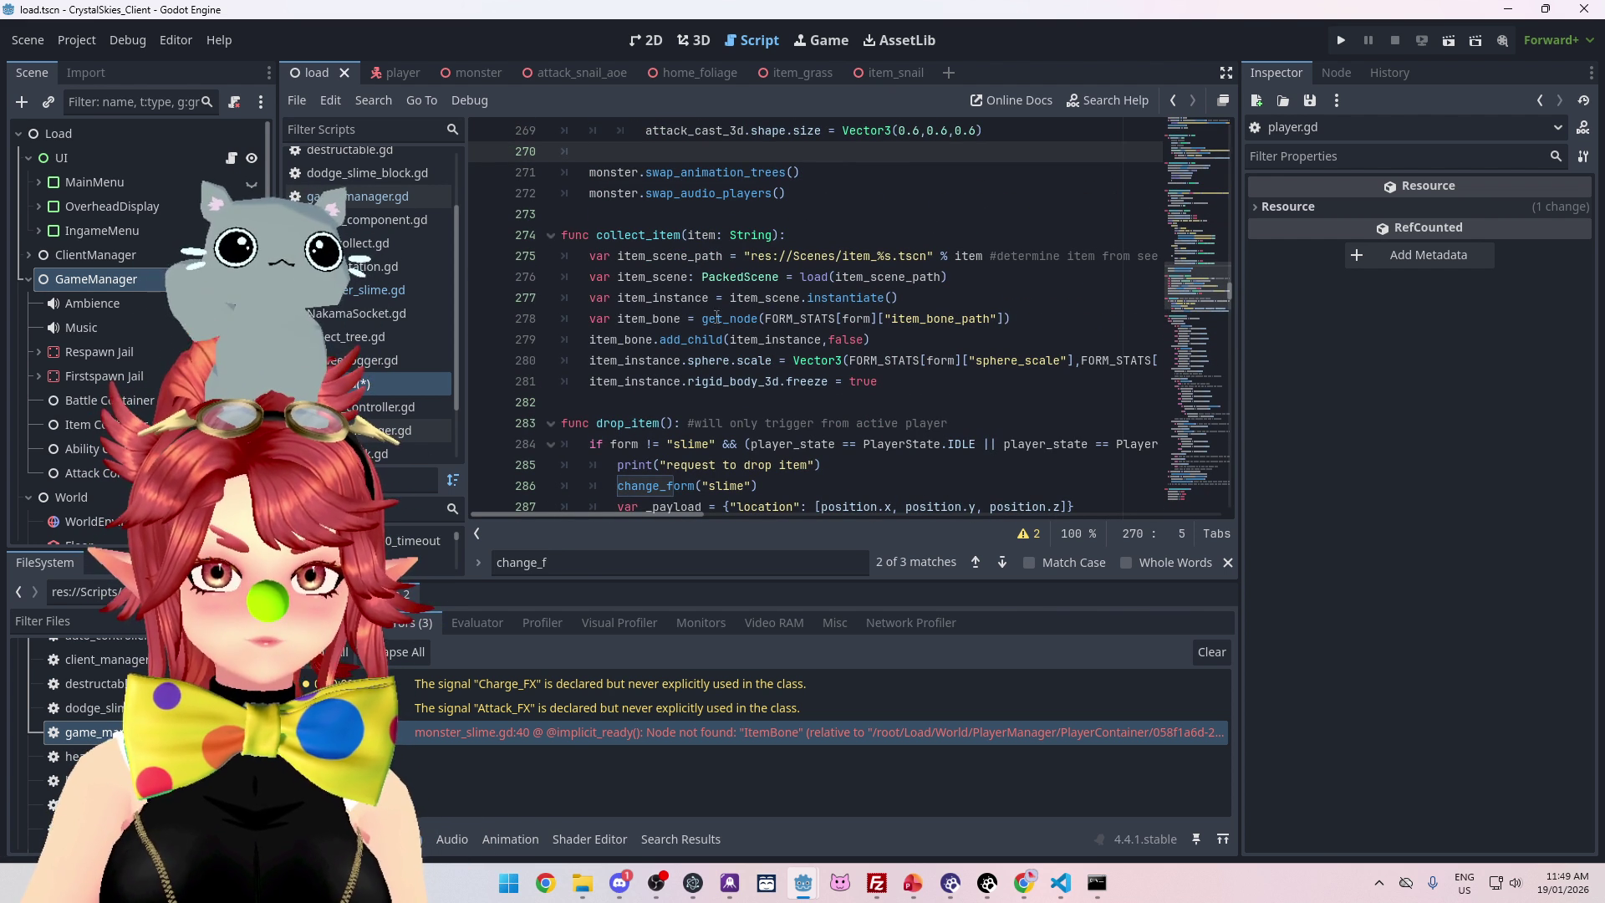
{"action": "left_click_drag", "start_coordinate": [592, 317], "coordinate": [1026, 317]}
{"action": "key", "text": "ctrl+c"}
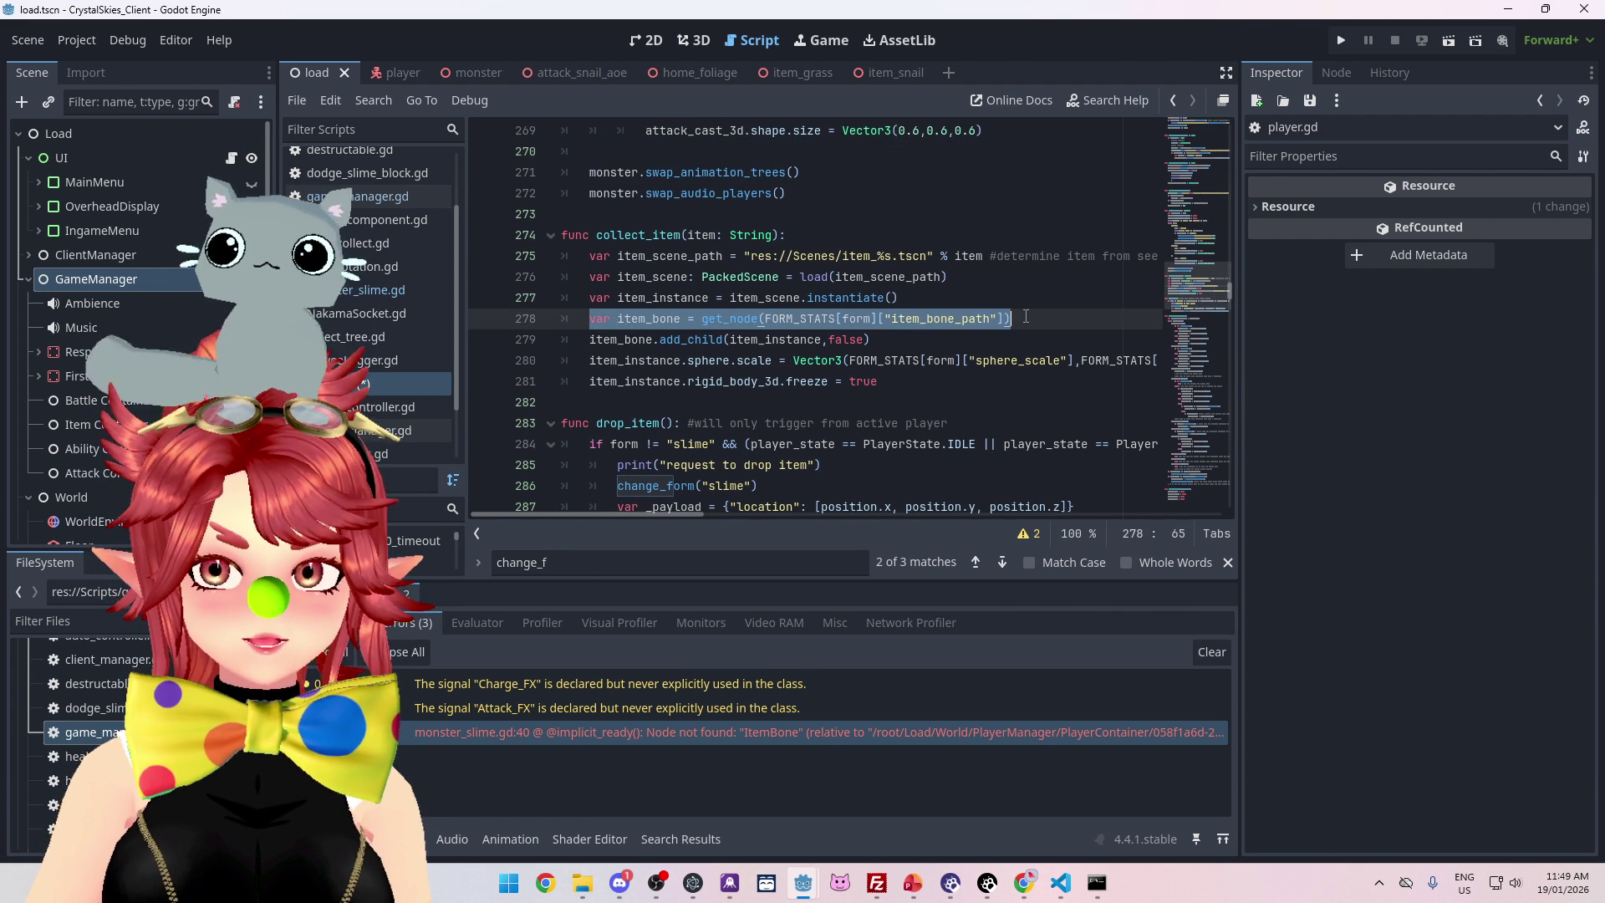
{"action": "scroll", "coordinate": [784, 328], "scroll_direction": "up", "scroll_amount": 2}
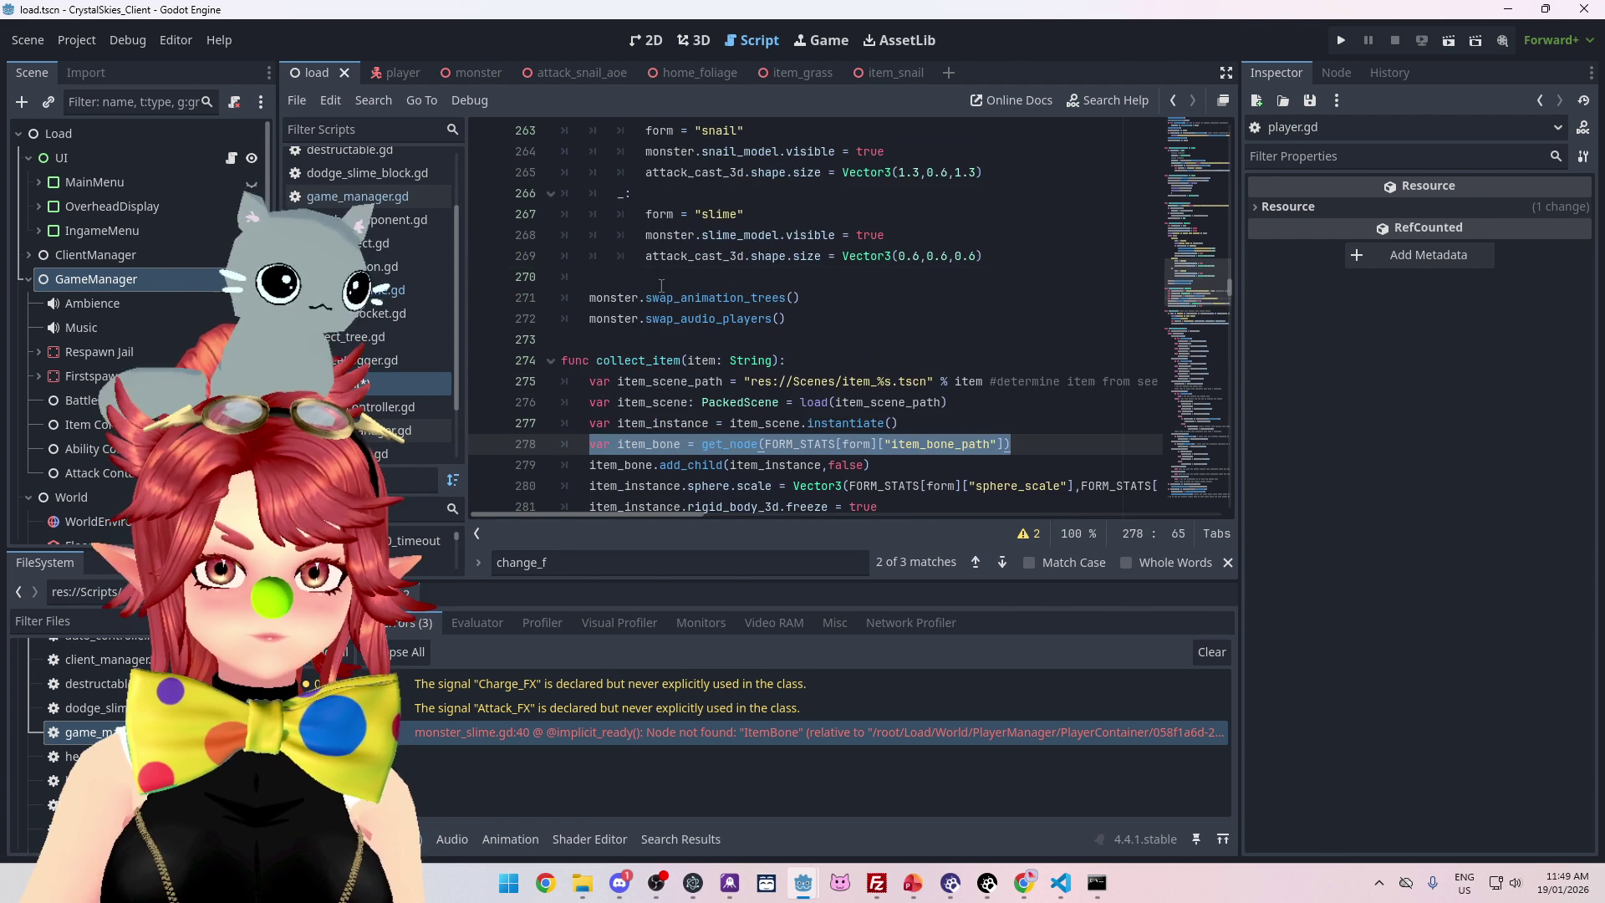
{"action": "left_click", "coordinate": [559, 276]}
{"action": "key", "text": "ctrl+v"}
Open the add_child documentation from the item_bone.add_child line
{"action": "scroll", "coordinate": [917, 390], "scroll_direction": "down", "scroll_amount": 1}
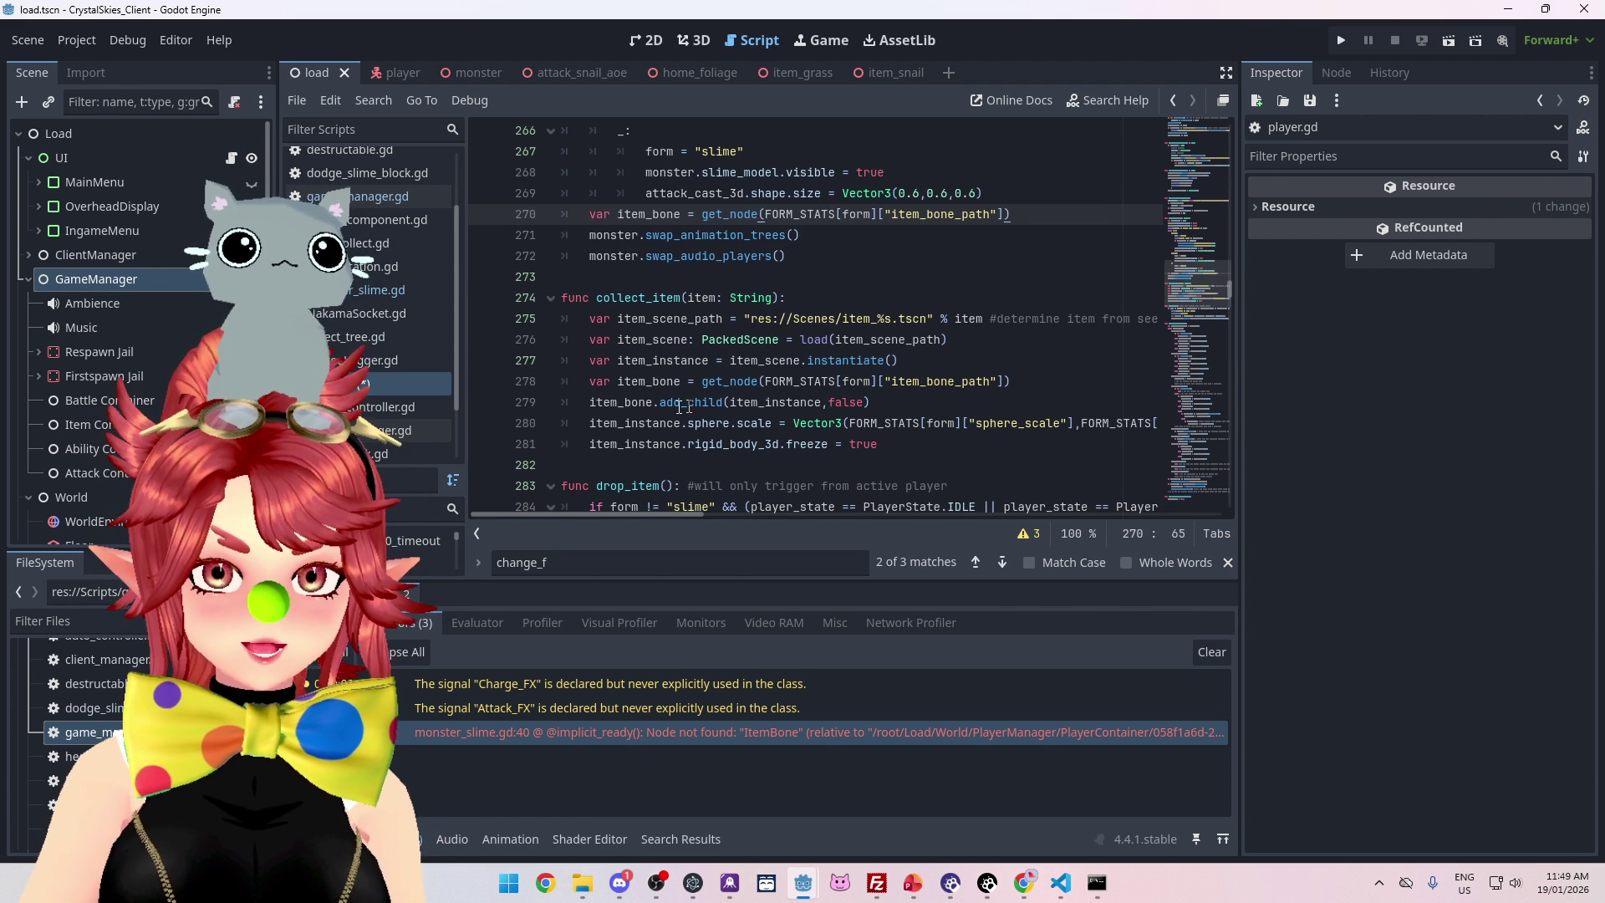
{"action": "left_click_drag", "start_coordinate": [591, 403], "coordinate": [885, 404]}
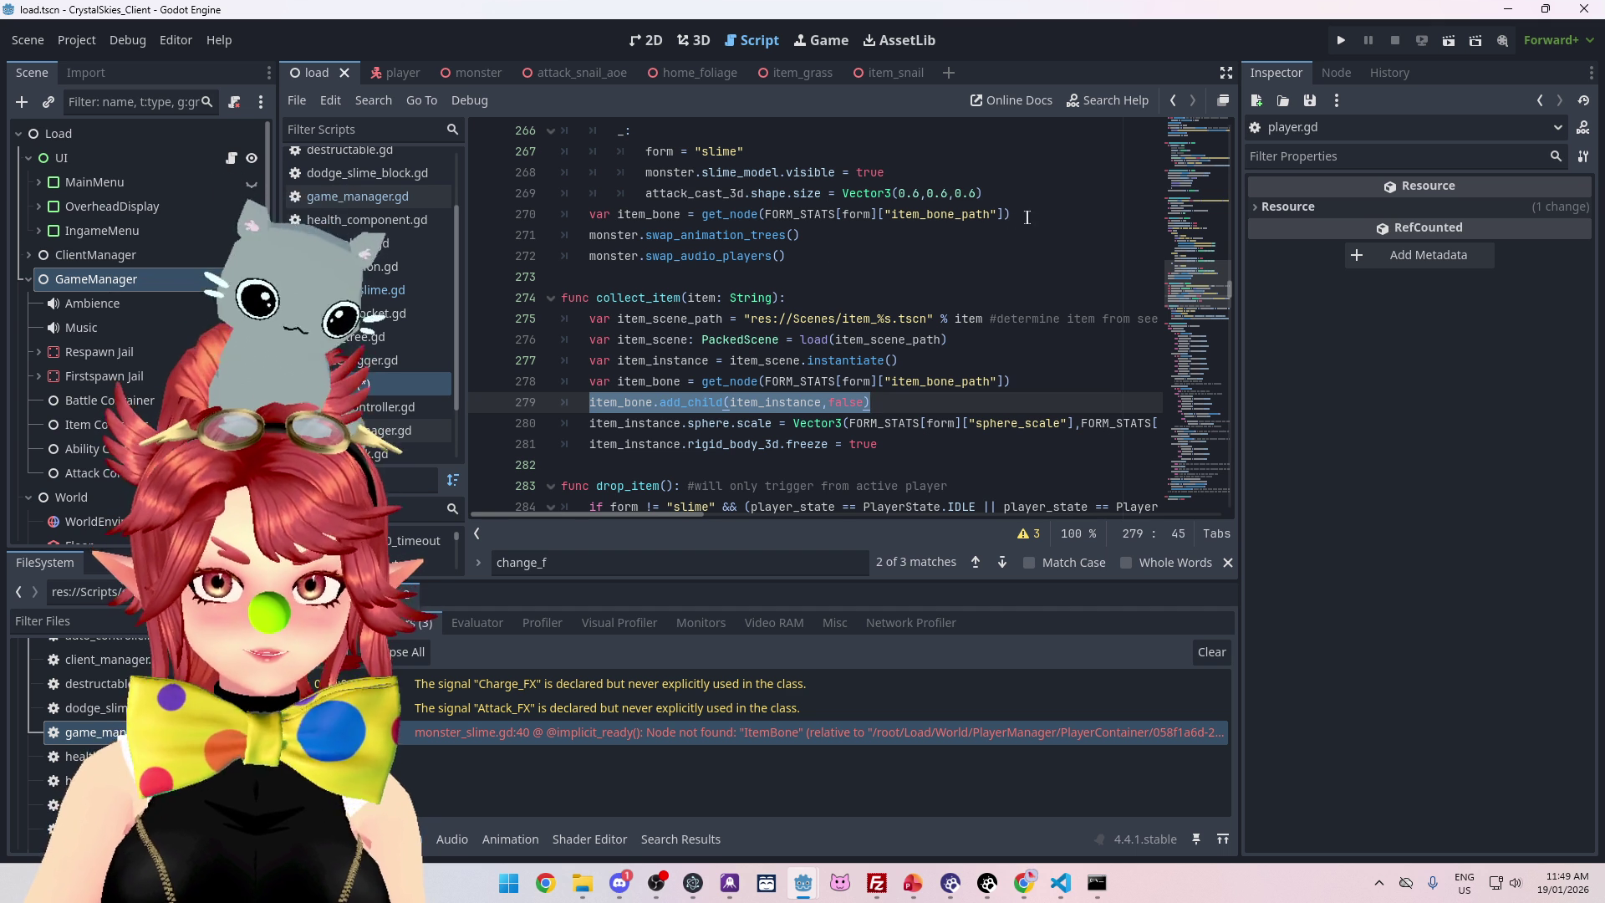
{"action": "left_click", "coordinate": [690, 402], "text": "ctrl"}
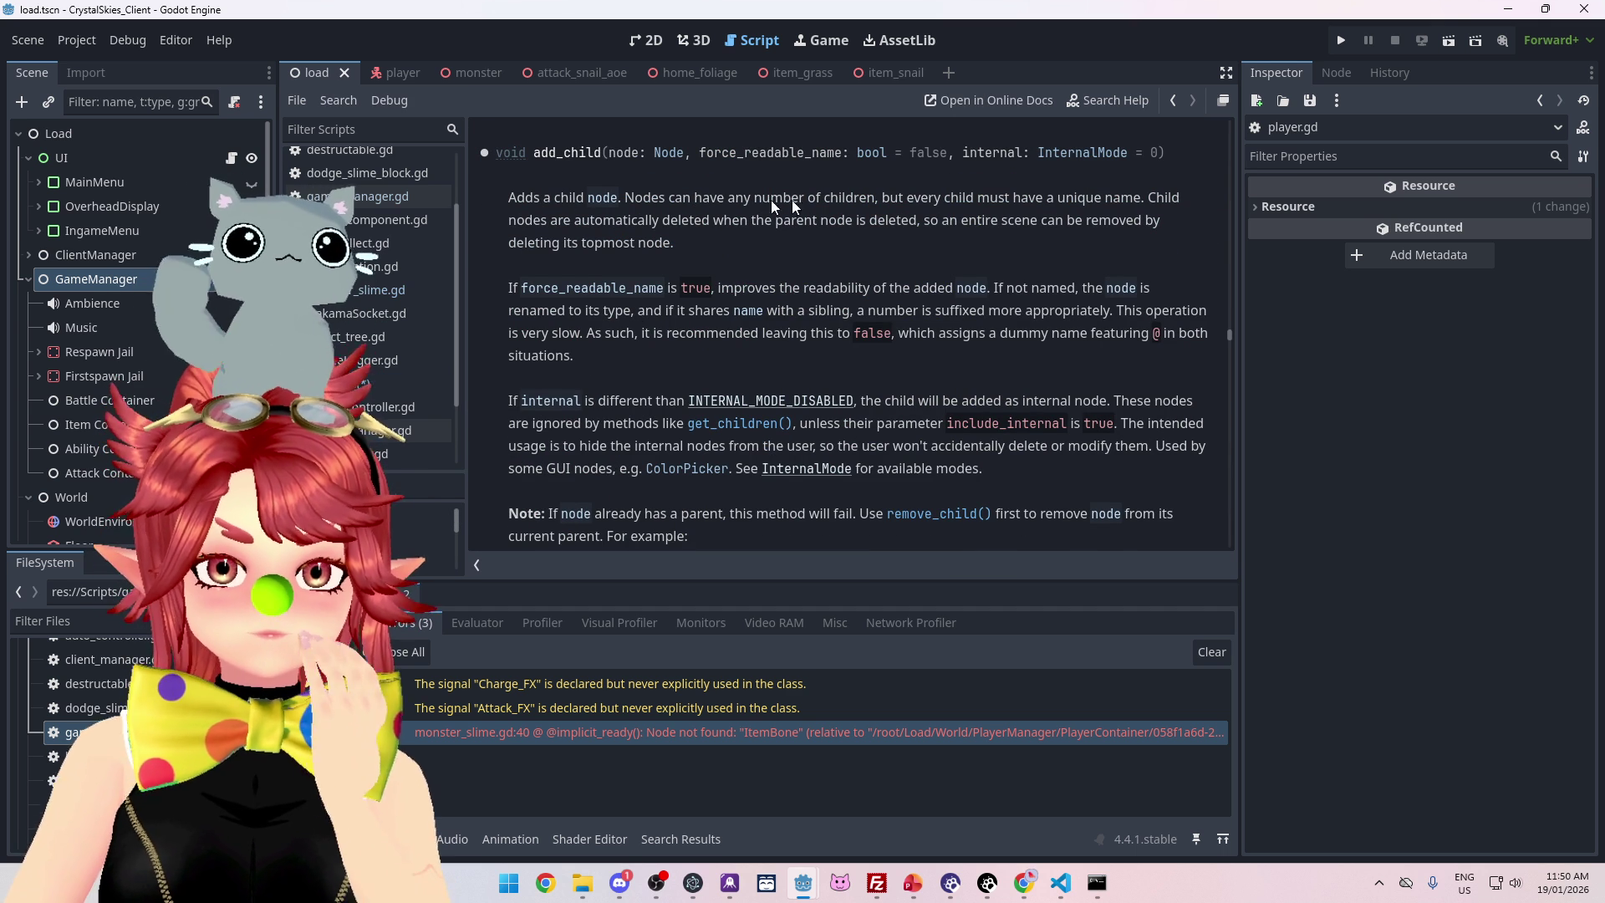
Read the add_child description, marking notes on child deletion, name suffixes and existing parents
{"action": "left_click_drag", "start_coordinate": [582, 220], "coordinate": [783, 220]}
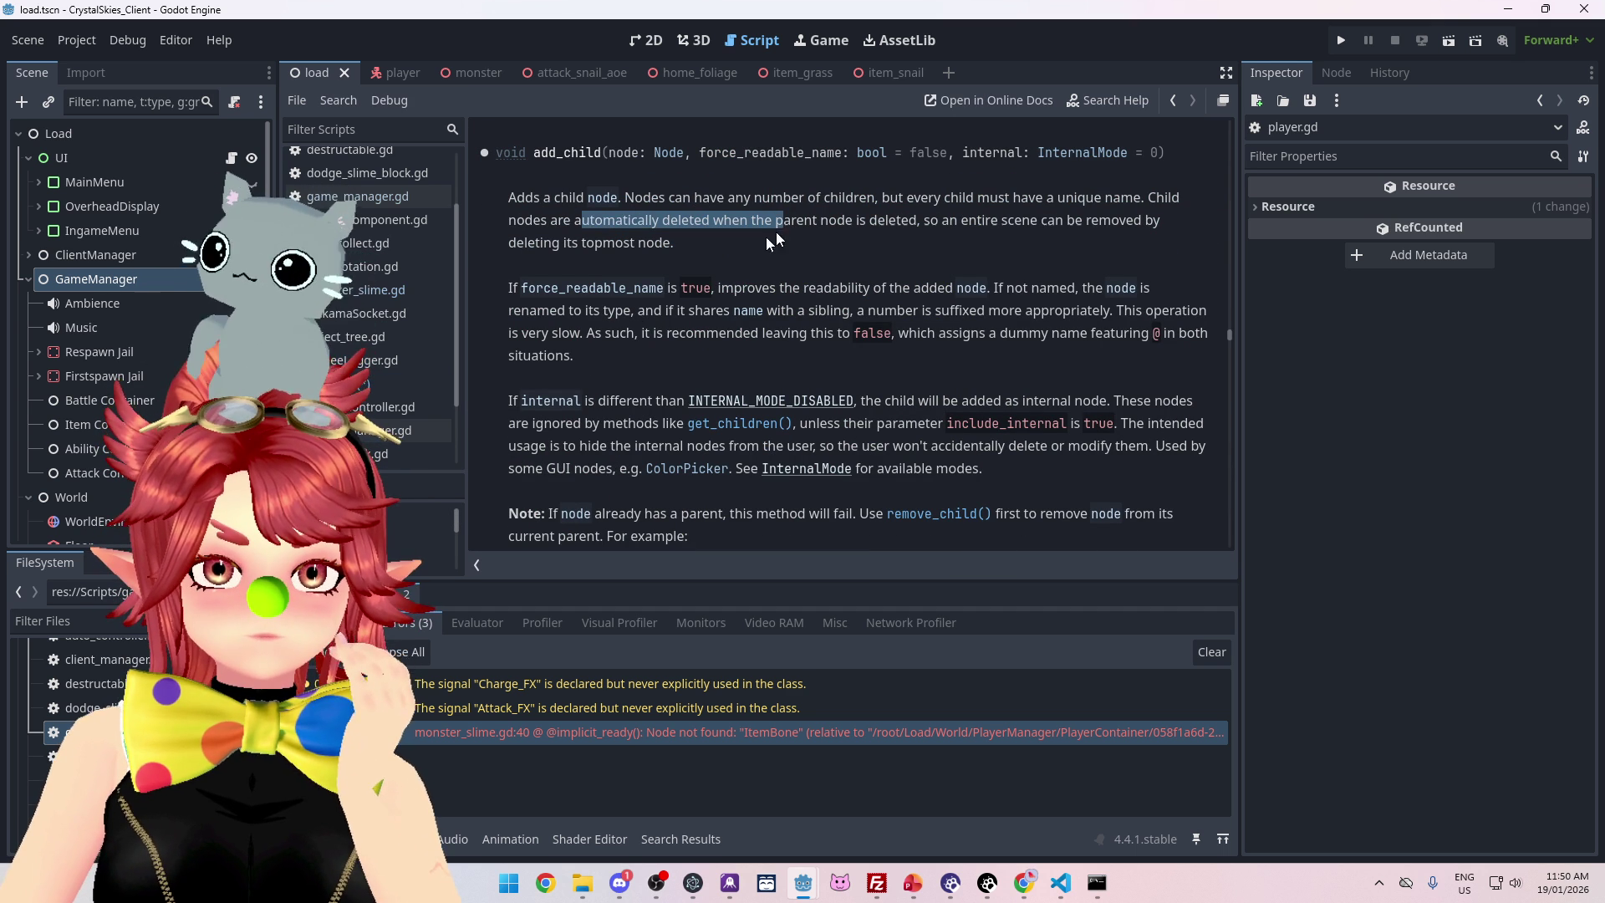
{"action": "left_click_drag", "start_coordinate": [758, 288], "coordinate": [907, 287]}
{"action": "left_click", "coordinate": [572, 320]}
{"action": "left_click_drag", "start_coordinate": [569, 311], "coordinate": [985, 311]}
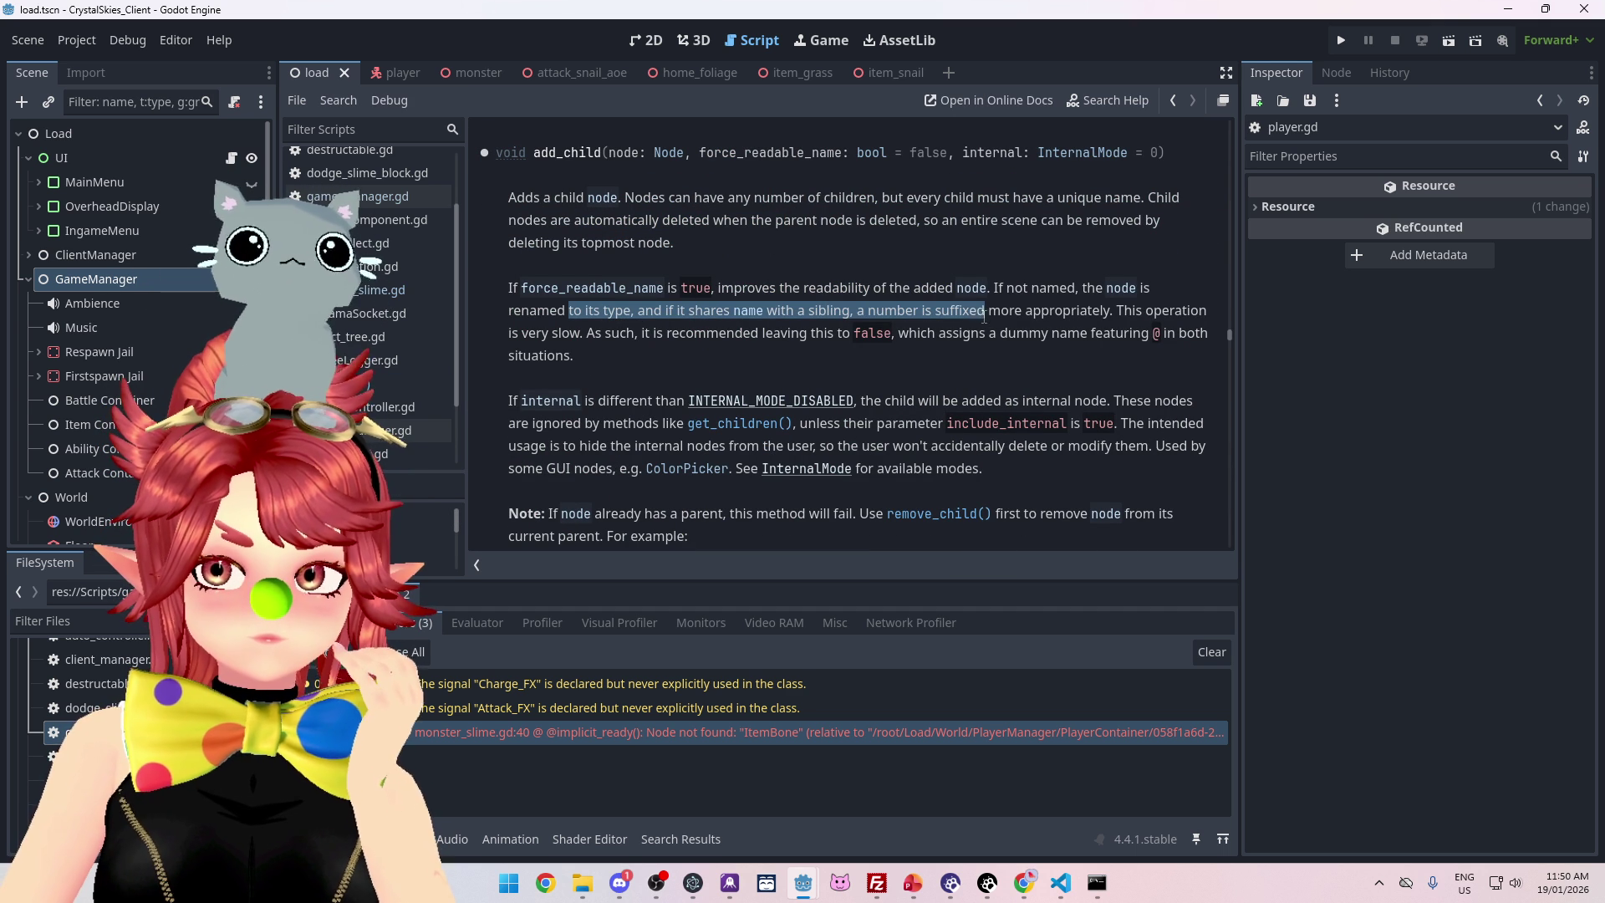
{"action": "left_click_drag", "start_coordinate": [597, 332], "coordinate": [712, 332]}
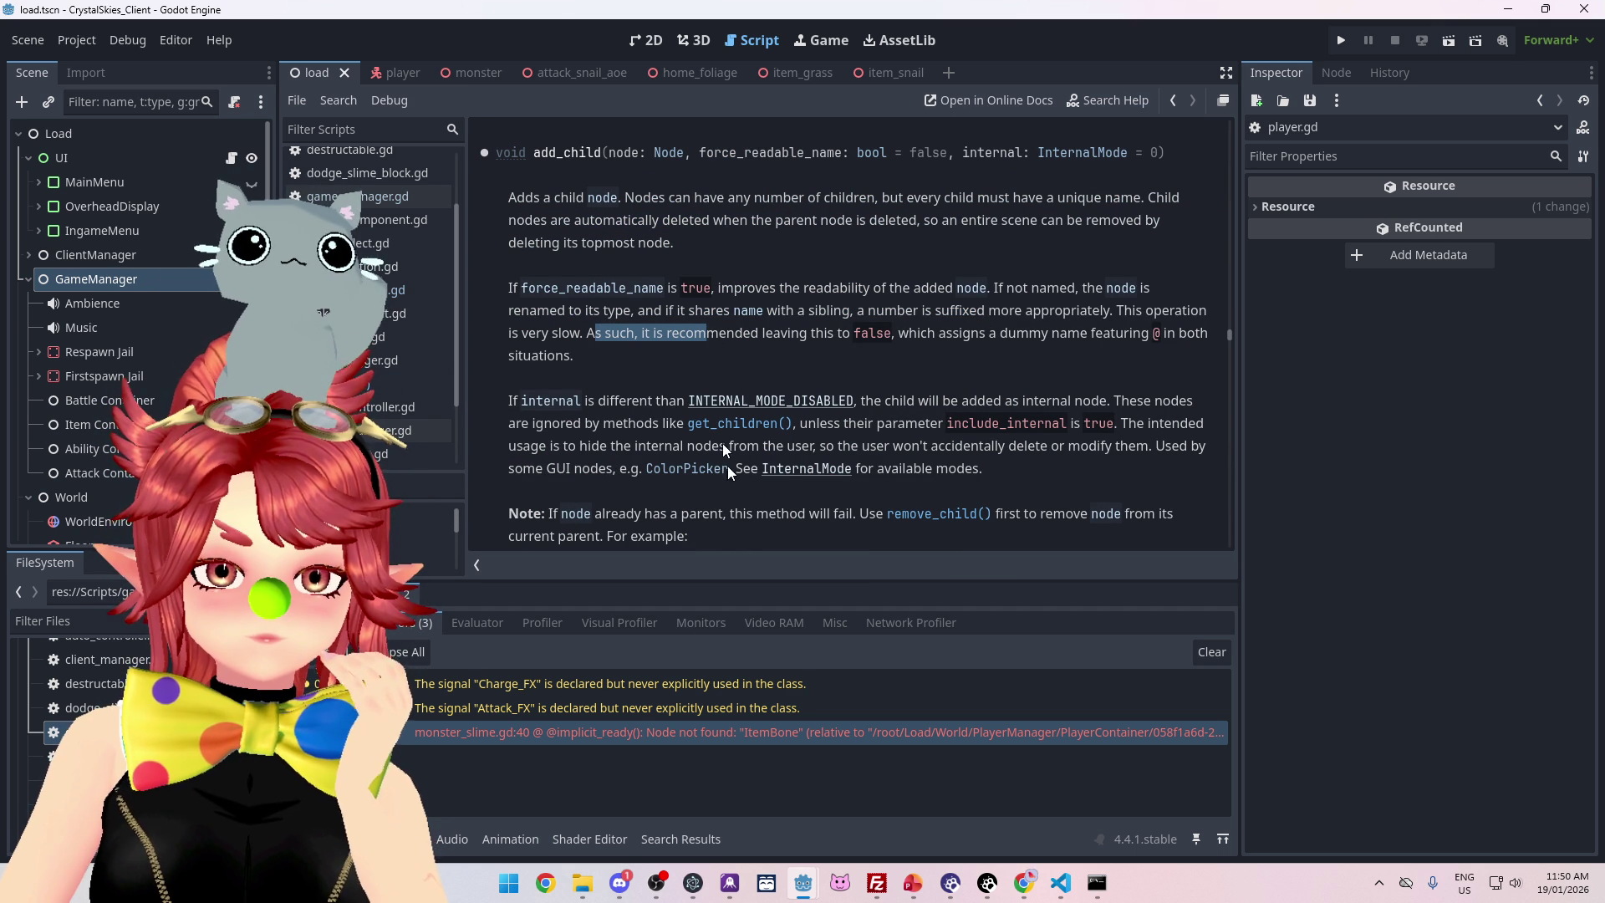
{"action": "mouse_move", "coordinate": [687, 513]}
{"action": "left_mouse_down"}
{"action": "mouse_move", "coordinate": [800, 521]}
{"action": "mouse_move", "coordinate": [626, 514]}
{"action": "left_mouse_up"}
{"action": "left_click_drag", "start_coordinate": [743, 513], "coordinate": [834, 514]}
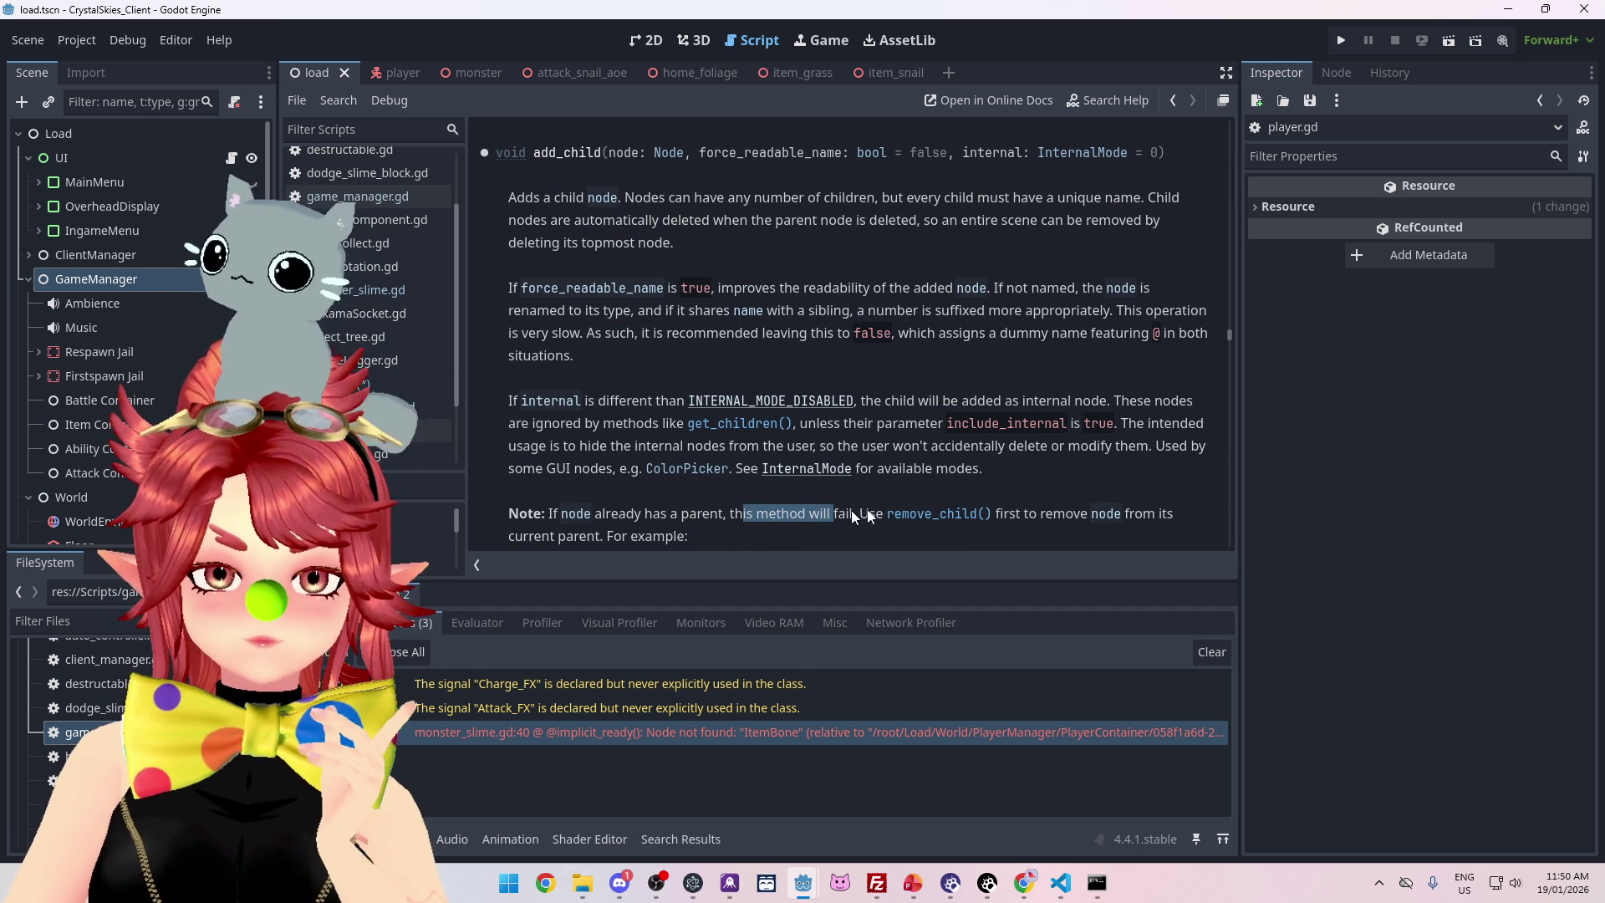
Scroll the Node method list past add_child and remove_child until reparent() appears
{"action": "scroll", "coordinate": [998, 489], "scroll_direction": "down", "scroll_amount": 4}
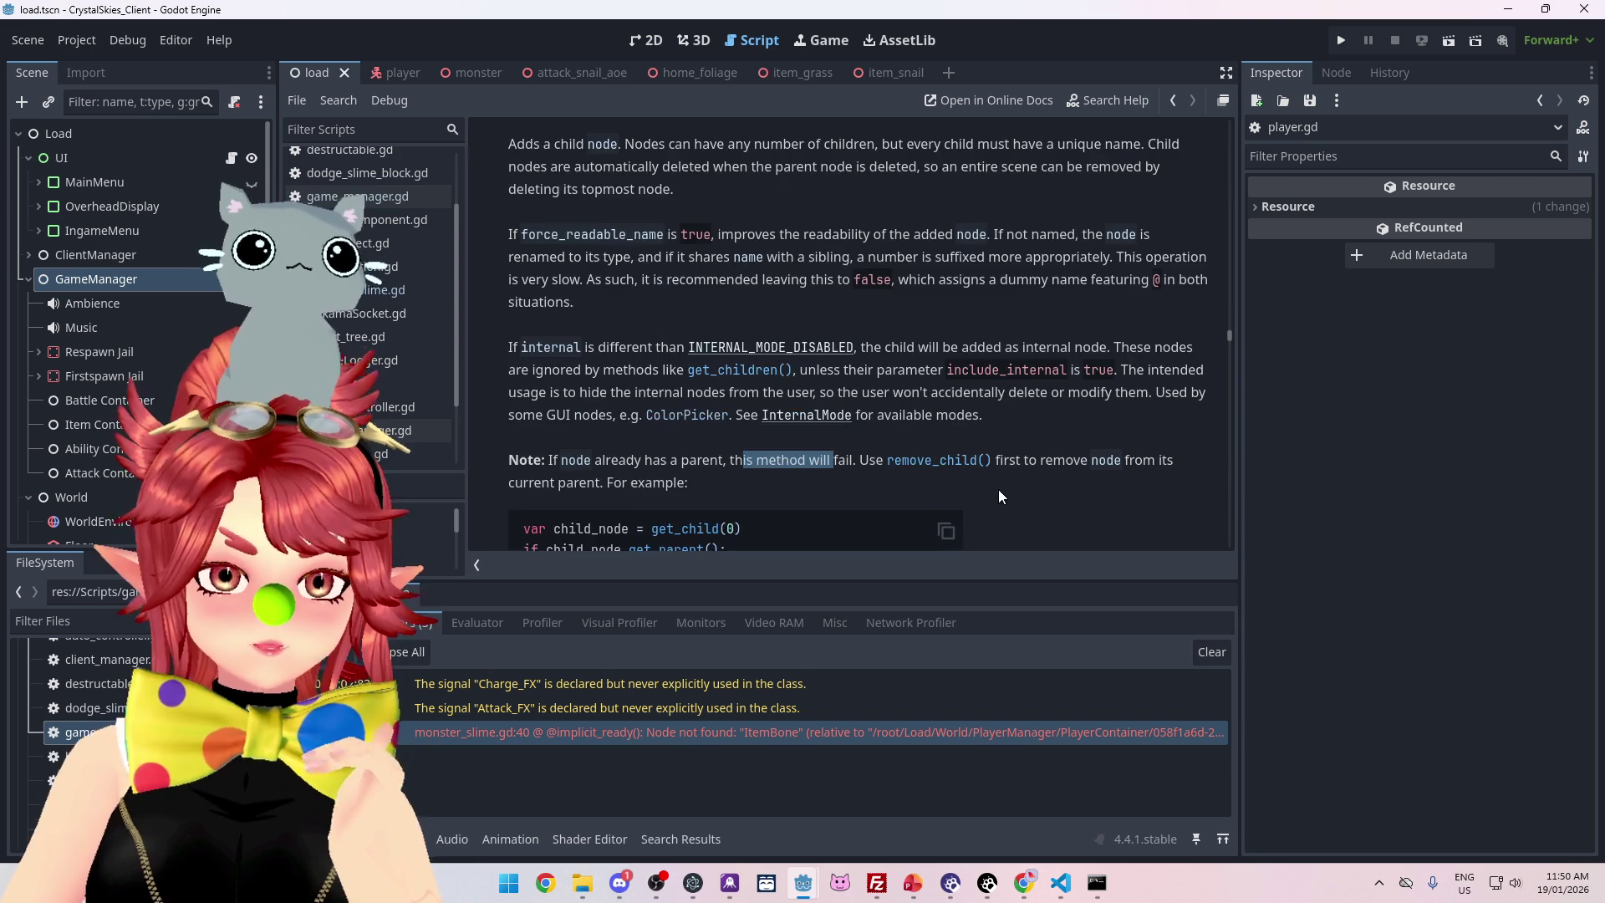
{"action": "scroll", "coordinate": [830, 490], "scroll_direction": "down", "scroll_amount": 1}
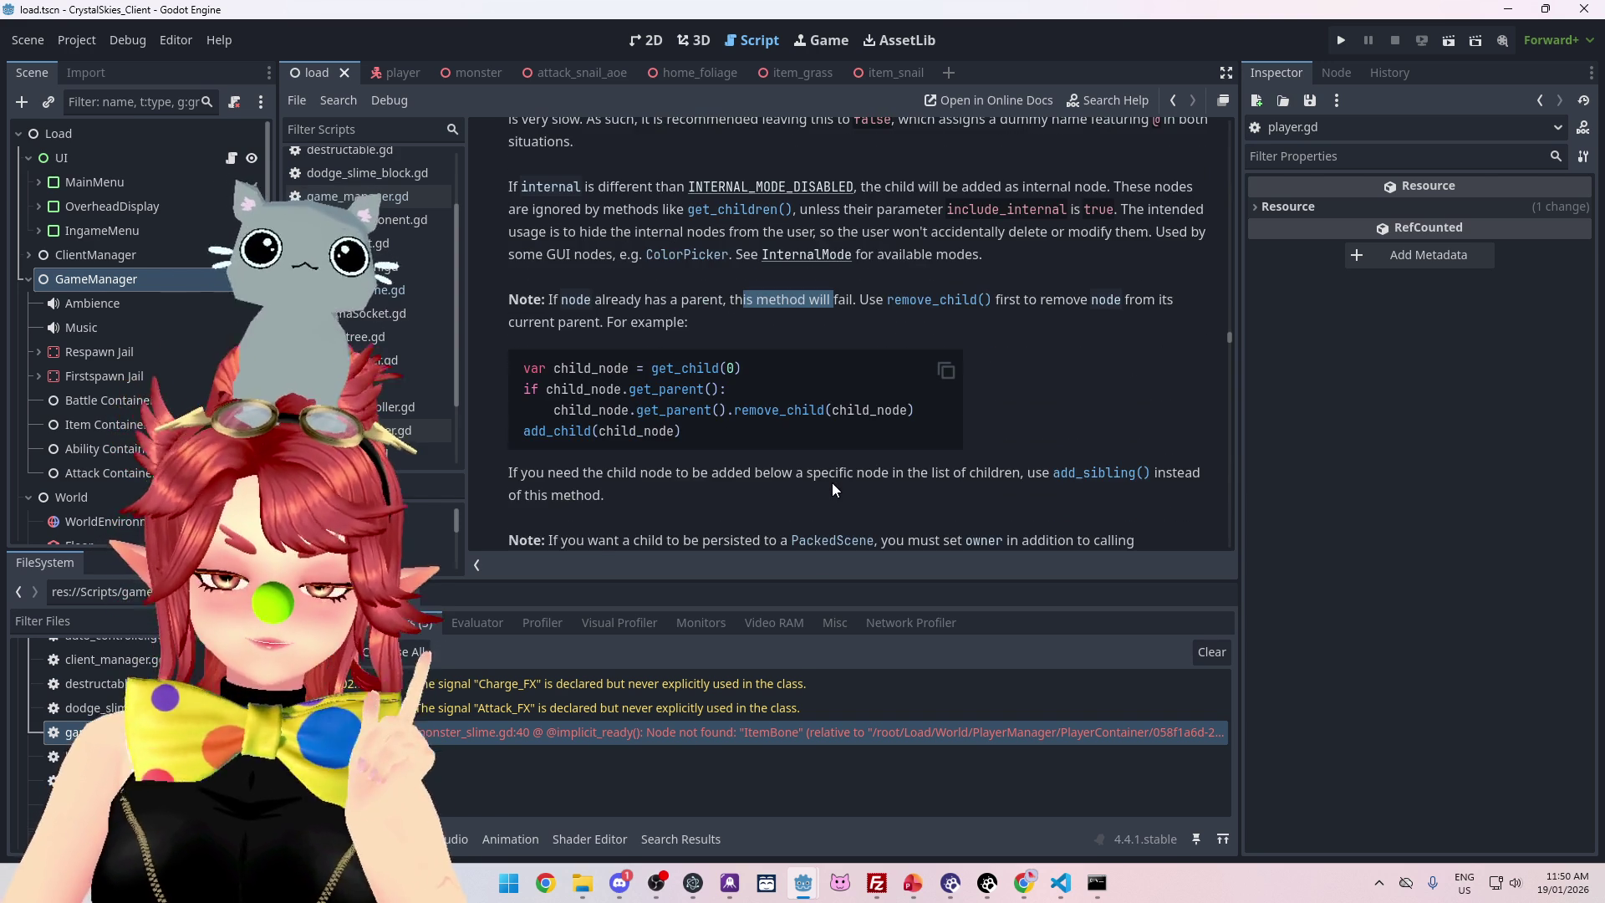
{"action": "scroll", "coordinate": [833, 490], "scroll_direction": "down", "scroll_amount": 2}
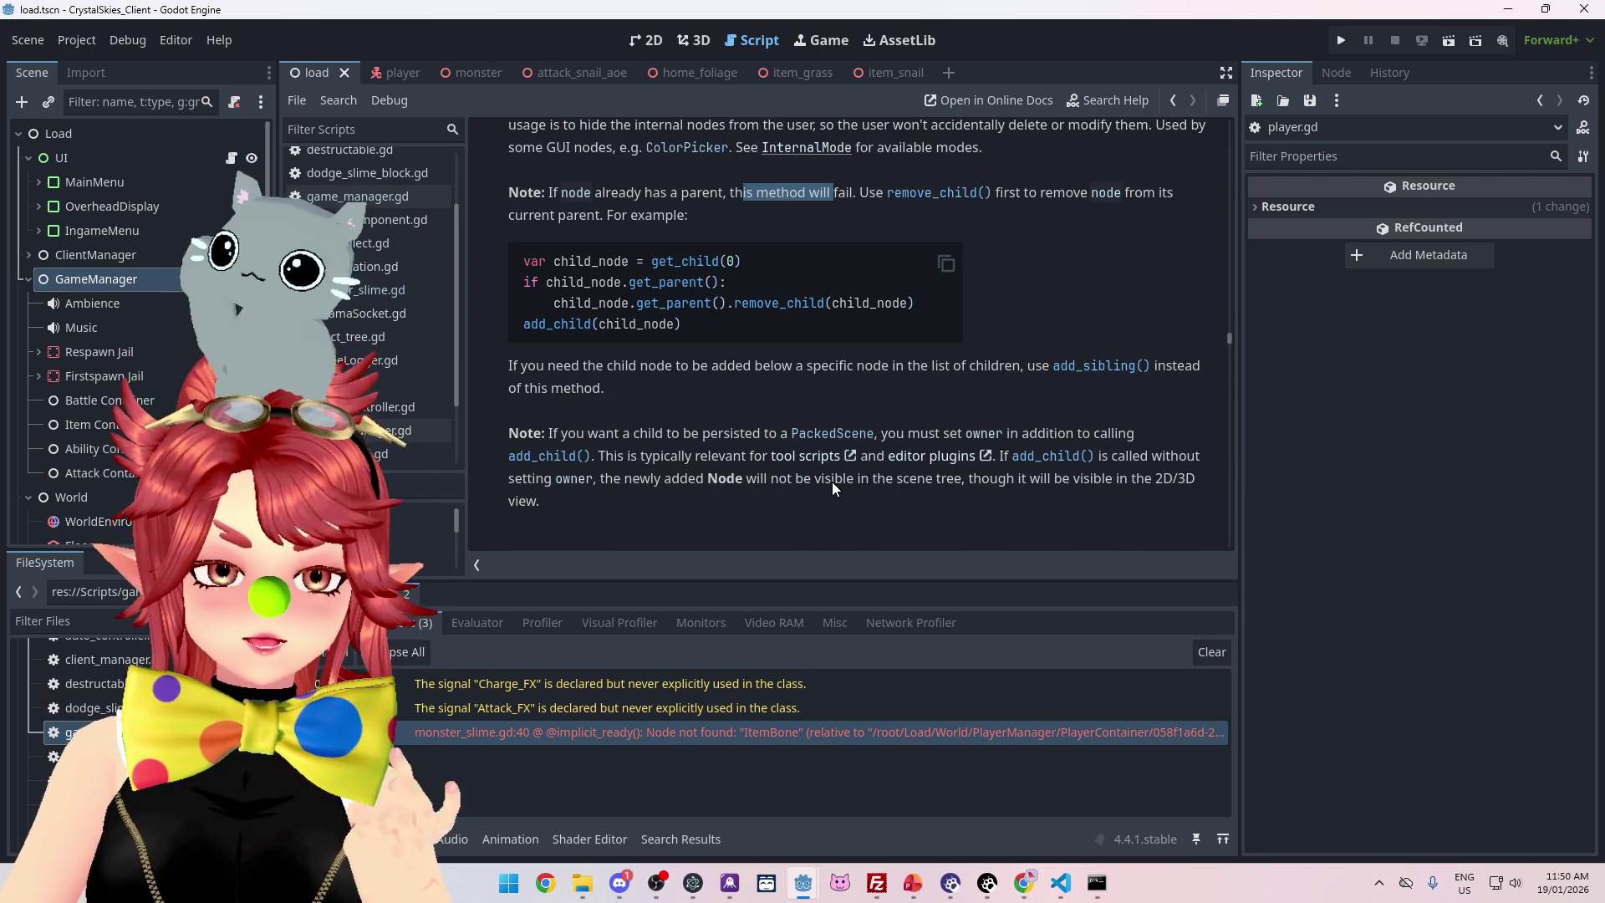
{"action": "scroll", "coordinate": [832, 489], "scroll_direction": "up", "scroll_amount": 1}
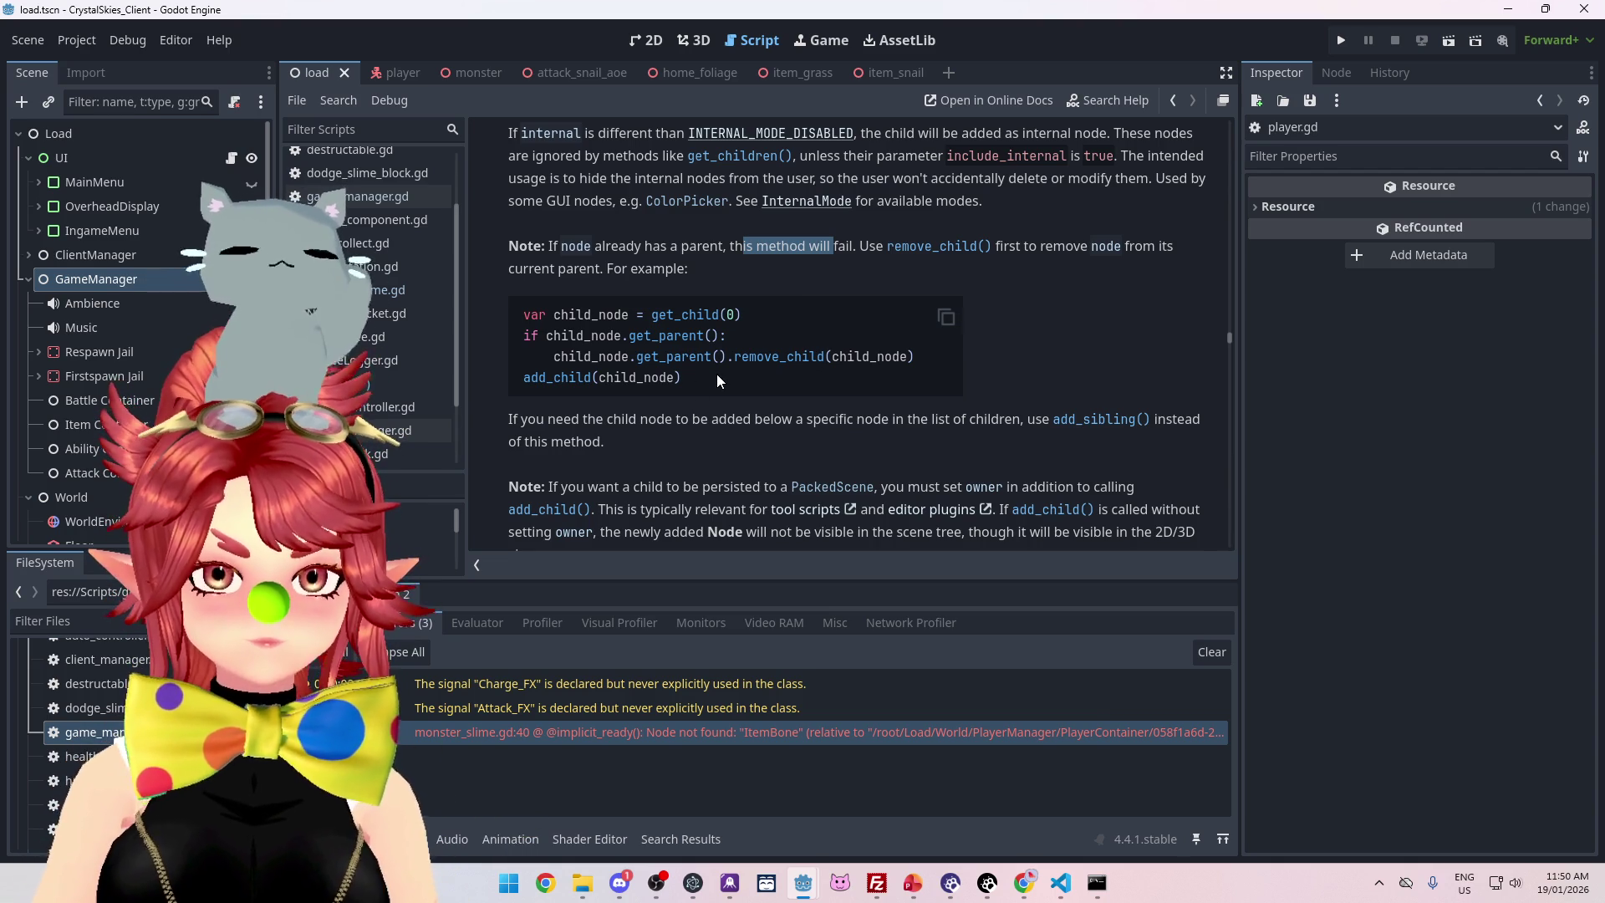
{"action": "left_click_drag", "start_coordinate": [793, 423], "coordinate": [970, 425]}
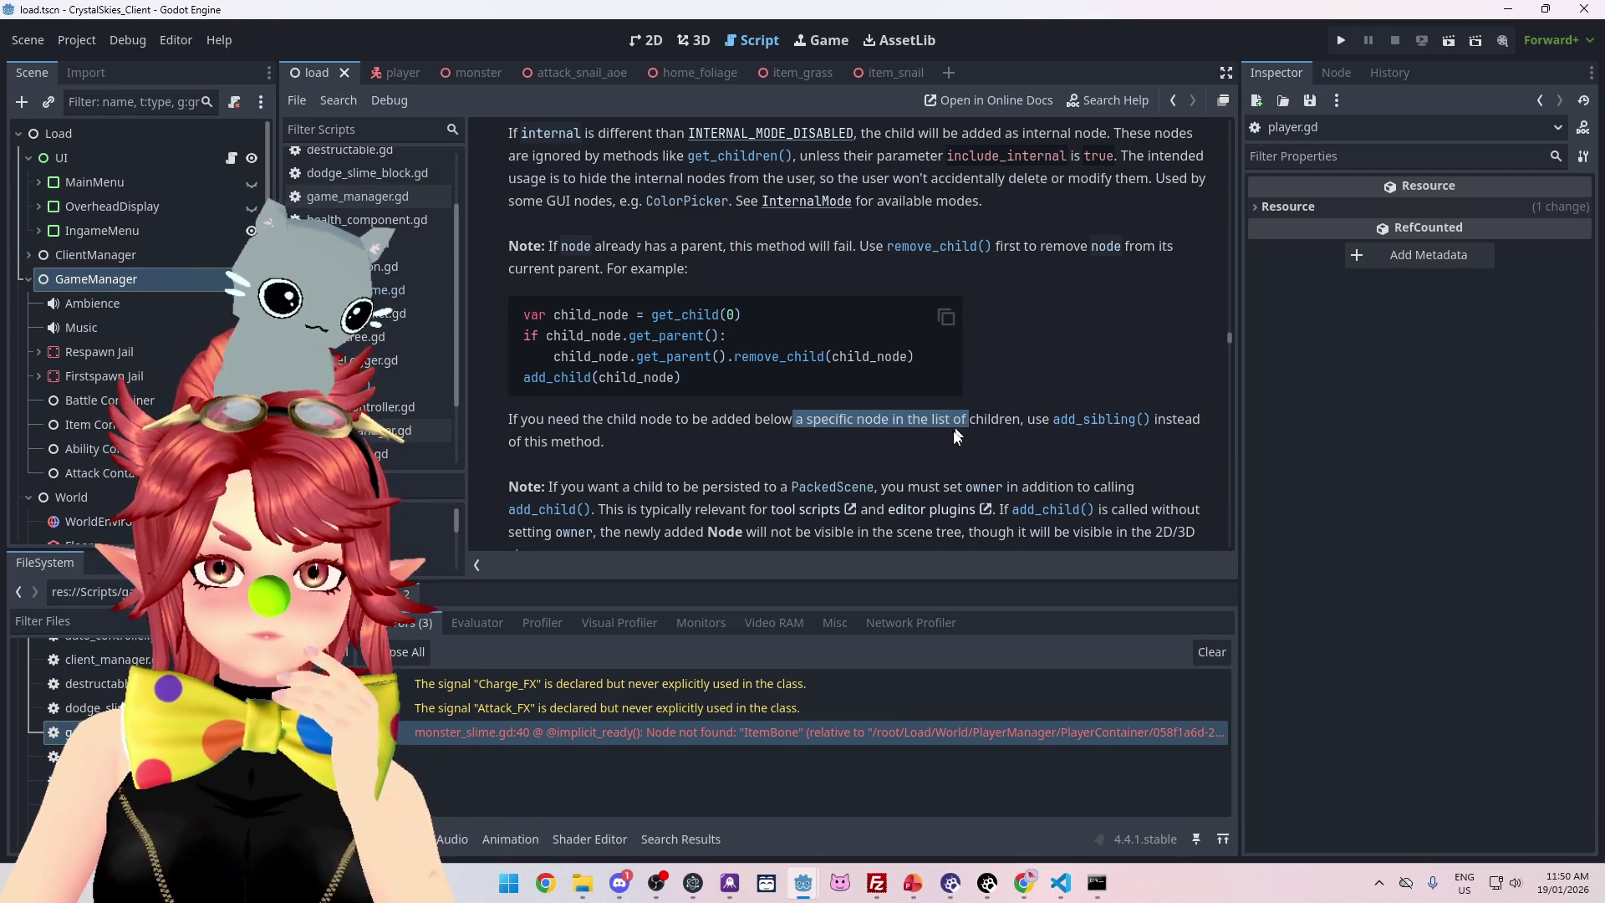
{"action": "scroll", "coordinate": [948, 438], "scroll_direction": "down", "scroll_amount": 6}
{"action": "scroll", "coordinate": [884, 449], "scroll_direction": "down", "scroll_amount": 4}
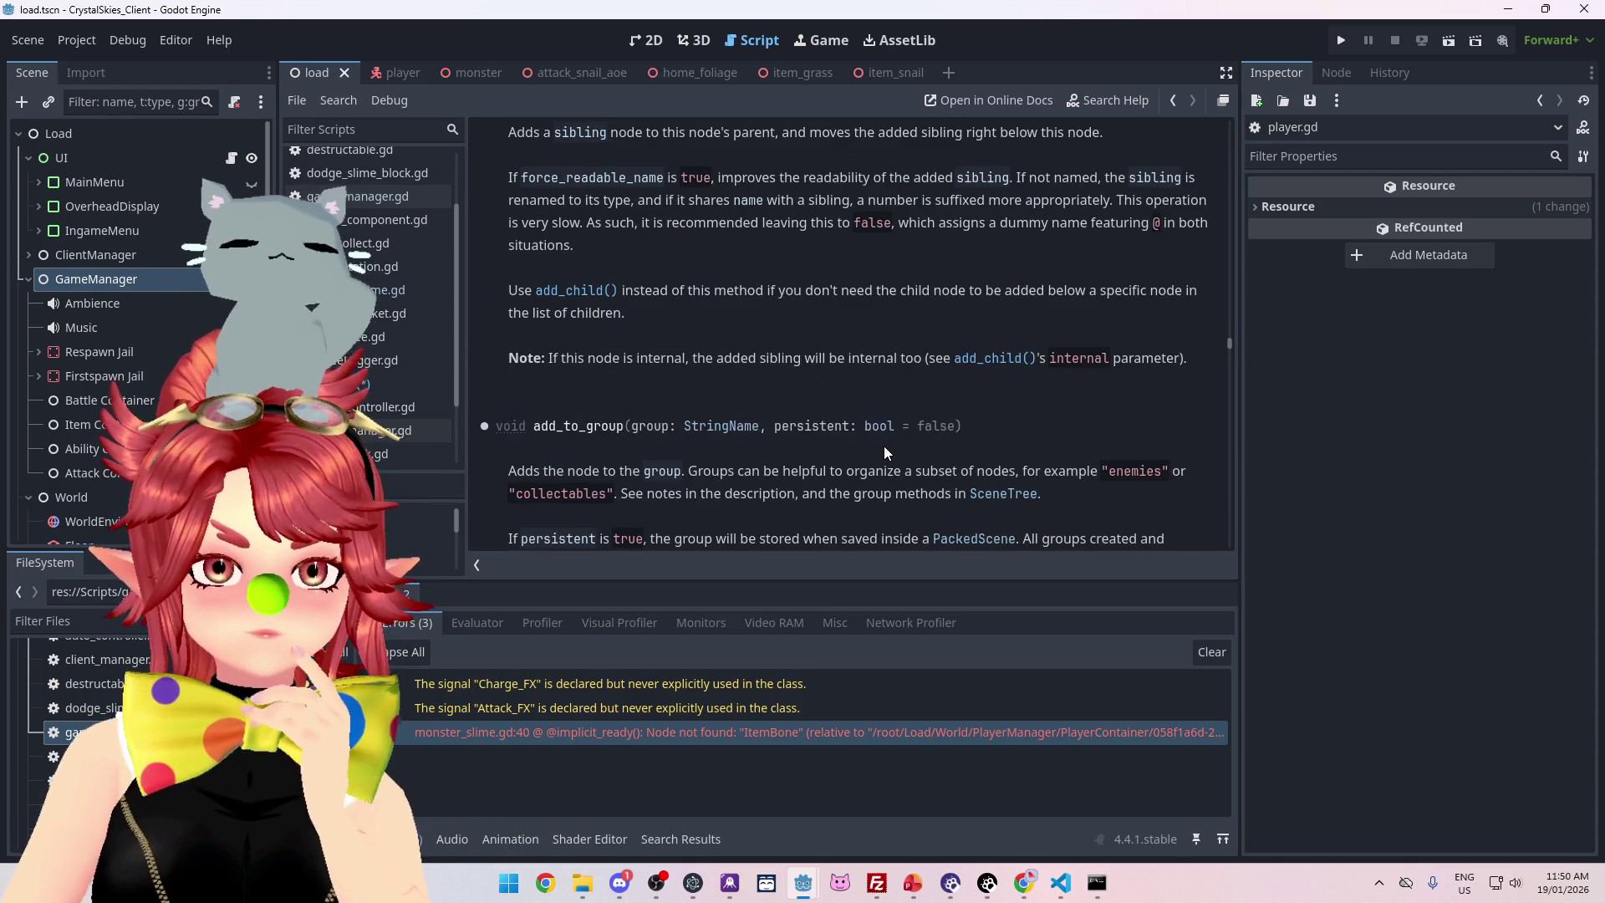
{"action": "scroll", "coordinate": [885, 445], "scroll_direction": "down", "scroll_amount": 3}
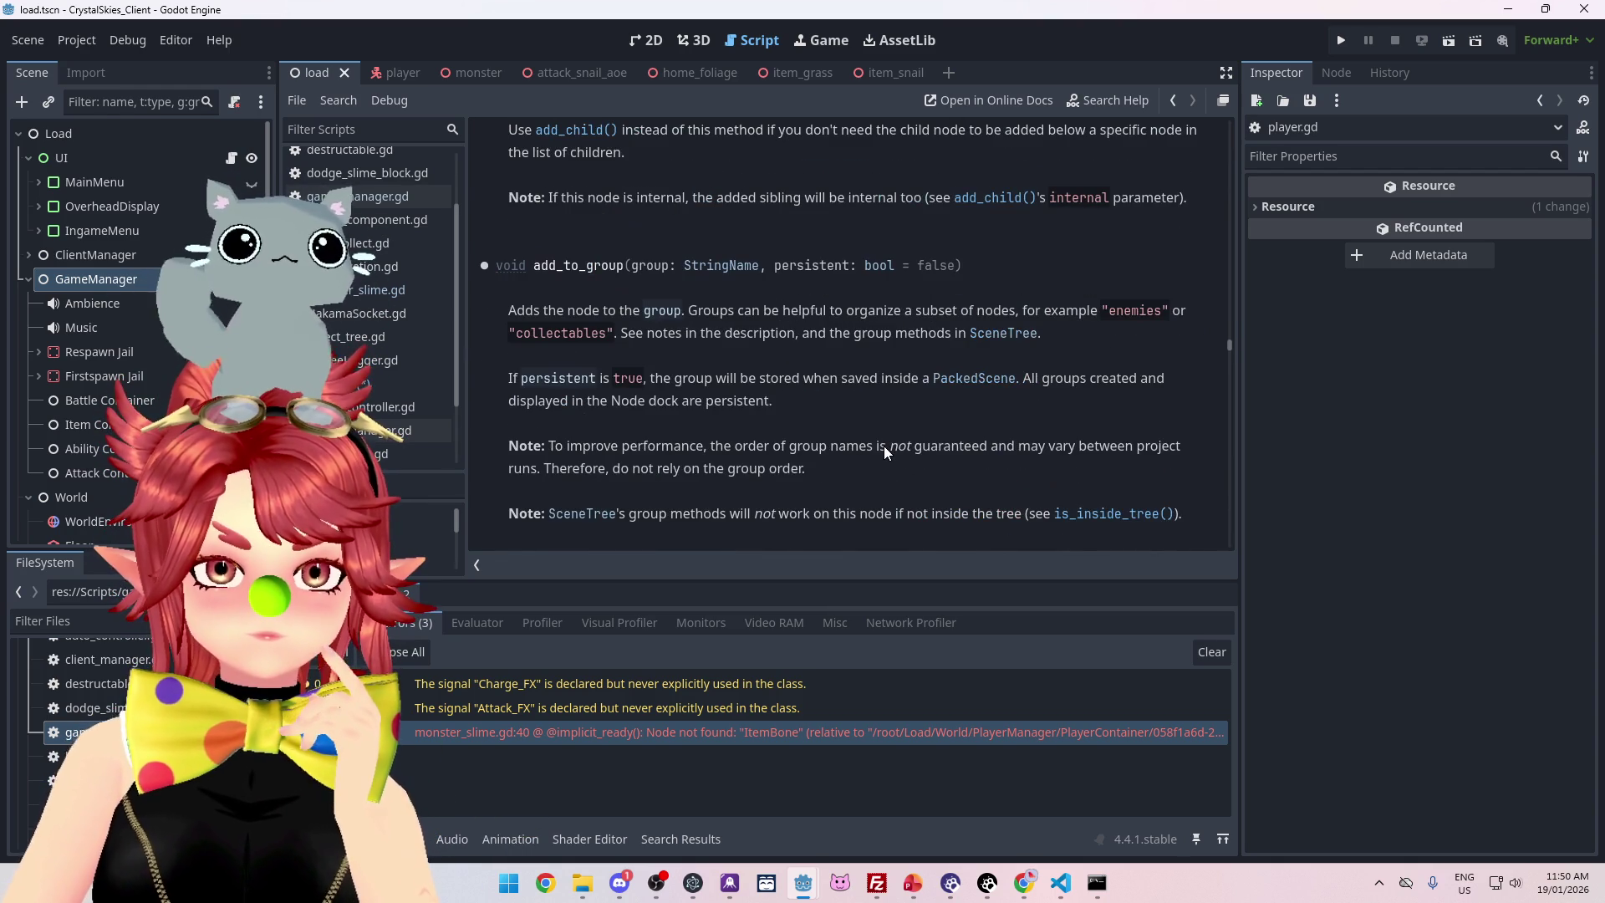
{"action": "scroll", "coordinate": [884, 445], "scroll_direction": "down", "scroll_amount": 5}
{"action": "scroll", "coordinate": [885, 444], "scroll_direction": "down", "scroll_amount": 2}
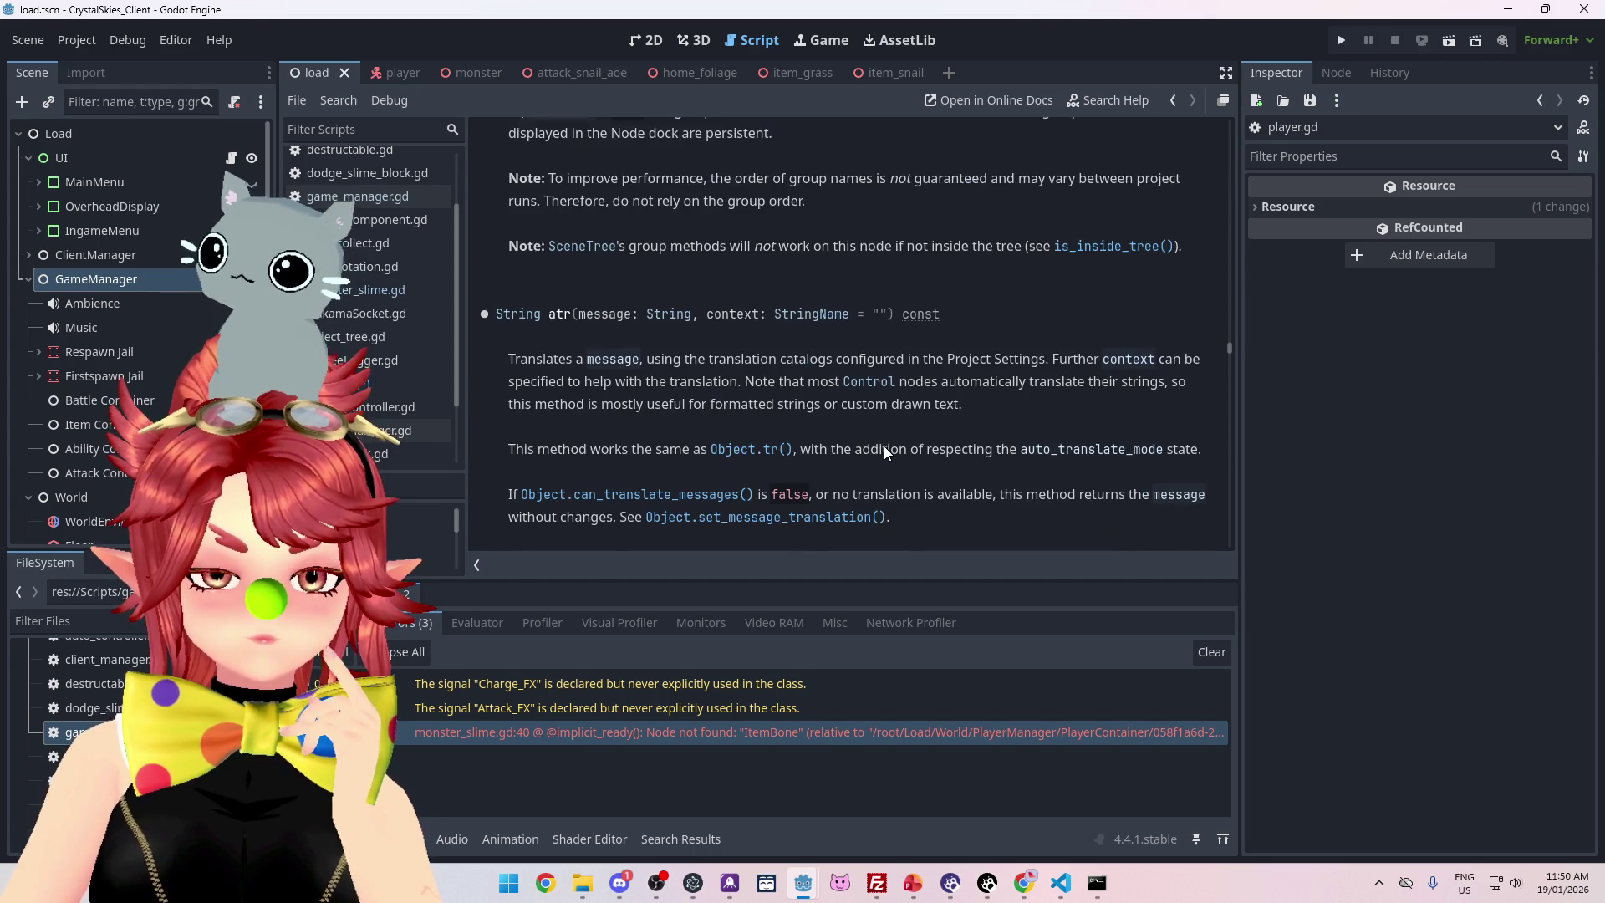
{"action": "scroll", "coordinate": [885, 453], "scroll_direction": "down", "scroll_amount": 5}
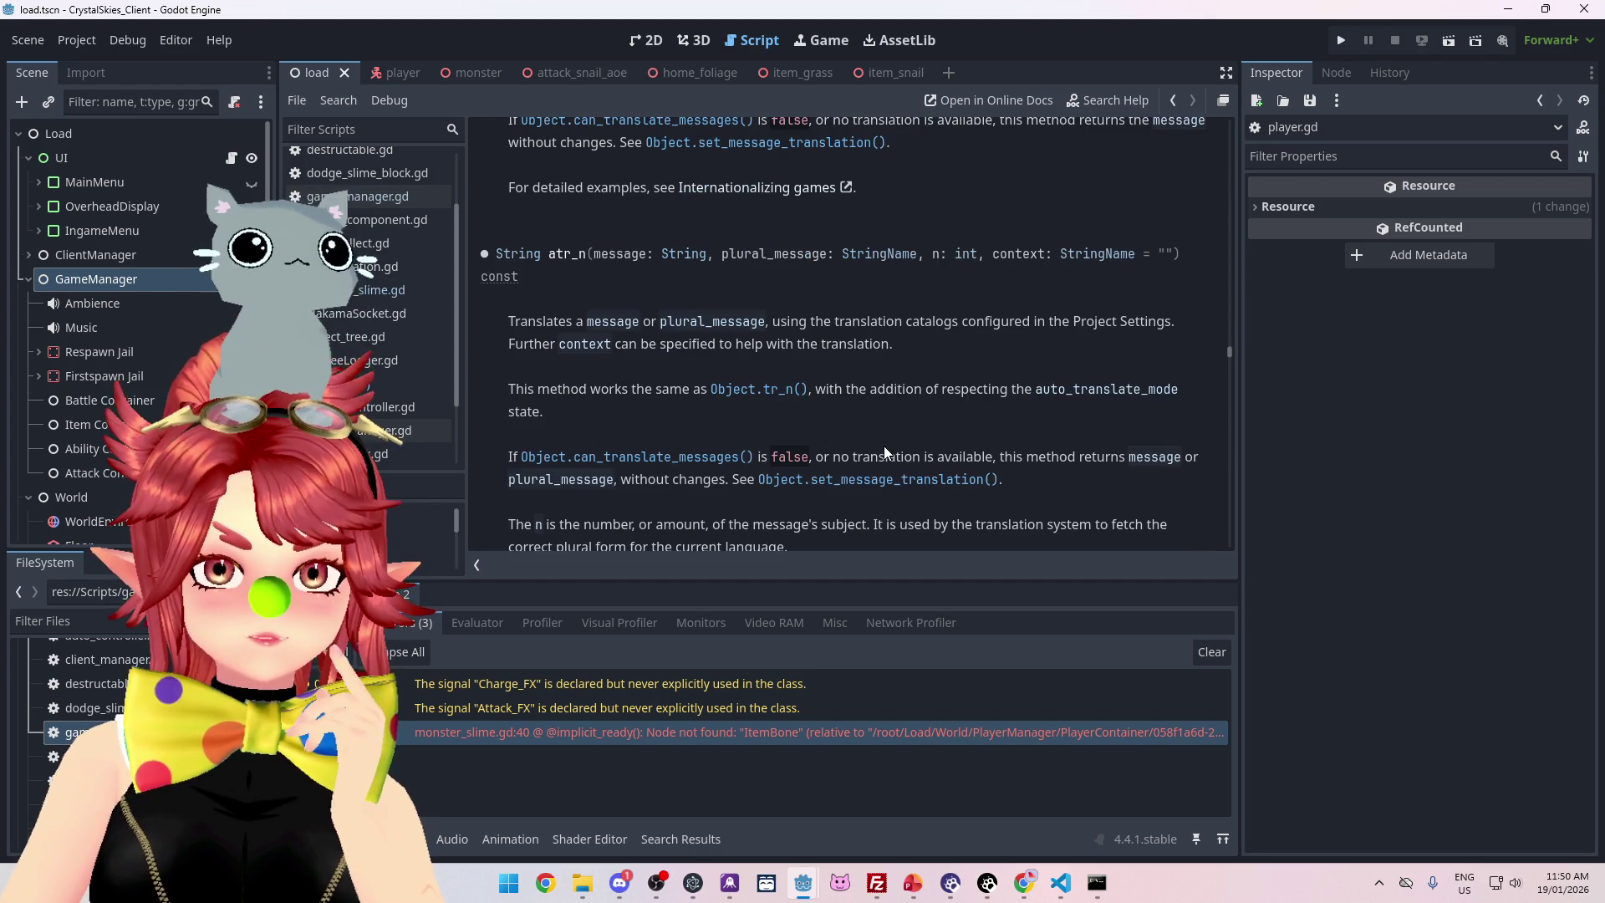
{"action": "scroll", "coordinate": [884, 452], "scroll_direction": "down", "scroll_amount": 6}
{"action": "scroll", "coordinate": [884, 451], "scroll_direction": "up", "scroll_amount": 11}
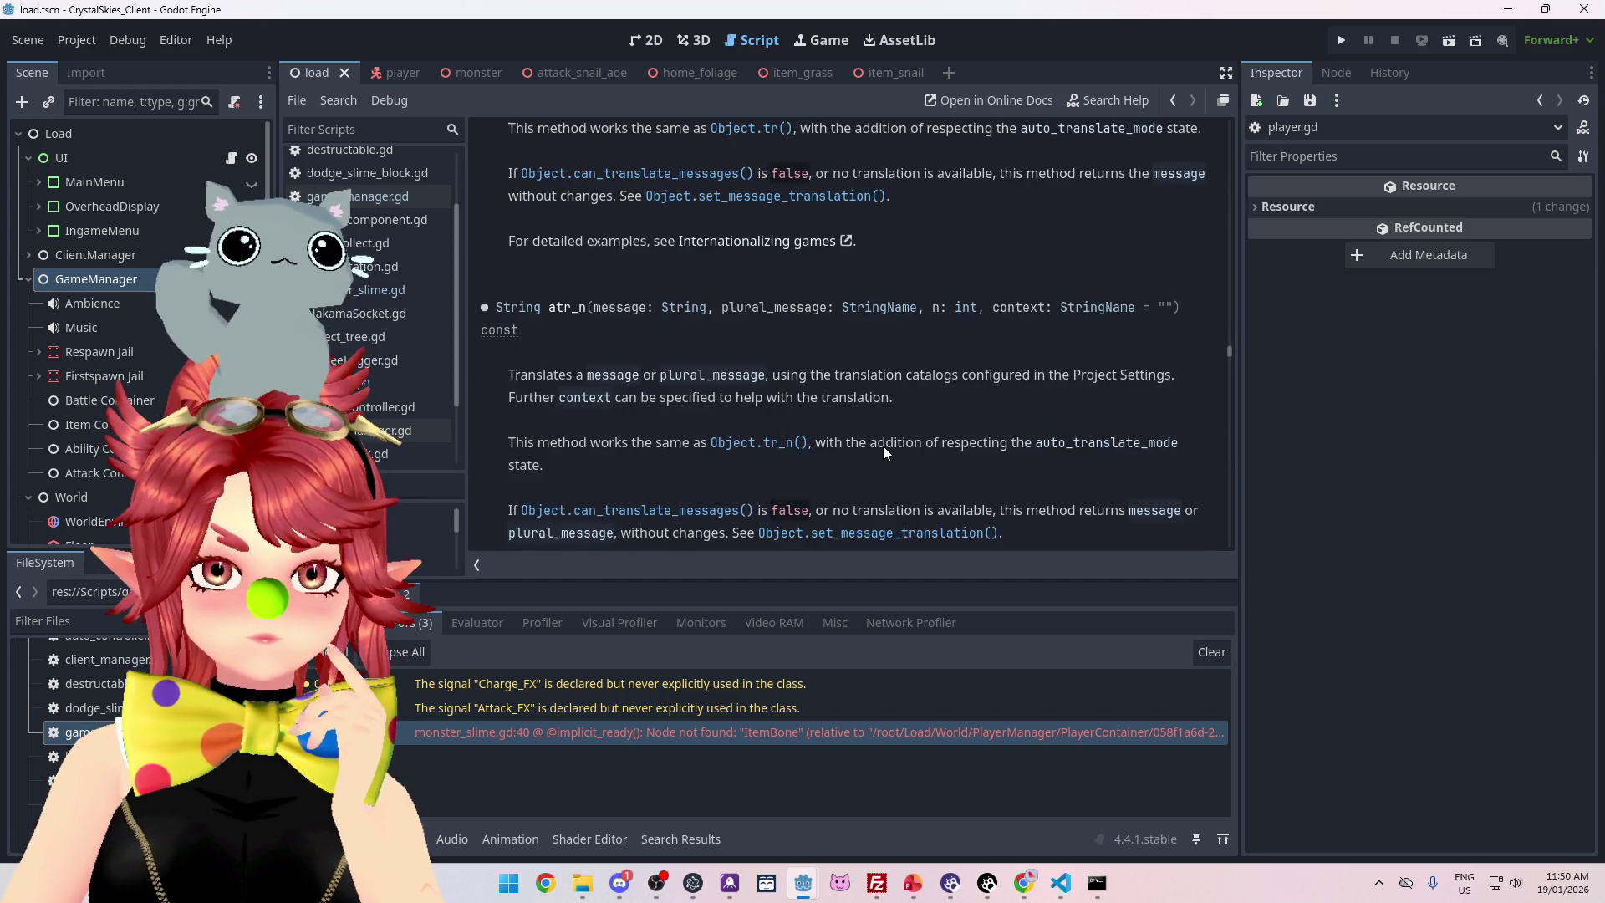
{"action": "scroll", "coordinate": [883, 445], "scroll_direction": "up", "scroll_amount": 7}
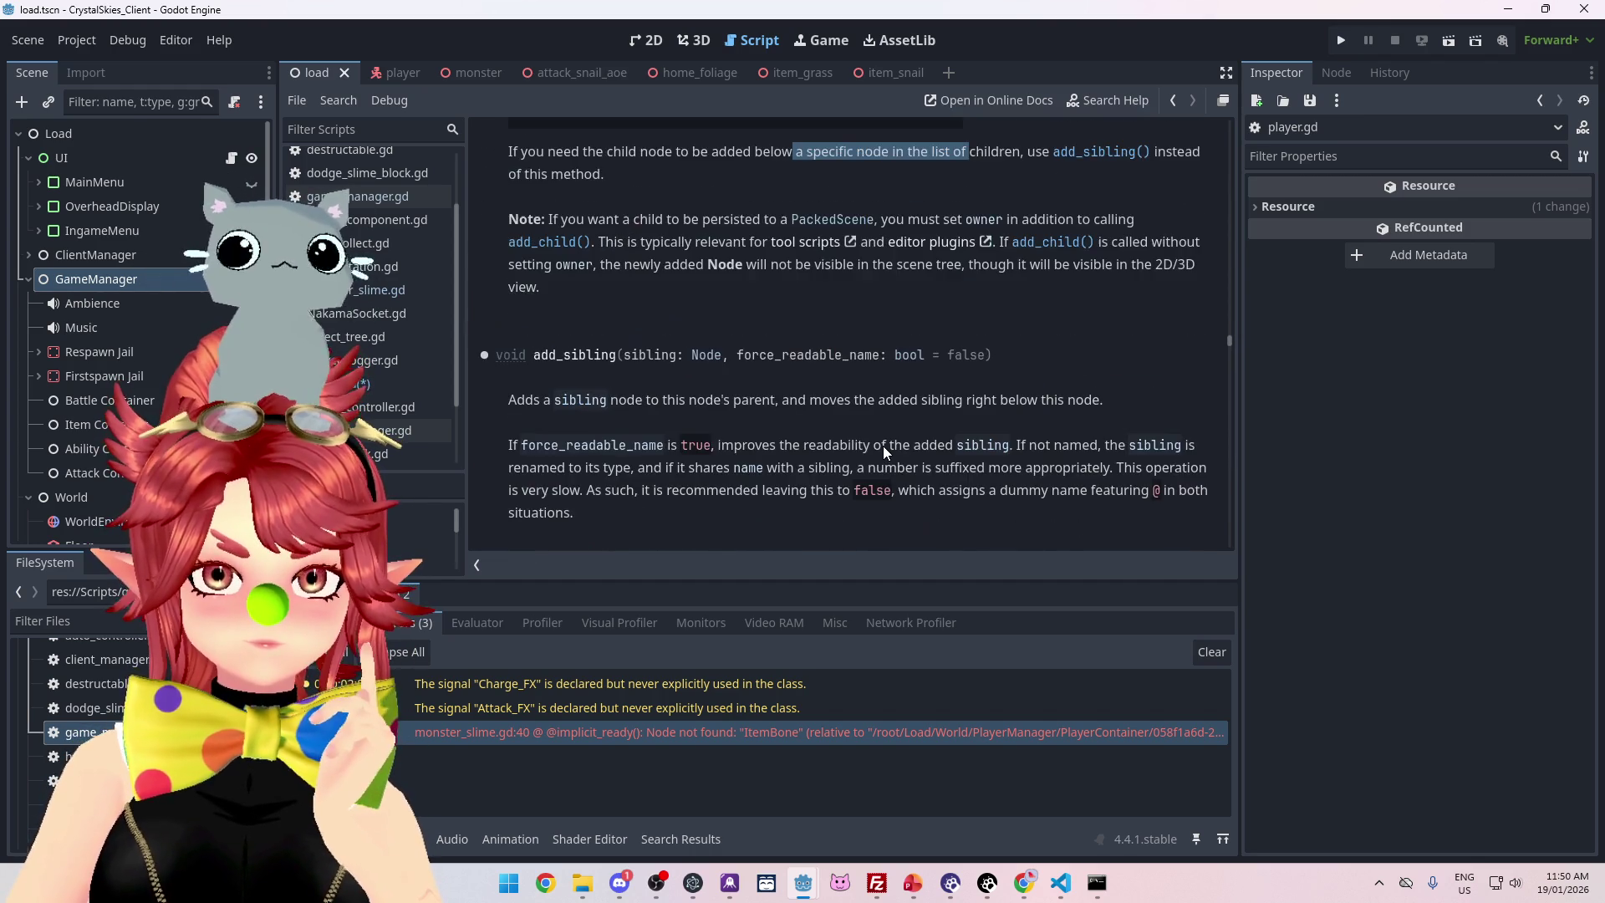
{"action": "scroll", "coordinate": [883, 445], "scroll_direction": "up", "scroll_amount": 10}
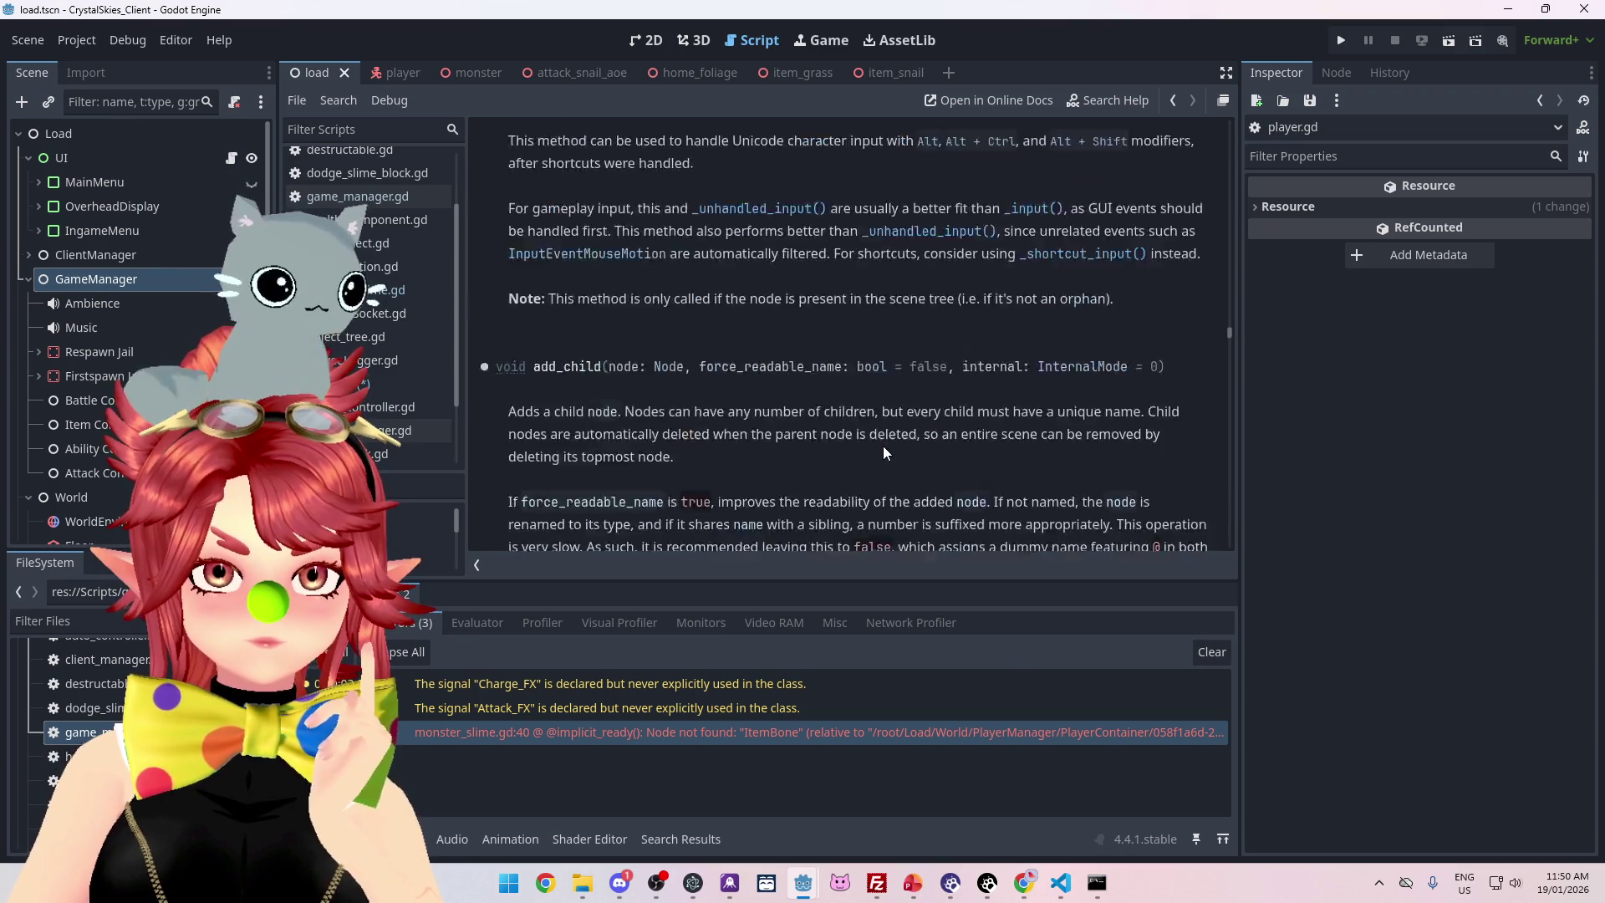
{"action": "scroll", "coordinate": [883, 445], "scroll_direction": "up", "scroll_amount": 8}
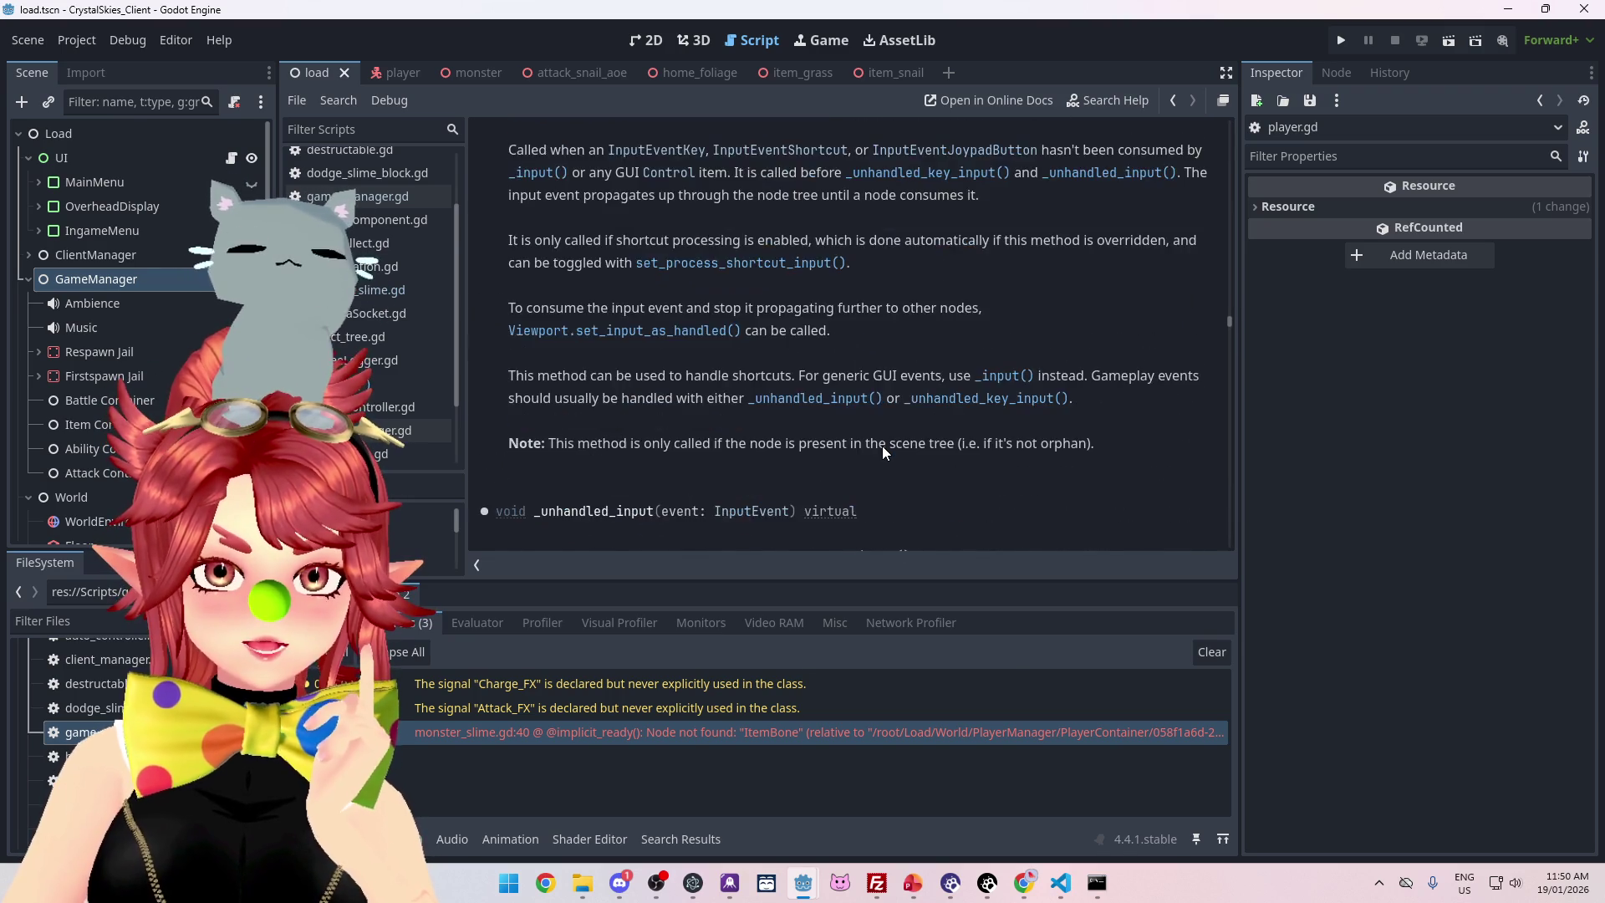
{"action": "scroll", "coordinate": [883, 452], "scroll_direction": "up", "scroll_amount": 10}
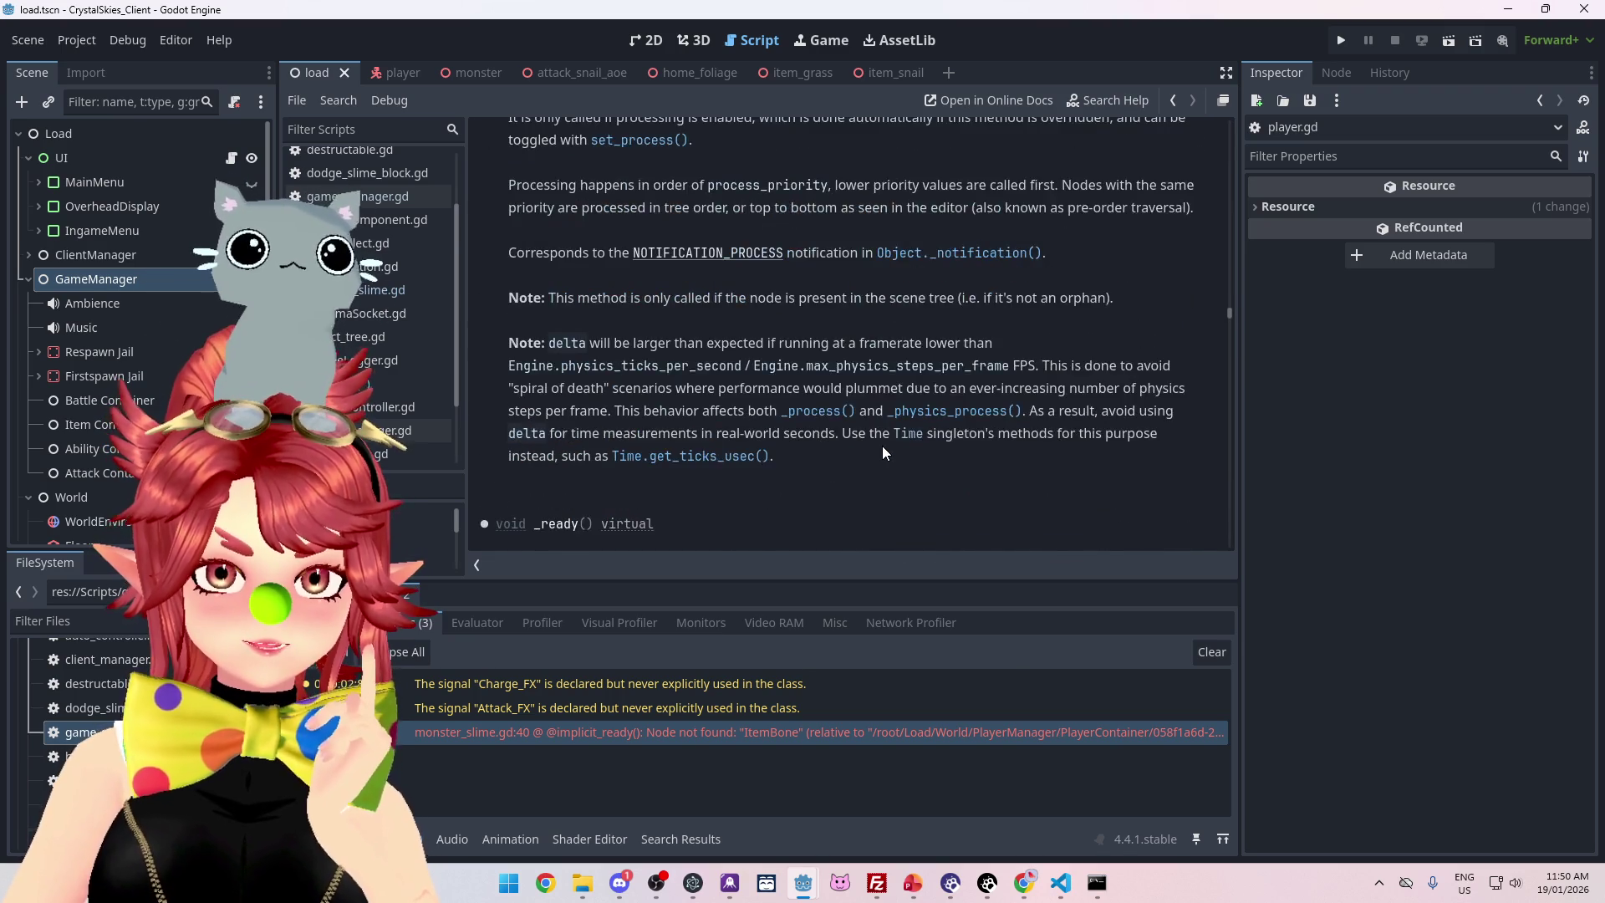
{"action": "scroll", "coordinate": [881, 444], "scroll_direction": "up", "scroll_amount": 10}
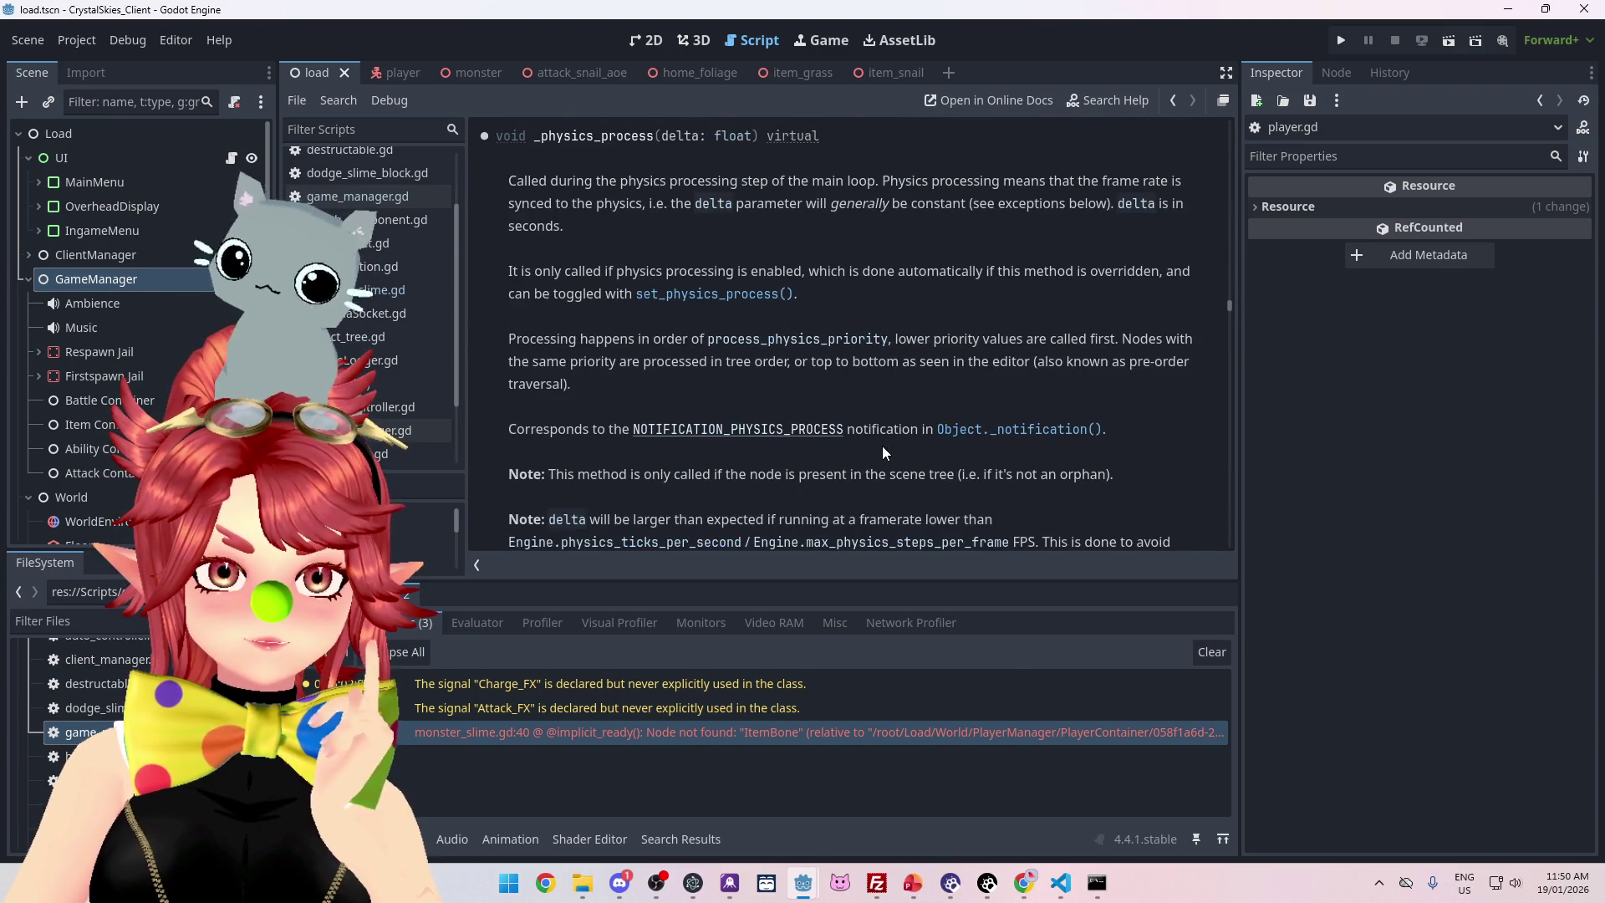
{"action": "mouse_move", "coordinate": [1229, 299]}
{"action": "left_mouse_down"}
{"action": "mouse_move", "coordinate": [1245, 109]}
{"action": "mouse_move", "coordinate": [1240, 138]}
{"action": "left_mouse_up"}
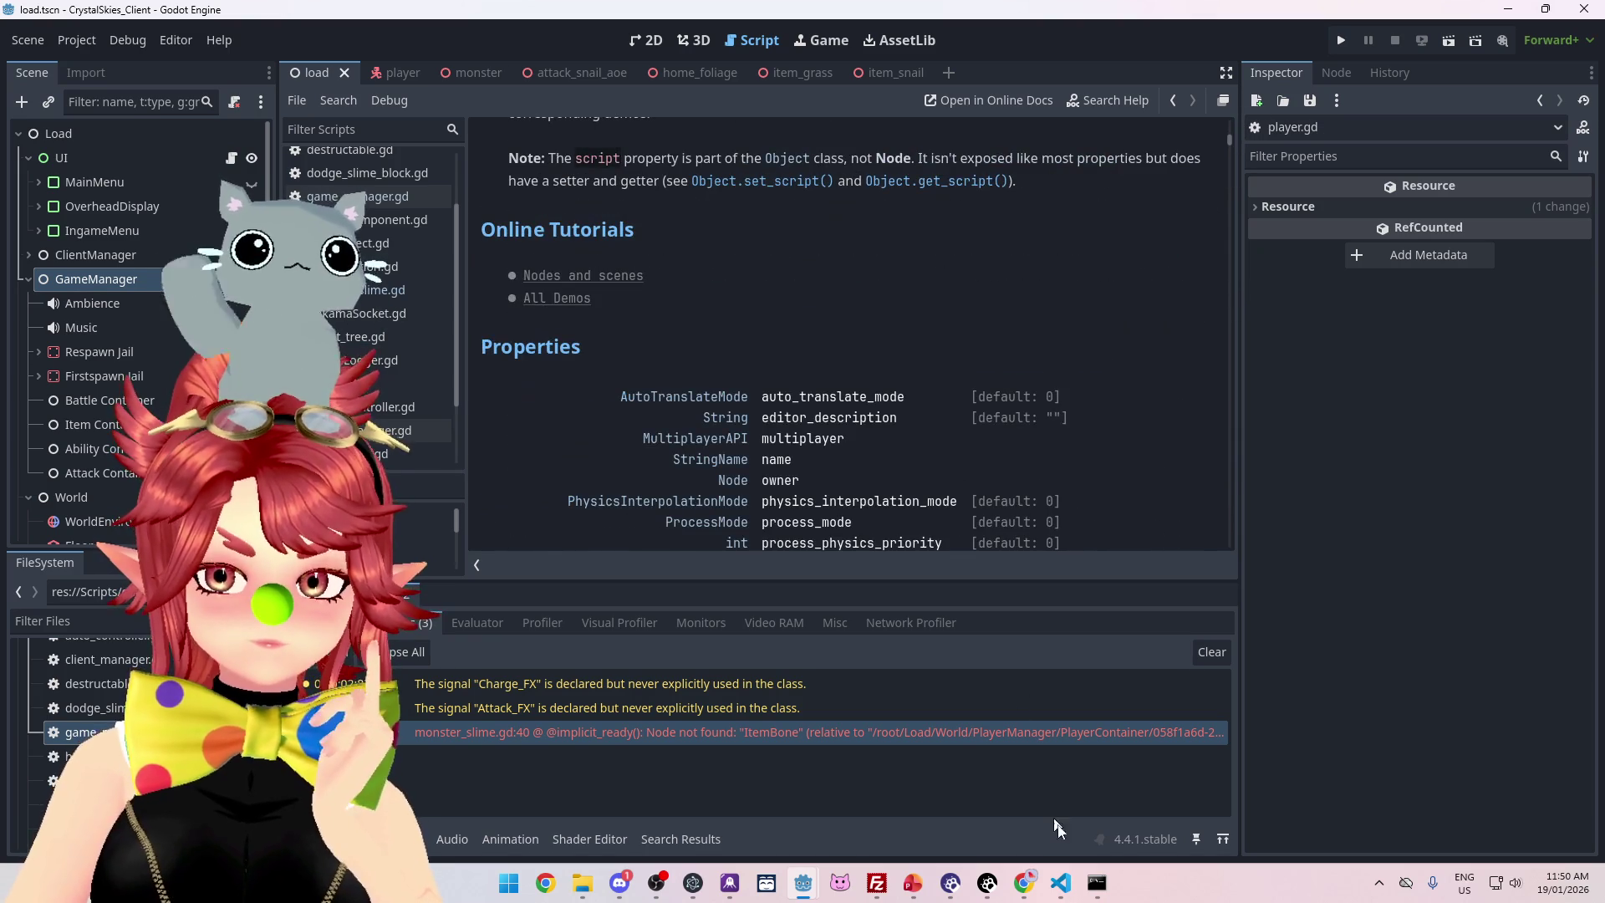
{"action": "scroll", "coordinate": [911, 535], "scroll_direction": "down", "scroll_amount": 10}
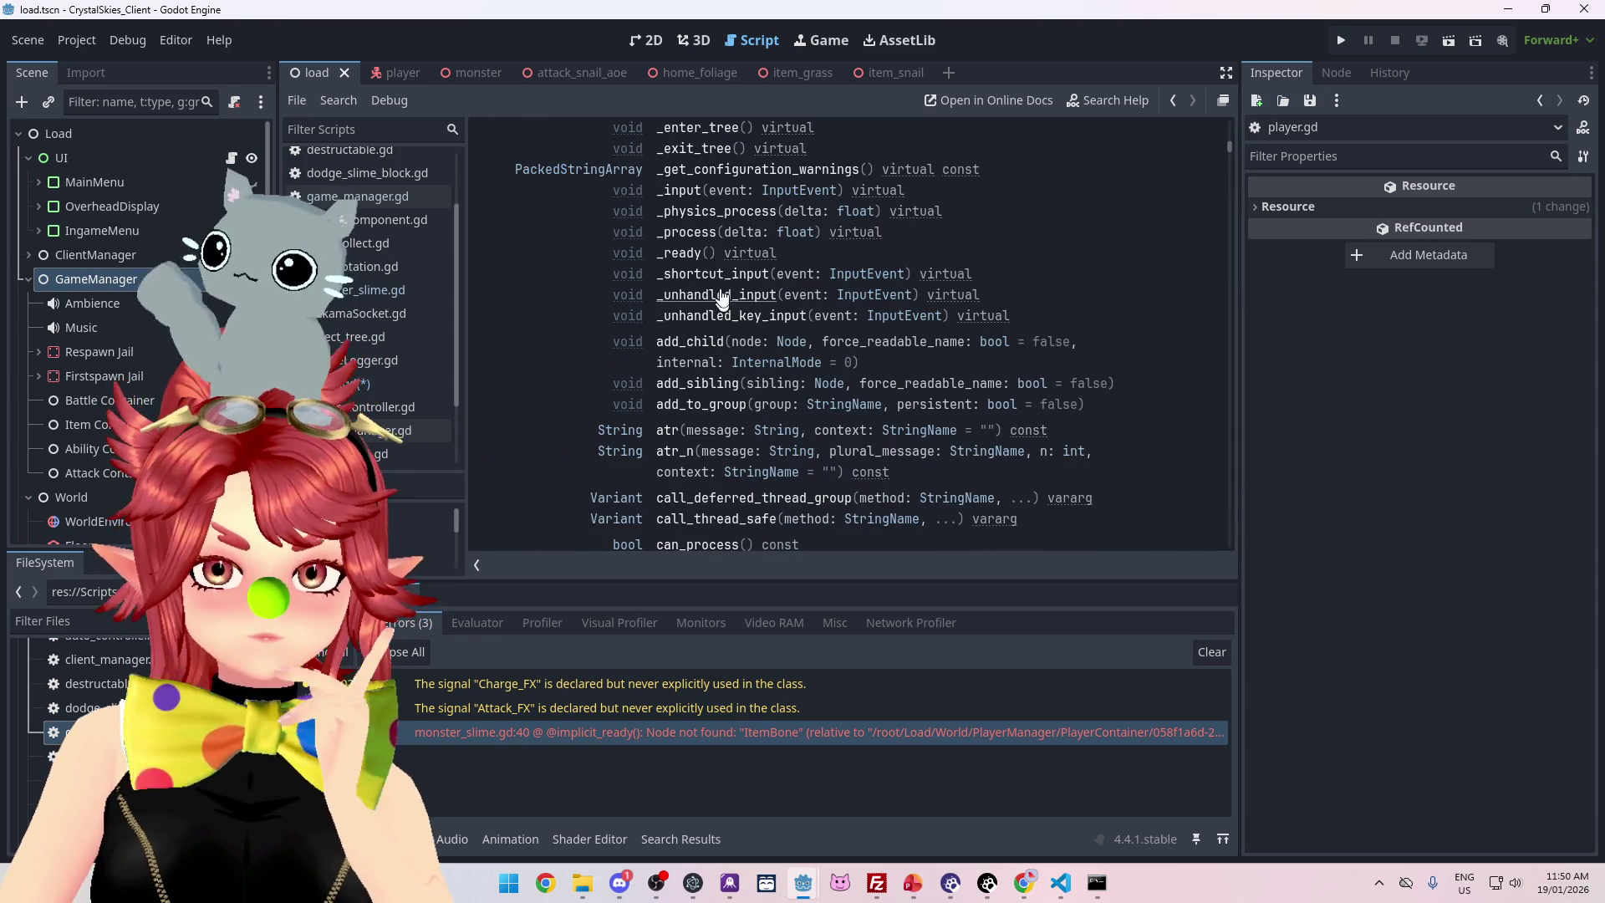
{"action": "scroll", "coordinate": [765, 326], "scroll_direction": "down", "scroll_amount": 10}
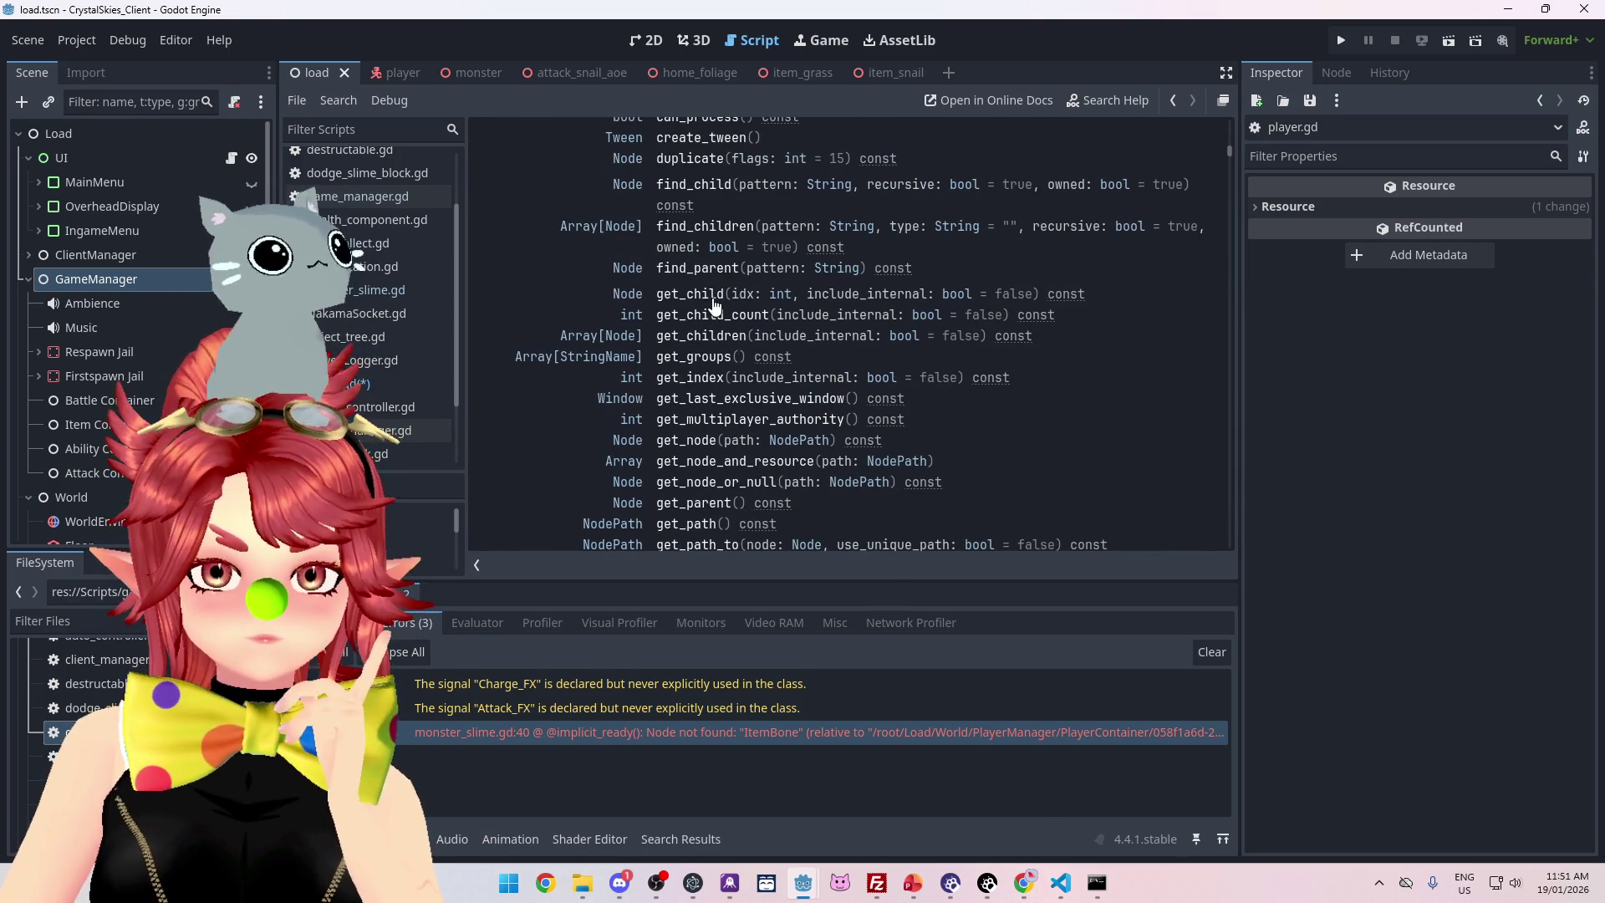
{"action": "scroll", "coordinate": [694, 275], "scroll_direction": "down", "scroll_amount": 8}
{"action": "scroll", "coordinate": [684, 276], "scroll_direction": "down", "scroll_amount": 3}
{"action": "scroll", "coordinate": [687, 280], "scroll_direction": "up", "scroll_amount": 15}
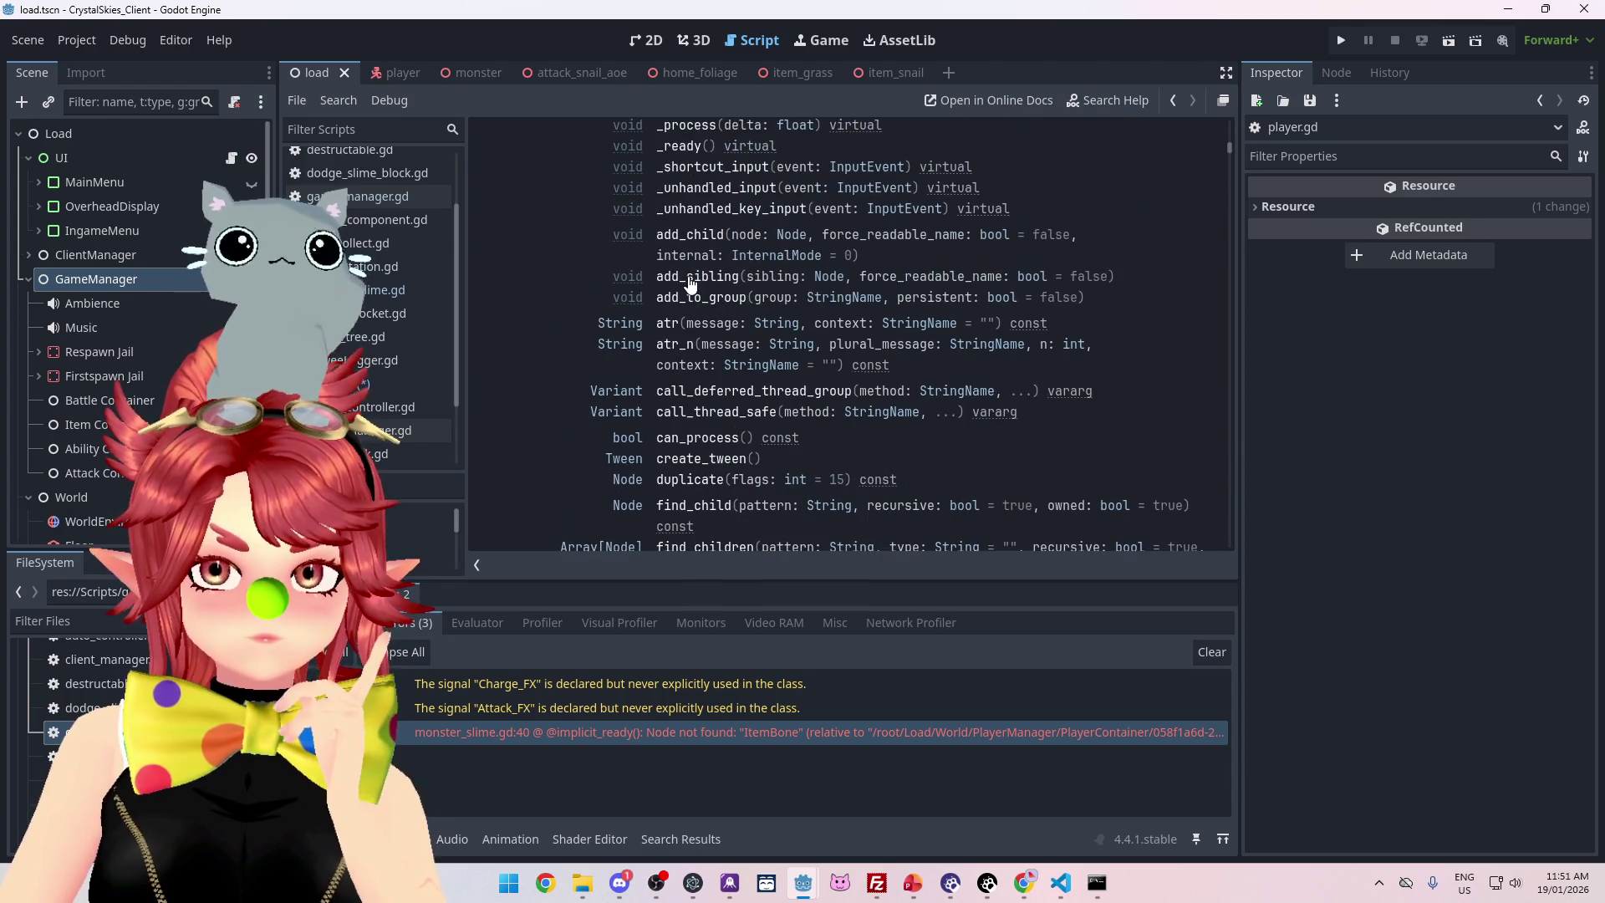
{"action": "scroll", "coordinate": [690, 282], "scroll_direction": "up", "scroll_amount": 4}
{"action": "scroll", "coordinate": [698, 301], "scroll_direction": "down", "scroll_amount": 1}
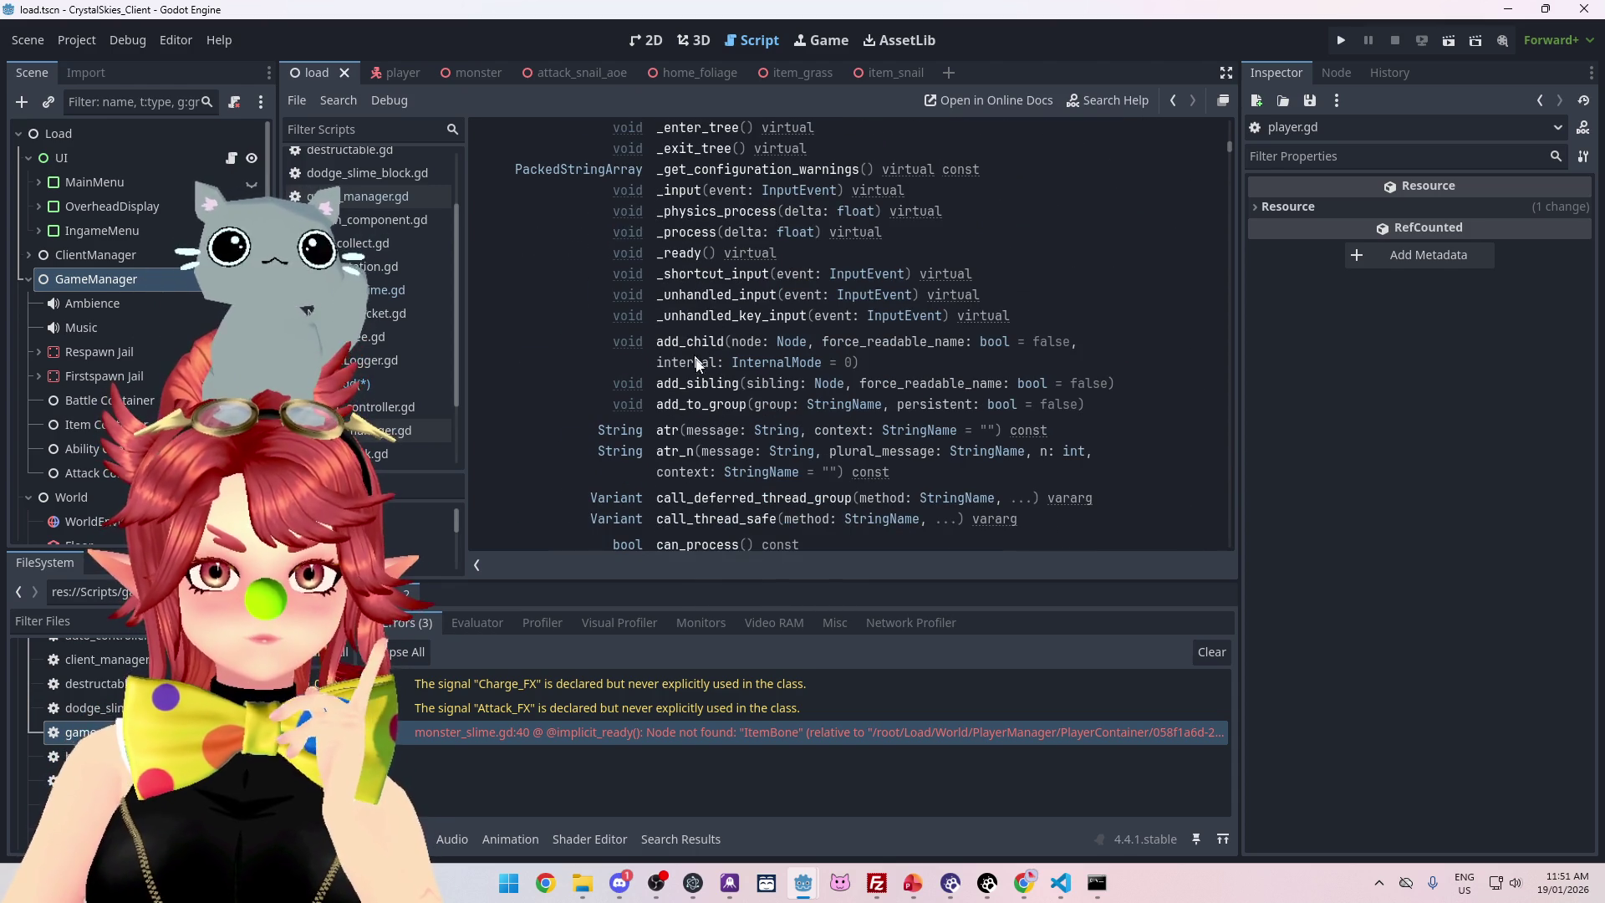
{"action": "scroll", "coordinate": [709, 404], "scroll_direction": "down", "scroll_amount": 3}
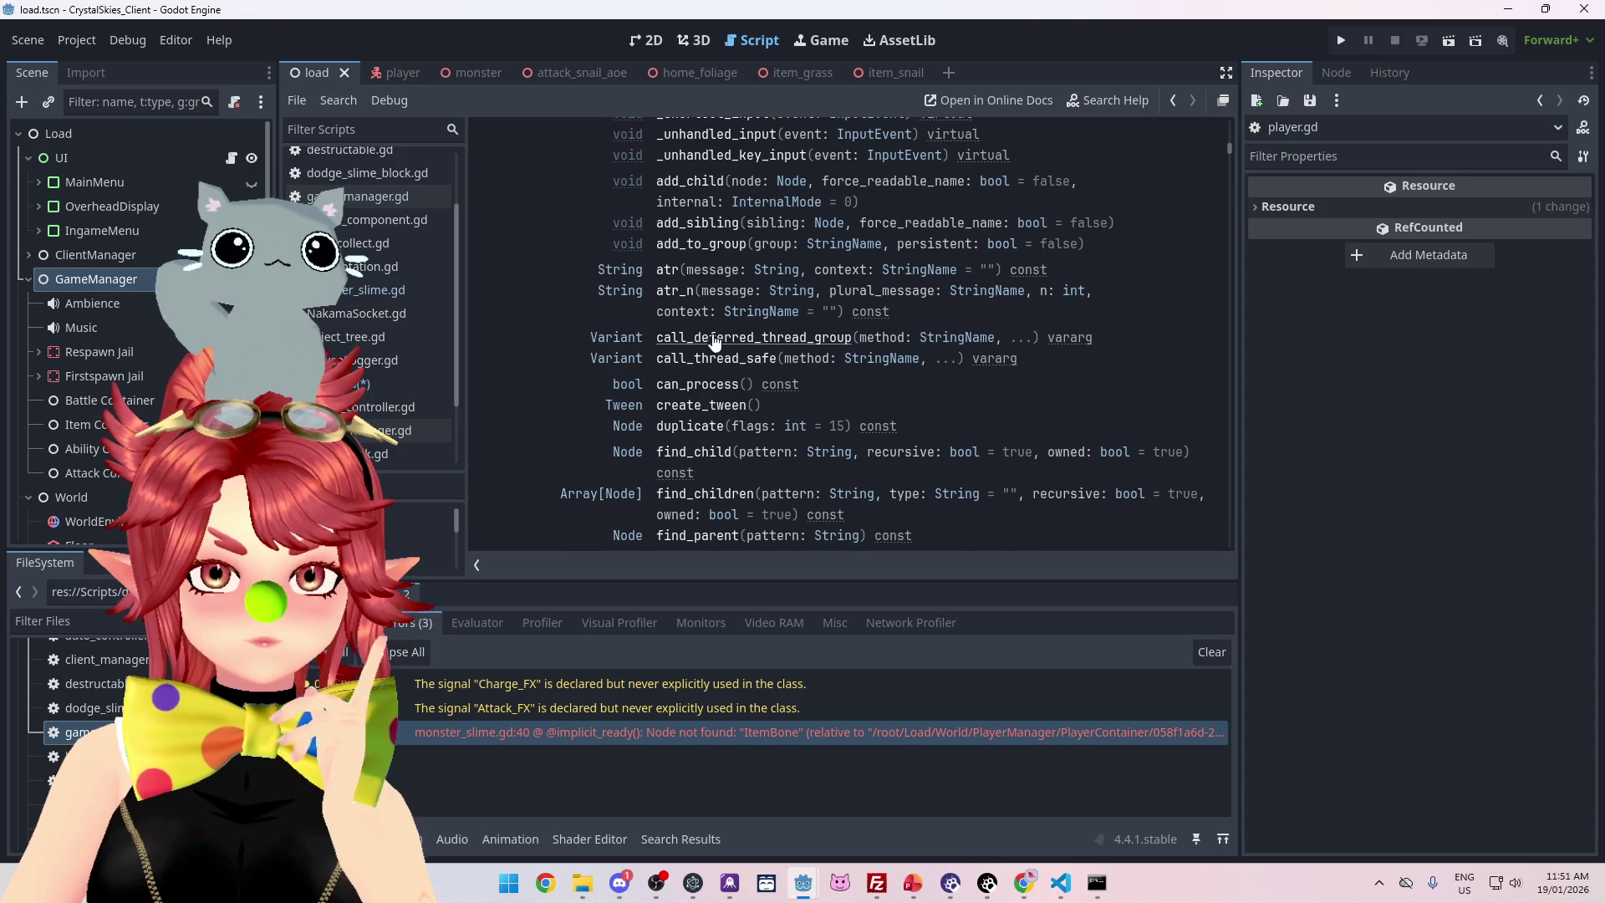
{"action": "scroll", "coordinate": [713, 368], "scroll_direction": "down", "scroll_amount": 2}
{"action": "scroll", "coordinate": [714, 345], "scroll_direction": "down", "scroll_amount": 10}
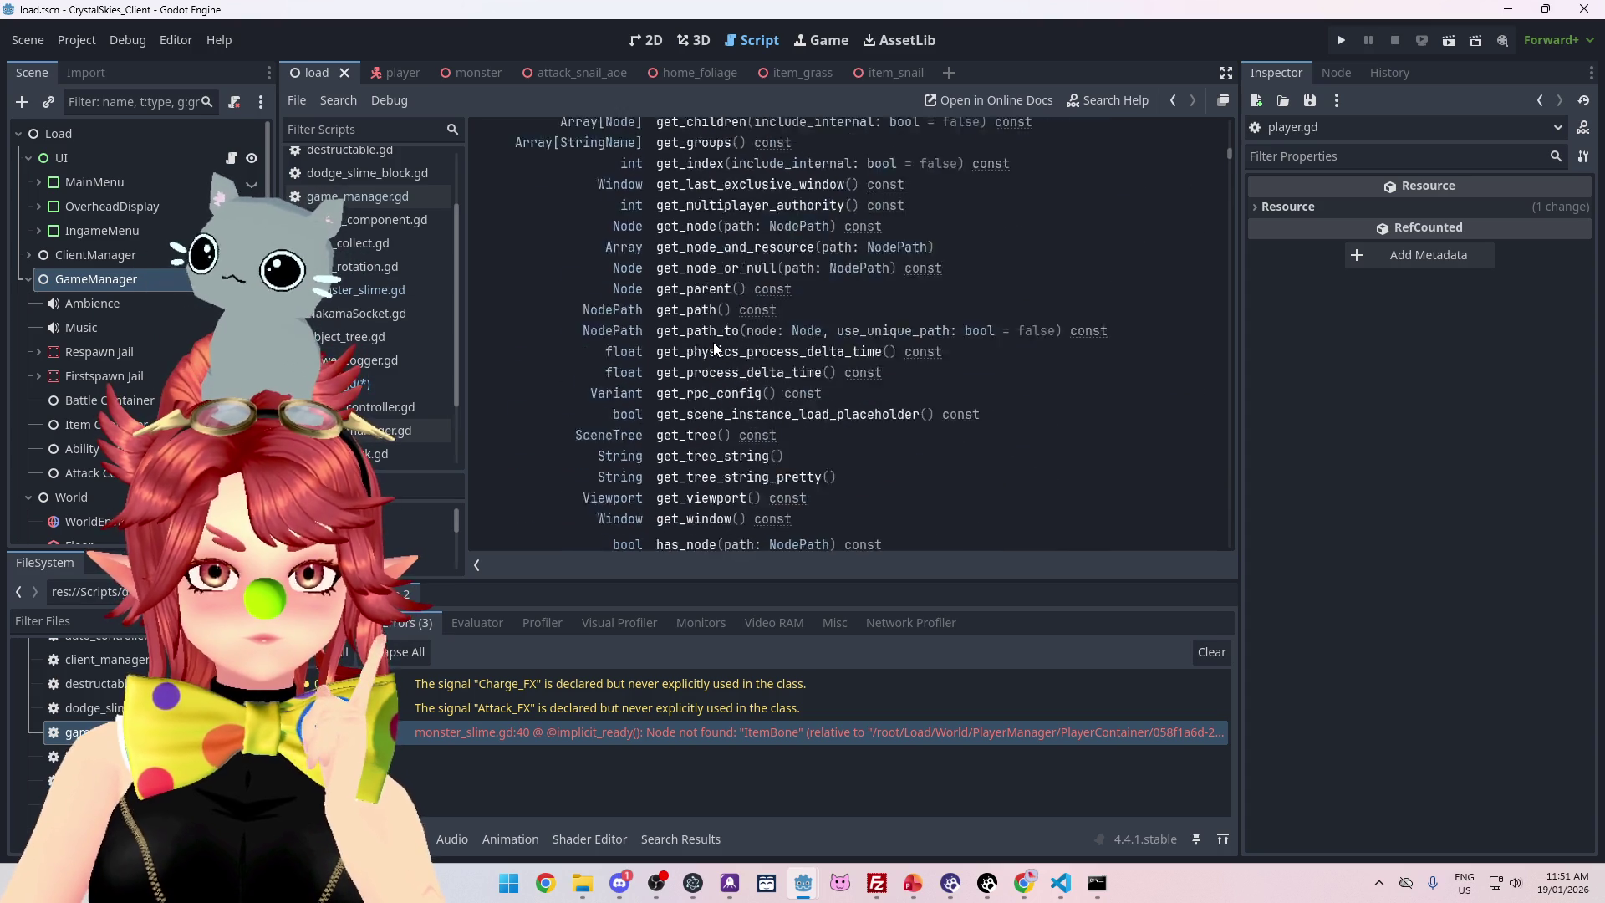
{"action": "scroll", "coordinate": [714, 347], "scroll_direction": "down", "scroll_amount": 6}
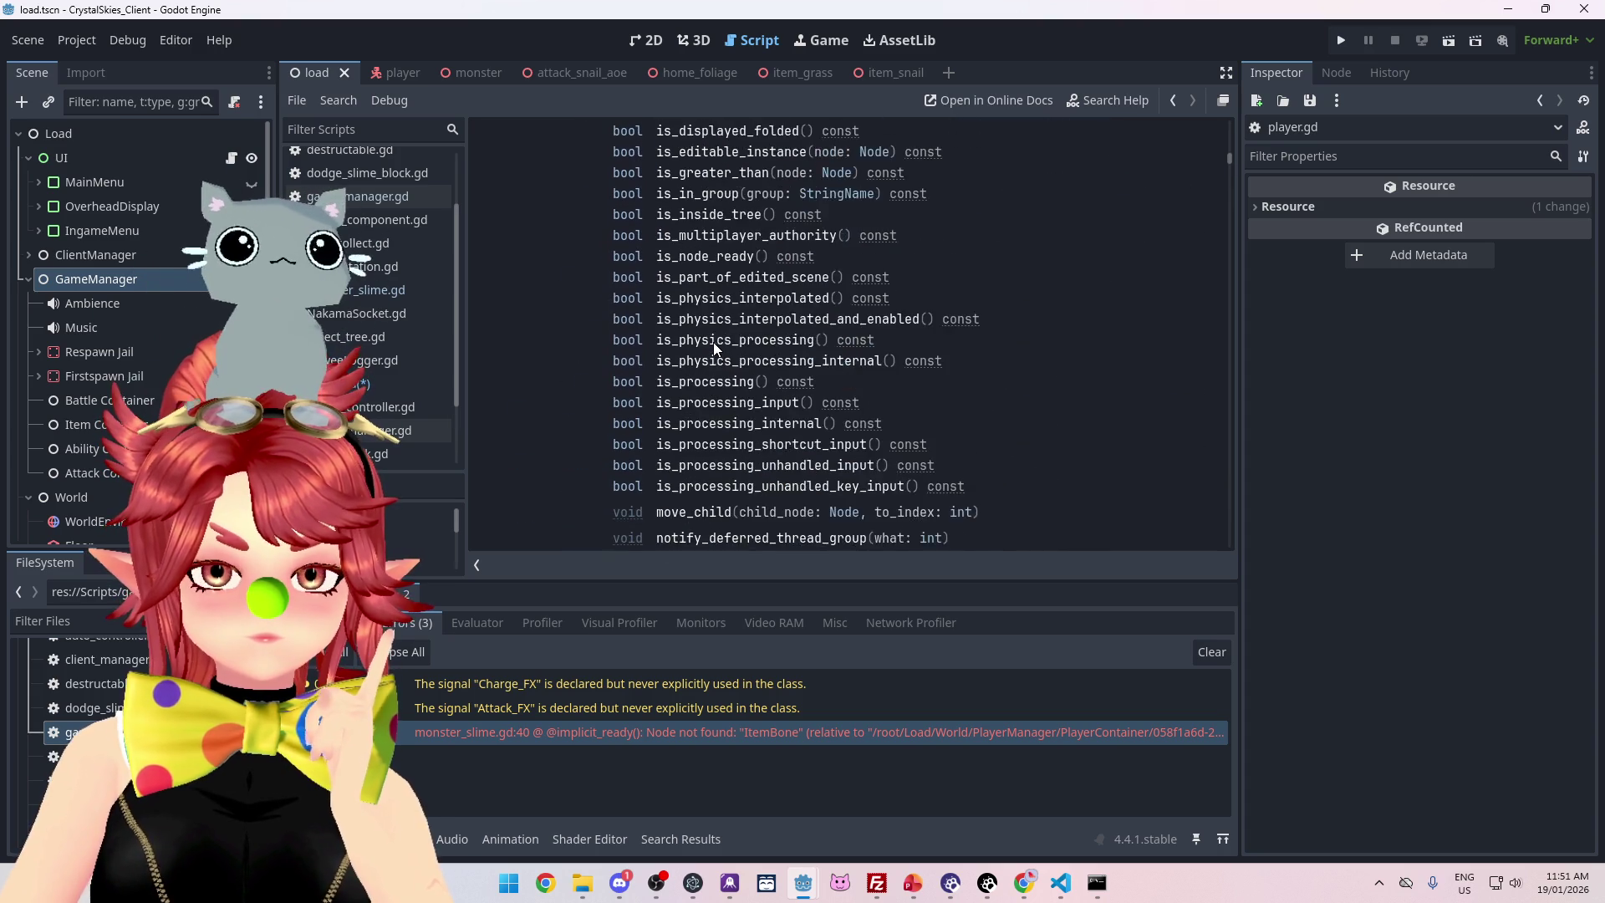
{"action": "scroll", "coordinate": [704, 382], "scroll_direction": "down", "scroll_amount": 1}
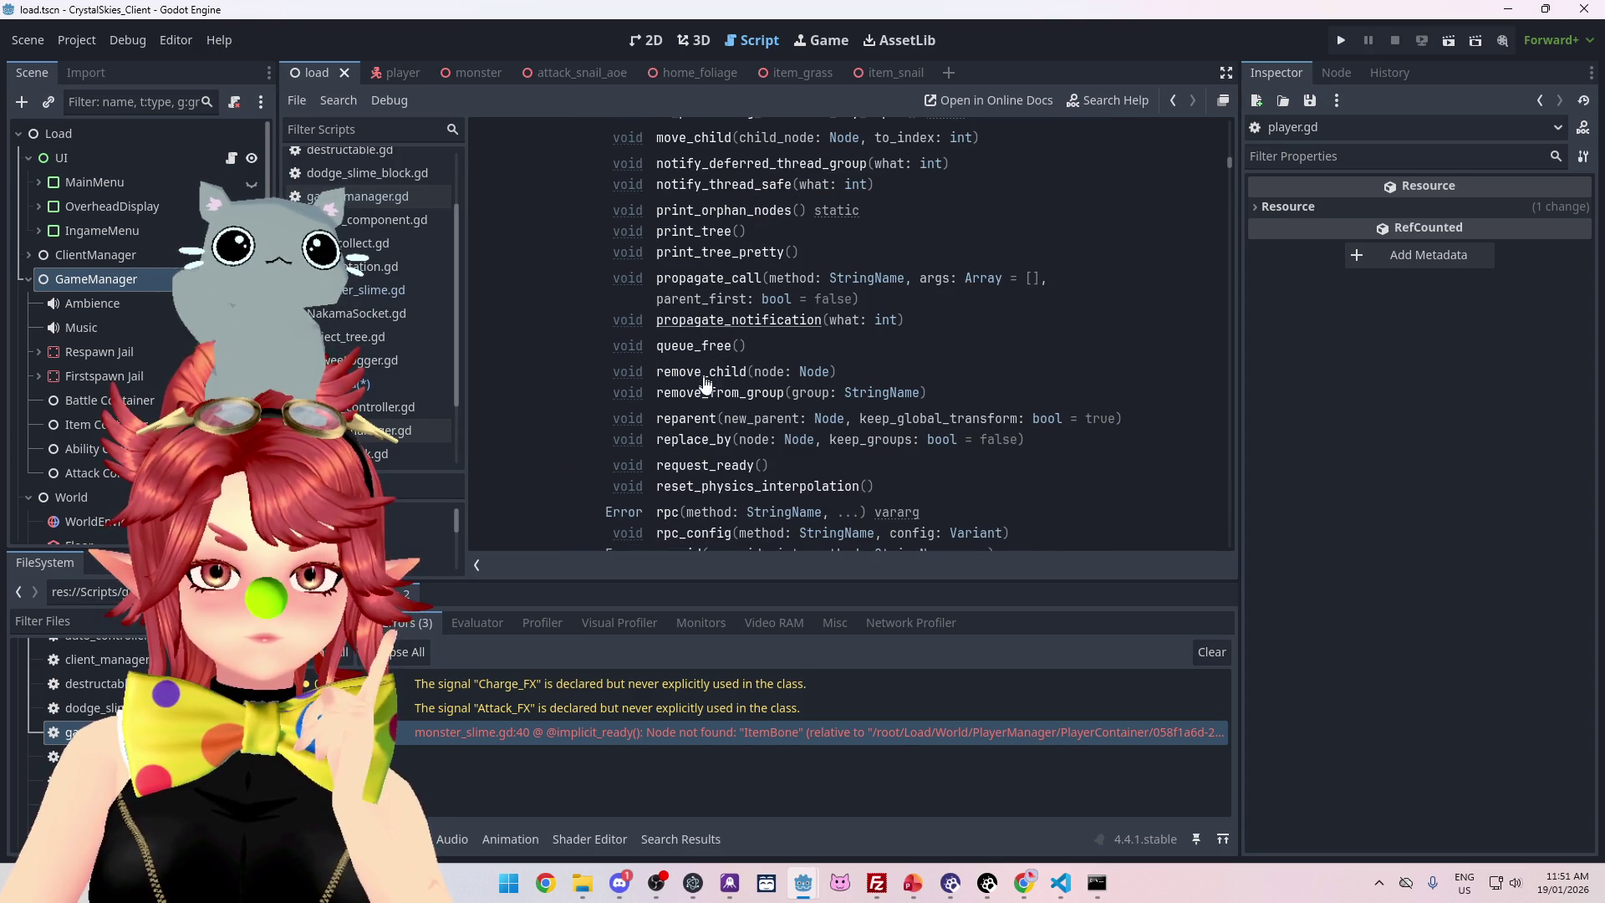
Read the reparent() entry's notes on owner and keep_global_transform, then return to player.gd
{"action": "left_click", "coordinate": [704, 427]}
{"action": "left_click_drag", "start_coordinate": [529, 203], "coordinate": [737, 203]}
{"action": "left_click_drag", "start_coordinate": [849, 202], "coordinate": [1076, 202]}
{"action": "left_click_drag", "start_coordinate": [574, 220], "coordinate": [909, 219]}
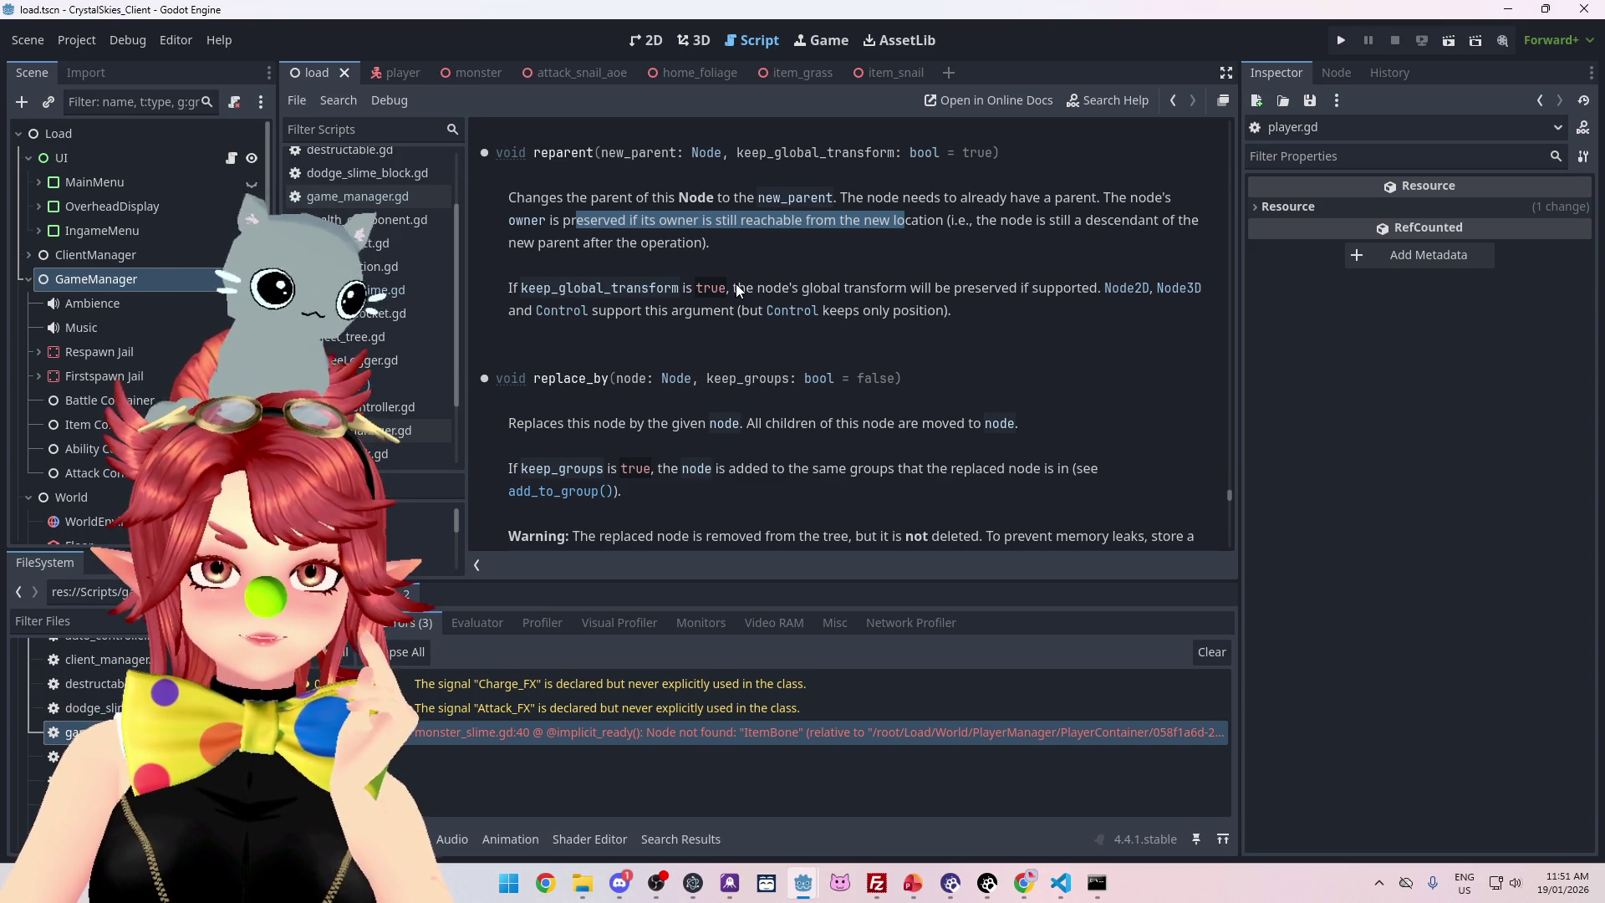
{"action": "left_click_drag", "start_coordinate": [732, 289], "coordinate": [1070, 293]}
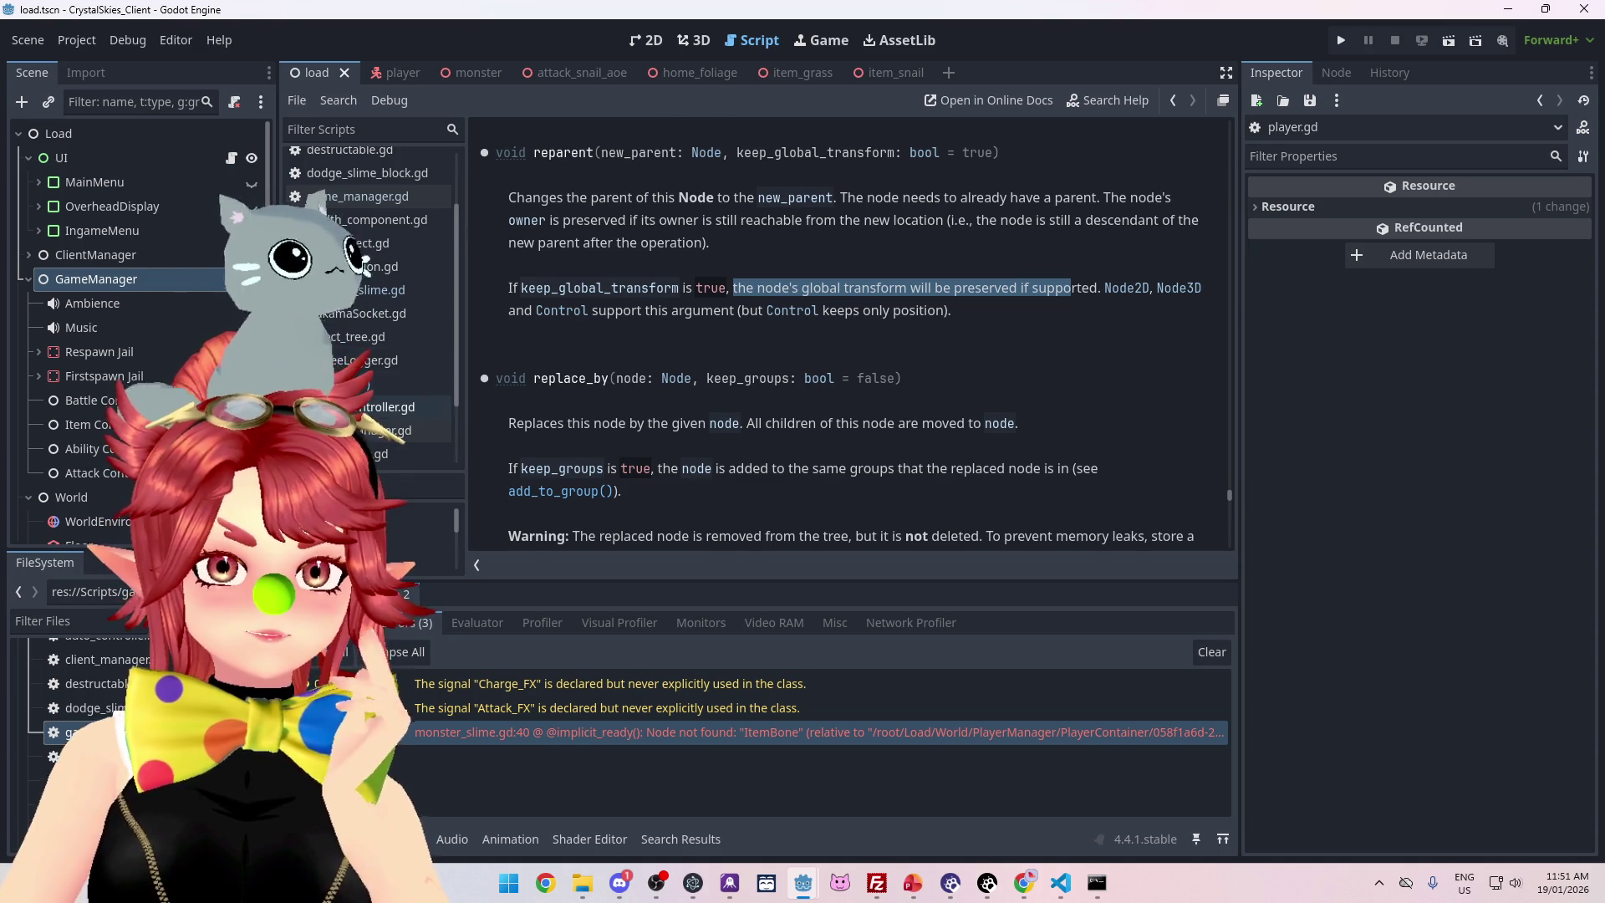
{"action": "left_click", "coordinate": [423, 384]}
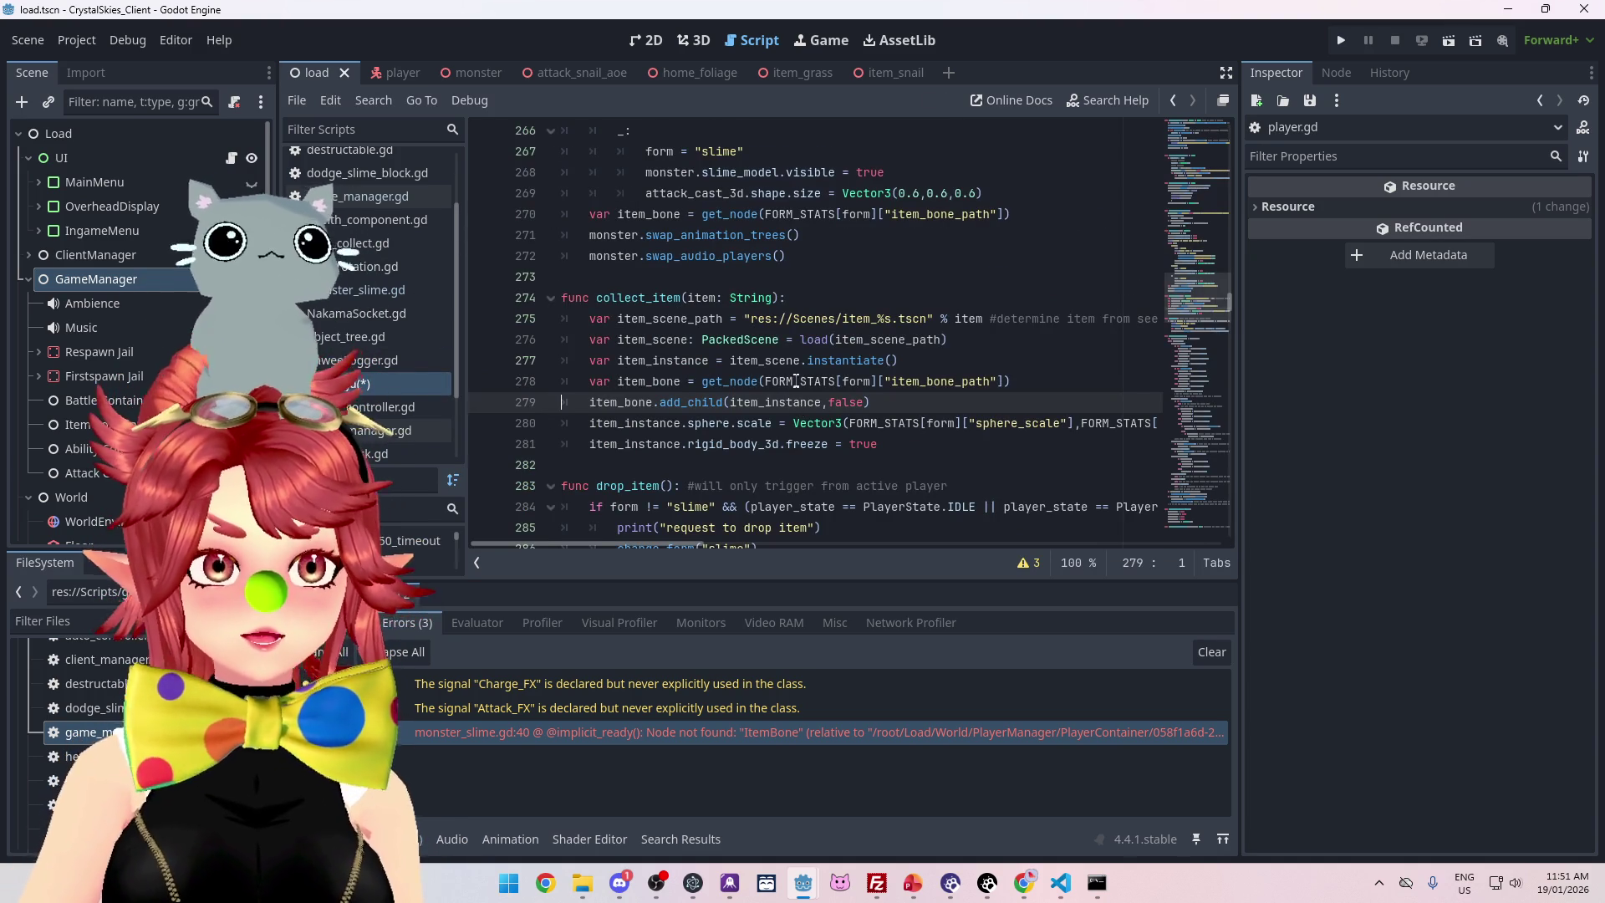
Insert item_bone.reparent() on new line 271 of change_form, below the get_node lookup
{"action": "scroll", "coordinate": [724, 276], "scroll_direction": "up", "scroll_amount": 1}
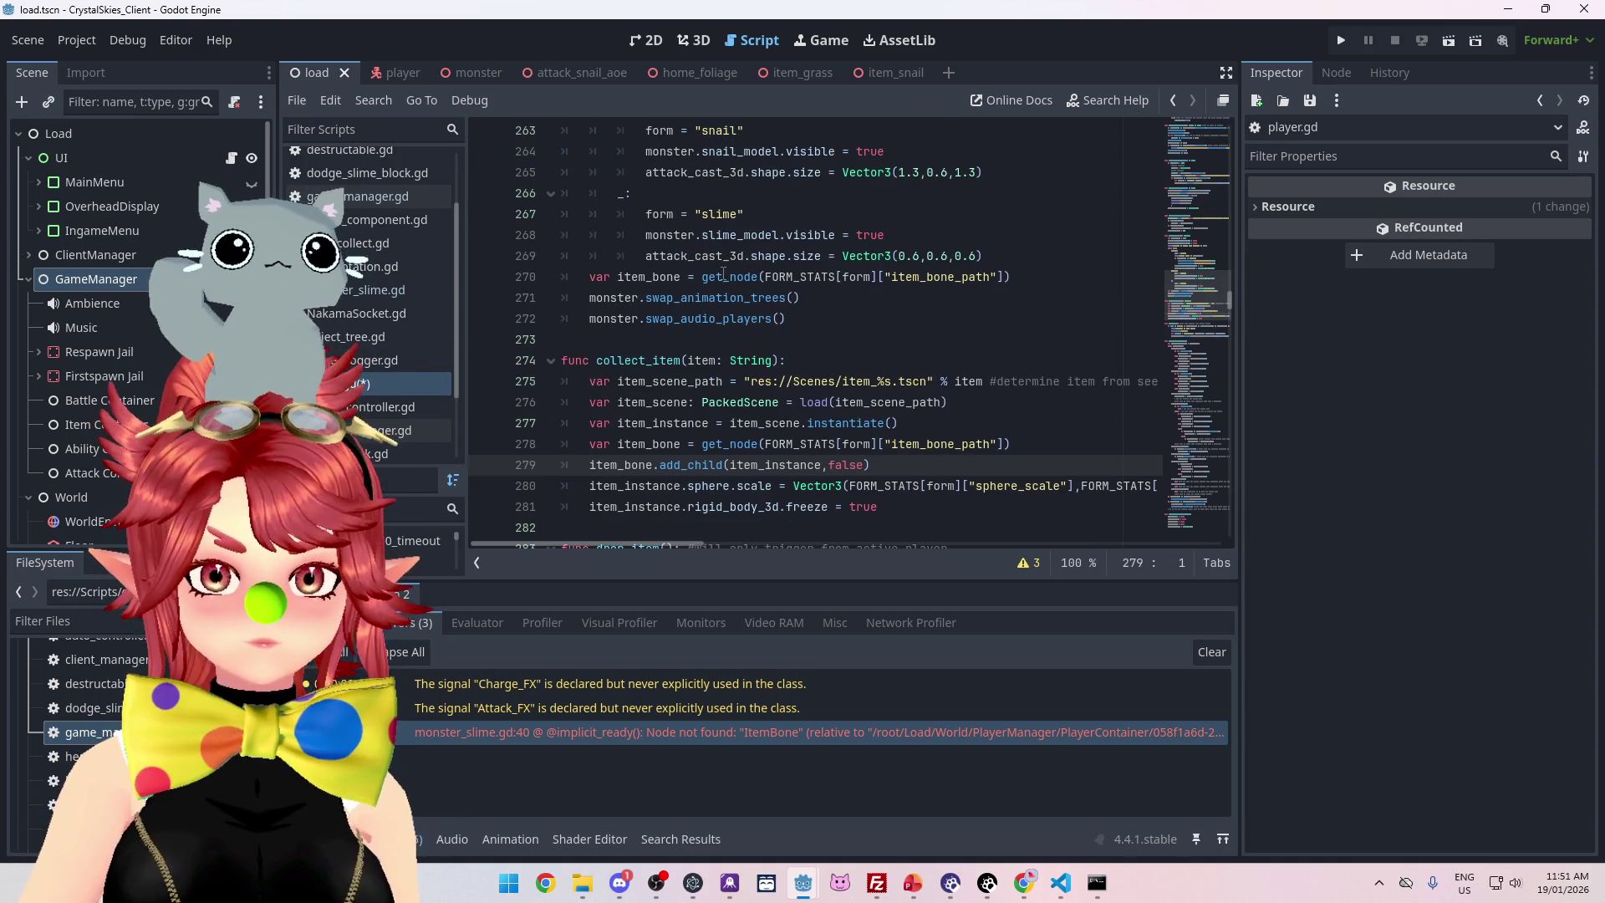
{"action": "left_click", "coordinate": [1020, 277]}
{"action": "key", "text": "Return"}
{"action": "type", "text": "tem_bone."}
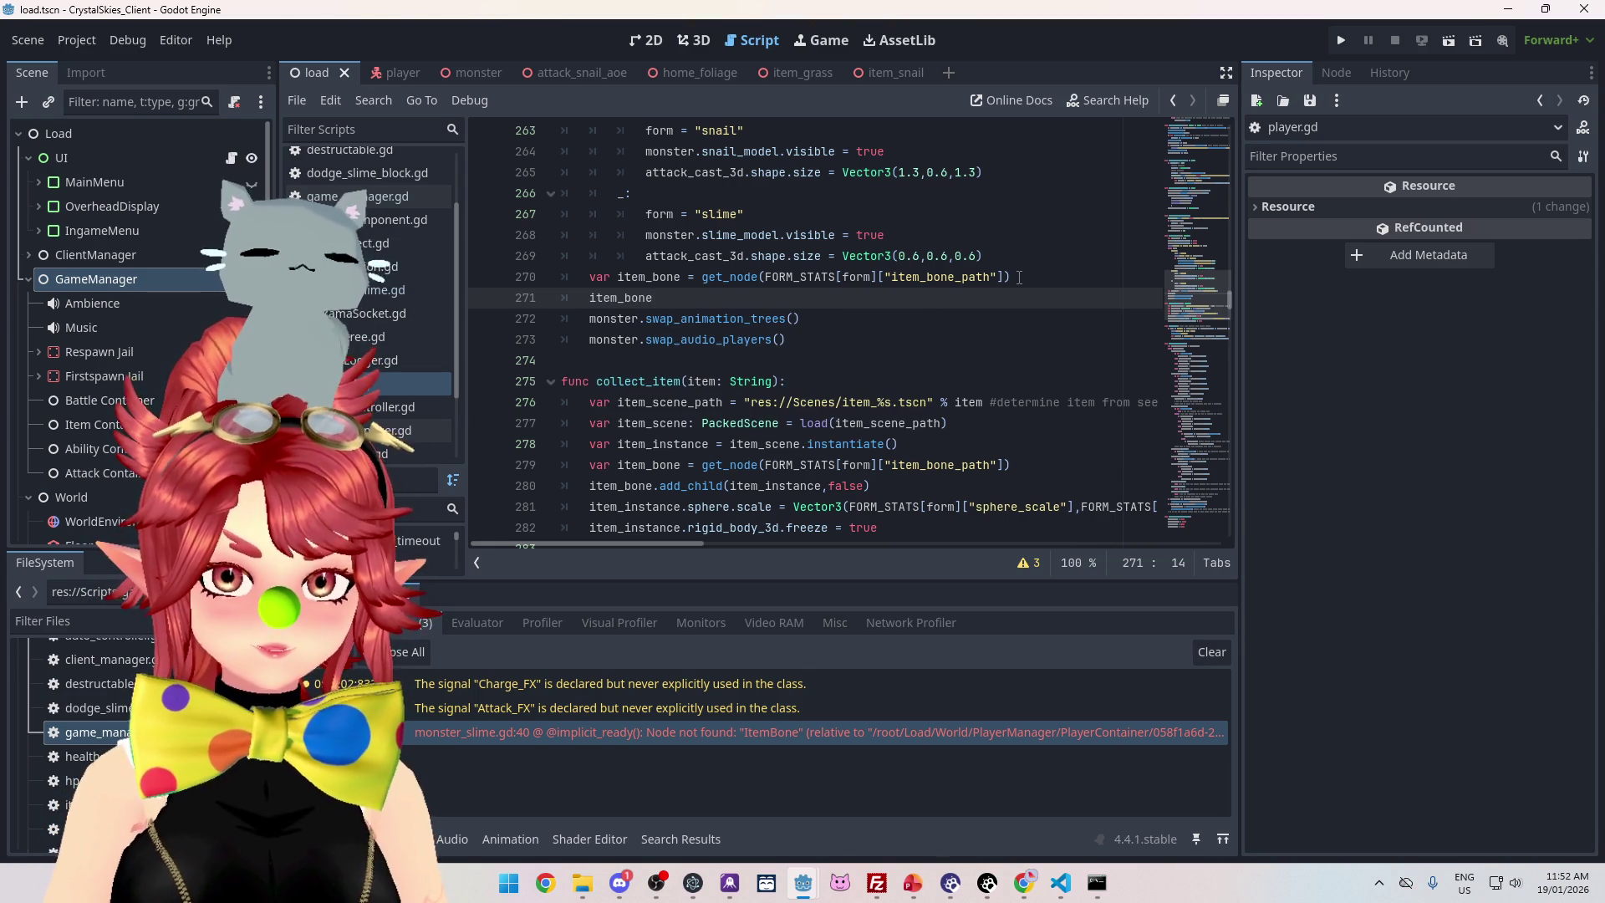
{"action": "type", "text": "repar"}
{"action": "key", "text": "Return"}
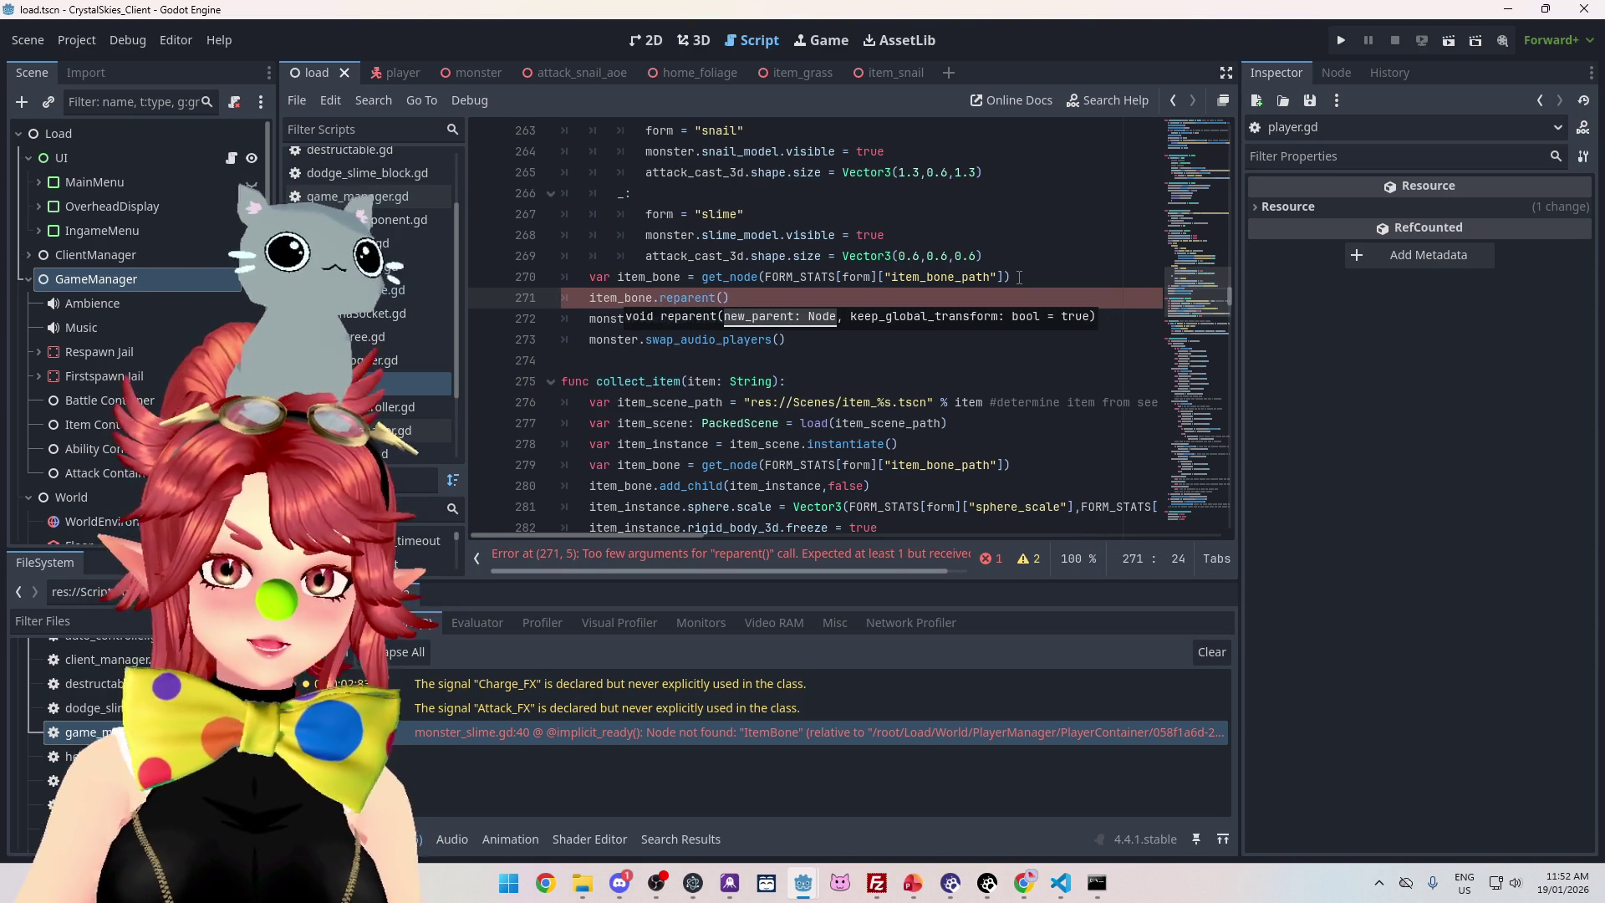
{"action": "scroll", "coordinate": [760, 309], "scroll_direction": "up", "scroll_amount": 7}
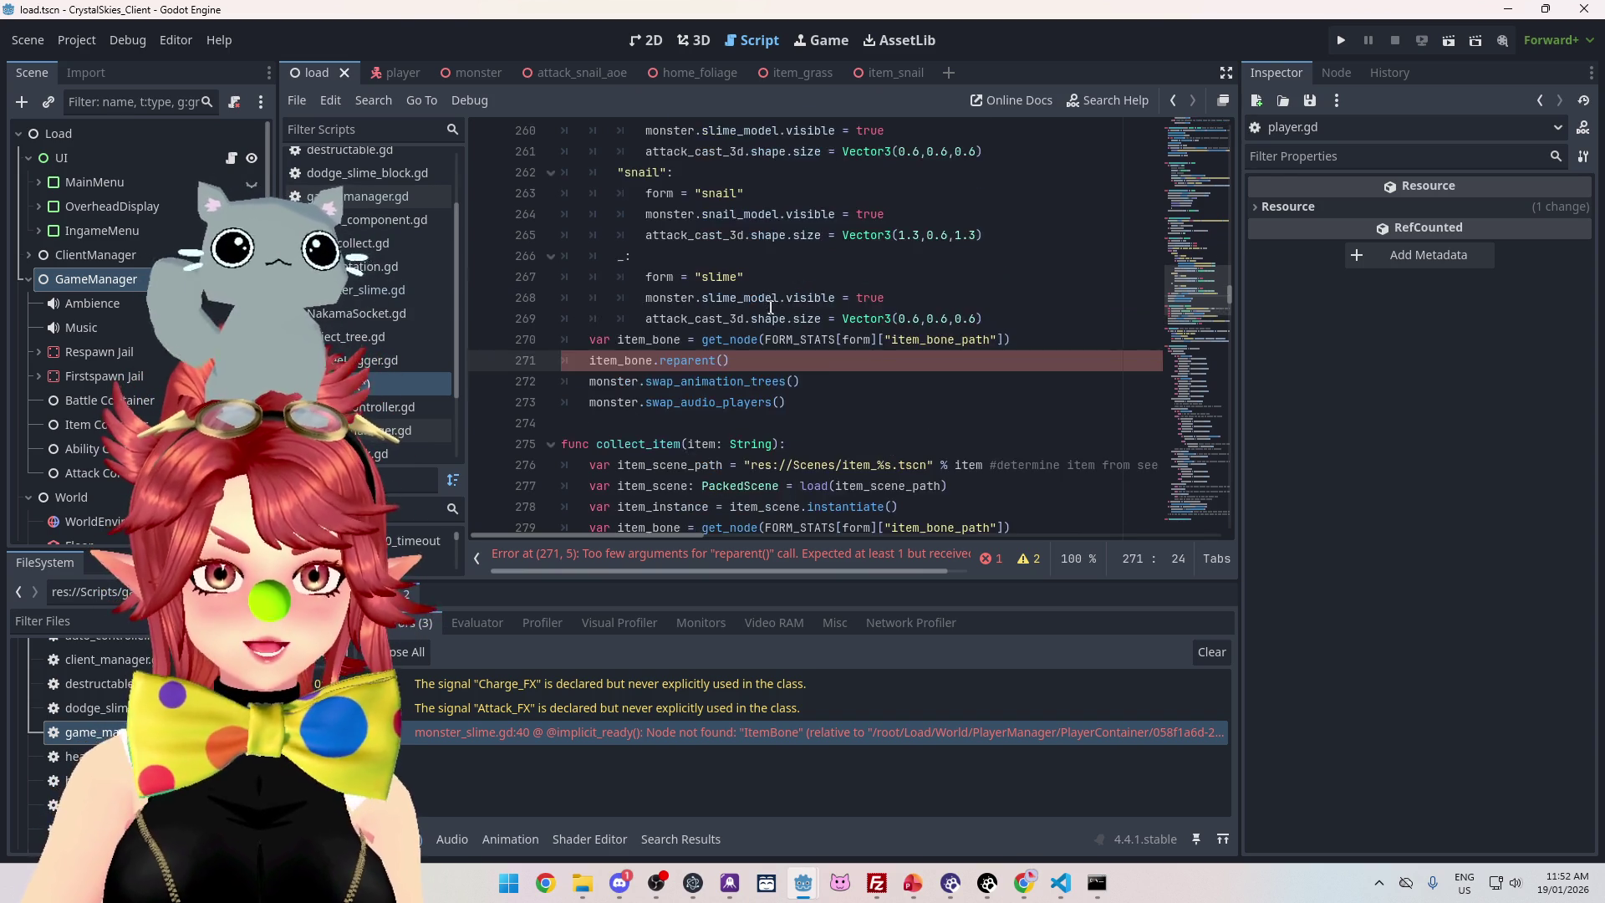
{"action": "scroll", "coordinate": [759, 309], "scroll_direction": "down", "scroll_amount": 7}
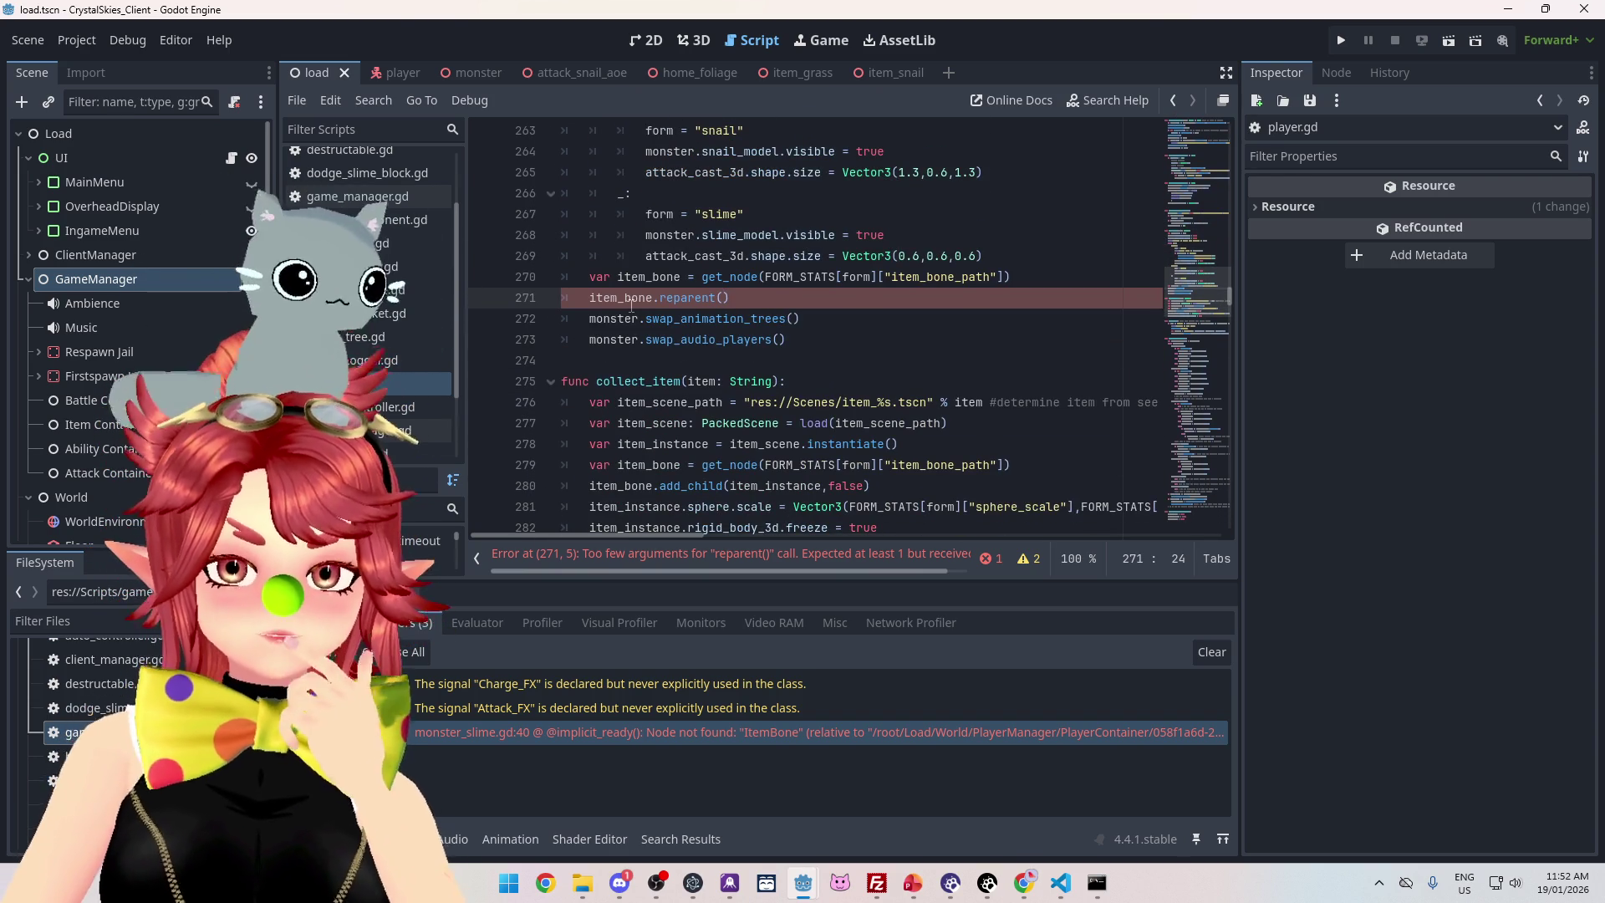
{"action": "mouse_move", "coordinate": [790, 302]}
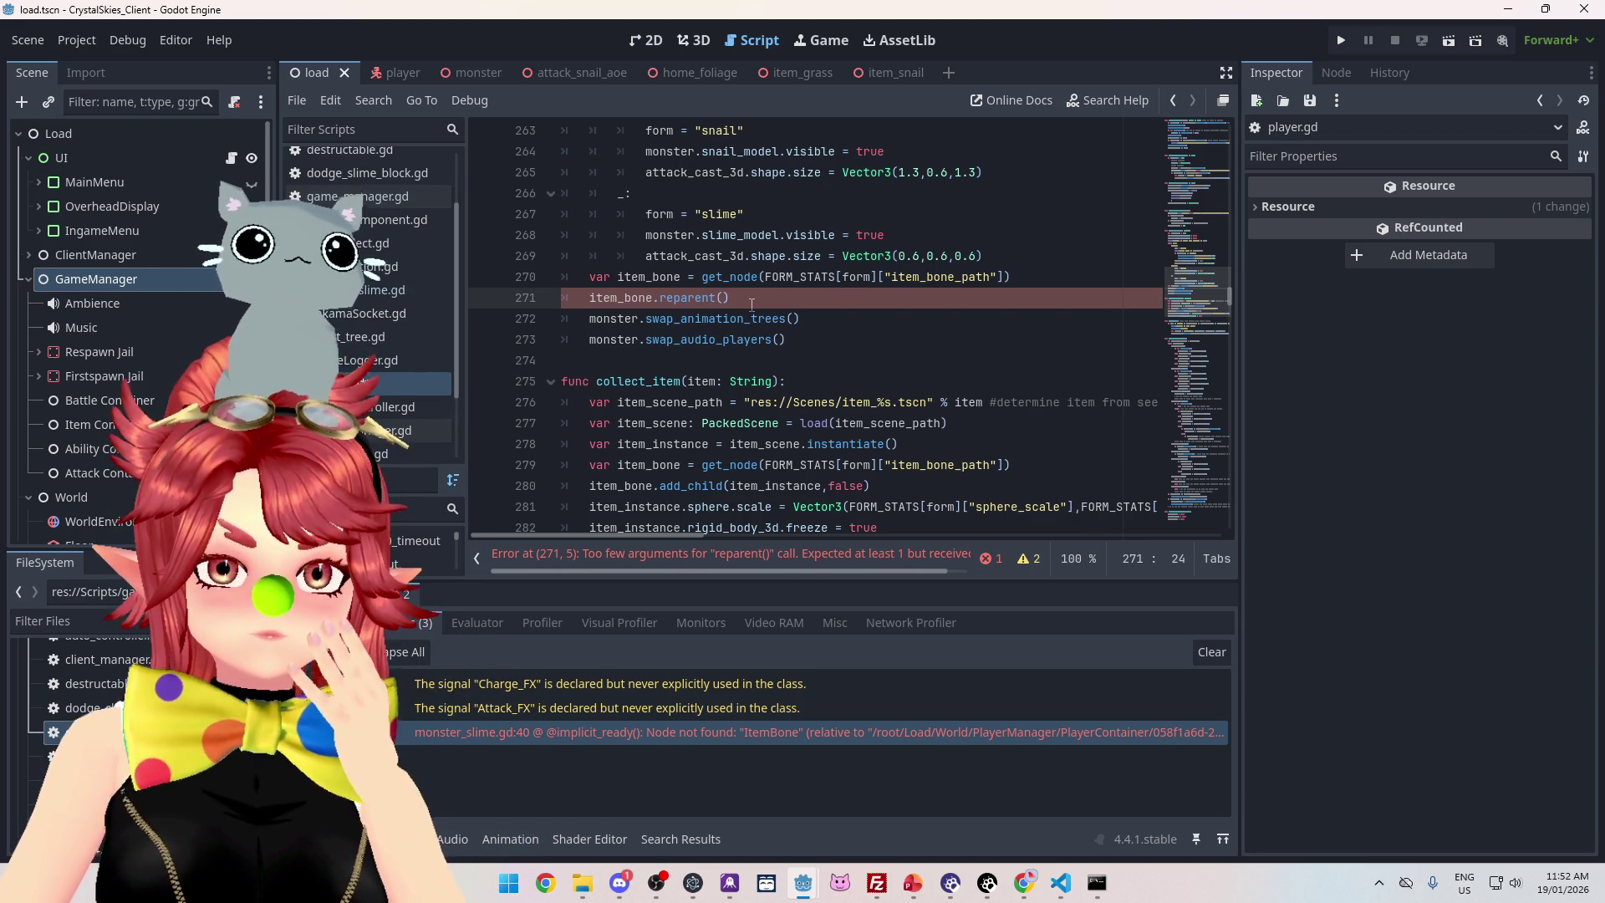
{"action": "scroll", "coordinate": [750, 303], "scroll_direction": "up", "scroll_amount": 6}
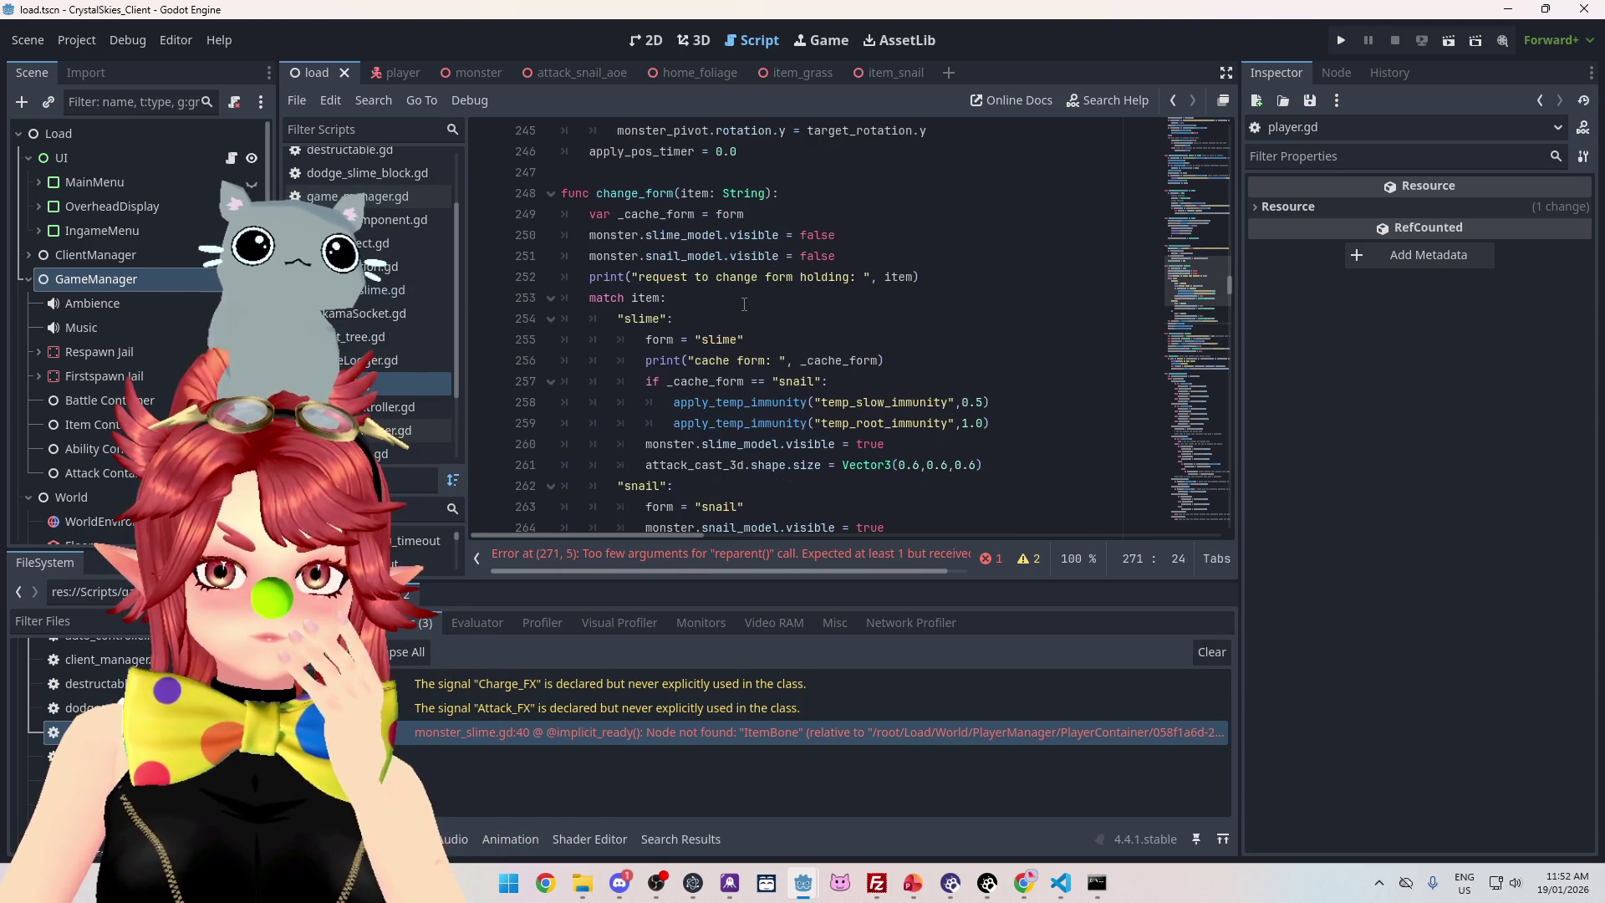
{"action": "scroll", "coordinate": [744, 305], "scroll_direction": "down", "scroll_amount": 4}
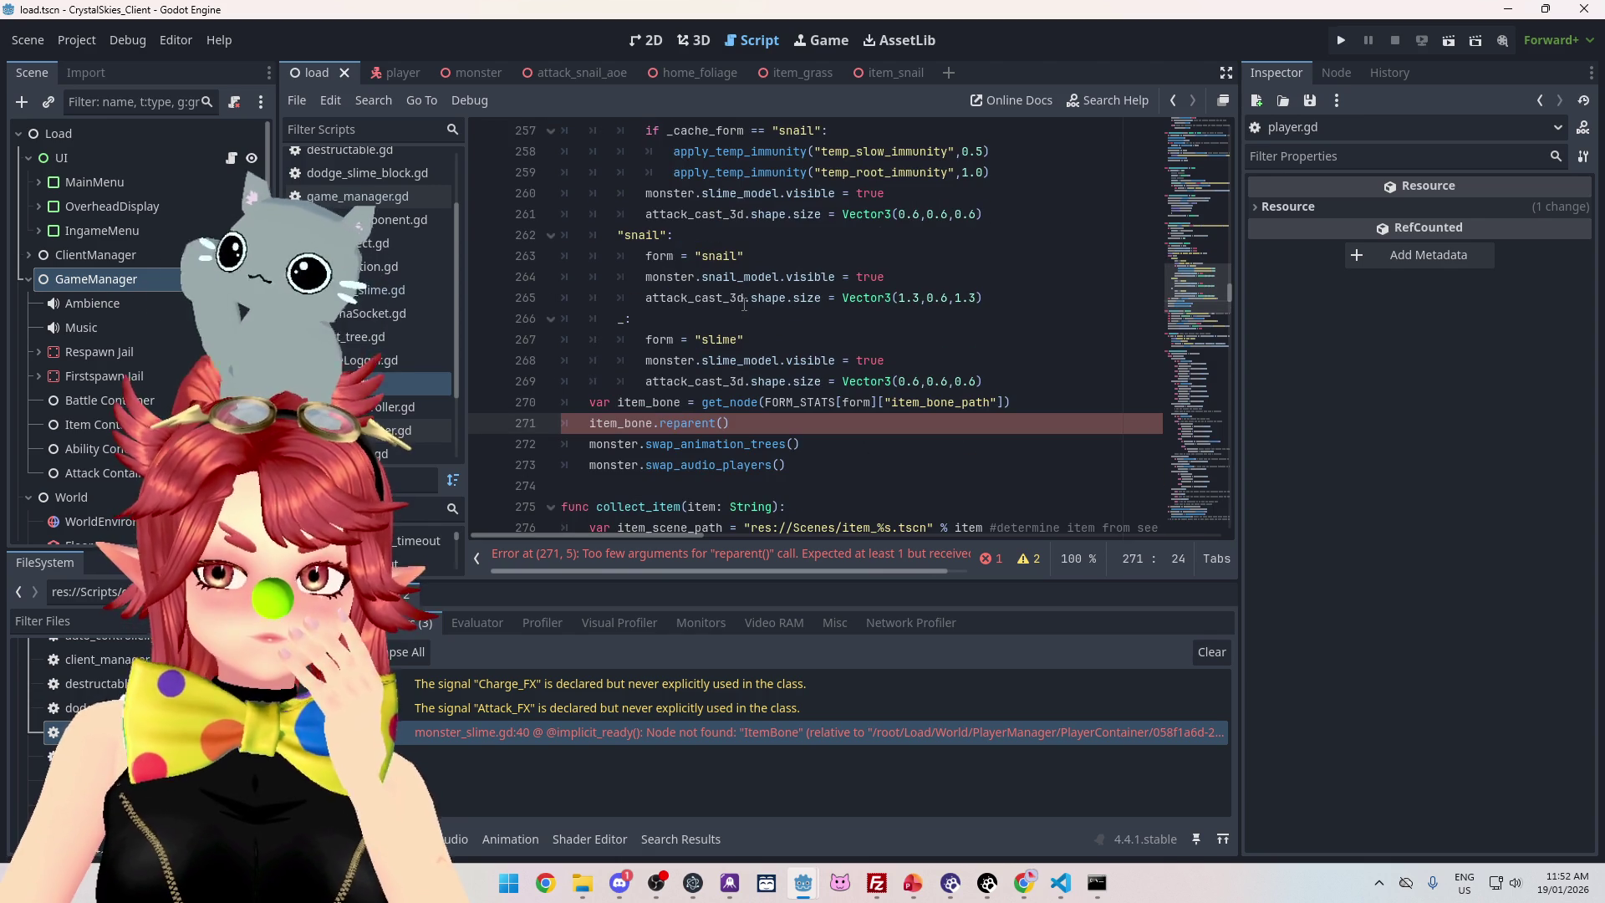
{"action": "scroll", "coordinate": [744, 304], "scroll_direction": "down", "scroll_amount": 1}
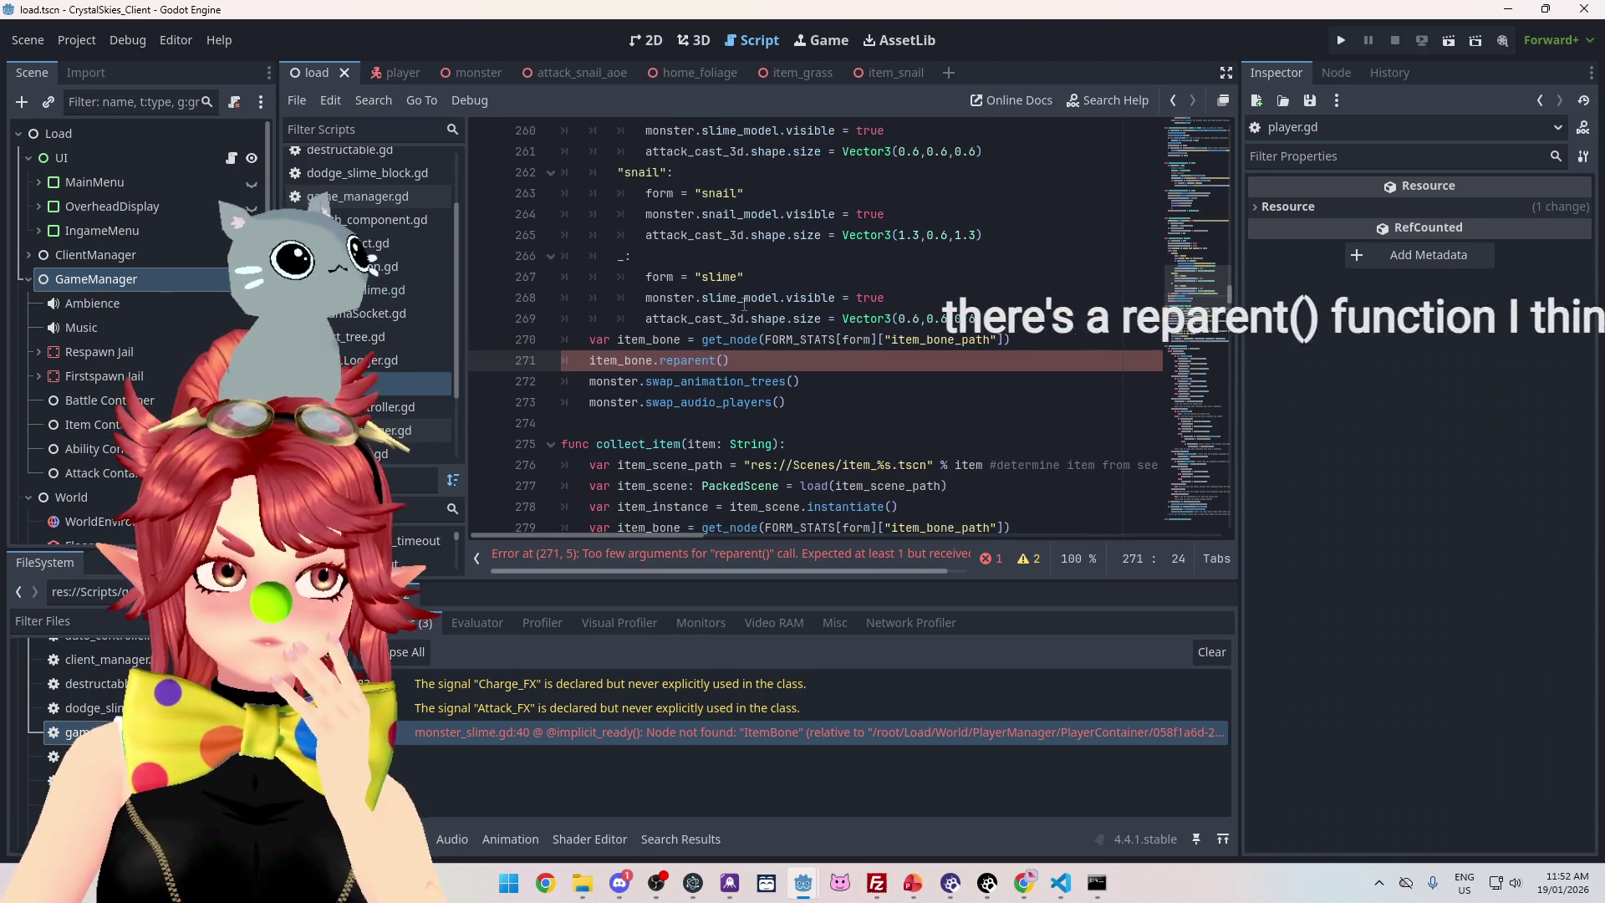
{"action": "scroll", "coordinate": [744, 304], "scroll_direction": "down", "scroll_amount": 1}
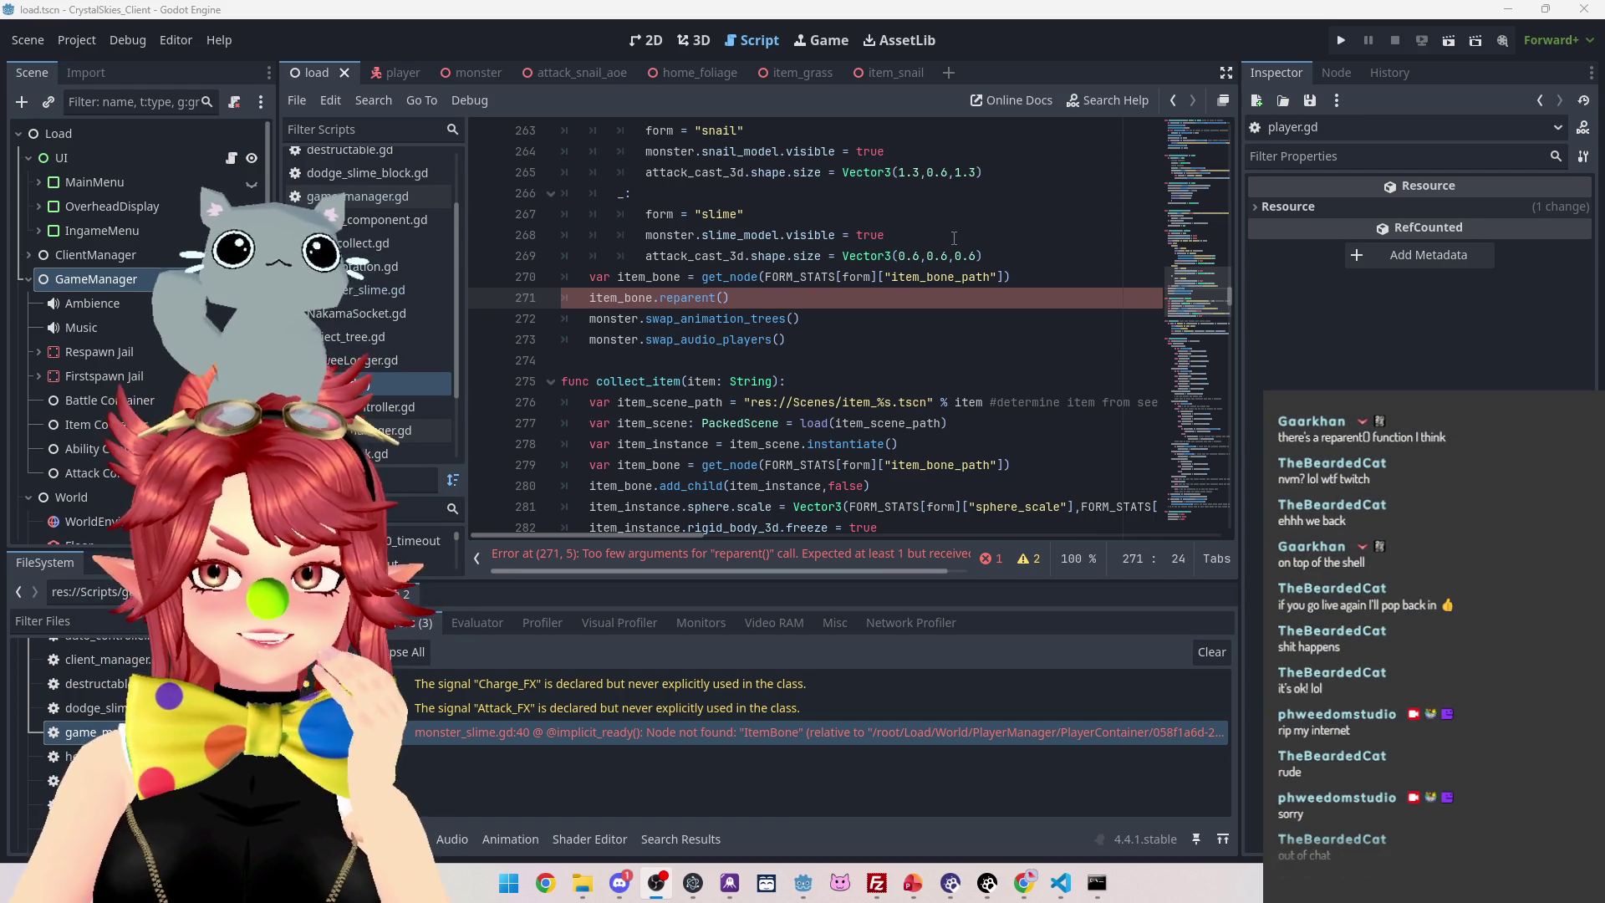
{"action": "left_click", "coordinate": [826, 322]}
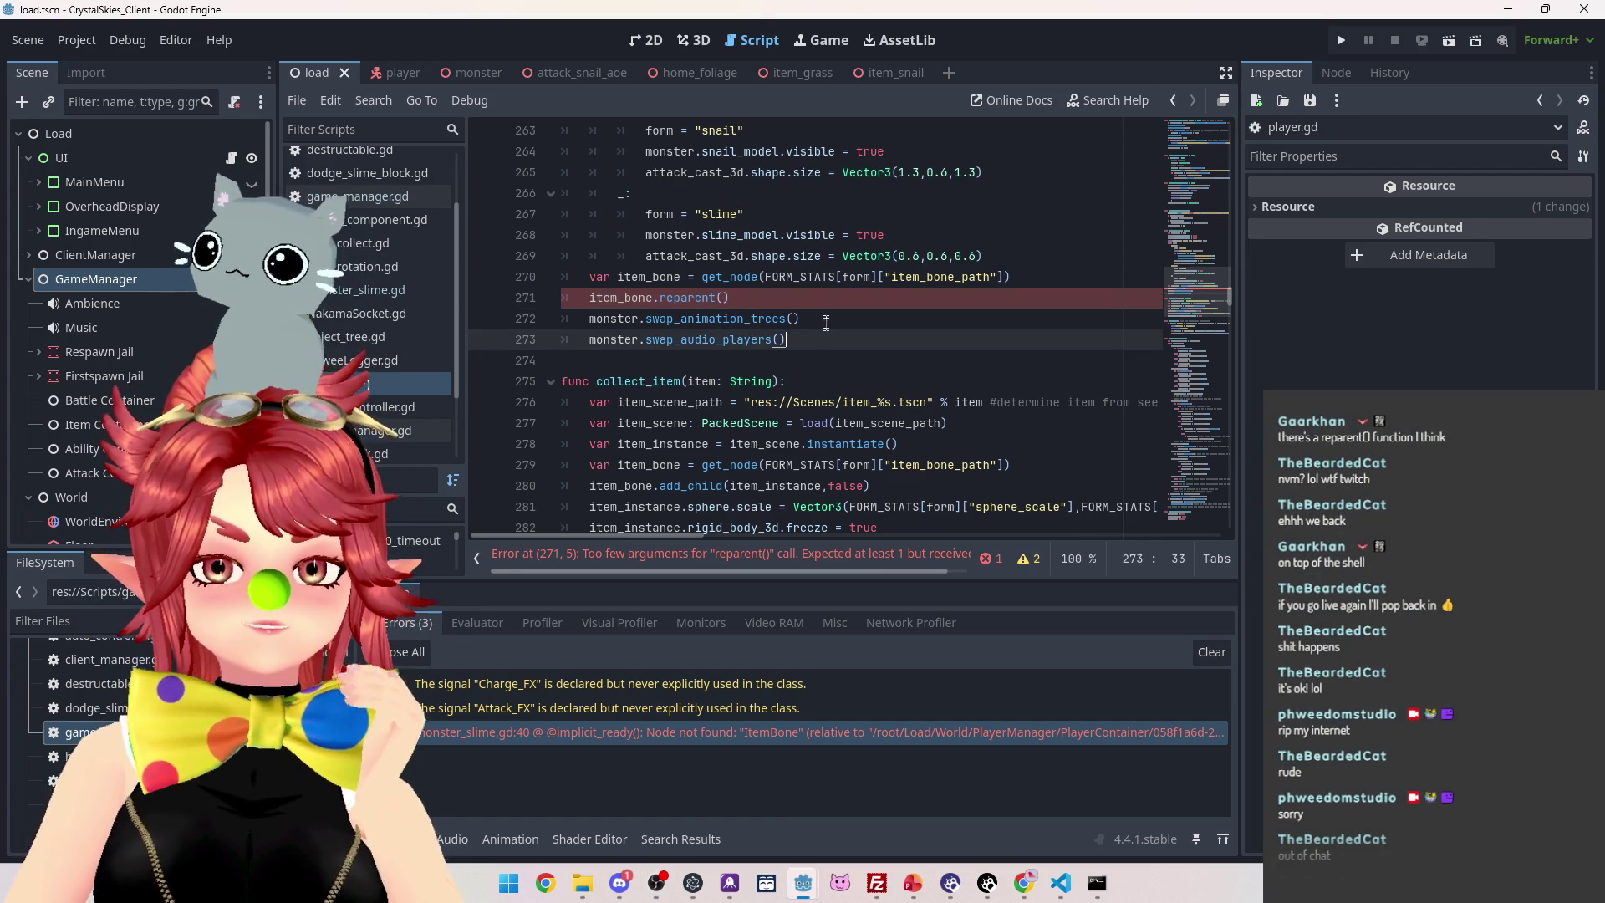
{"action": "left_click", "coordinate": [813, 300]}
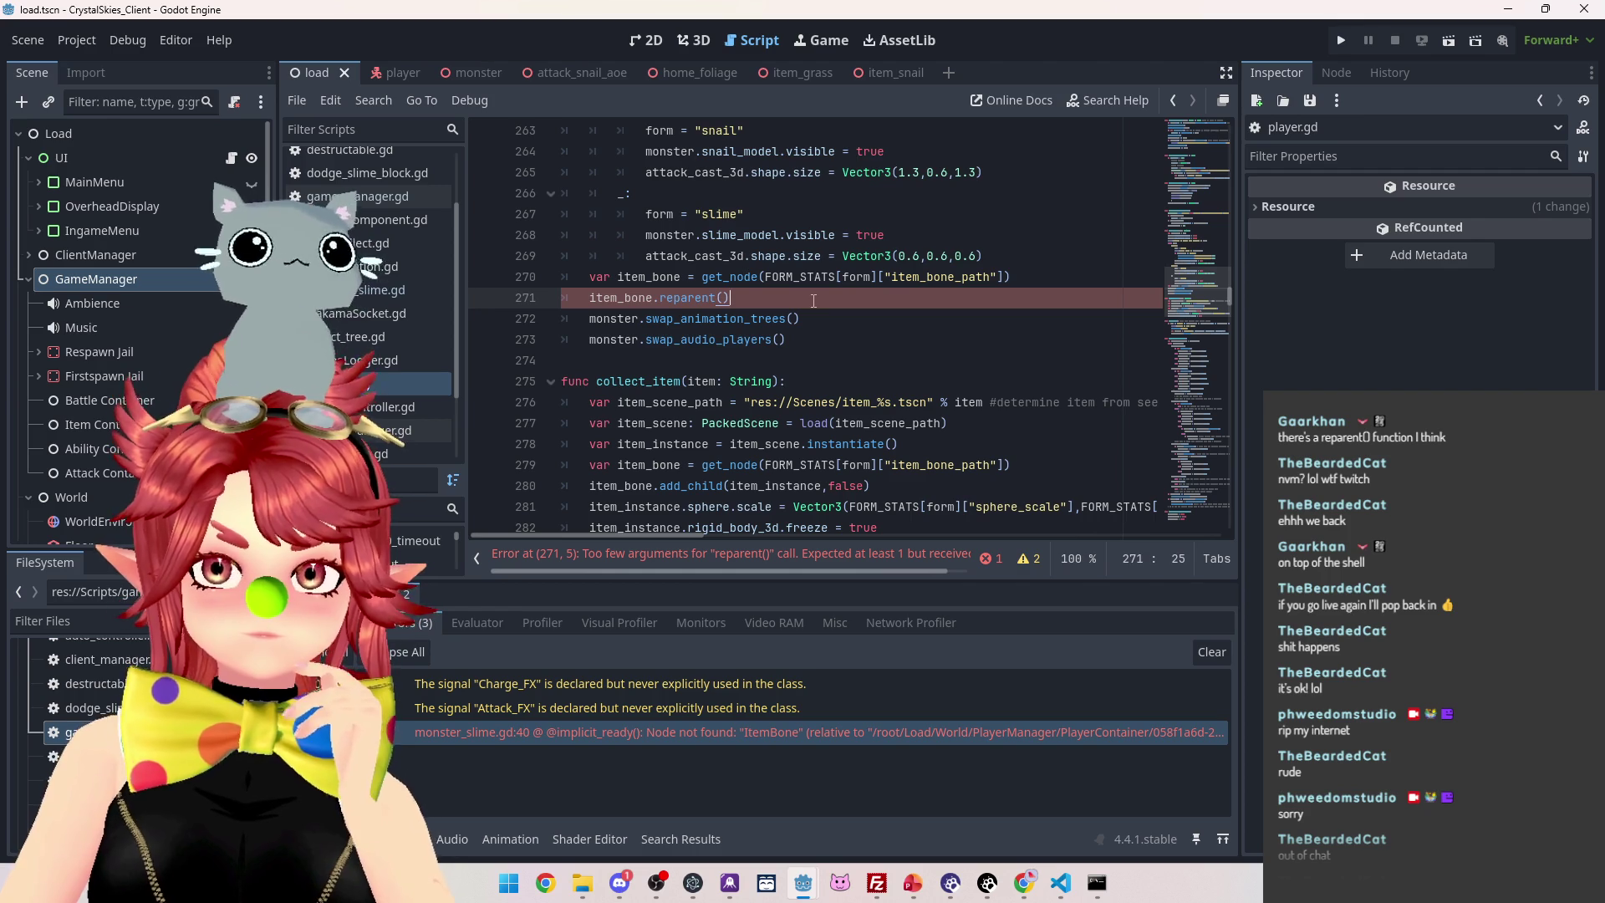
{"action": "left_click", "coordinate": [590, 298]}
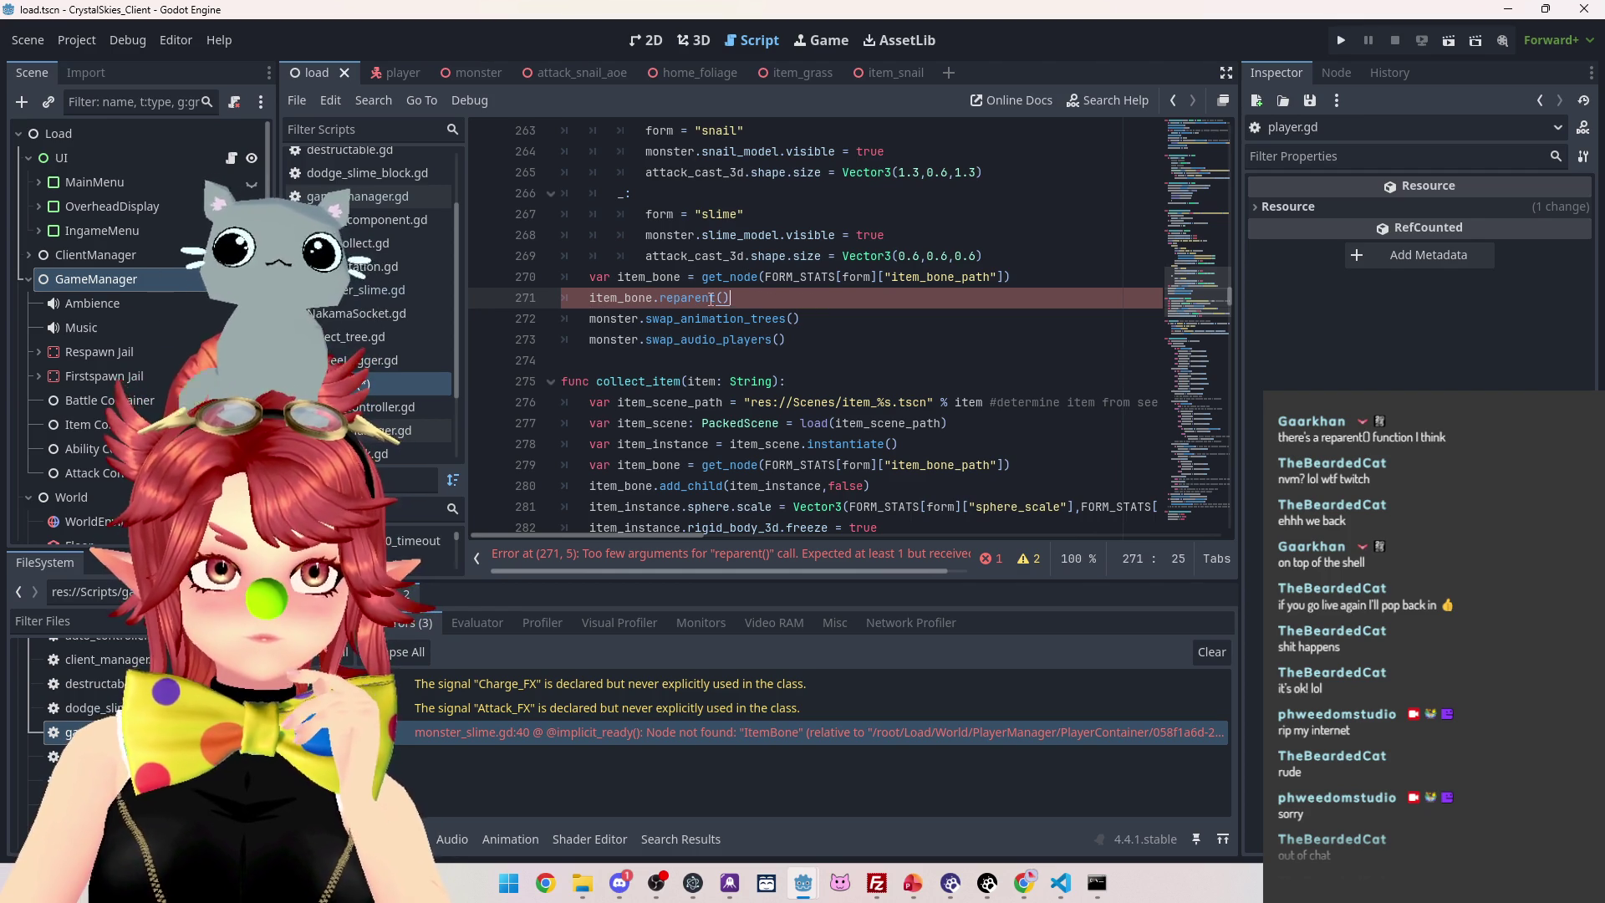
{"action": "left_click", "coordinate": [724, 298]}
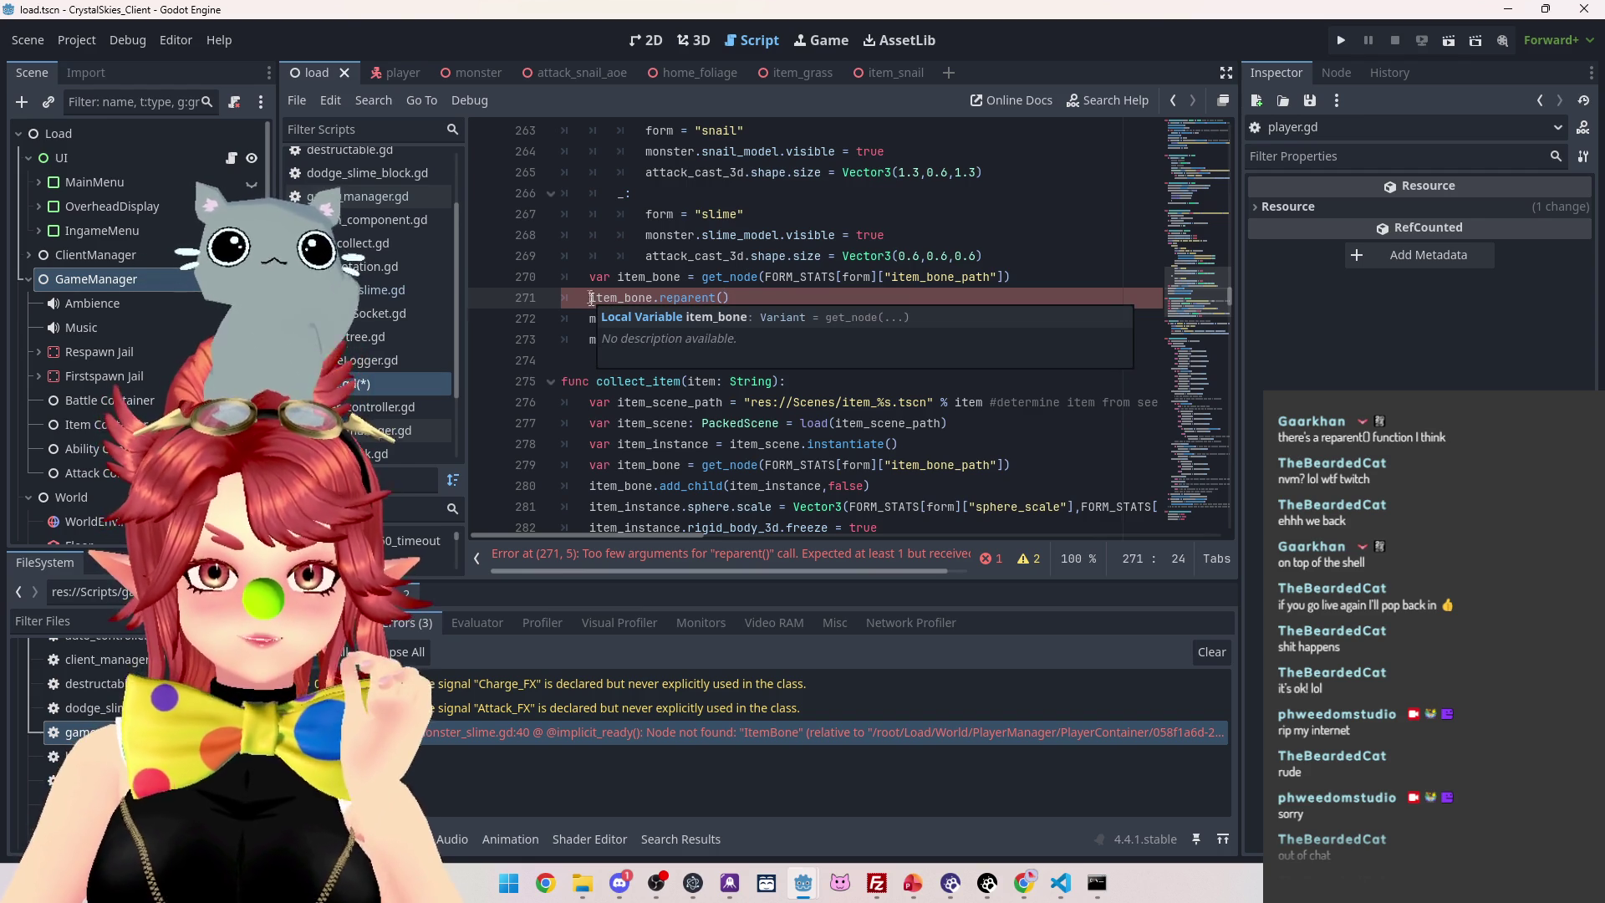
{"action": "scroll", "coordinate": [642, 348], "scroll_direction": "up", "scroll_amount": 3}
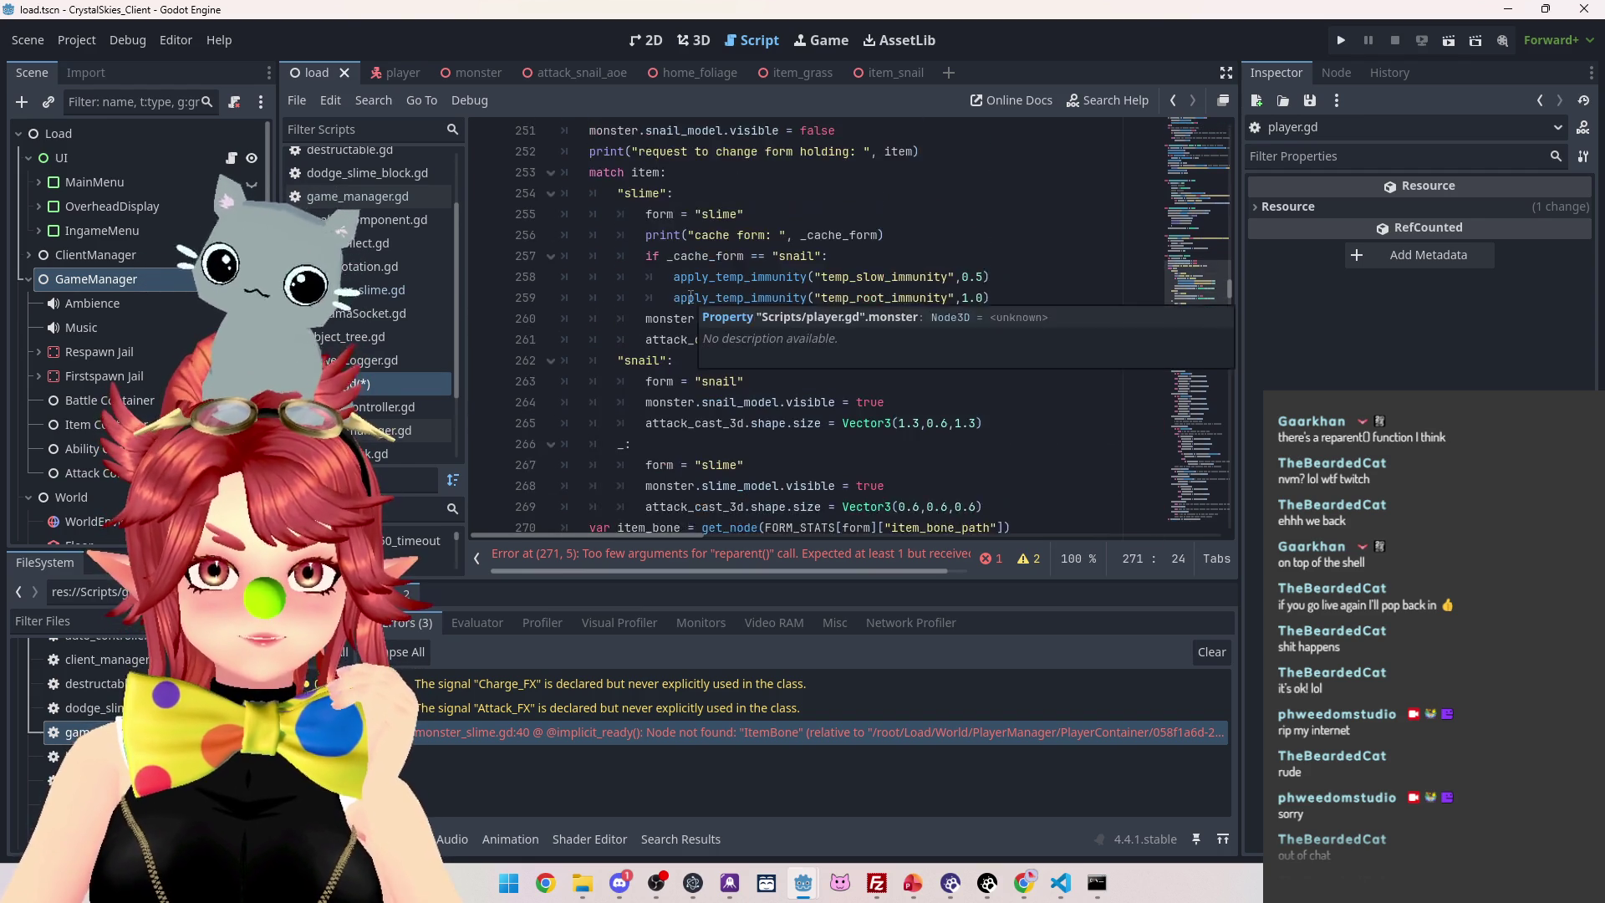
{"action": "scroll", "coordinate": [667, 353], "scroll_direction": "down", "scroll_amount": 2}
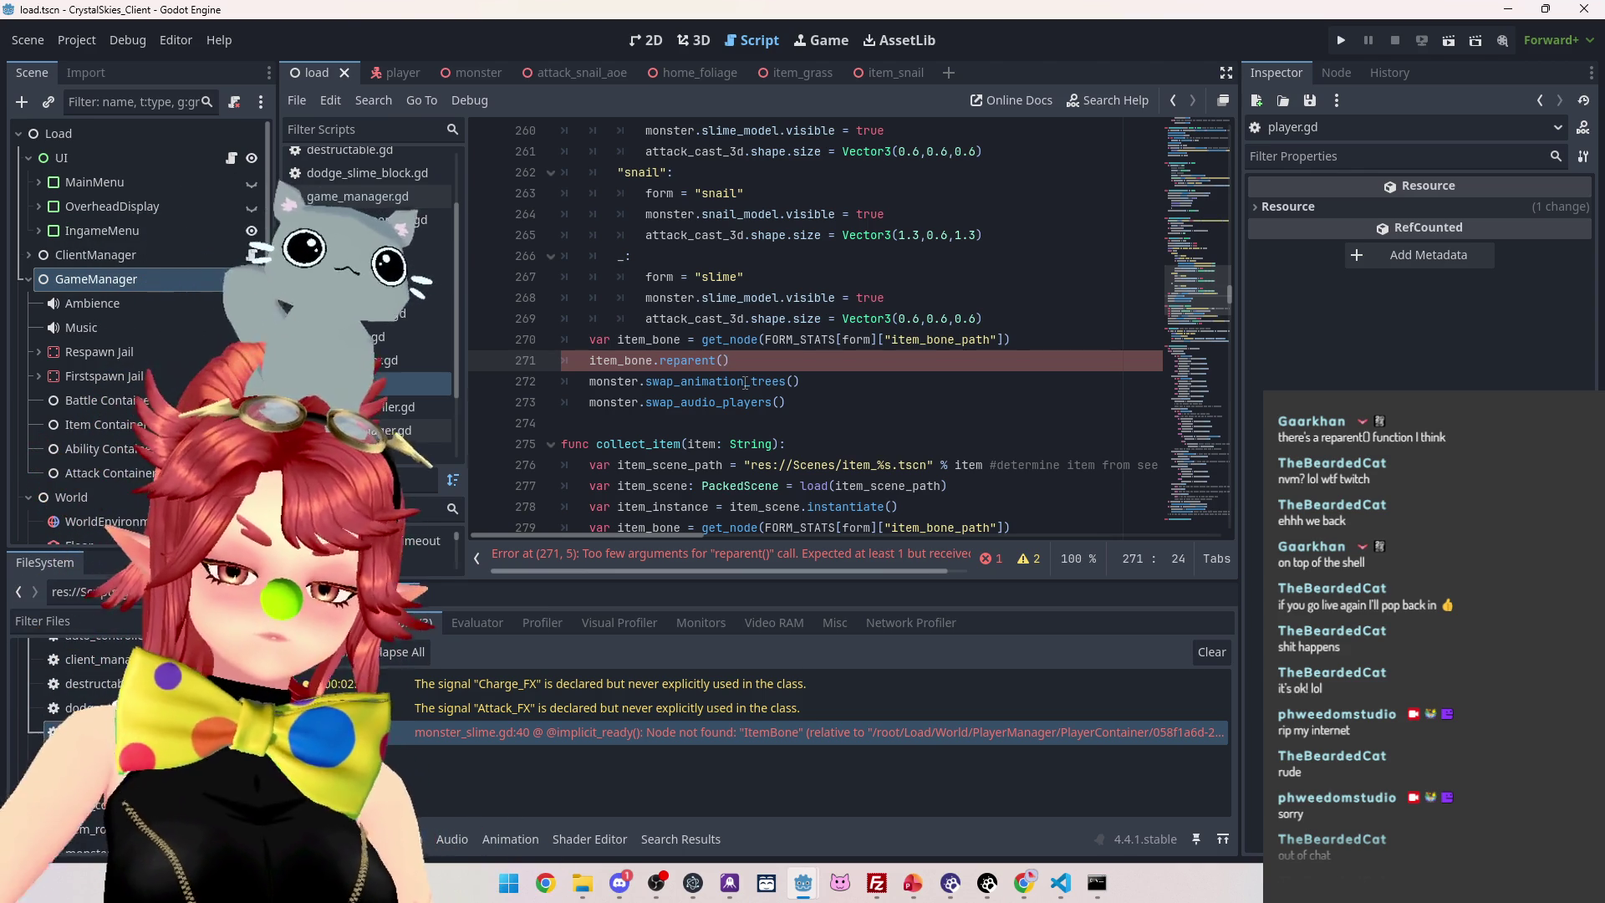
{"action": "scroll", "coordinate": [724, 417], "scroll_direction": "up", "scroll_amount": 3}
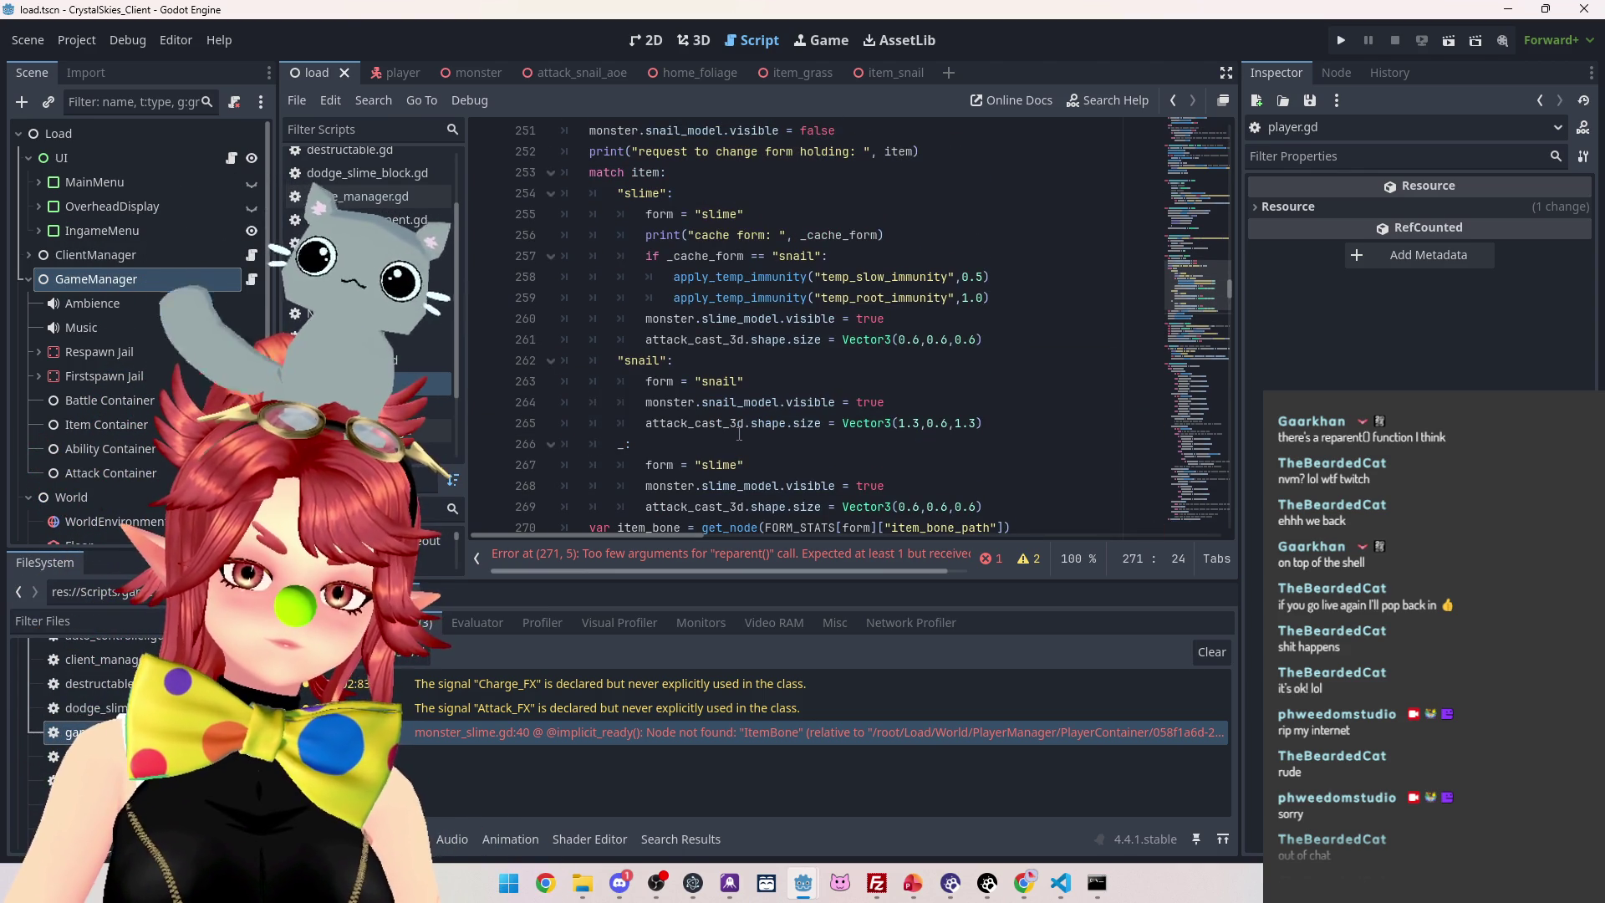
{"action": "scroll", "coordinate": [739, 431], "scroll_direction": "up", "scroll_amount": 2}
{"action": "scroll", "coordinate": [739, 431], "scroll_direction": "down", "scroll_amount": 1}
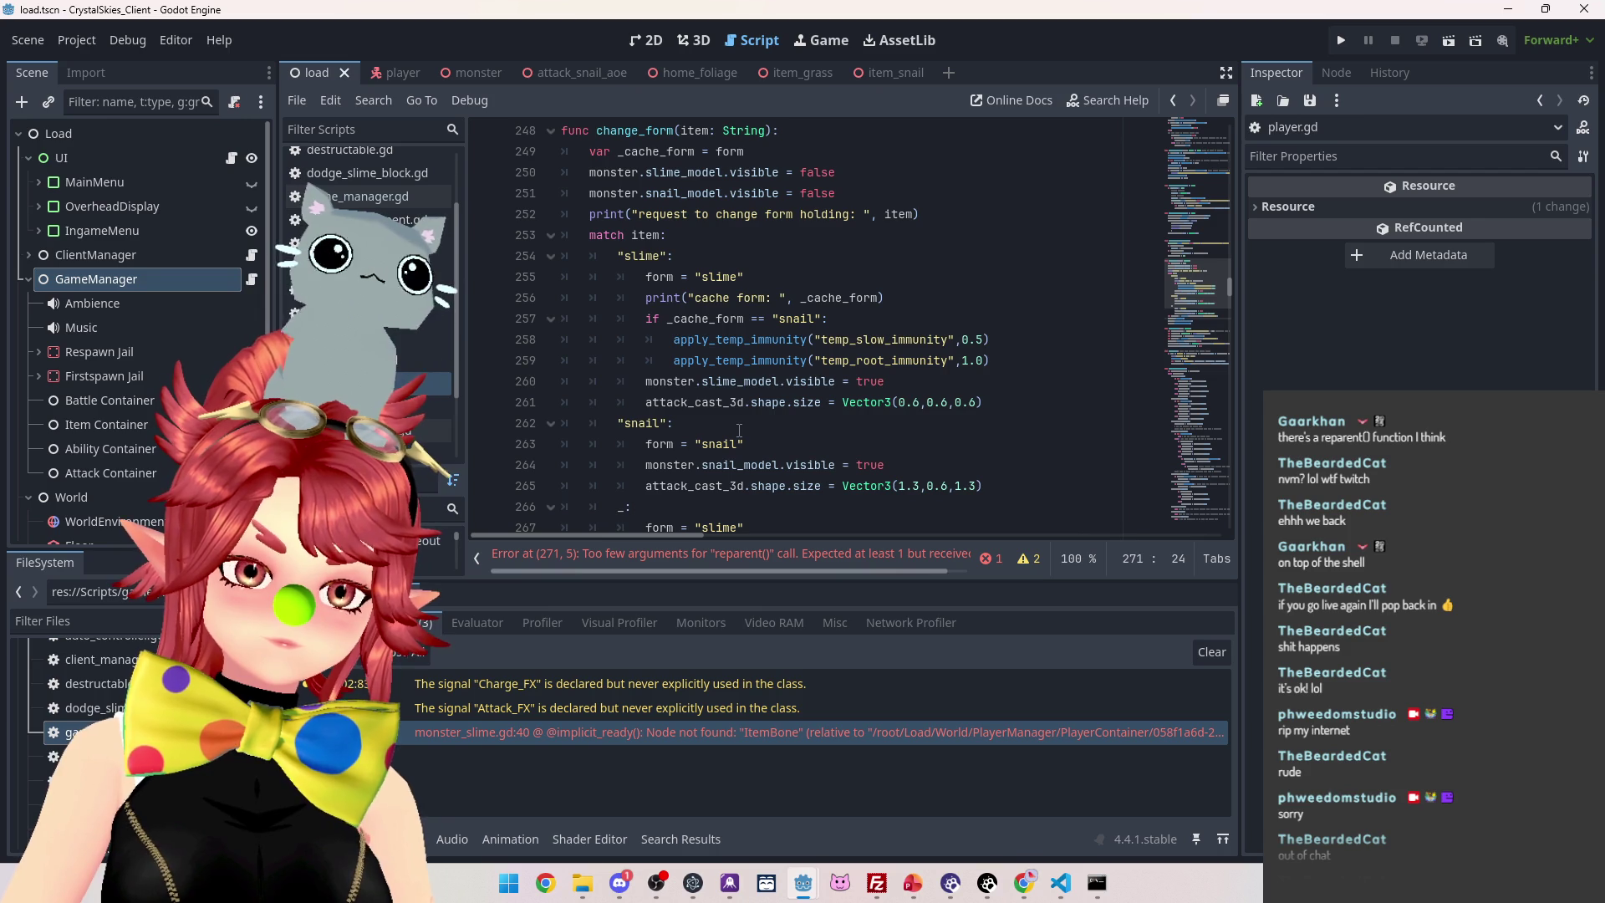
{"action": "scroll", "coordinate": [739, 432], "scroll_direction": "down", "scroll_amount": 2}
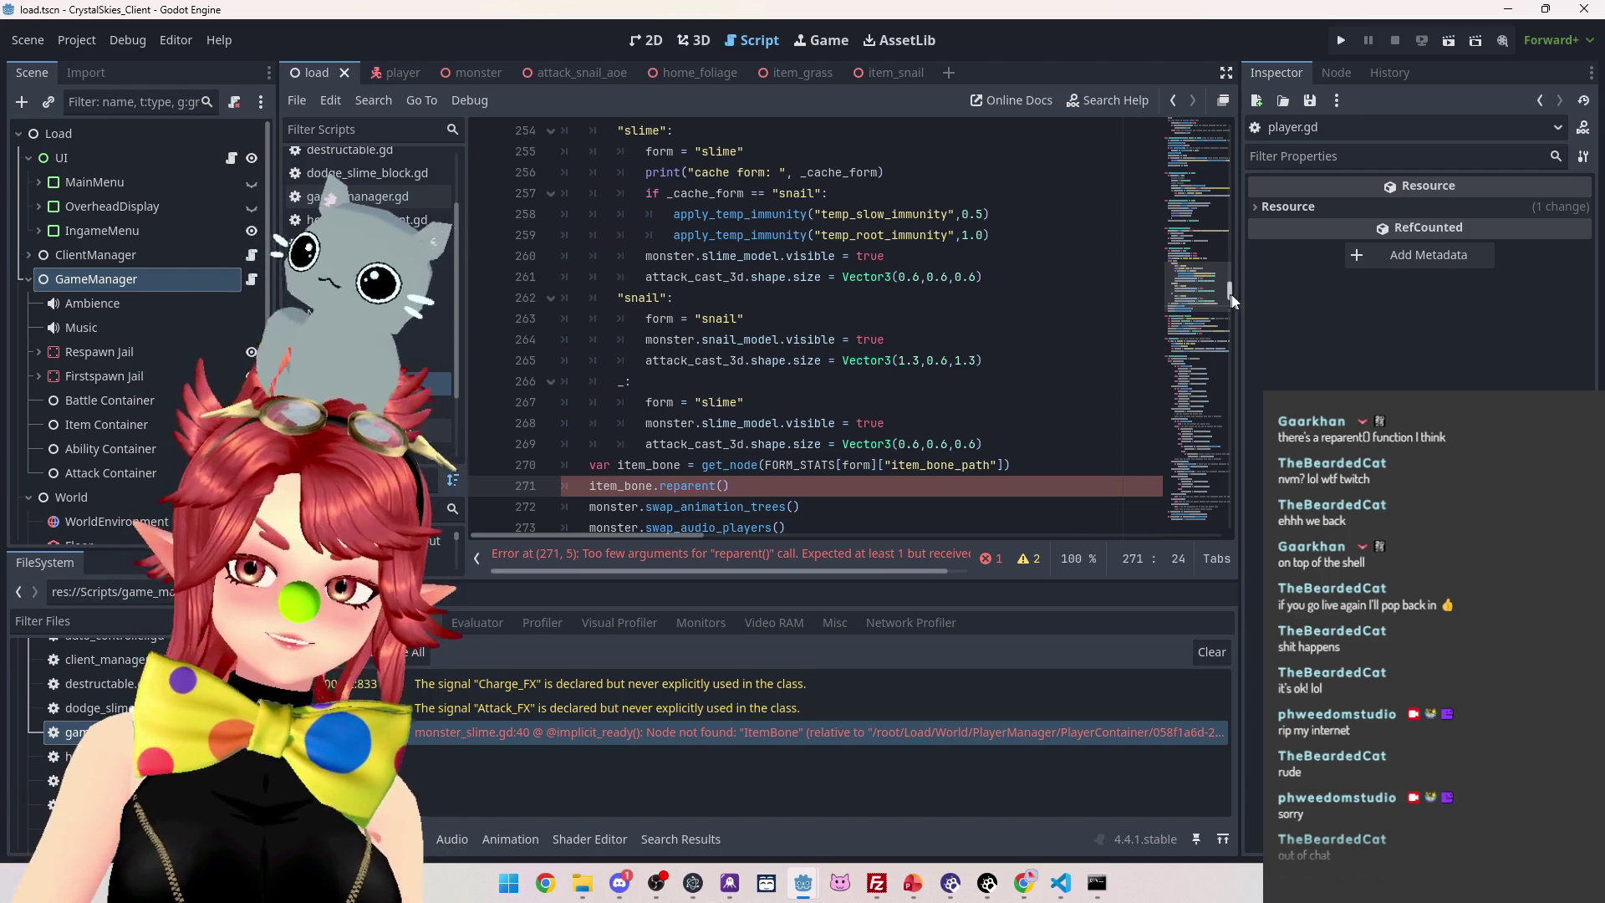
{"action": "left_click_drag", "start_coordinate": [1229, 296], "coordinate": [1242, 102]}
Scroll back to line 272 and select item_bone in the reparent() call
{"action": "scroll", "coordinate": [778, 297], "scroll_direction": "down", "scroll_amount": 20}
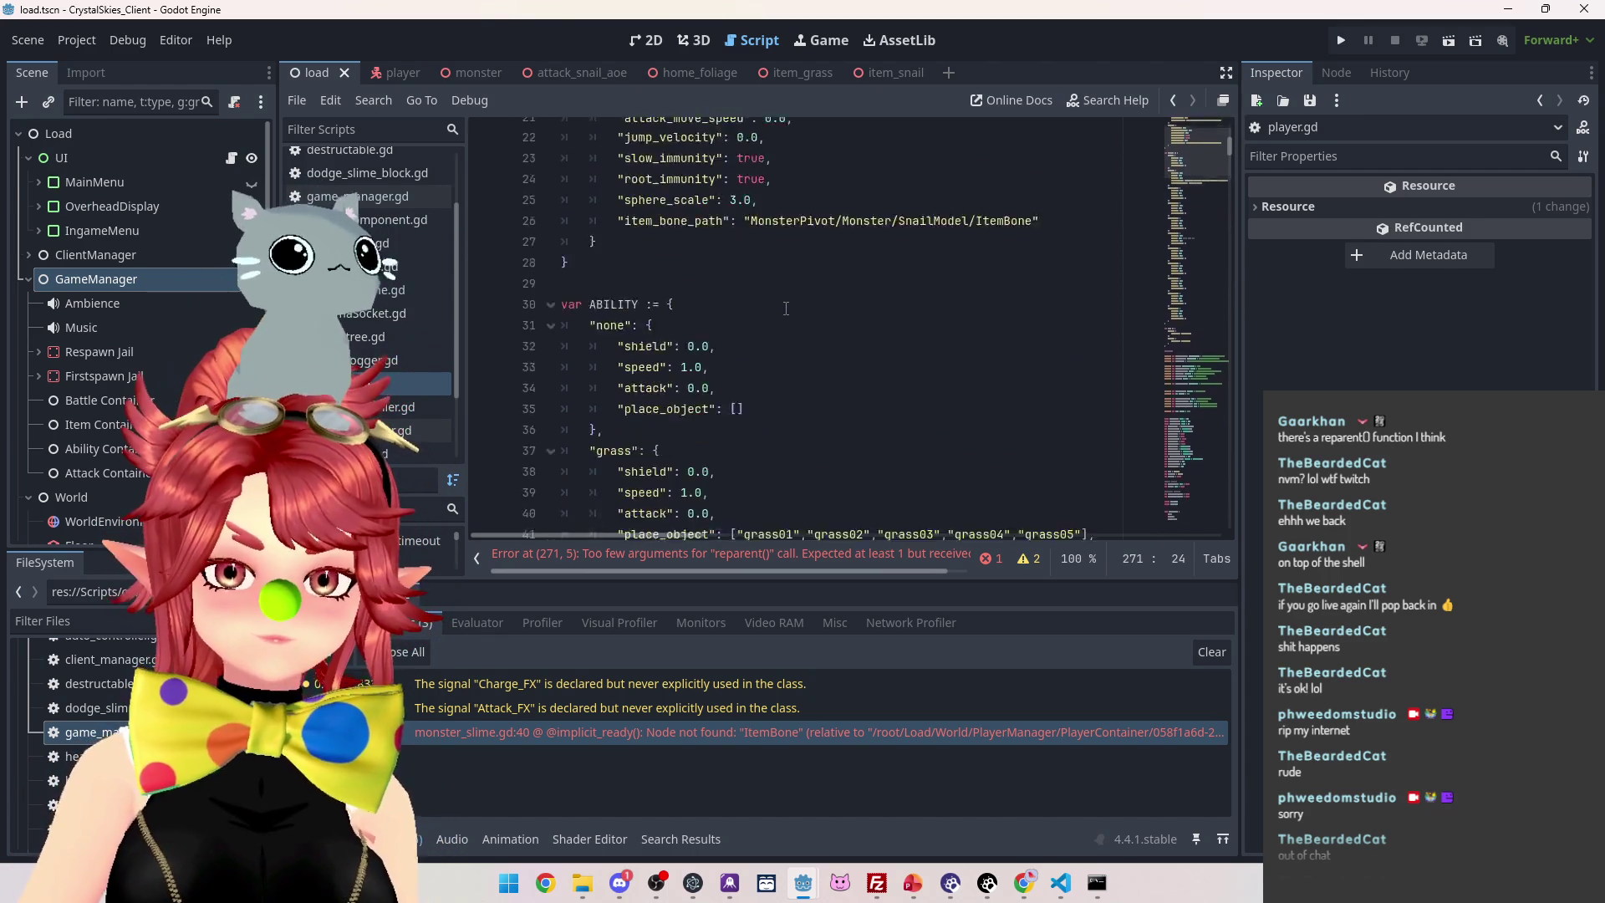
{"action": "scroll", "coordinate": [786, 306], "scroll_direction": "down", "scroll_amount": 9}
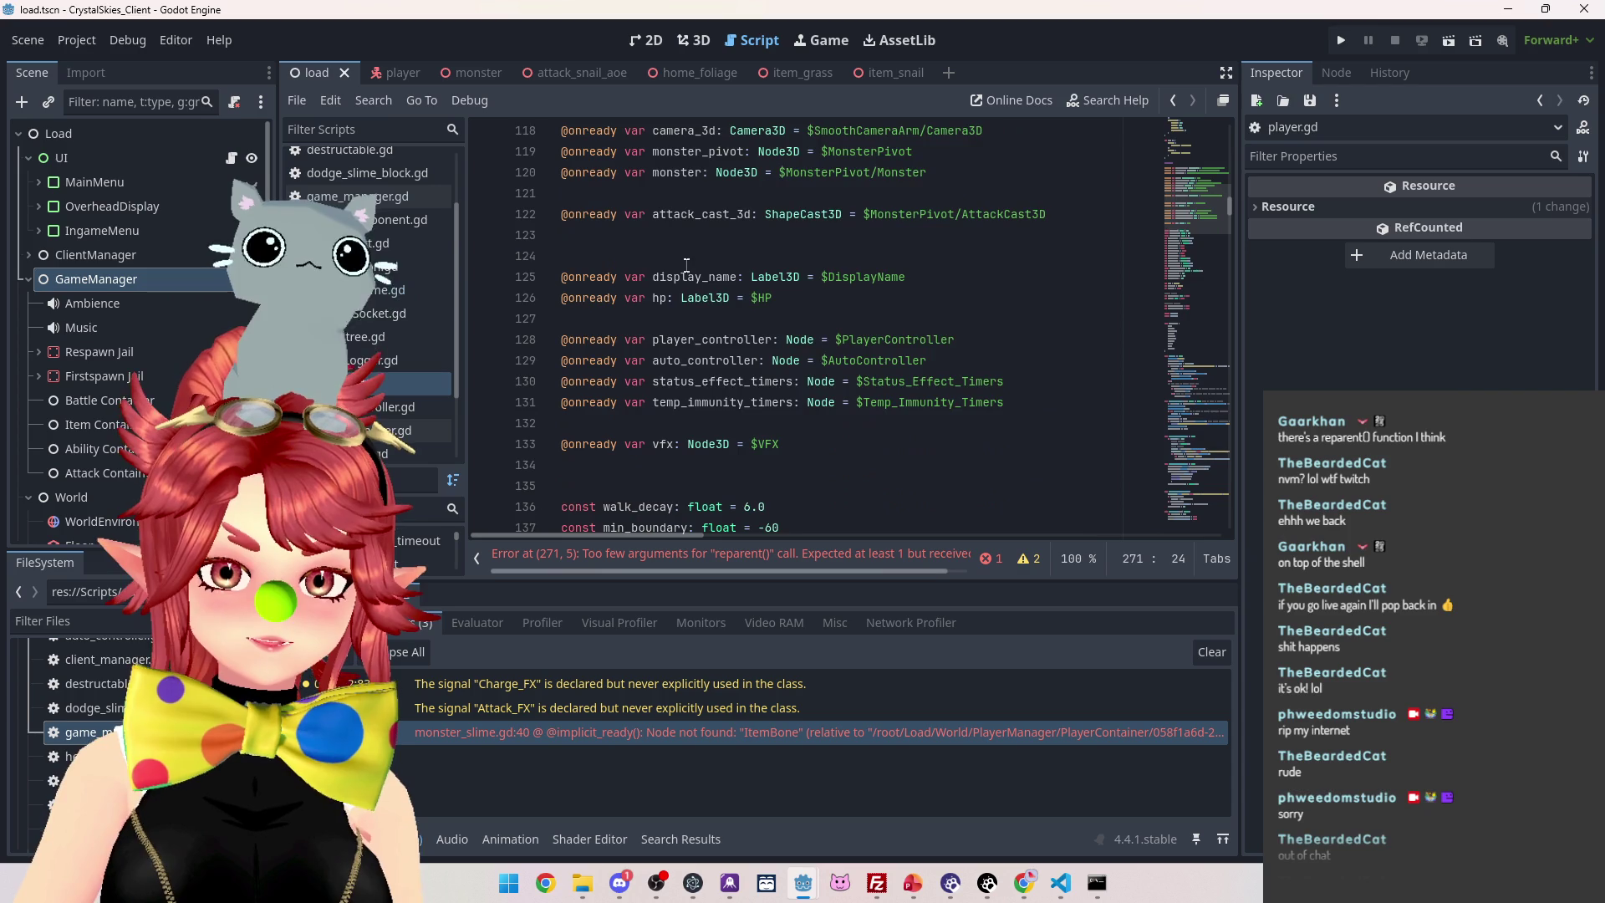
{"action": "scroll", "coordinate": [696, 252], "scroll_direction": "down", "scroll_amount": 1}
{"action": "scroll", "coordinate": [681, 276], "scroll_direction": "up", "scroll_amount": 5}
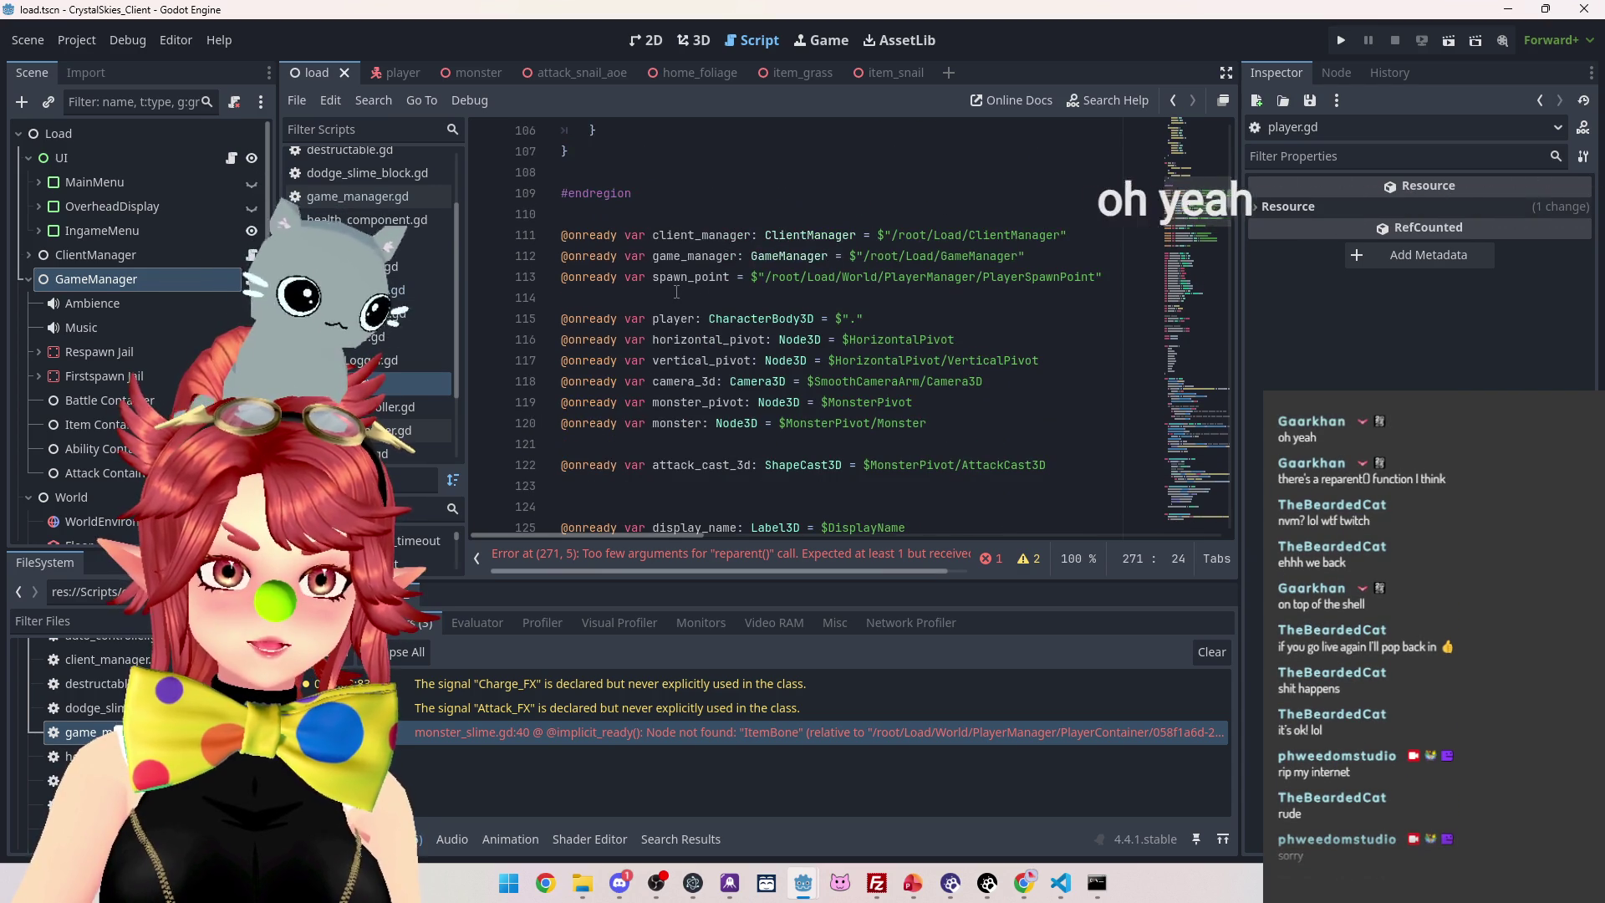
{"action": "scroll", "coordinate": [676, 292], "scroll_direction": "down", "scroll_amount": 8}
{"action": "scroll", "coordinate": [677, 292], "scroll_direction": "down", "scroll_amount": 20}
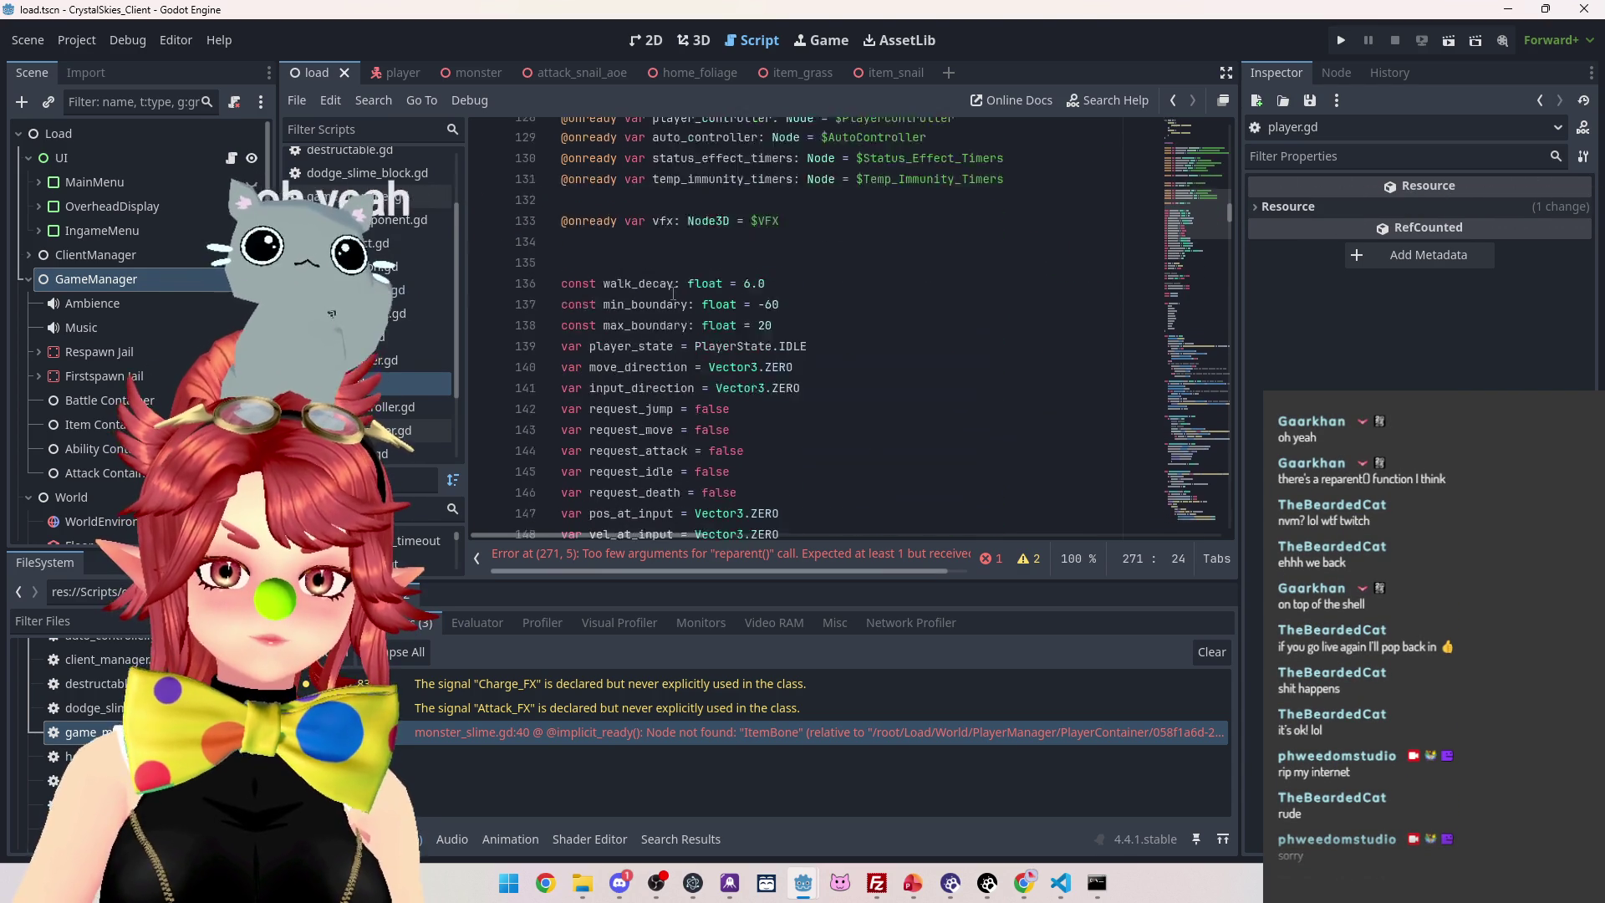
{"action": "double_click", "coordinate": [601, 193]}
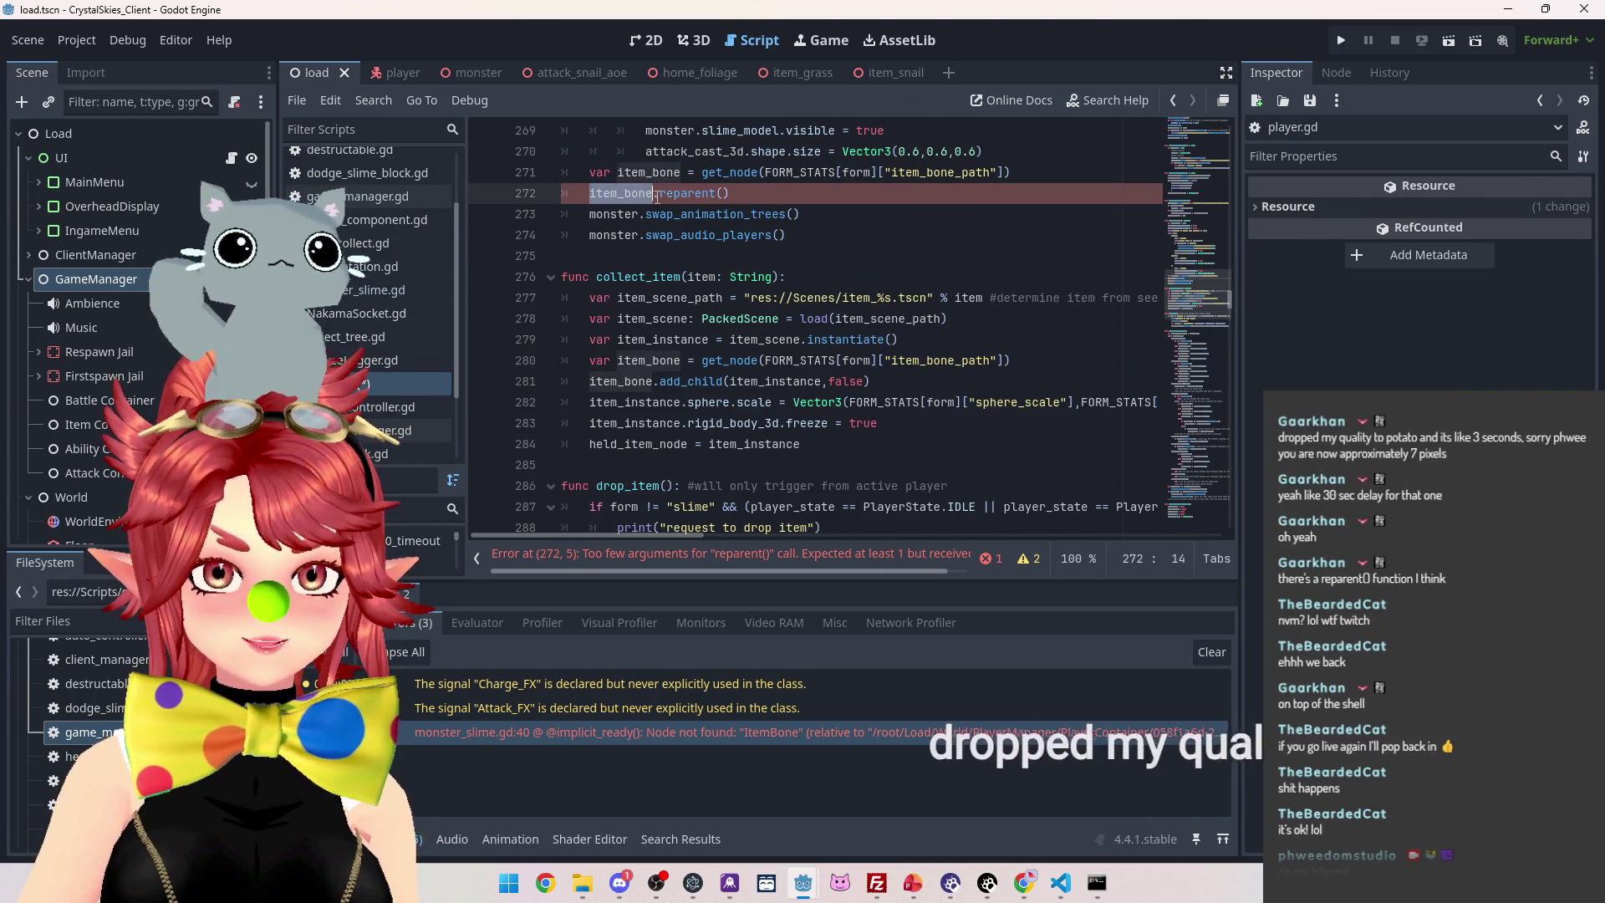
Change line 272 to held_item_node.reparent(item_bone,false)
{"action": "type", "text": "held_item_node"}
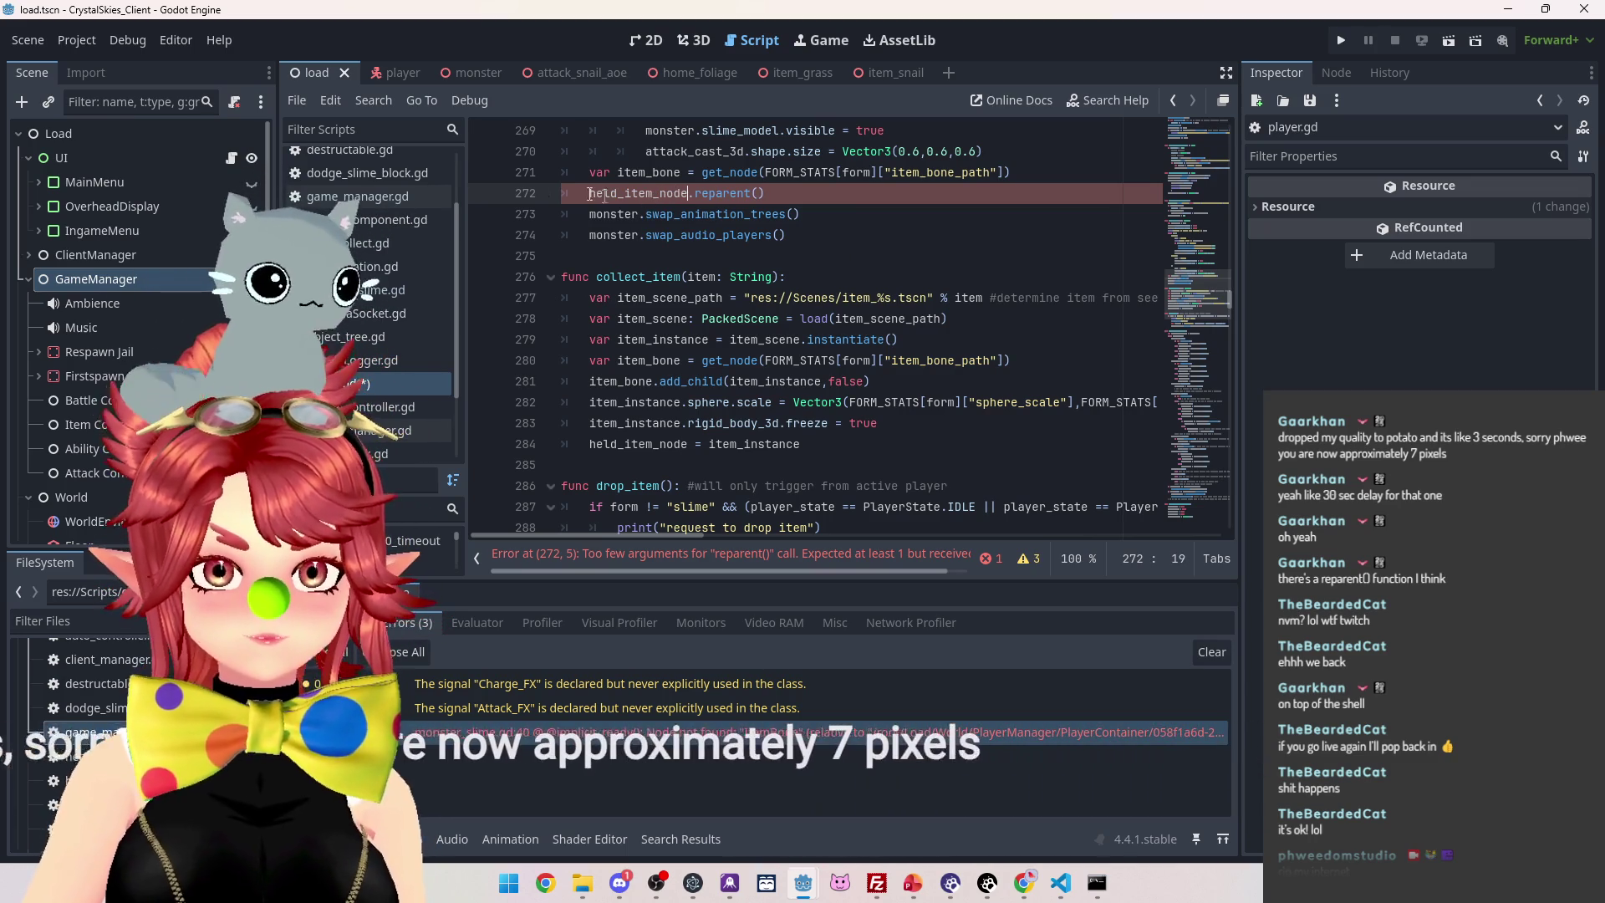
{"action": "left_click", "coordinate": [758, 193]}
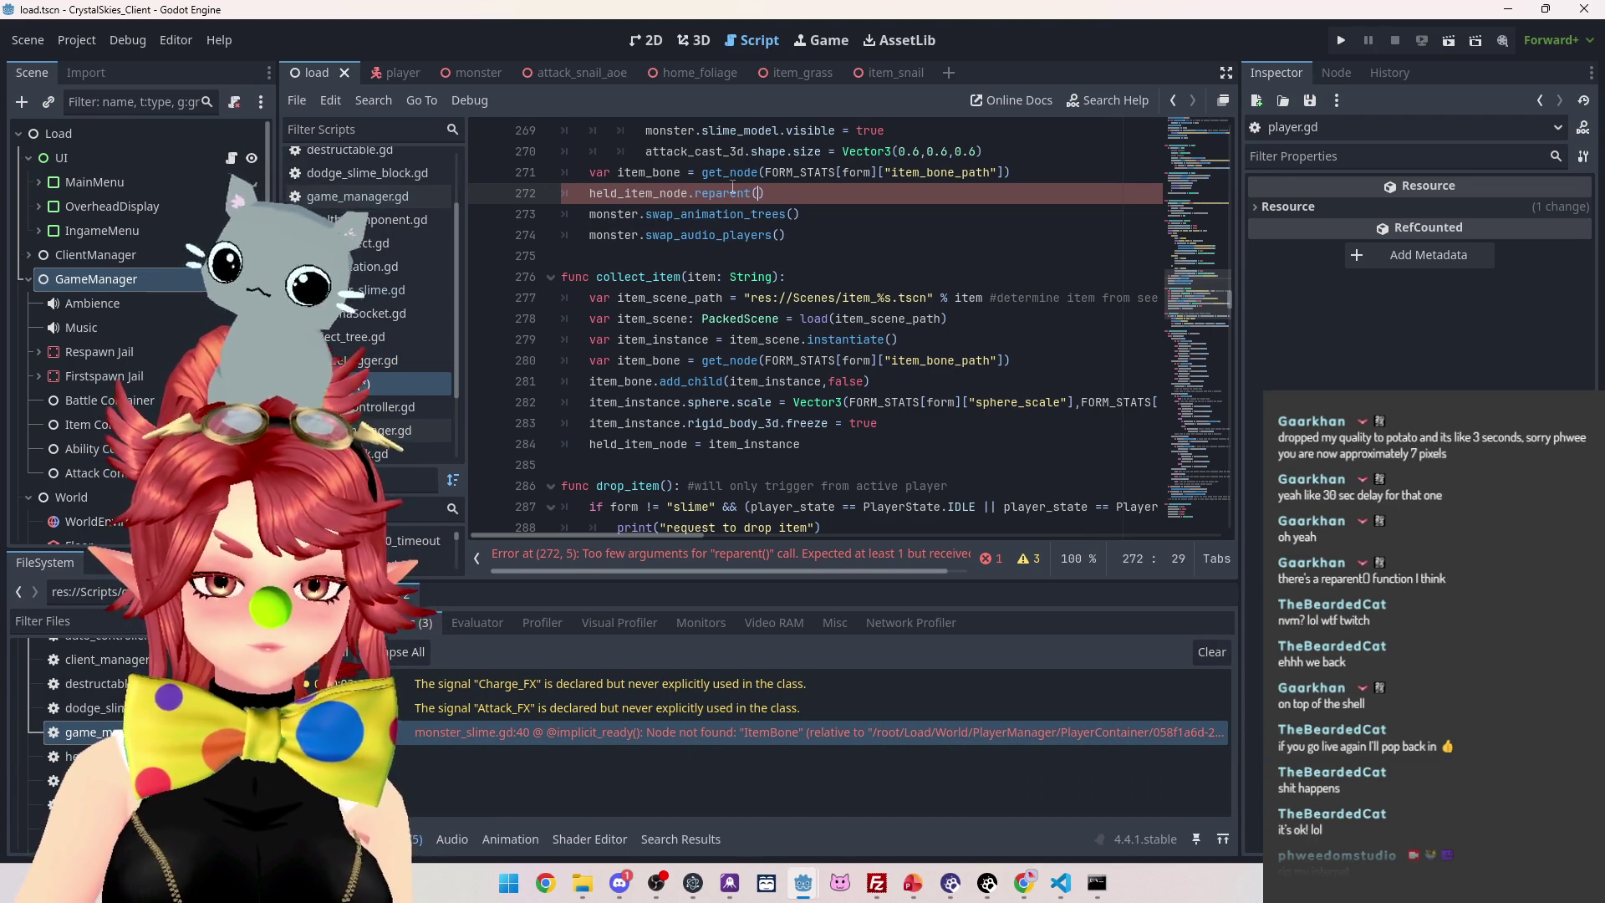
{"action": "type", "text": "item_"}
{"action": "key", "text": "Return"}
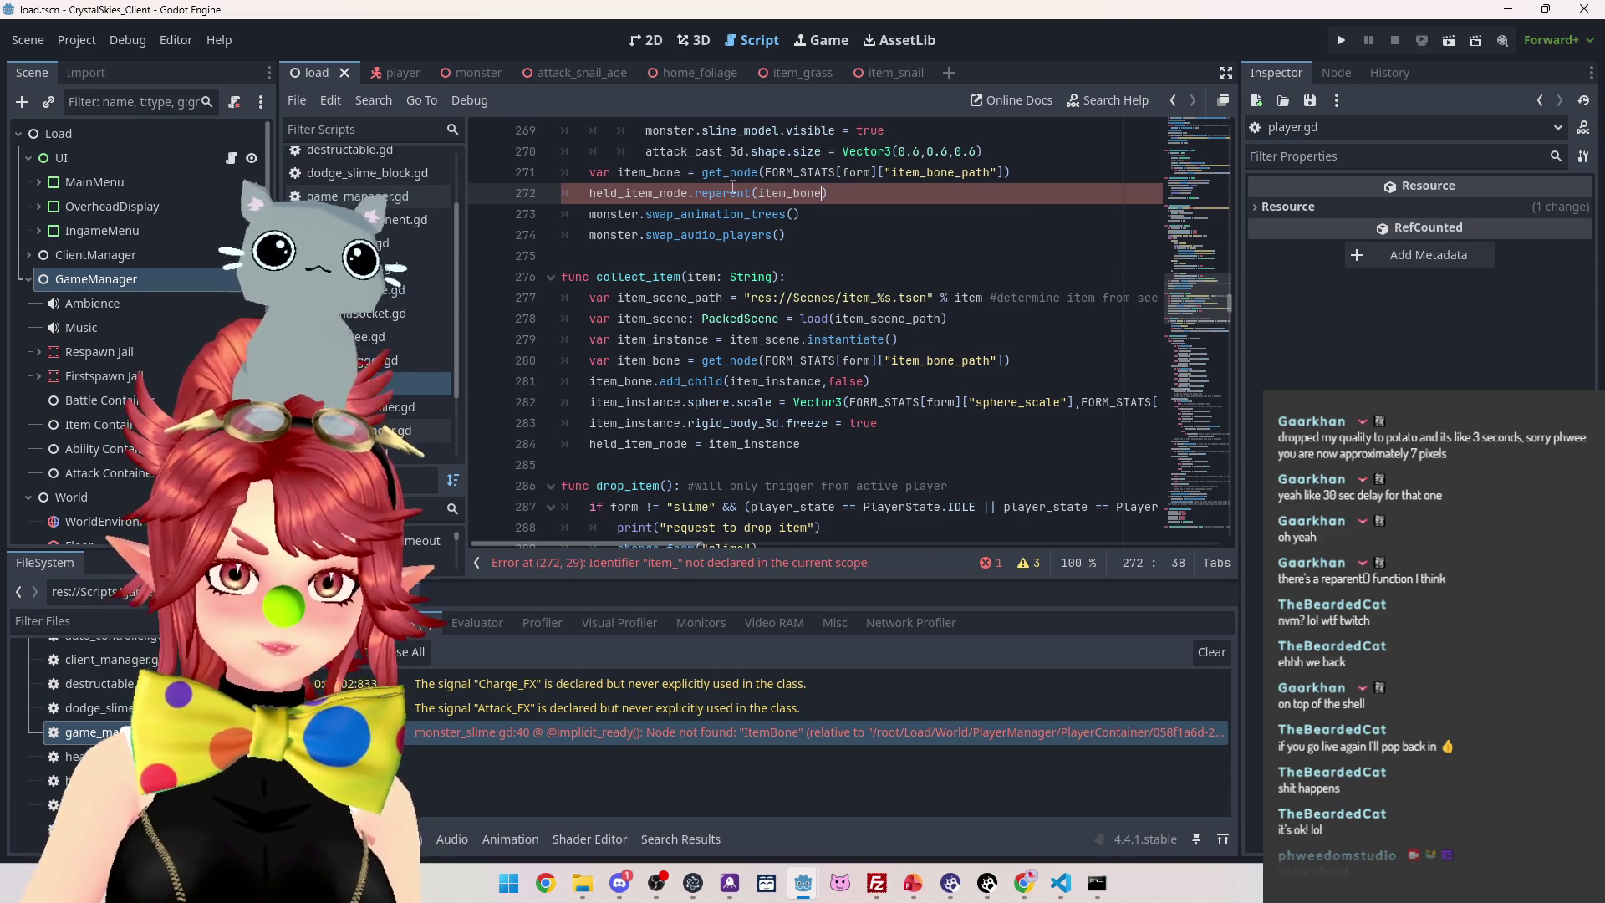
{"action": "type", "text": ",false"}
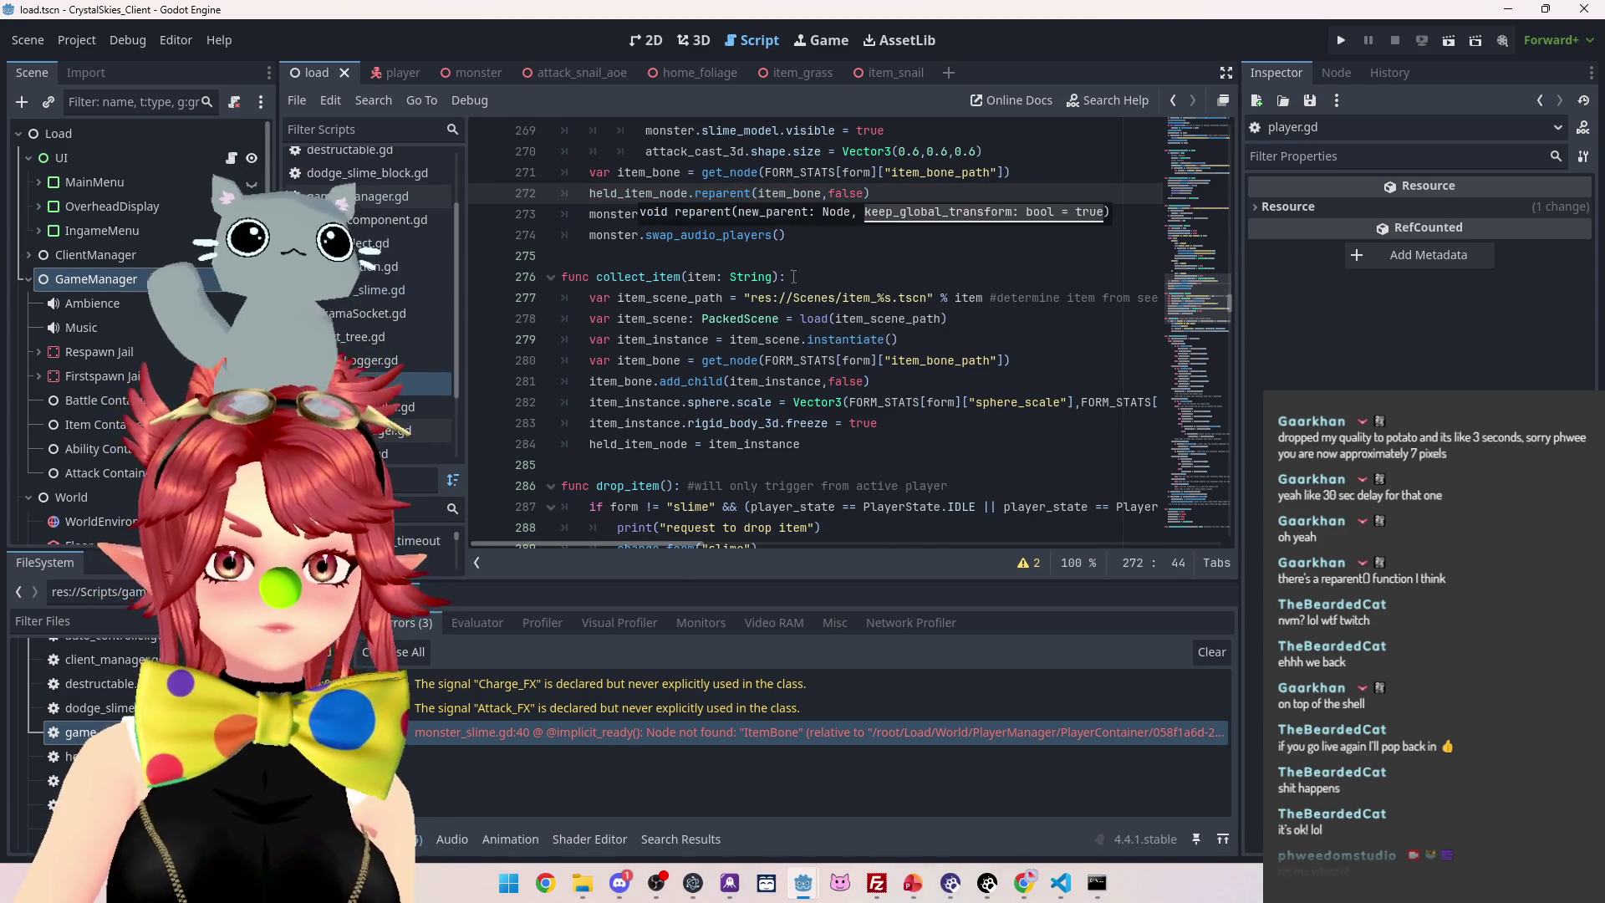
Save and run the project with F5 to reach the CrystalSkies lobby screen
{"action": "key", "text": "Down"}
{"action": "key", "text": "Down"}
{"action": "key", "text": "Down"}
{"action": "scroll", "coordinate": [846, 253], "scroll_direction": "up", "scroll_amount": 1}
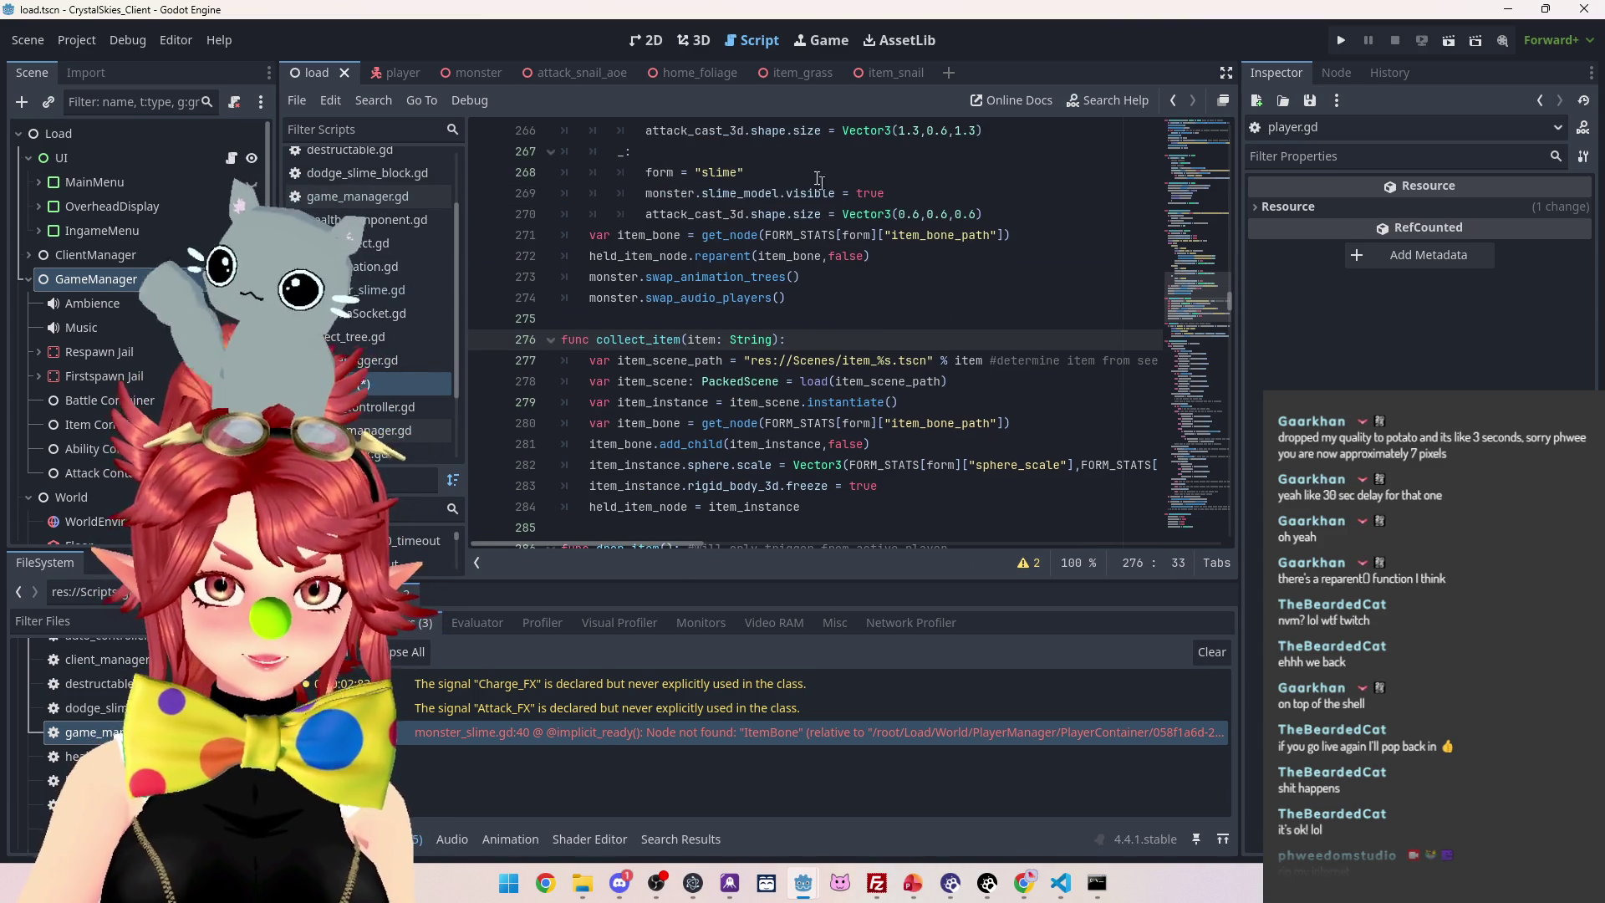
{"action": "key", "text": "F5"}
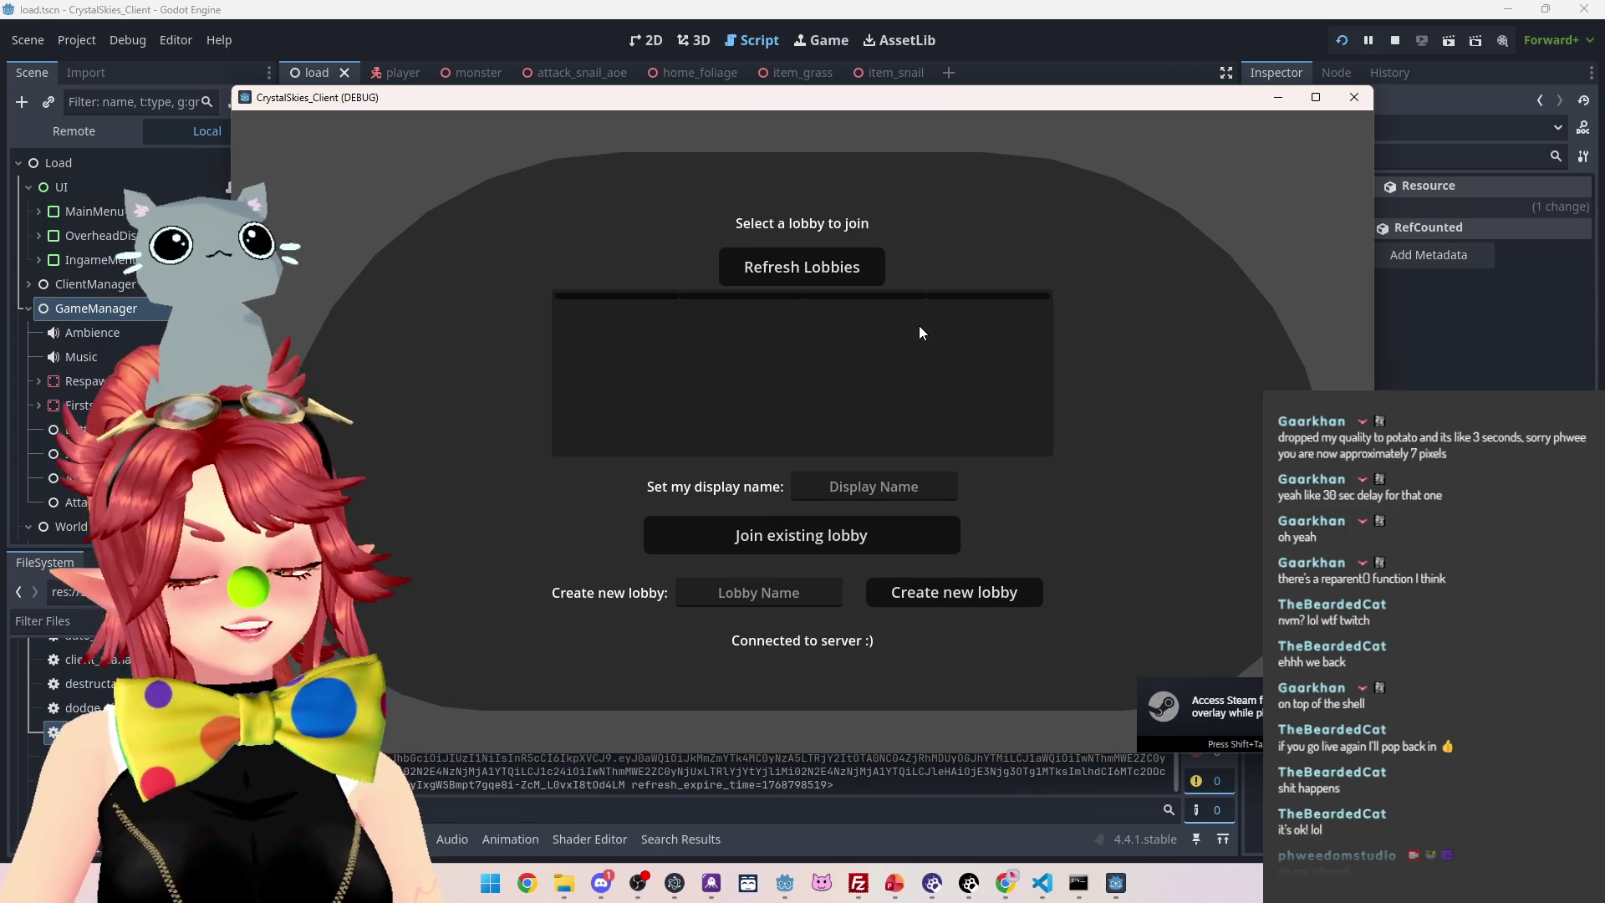
Enter a display name and lobby name 'asdd', then create a new lobby
{"action": "left_click", "coordinate": [878, 487]}
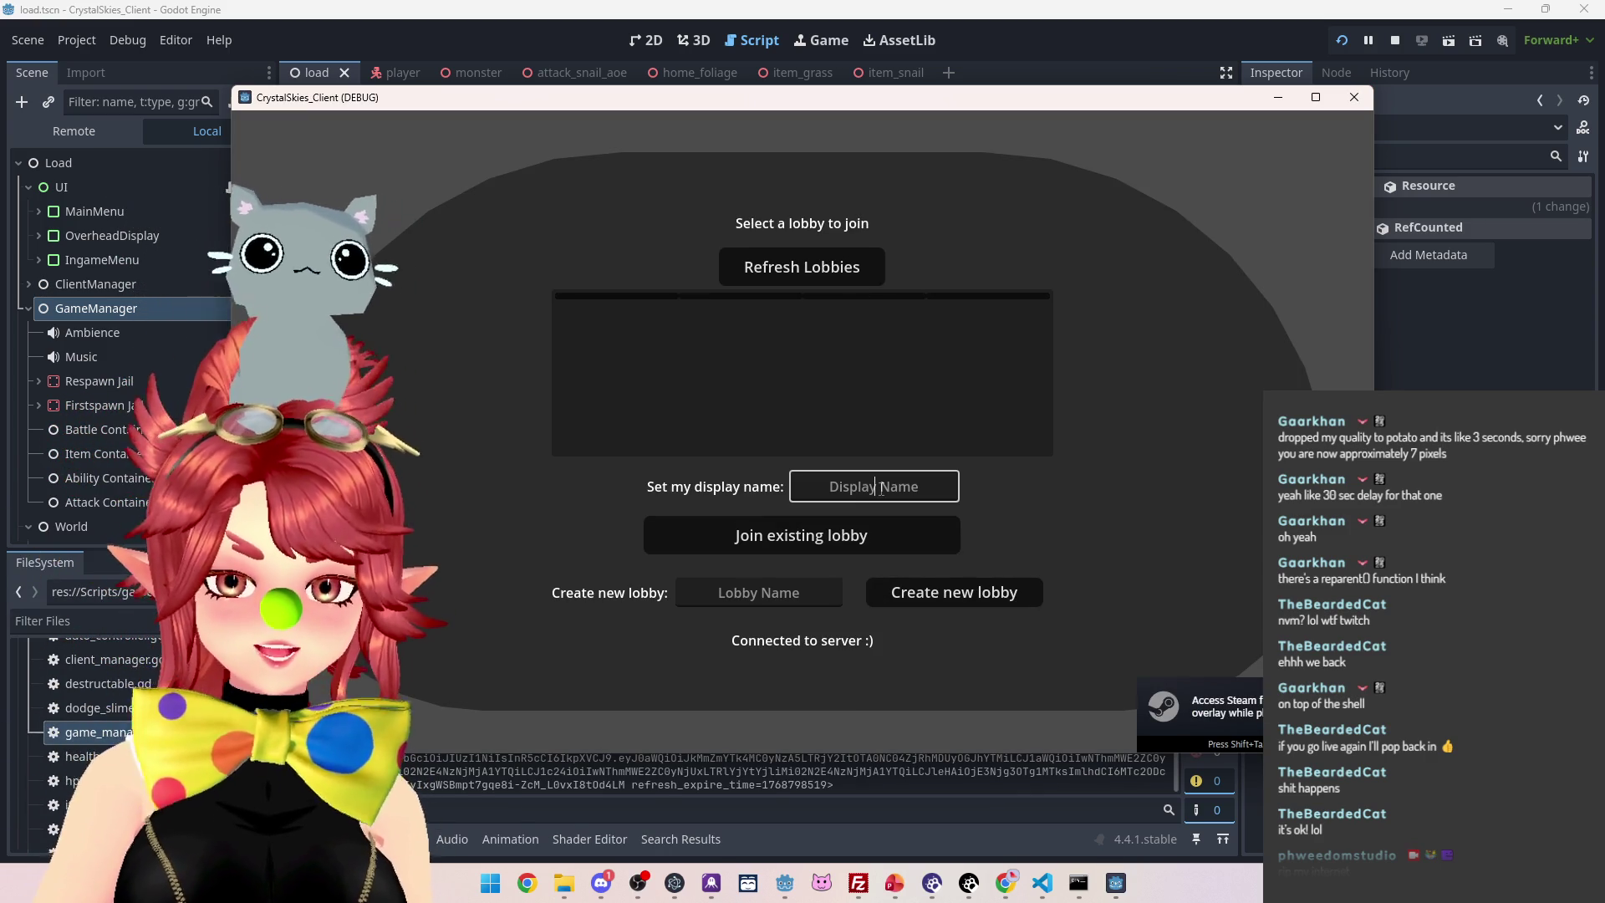
{"action": "type", "text": "Phwee"}
{"action": "key", "text": "Tab"}
{"action": "key", "text": "Tab"}
{"action": "type", "text": "asdd"}
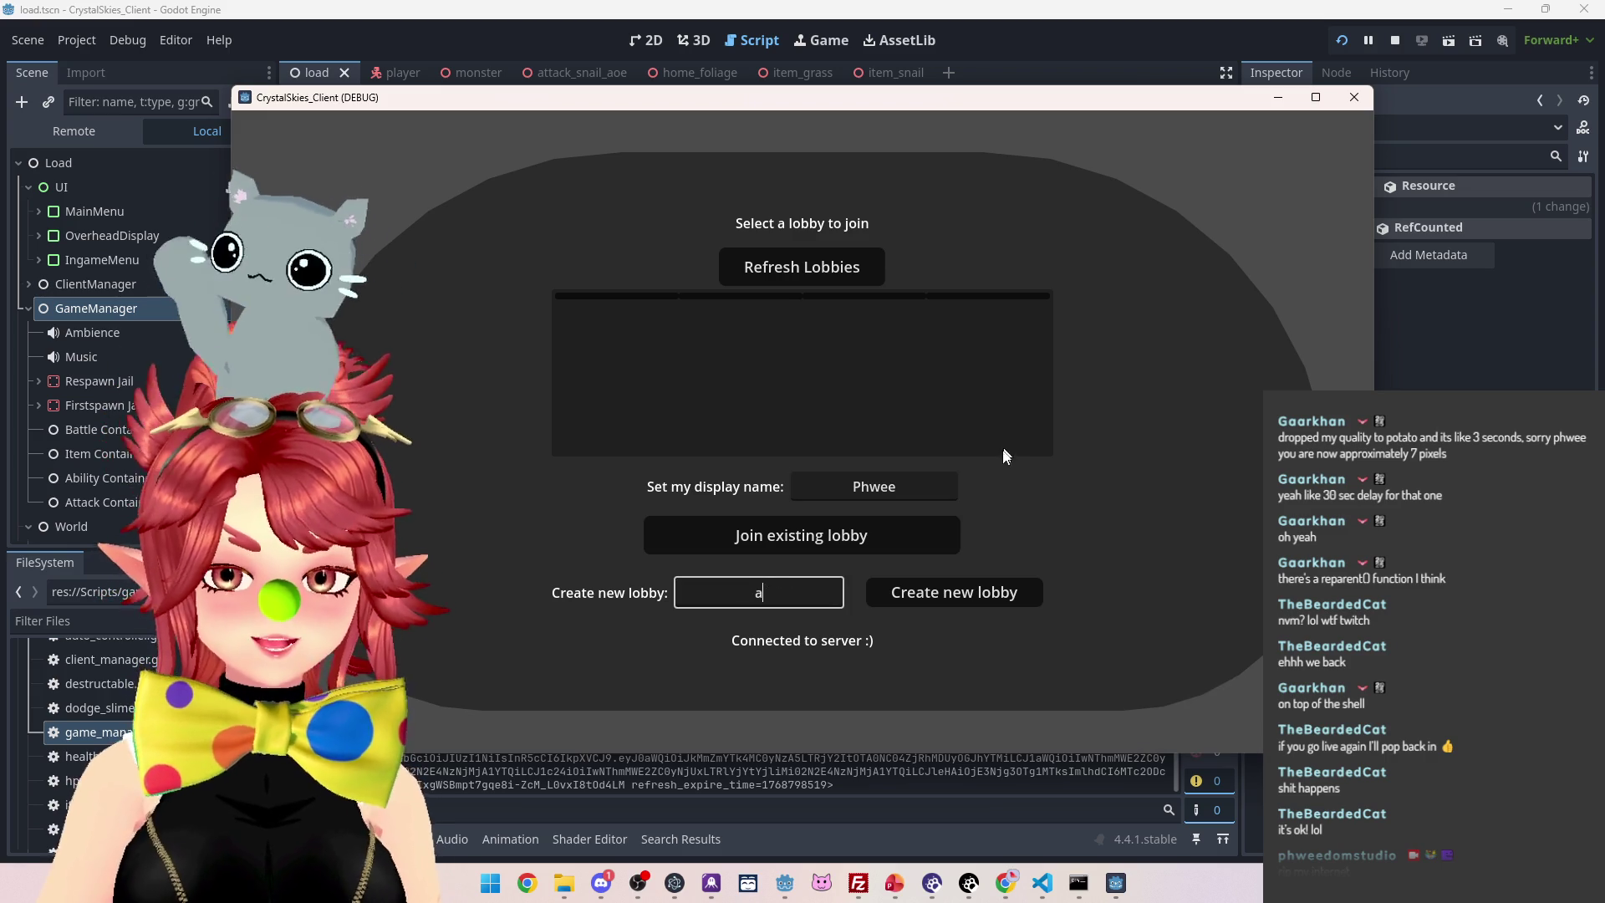
{"action": "left_click", "coordinate": [943, 597]}
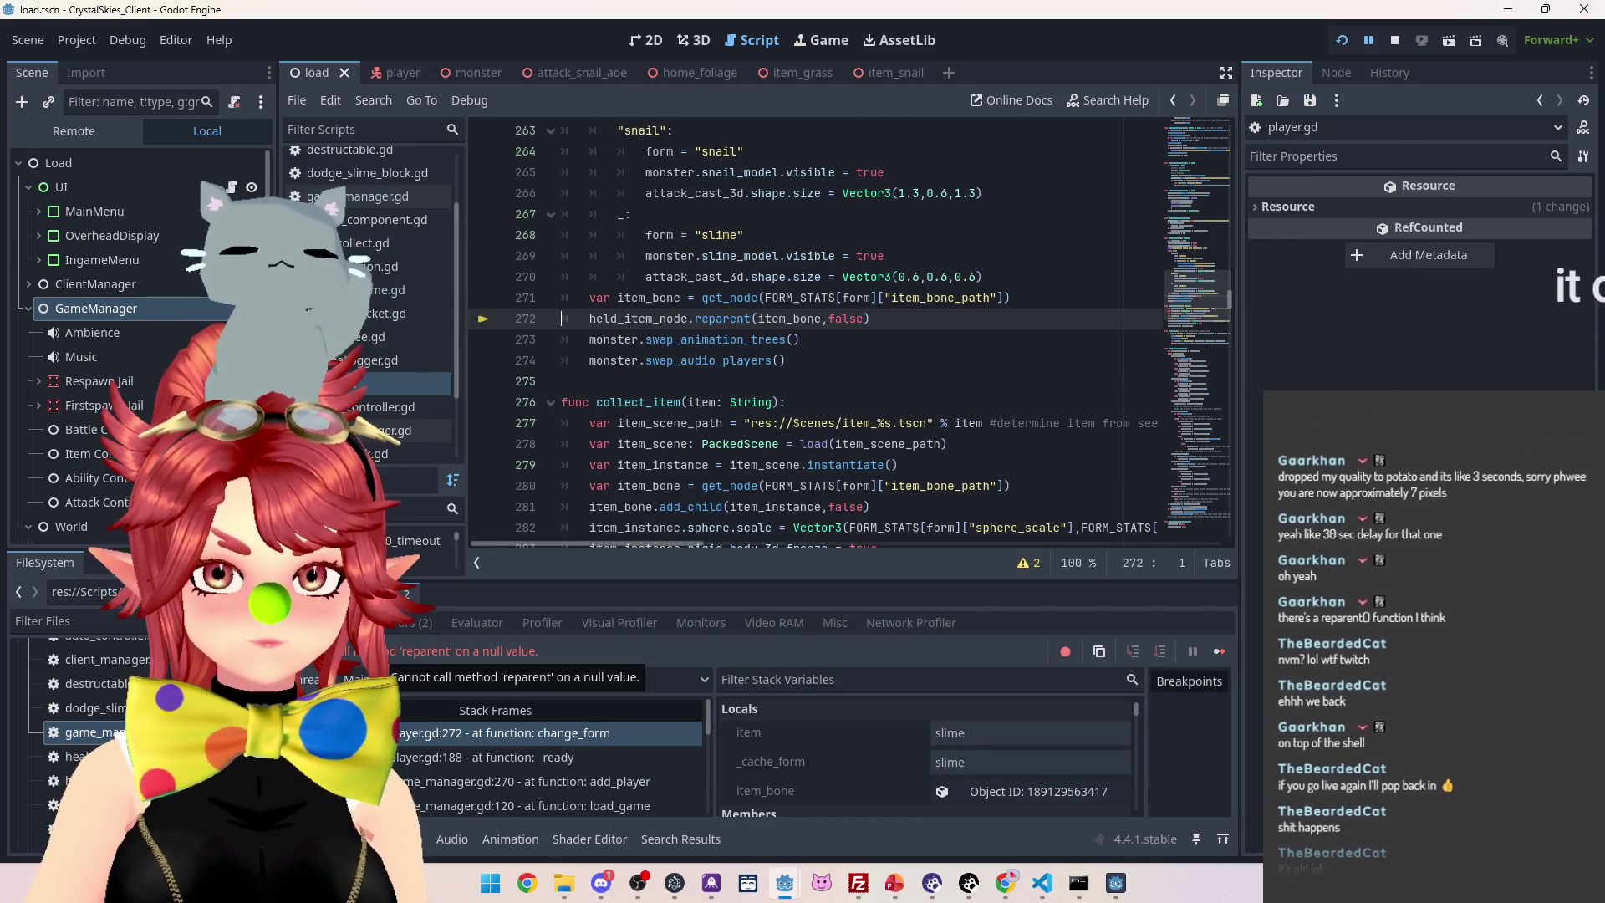
Confirm held_item_node is null at the line 272 crash, then stop the debug run
{"action": "scroll", "coordinate": [853, 416], "scroll_direction": "up", "scroll_amount": 8}
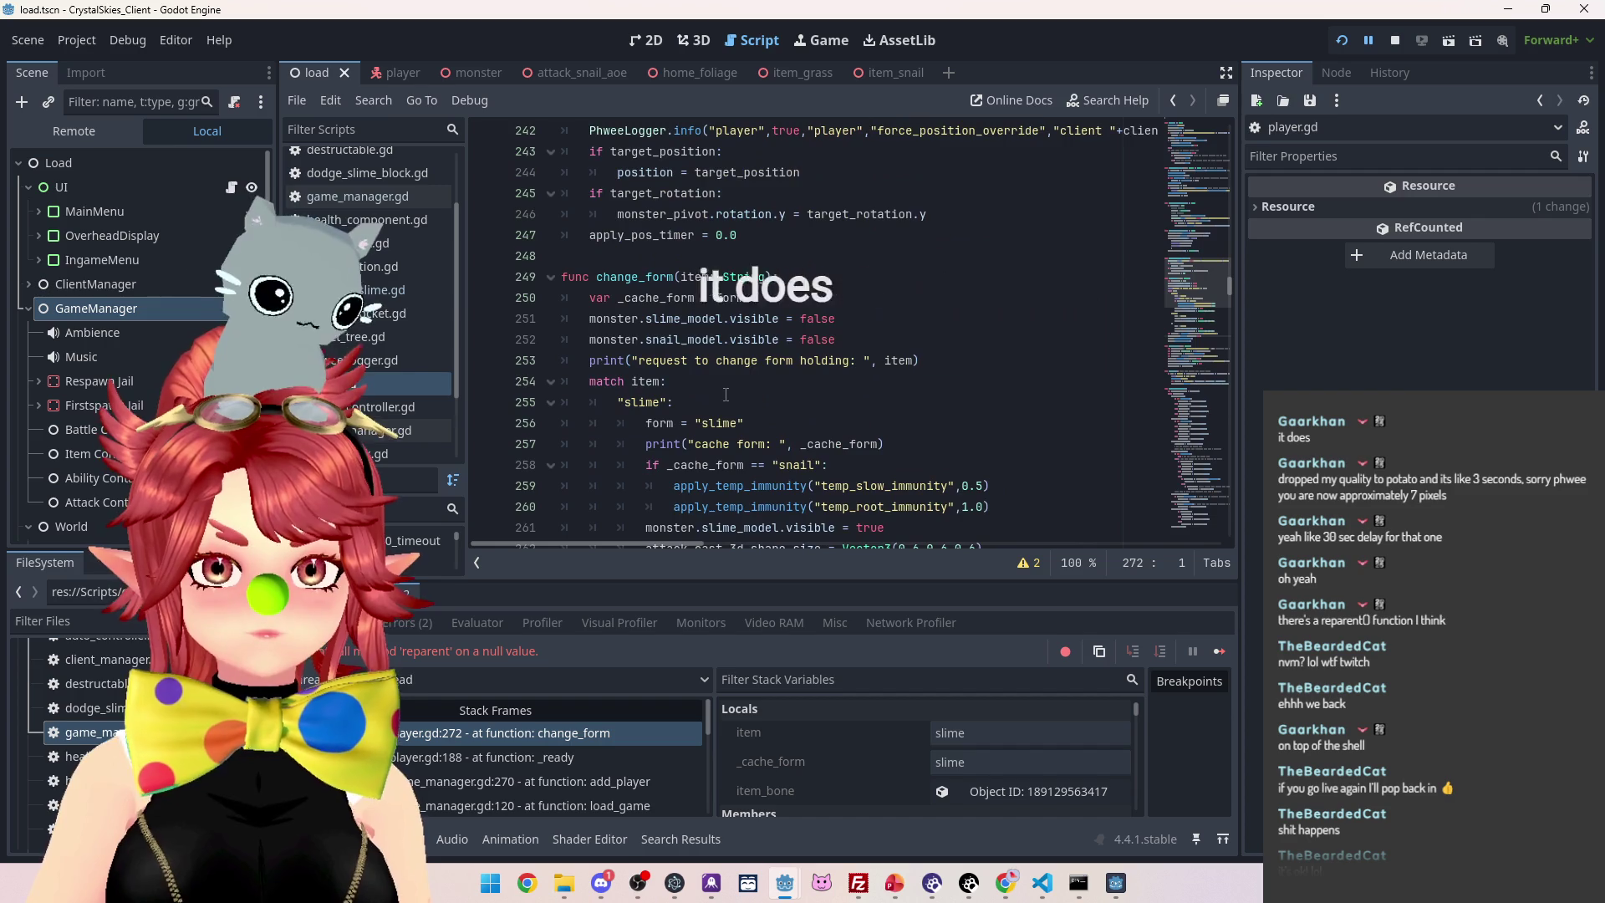
{"action": "scroll", "coordinate": [730, 351], "scroll_direction": "down", "scroll_amount": 5}
{"action": "scroll", "coordinate": [755, 443], "scroll_direction": "down", "scroll_amount": 1}
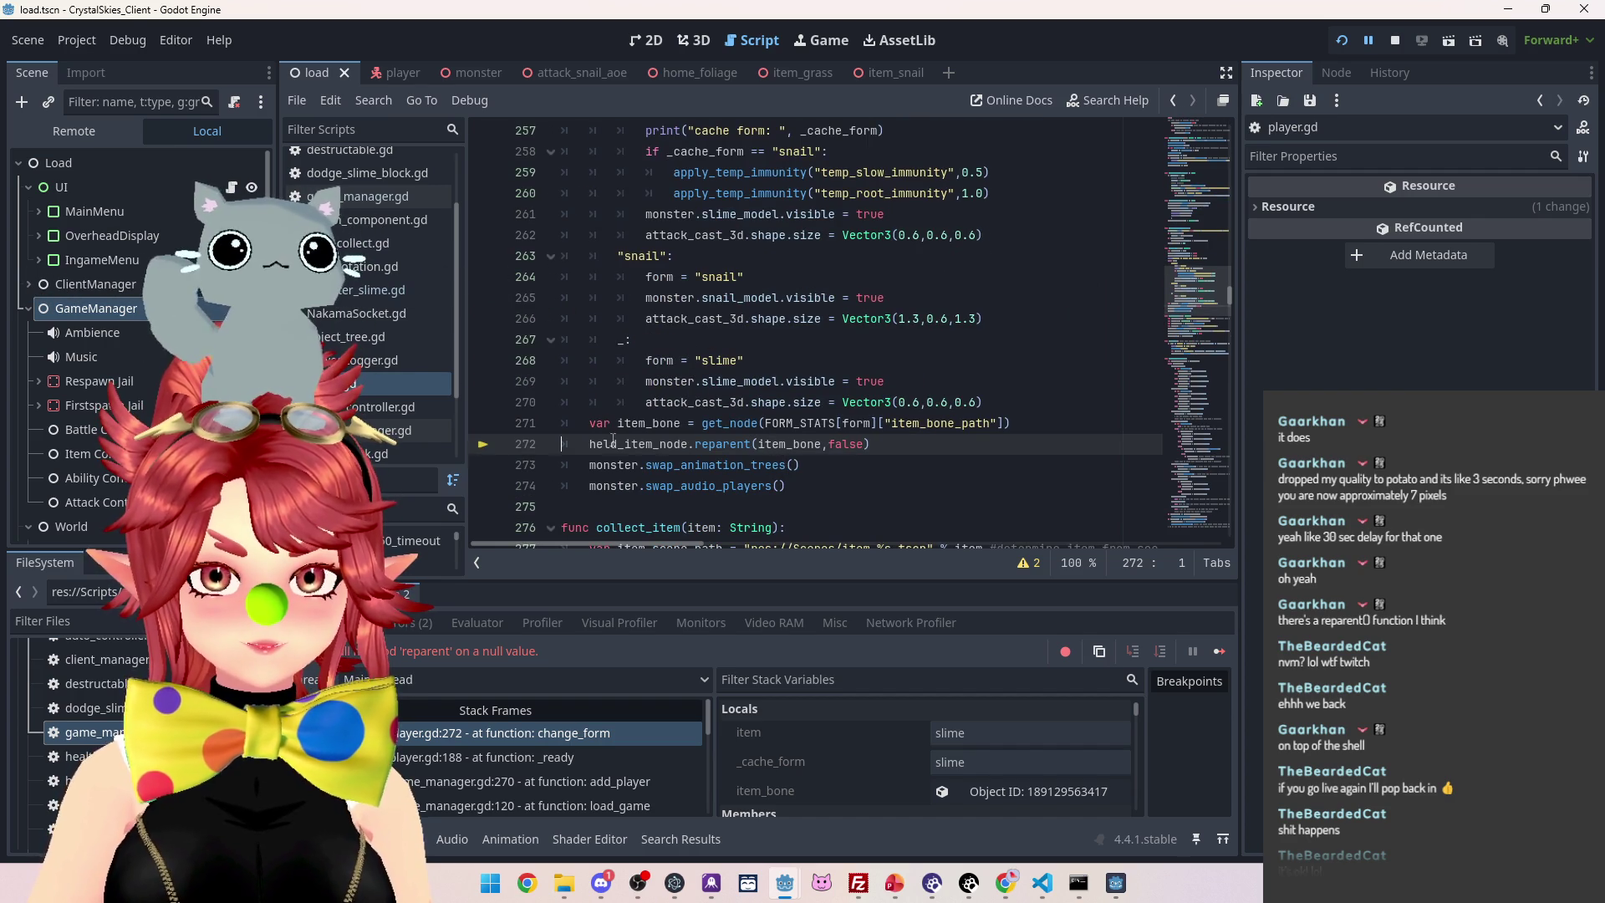
{"action": "mouse_move", "coordinate": [619, 446]}
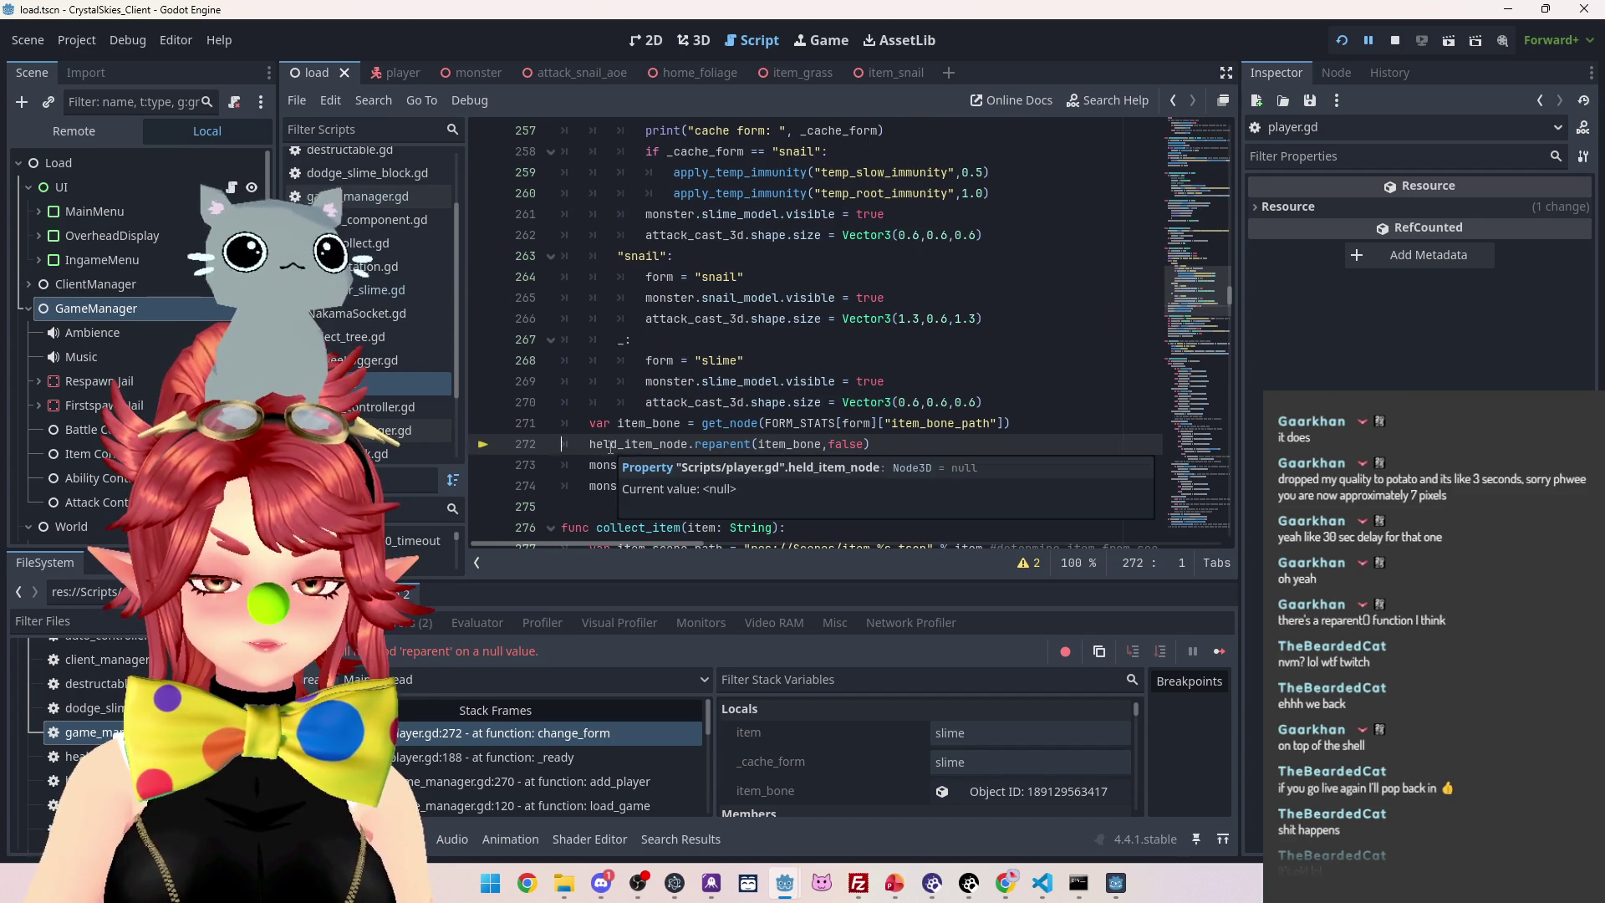
{"action": "mouse_move", "coordinate": [783, 450]}
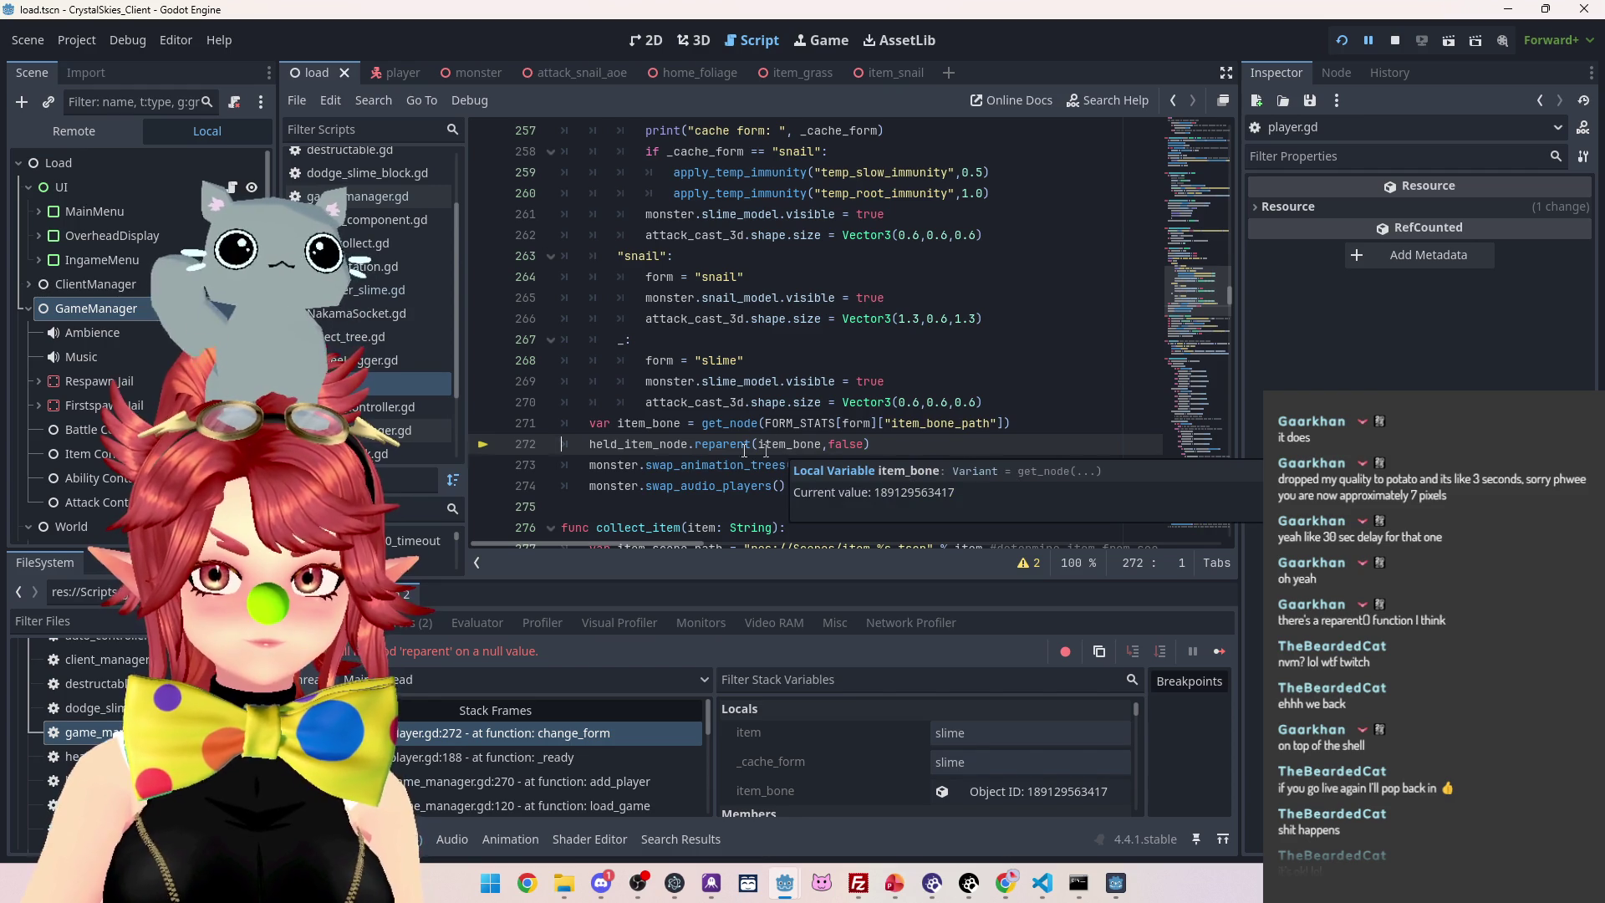
{"action": "key", "text": "F8"}
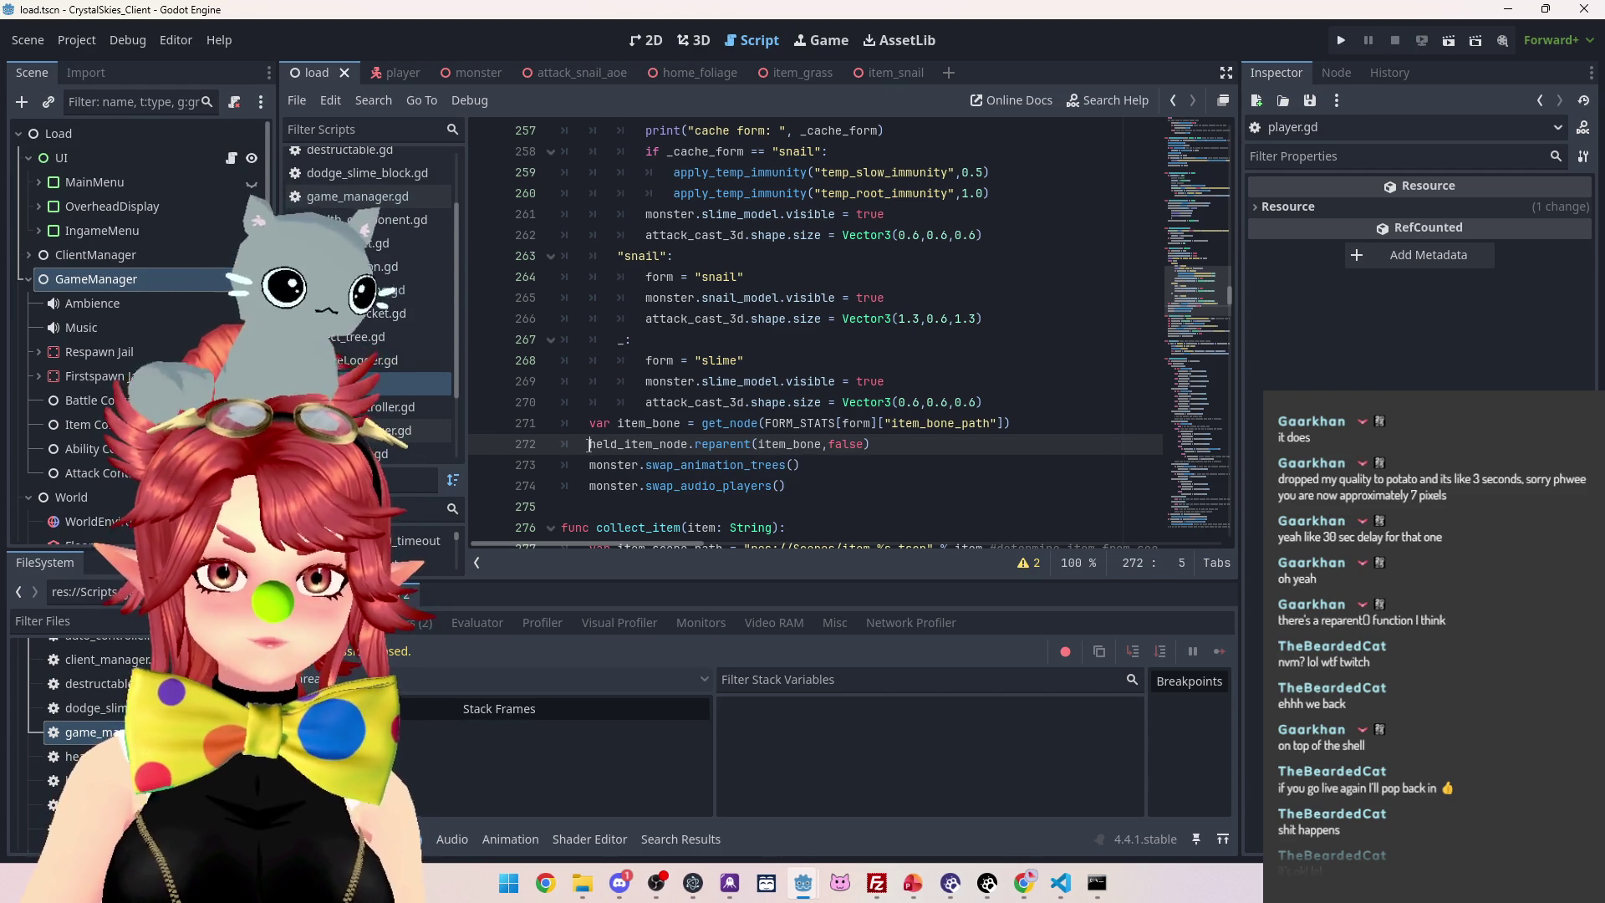
Guard line 273's reparent call with 'if held_item_node != null:' and save player.gd
{"action": "key", "text": "Return"}
{"action": "key", "text": "Up"}
{"action": "type", "text": "if"}
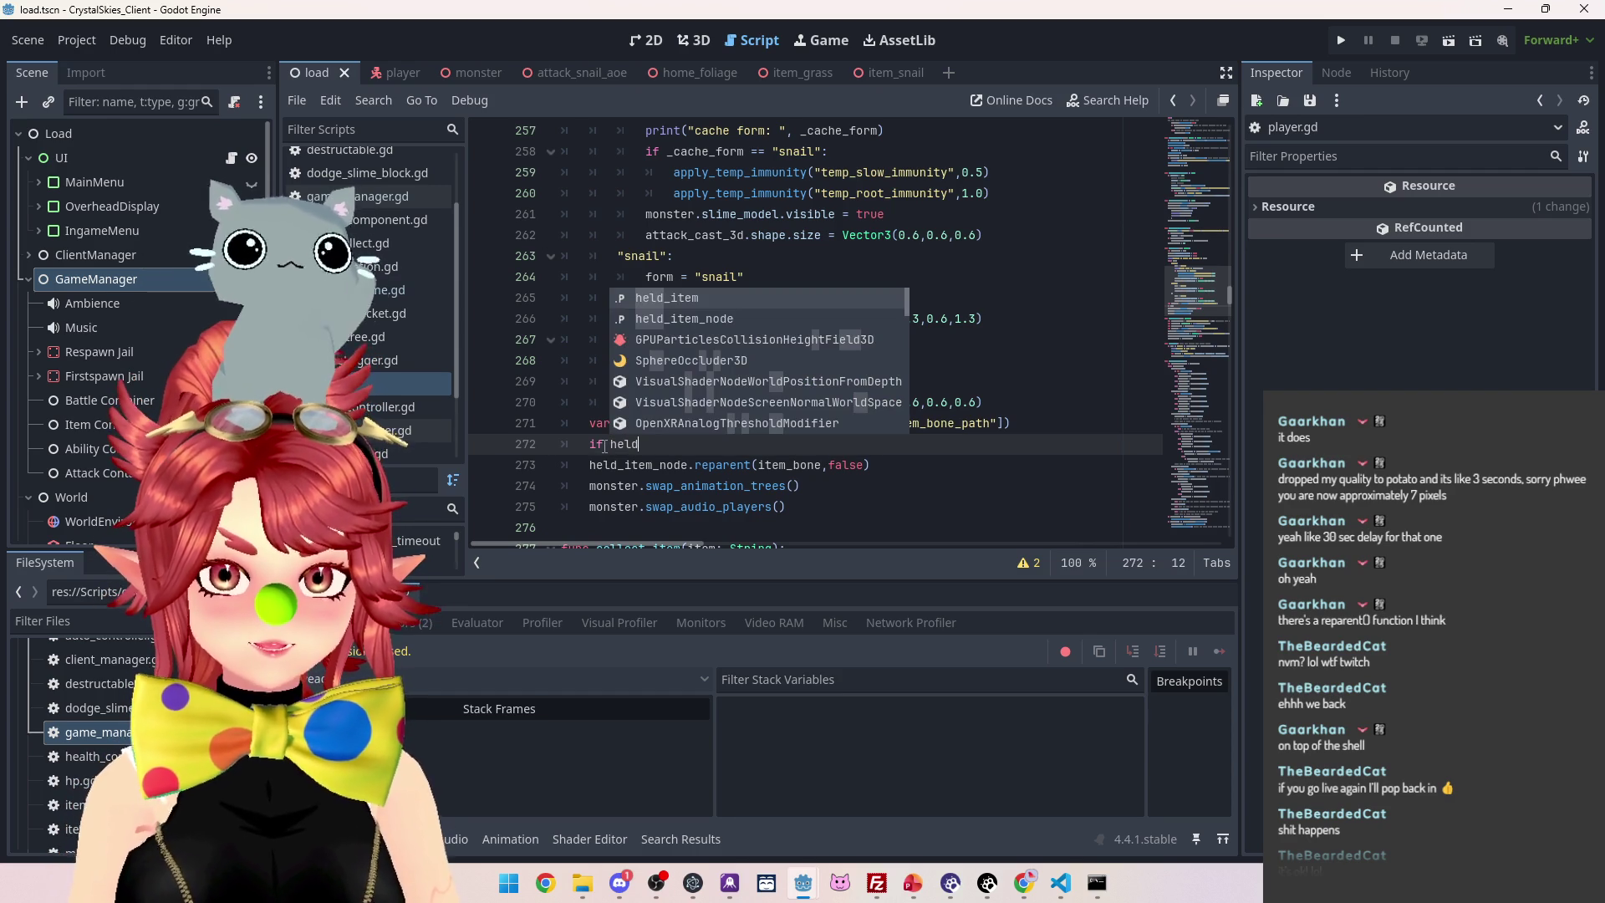
{"action": "key", "text": "Down"}
{"action": "key", "text": "Return"}
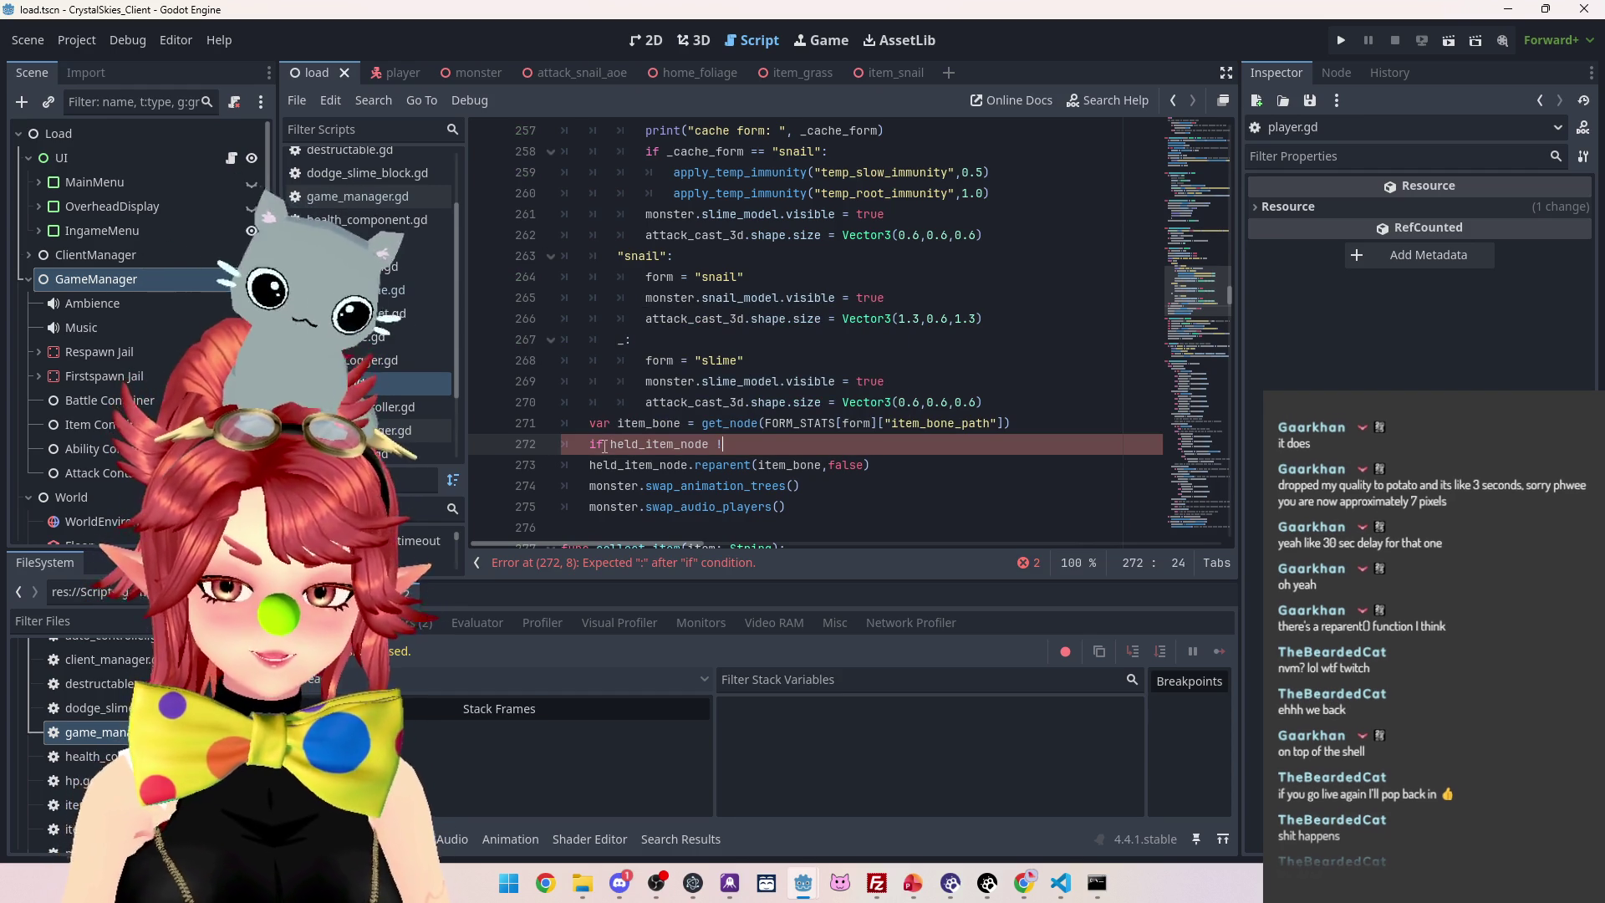
{"action": "type", "text": "!= null:"}
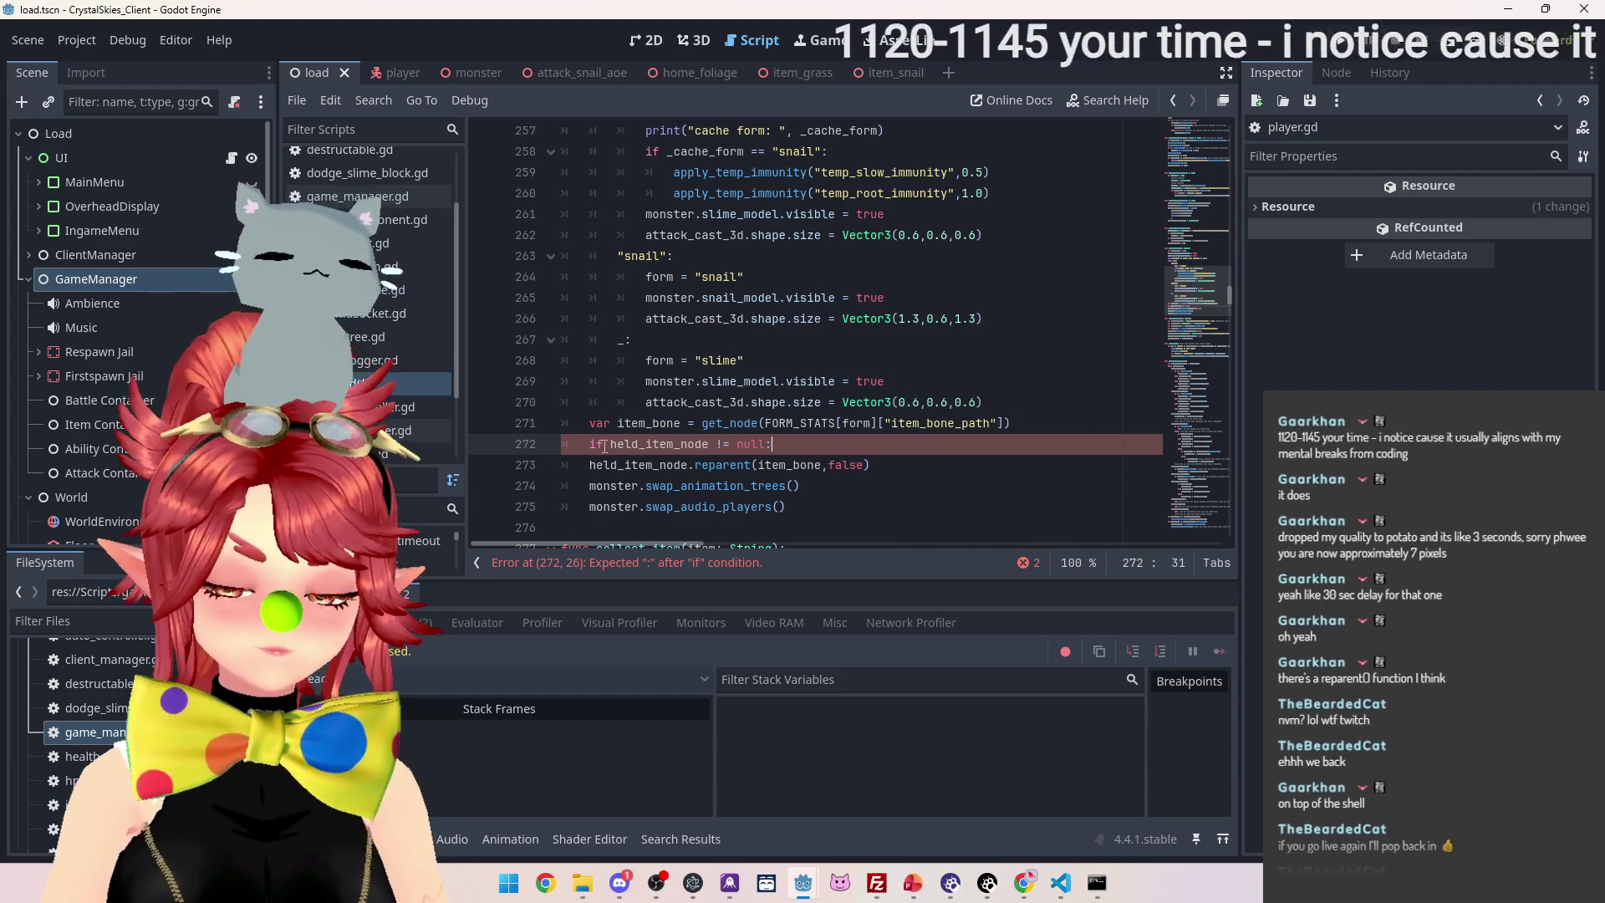
{"action": "left_click", "coordinate": [590, 464]}
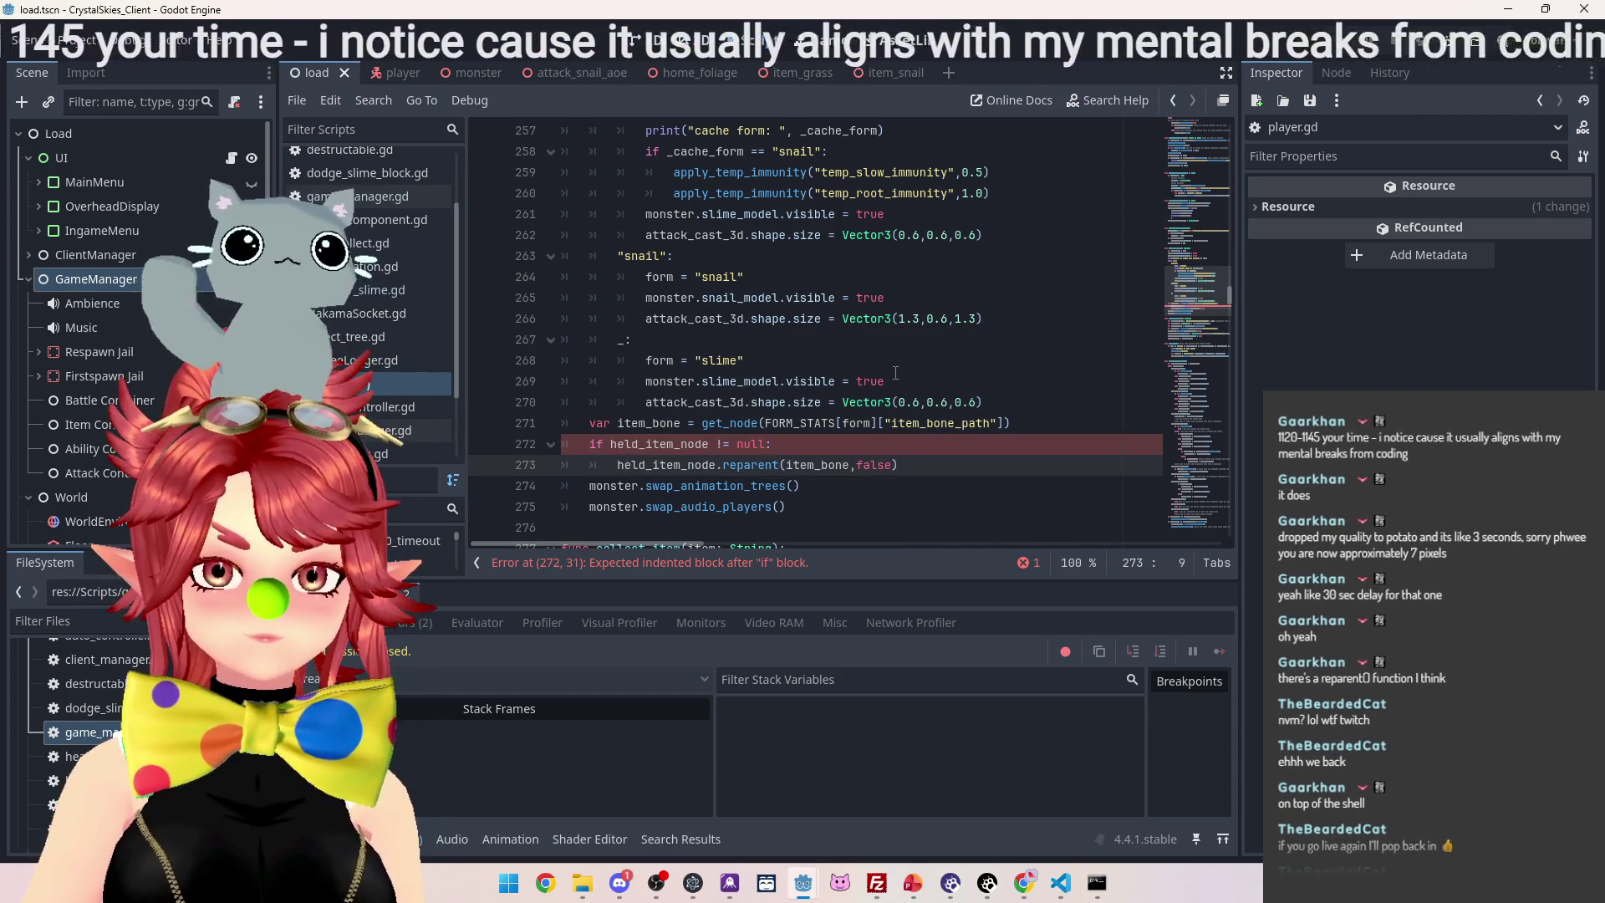
{"action": "key", "text": "Tab"}
{"action": "left_click", "coordinate": [936, 381]}
{"action": "key", "text": "ctrl+s"}
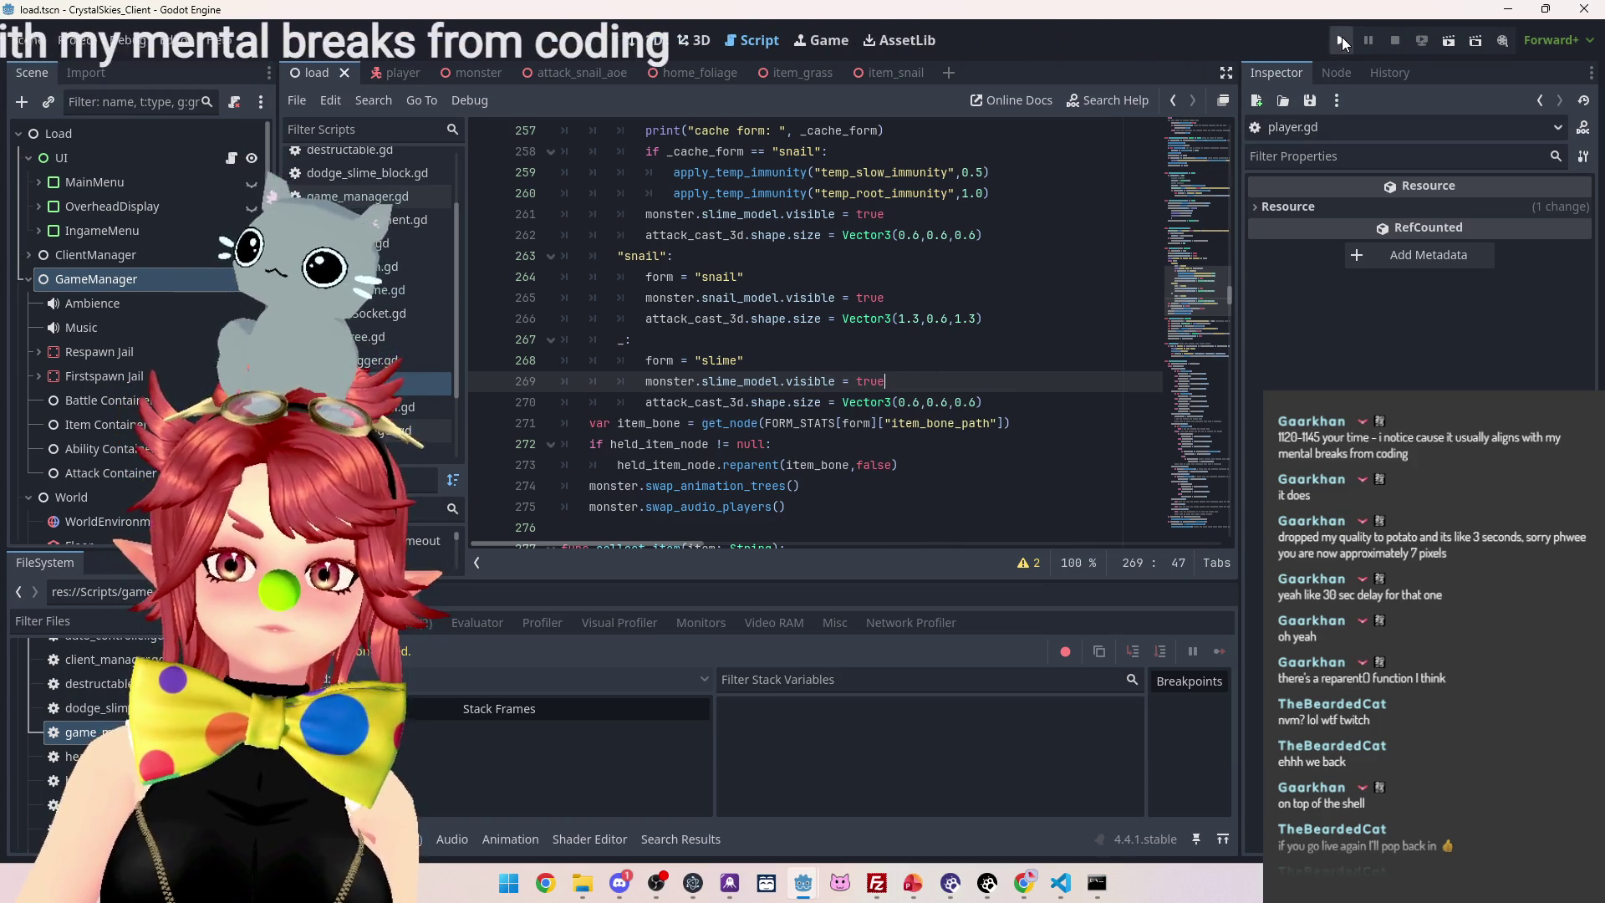
Run the project, create a new lobby, and walk the pink slime across the grass
{"action": "left_click", "coordinate": [1341, 41]}
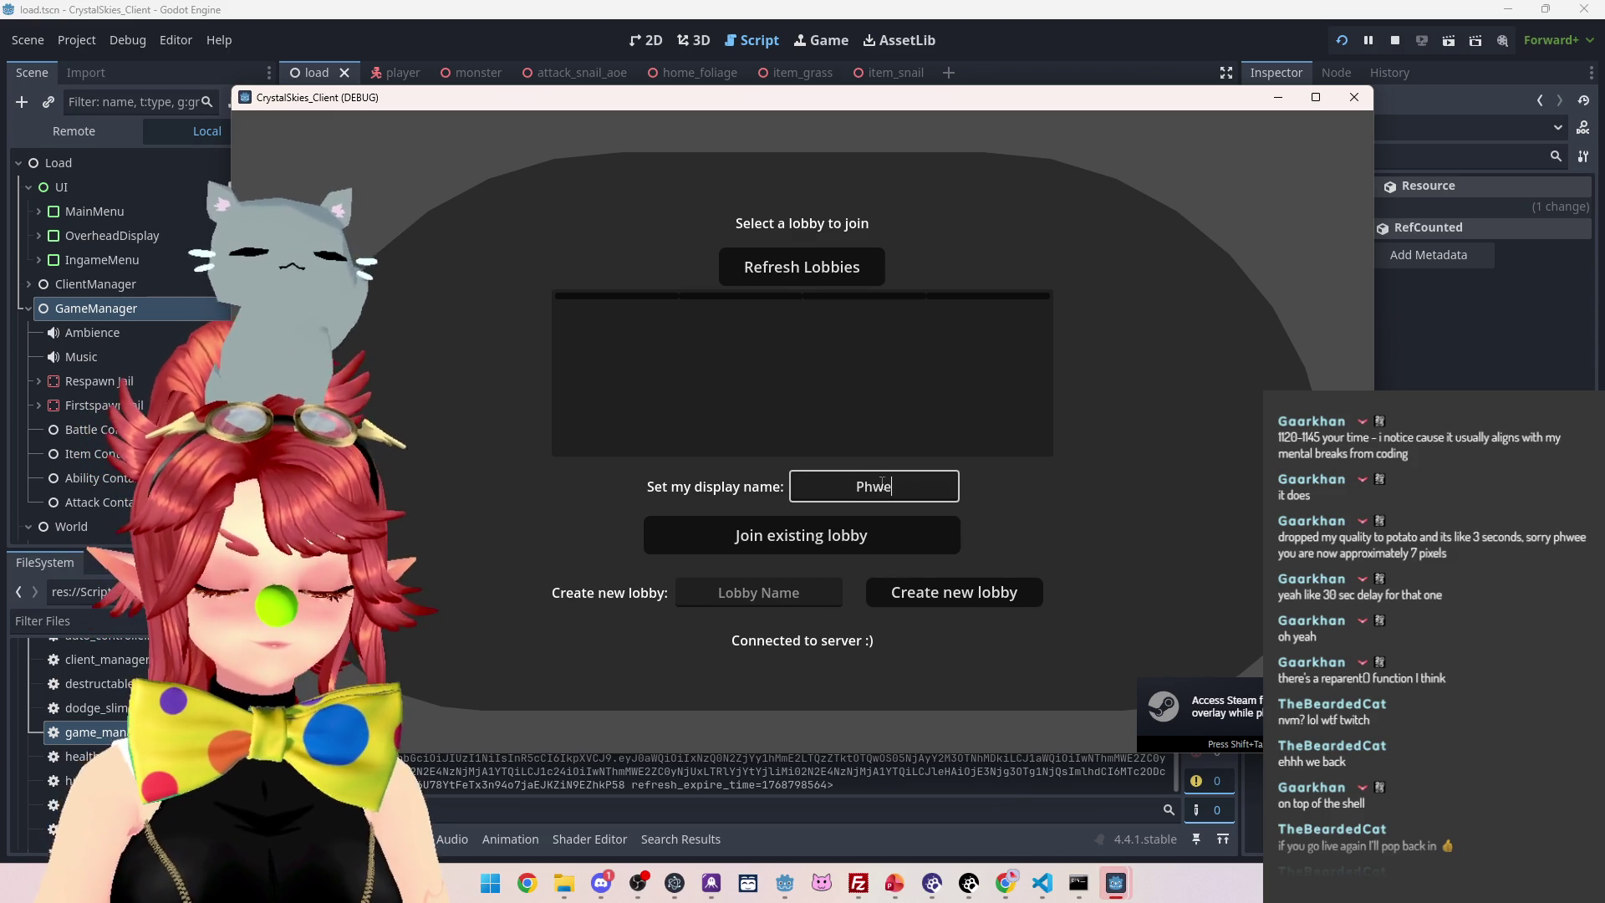
{"action": "left_click", "coordinate": [959, 595]}
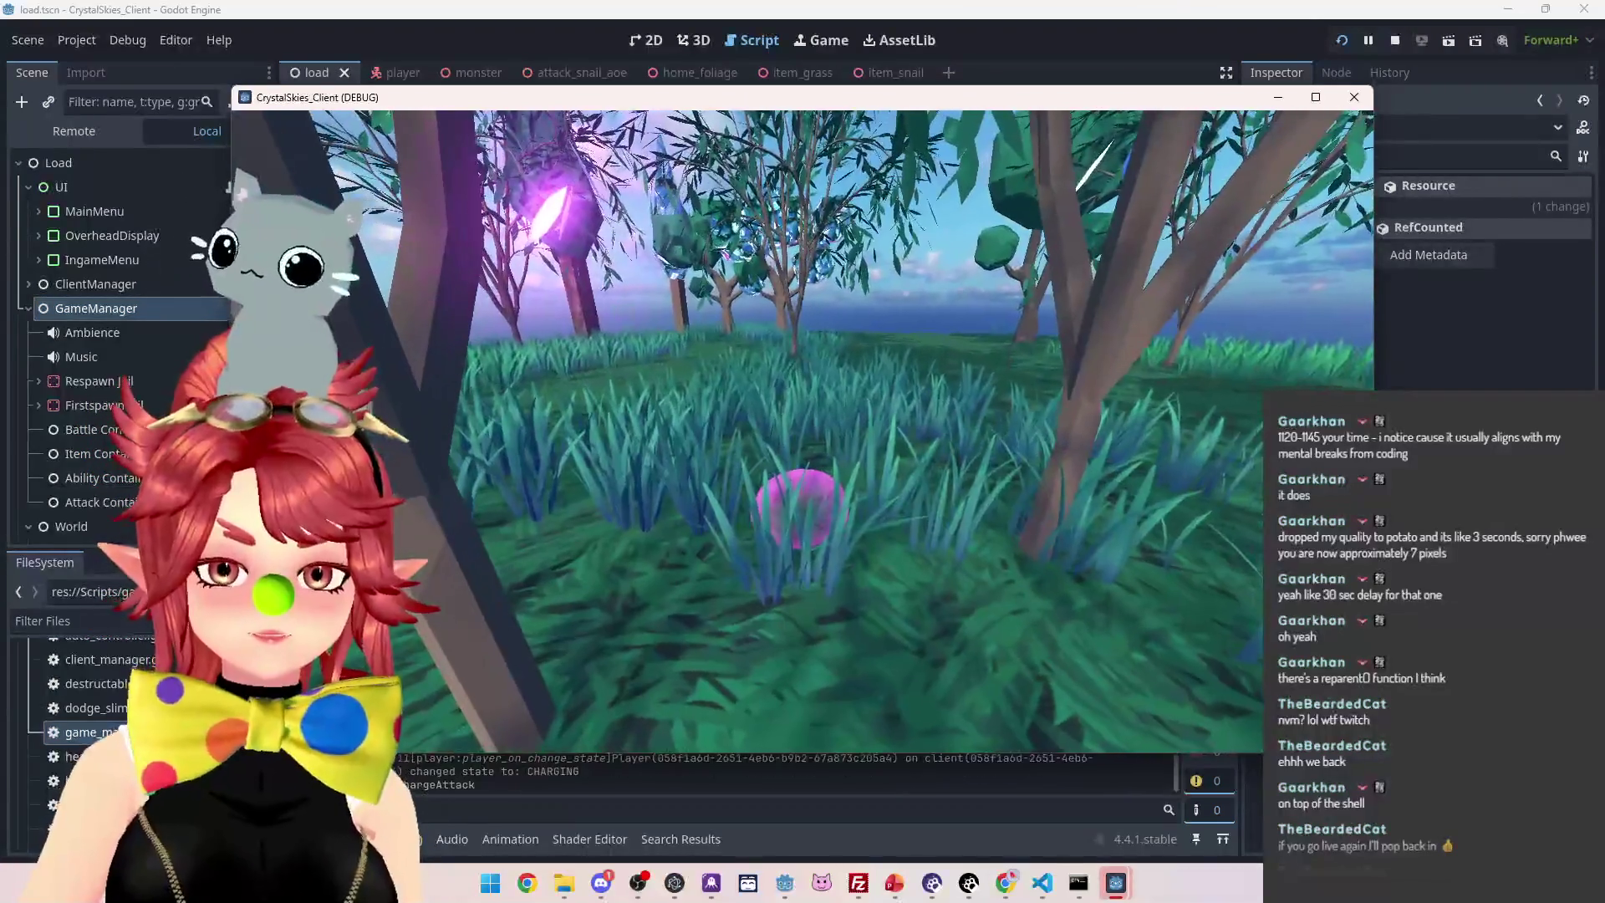
{"action": "key", "text": "w"}
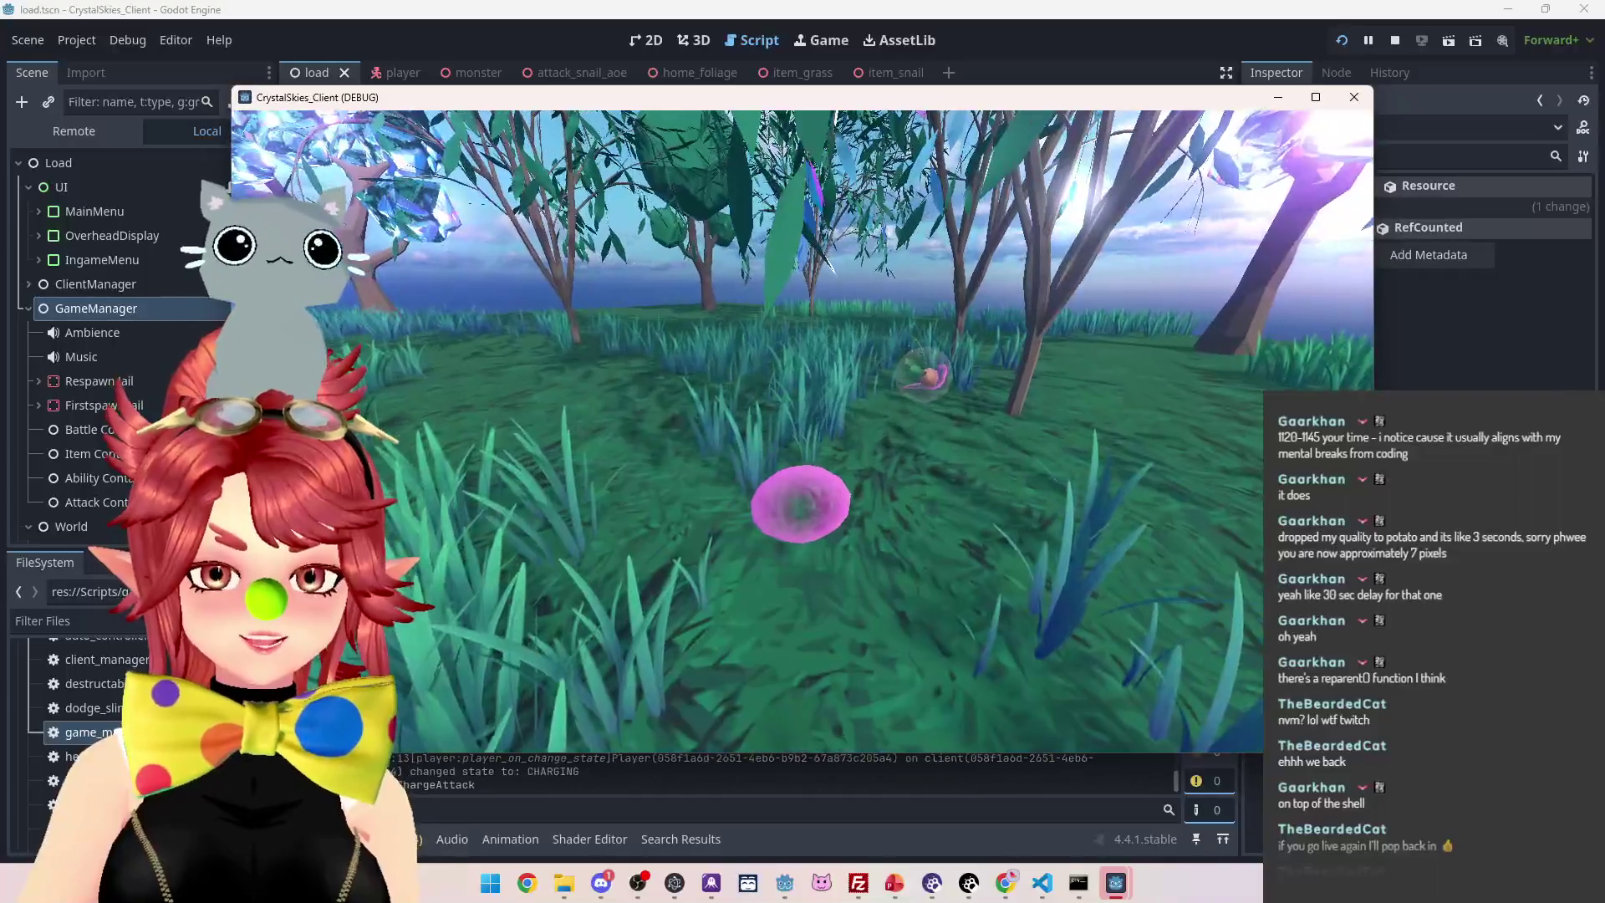
{"action": "key", "text": "w"}
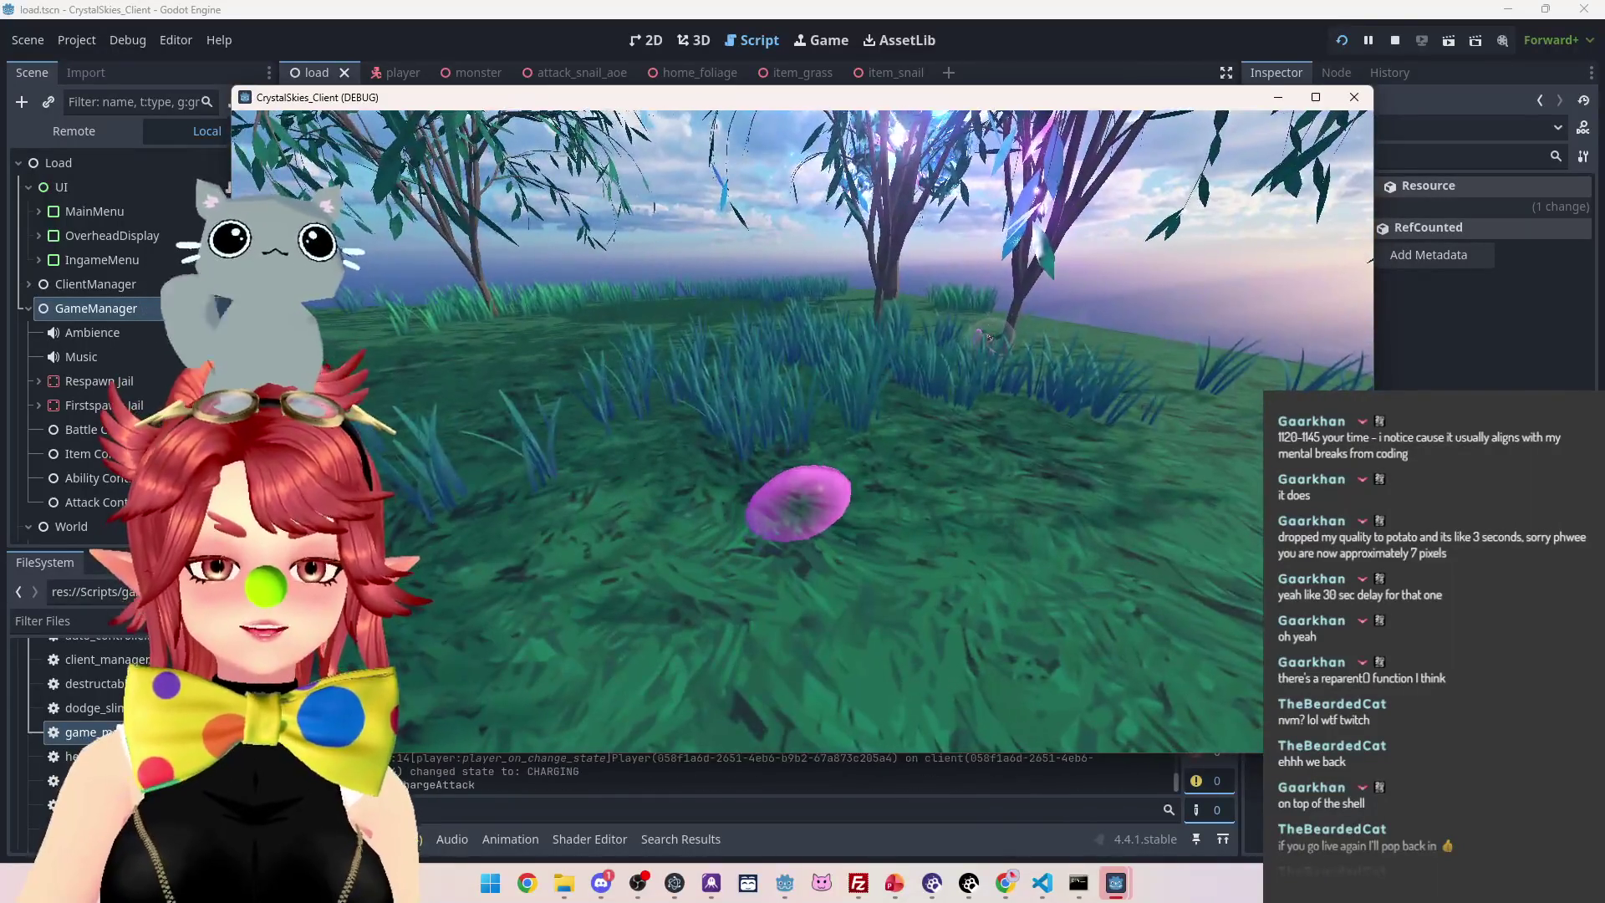
{"action": "key", "text": "w"}
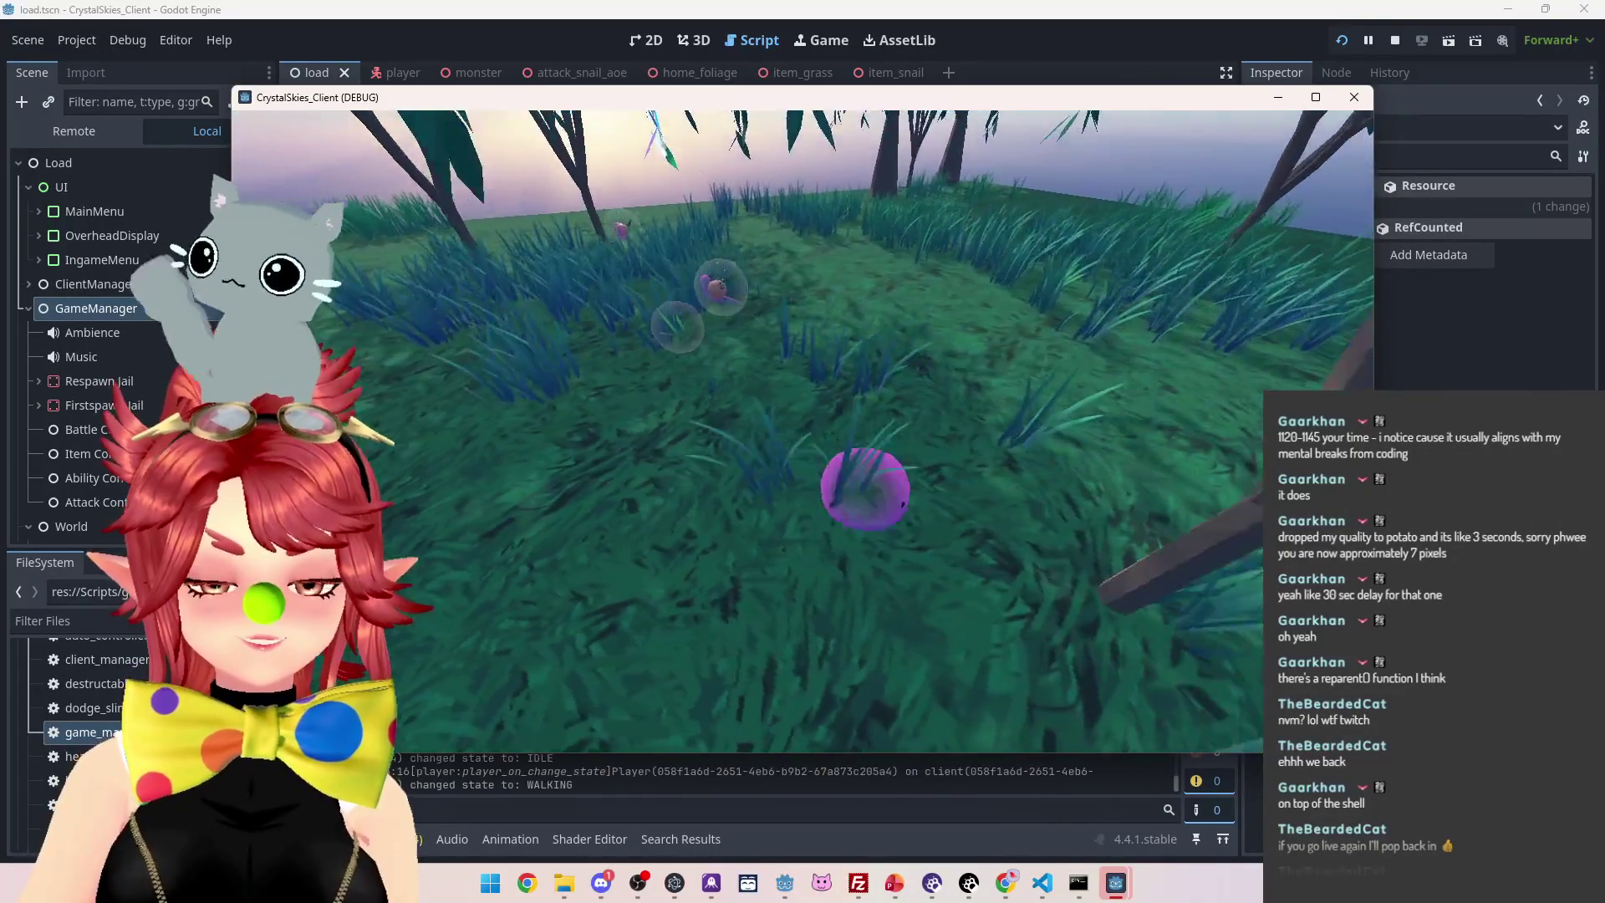
{"action": "key", "text": "w"}
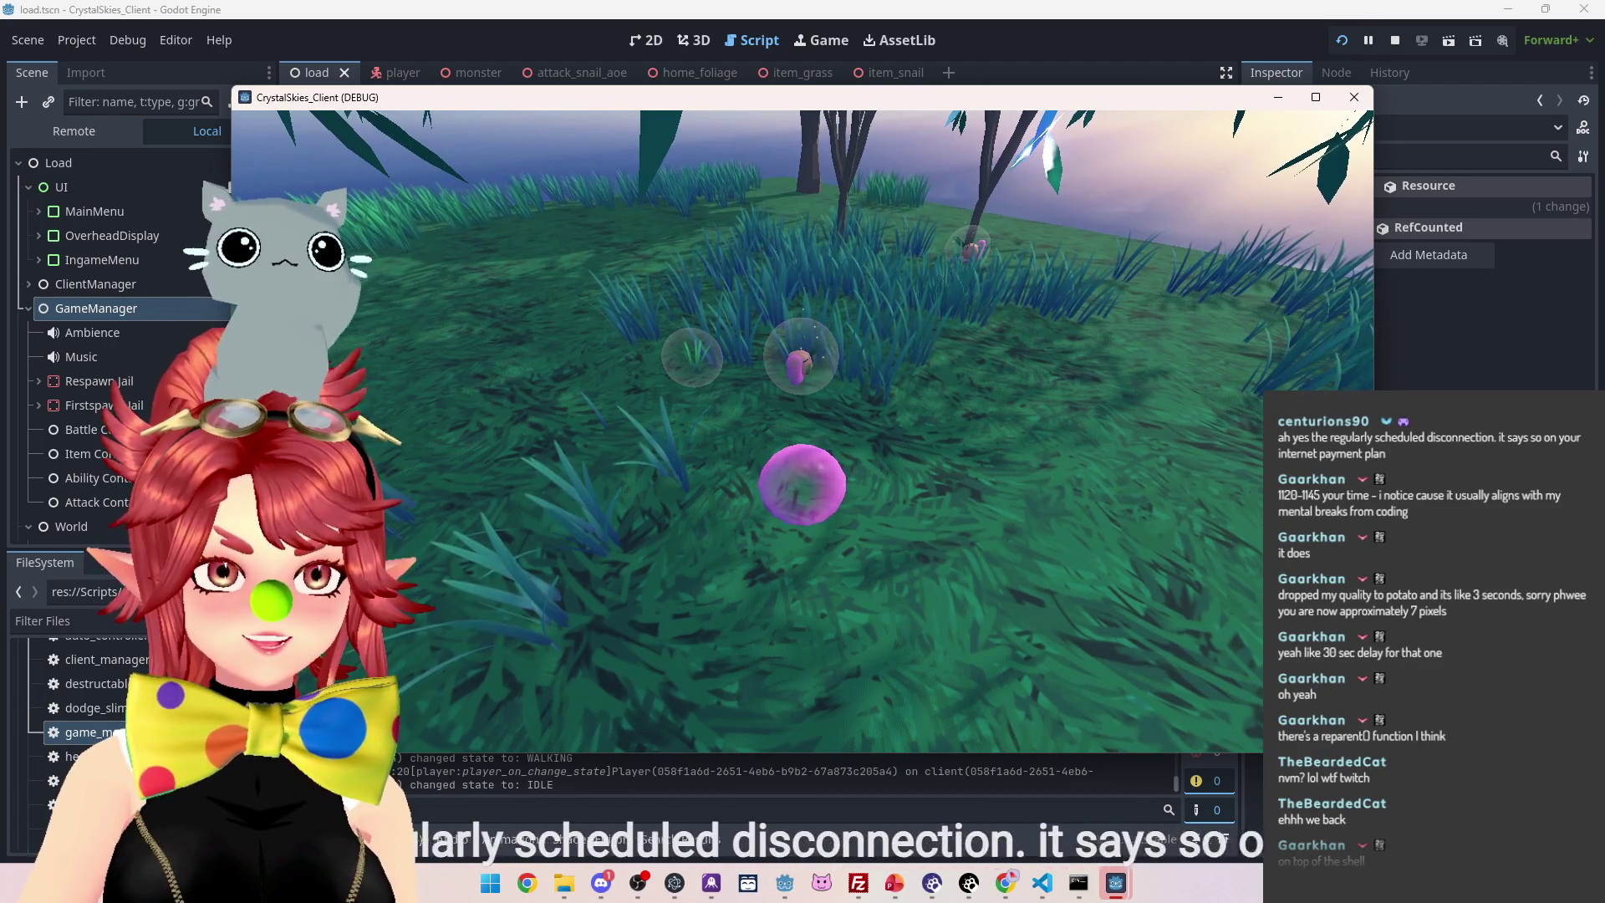
Move the snail to leave its purple trail, open the host menu, and return to the editor
{"action": "key", "text": "Left"}
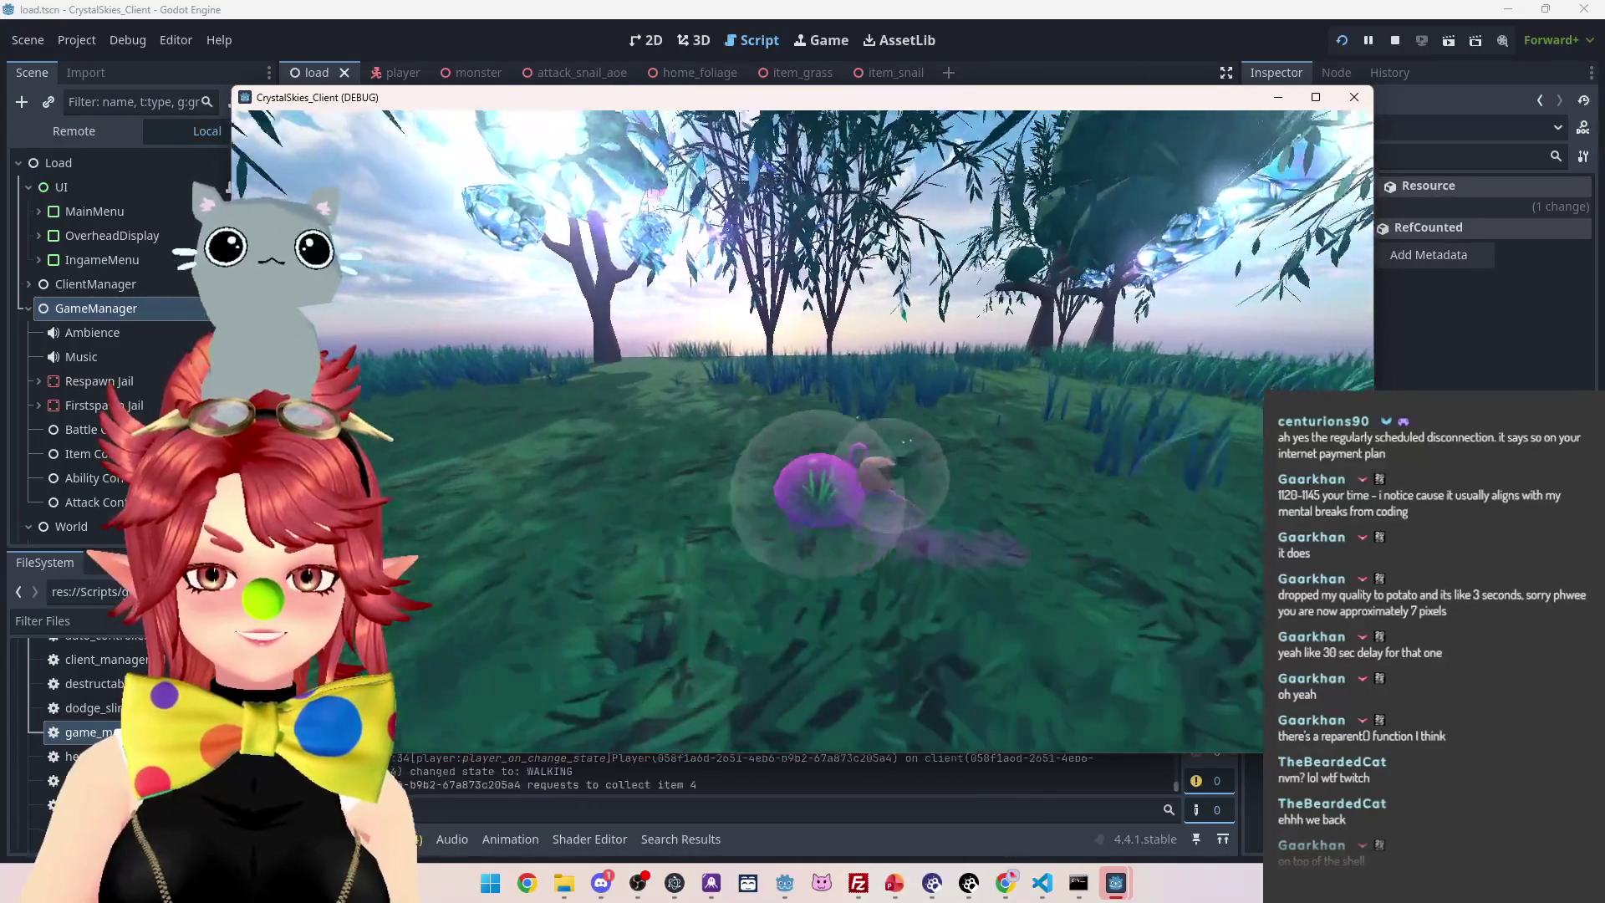
{"action": "key", "text": "s"}
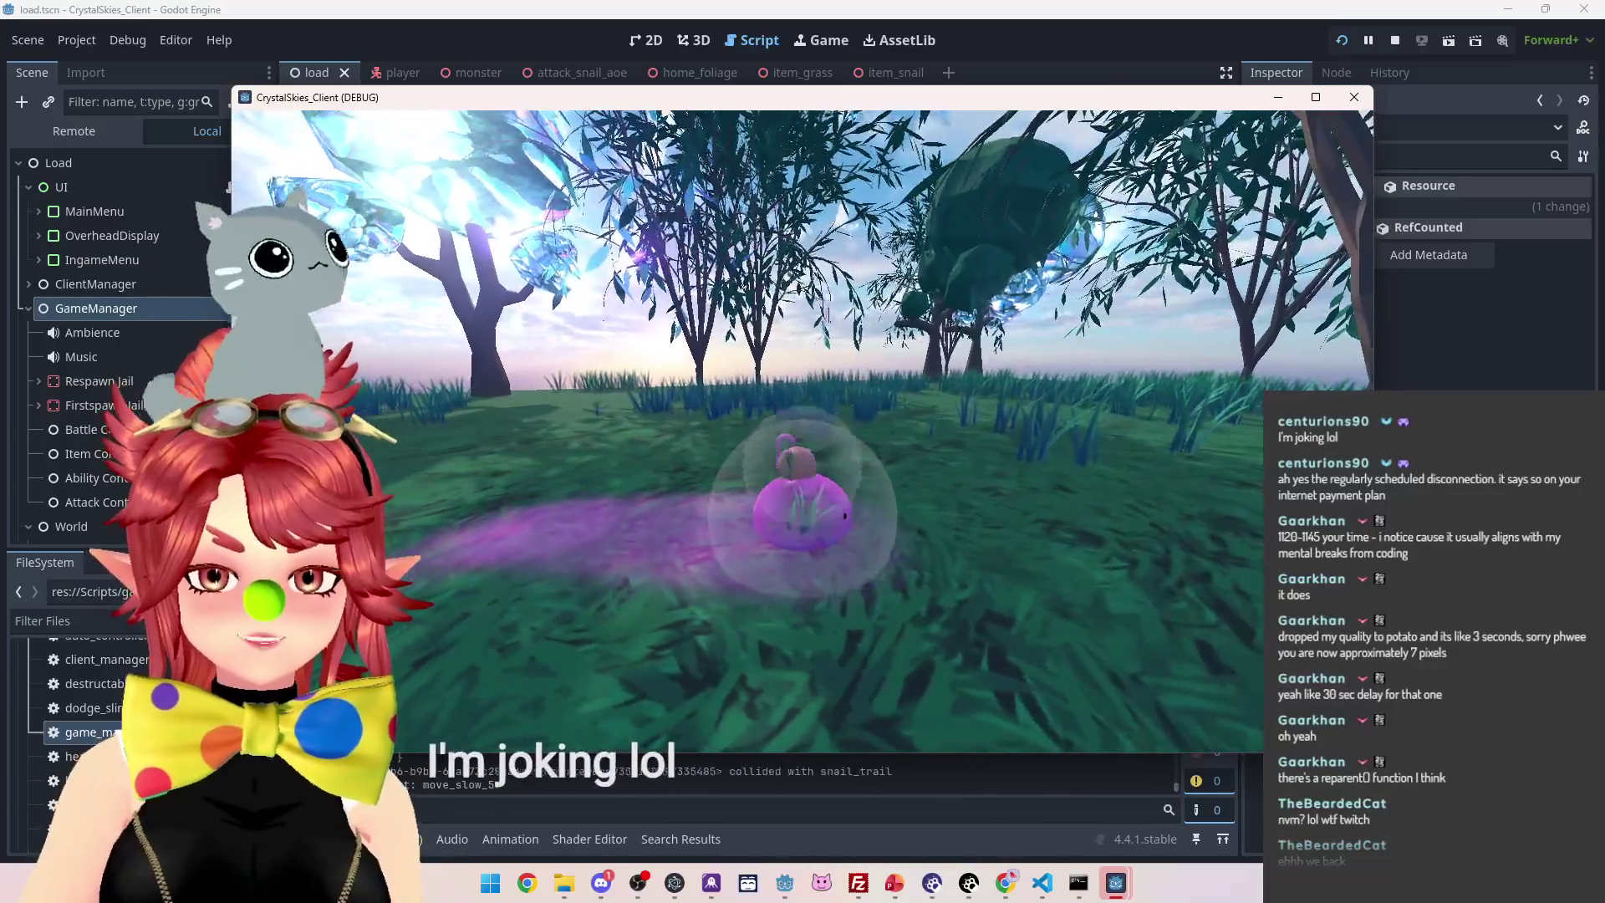
{"action": "key", "text": "a"}
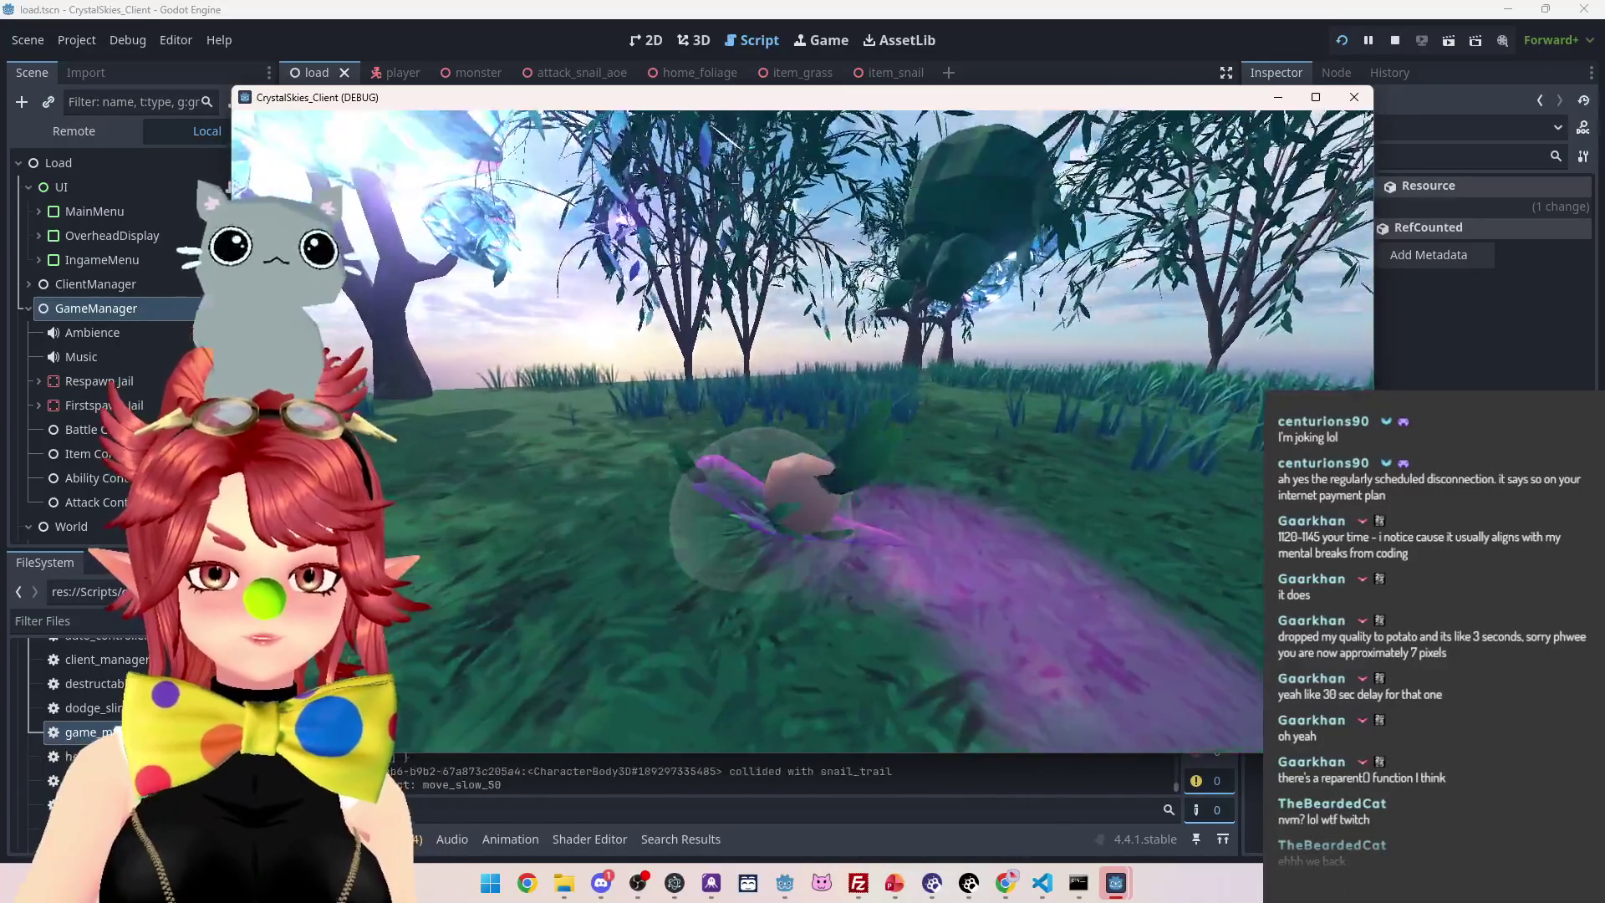
{"action": "key", "text": "Escape"}
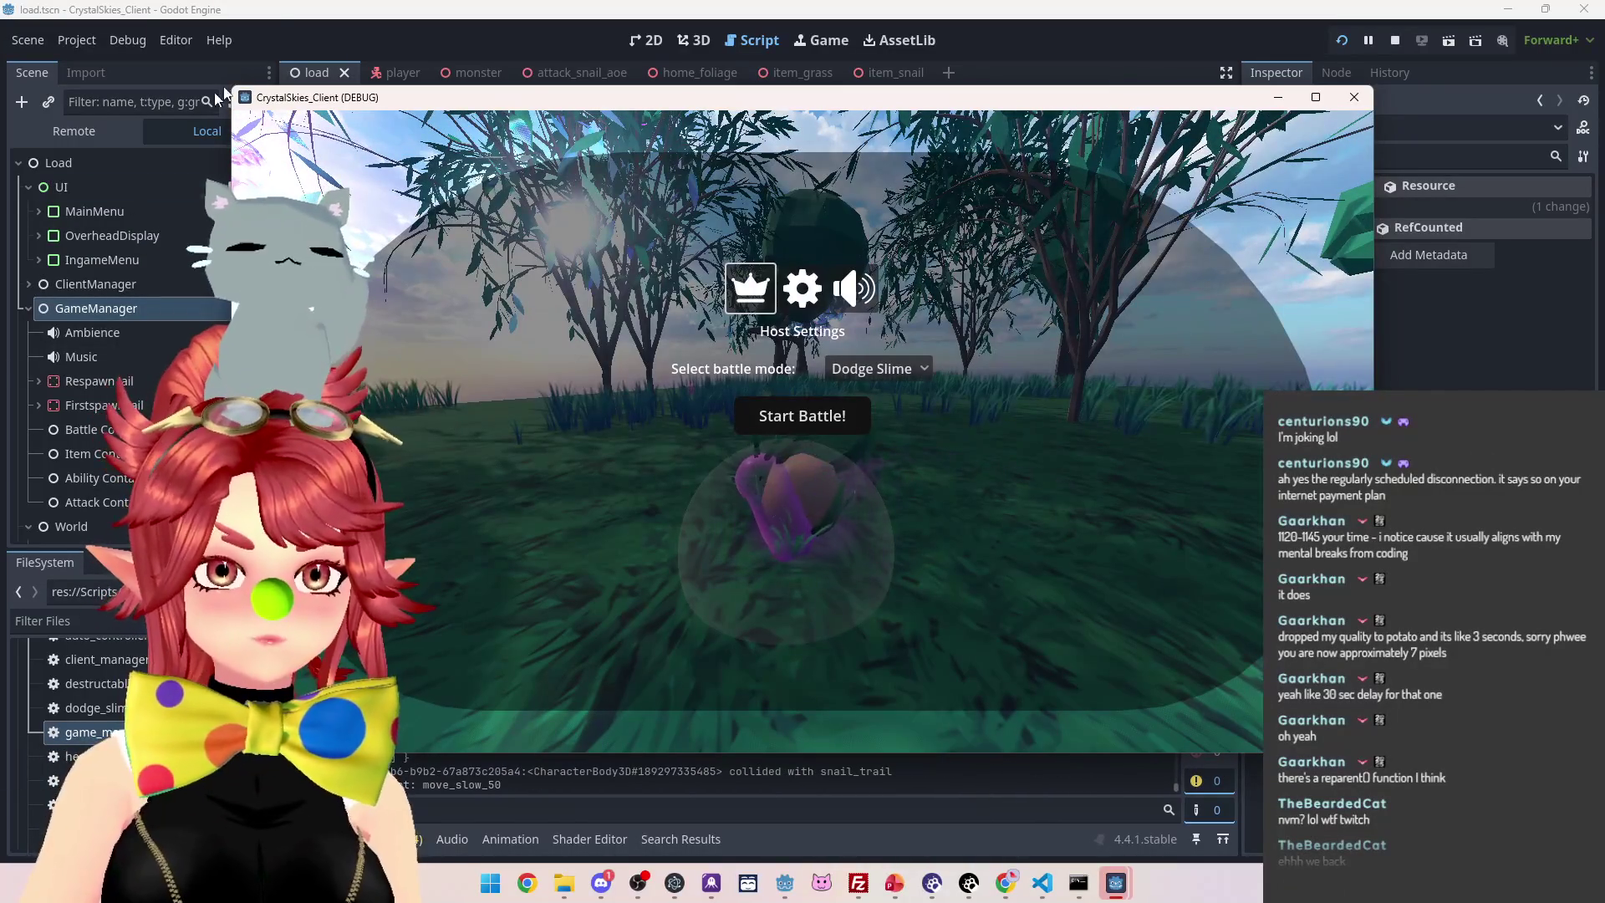
{"action": "left_click", "coordinate": [271, 15]}
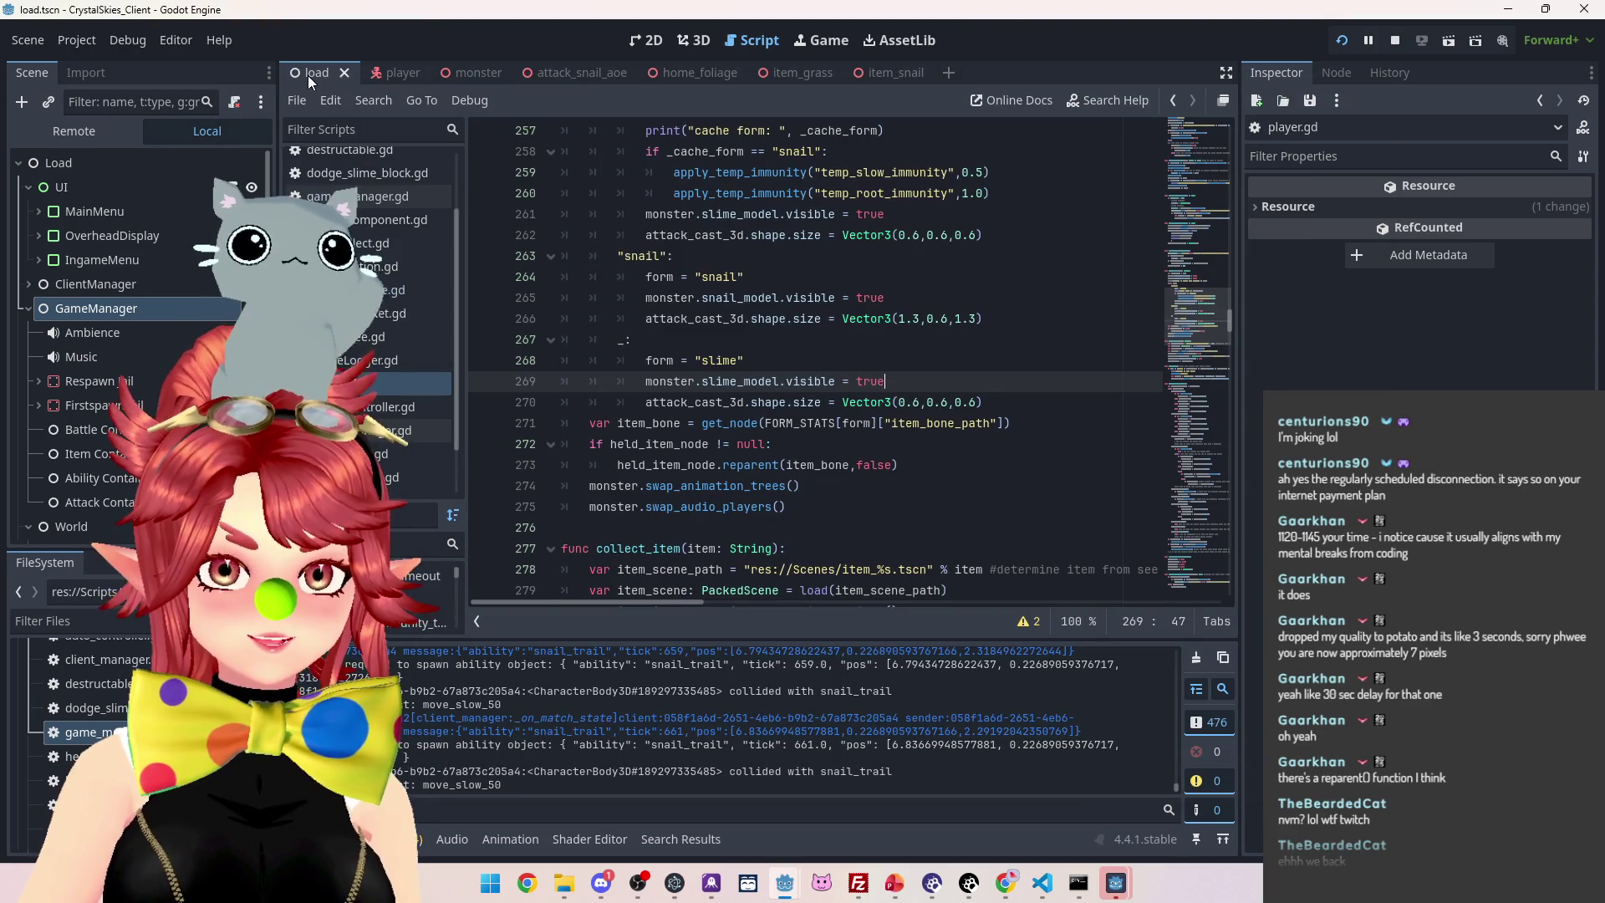
Attach ItemBone to the Neck.002 bone in the monster scene and bring the running game forward
{"action": "left_click", "coordinate": [466, 75]}
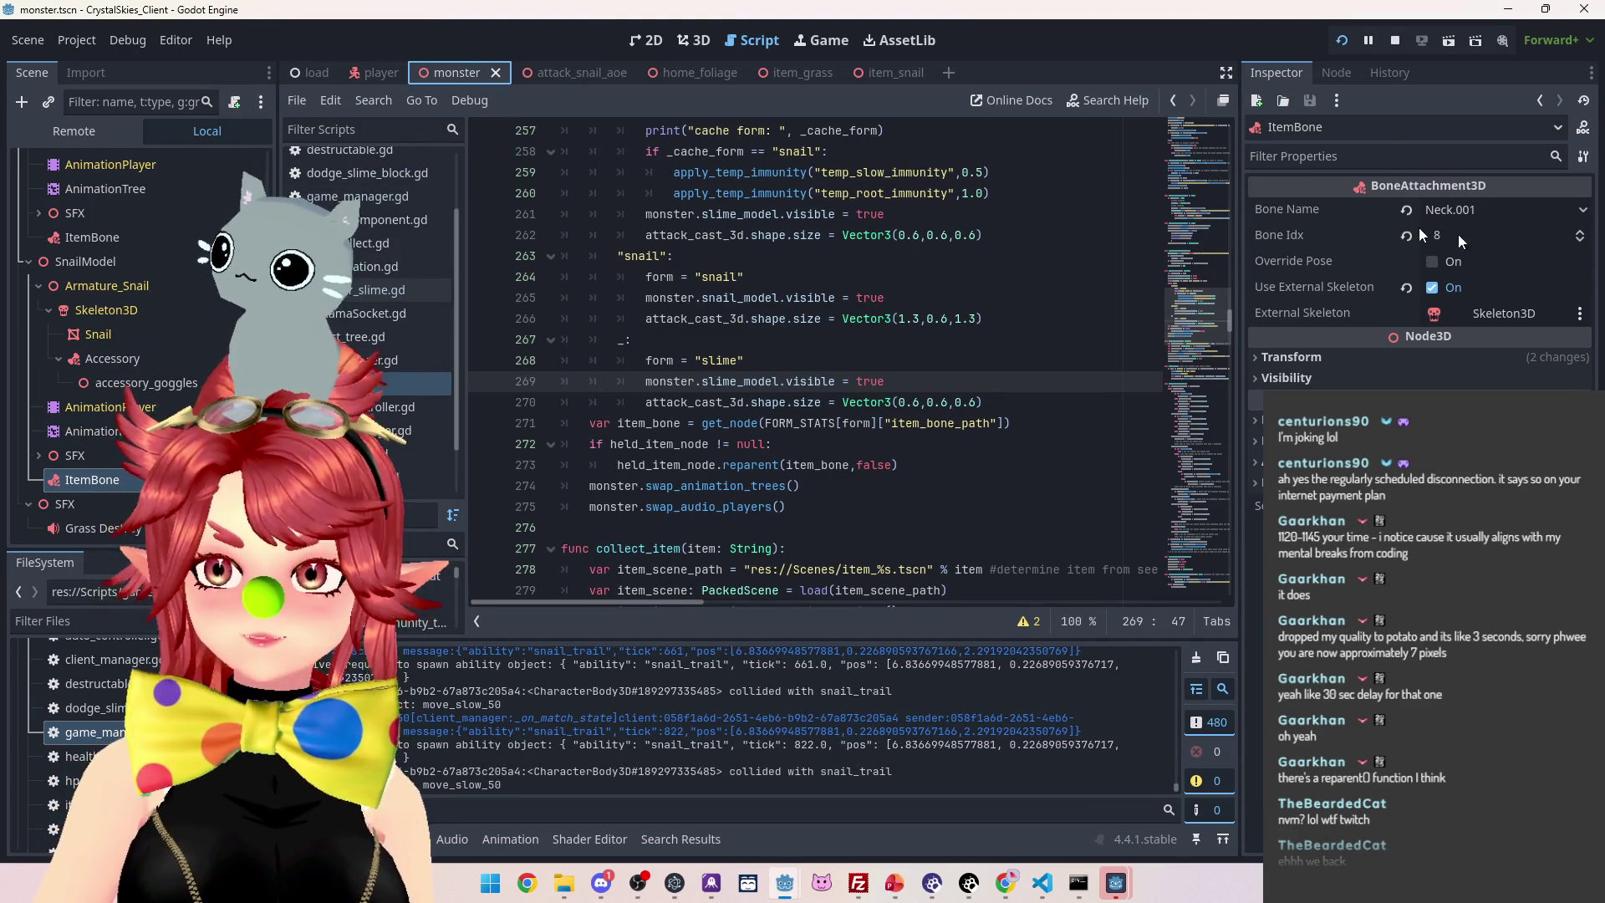
{"action": "left_click", "coordinate": [1532, 219]}
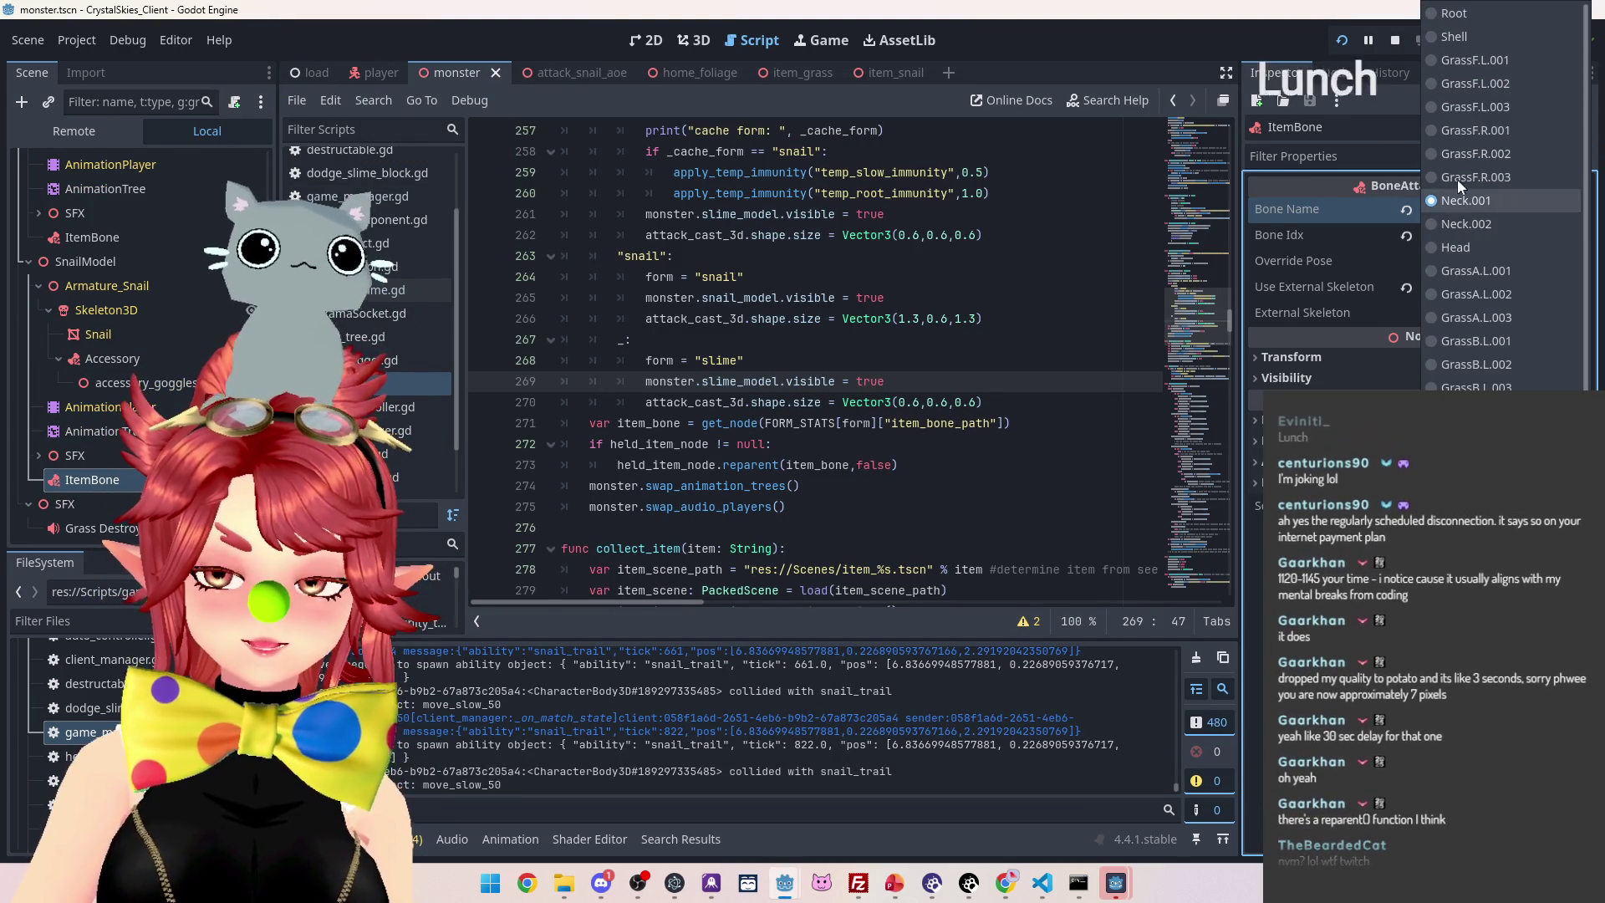
{"action": "left_click", "coordinate": [1431, 225]}
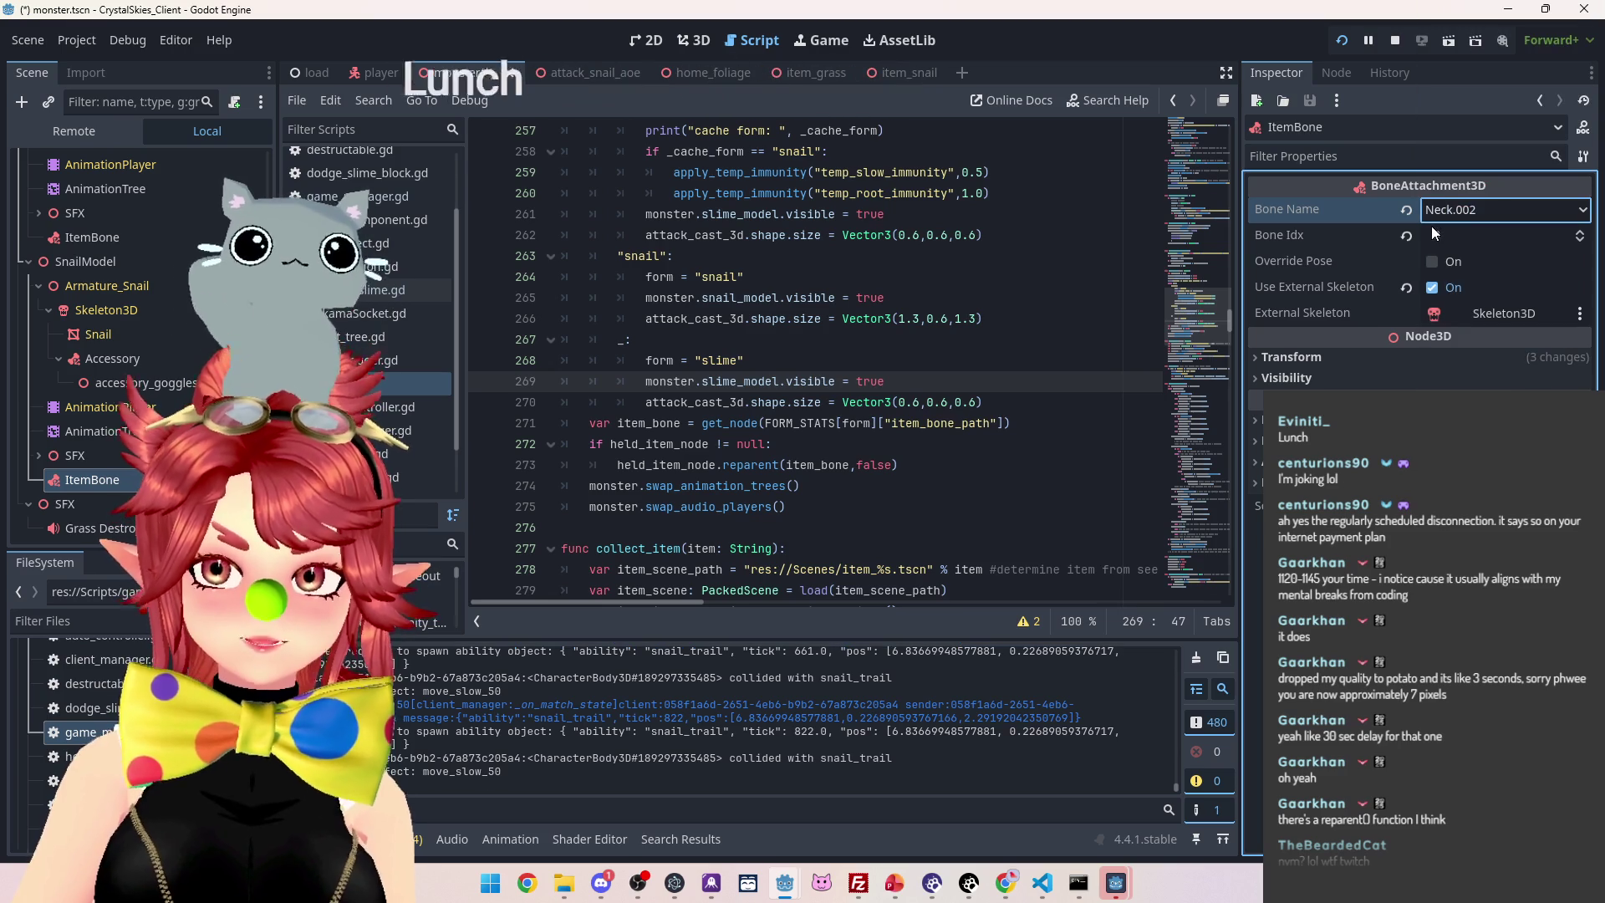
{"action": "mouse_move", "coordinate": [1116, 883]}
{"action": "left_click", "coordinate": [1192, 820]}
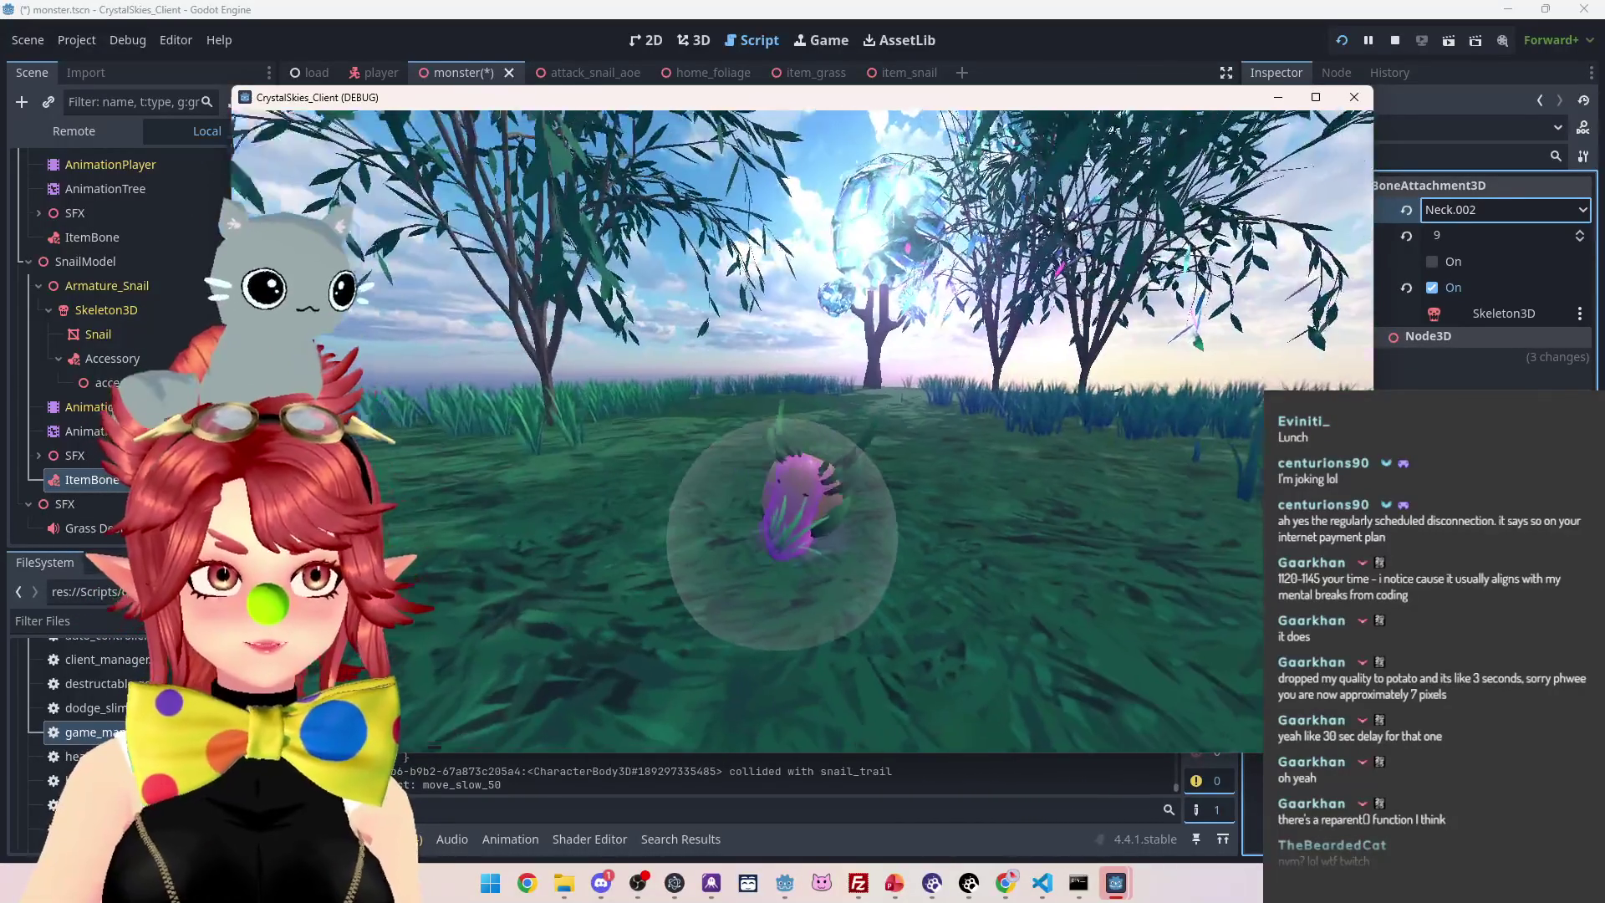
Set ItemBone's Bone Name to Head and check the snail in the running game
{"action": "key", "text": "Escape"}
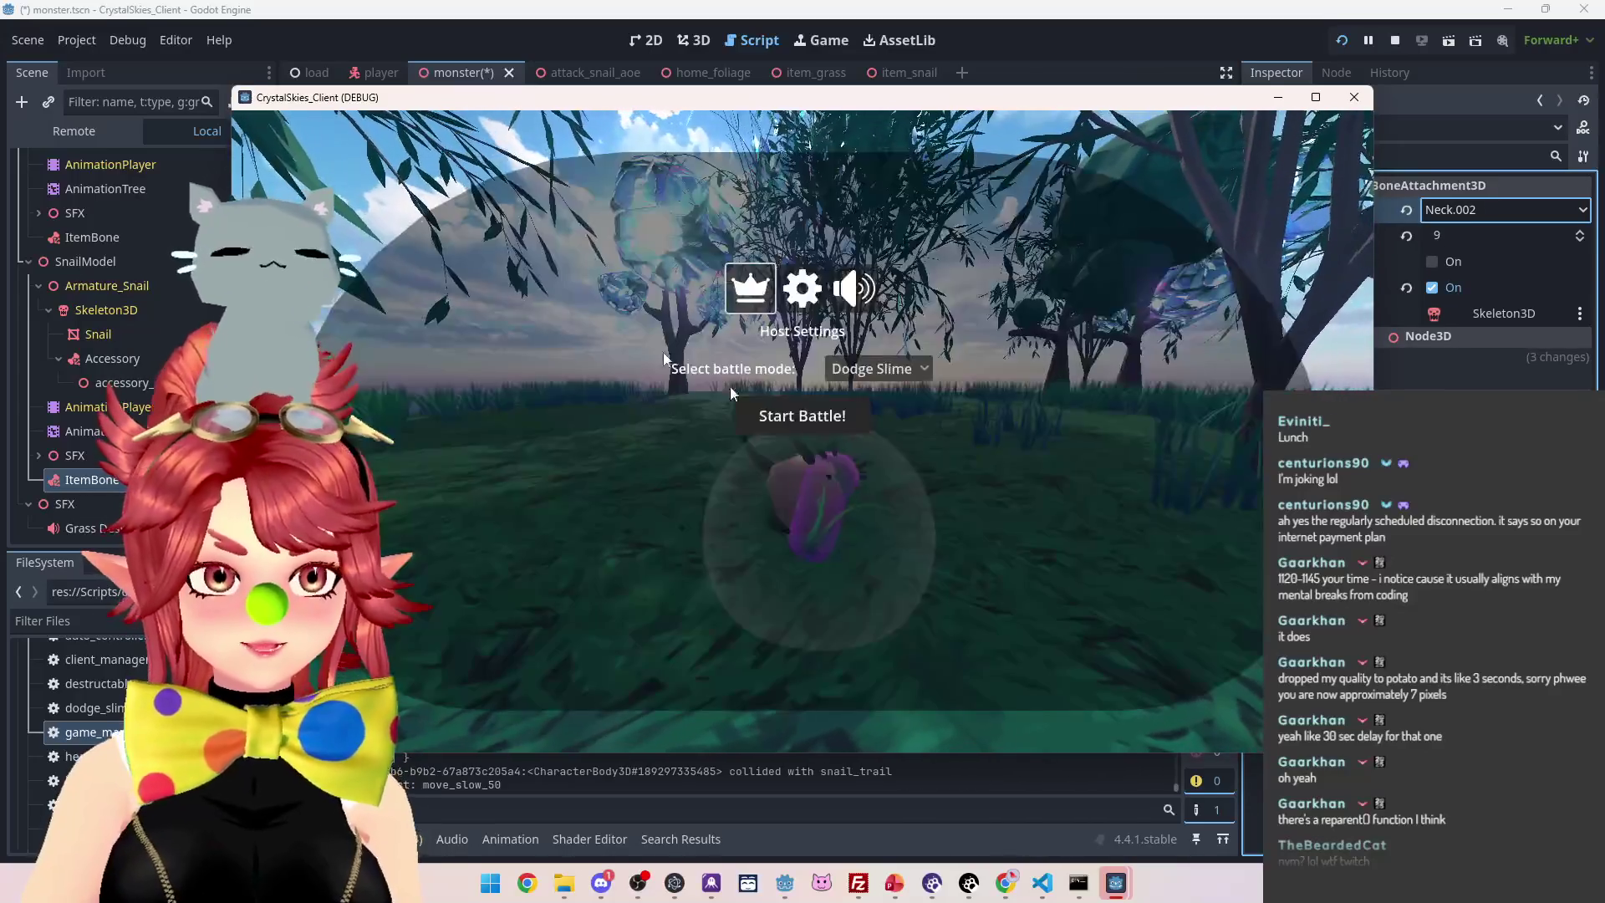
{"action": "left_click", "coordinate": [269, 18]}
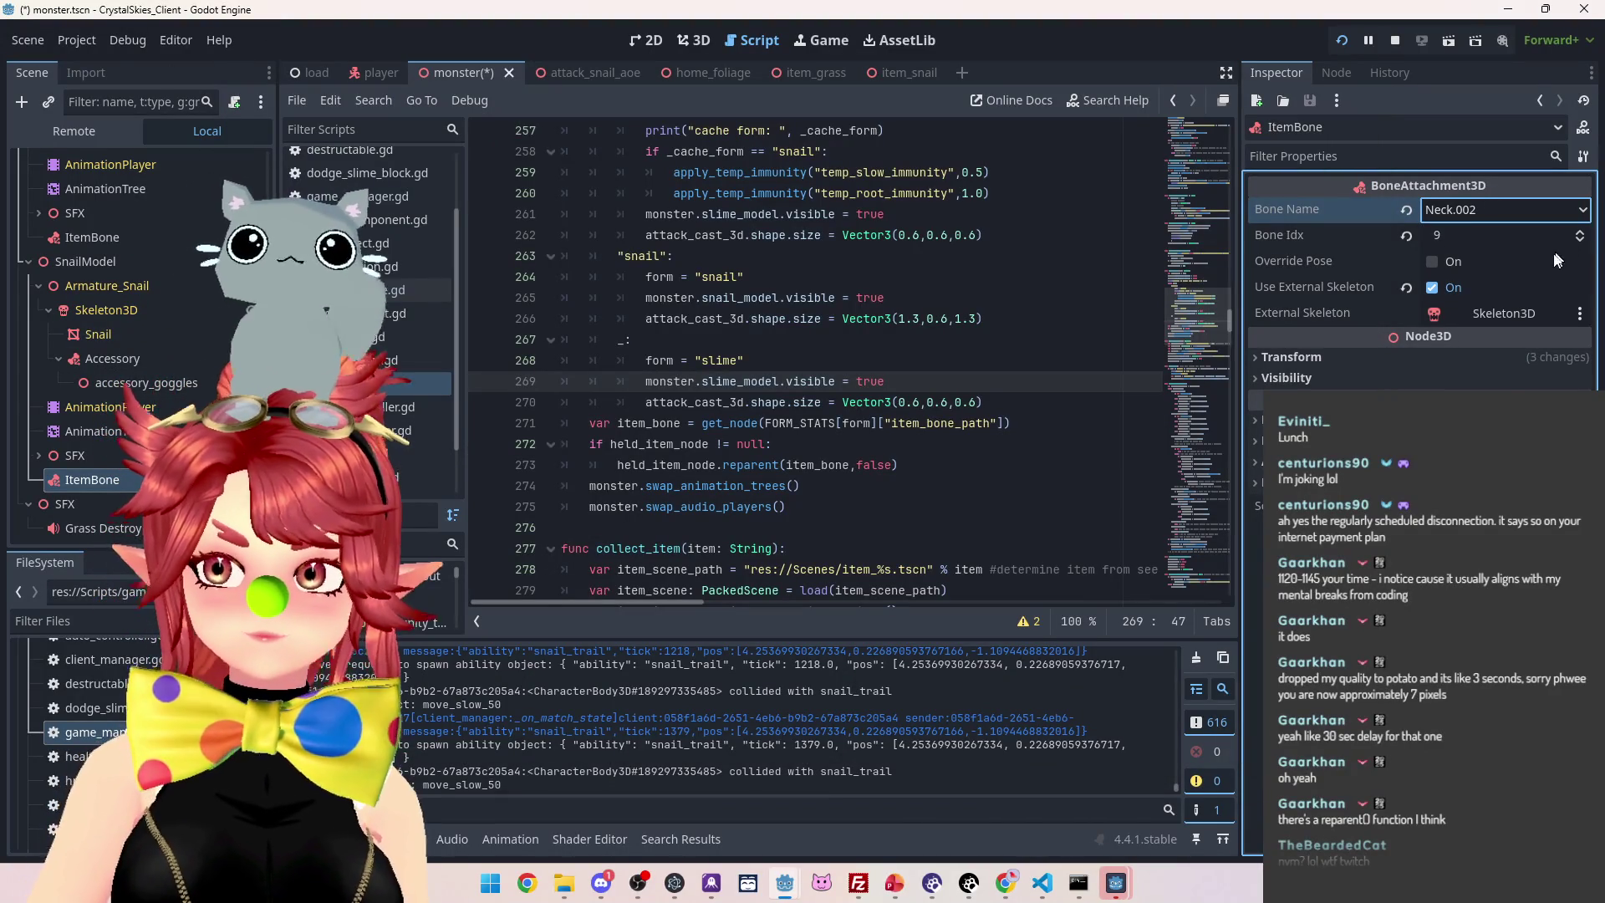
{"action": "left_click", "coordinate": [1586, 212]}
{"action": "left_click", "coordinate": [1496, 249]}
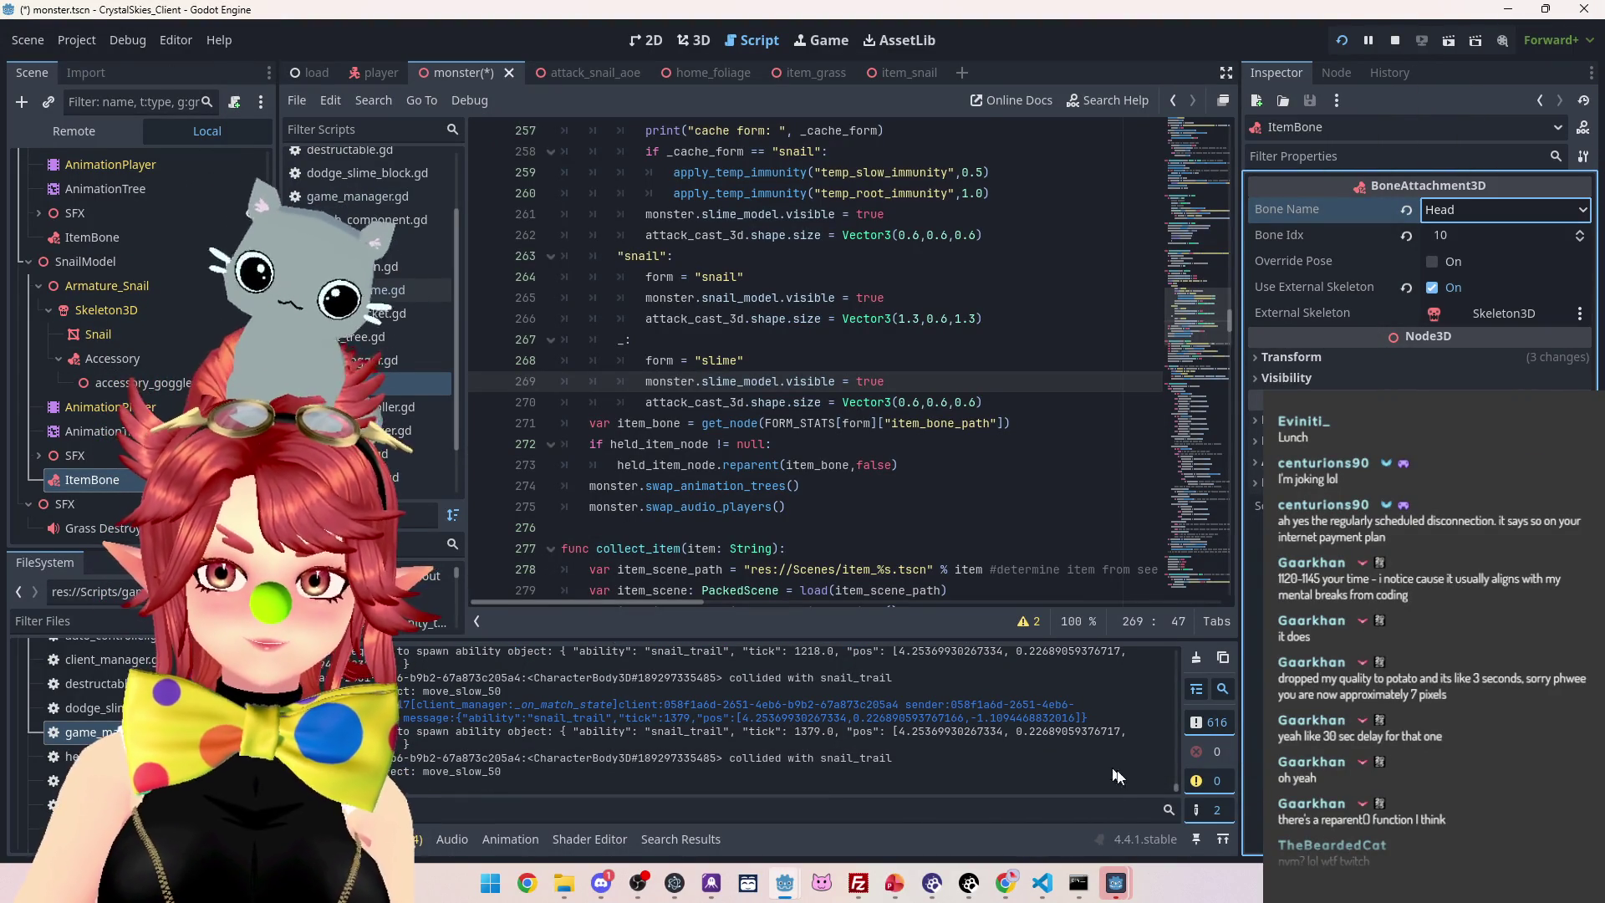
{"action": "left_click", "coordinate": [1115, 886]}
{"action": "key", "text": "Escape"}
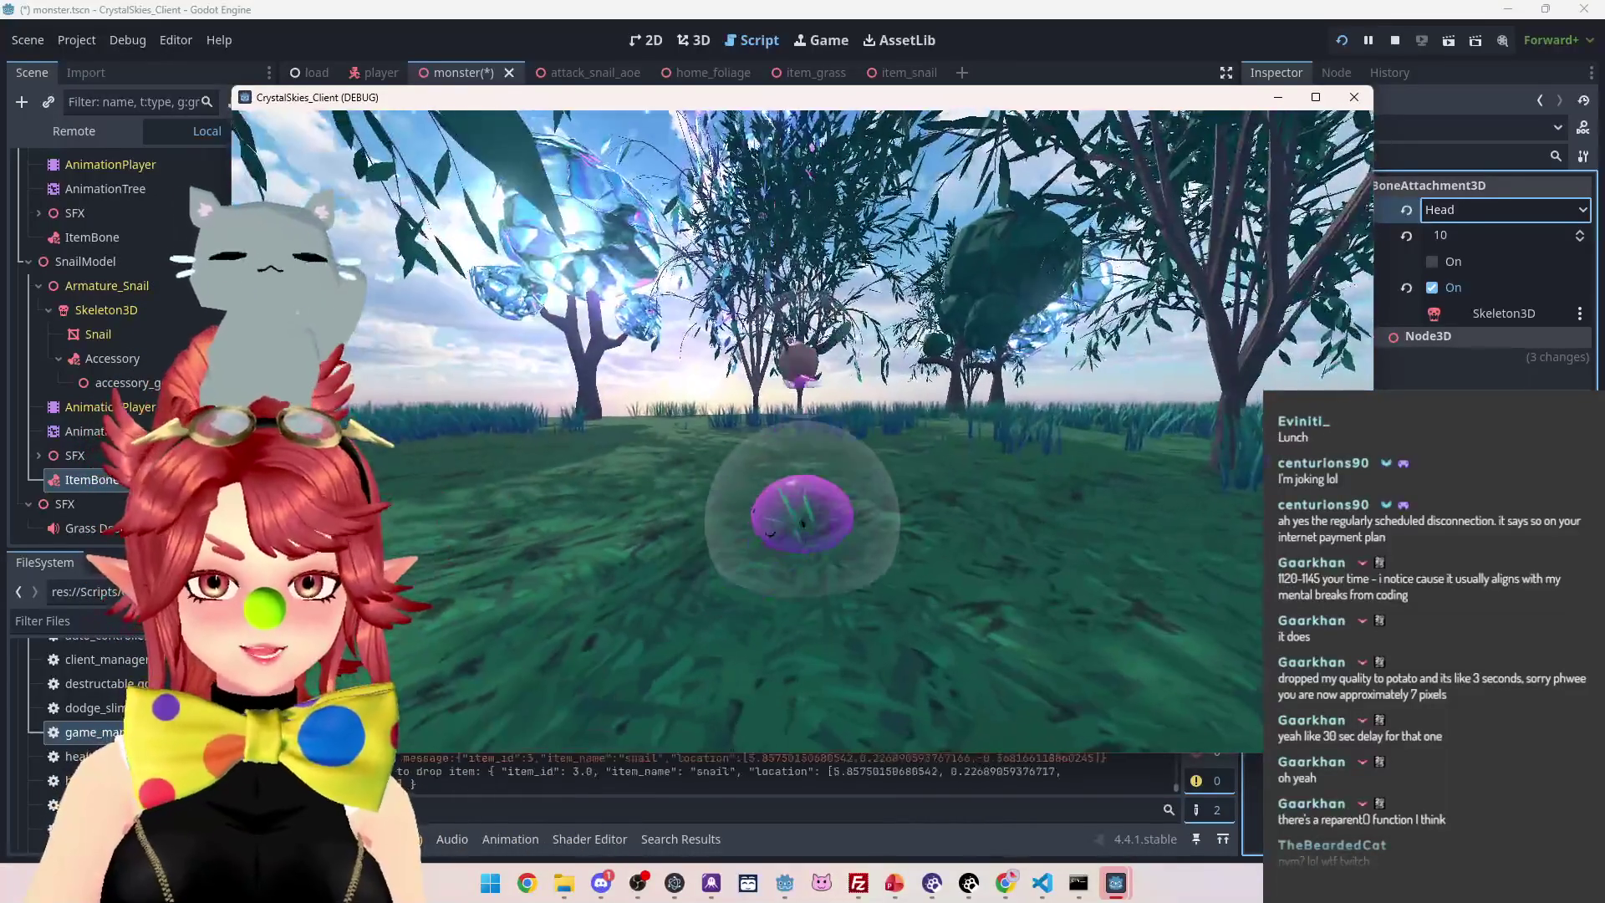
Switch ItemBone to the Shell bone, expand its Transform, and test the snail in game again
{"action": "key", "text": "Escape"}
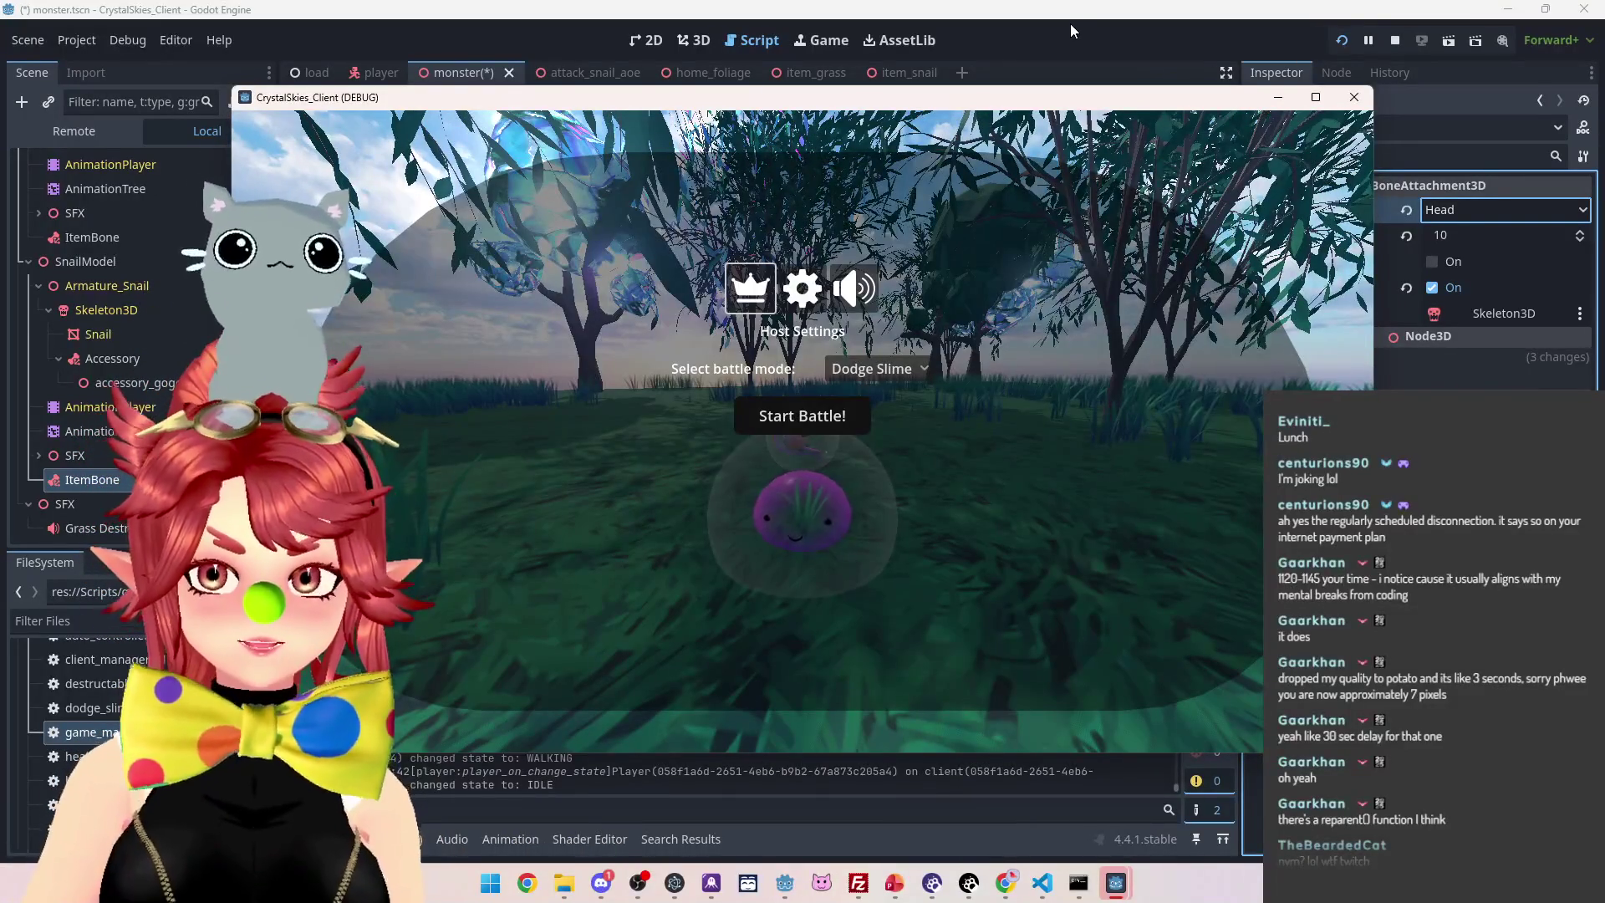
{"action": "left_click", "coordinate": [1070, 23]}
{"action": "left_click", "coordinate": [1475, 209]}
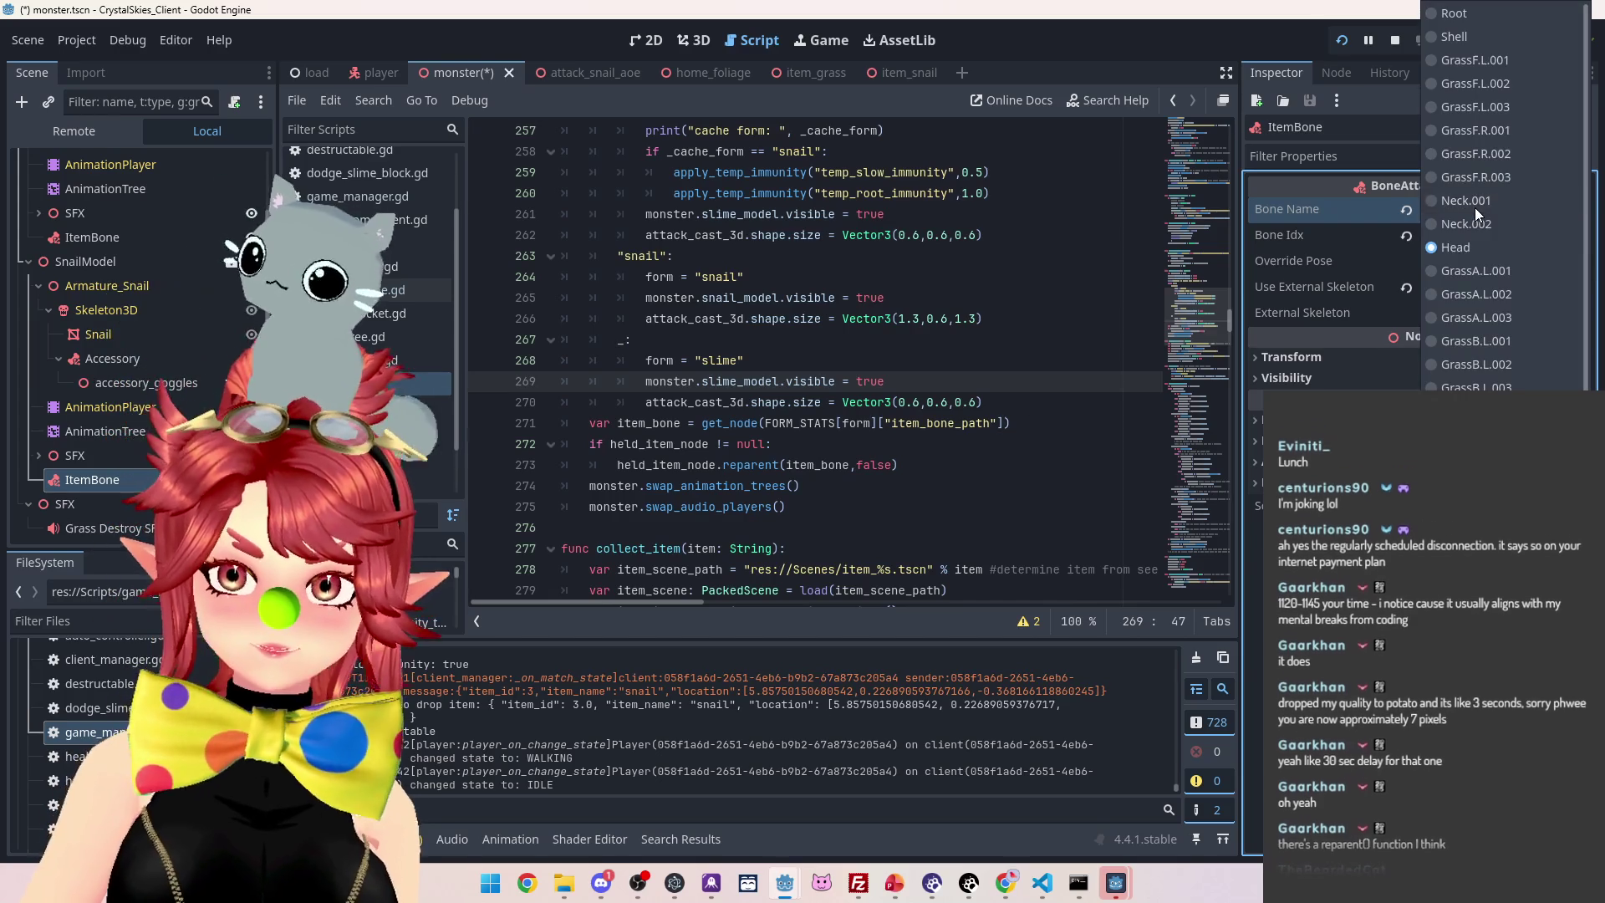
{"action": "left_click", "coordinate": [1434, 33]}
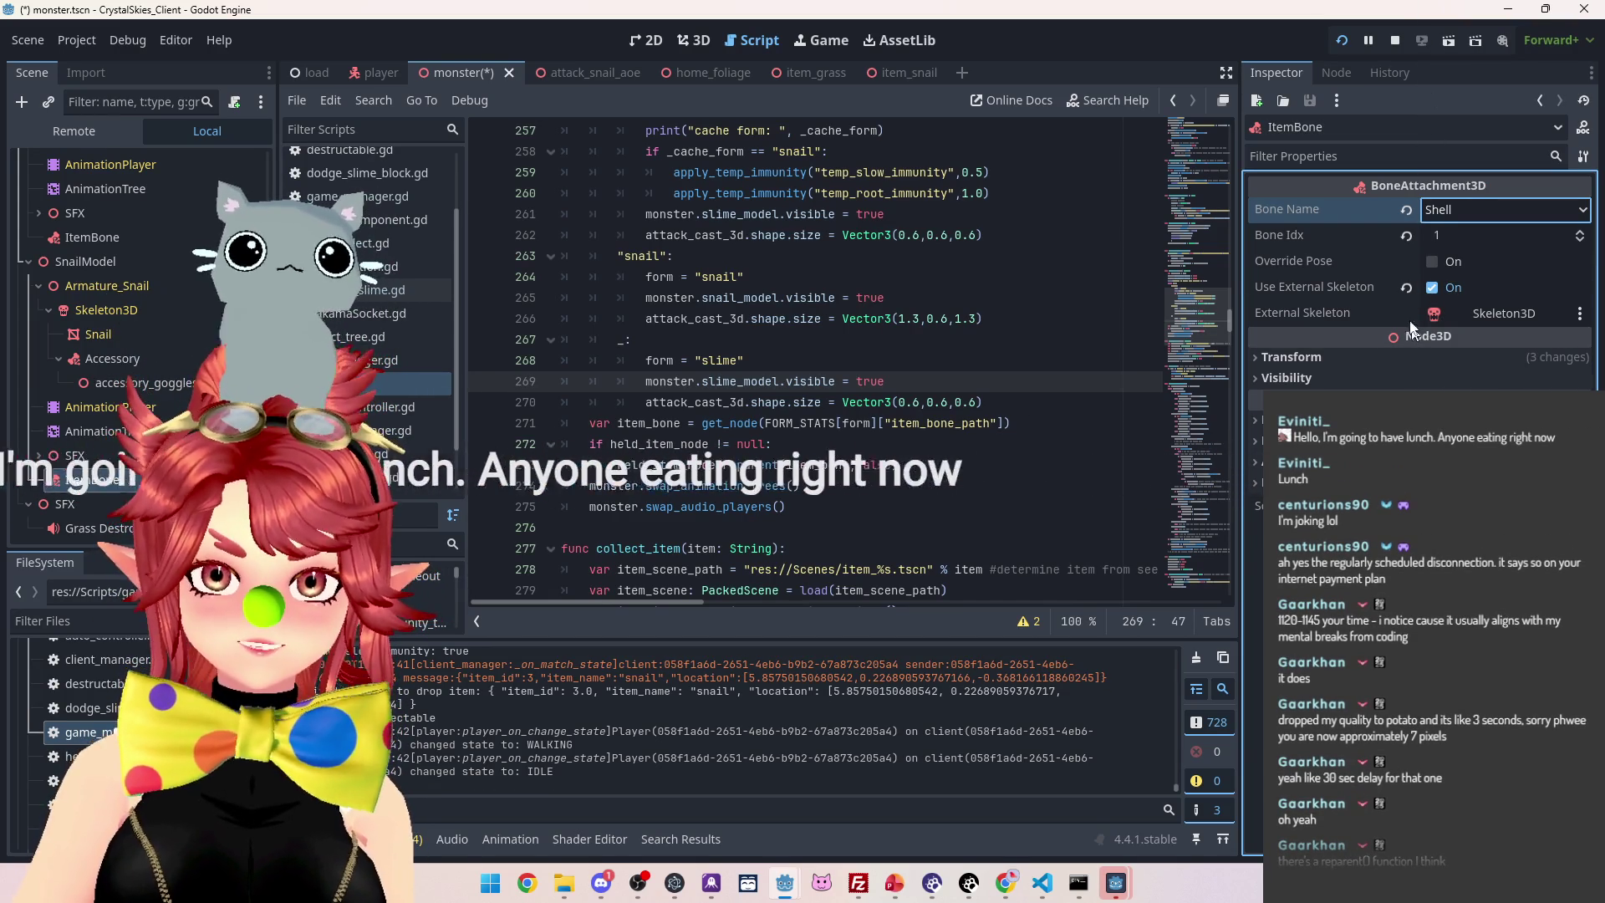
{"action": "left_click", "coordinate": [1318, 357]}
{"action": "mouse_move", "coordinate": [1114, 893]}
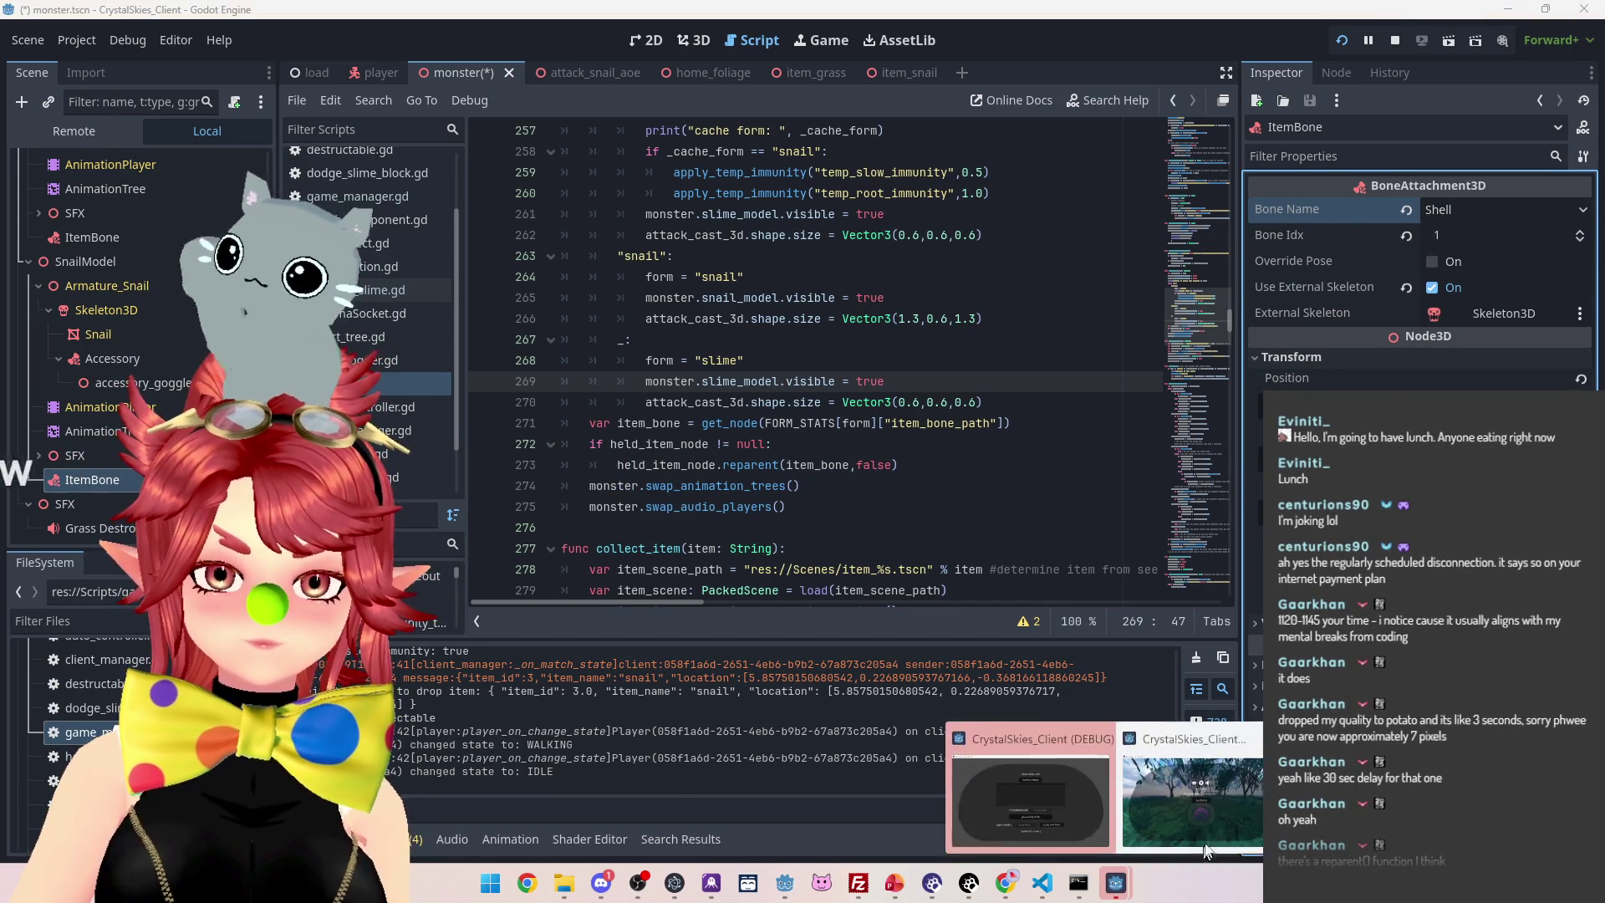
{"action": "left_click", "coordinate": [1334, 840]}
{"action": "key", "text": "w"}
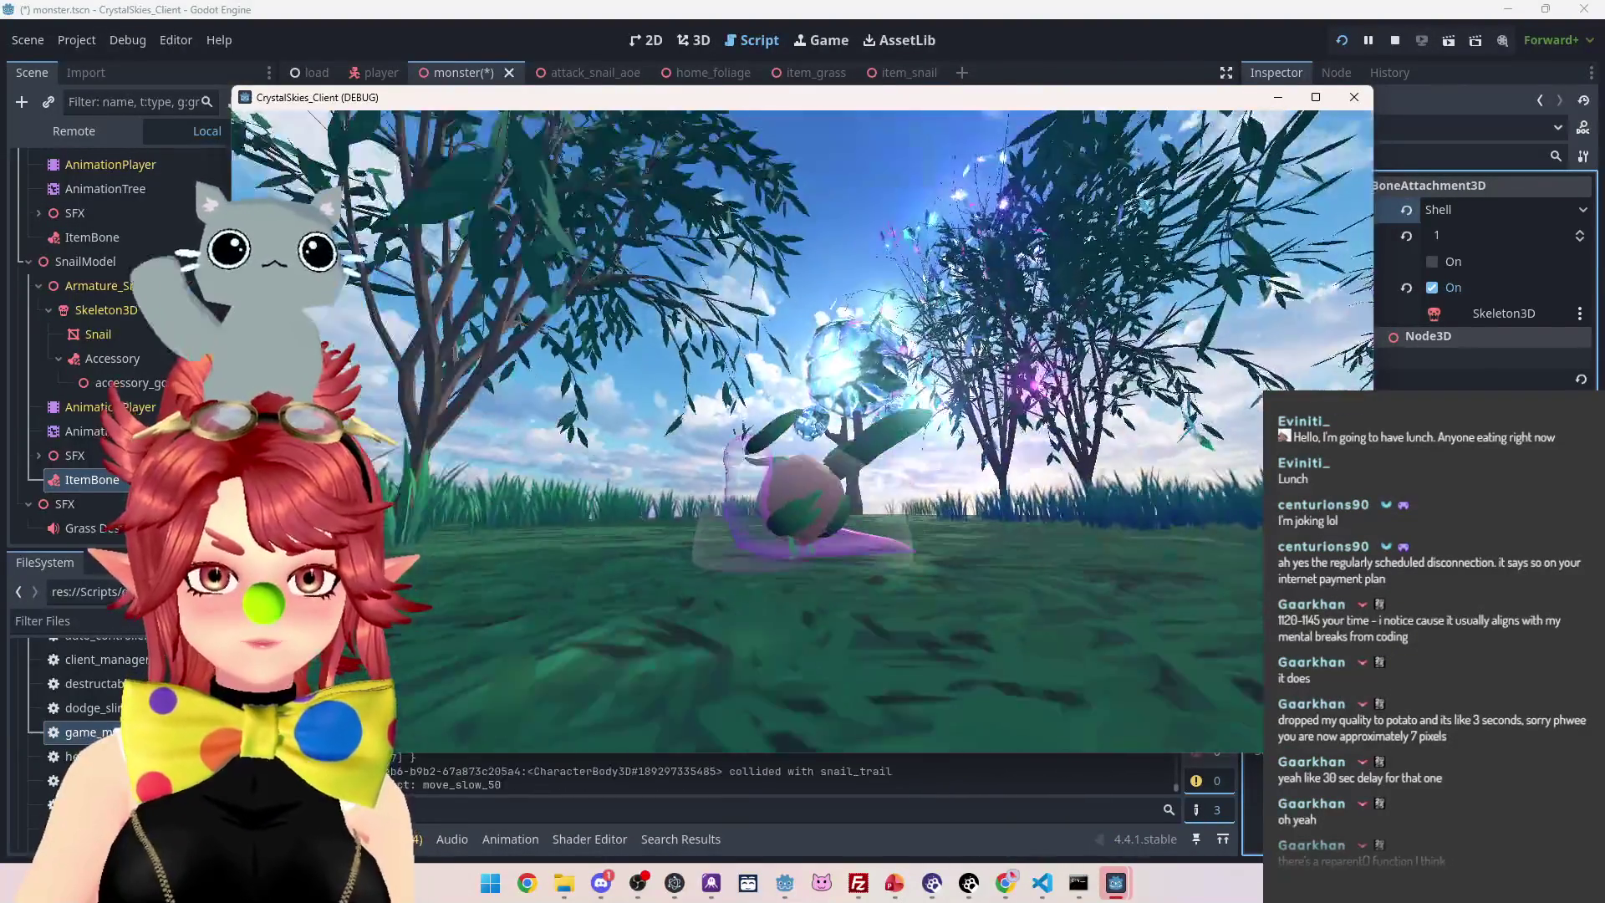
{"action": "key", "text": "Escape"}
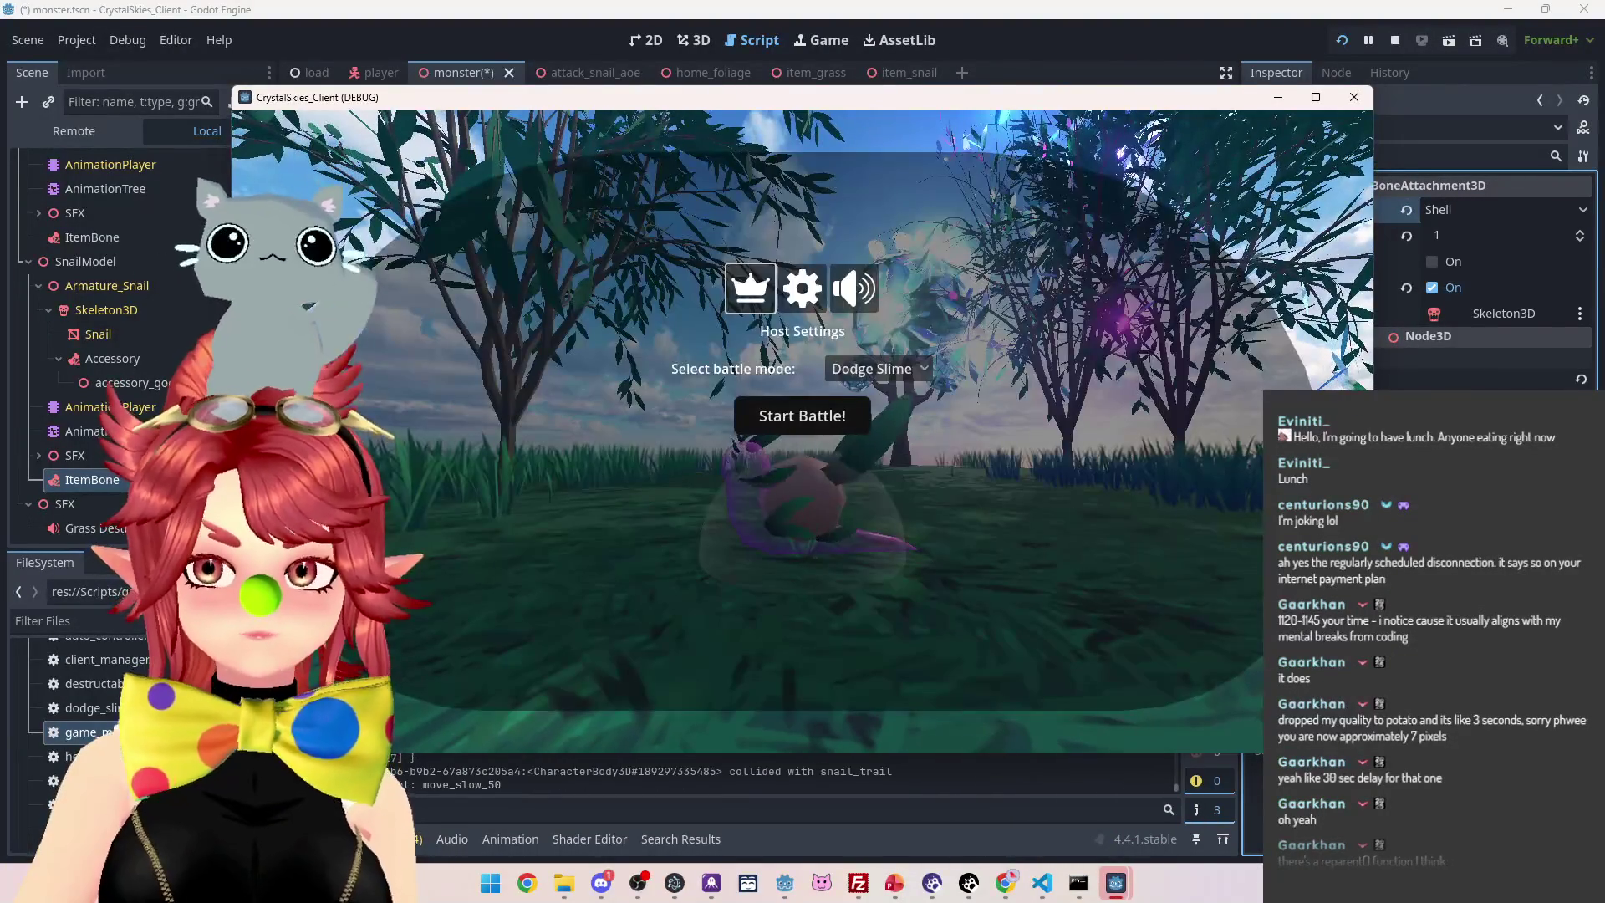
{"action": "left_click", "coordinate": [1277, 97]}
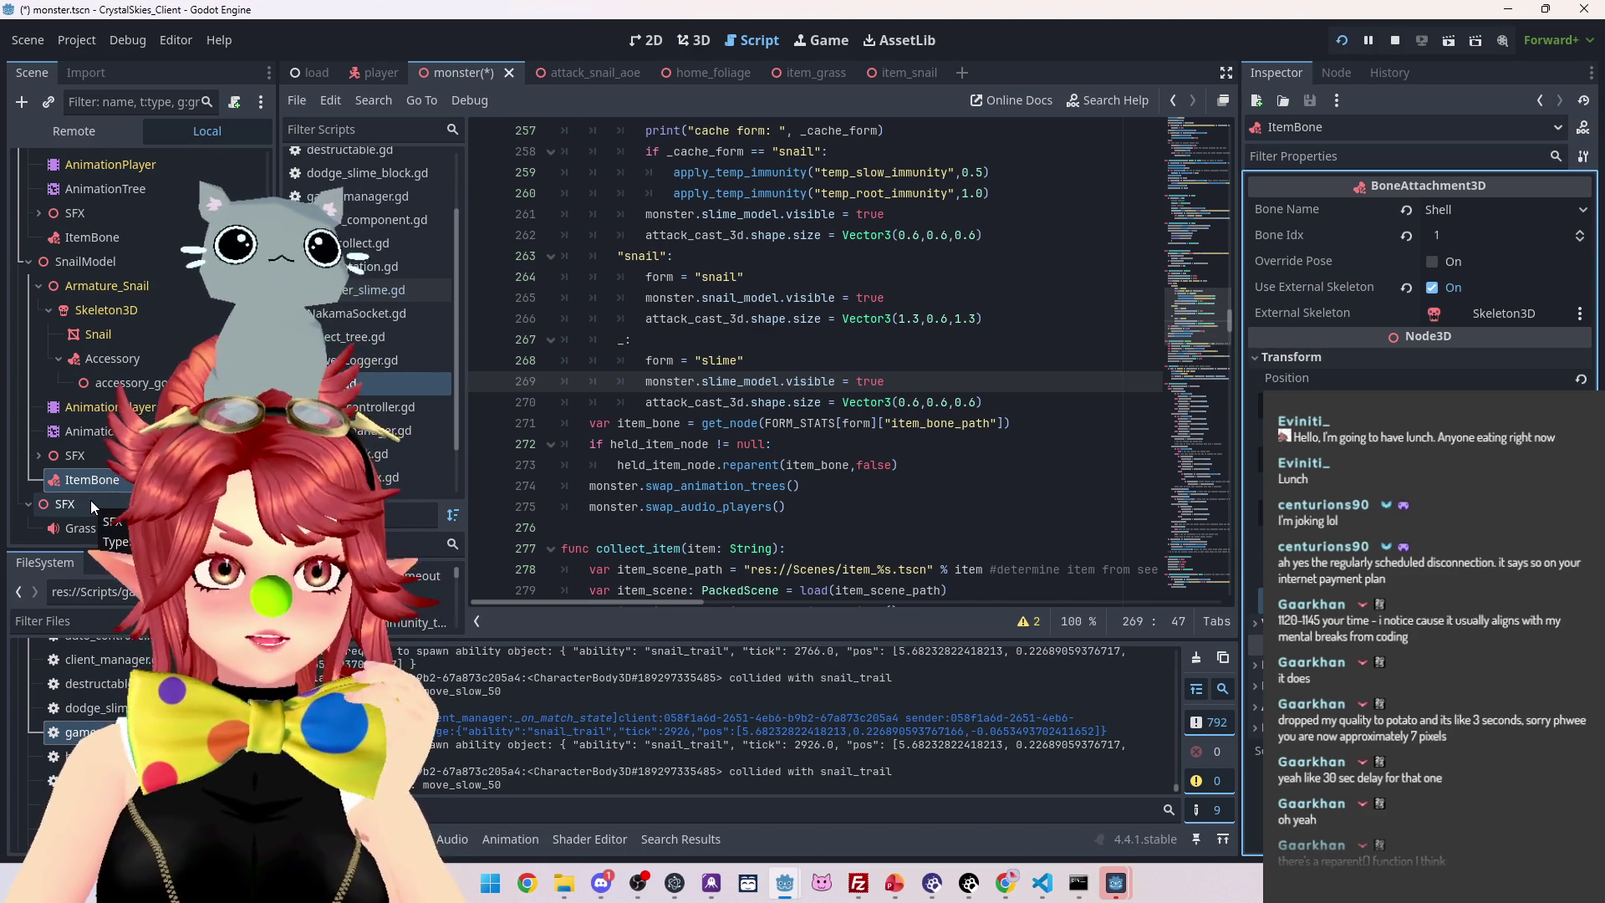
Stop the game and add a new Node3D with ItemBone nested inside it
{"action": "left_click", "coordinate": [1392, 39]}
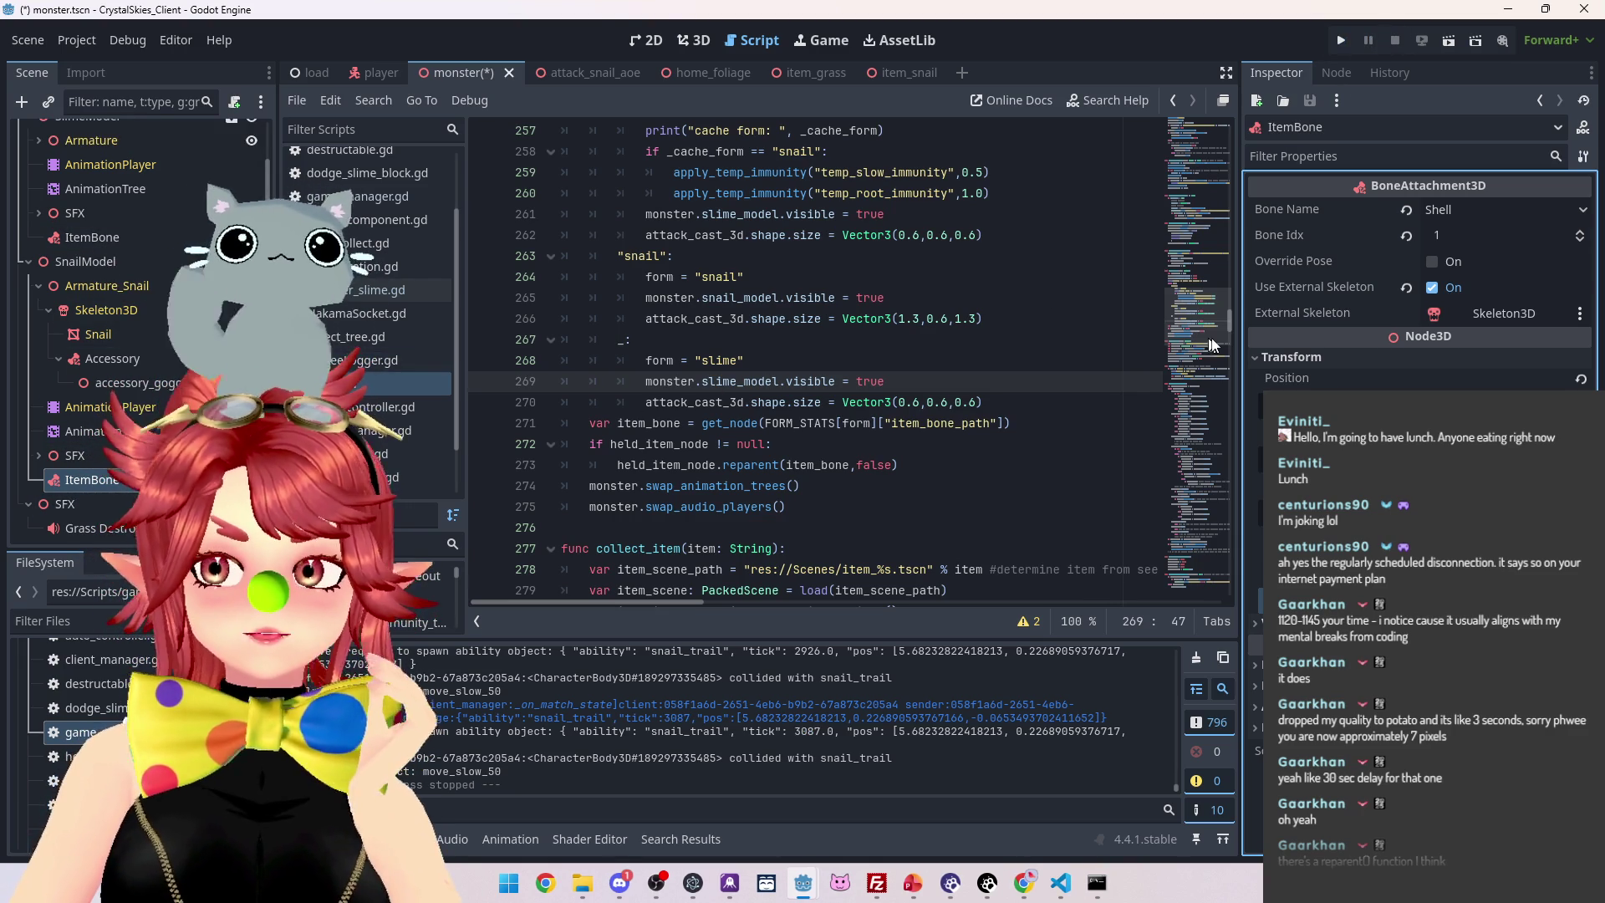
{"action": "left_click_drag", "start_coordinate": [1229, 323], "coordinate": [1202, 133]}
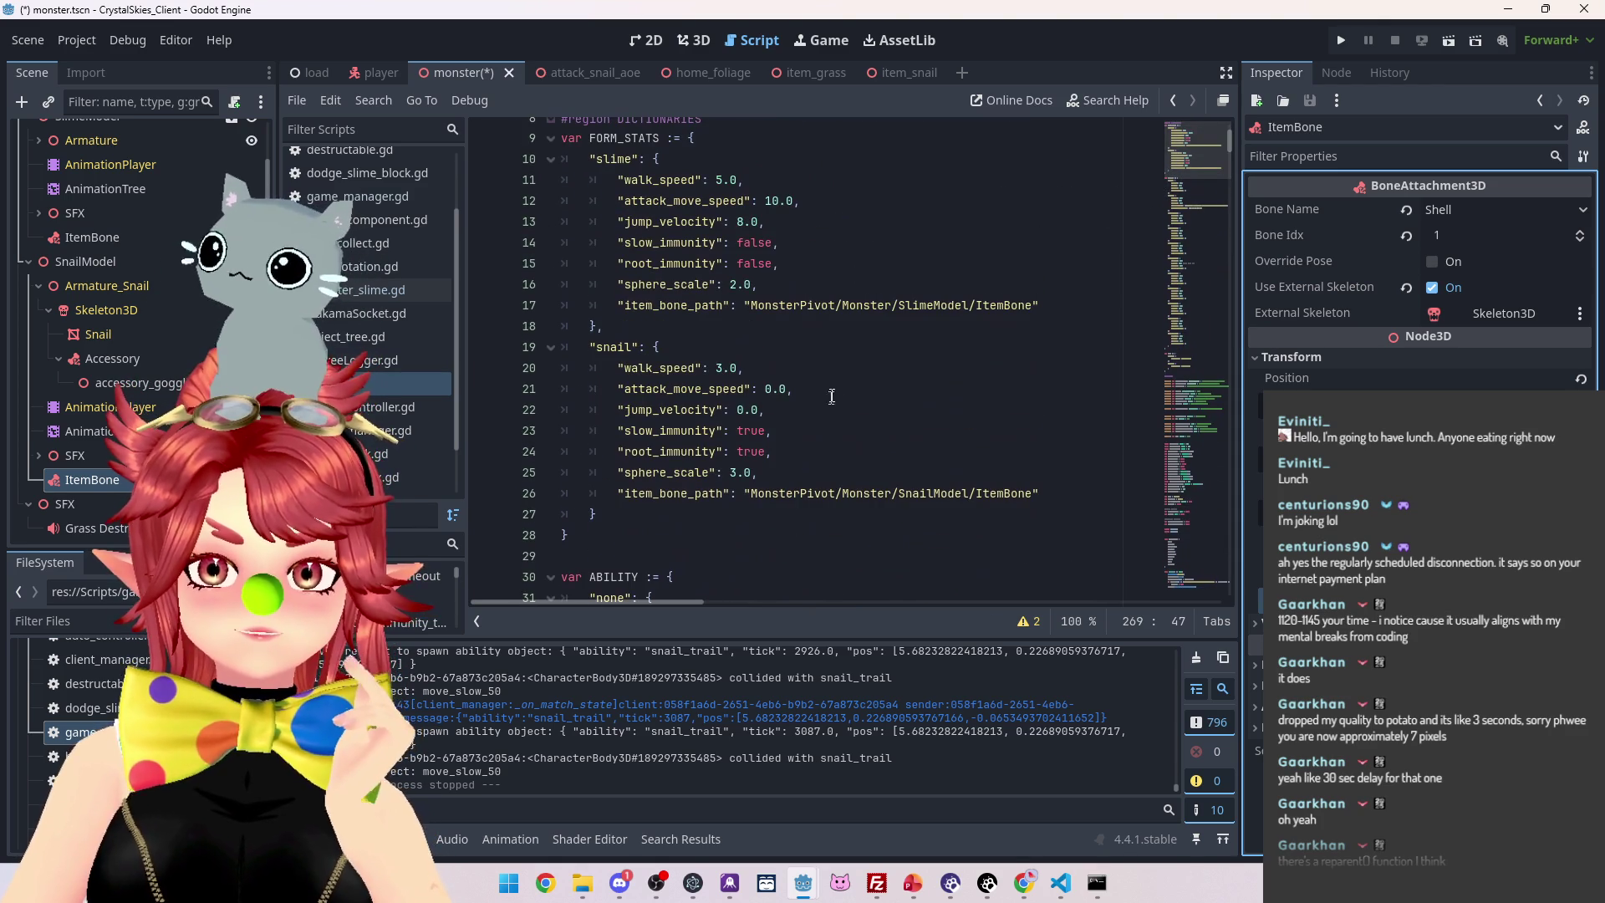
{"action": "right_click", "coordinate": [85, 479]}
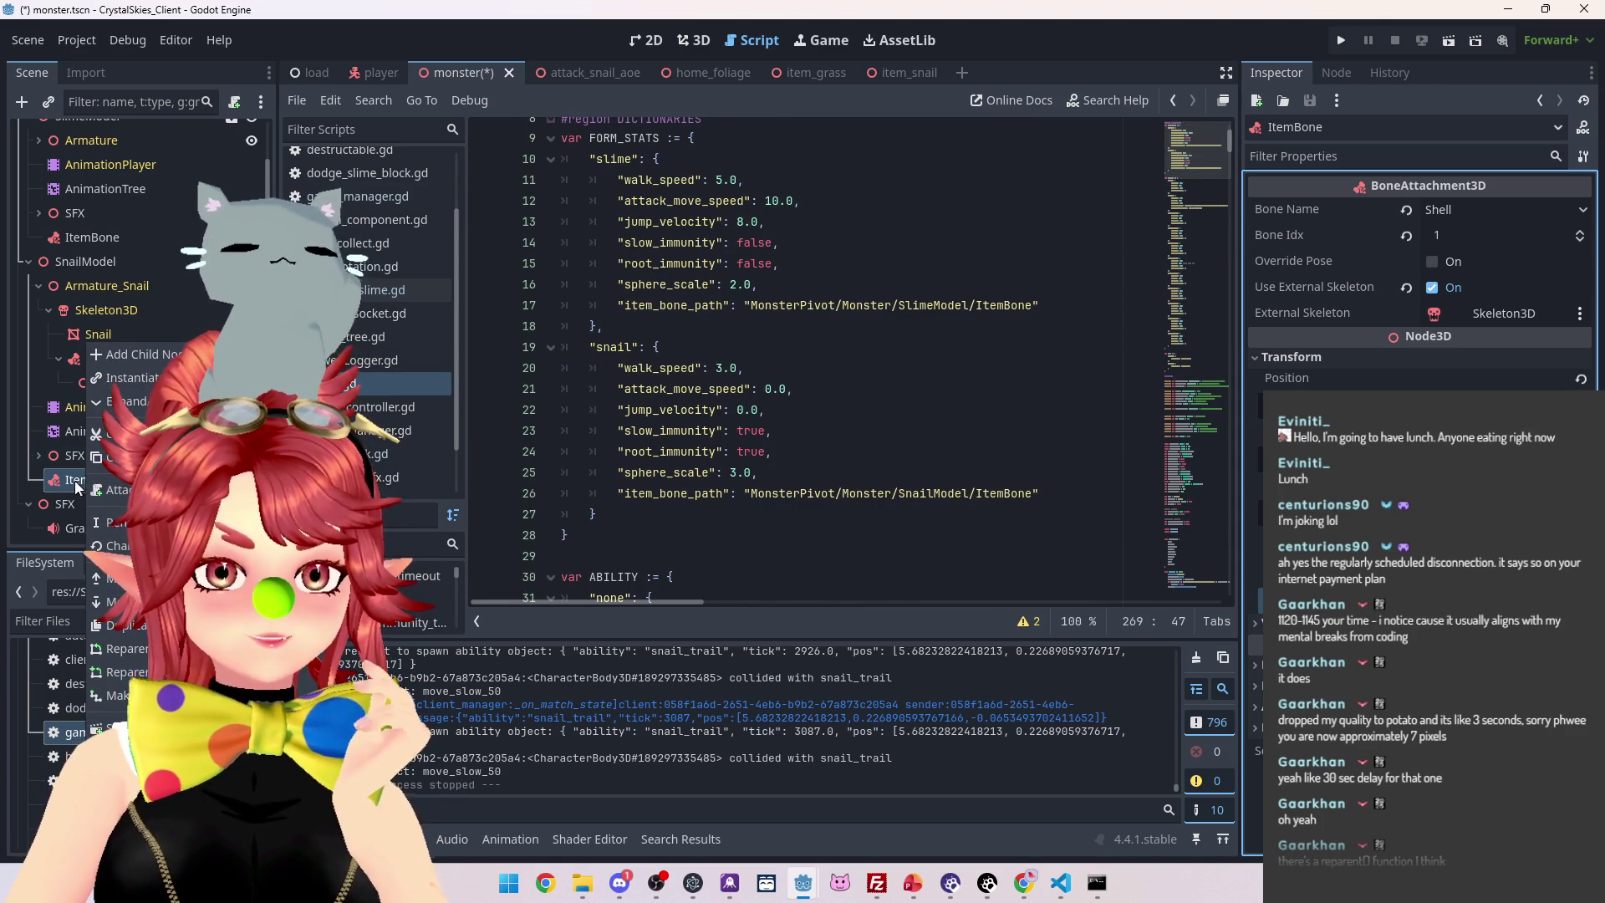
{"action": "key", "text": "Escape"}
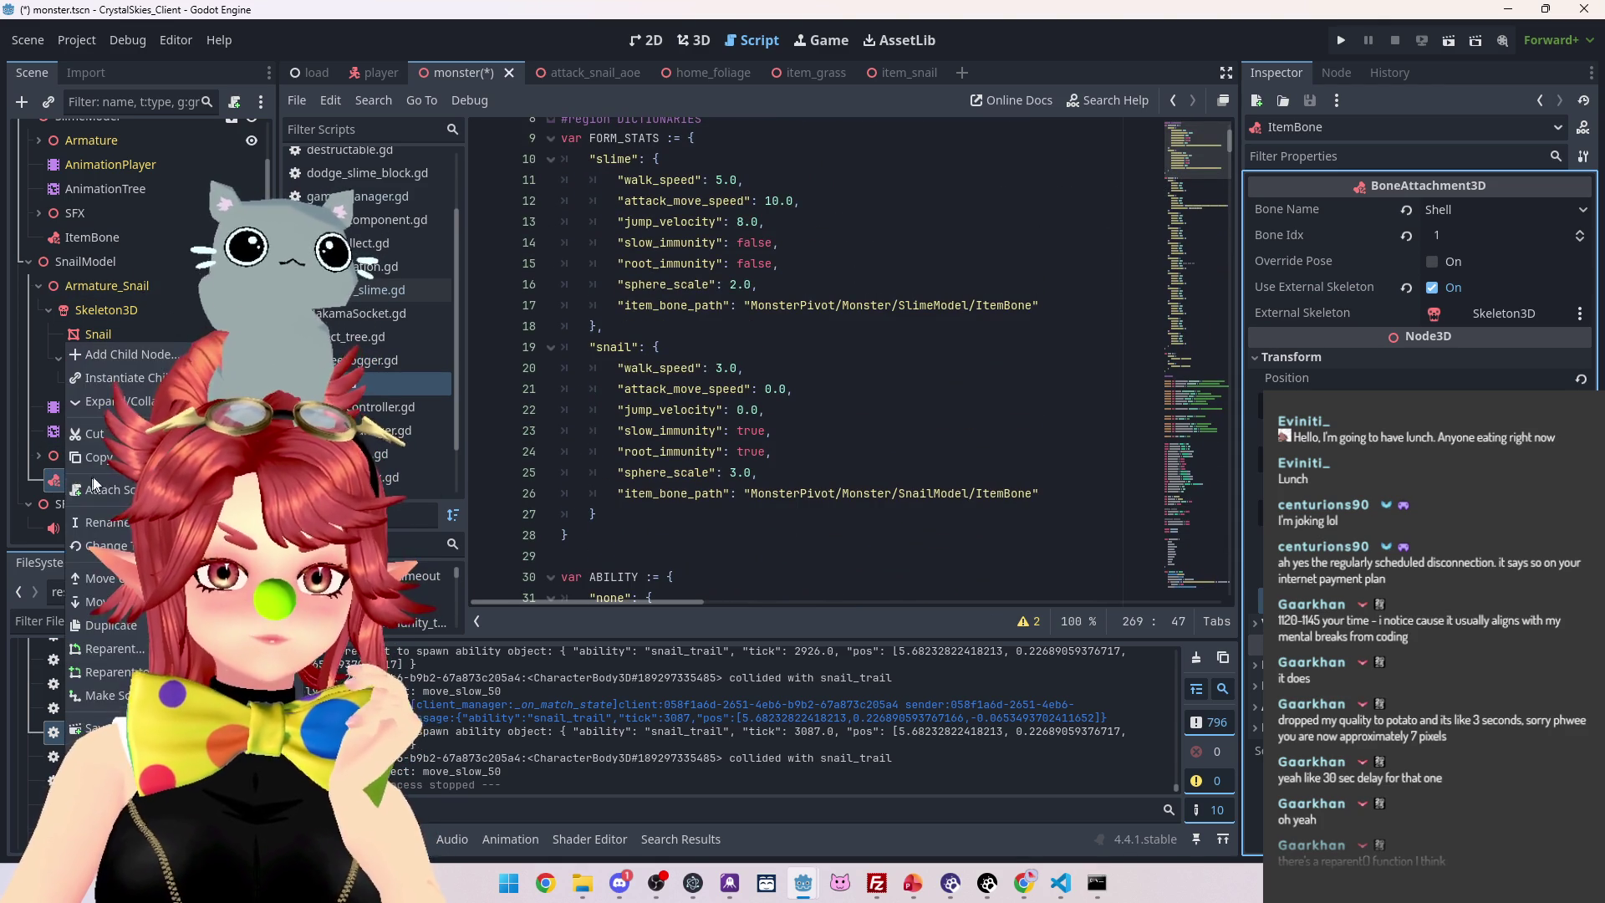
{"action": "key", "text": "ctrl+a"}
{"action": "scroll", "coordinate": [707, 396], "scroll_direction": "down", "scroll_amount": 5}
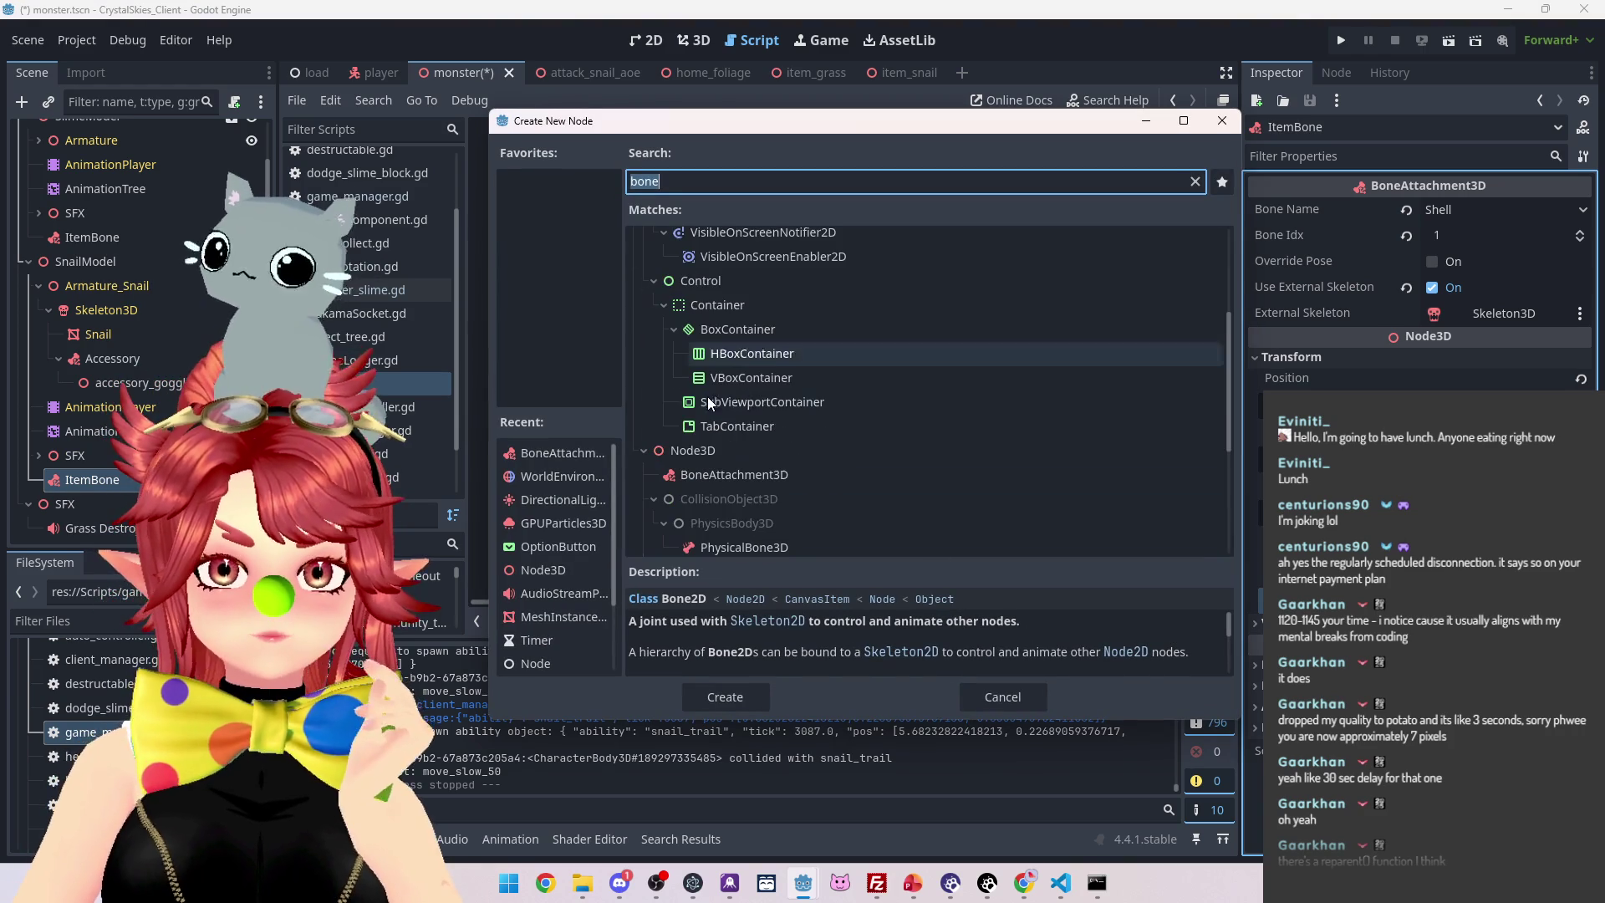
{"action": "double_click", "coordinate": [704, 448]}
{"action": "mouse_move", "coordinate": [87, 468]}
{"action": "left_mouse_down"}
{"action": "mouse_move", "coordinate": [94, 510]}
{"action": "mouse_move", "coordinate": [100, 489]}
{"action": "left_mouse_up"}
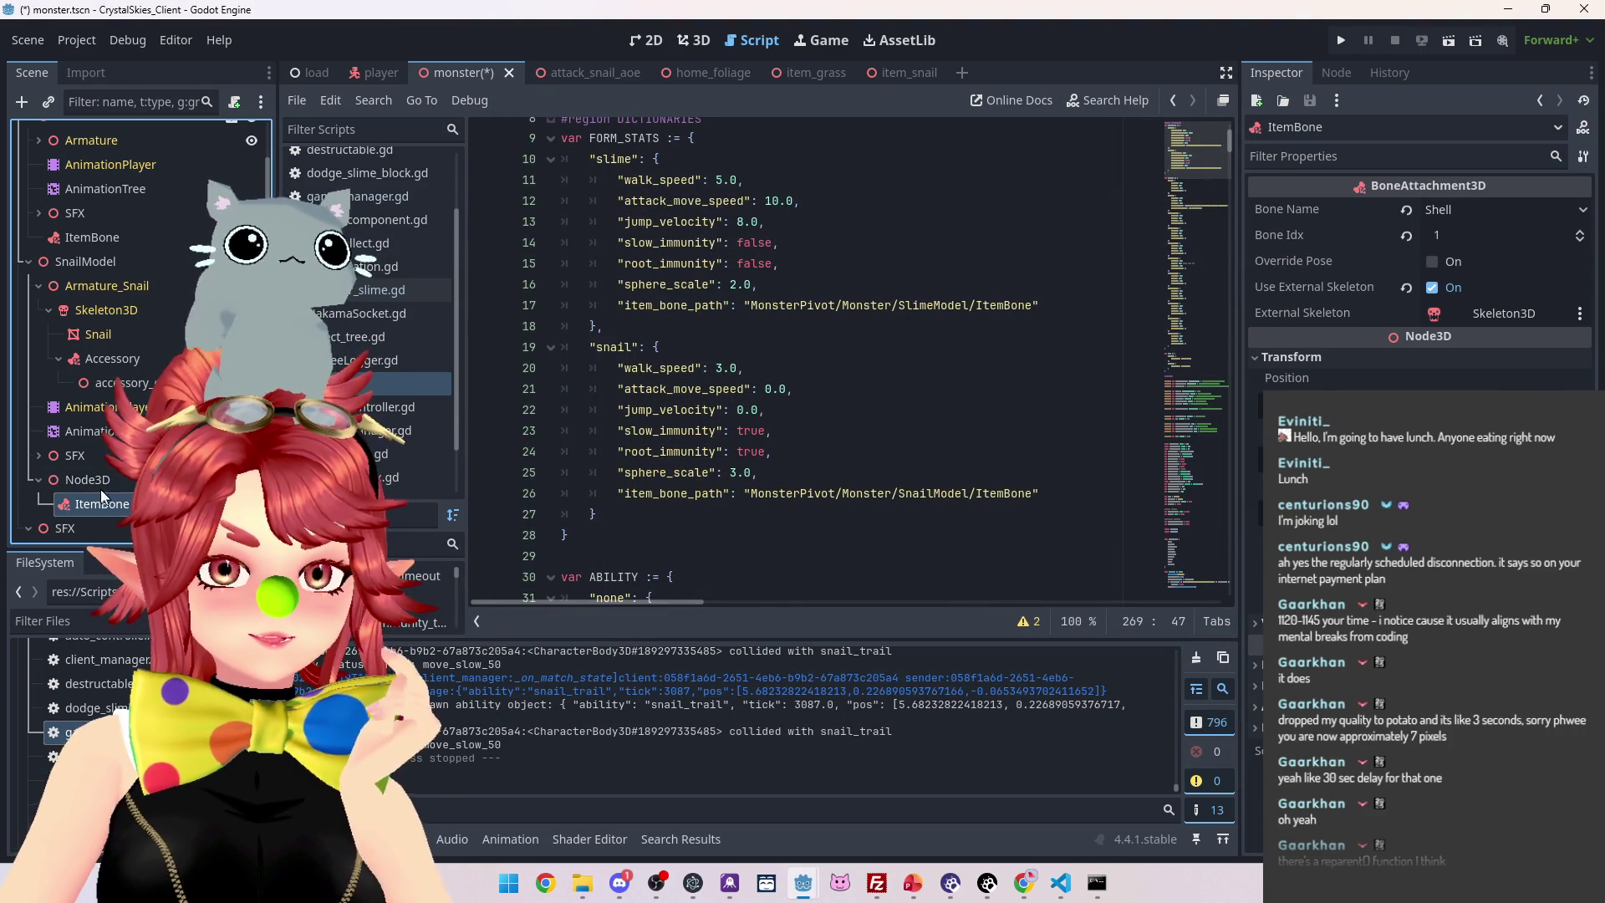
Rename the new Node3D to ItemBoneOffset
{"action": "double_click", "coordinate": [99, 482]}
{"action": "key", "text": "BackSpace"}
{"action": "key", "text": "BackSpace"}
{"action": "key", "text": "BackSpace"}
{"action": "key", "text": "BackSpace"}
{"action": "type", "text": "O"}
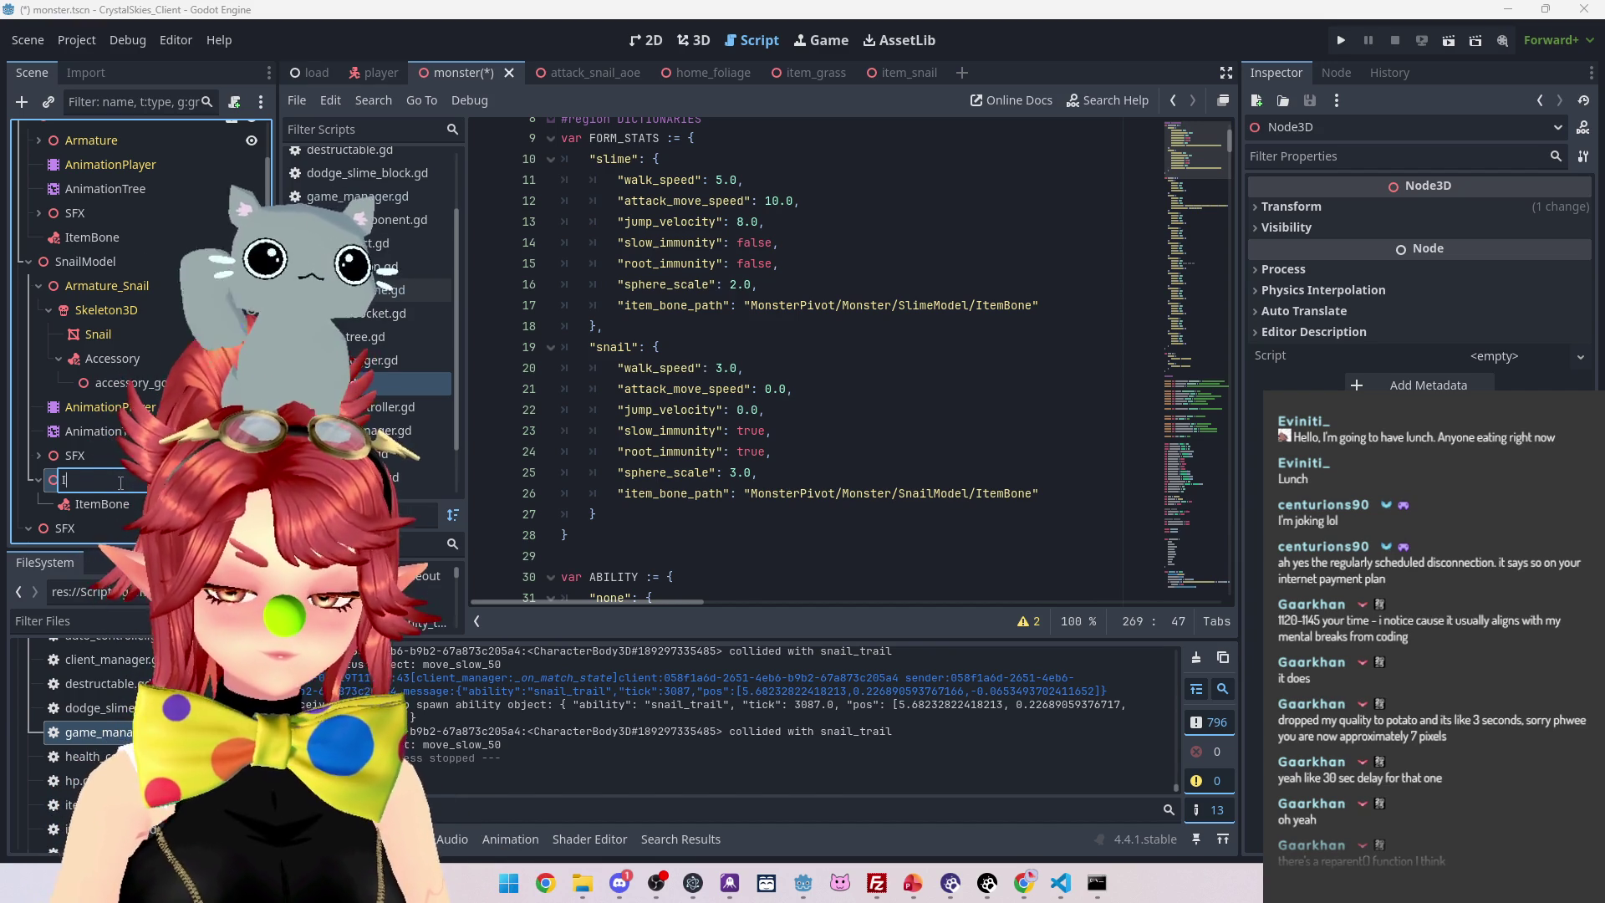
{"action": "key", "text": "BackSpace"}
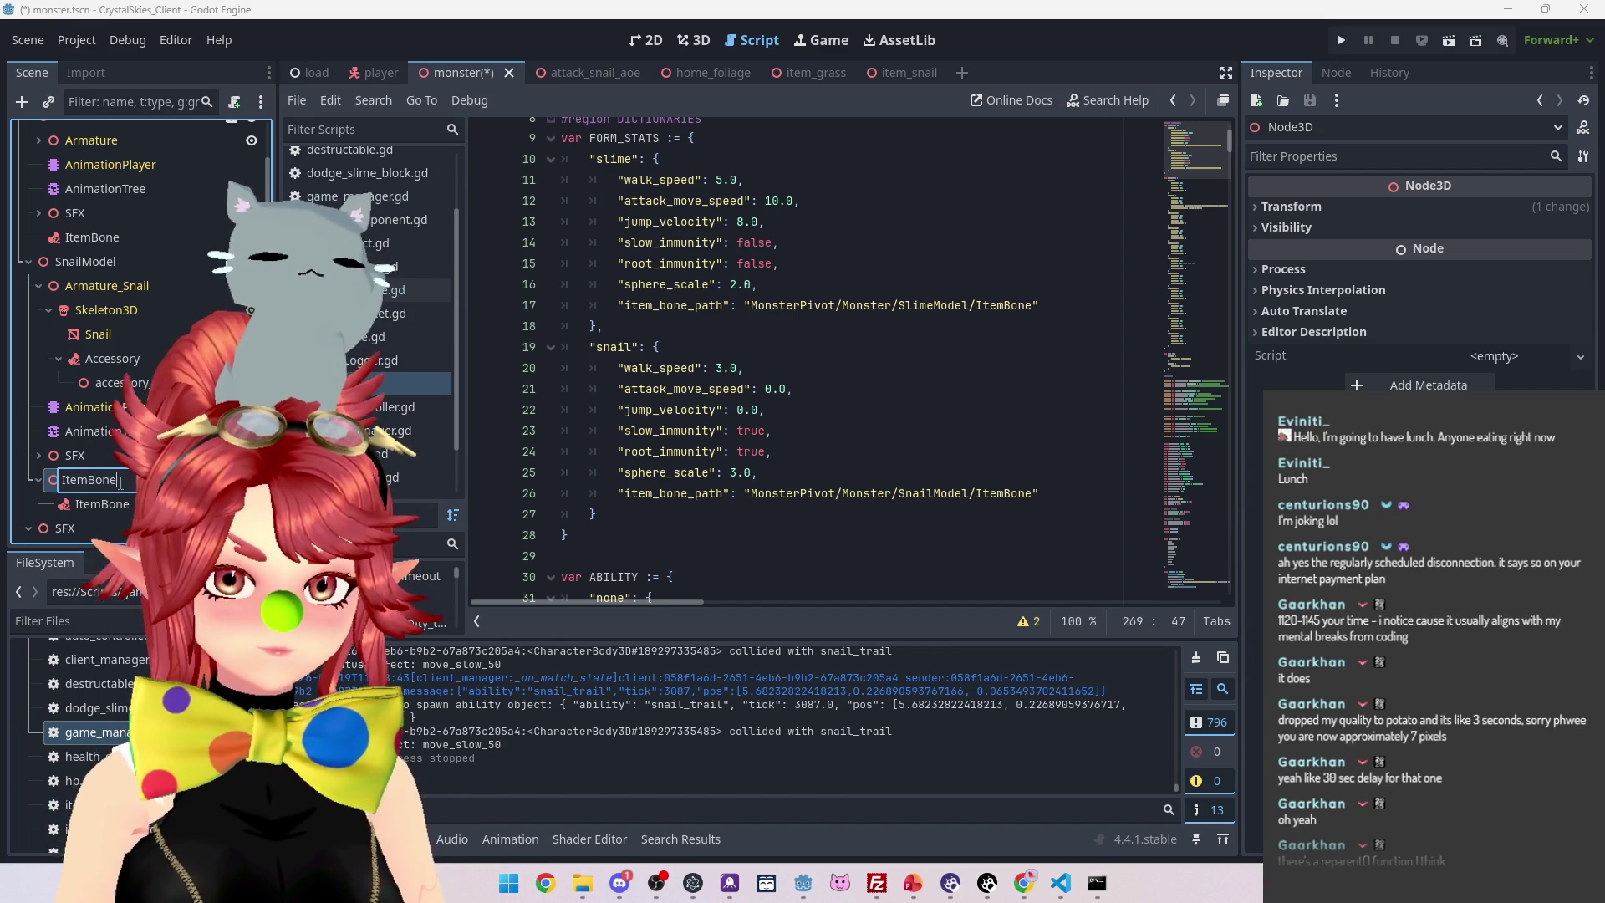
{"action": "key", "text": "Return"}
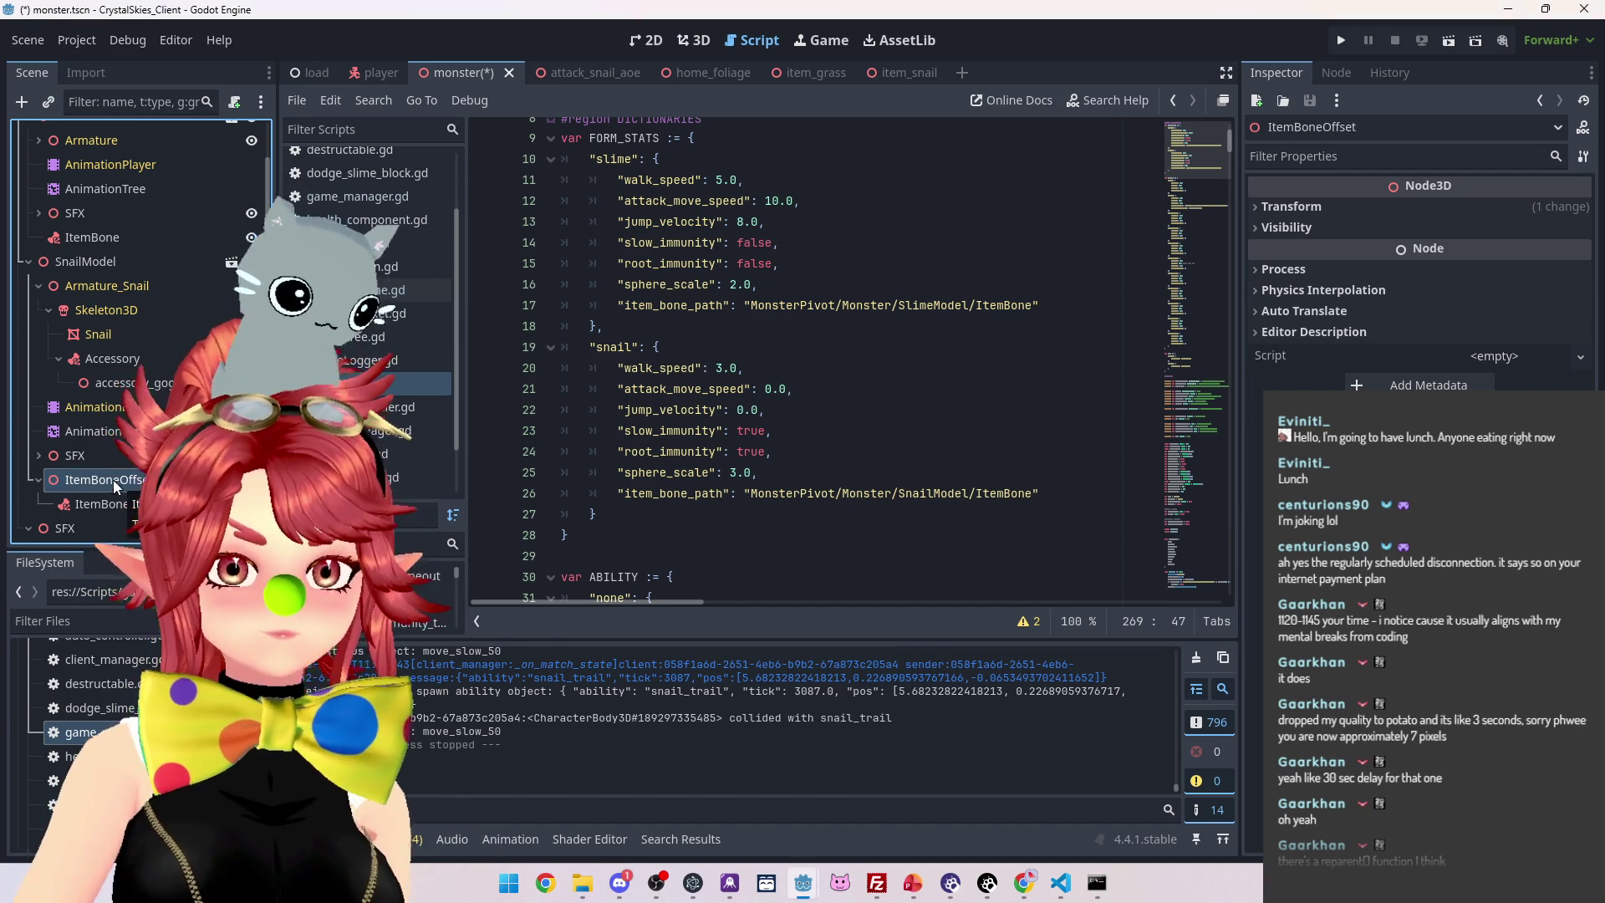
Point item_bone_path to SnailModel/ItemBoneOffset/ItemBone and save the scene
{"action": "left_click", "coordinate": [1036, 494]}
{"action": "type", "text": "Offset/"}
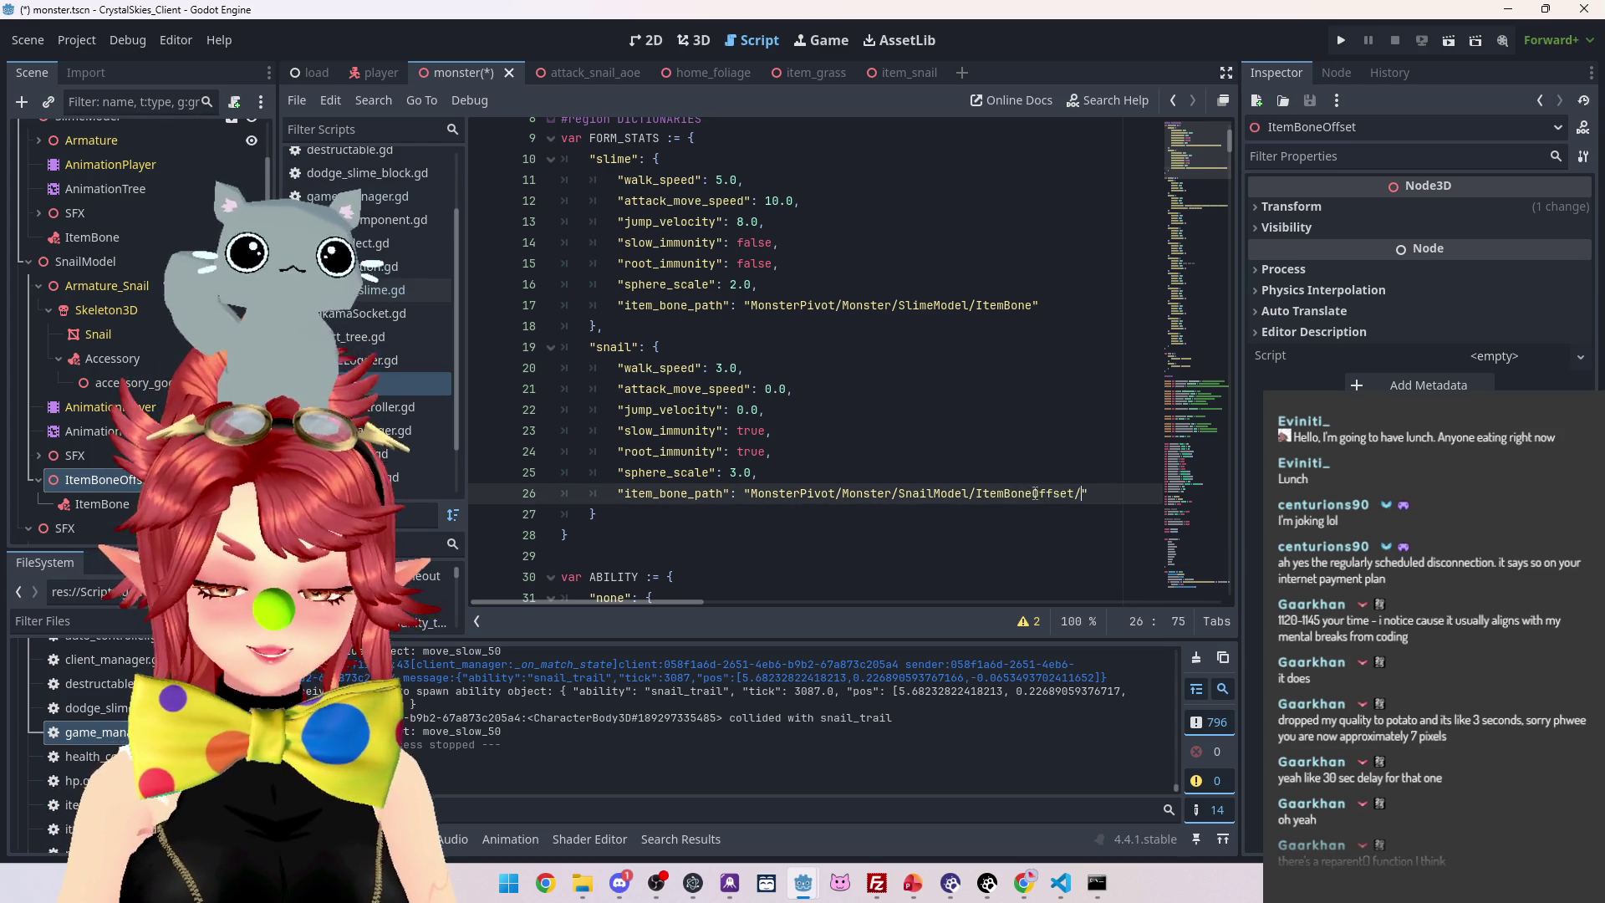
{"action": "type", "text": "Bone"}
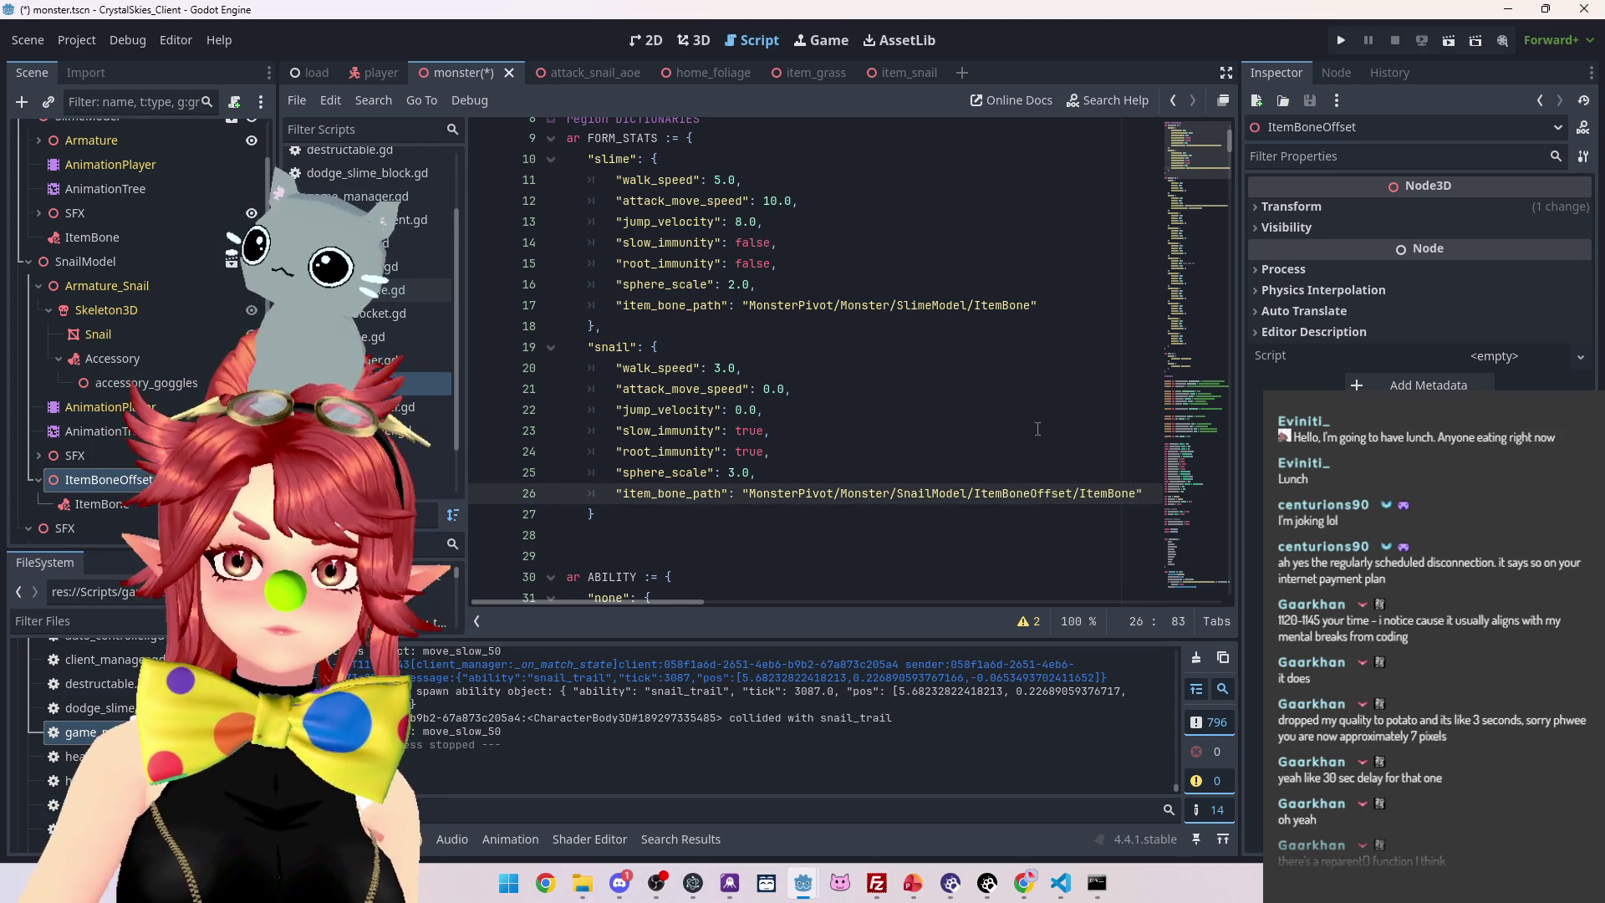
{"action": "left_click", "coordinate": [1072, 413]}
{"action": "key", "text": "ctrl+s"}
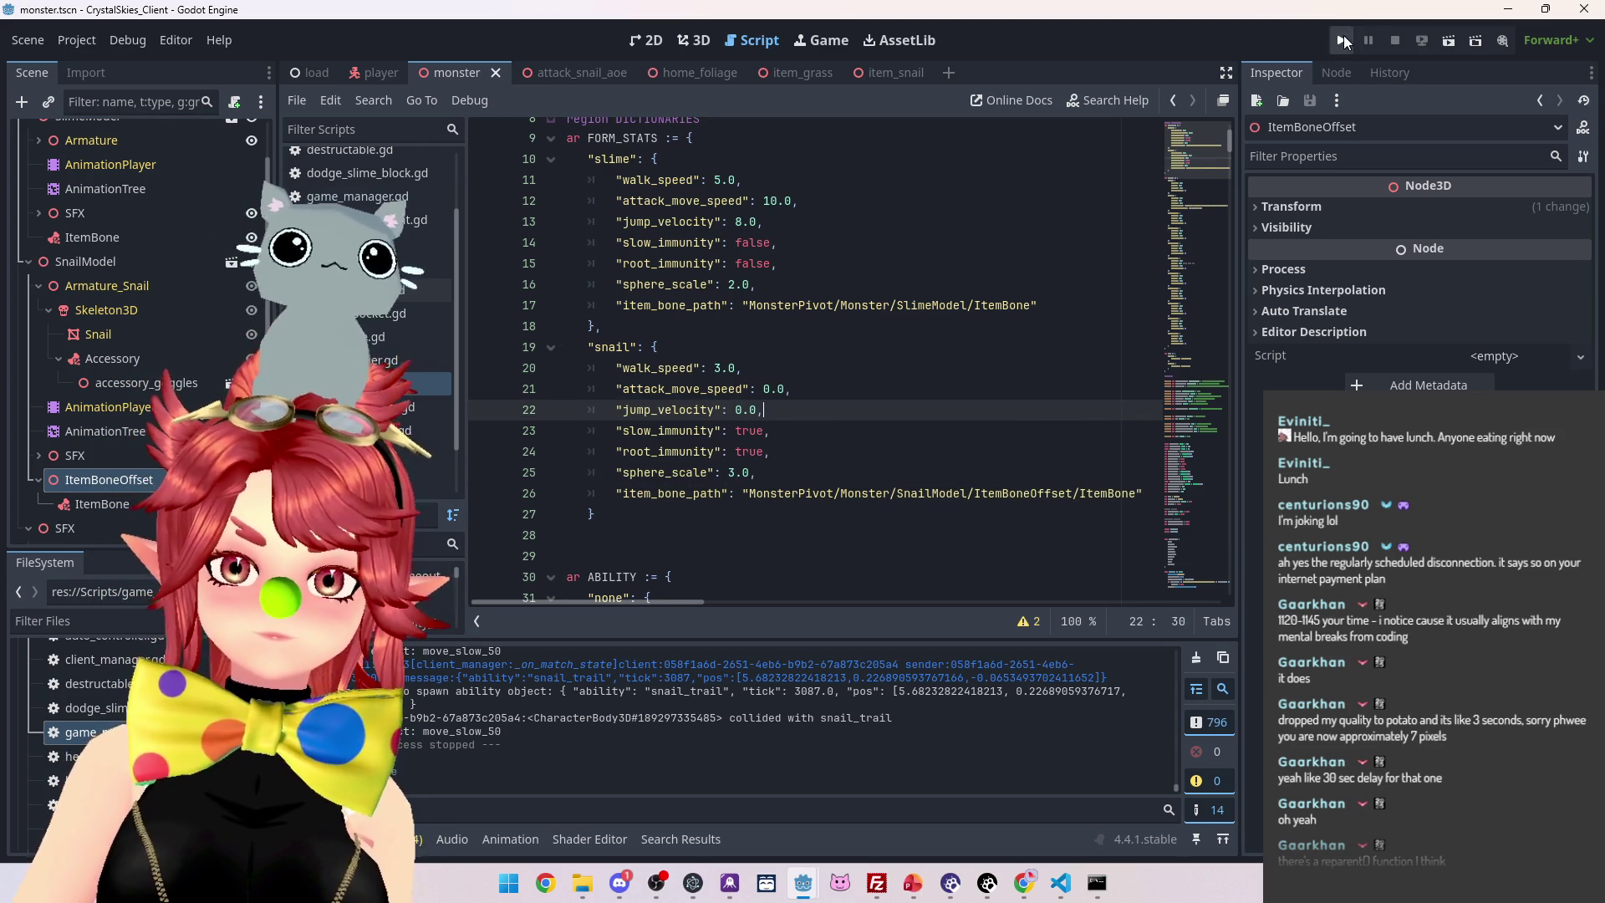
Run the game and create a new lobby, entering a player name and lobby name 'asdd'
{"action": "left_click", "coordinate": [1342, 37]}
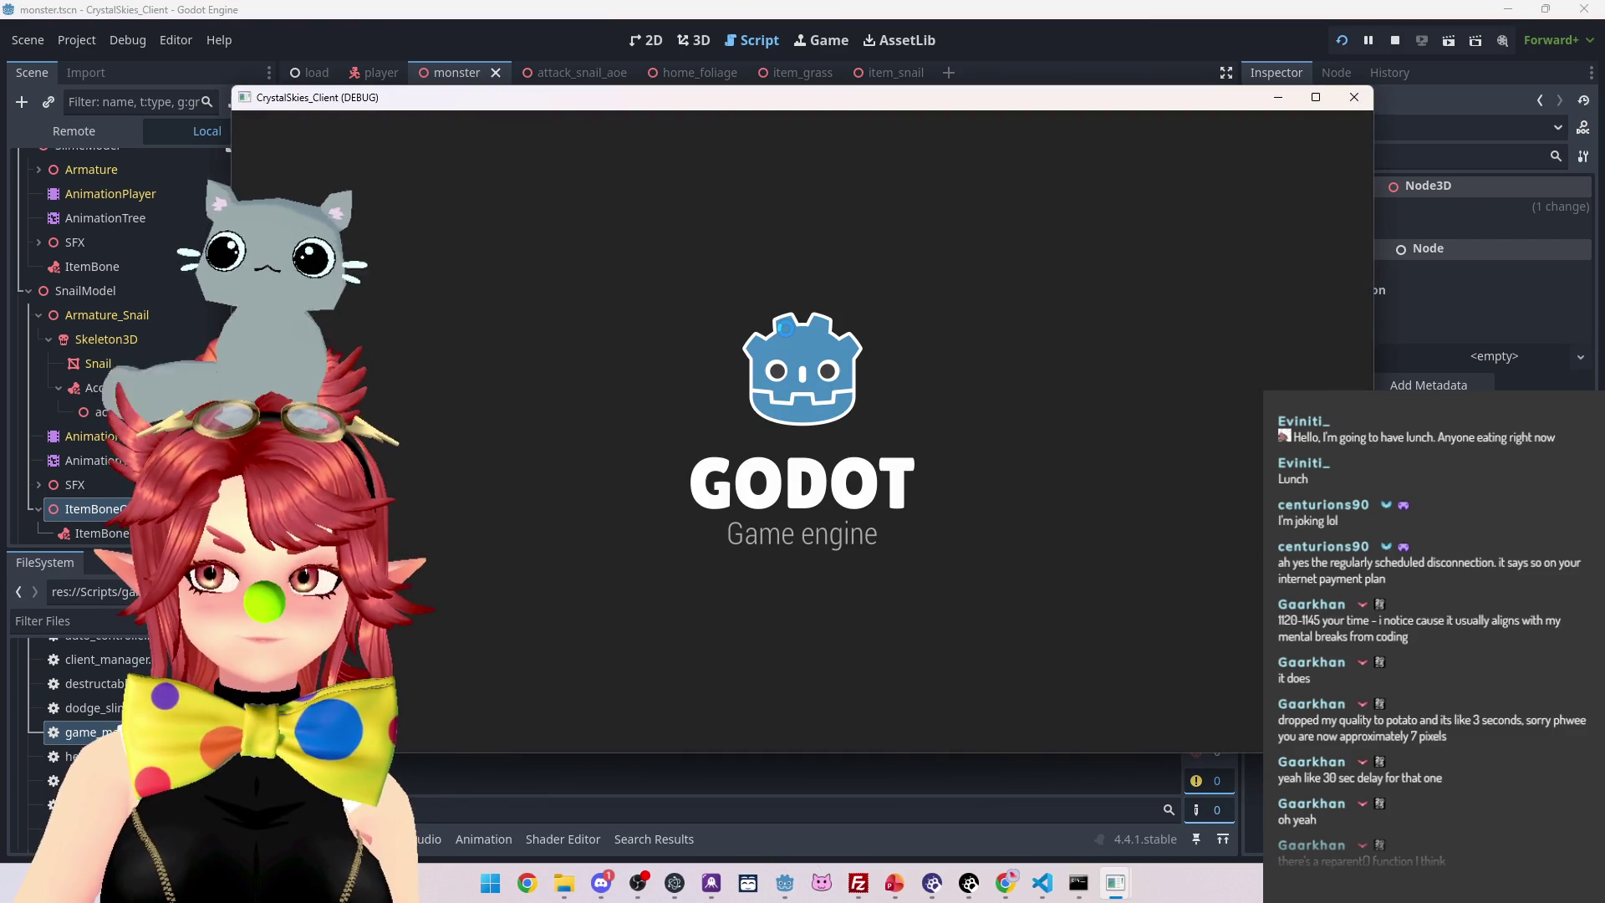
{"action": "type", "text": "Phwee"}
{"action": "left_click", "coordinate": [757, 593]}
{"action": "type", "text": "asdd"}
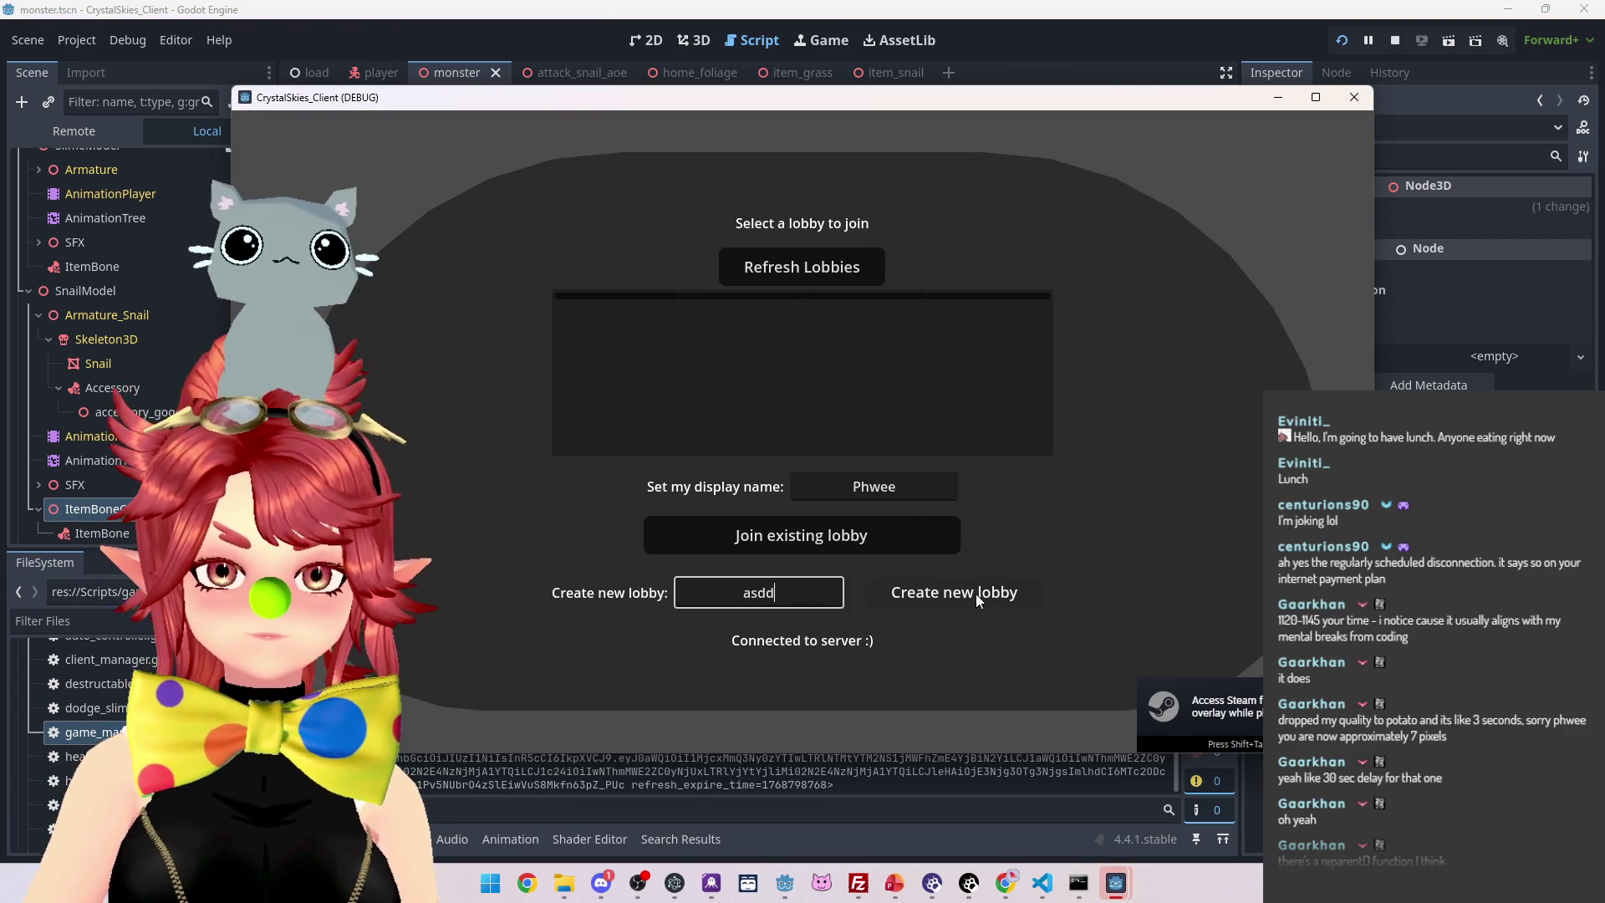
{"action": "left_click", "coordinate": [999, 596]}
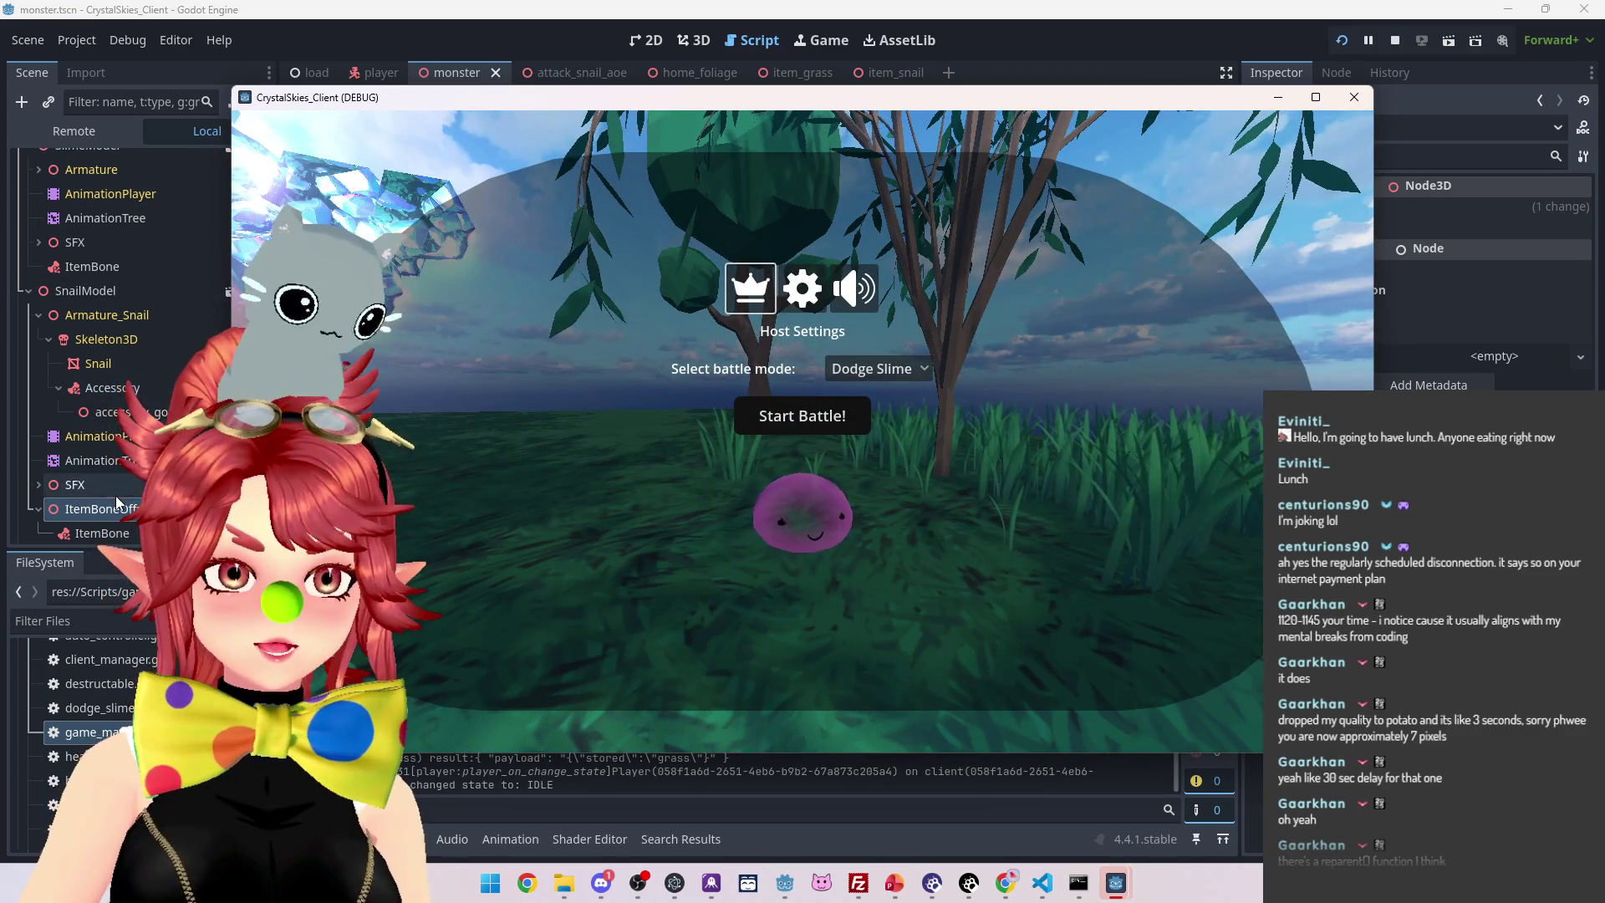
Raise ItemBoneOffset's Y position to 0.405 m, then bring the game window forward
{"action": "left_click", "coordinate": [115, 511]}
{"action": "left_click", "coordinate": [1301, 207]}
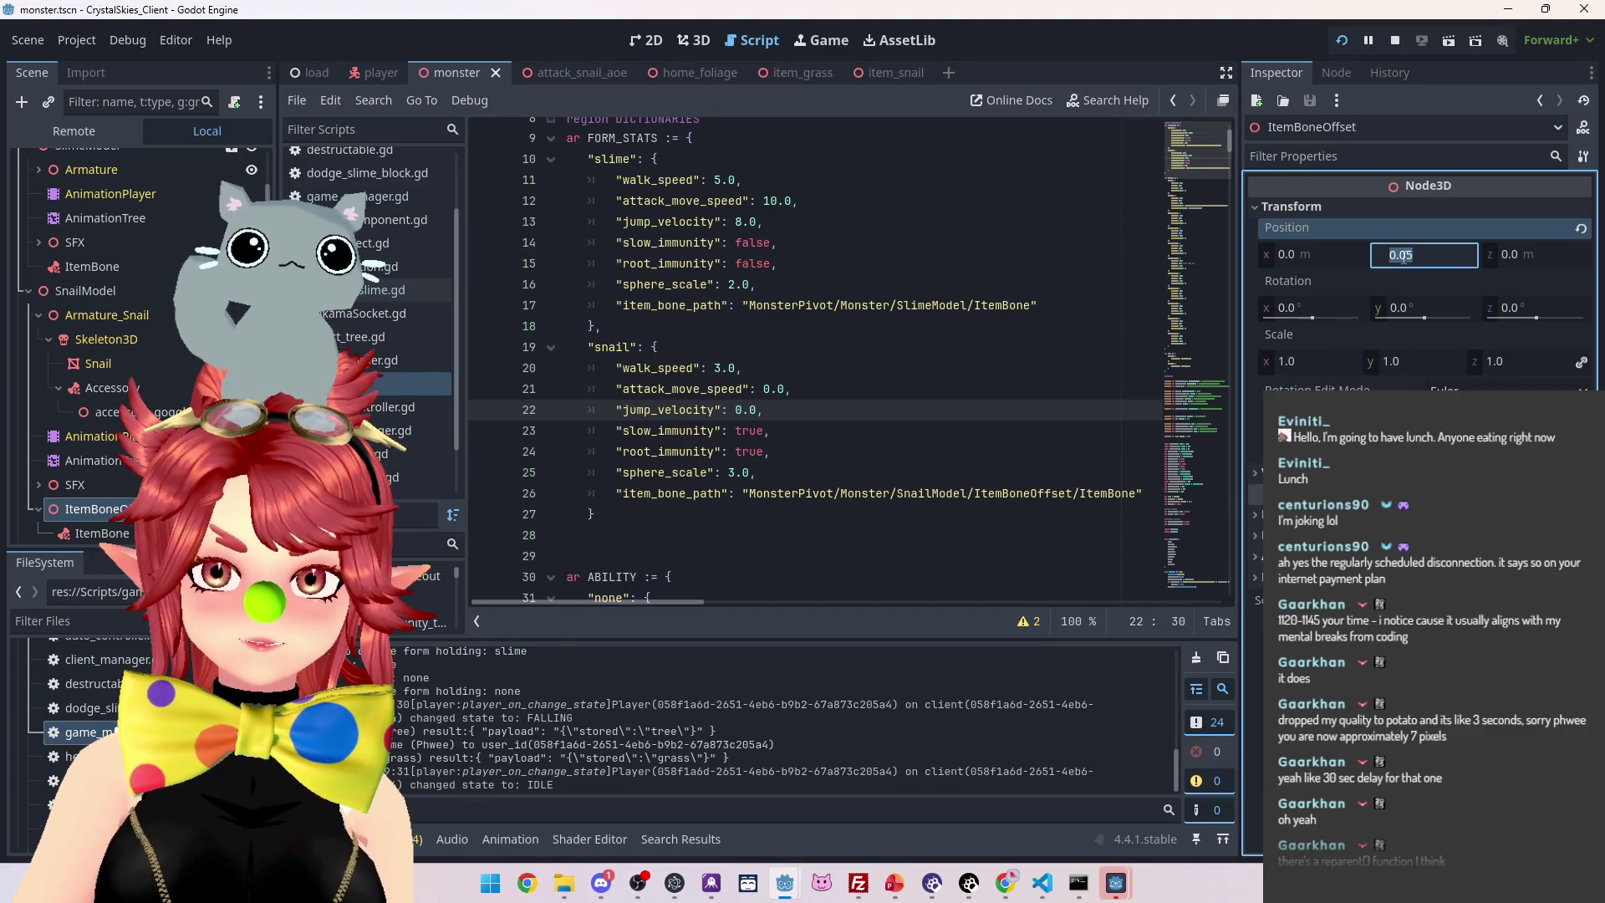
{"action": "left_click_drag", "start_coordinate": [1424, 254], "coordinate": [1446, 254]}
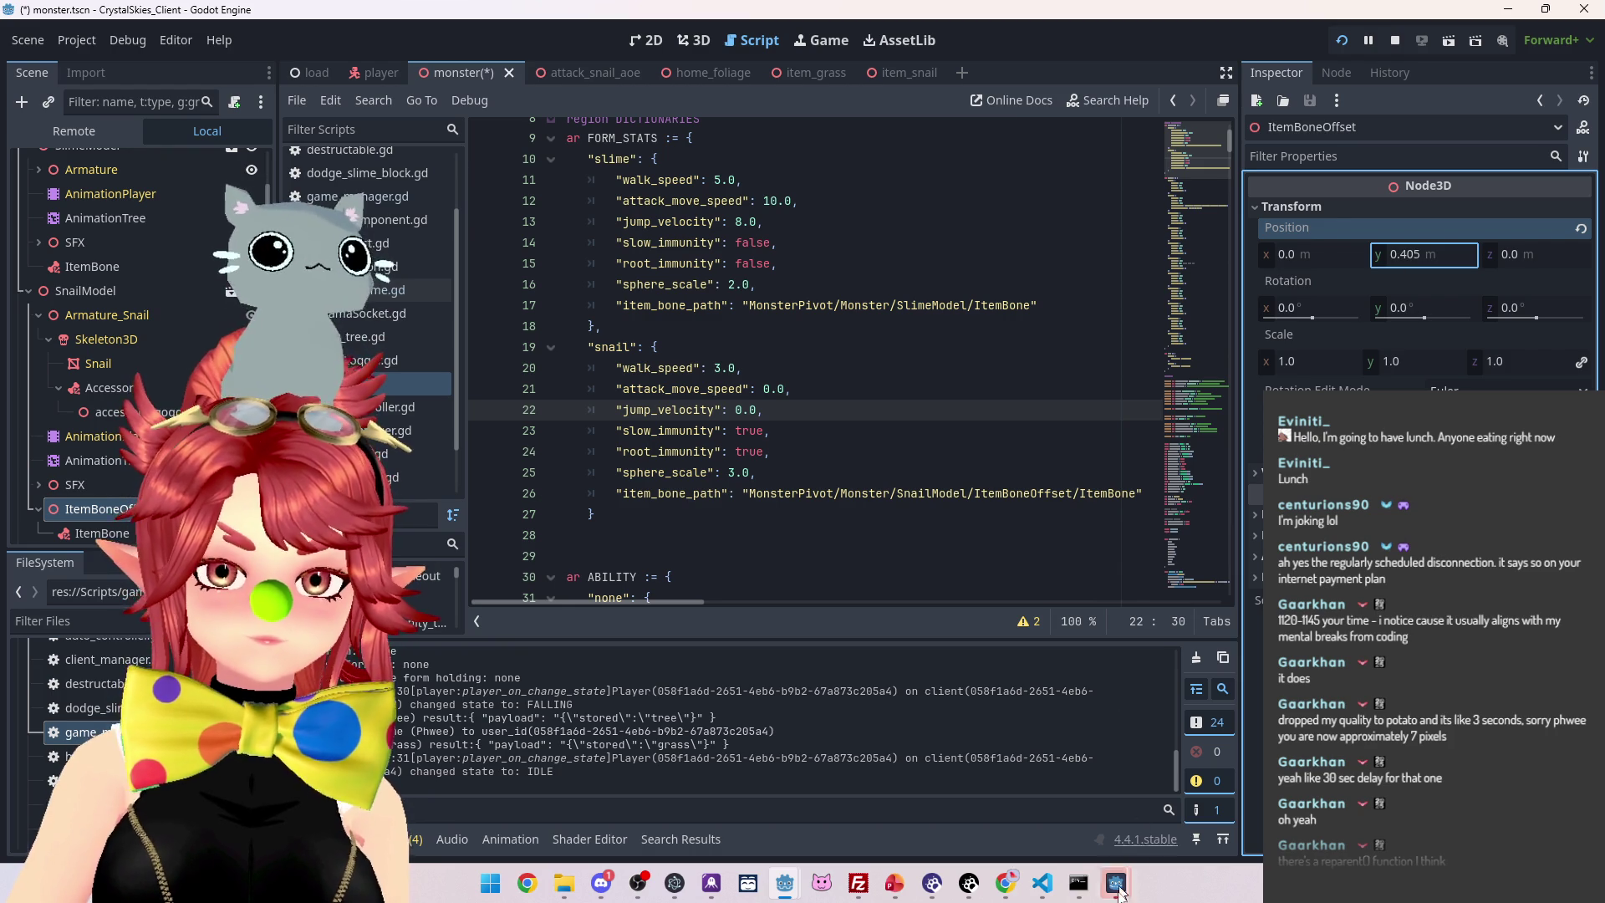
{"action": "mouse_move", "coordinate": [1120, 896]}
{"action": "left_click", "coordinate": [1055, 788]}
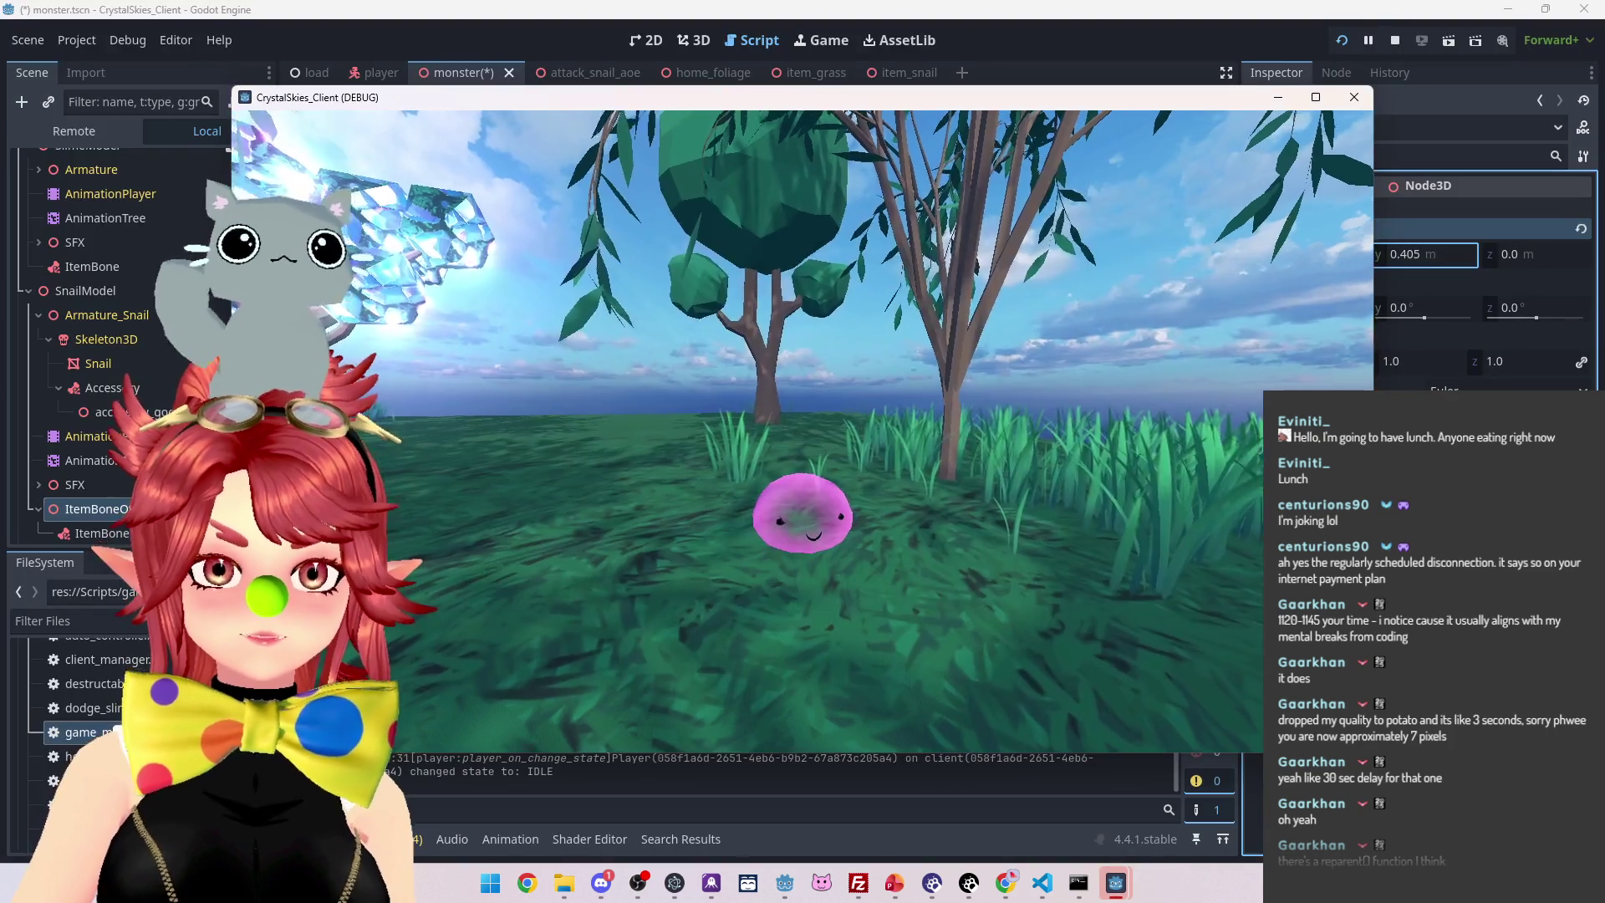
Walk the player through the grass along the pink snail trail and open the host menu
{"action": "key", "text": "w"}
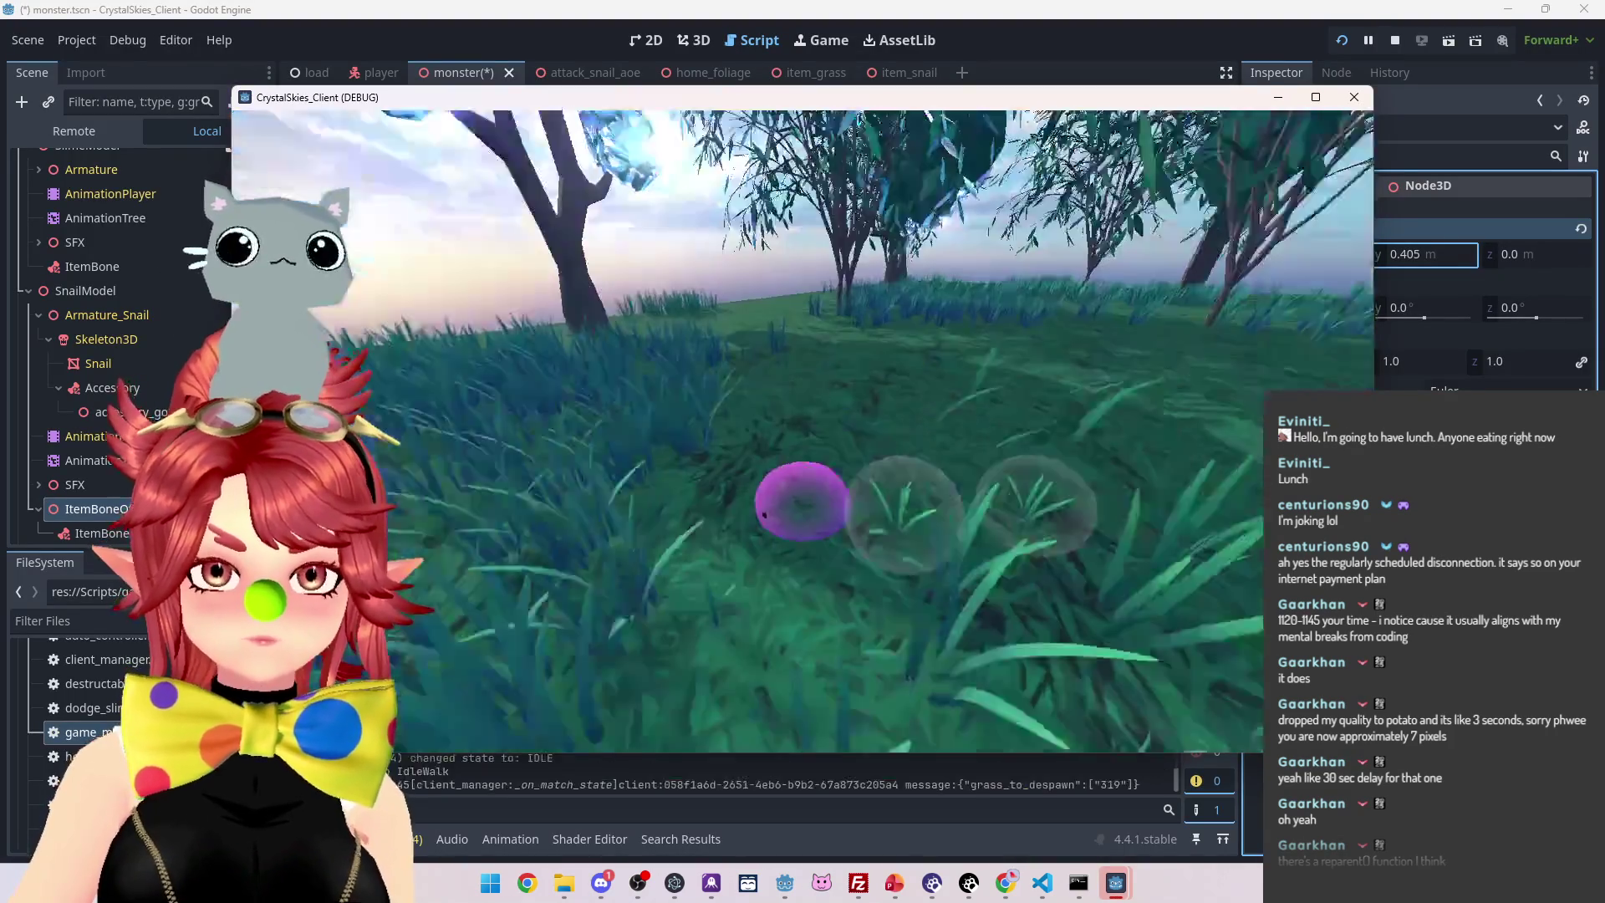
{"action": "key", "text": "w"}
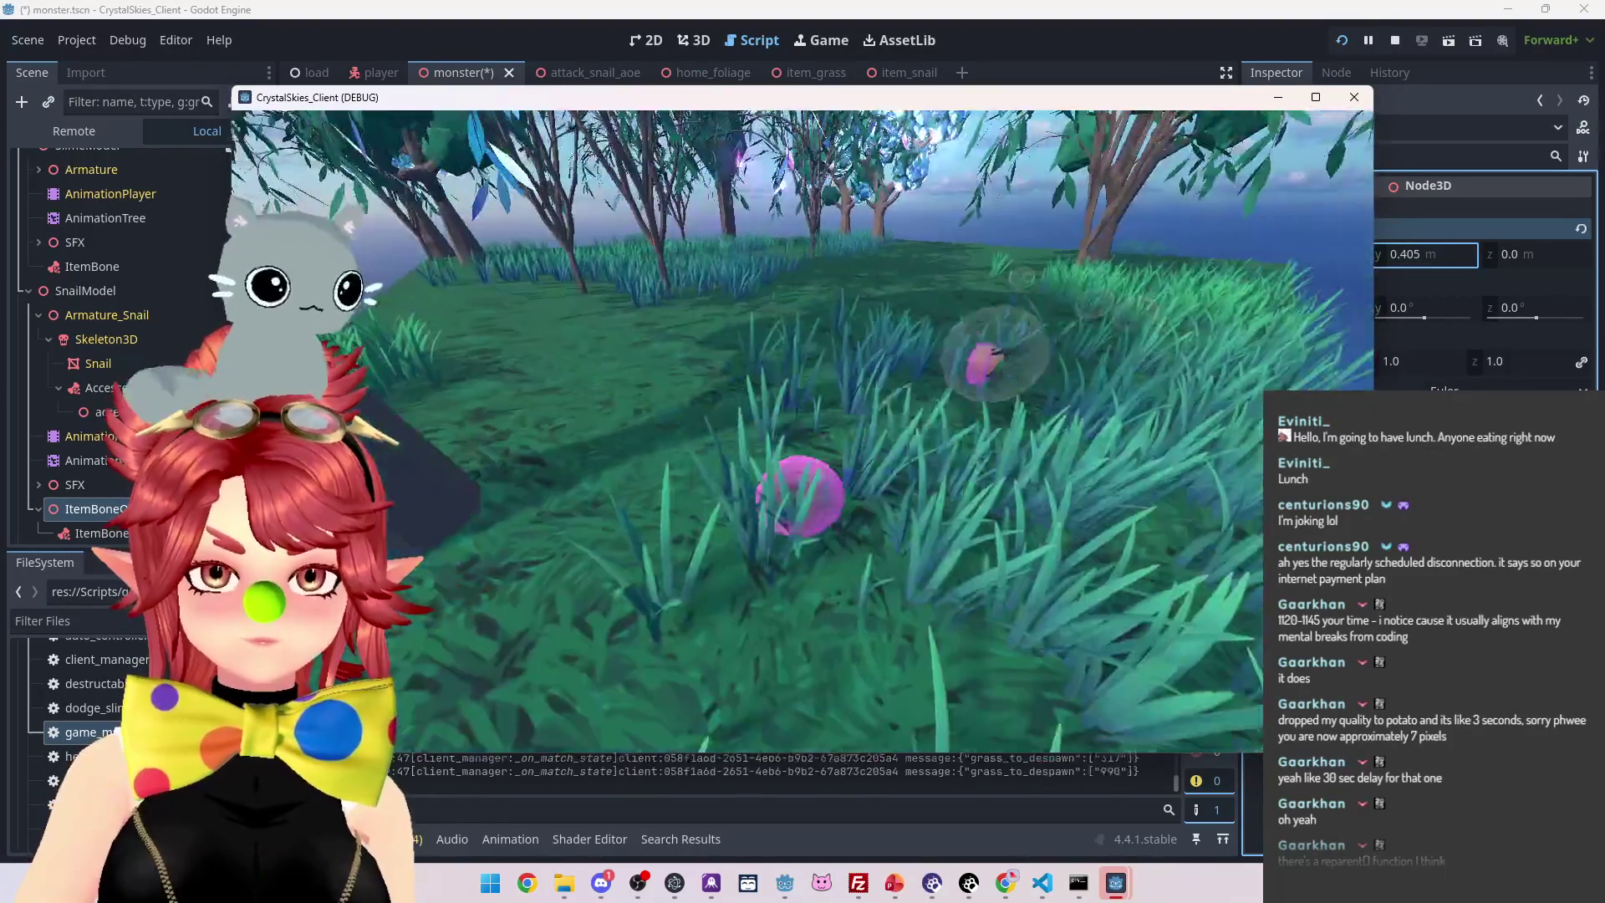
{"action": "key", "text": "w"}
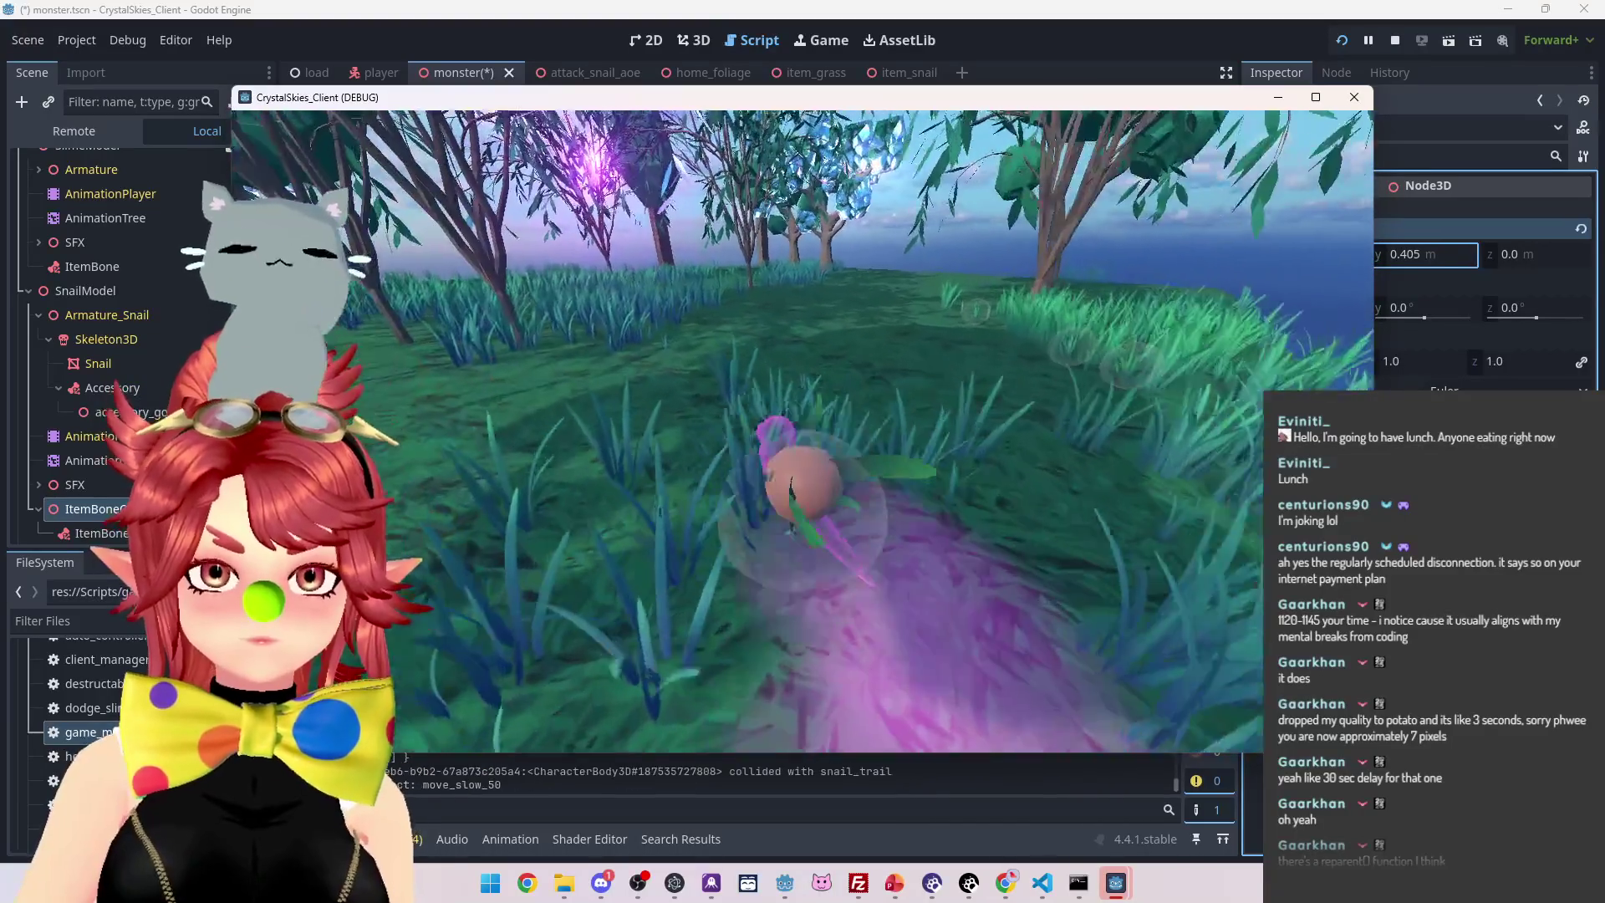
{"action": "key", "text": "w"}
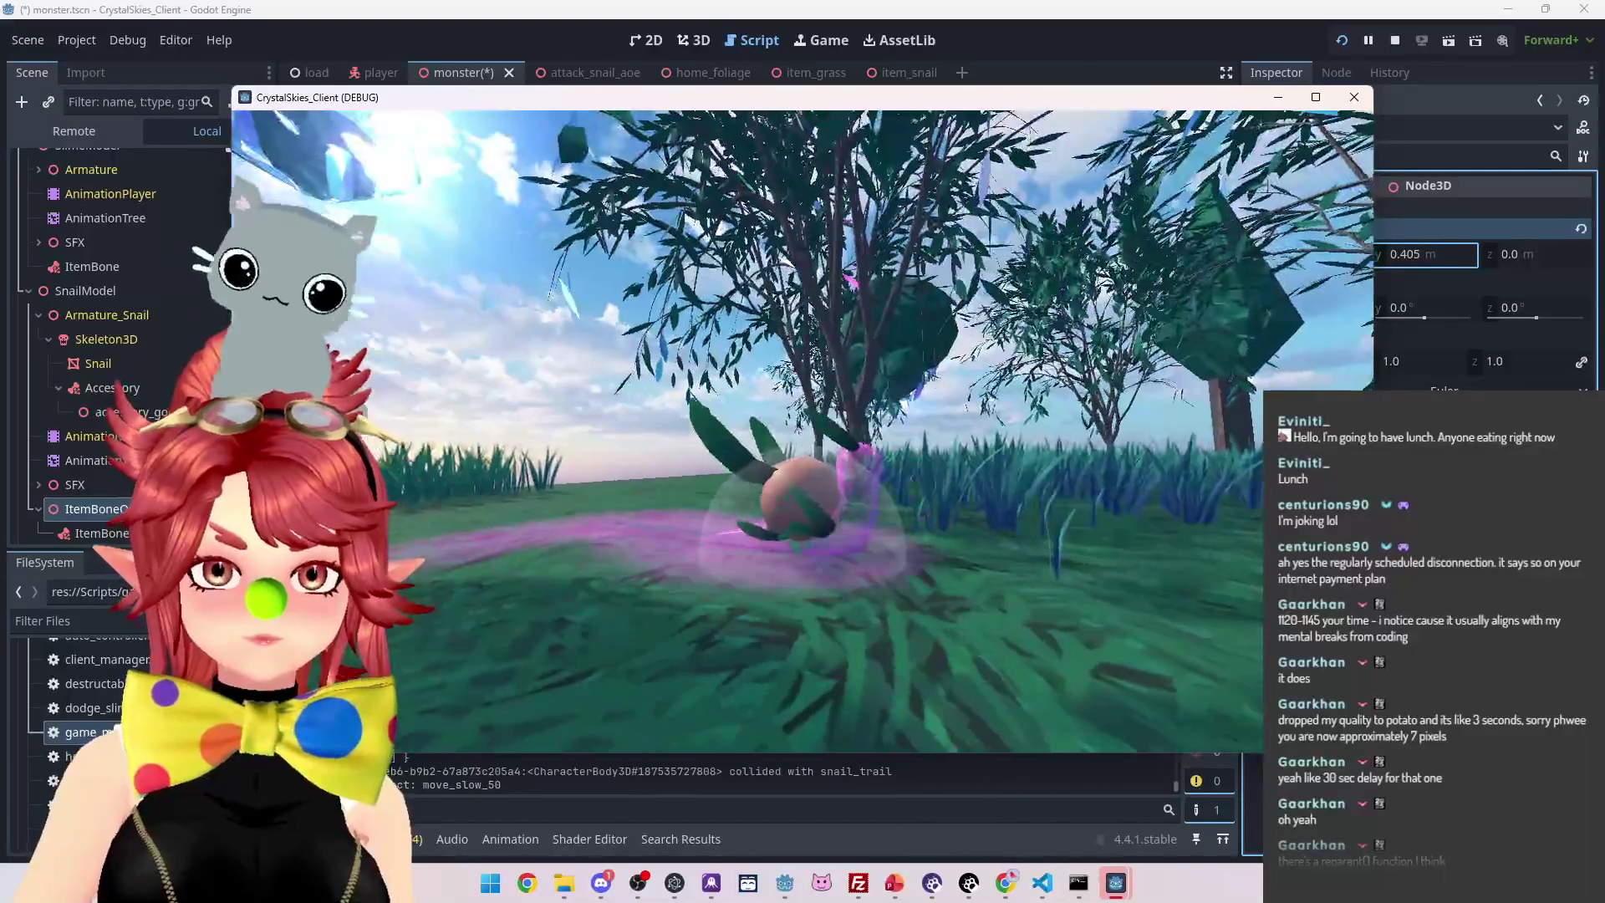
{"action": "key", "text": "Escape"}
{"action": "key", "text": "alt+Tab"}
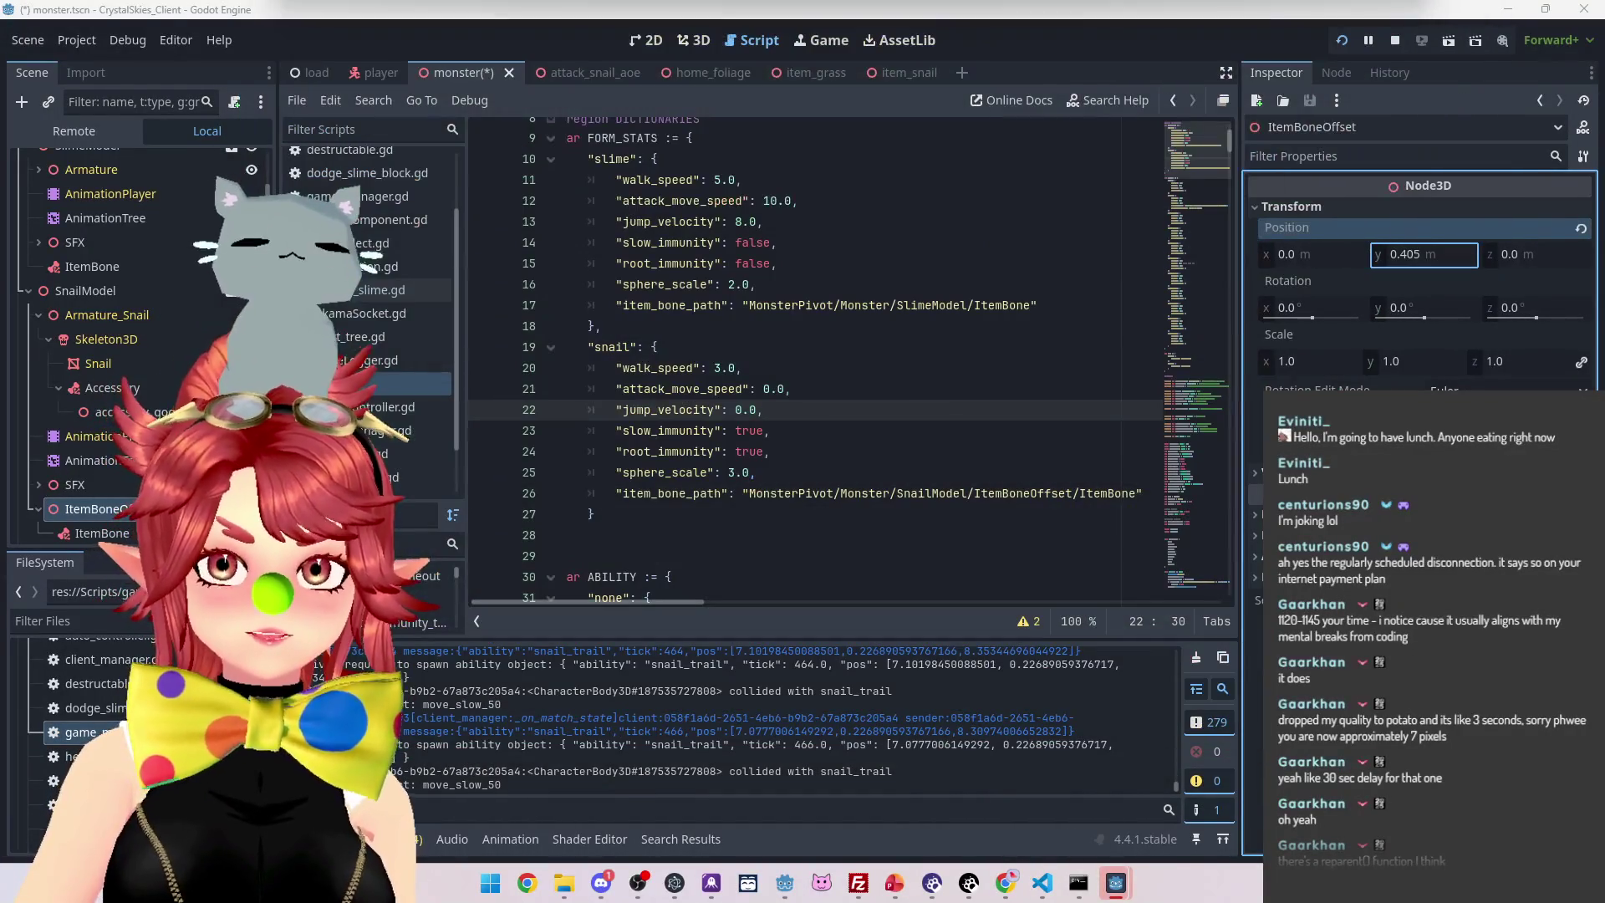
{"action": "key", "text": "alt+Tab"}
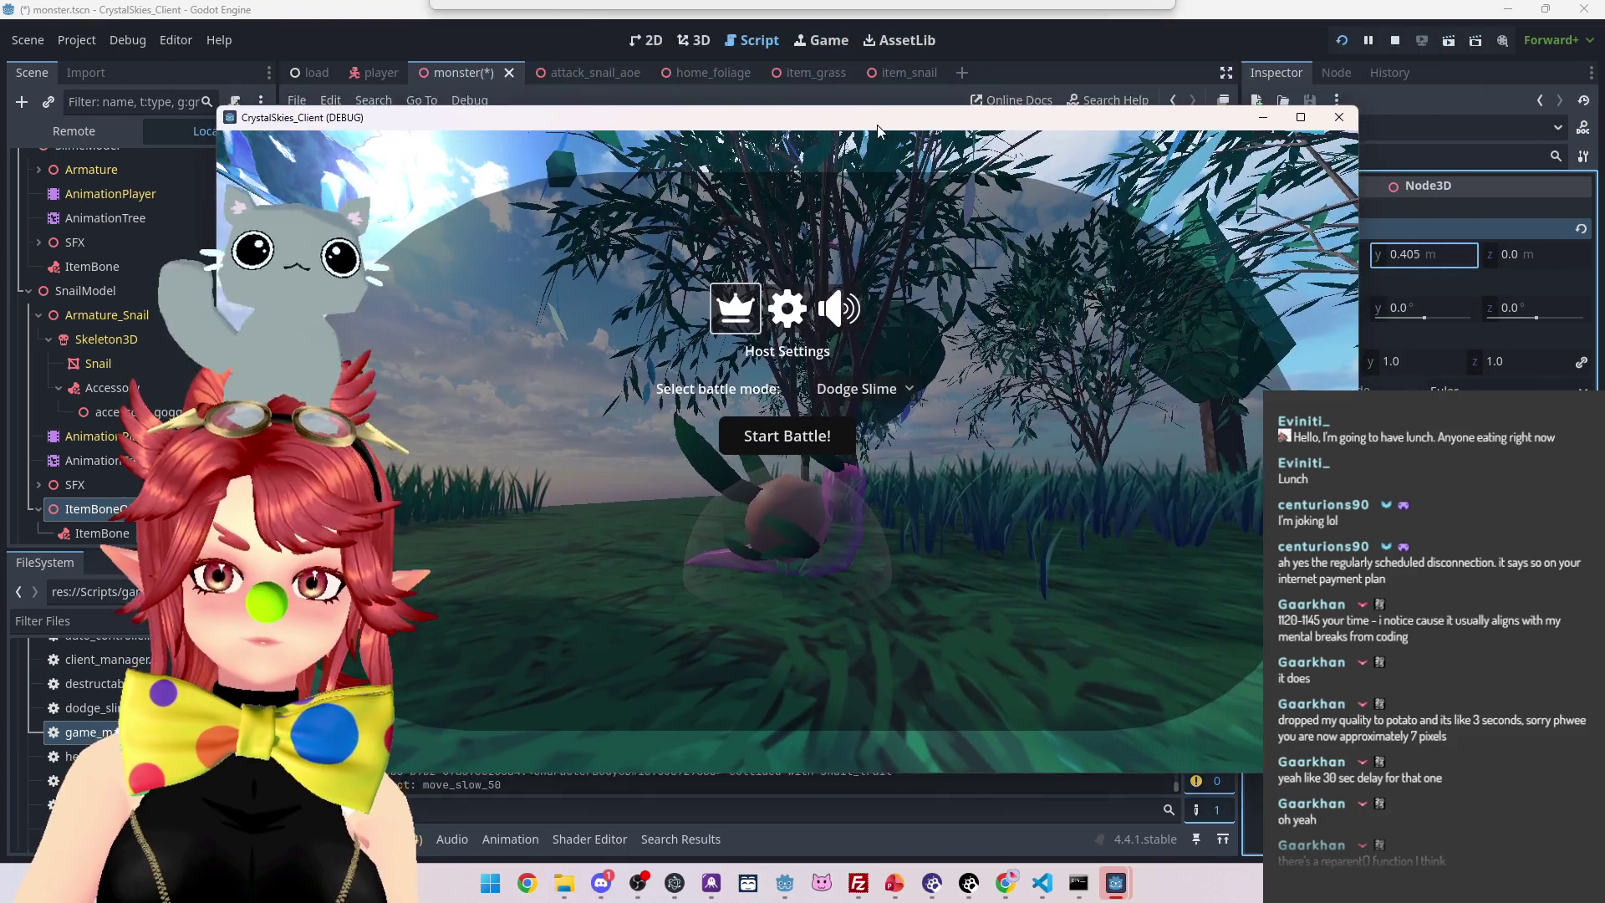
Stop the game and enable Embed Game in the Game view options
{"action": "left_click", "coordinate": [1394, 40]}
{"action": "left_click", "coordinate": [128, 40]}
{"action": "left_click", "coordinate": [128, 40]}
{"action": "left_click", "coordinate": [443, 284]}
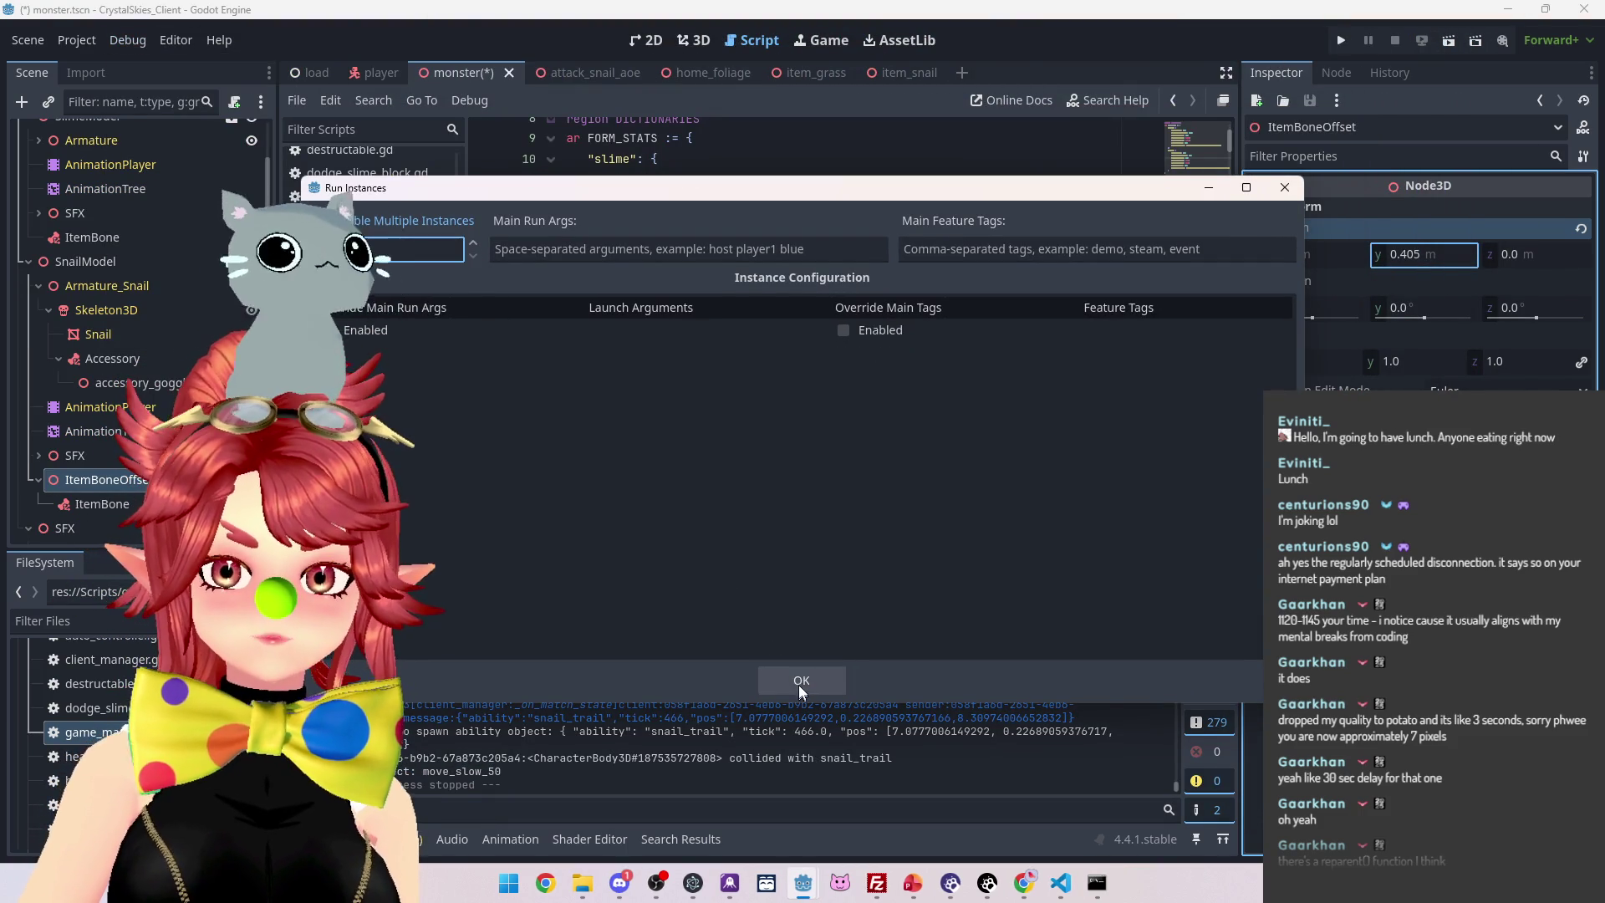
{"action": "left_click", "coordinate": [800, 681]}
{"action": "left_click", "coordinate": [818, 41]}
{"action": "left_click", "coordinate": [749, 100]}
{"action": "left_click", "coordinate": [770, 124]}
Run the project, create a new lobby, and open the host menu while playing as the snail
{"action": "key", "text": "F5"}
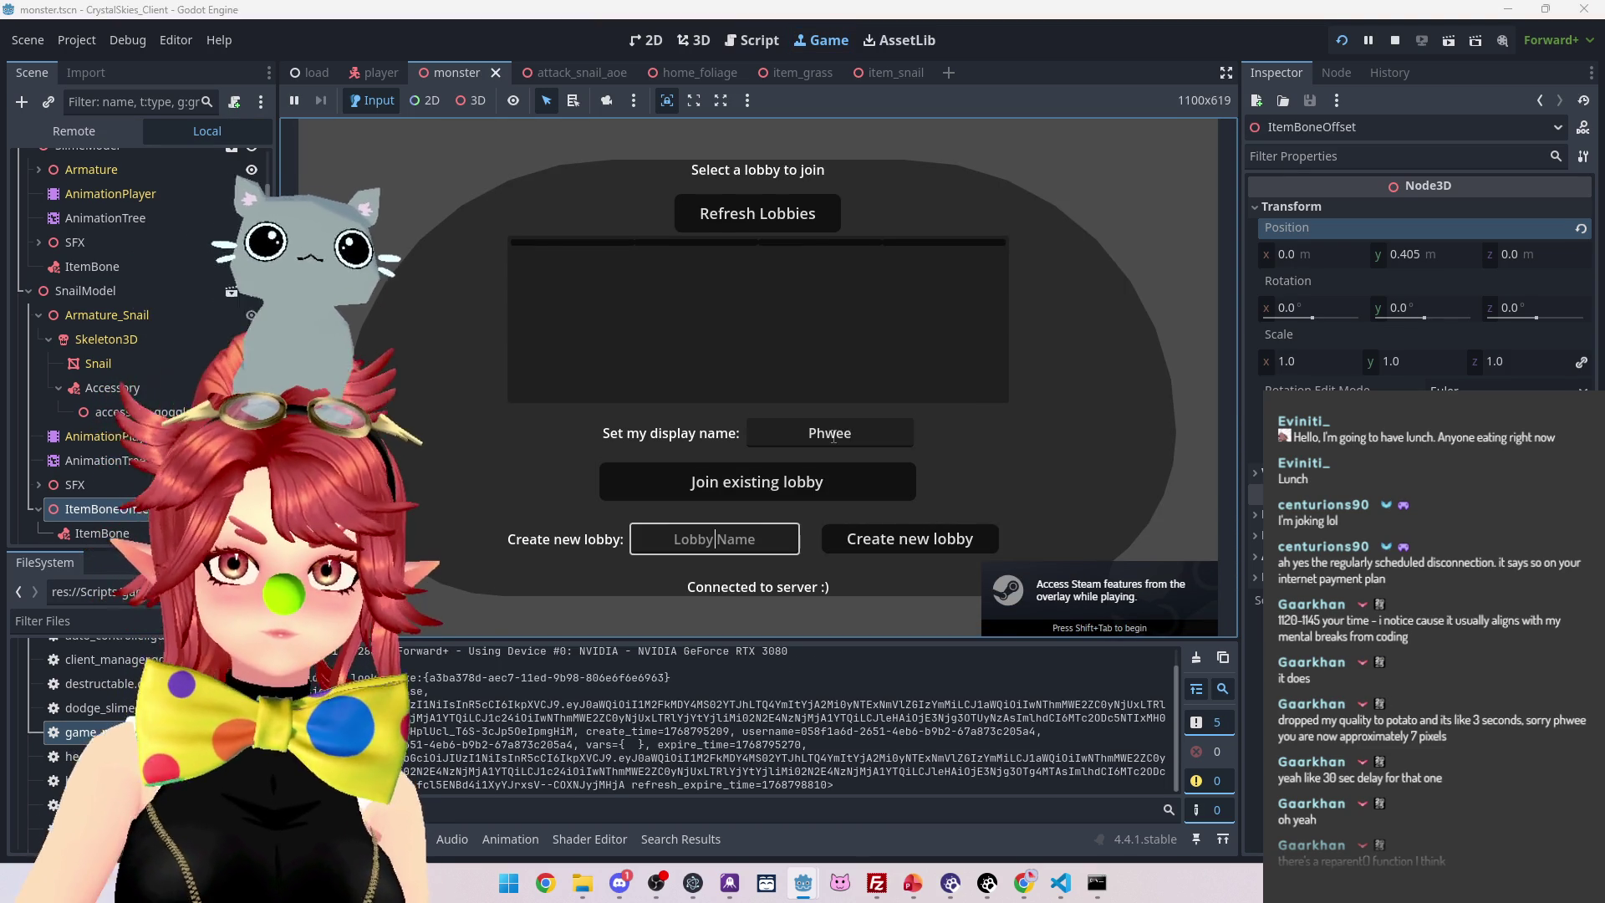
{"action": "left_click", "coordinate": [886, 544]}
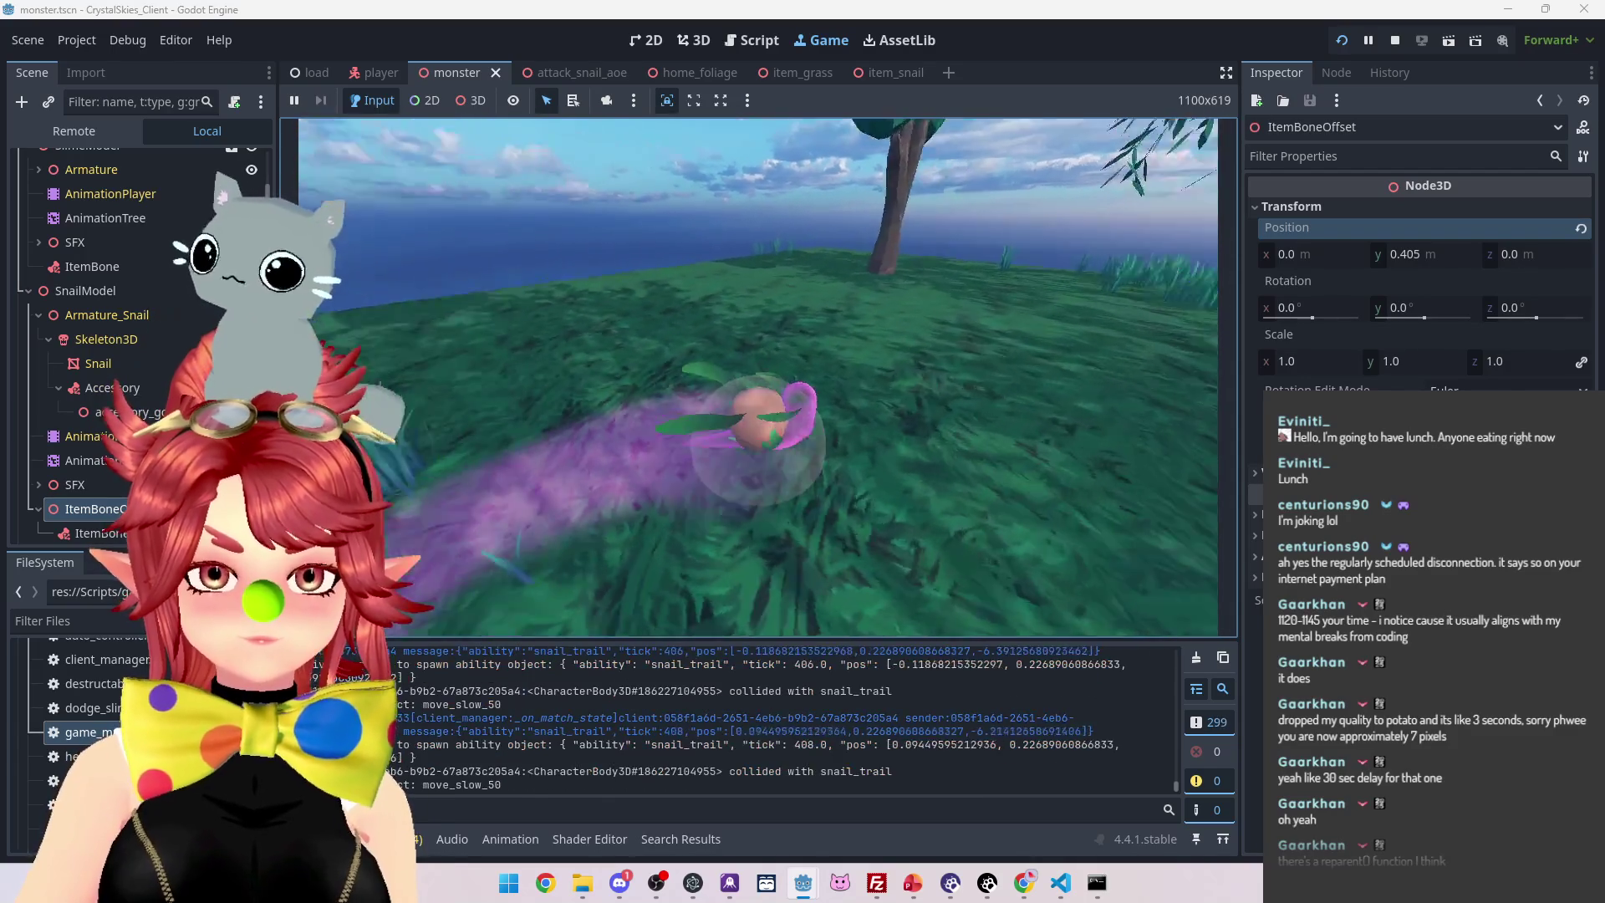
{"action": "key", "text": "Escape"}
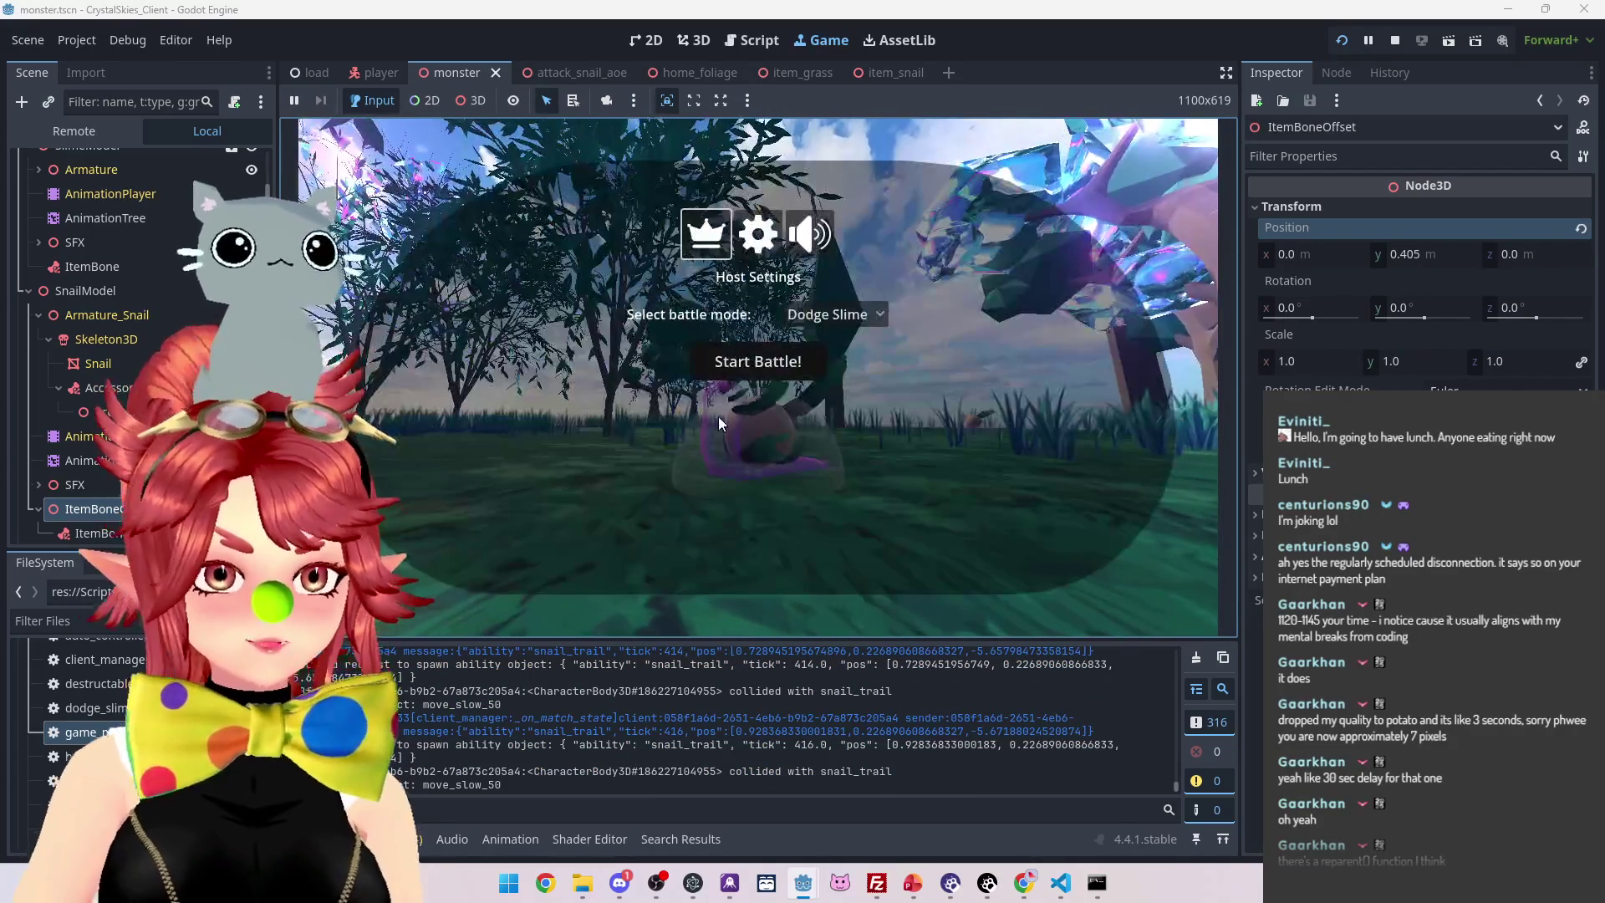
Try ItemBoneOffset at 0.95 m Y, then reparent ItemBone out from under ItemBoneOffset in the Scene dock
{"action": "key", "text": "ctrl+F2"}
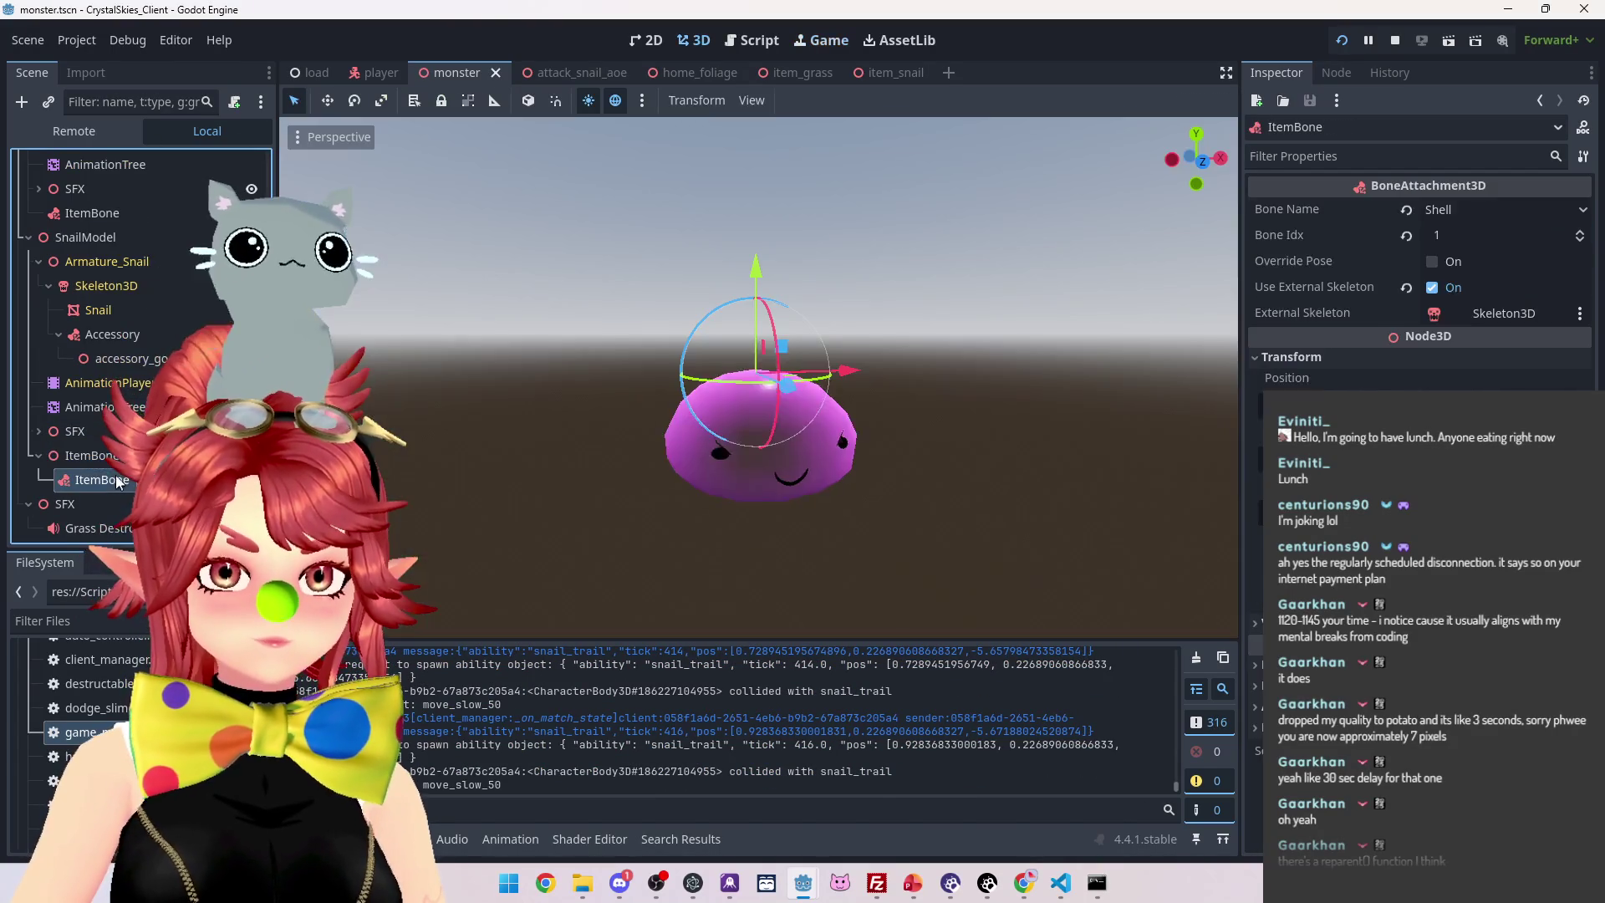
{"action": "left_click_drag", "start_coordinate": [1411, 255], "coordinate": [1458, 255]}
{"action": "left_click", "coordinate": [821, 42]}
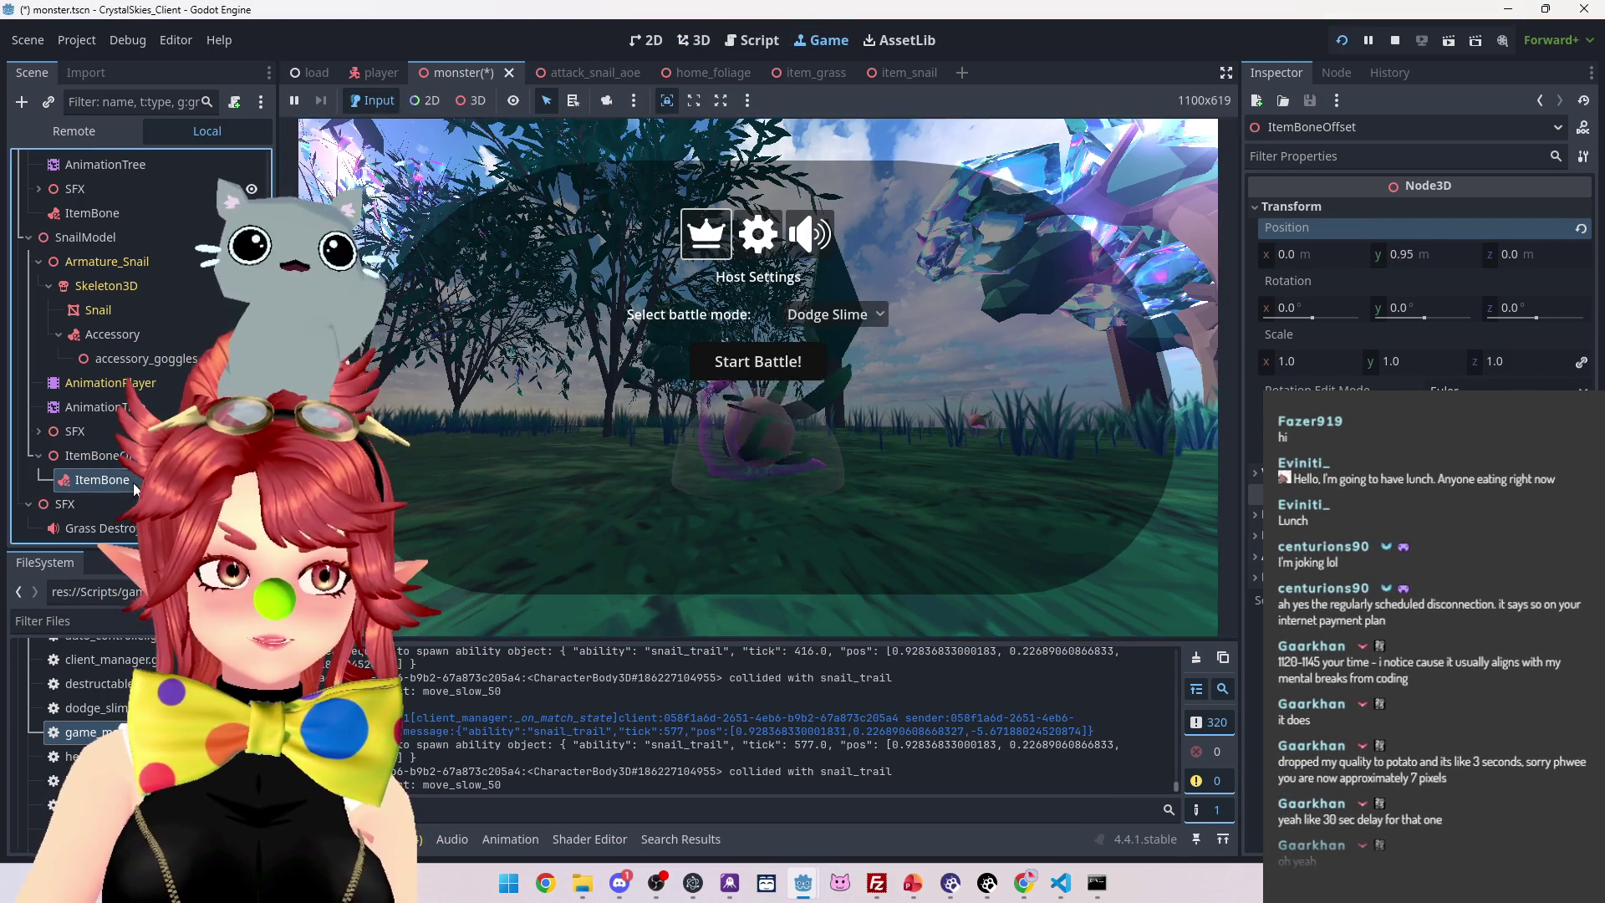
{"action": "left_click", "coordinate": [124, 459]}
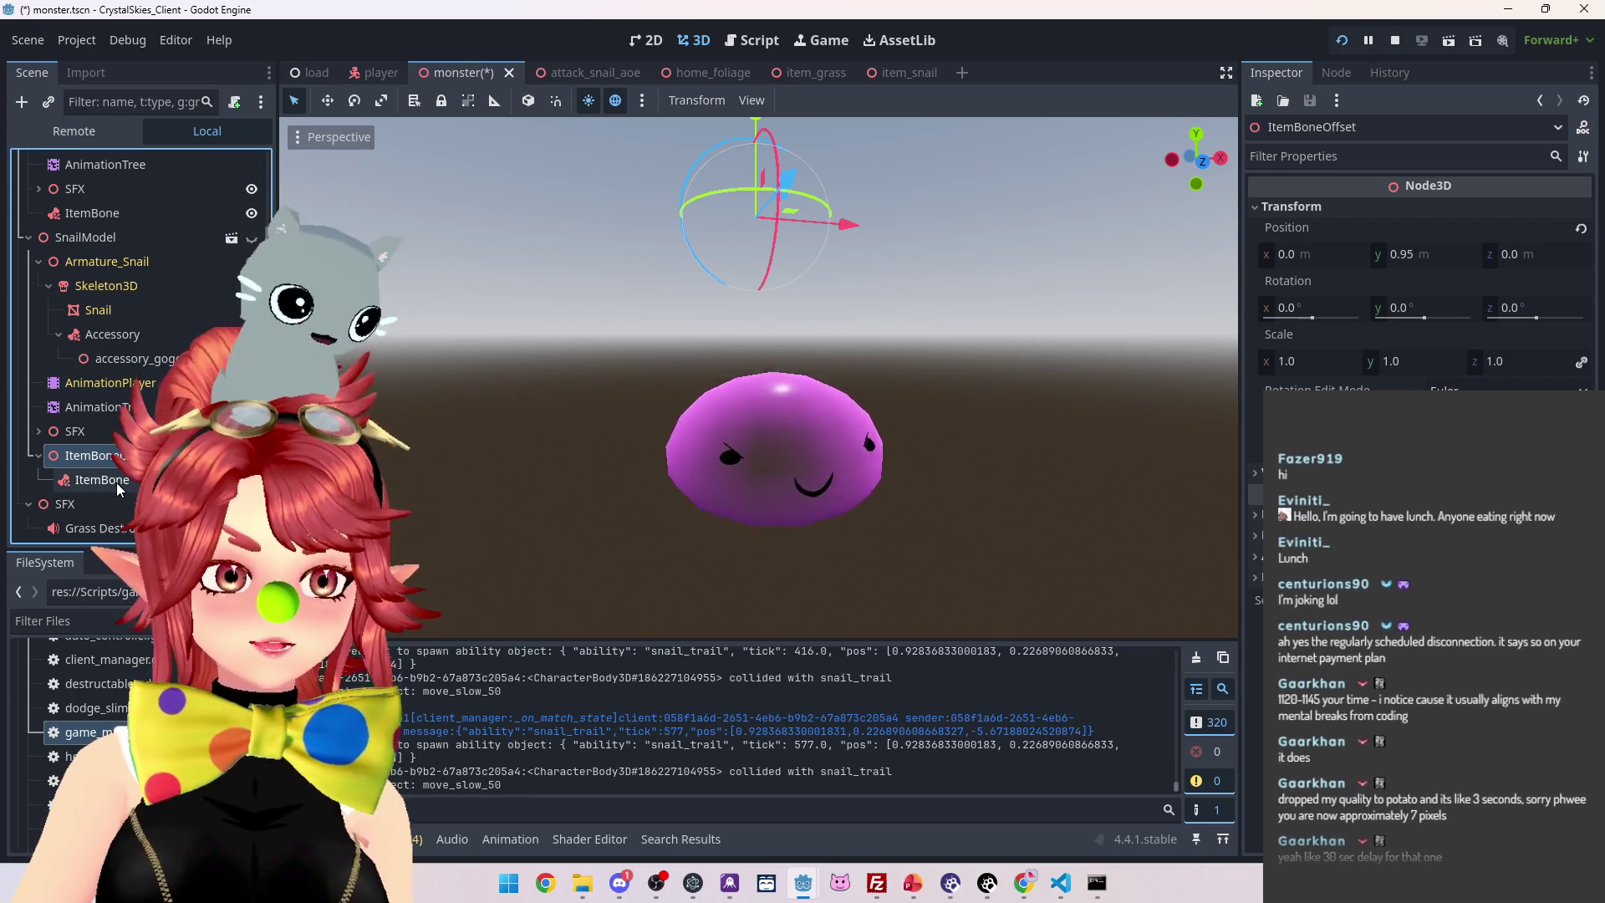
{"action": "left_click", "coordinate": [117, 479]}
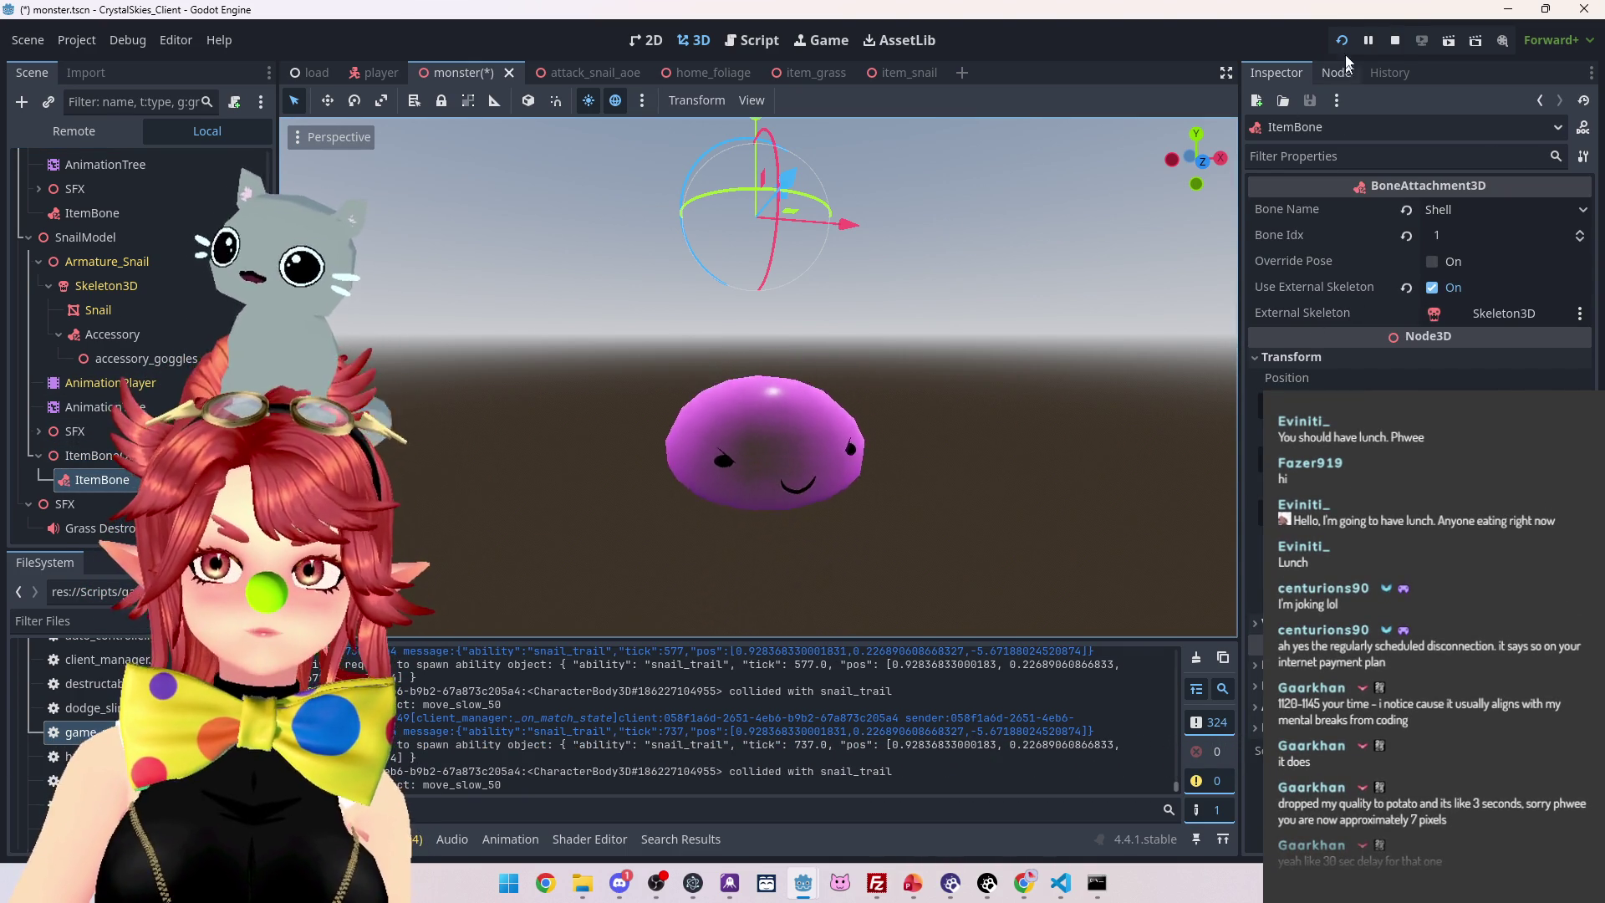
{"action": "left_click_drag", "start_coordinate": [100, 479], "coordinate": [107, 457]}
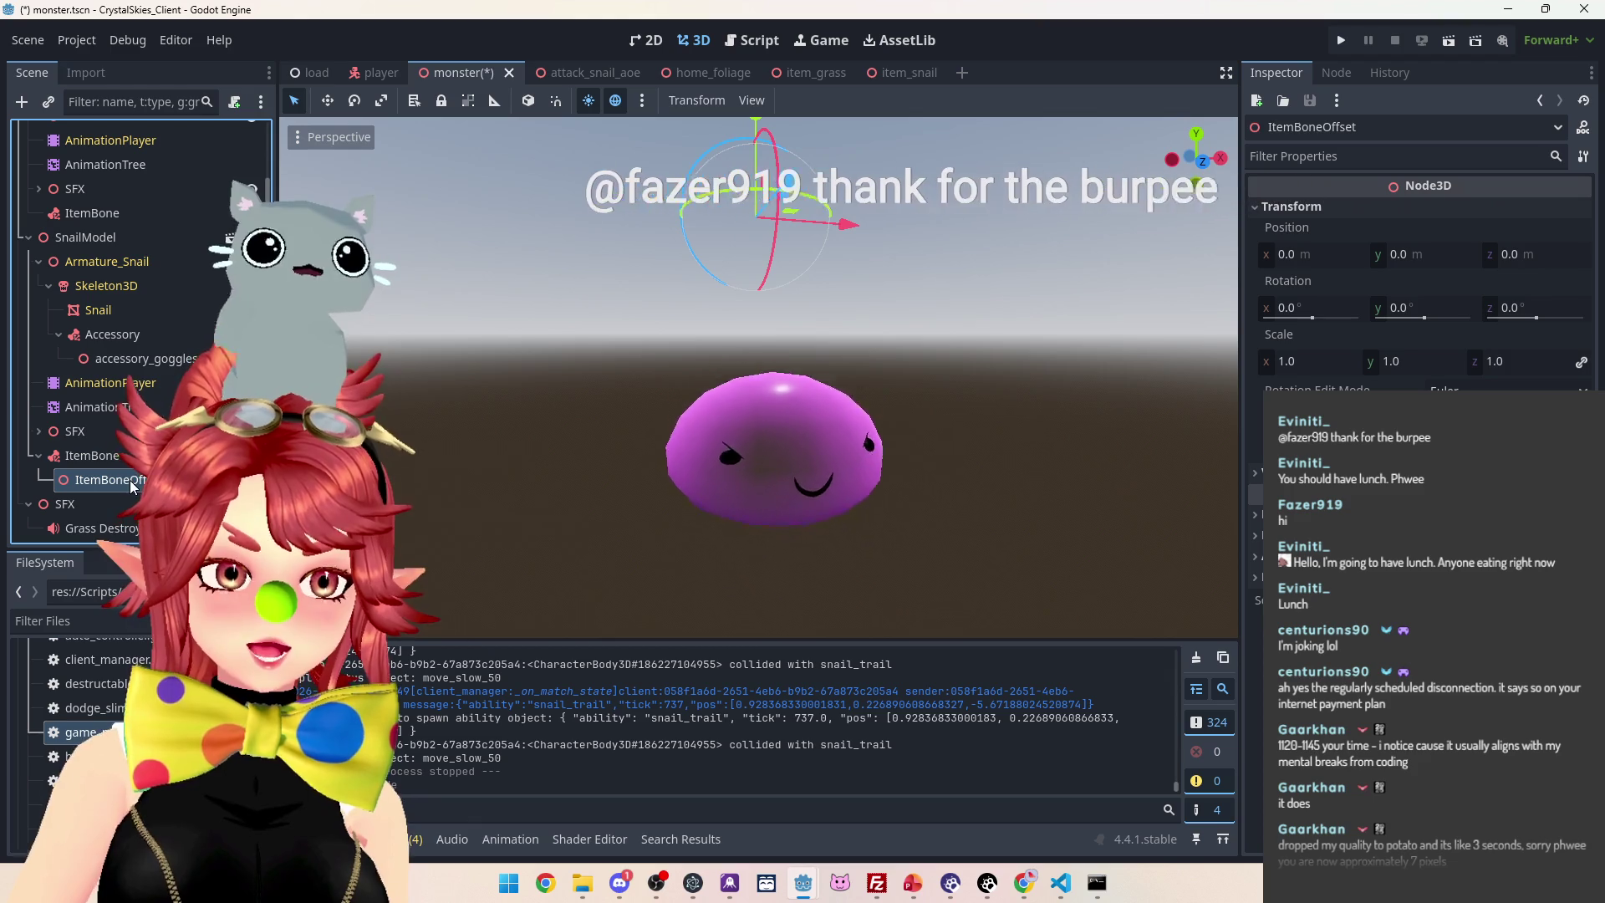
{"action": "key", "text": "ctrl+F3"}
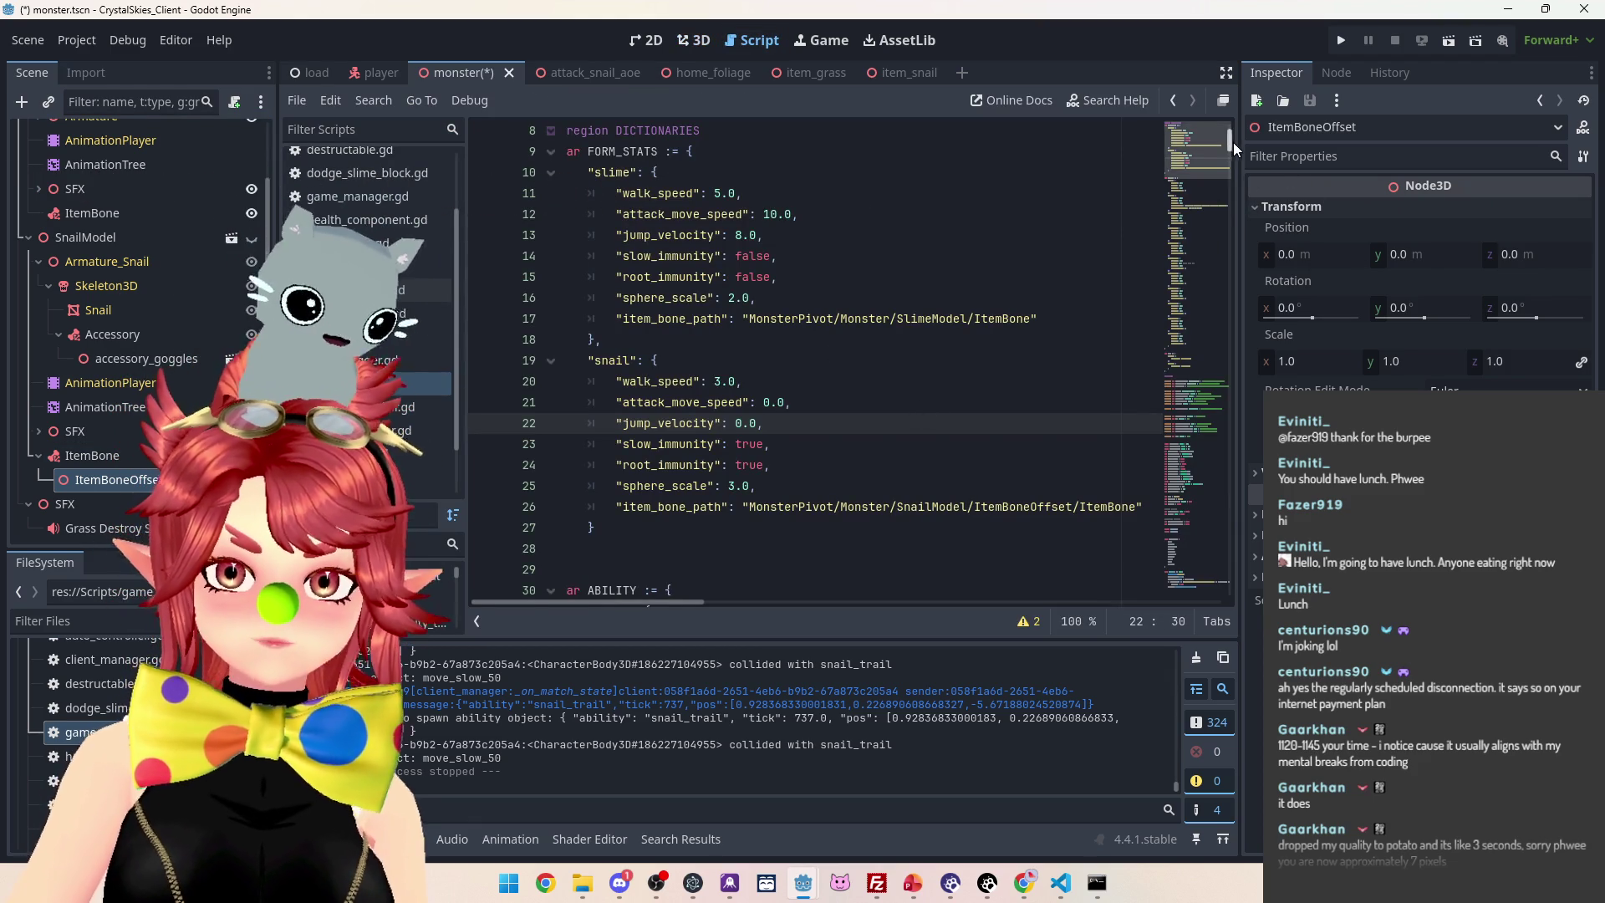
Save the monster scene and launch the game to the CrystalSkies lobby screen
{"action": "mouse_move", "coordinate": [1233, 143]}
{"action": "left_mouse_down"}
{"action": "mouse_move", "coordinate": [1212, 329]}
{"action": "mouse_move", "coordinate": [1236, 128]}
{"action": "mouse_move", "coordinate": [1242, 145]}
{"action": "left_mouse_up"}
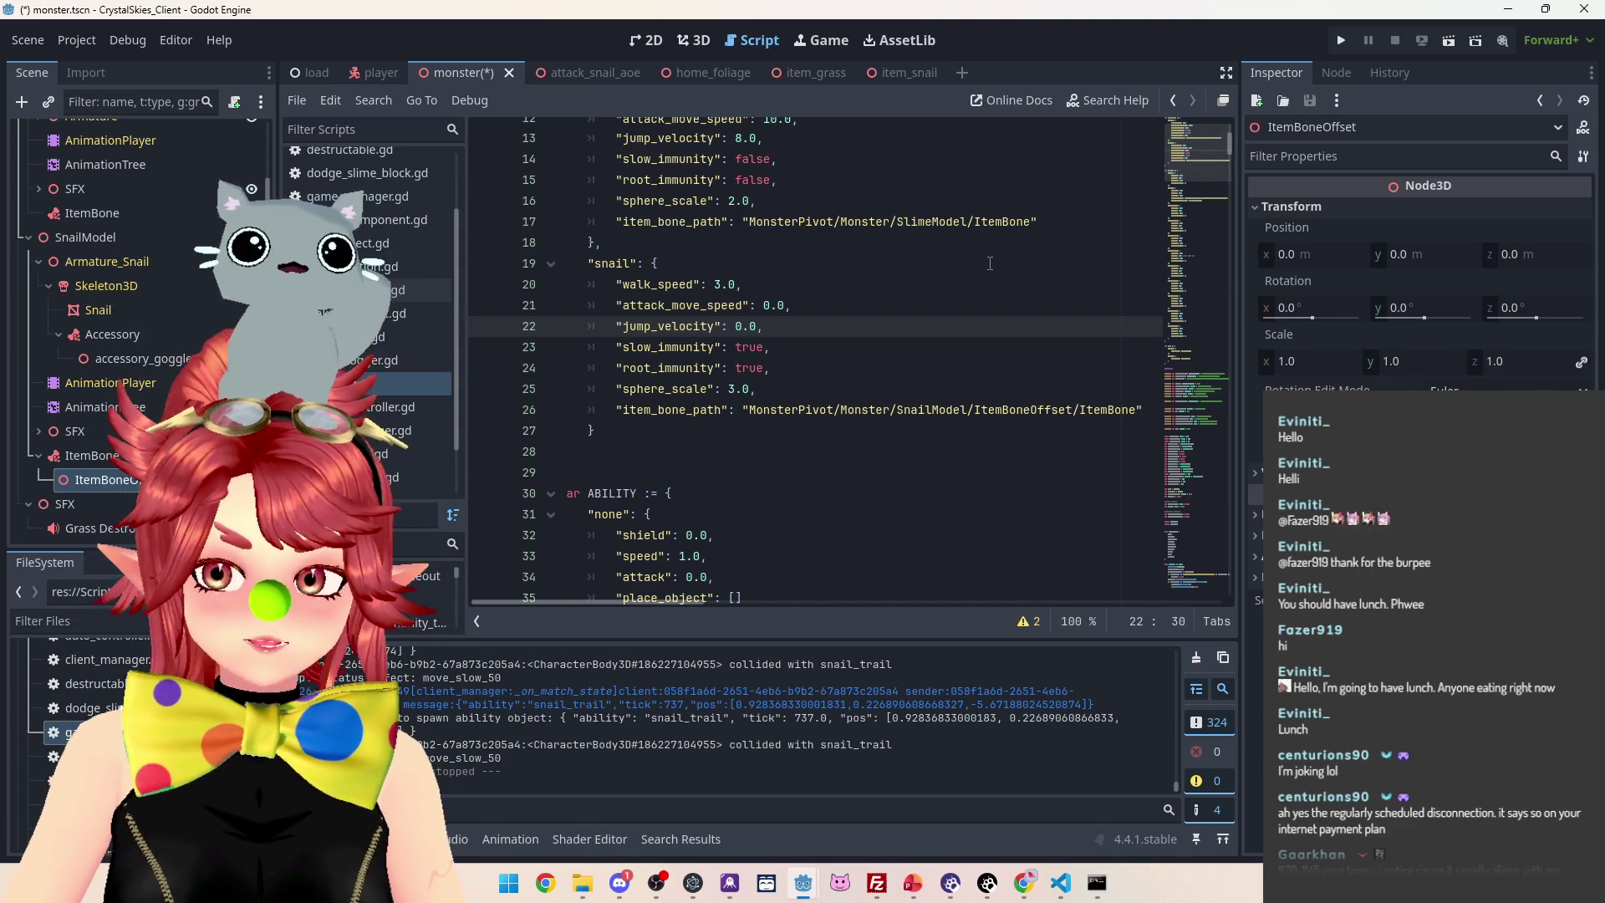
{"action": "left_click", "coordinate": [1340, 47]}
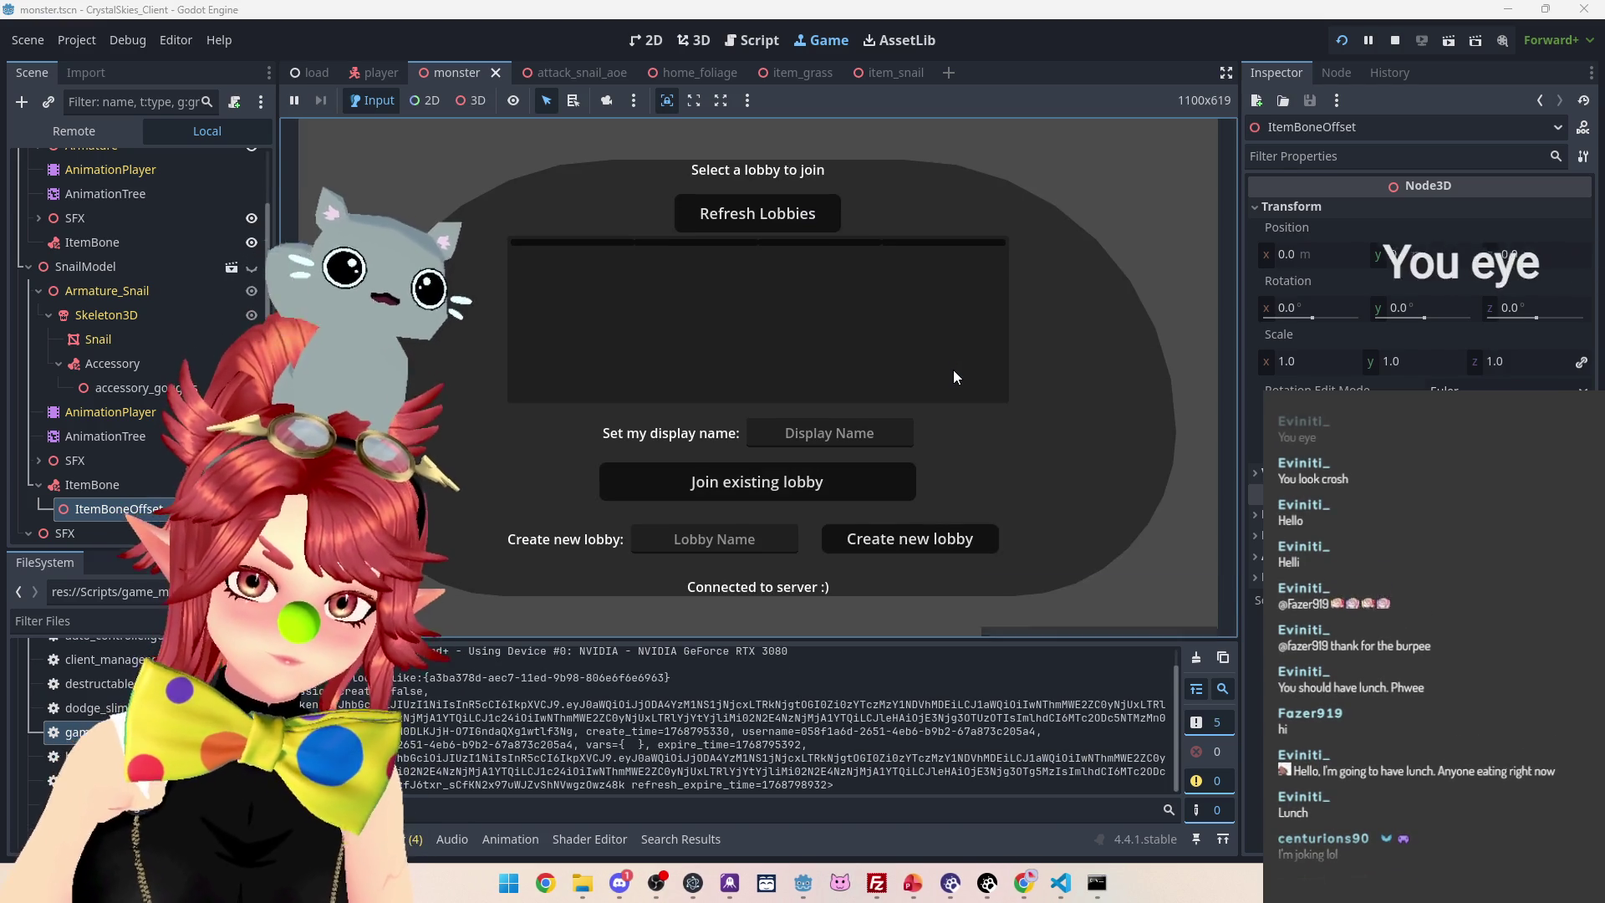
Stop the game, save the scene, and relaunch it into a new lobby
{"action": "left_click", "coordinate": [1394, 40]}
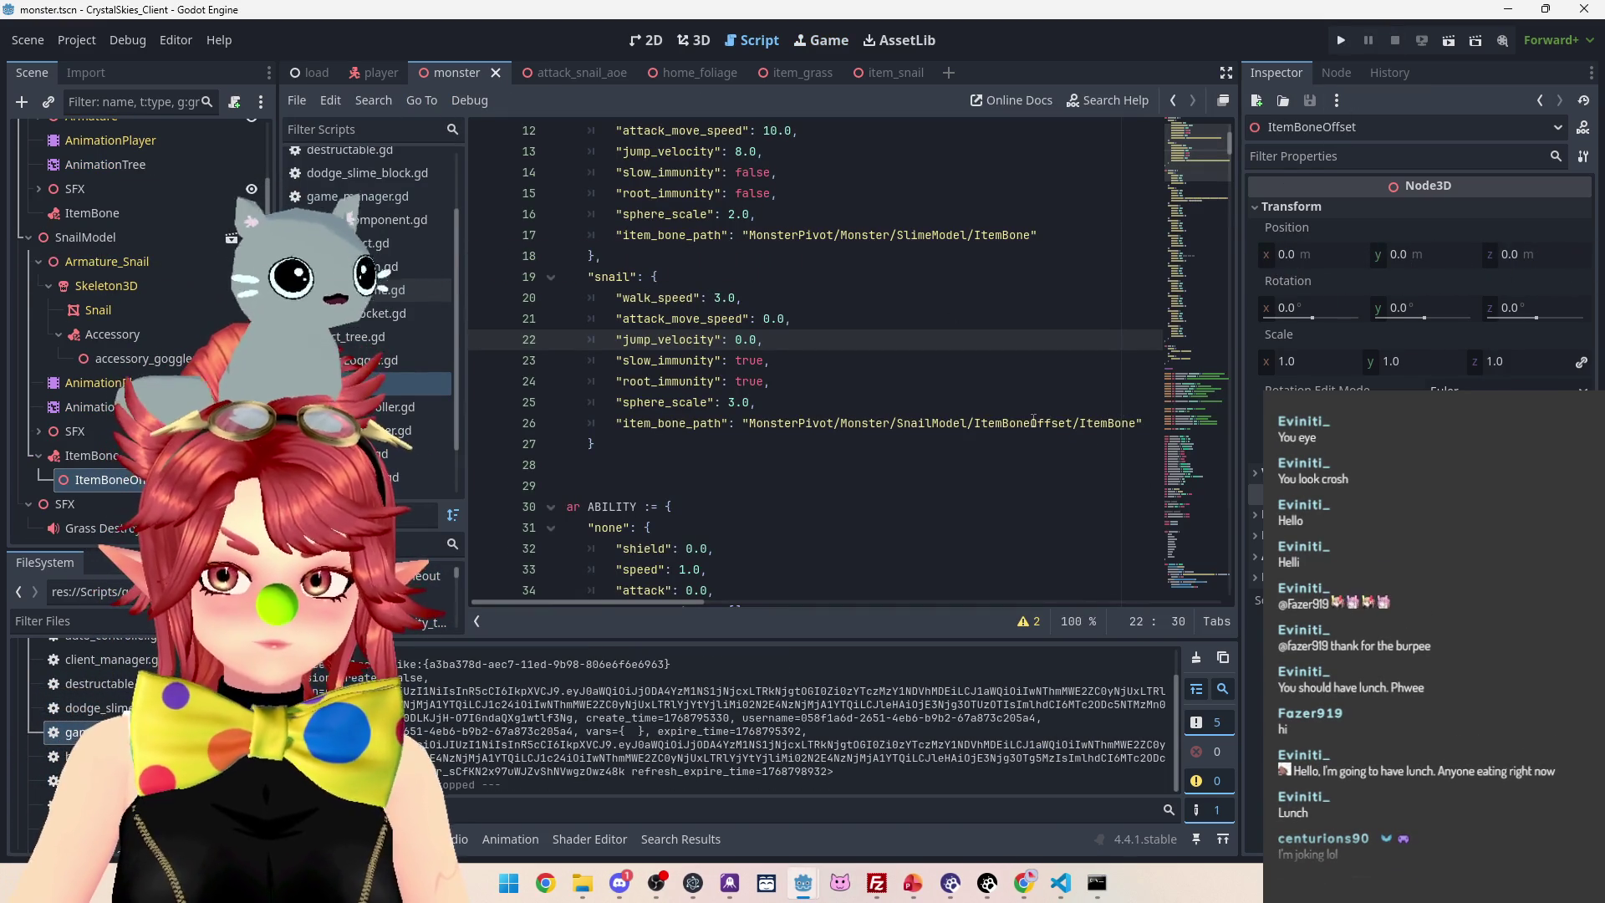
{"action": "left_click_drag", "start_coordinate": [1034, 422], "coordinate": [1078, 427]}
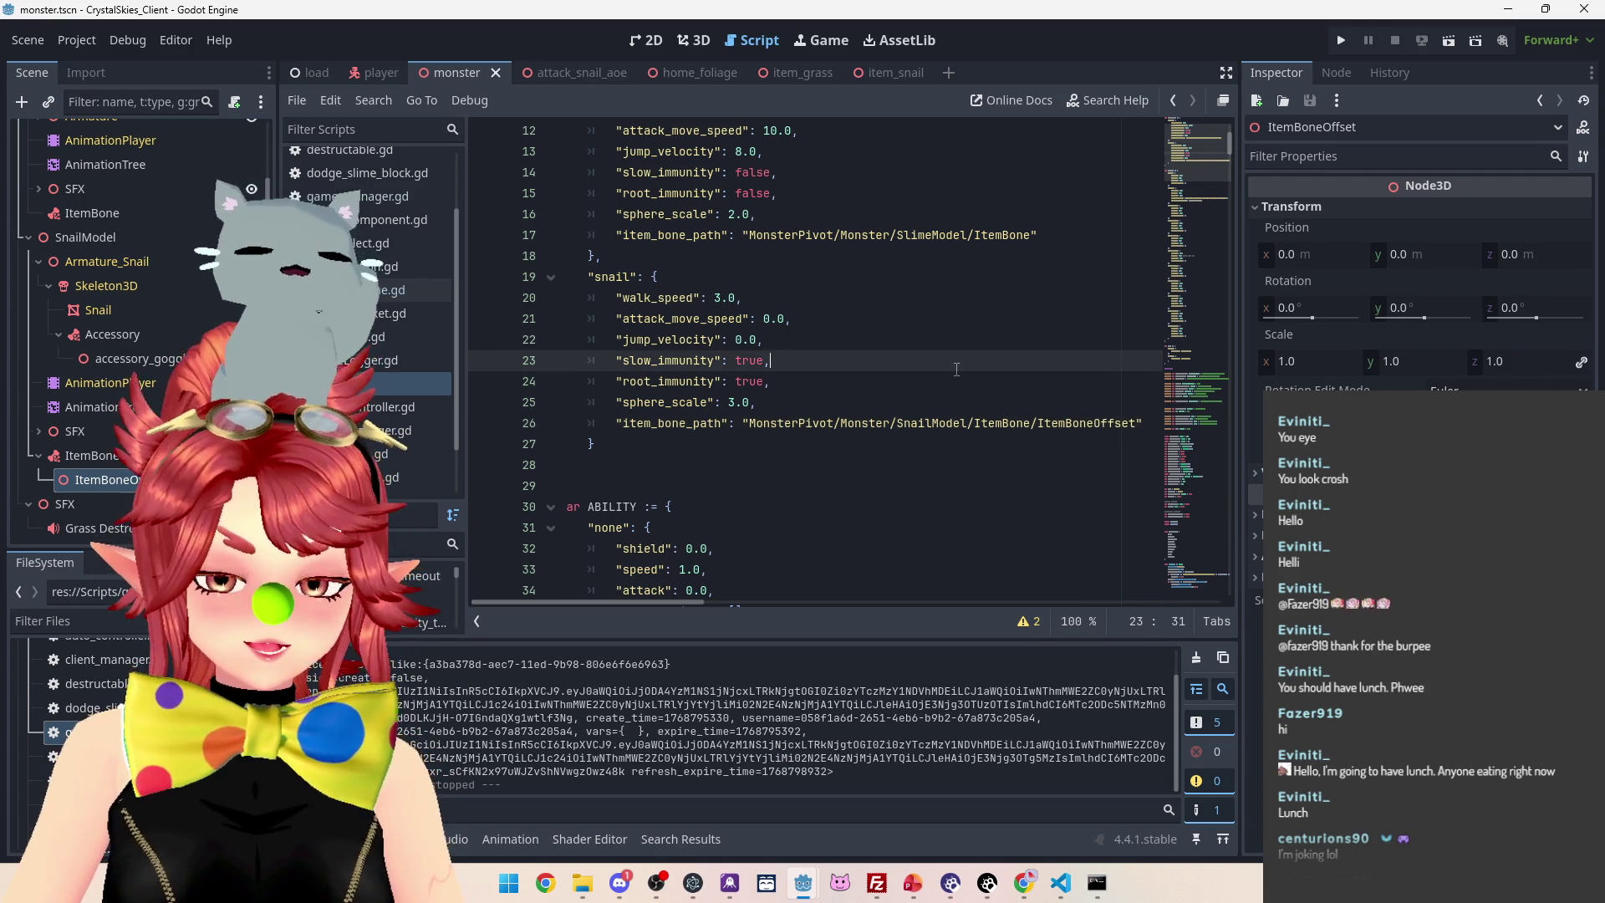
{"action": "key", "text": "ctrl+s"}
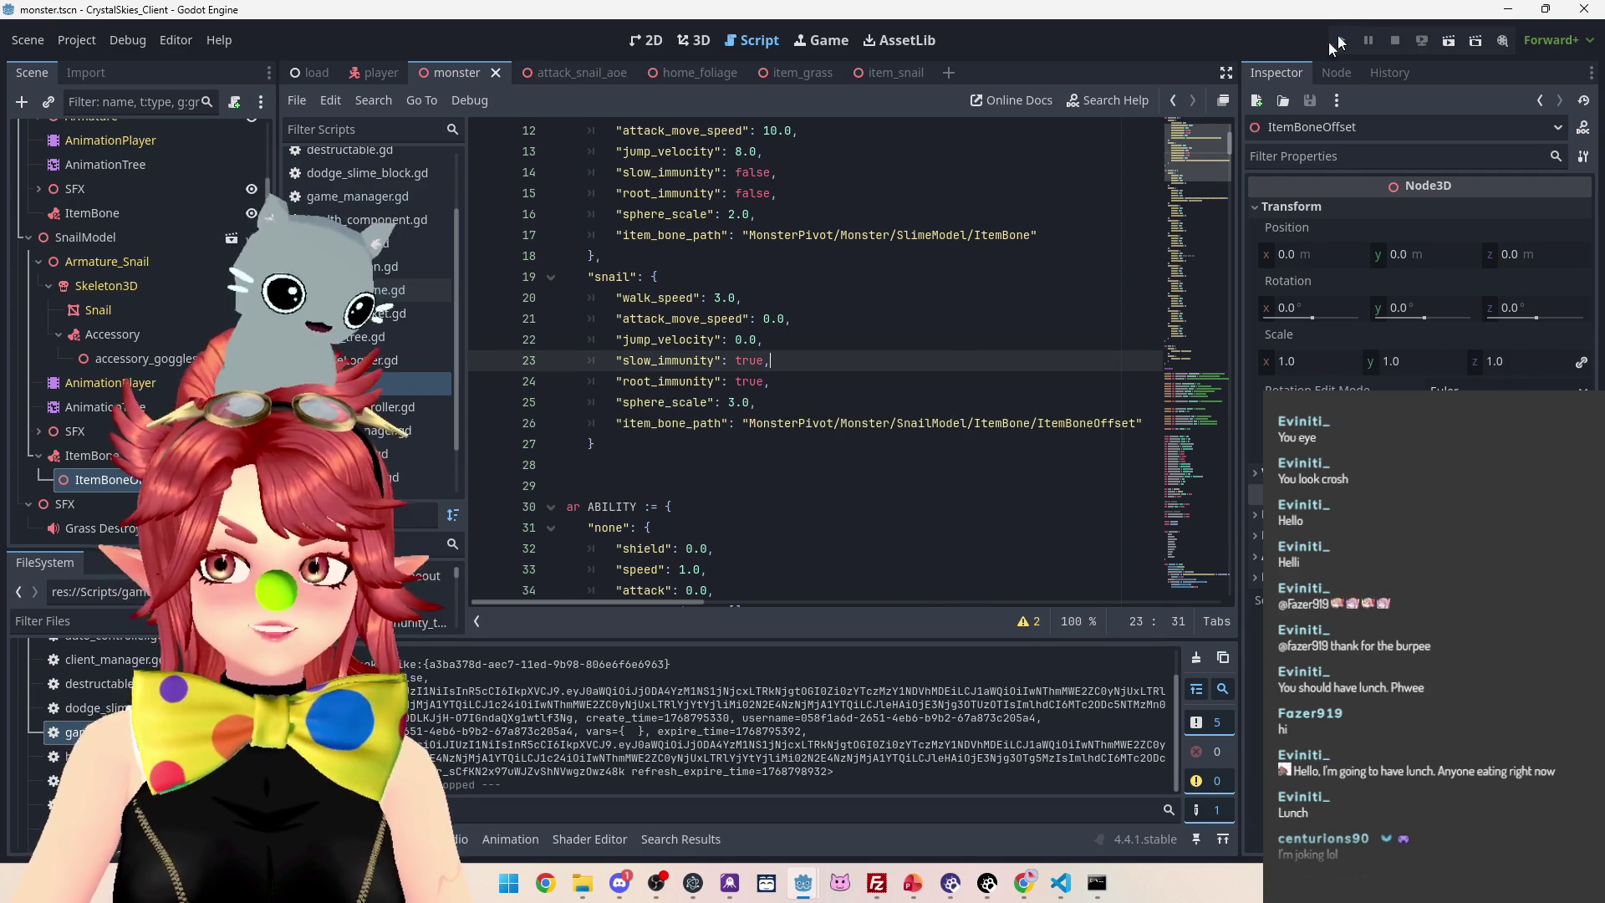
{"action": "left_click", "coordinate": [1338, 41]}
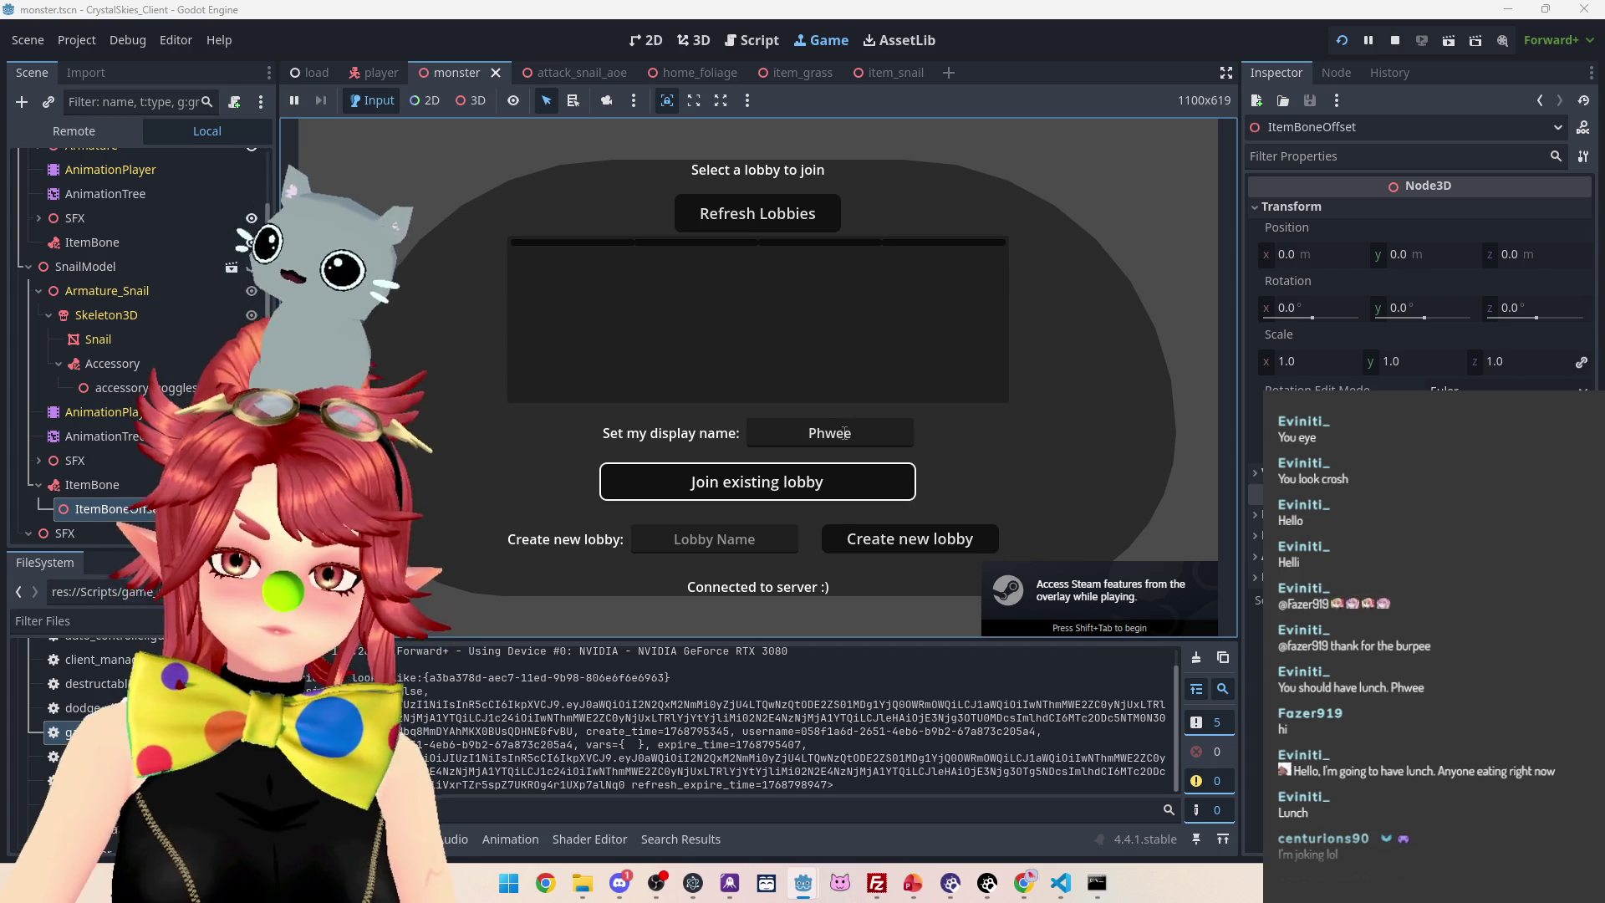
{"action": "type", "text": "asd"}
{"action": "left_click", "coordinate": [898, 541]}
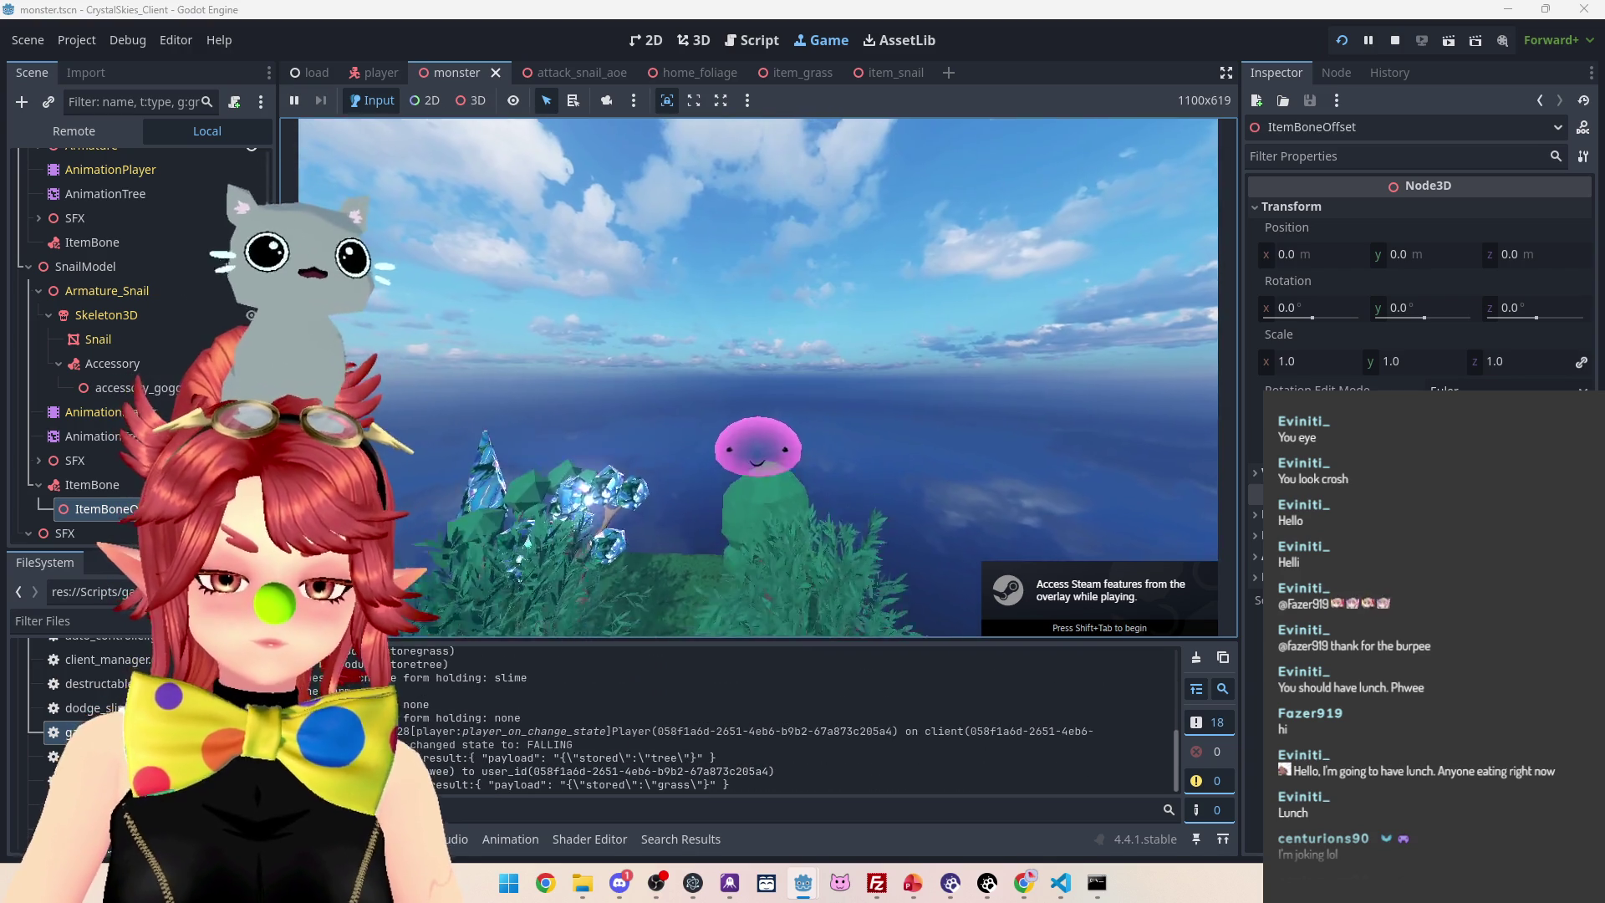
Walk the player through the grass toward the two snails and open the host settings menu
{"action": "key", "text": "w"}
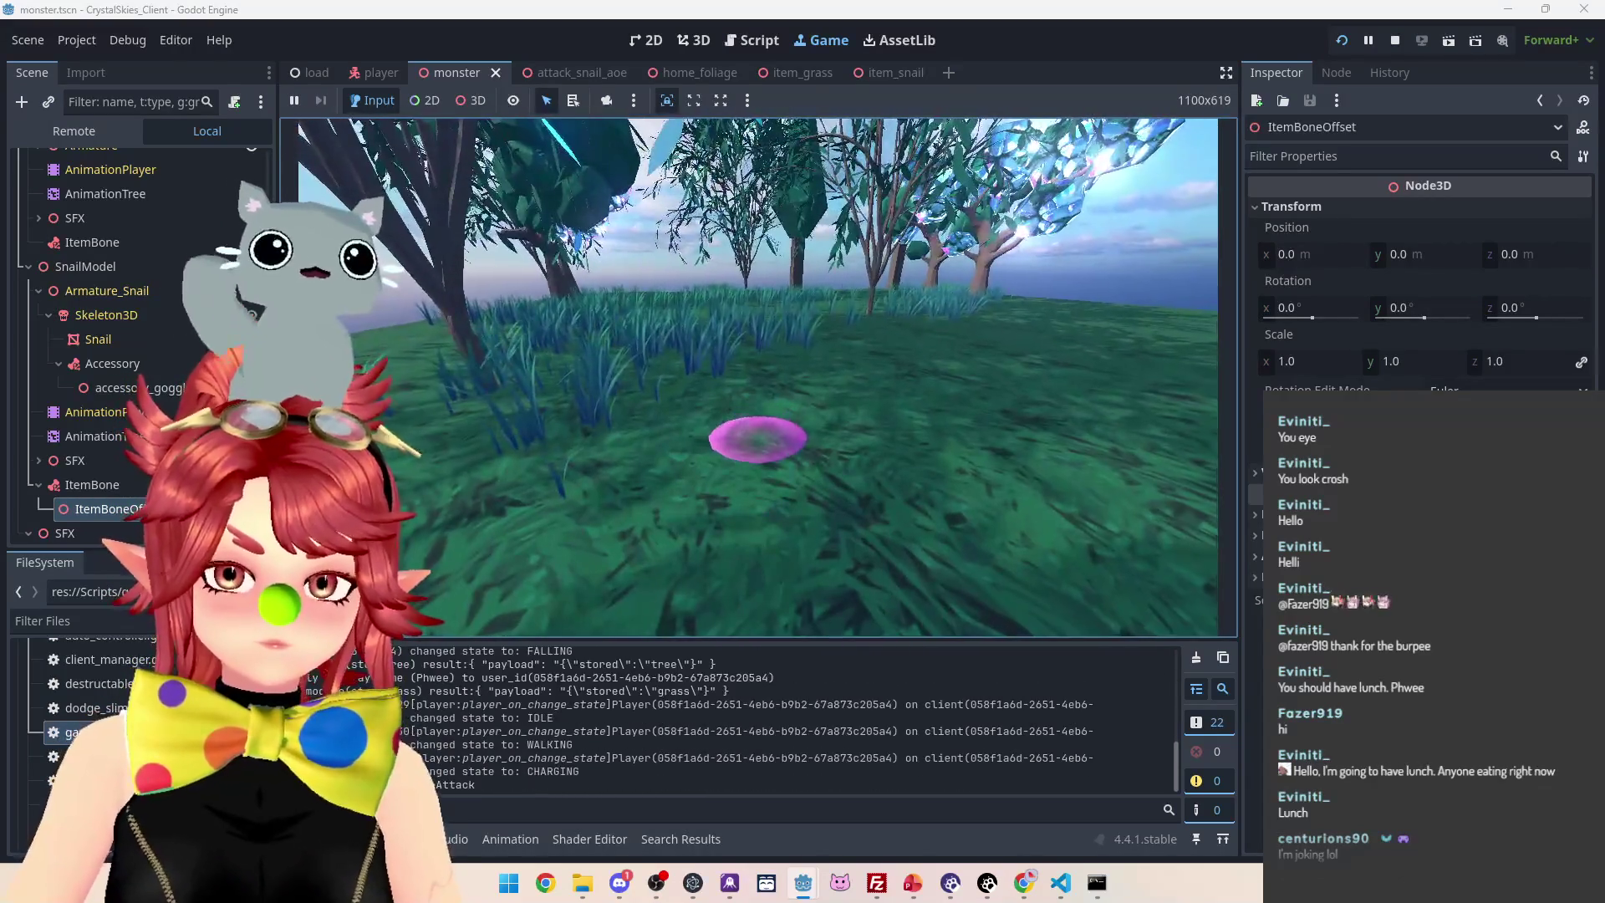
{"action": "key", "text": "w"}
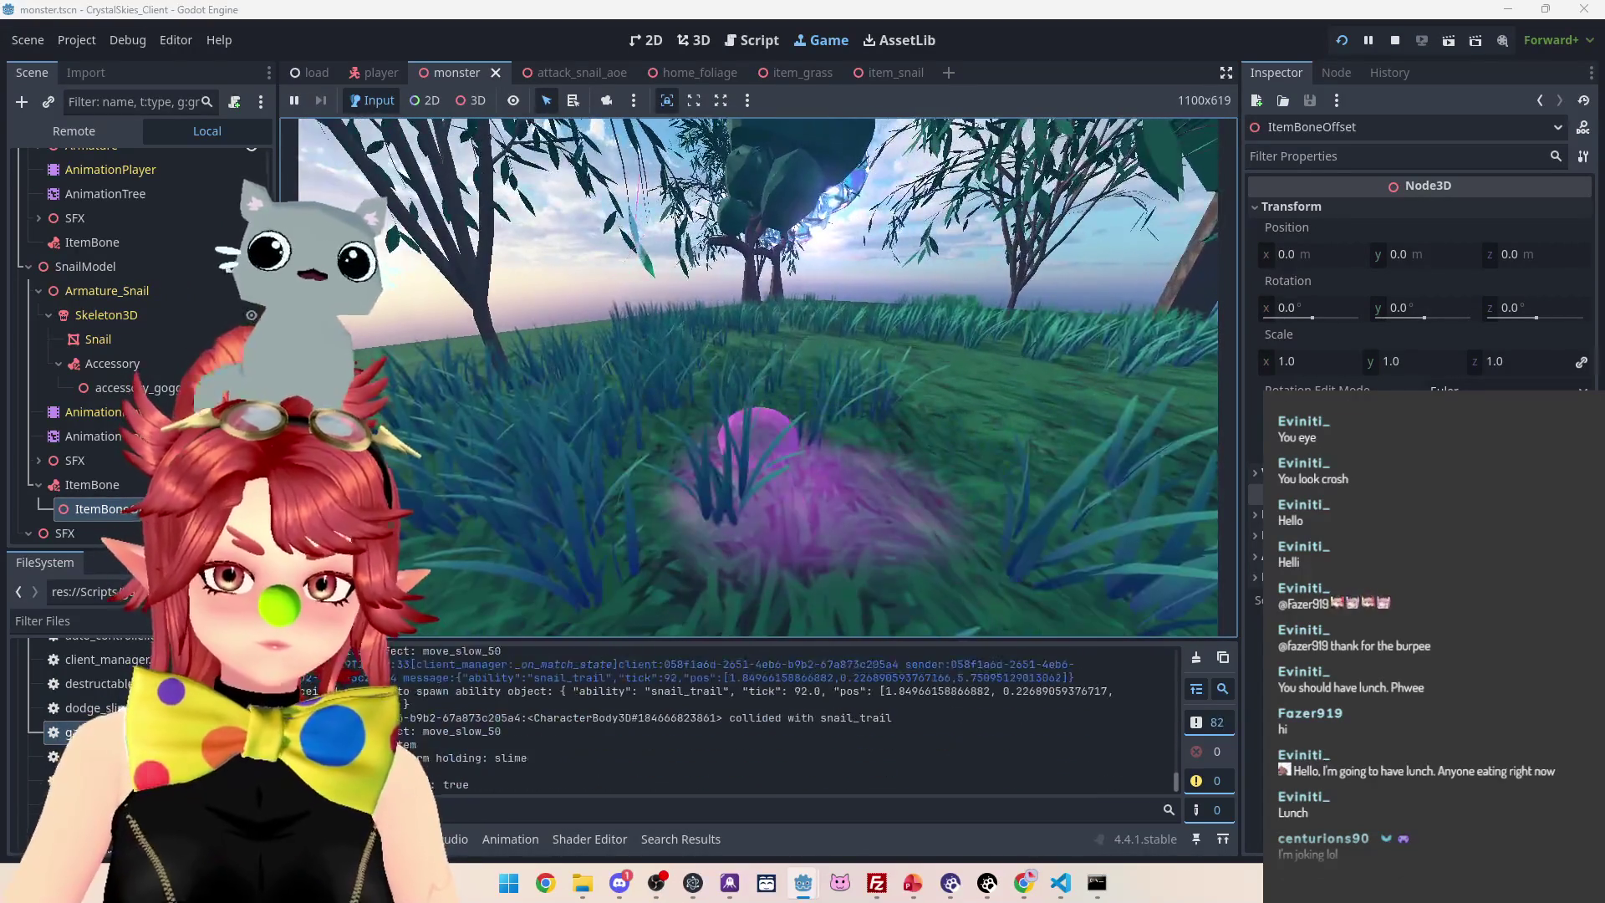
{"action": "key", "text": "w"}
{"action": "key", "text": "w"}
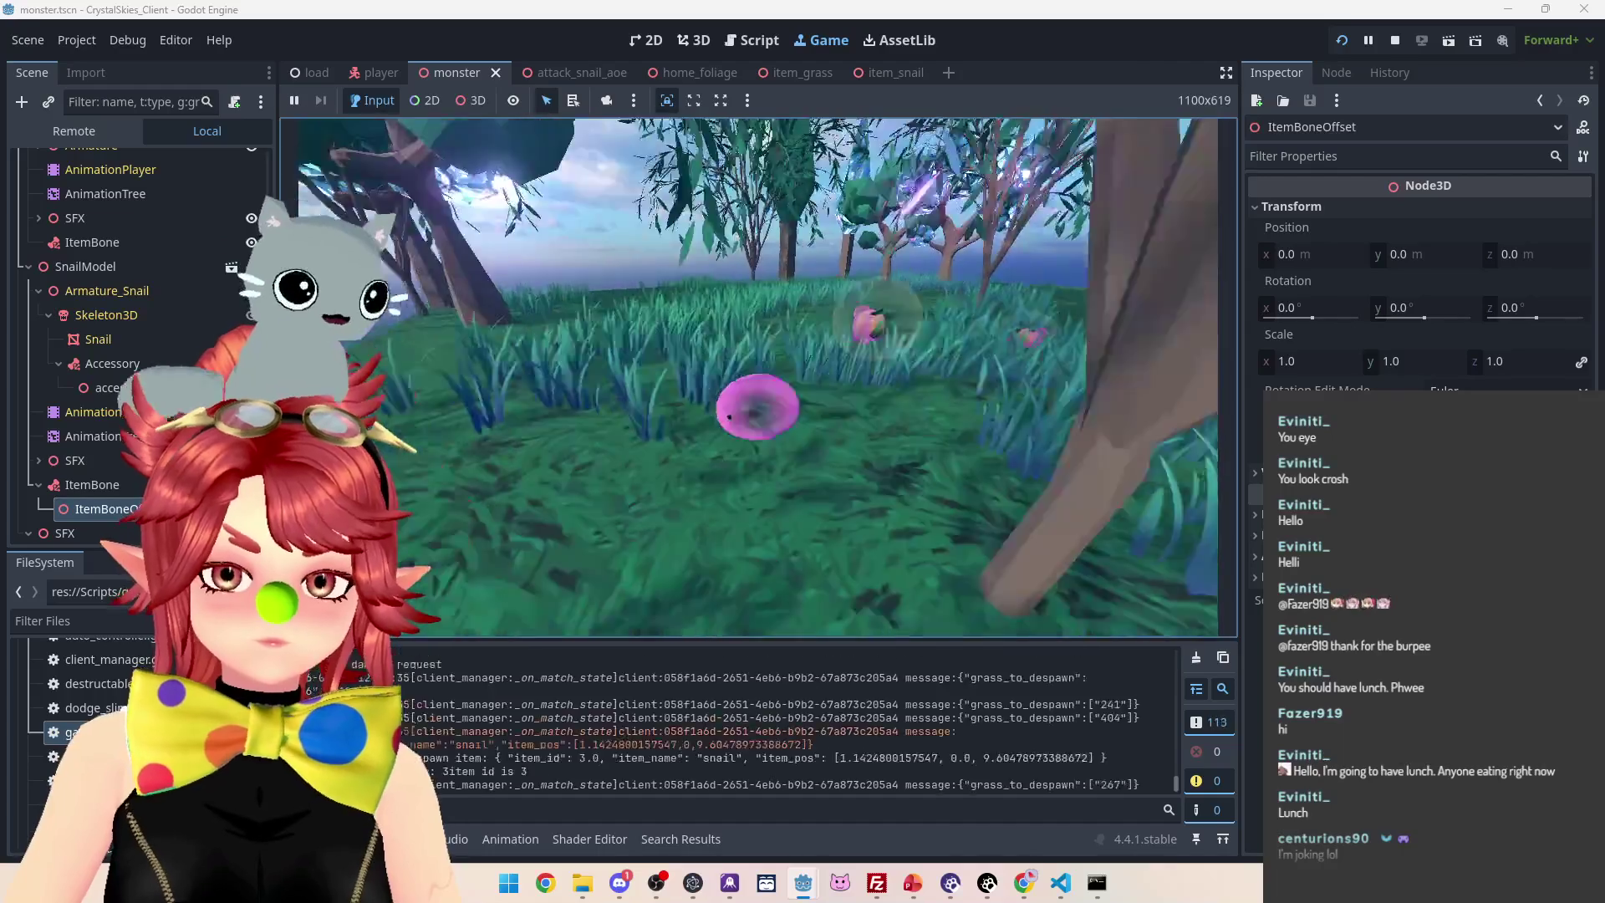
{"action": "key", "text": "w"}
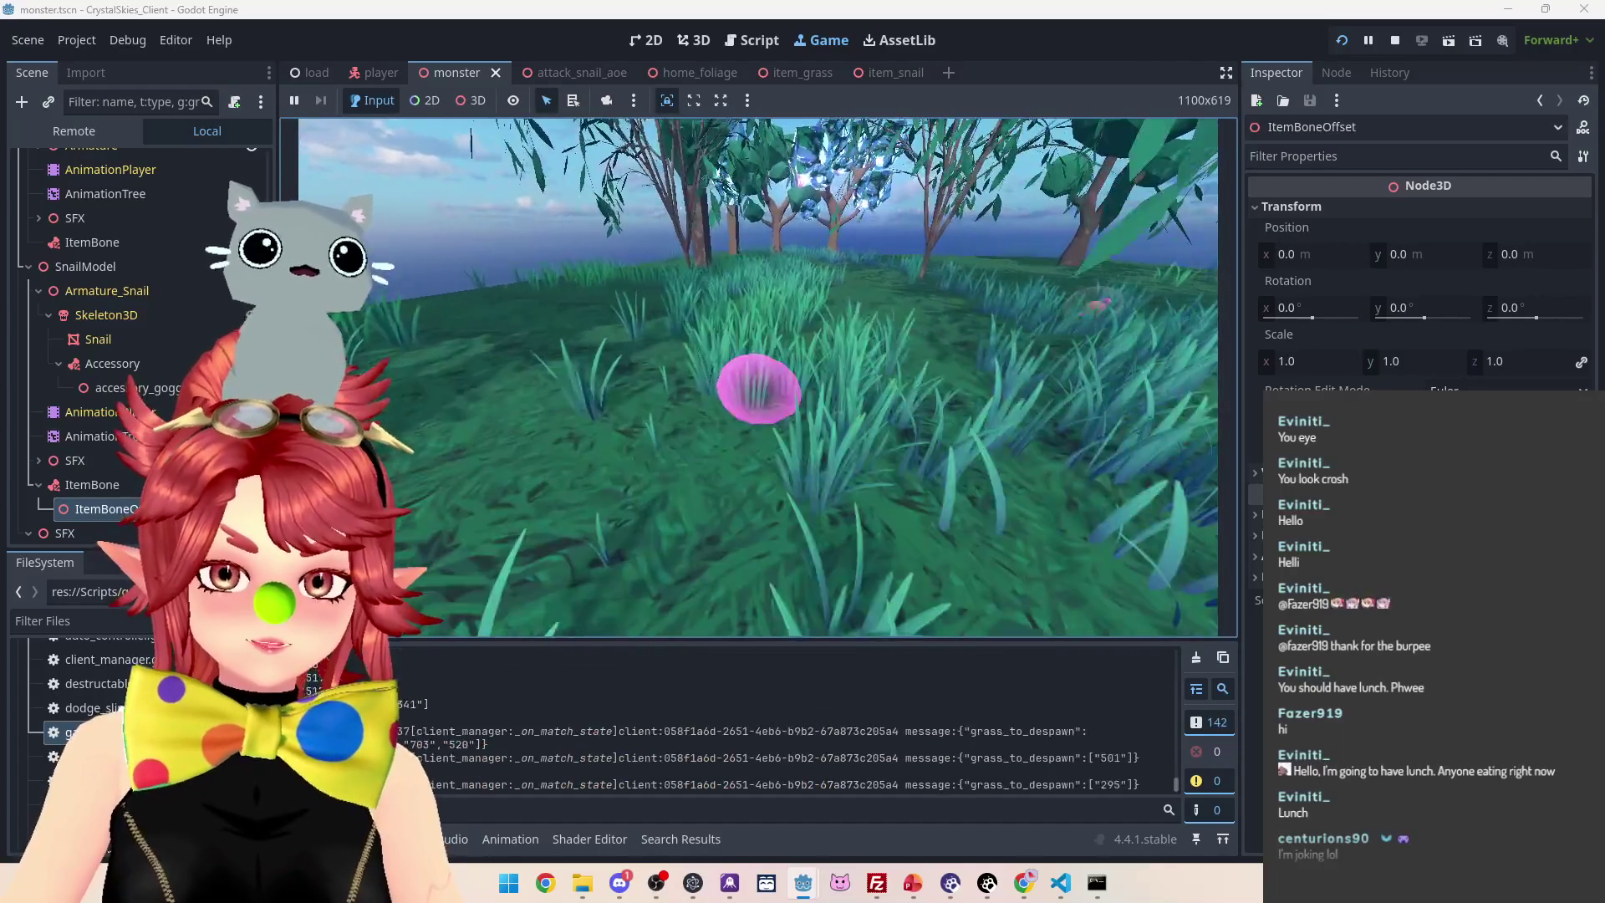
{"action": "key", "text": "w"}
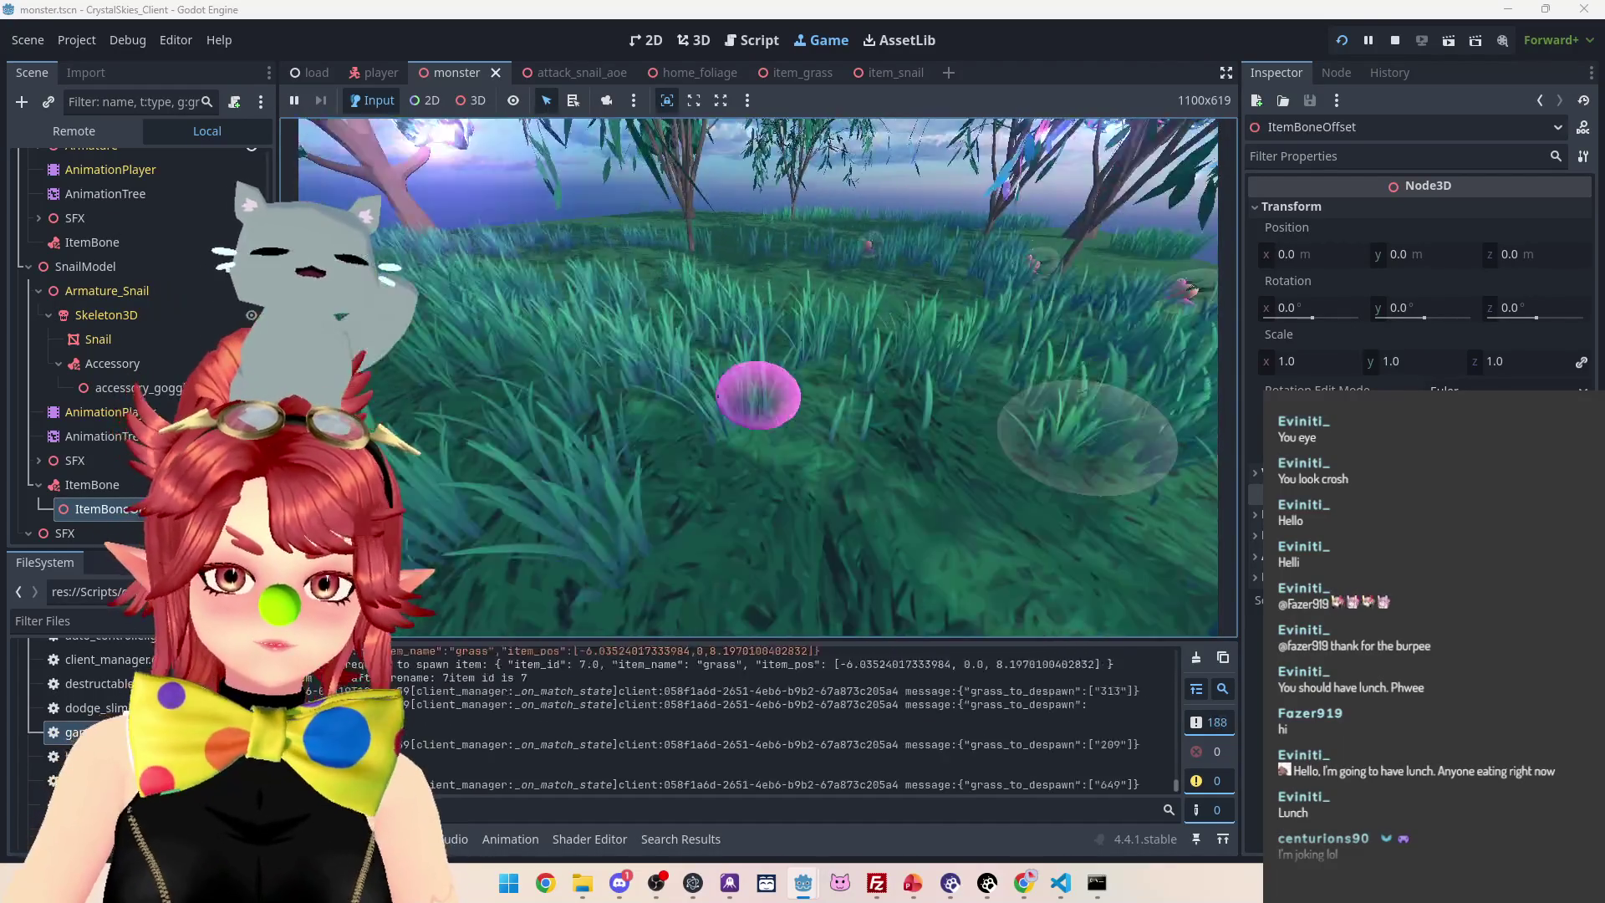
{"action": "key", "text": "w"}
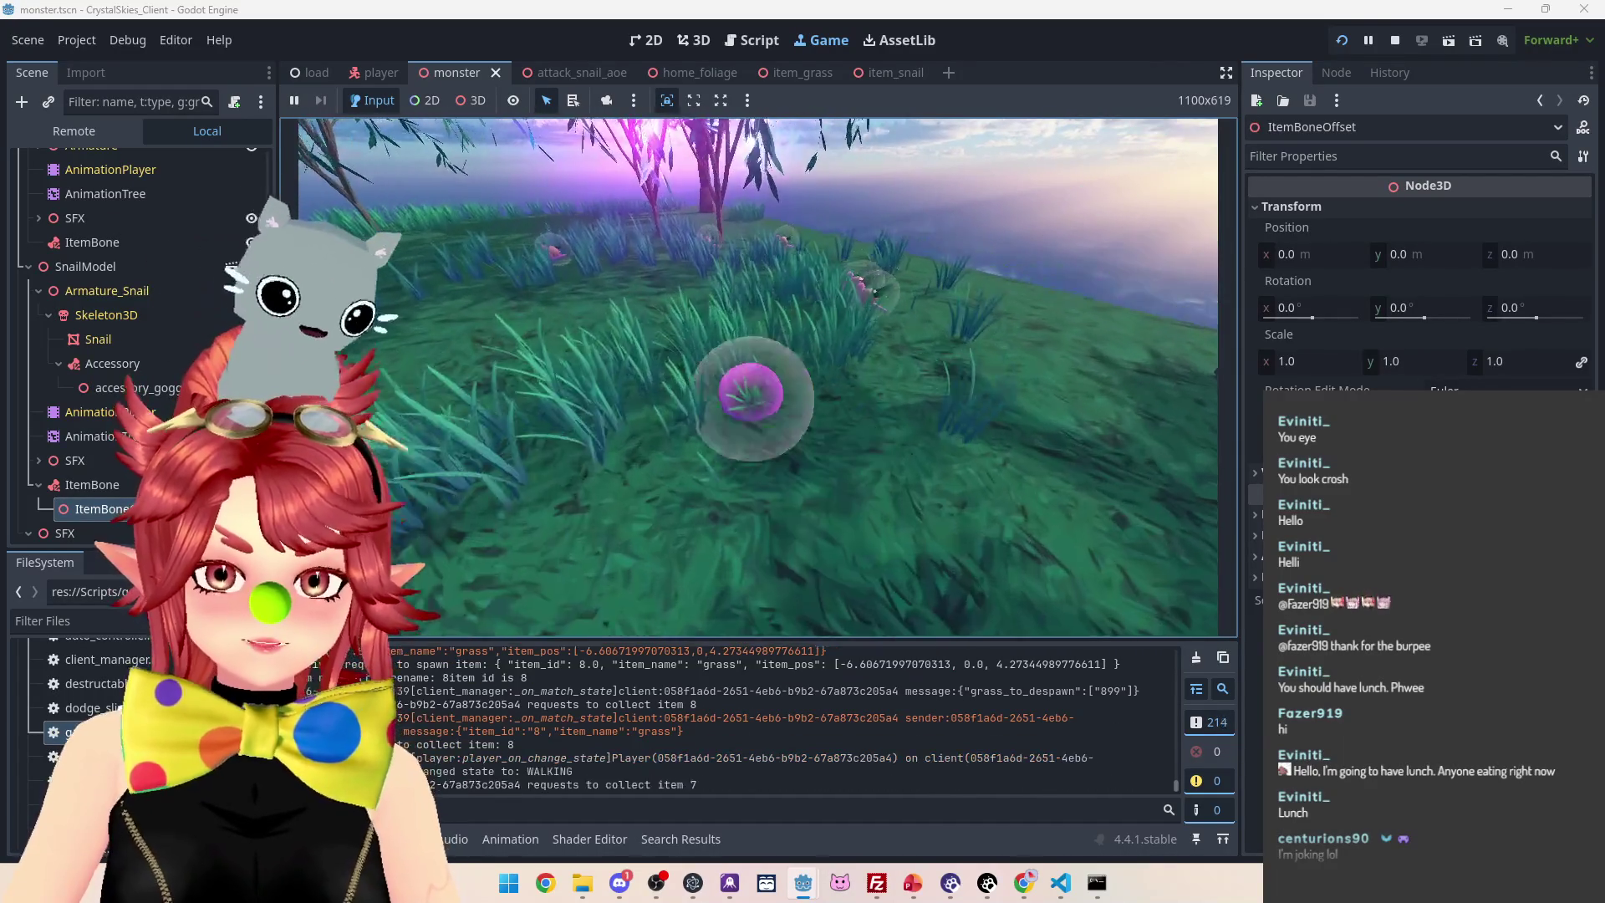
{"action": "key", "text": "w"}
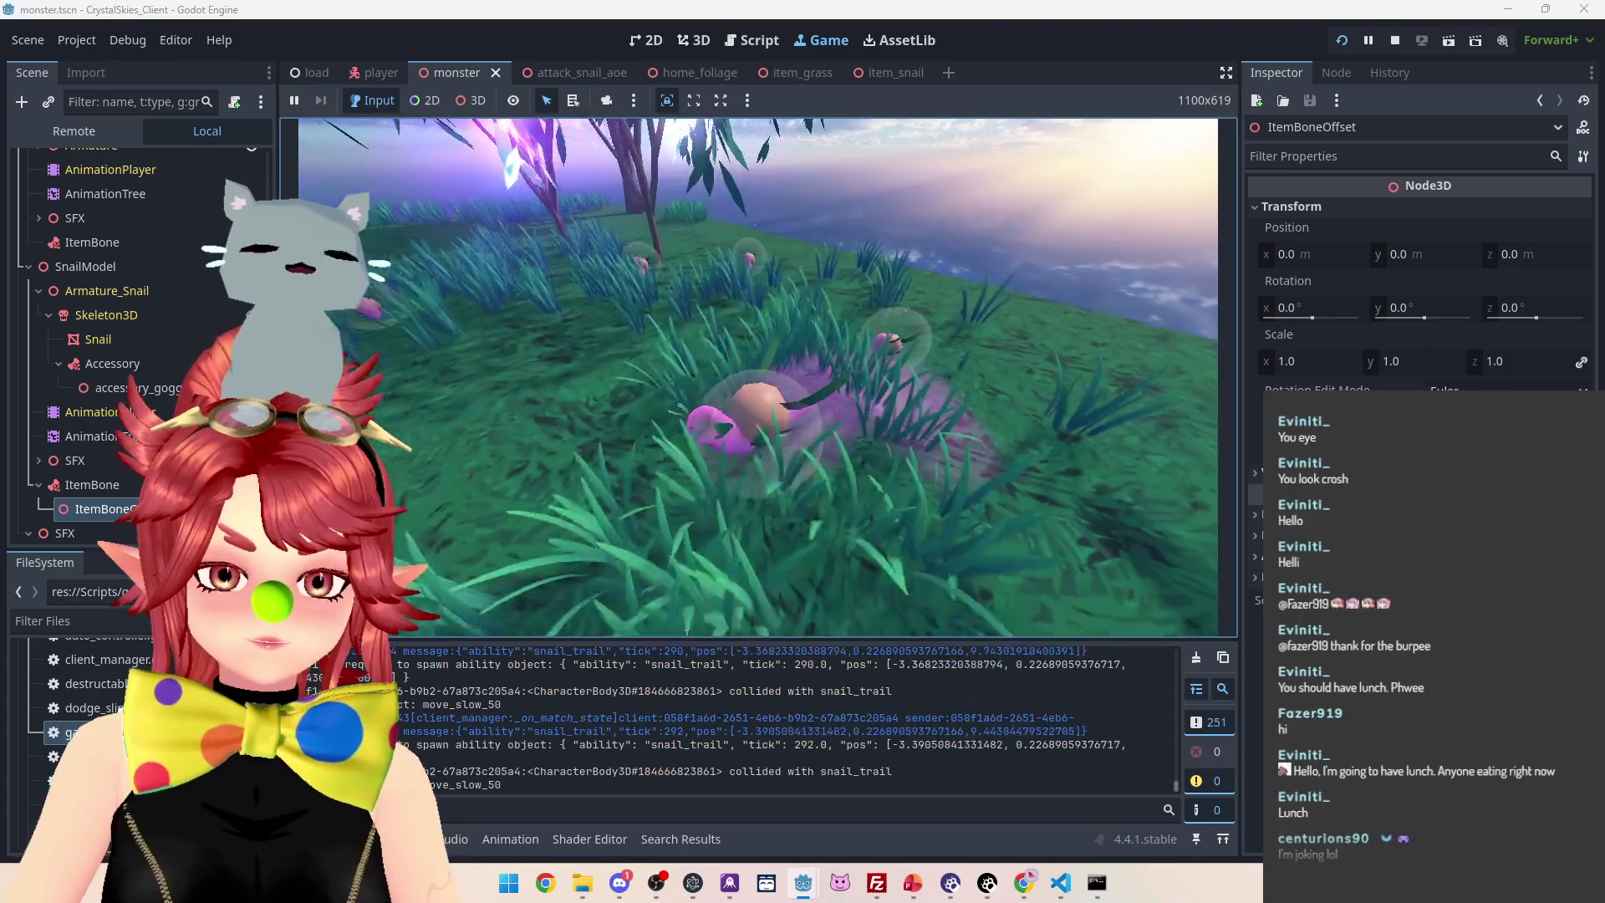
{"action": "key", "text": "w"}
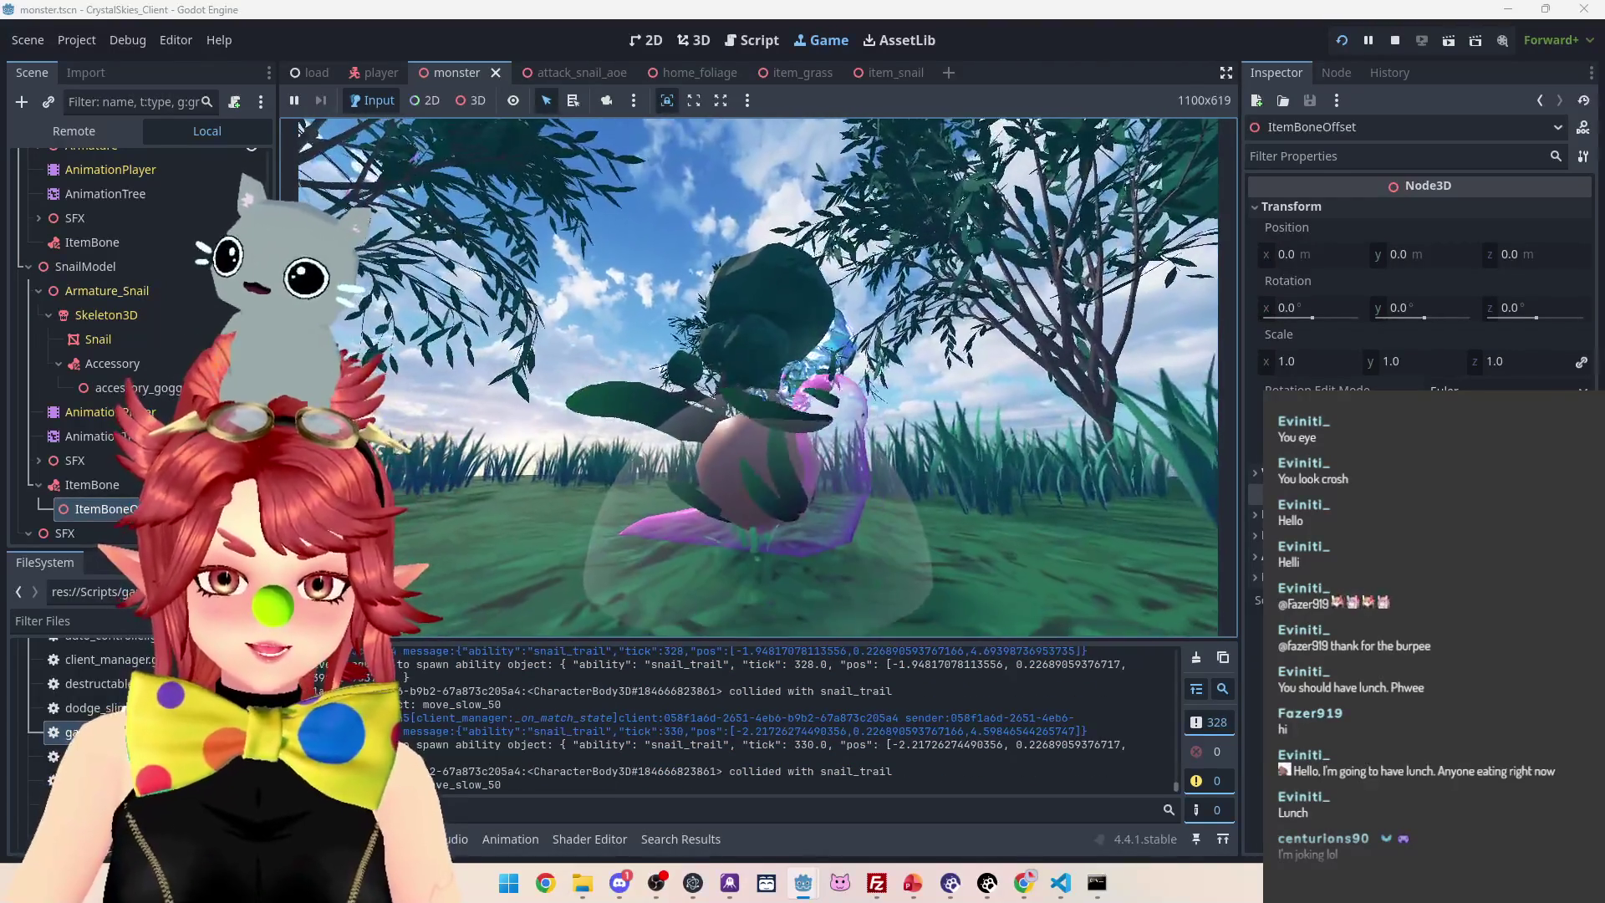
{"action": "key", "text": "Escape"}
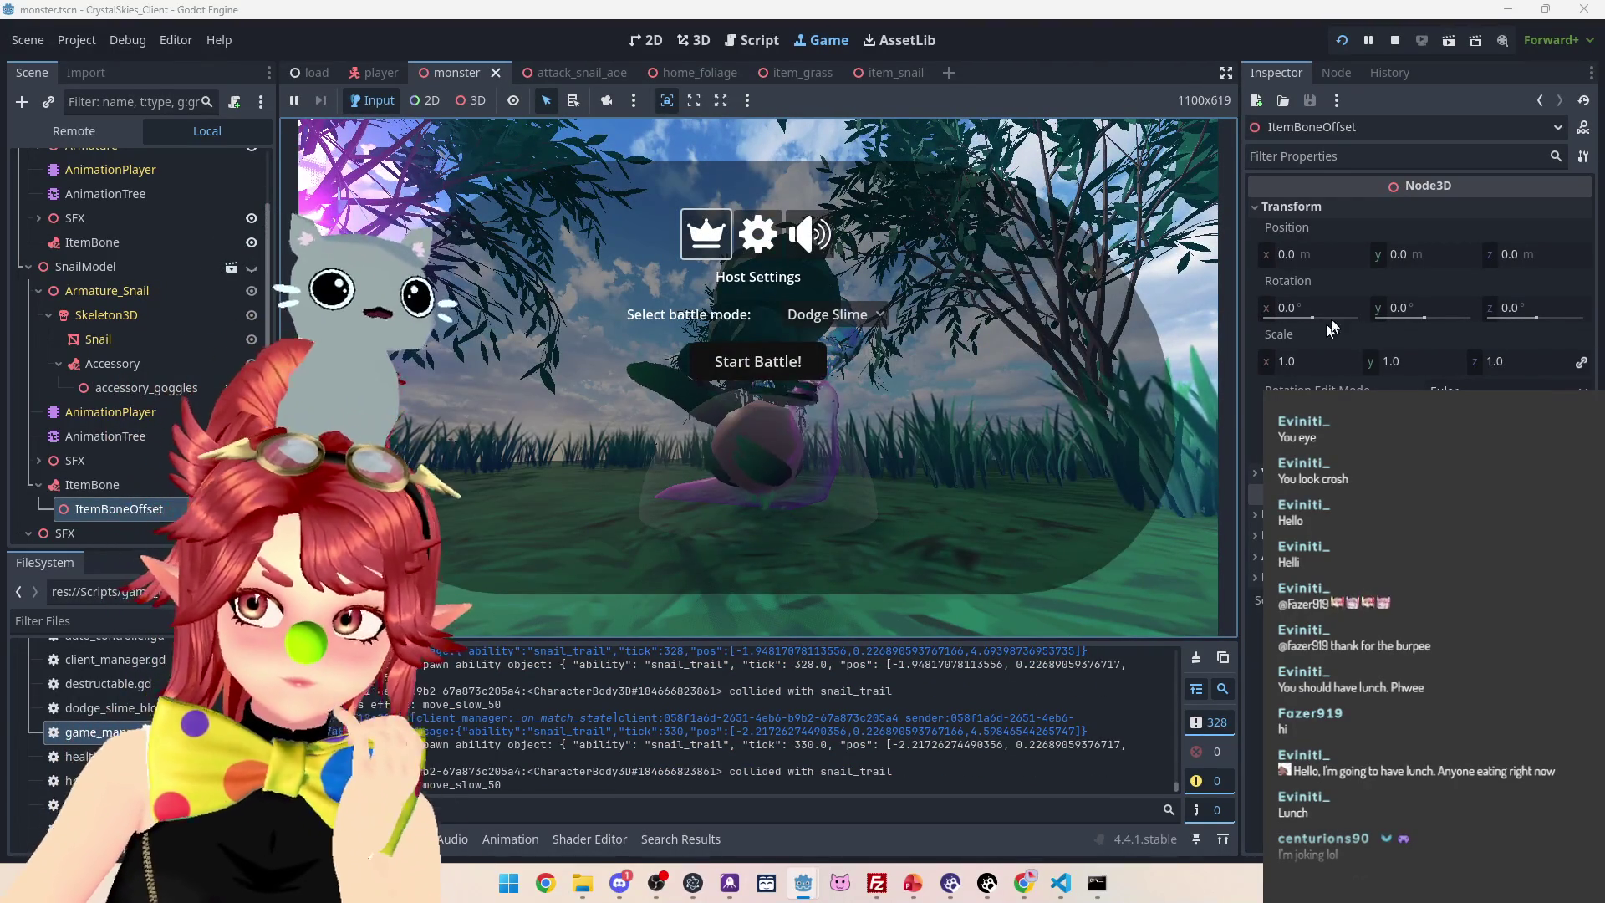
Set ItemBoneOffset's Y position to 0.295 m, then select the Snail node to show its mesh
{"action": "left_click_drag", "start_coordinate": [1408, 253], "coordinate": [1407, 253]}
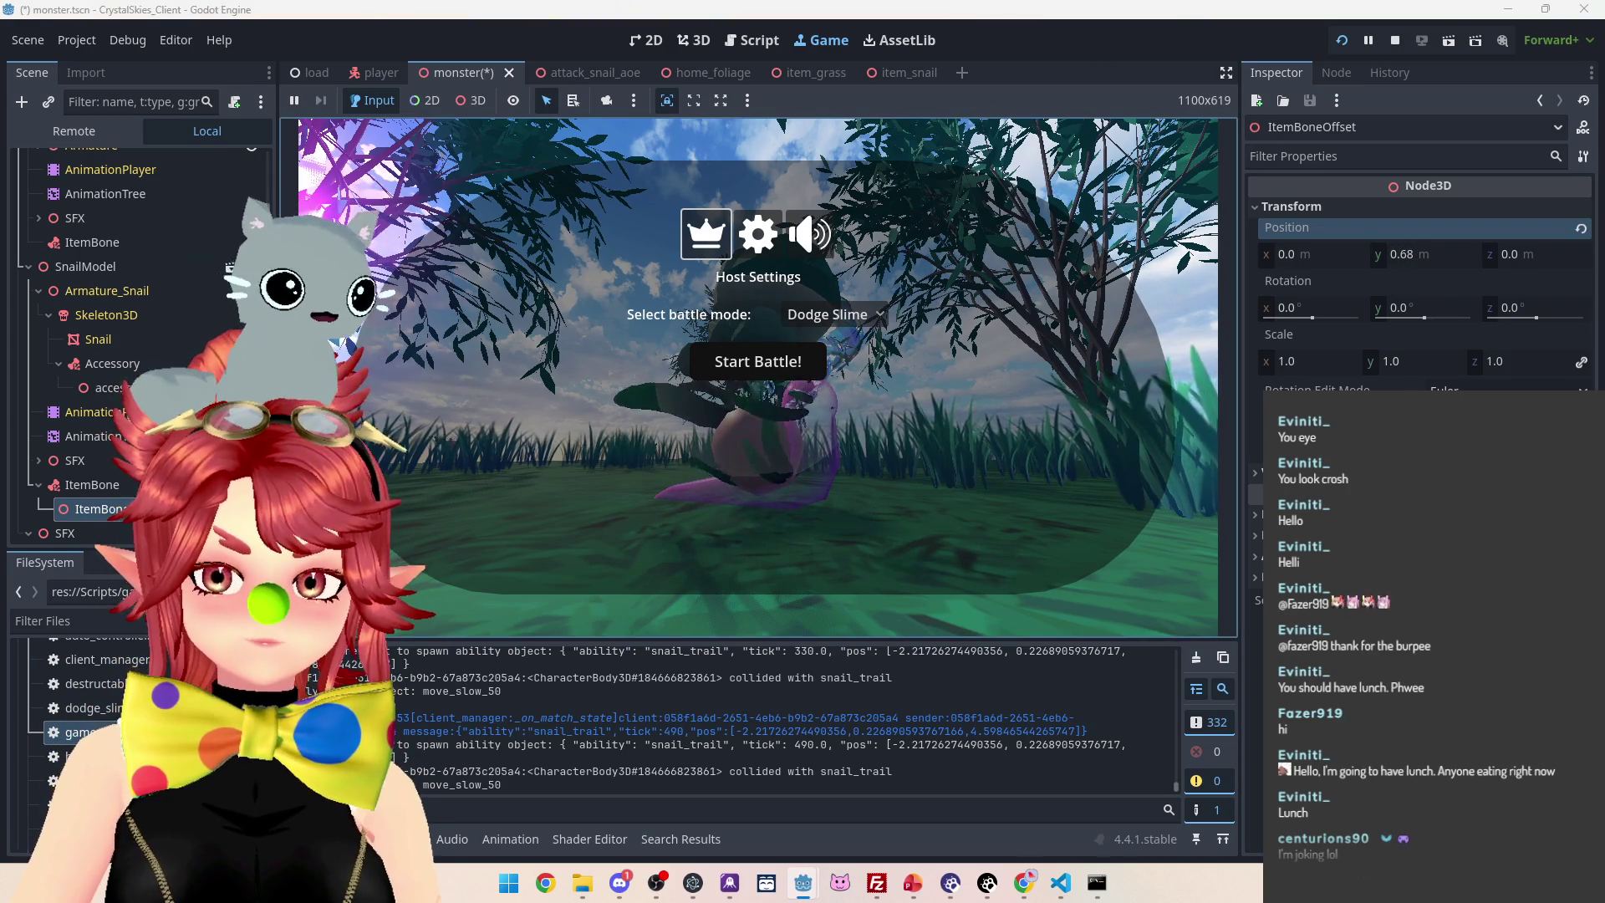
{"action": "key", "text": "Escape"}
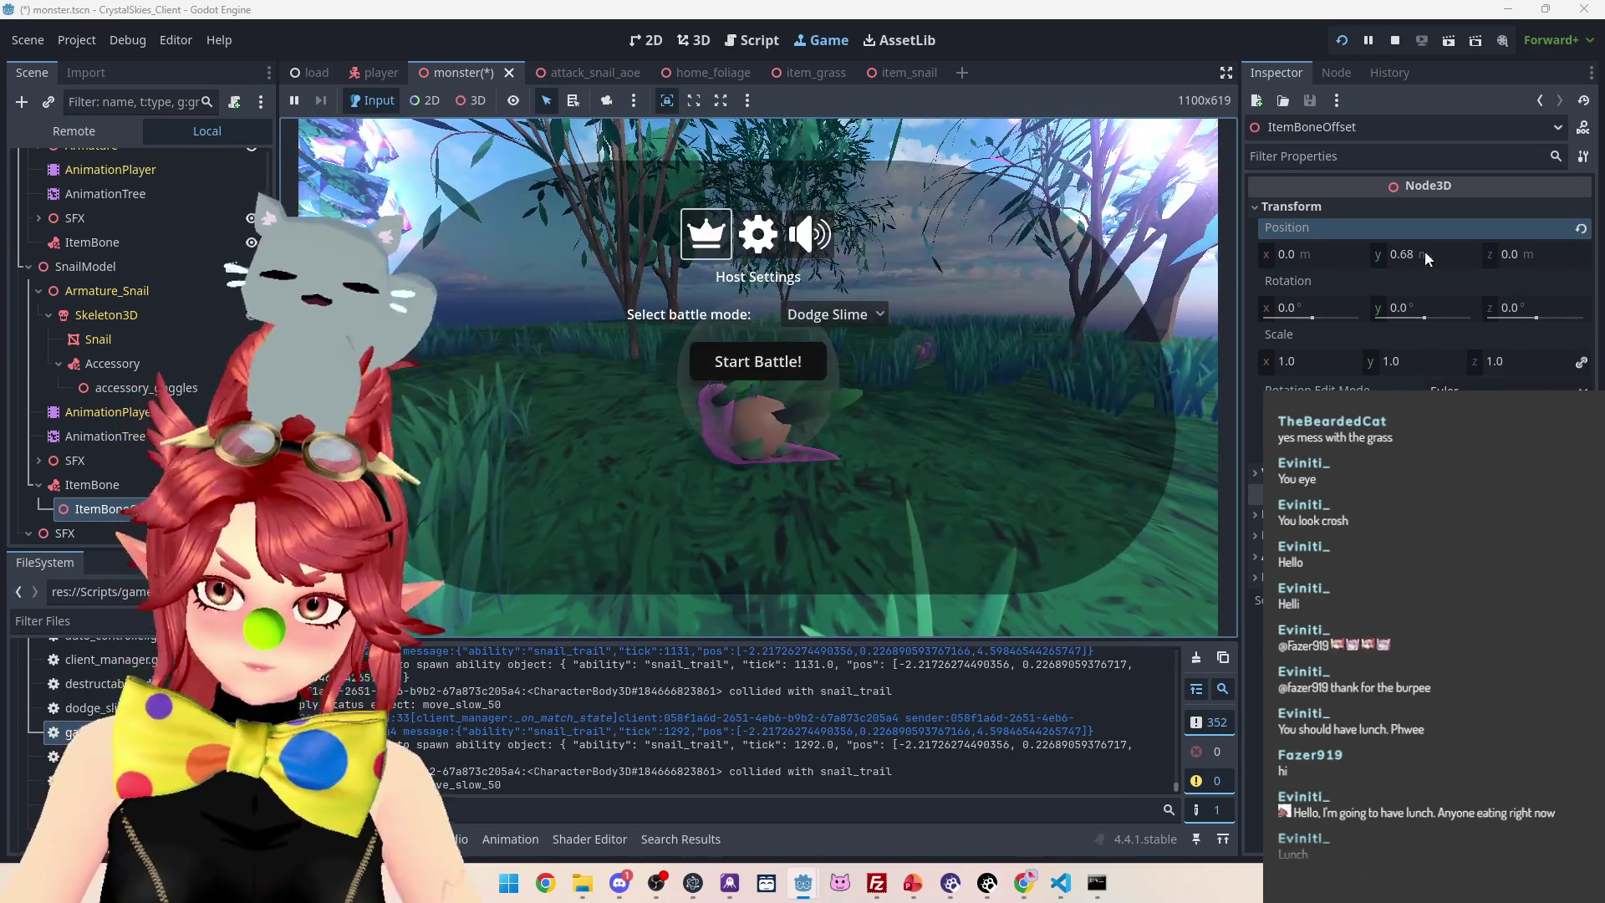
{"action": "left_click_drag", "start_coordinate": [1428, 259], "coordinate": [1396, 259]}
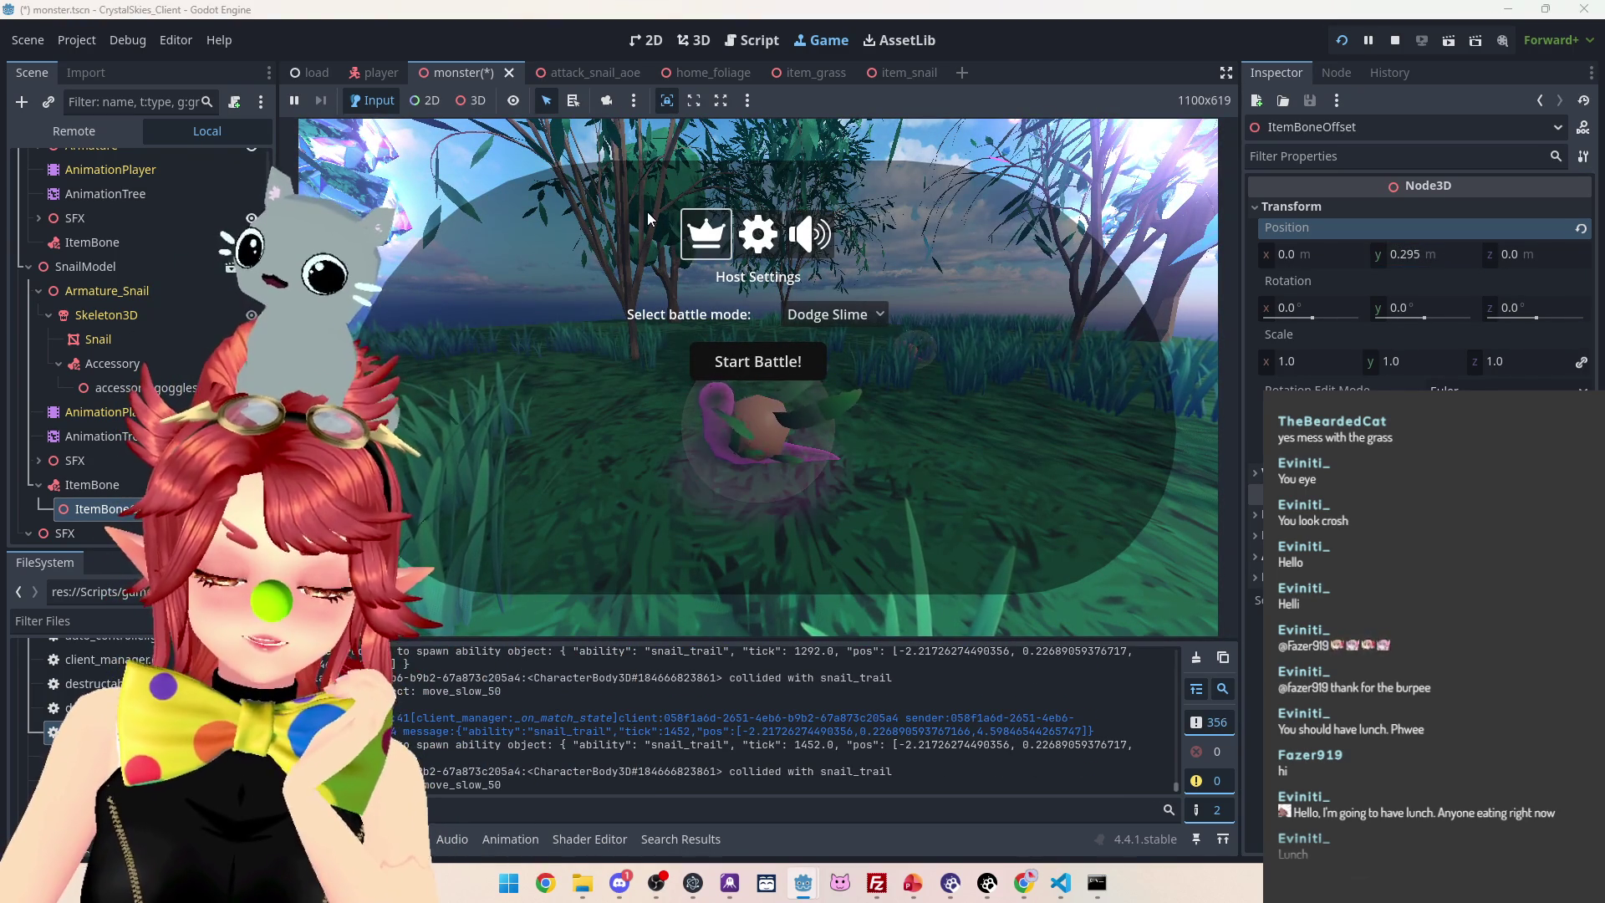
{"action": "left_click", "coordinate": [92, 340]}
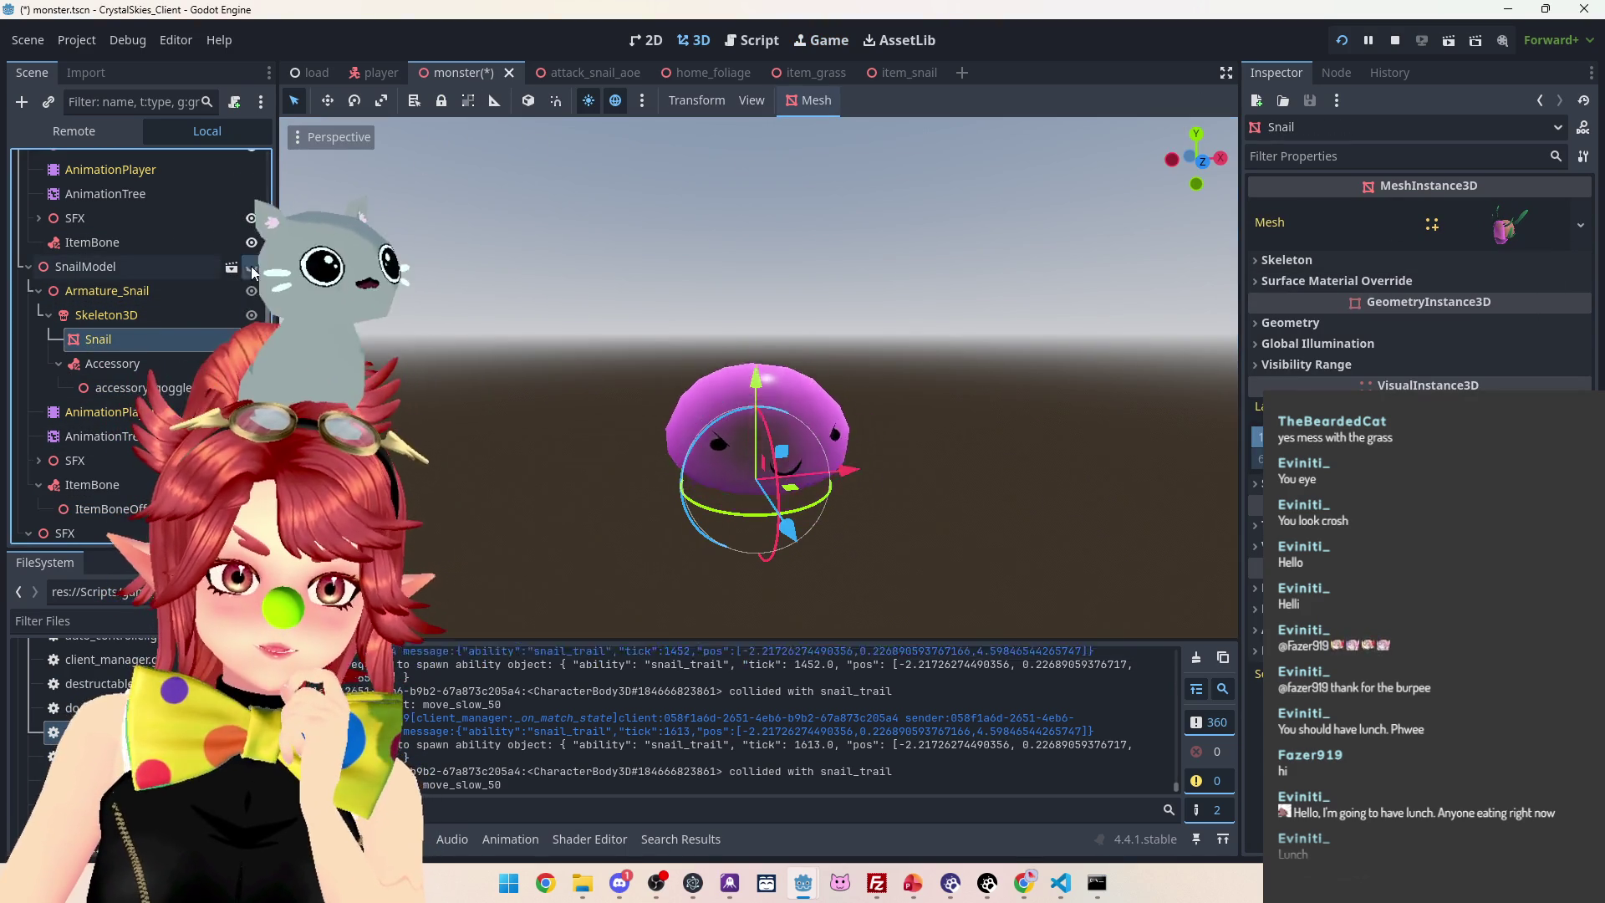
Expand the Snail mesh preview and stop the running game
{"action": "scroll", "coordinate": [134, 335], "scroll_direction": "up", "scroll_amount": 2}
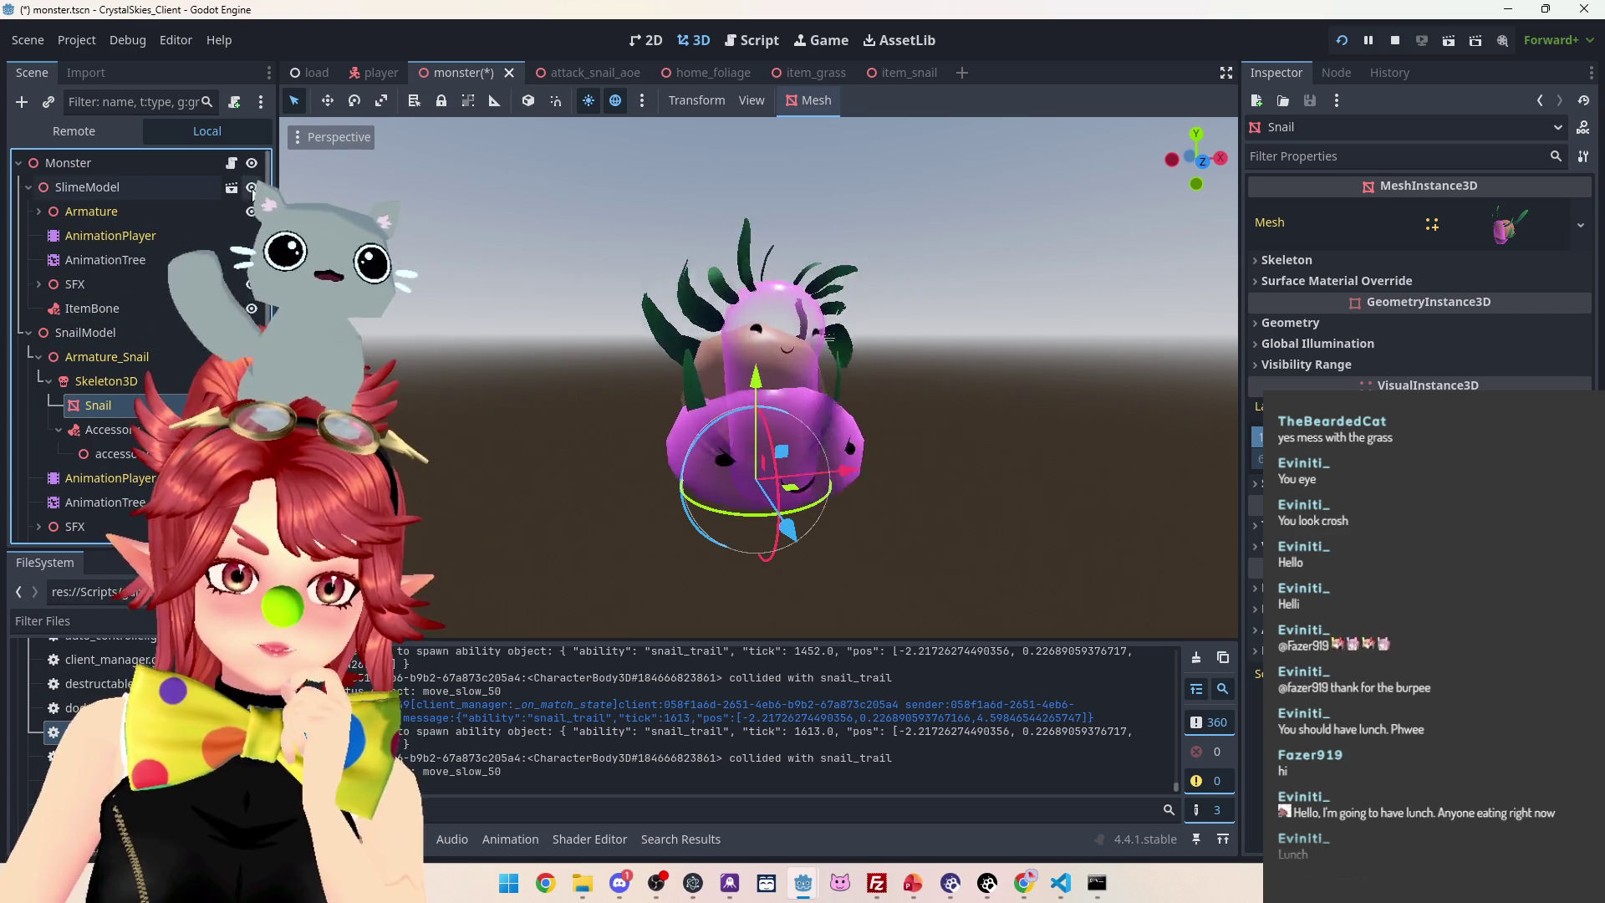
{"action": "scroll", "coordinate": [202, 319], "scroll_direction": "down", "scroll_amount": 2}
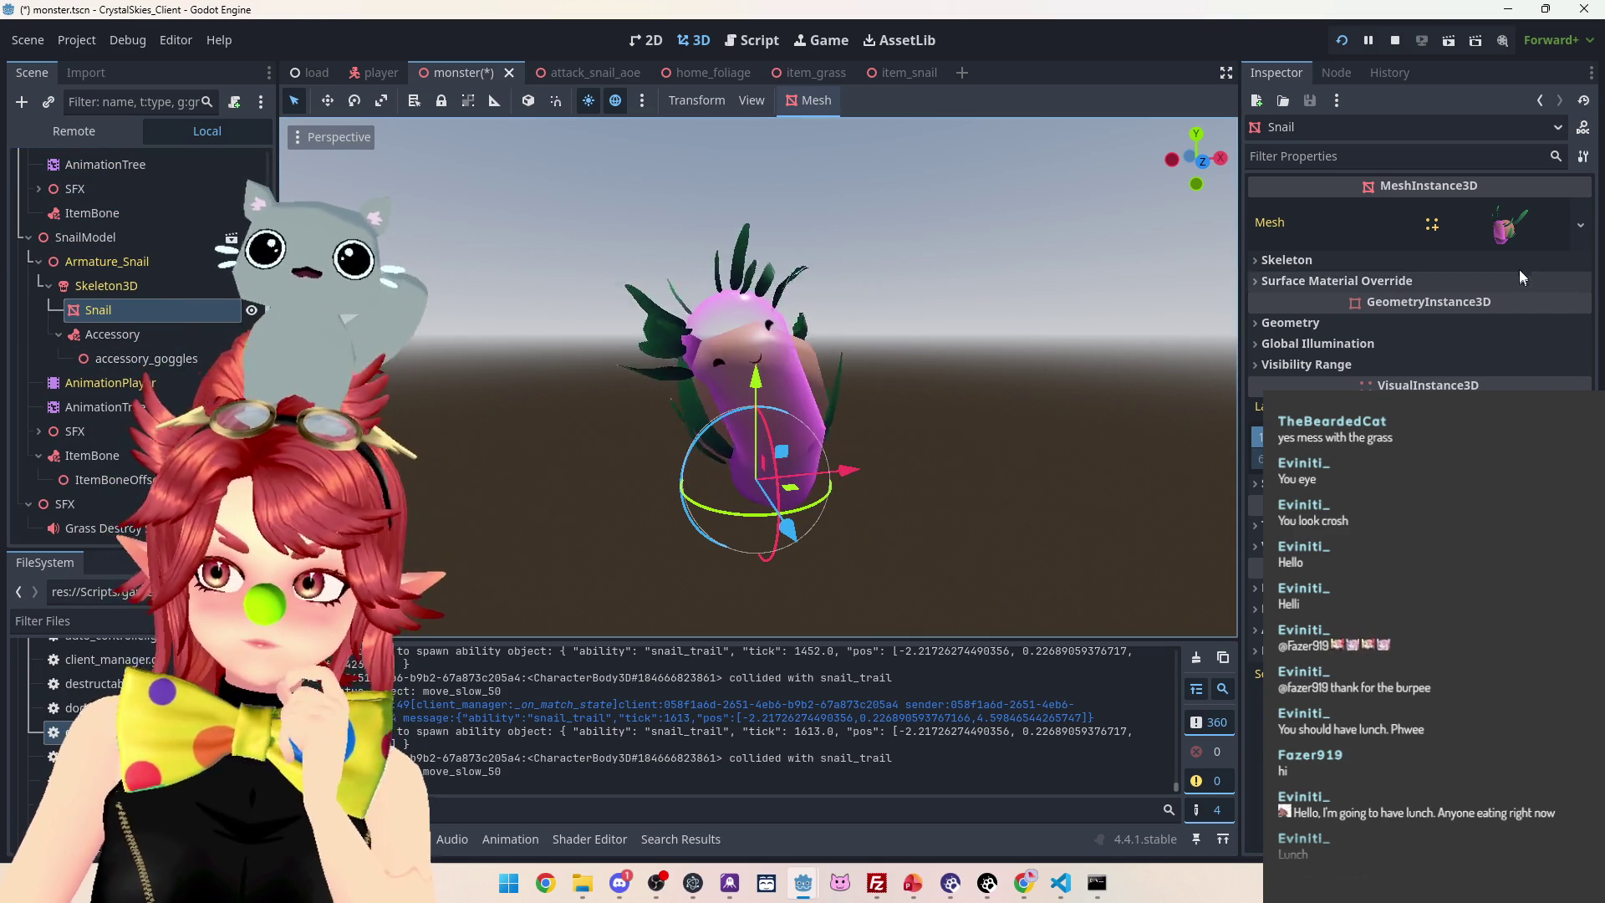
{"action": "left_click", "coordinate": [1502, 238]}
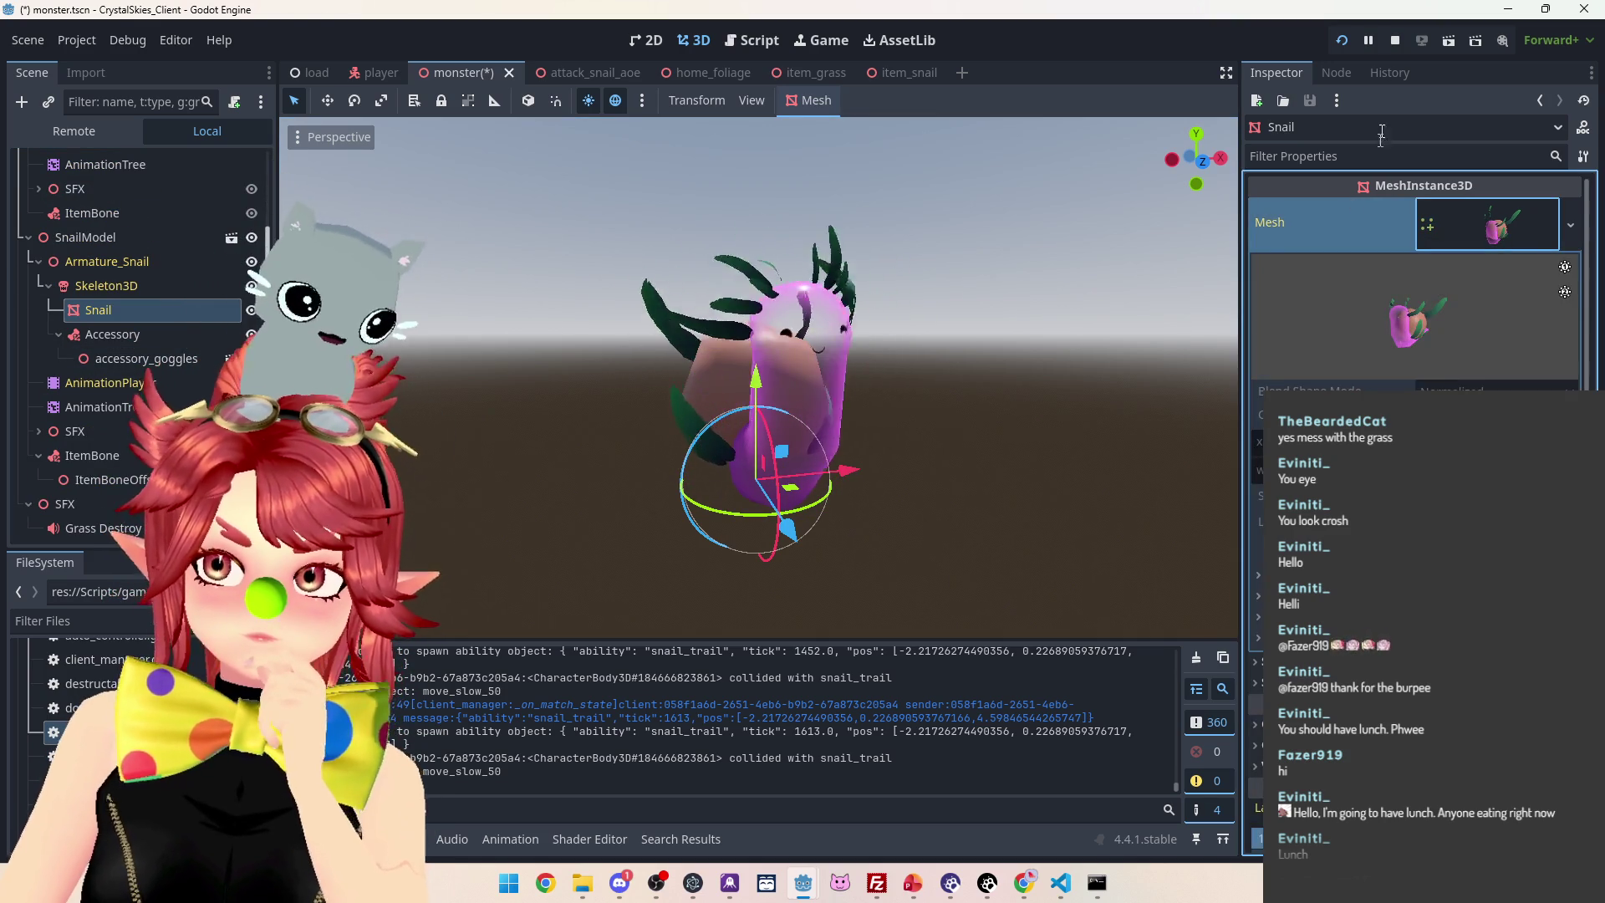
{"action": "left_click", "coordinate": [1397, 43]}
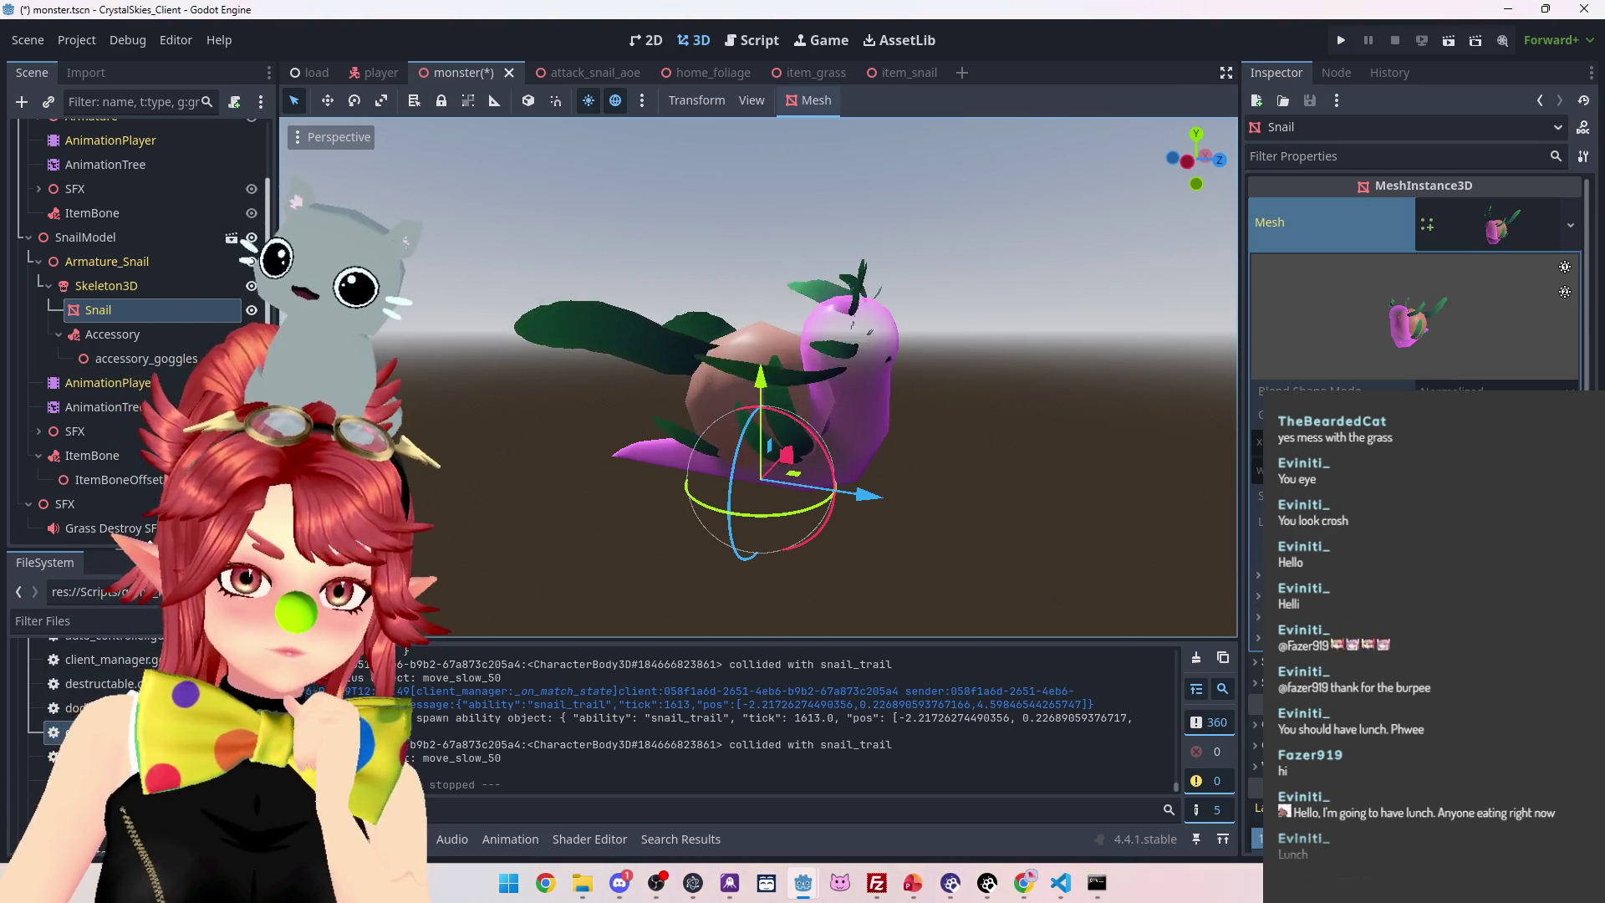
Enlarge the FileSystem dock and expand folders until the Skins materials, including mon_pink.tres, show
{"action": "left_click_drag", "start_coordinate": [83, 549], "coordinate": [83, 347]}
{"action": "scroll", "coordinate": [93, 610], "scroll_direction": "up", "scroll_amount": 5}
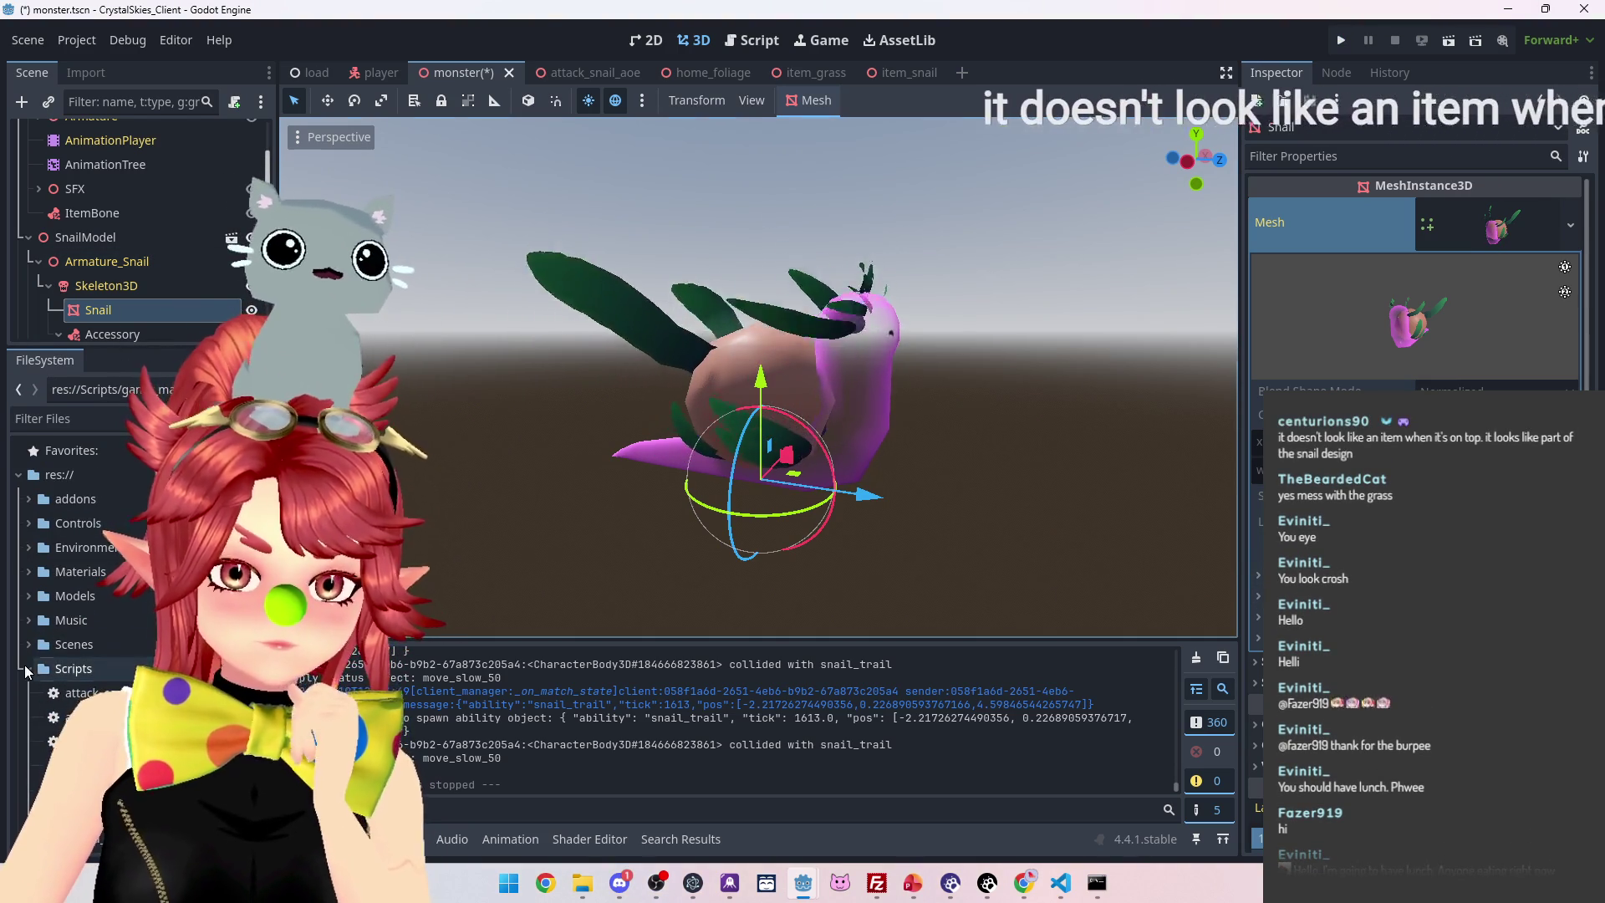
{"action": "left_click", "coordinate": [29, 571]}
{"action": "scroll", "coordinate": [119, 600], "scroll_direction": "down", "scroll_amount": 1}
{"action": "scroll", "coordinate": [117, 601], "scroll_direction": "down", "scroll_amount": 4}
{"action": "scroll", "coordinate": [114, 677], "scroll_direction": "up", "scroll_amount": 5}
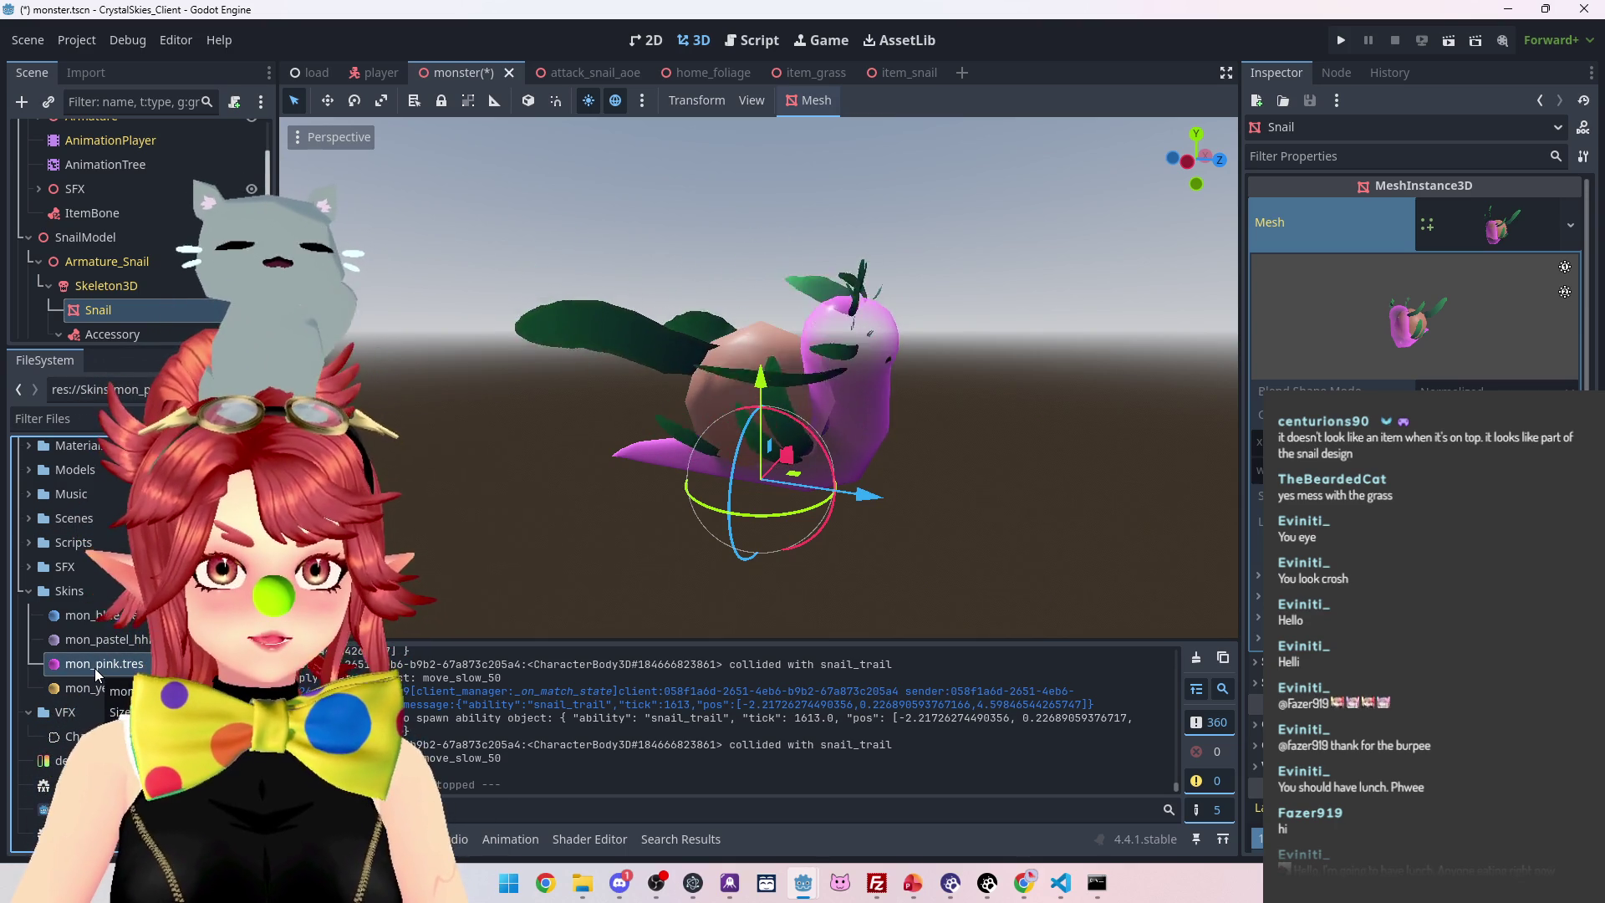
Start duplicating mon_pink.tres but cancel, then collapse Skins and scroll down to Snail.glb
{"action": "right_click", "coordinate": [94, 669]}
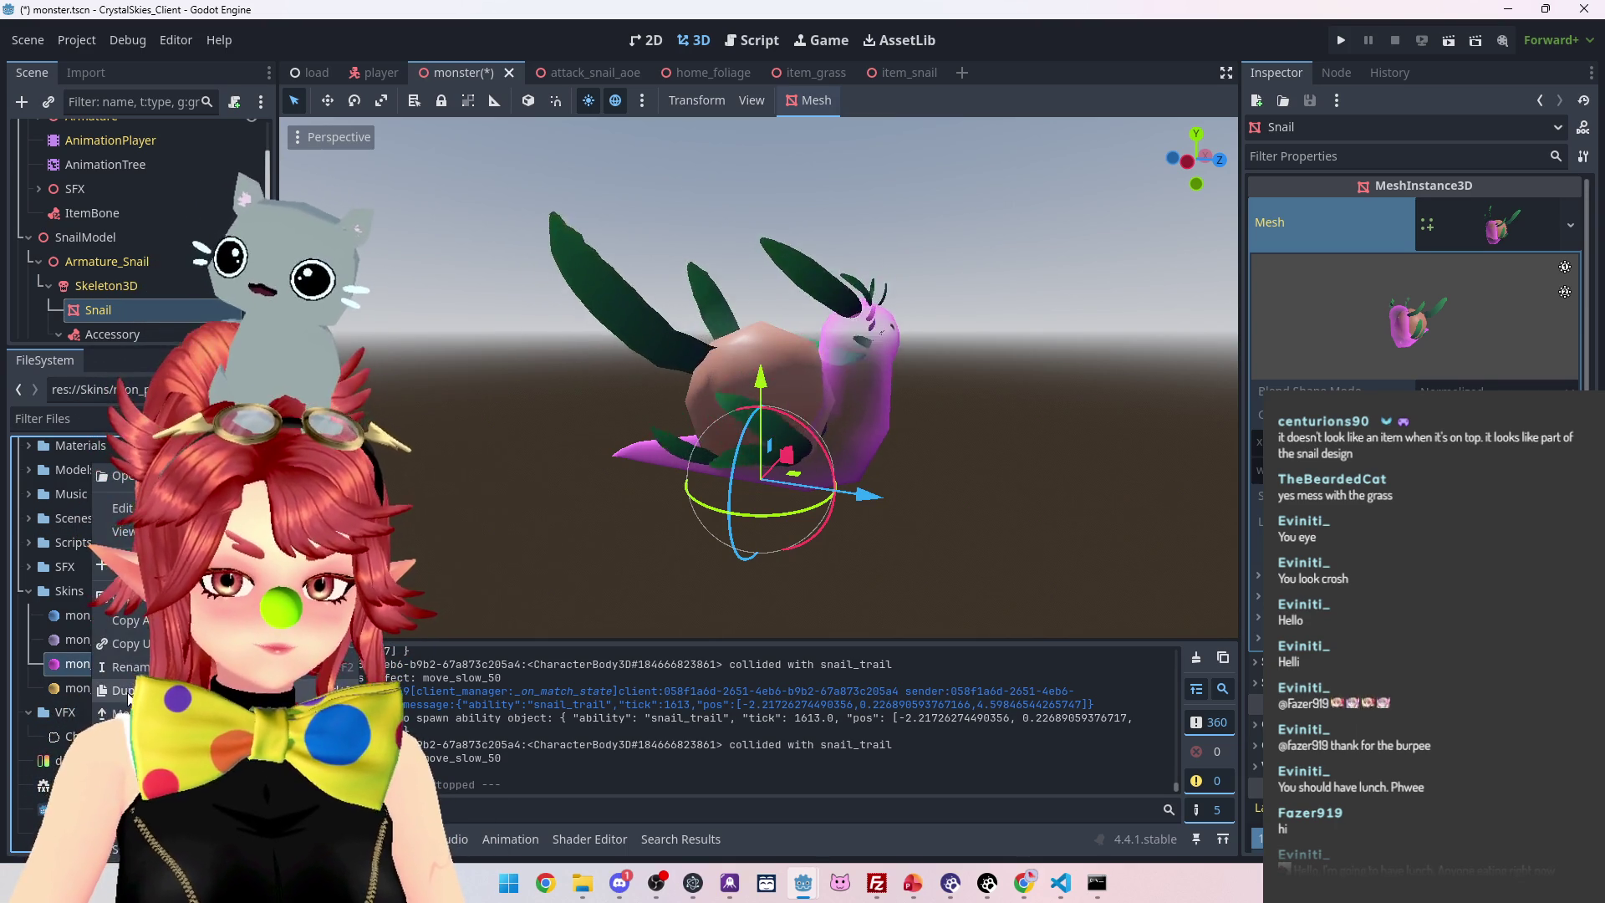
{"action": "left_click", "coordinate": [125, 691]}
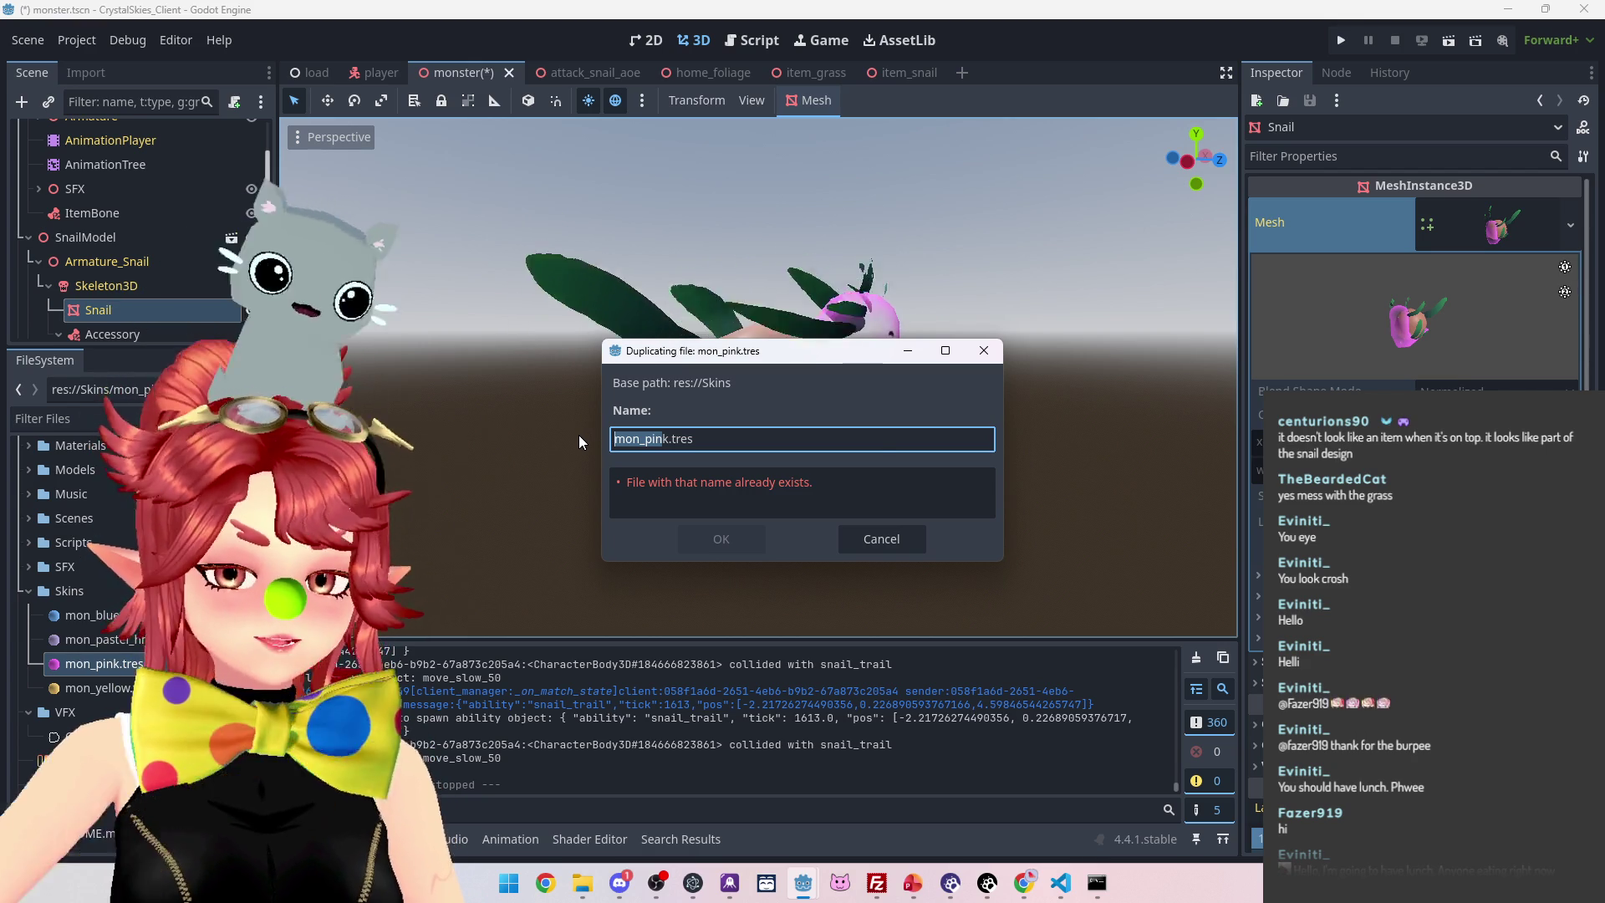
{"action": "left_click", "coordinate": [881, 538]}
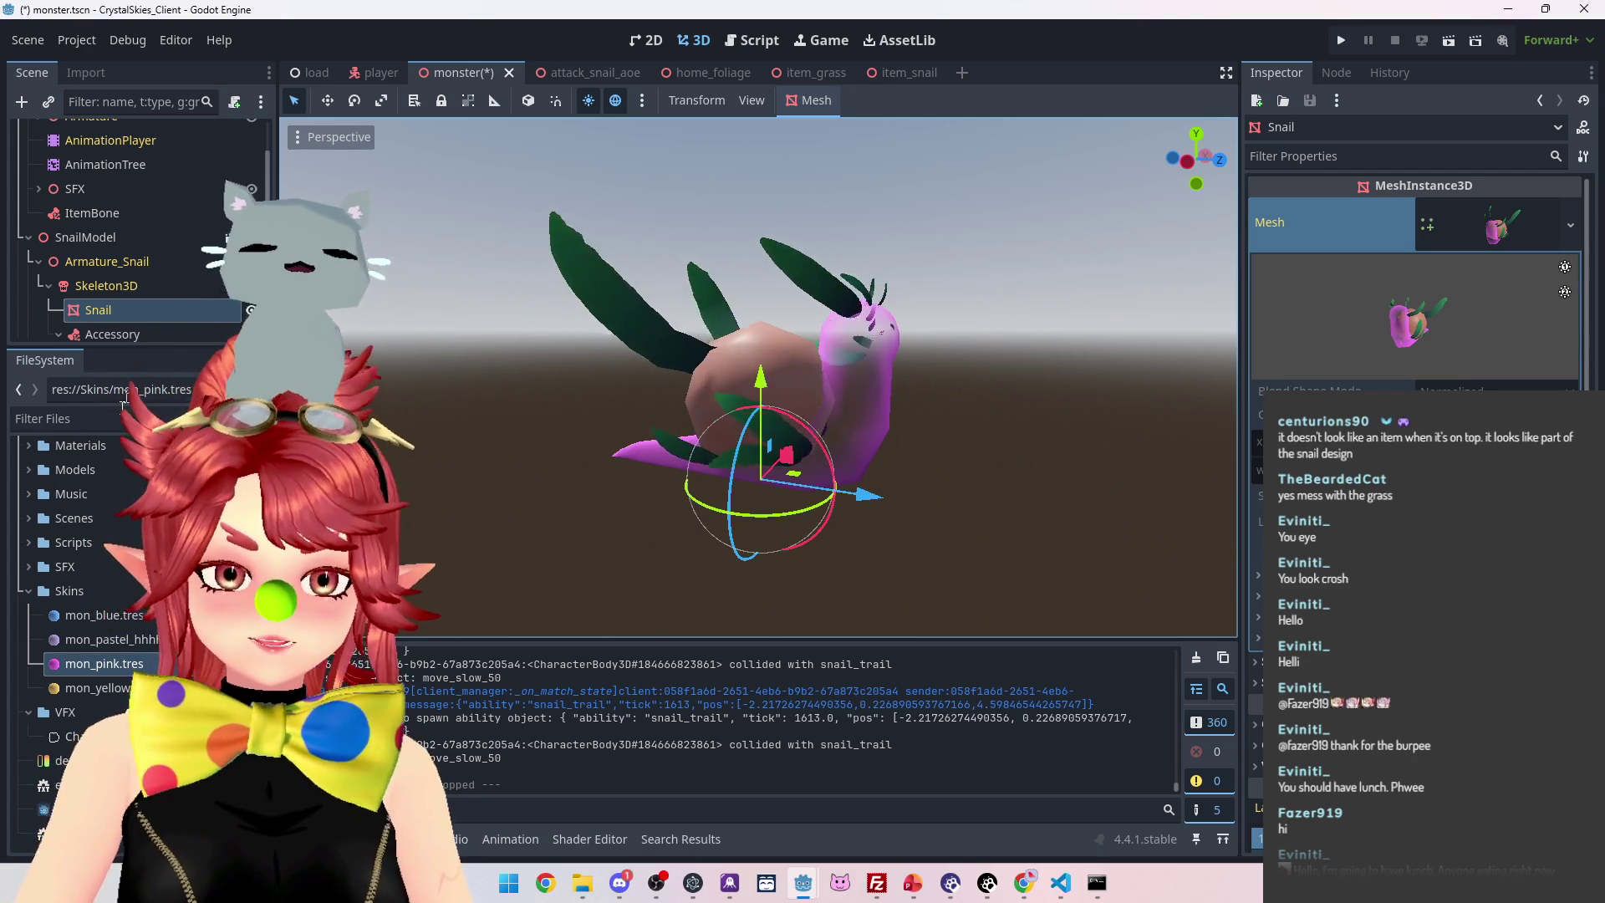
{"action": "left_click", "coordinate": [22, 594]}
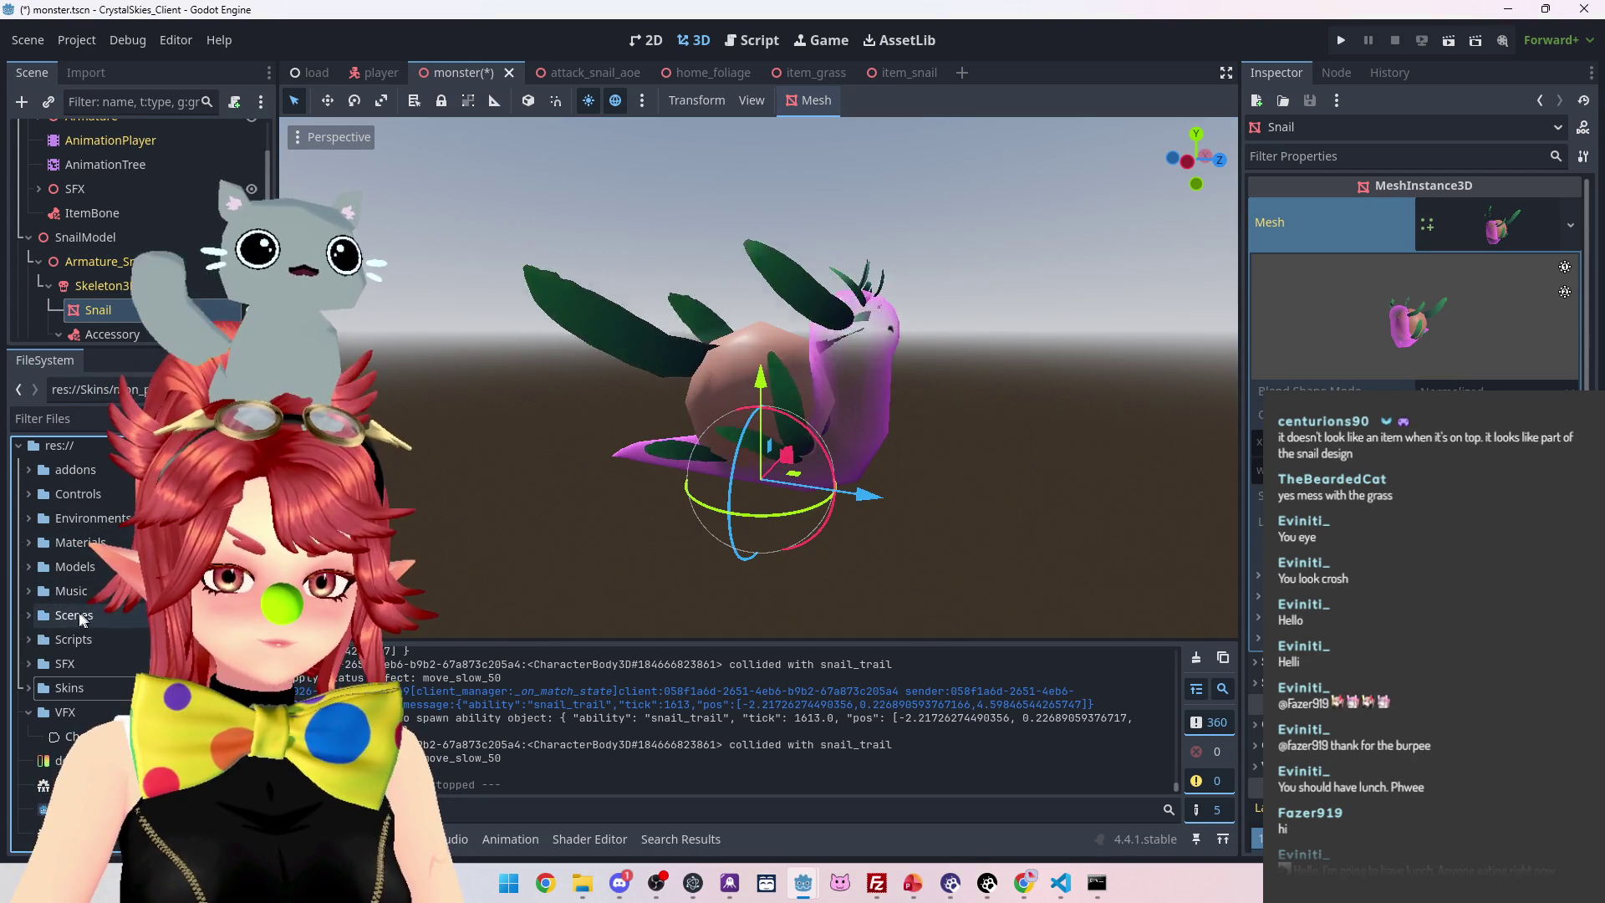
{"action": "scroll", "coordinate": [81, 619], "scroll_direction": "down", "scroll_amount": 10}
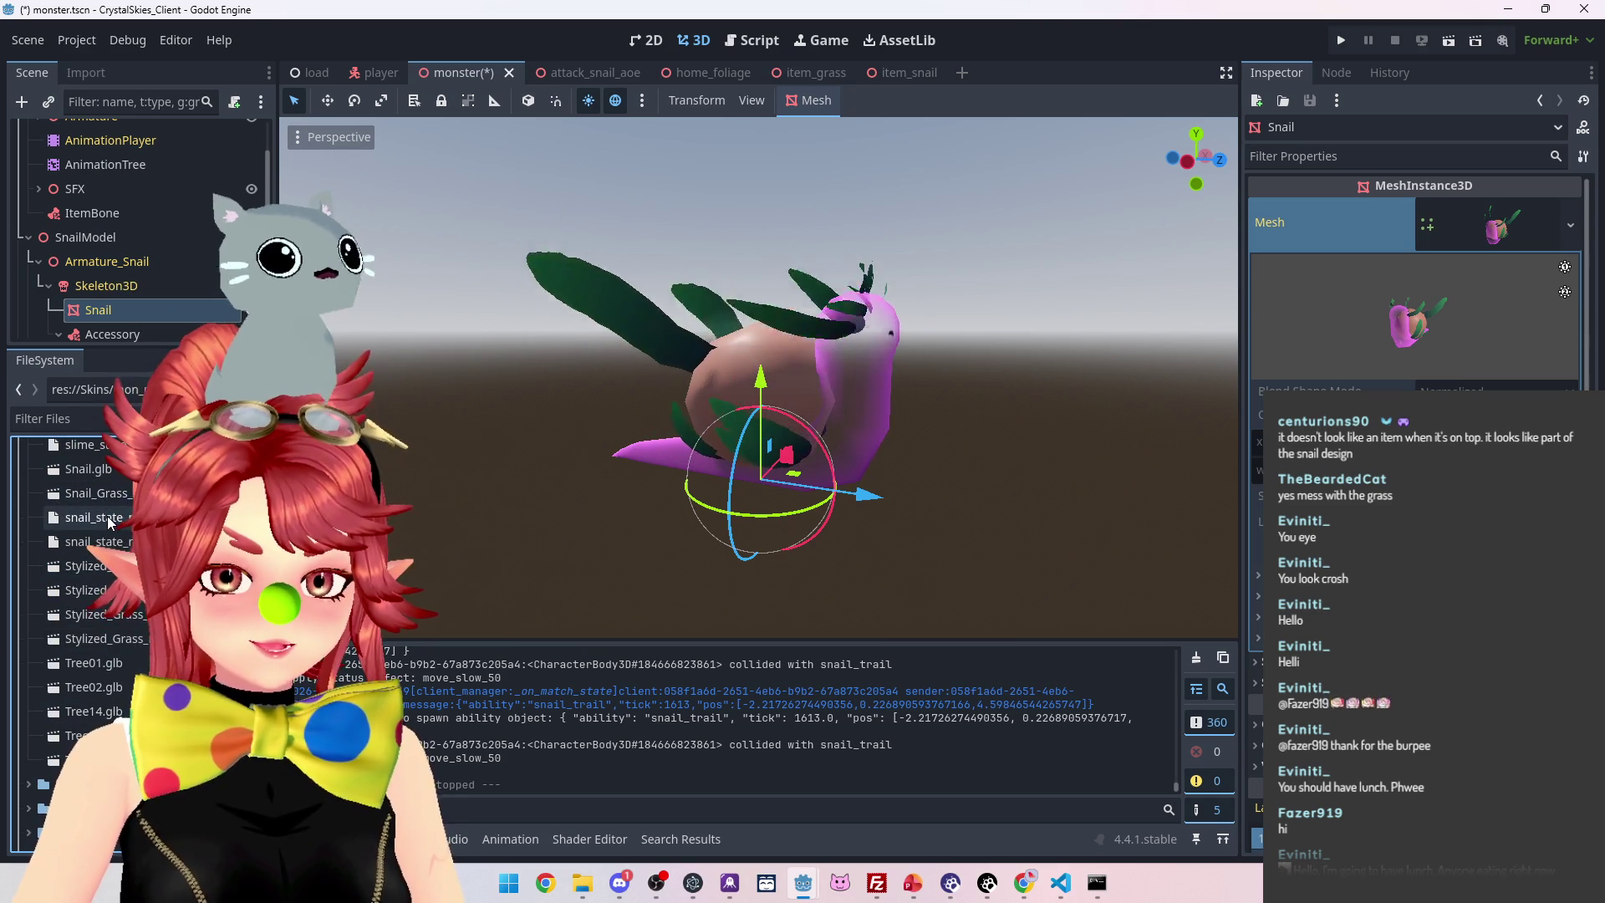
In Snail.glb import settings, set the Shell material to external res://Skins/mon_pink.tres and reimport
{"action": "double_click", "coordinate": [82, 468]}
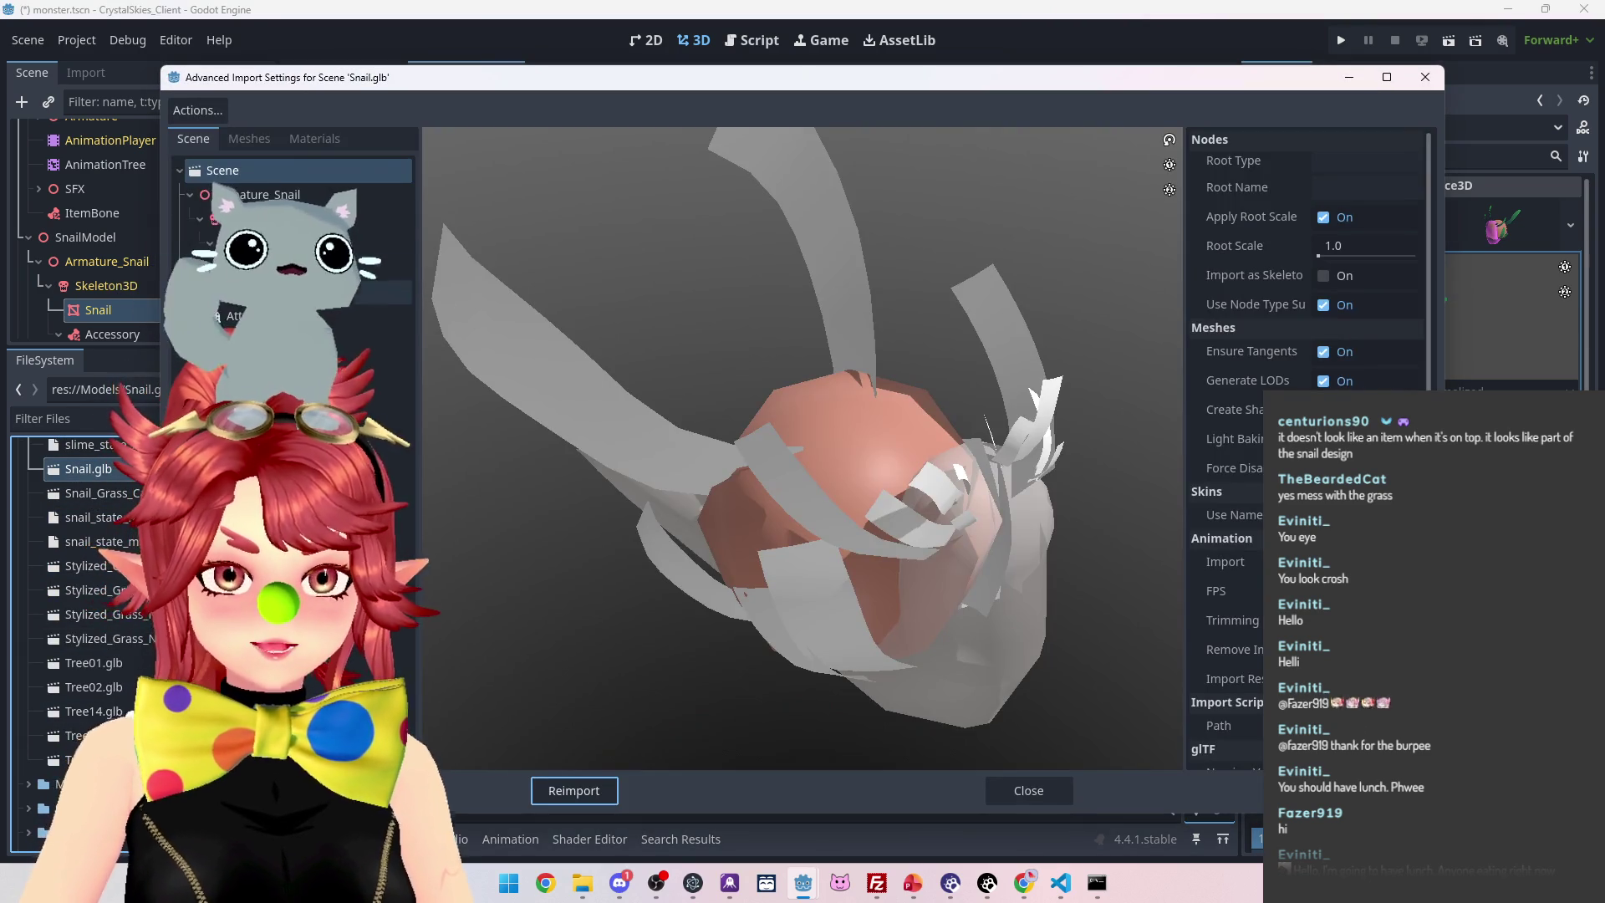
{"action": "left_click", "coordinate": [219, 194]}
{"action": "left_click", "coordinate": [1328, 164]}
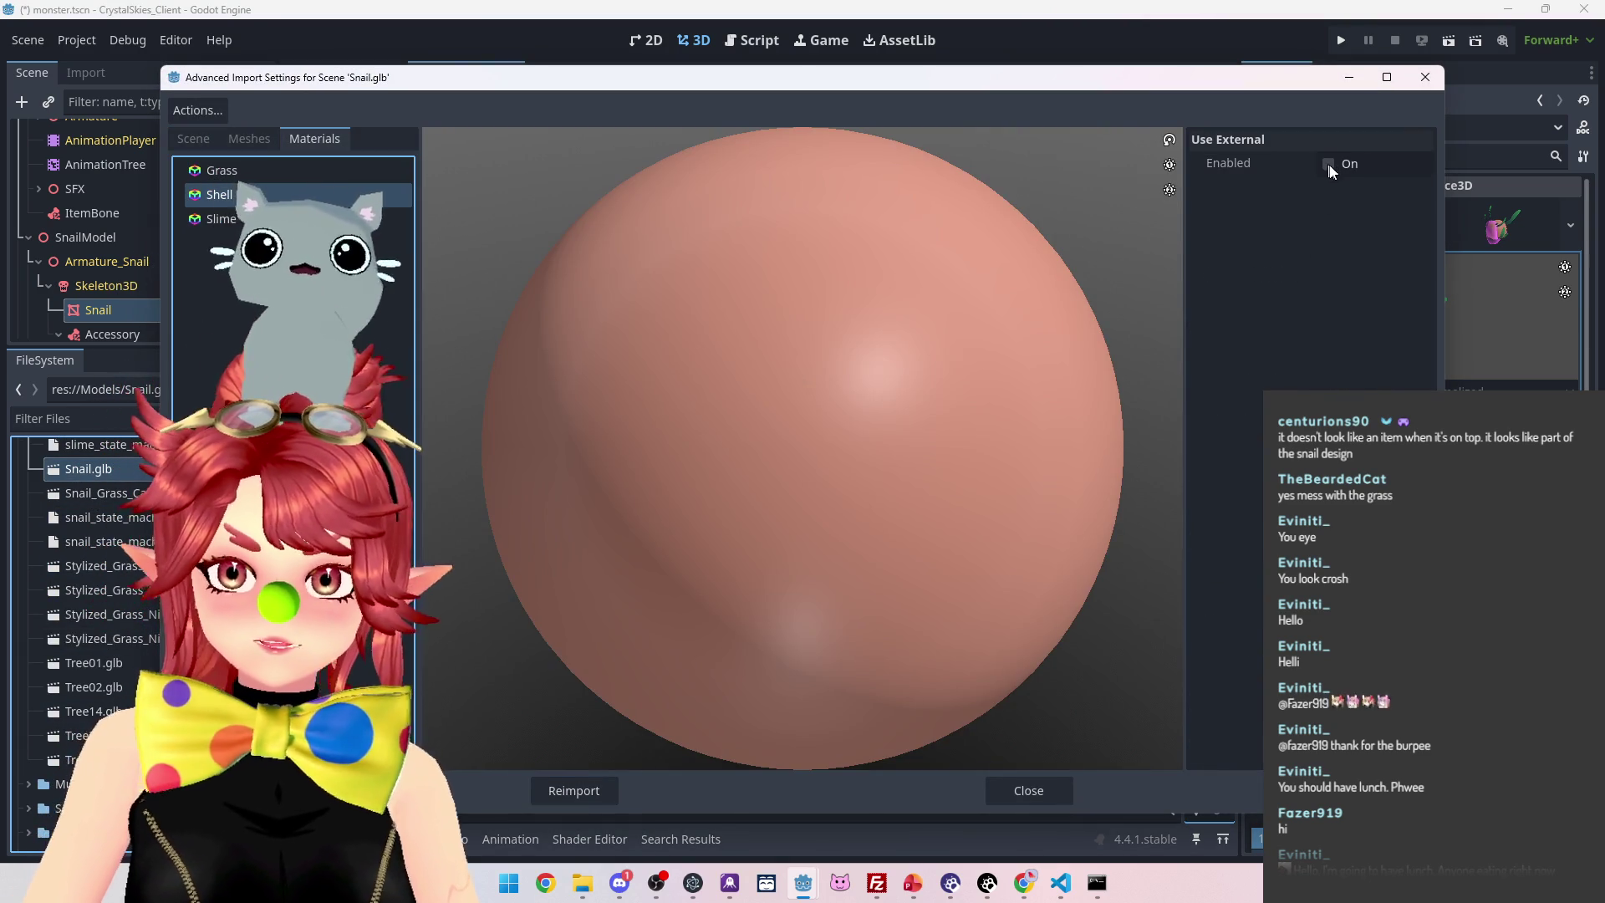
{"action": "left_click", "coordinate": [1420, 193]}
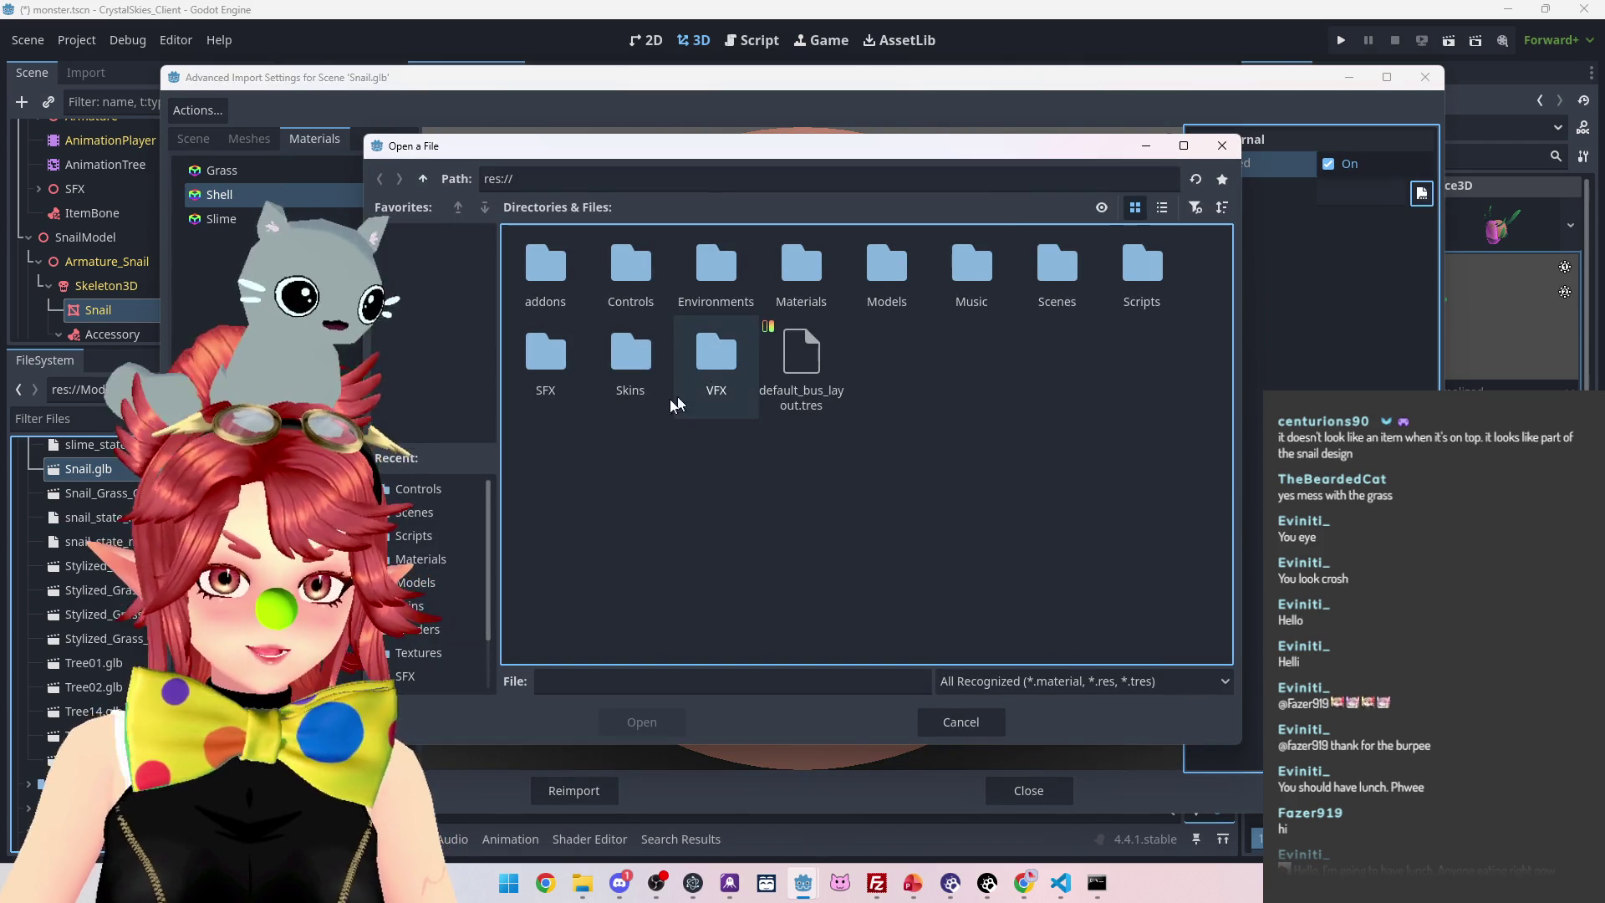
{"action": "double_click", "coordinate": [632, 367]}
{"action": "left_click", "coordinate": [718, 276]}
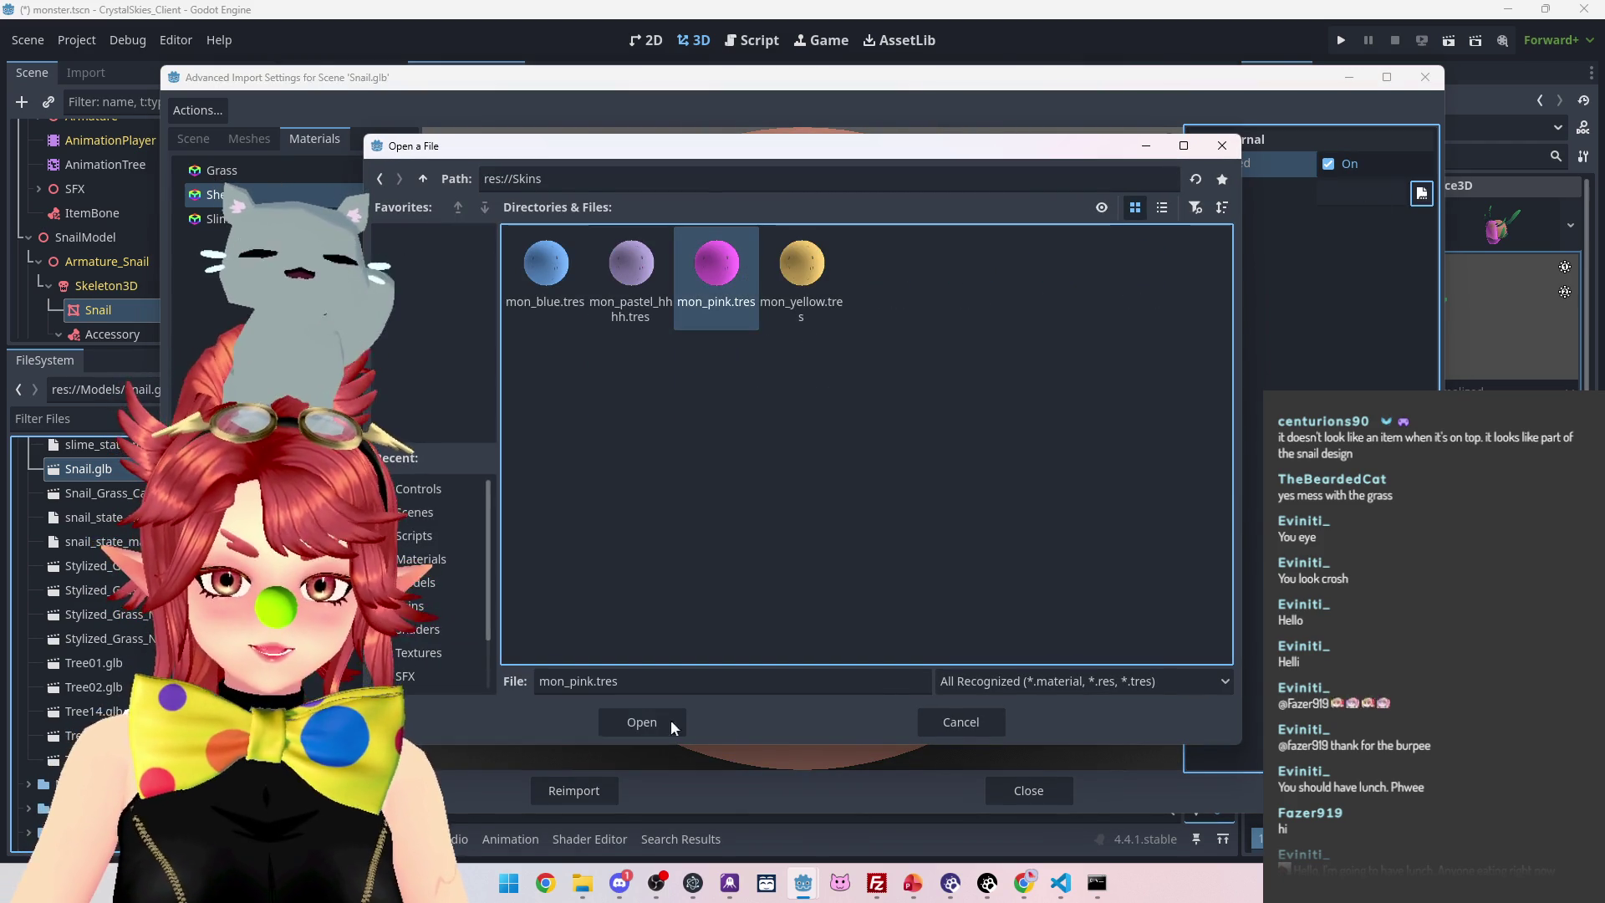
{"action": "left_click", "coordinate": [669, 722]}
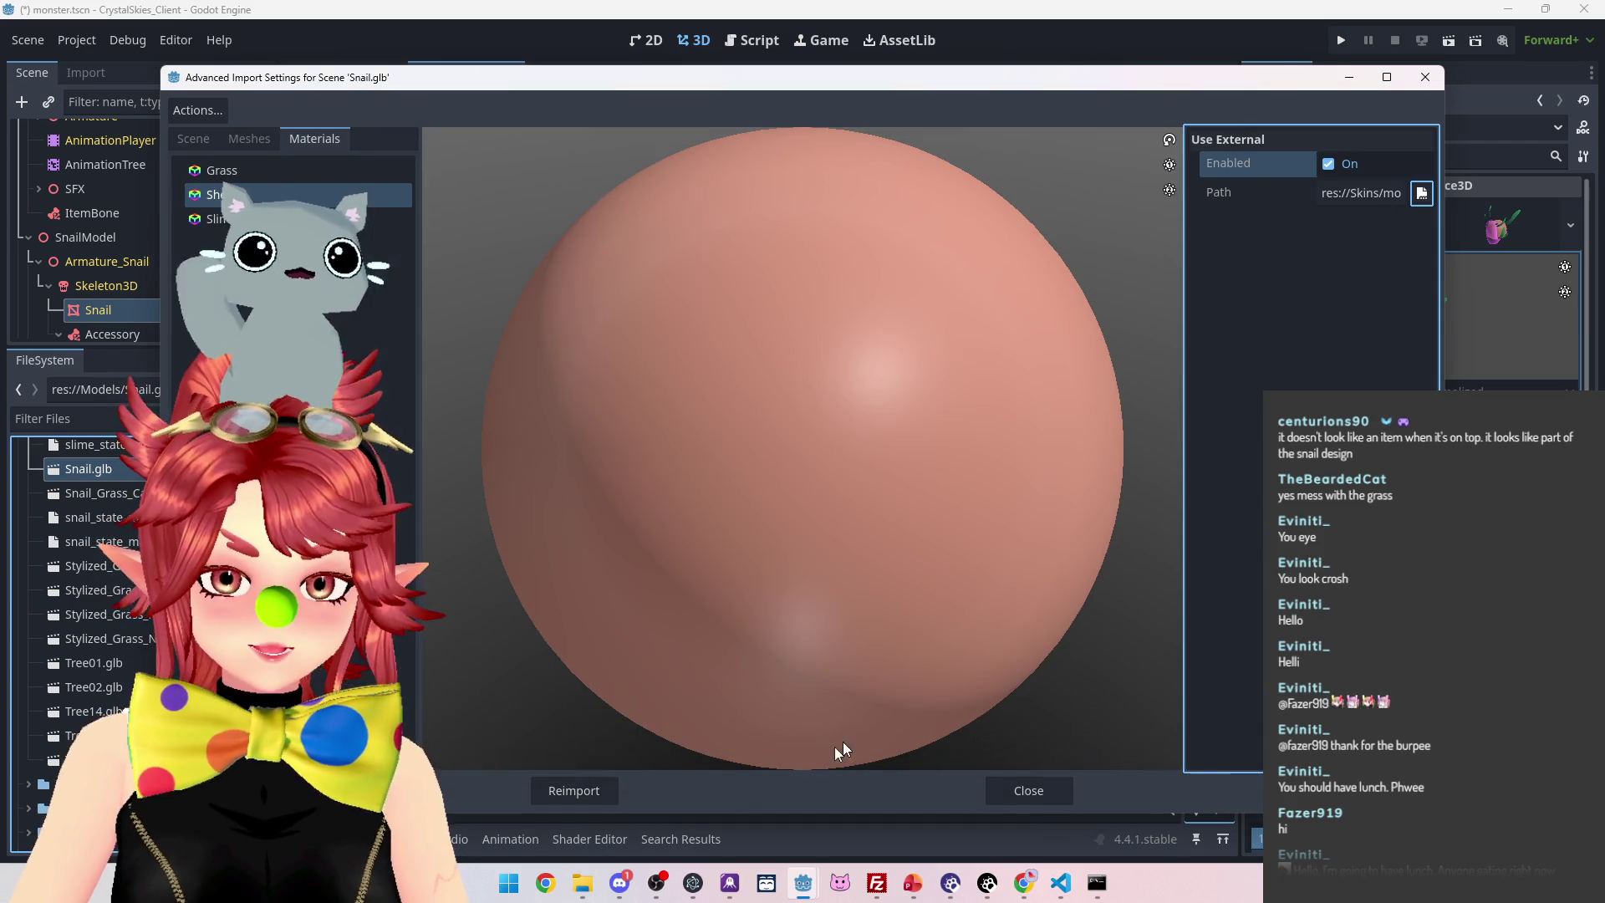
{"action": "left_click", "coordinate": [588, 791]}
Orbit and zoom the viewport to inspect the snail's shell from several angles
{"action": "mouse_move", "coordinate": [996, 518]}
{"action": "left_mouse_down"}
{"action": "mouse_move", "coordinate": [539, 528]}
{"action": "mouse_move", "coordinate": [557, 459]}
{"action": "mouse_move", "coordinate": [1197, 455]}
{"action": "mouse_move", "coordinate": [632, 394]}
{"action": "mouse_move", "coordinate": [428, 435]}
{"action": "mouse_move", "coordinate": [683, 479]}
{"action": "mouse_move", "coordinate": [873, 470]}
{"action": "mouse_move", "coordinate": [699, 363]}
{"action": "mouse_move", "coordinate": [887, 348]}
{"action": "mouse_move", "coordinate": [779, 420]}
{"action": "mouse_move", "coordinate": [744, 414]}
{"action": "mouse_move", "coordinate": [845, 459]}
{"action": "mouse_move", "coordinate": [1005, 484]}
{"action": "mouse_move", "coordinate": [418, 462]}
{"action": "mouse_move", "coordinate": [599, 493]}
{"action": "left_mouse_up"}
{"action": "scroll", "coordinate": [1035, 405], "scroll_direction": "up", "scroll_amount": 3}
{"action": "left_click", "coordinate": [1035, 405]}
{"action": "mouse_move", "coordinate": [1035, 405]}
{"action": "left_mouse_down"}
{"action": "mouse_move", "coordinate": [918, 504]}
{"action": "mouse_move", "coordinate": [692, 462]}
{"action": "mouse_move", "coordinate": [674, 353]}
{"action": "mouse_move", "coordinate": [760, 448]}
{"action": "mouse_move", "coordinate": [1146, 410]}
{"action": "mouse_move", "coordinate": [734, 438]}
{"action": "mouse_move", "coordinate": [668, 356]}
{"action": "mouse_move", "coordinate": [817, 459]}
{"action": "mouse_move", "coordinate": [919, 499]}
{"action": "mouse_move", "coordinate": [675, 438]}
{"action": "mouse_move", "coordinate": [774, 383]}
{"action": "mouse_move", "coordinate": [1004, 438]}
{"action": "mouse_move", "coordinate": [996, 465]}
{"action": "mouse_move", "coordinate": [919, 481]}
{"action": "left_mouse_up"}
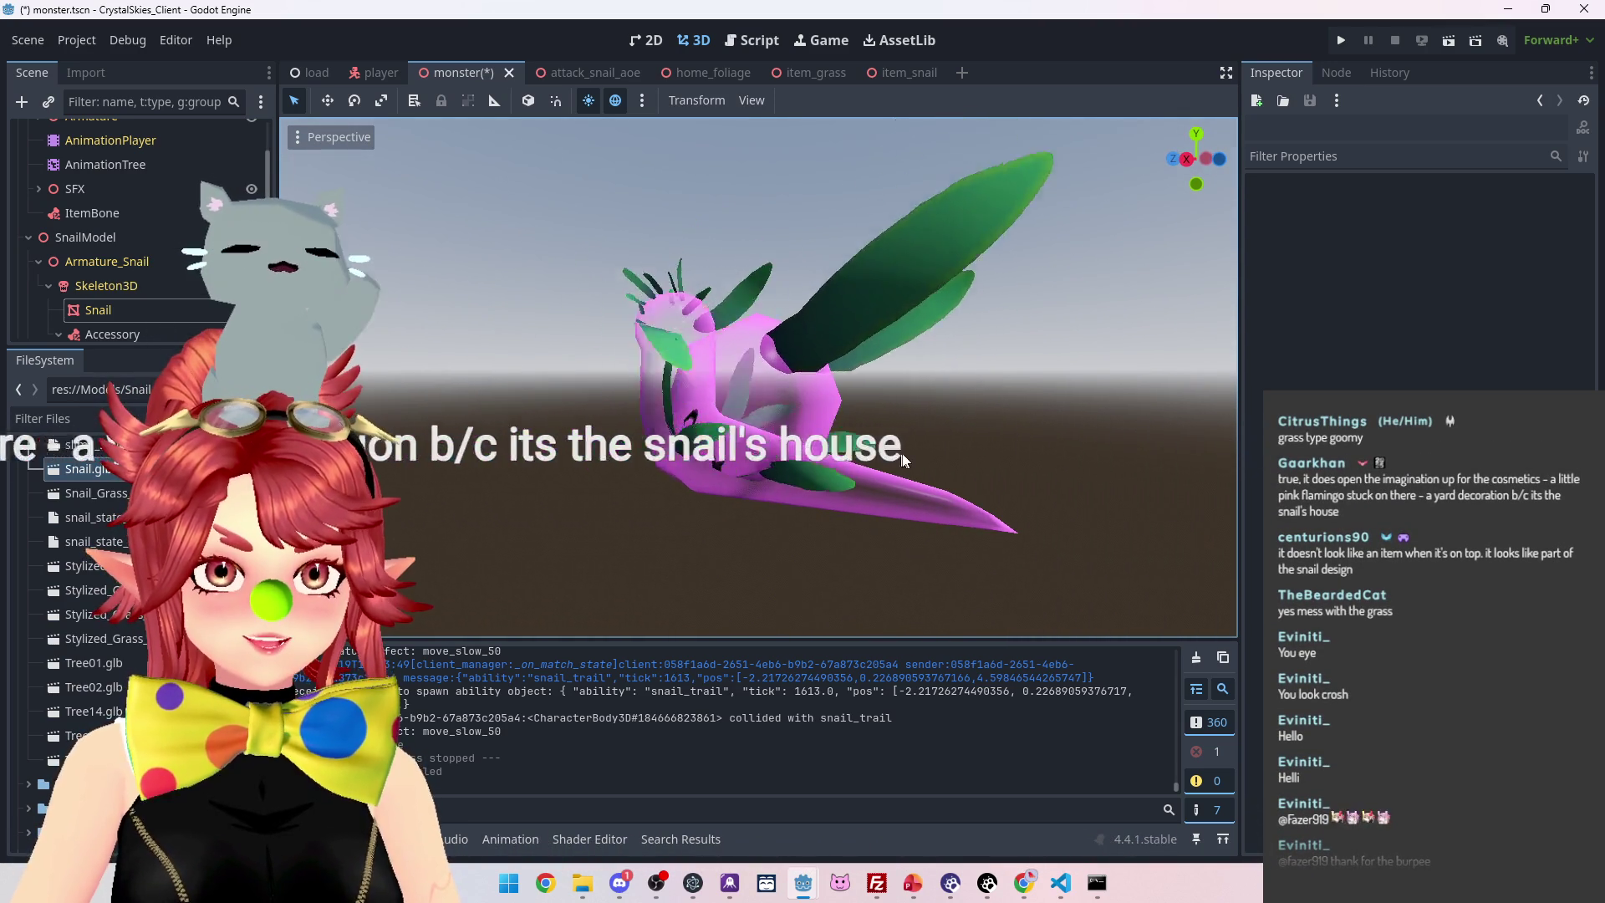
{"action": "left_click_drag", "start_coordinate": [911, 455], "coordinate": [955, 510]}
{"action": "left_click_drag", "start_coordinate": [524, 338], "coordinate": [485, 263]}
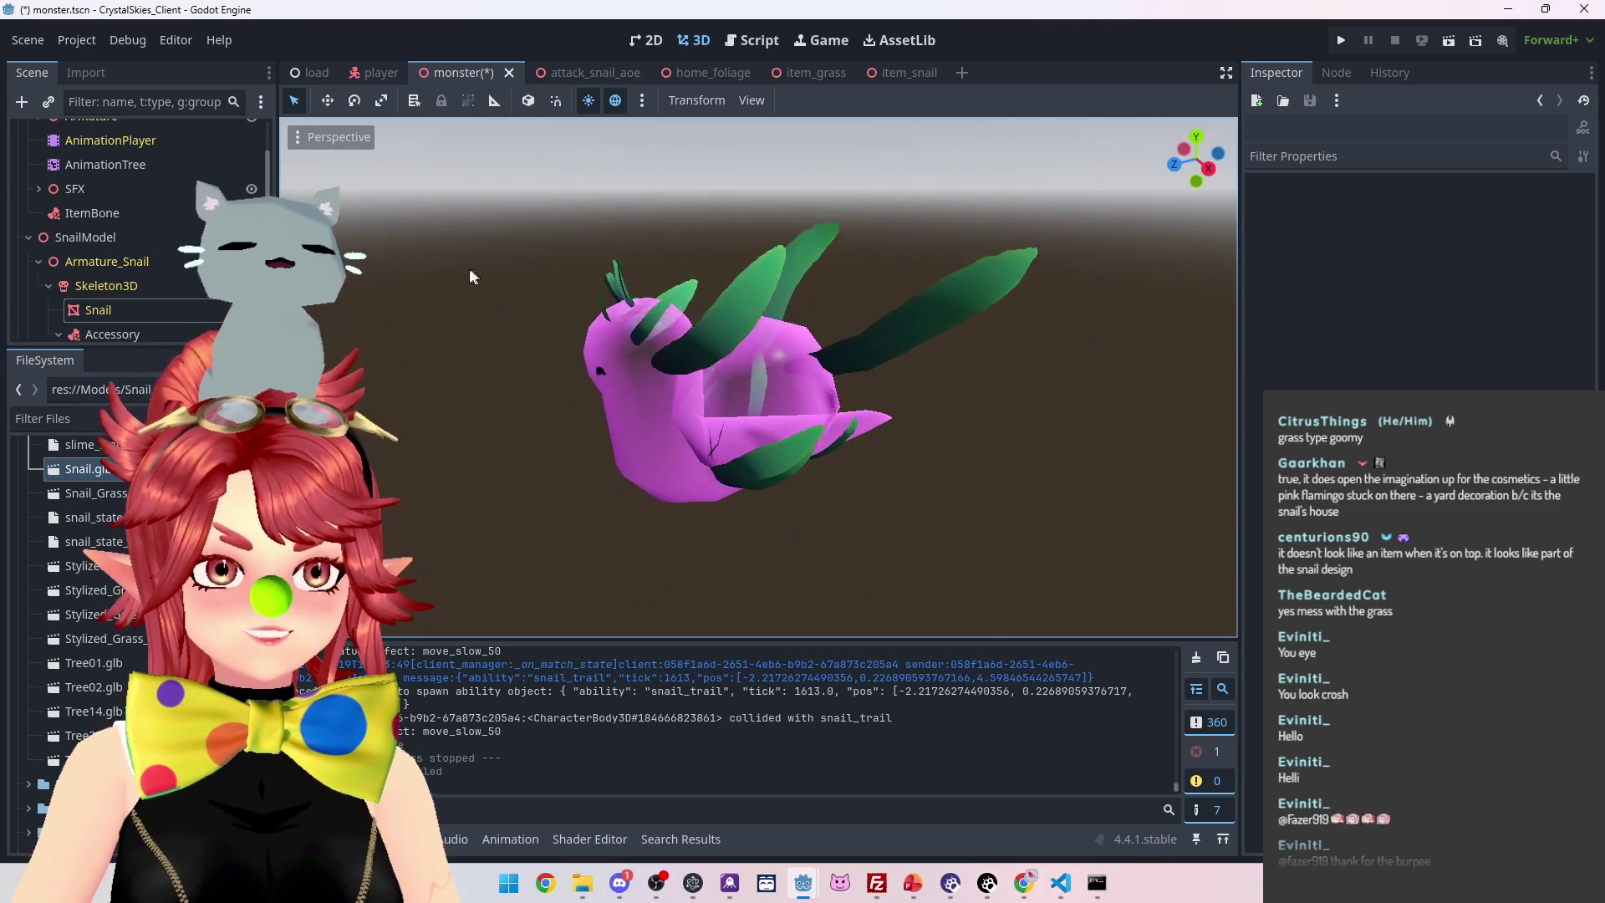
{"action": "mouse_move", "coordinate": [423, 198]}
{"action": "left_mouse_down"}
{"action": "mouse_move", "coordinate": [745, 237]}
{"action": "mouse_move", "coordinate": [876, 229]}
{"action": "mouse_move", "coordinate": [705, 150]}
{"action": "mouse_move", "coordinate": [535, 200]}
{"action": "mouse_move", "coordinate": [473, 122]}
{"action": "mouse_move", "coordinate": [559, 214]}
{"action": "mouse_move", "coordinate": [617, 173]}
{"action": "left_mouse_up"}
{"action": "mouse_move", "coordinate": [286, 172]}
{"action": "left_mouse_down"}
{"action": "mouse_move", "coordinate": [770, 500]}
{"action": "mouse_move", "coordinate": [753, 566]}
{"action": "left_mouse_up"}
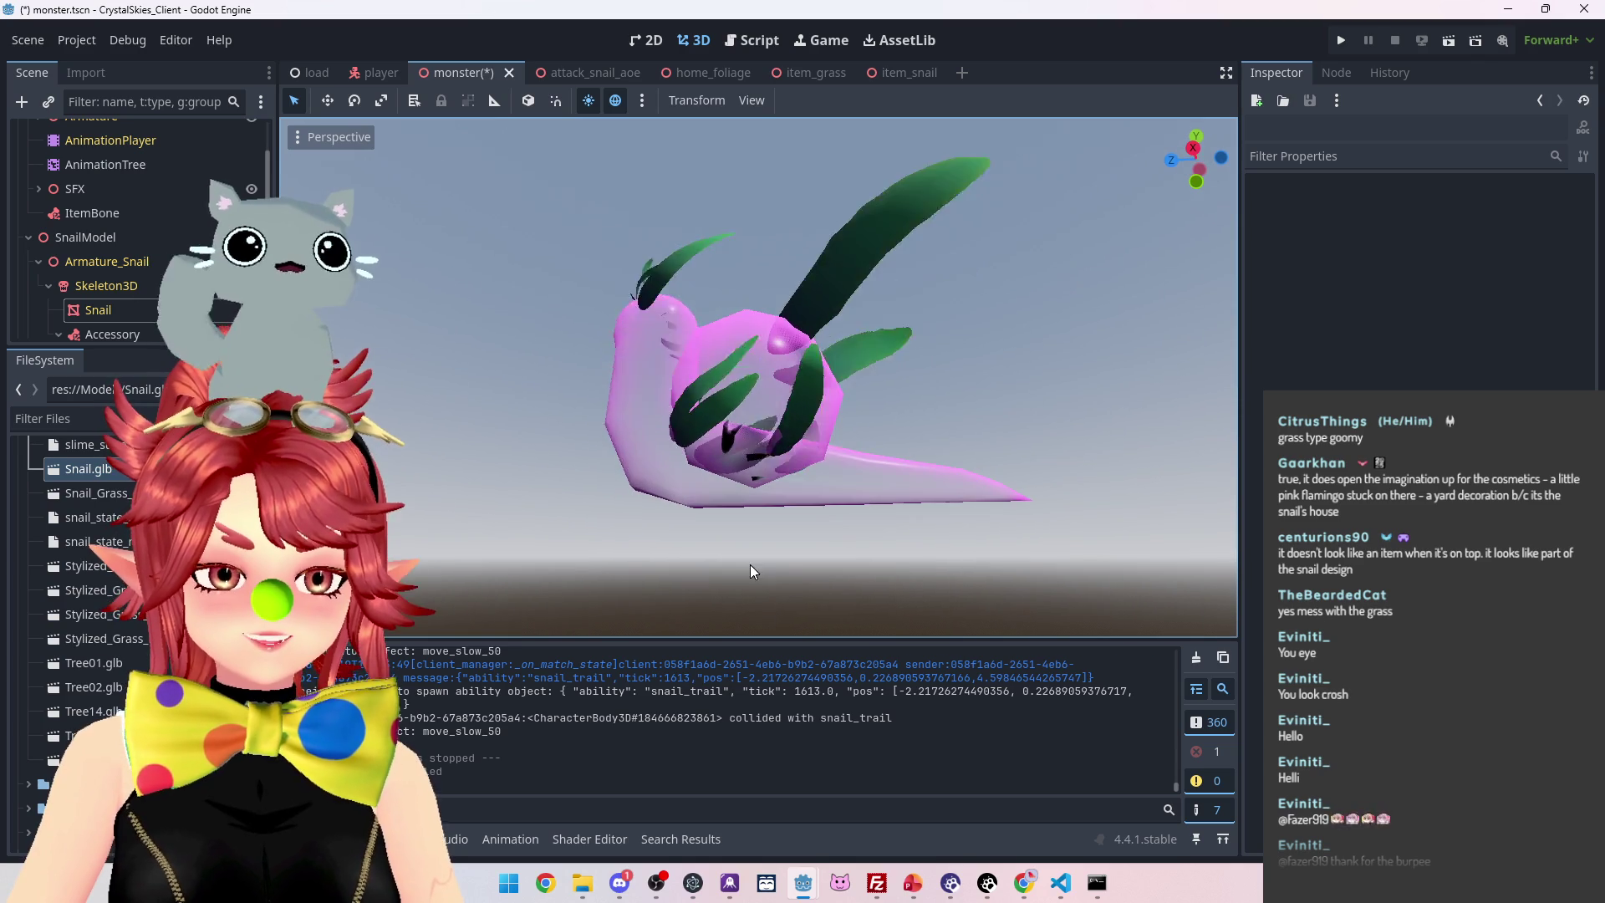
{"action": "scroll", "coordinate": [84, 586], "scroll_direction": "down", "scroll_amount": 6}
Duplicate mon_pink.tres as pink.tres in the Skins folder
{"action": "right_click", "coordinate": [88, 664]}
{"action": "left_click", "coordinate": [127, 693]}
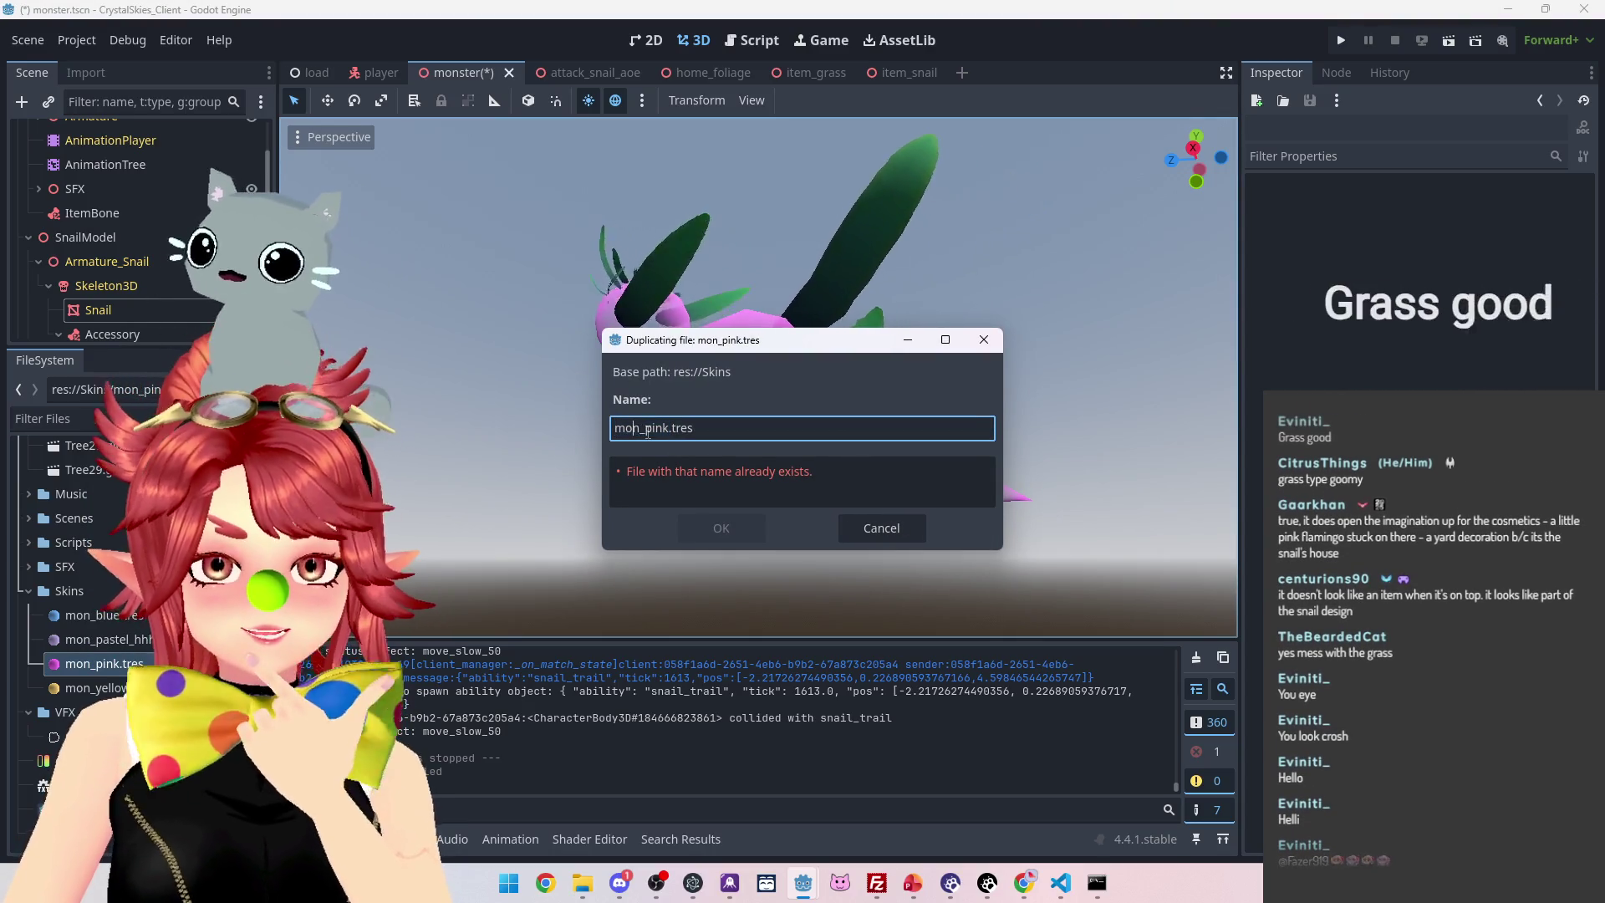
{"action": "left_click_drag", "start_coordinate": [639, 428], "coordinate": [567, 430]}
{"action": "key", "text": "BackSpace"}
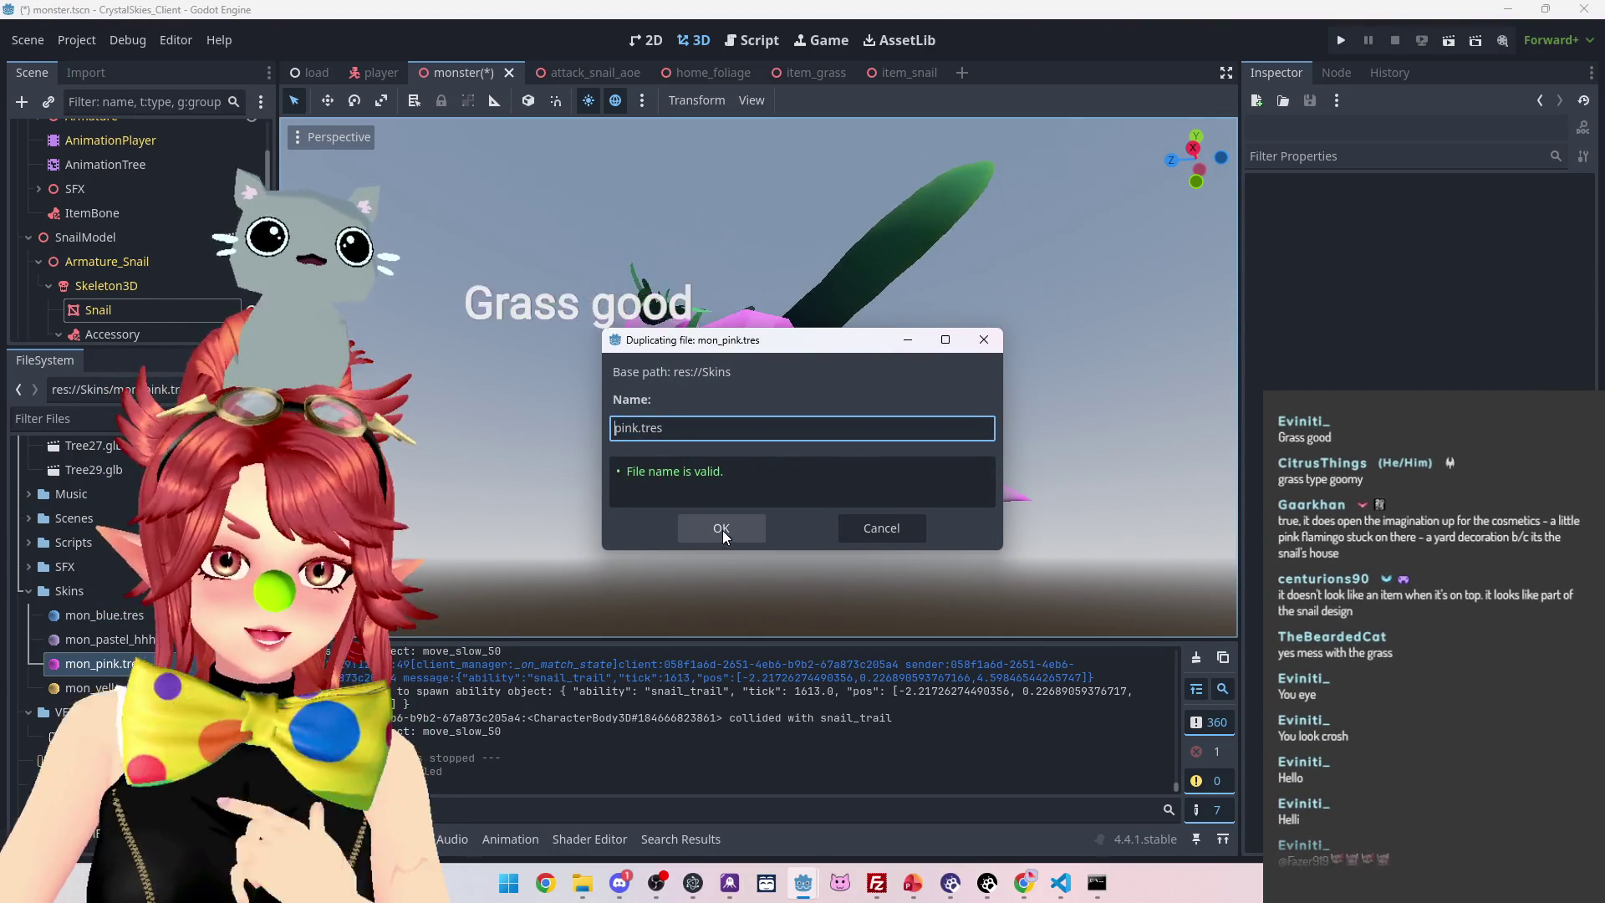
{"action": "left_click", "coordinate": [720, 528]}
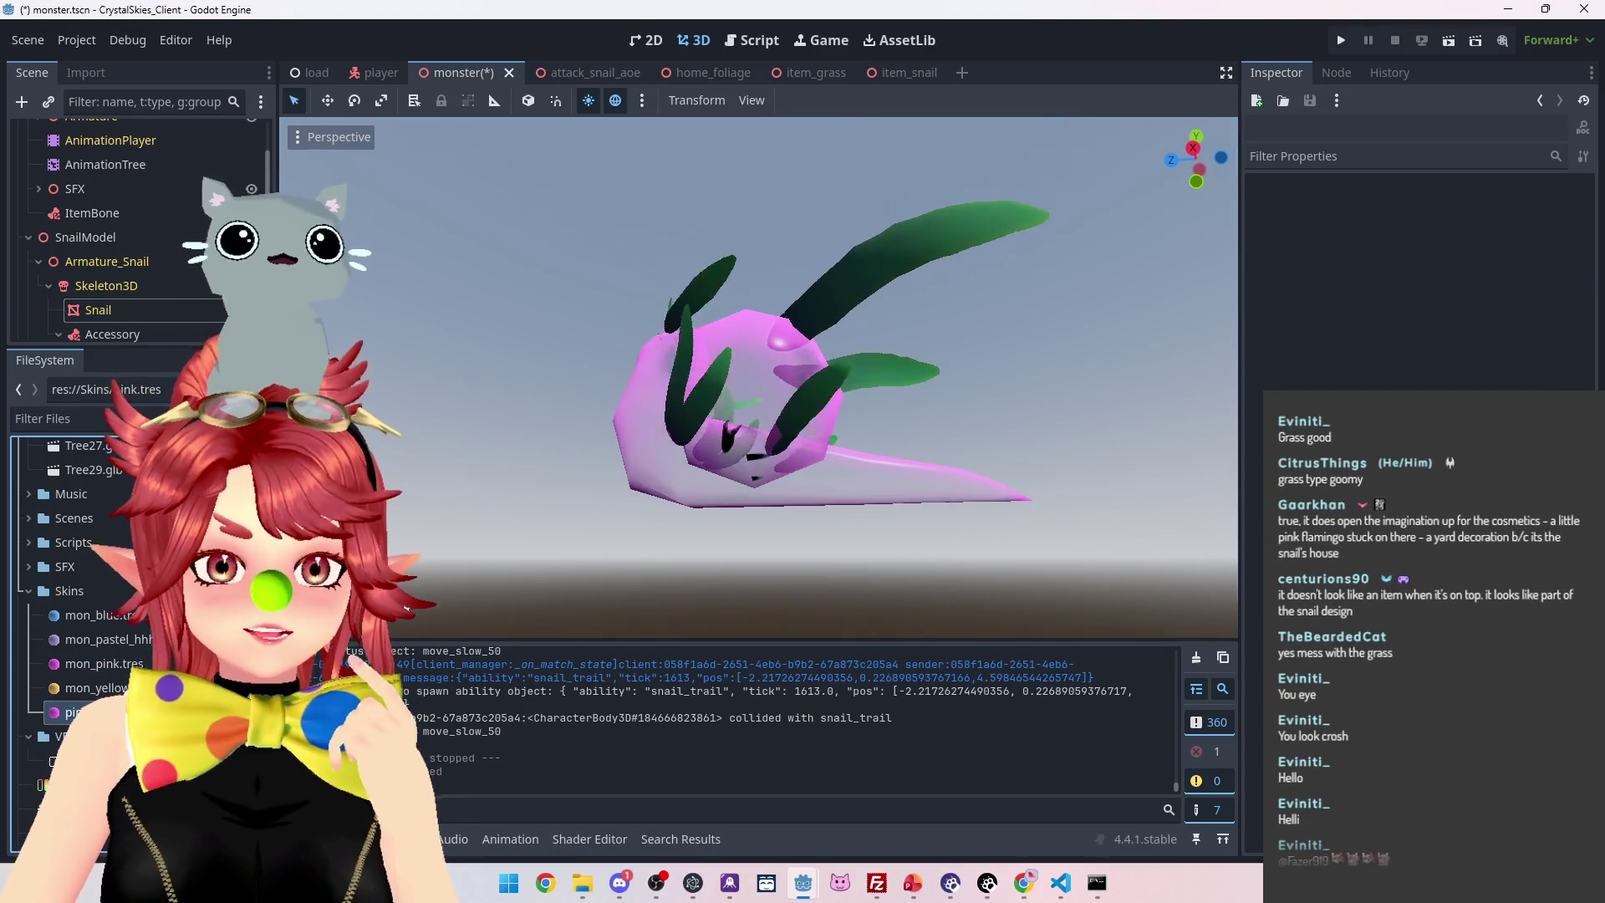
{"action": "mouse_move", "coordinate": [632, 533]}
{"action": "left_mouse_down"}
{"action": "mouse_move", "coordinate": [631, 364]}
{"action": "mouse_move", "coordinate": [707, 485]}
{"action": "mouse_move", "coordinate": [736, 493]}
{"action": "mouse_move", "coordinate": [711, 443]}
{"action": "left_mouse_up"}
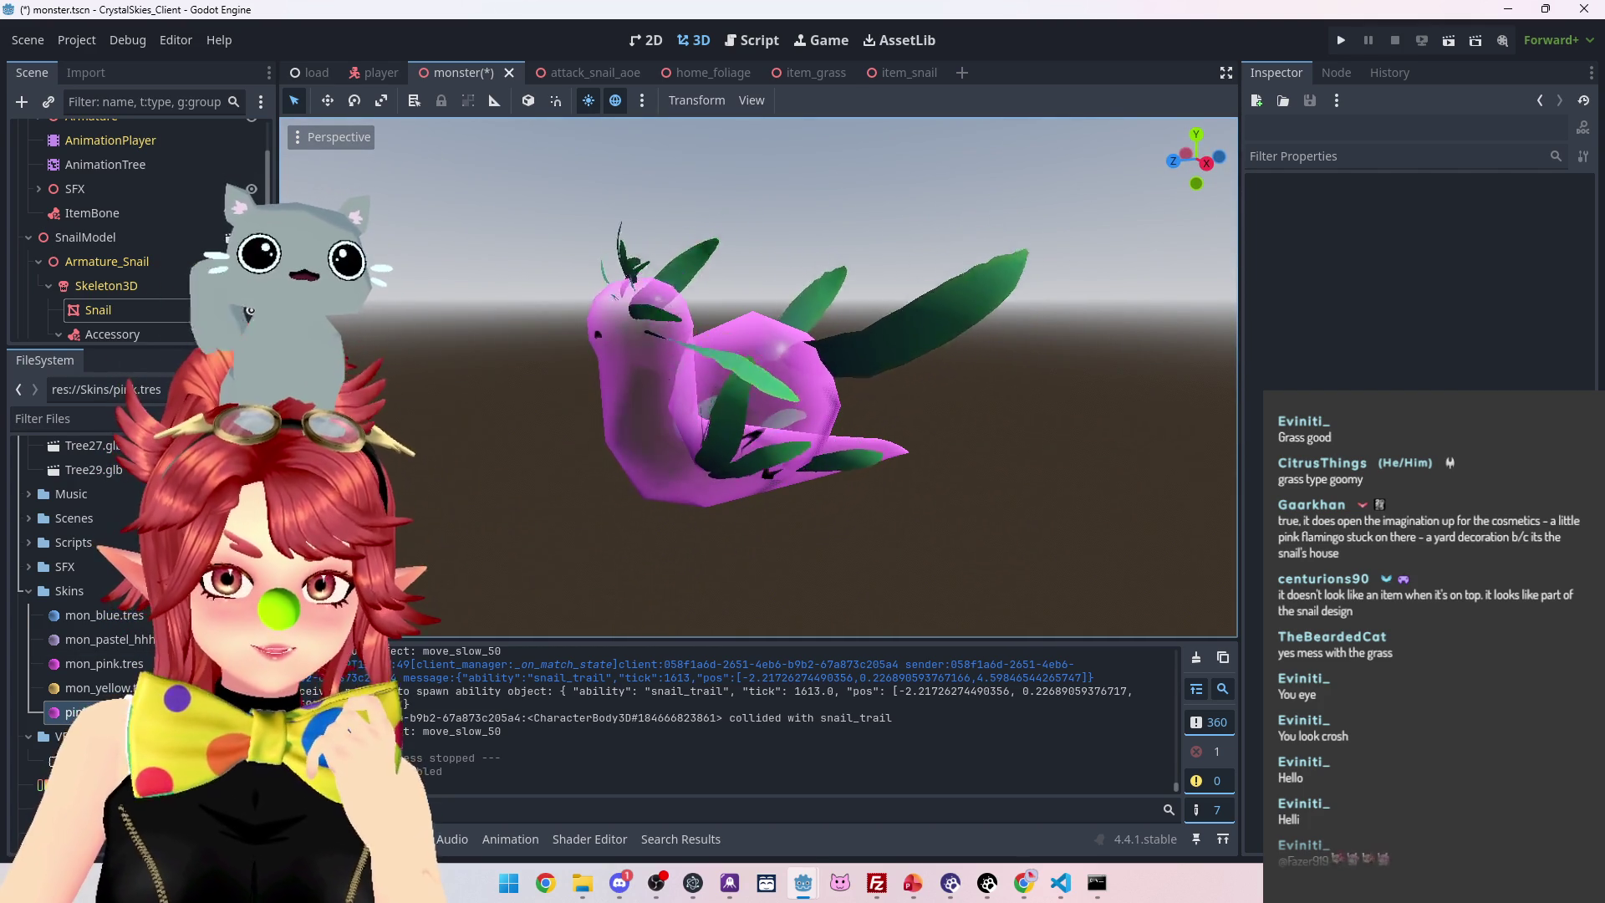
Rename the copy to mon_pink_no_tex.tres, open it, and expand its Base Color settings
{"action": "right_click", "coordinate": [74, 712]}
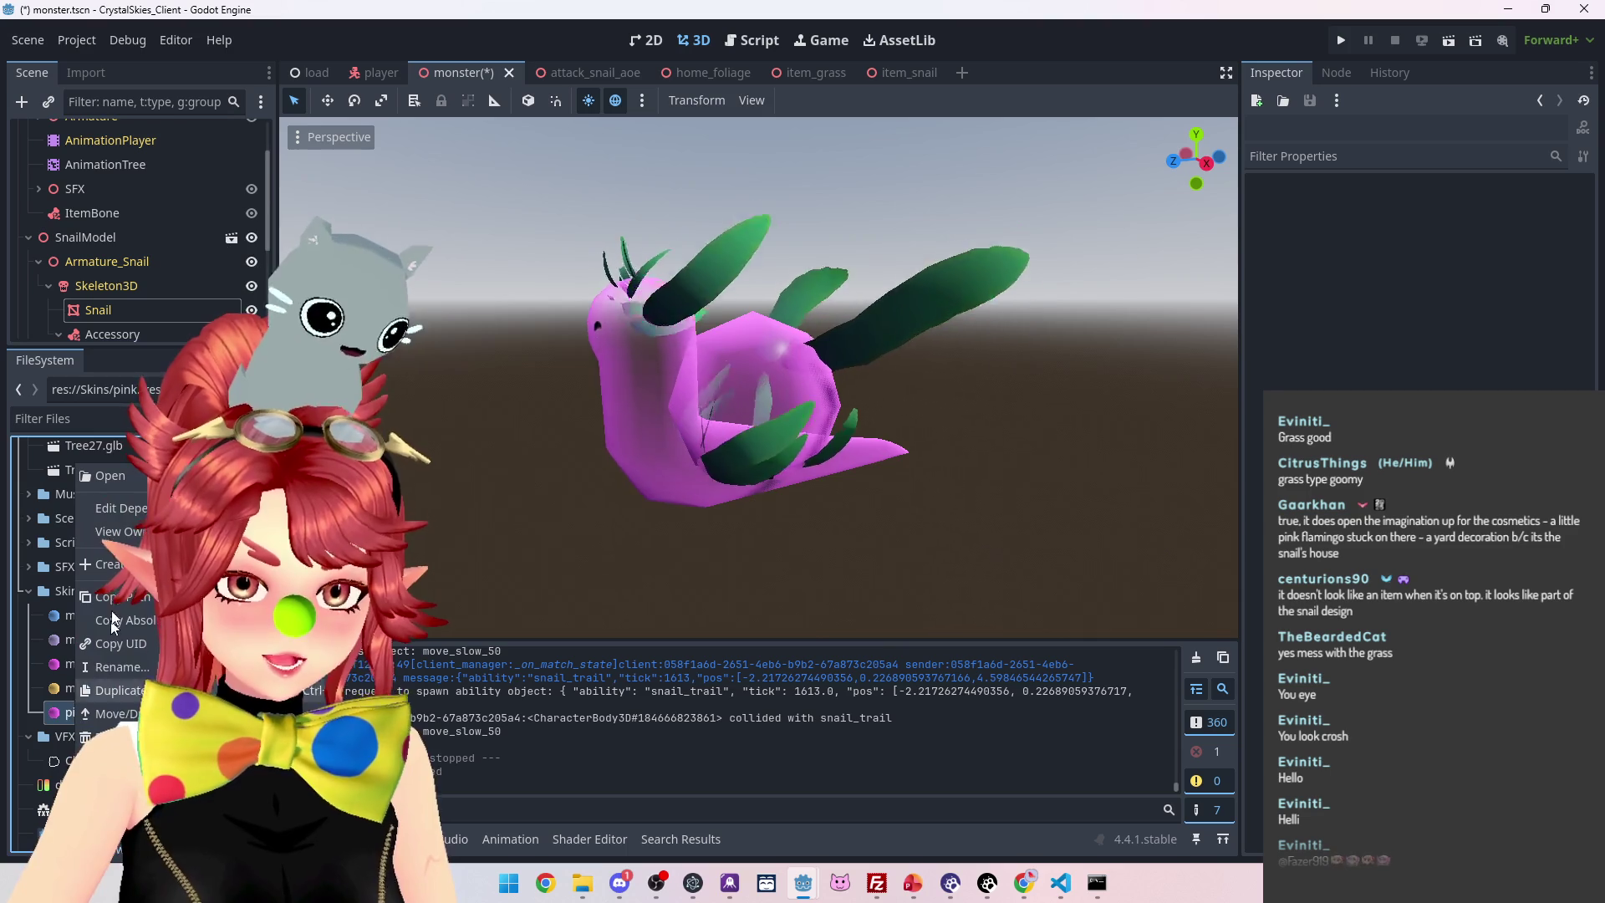
{"action": "left_click", "coordinate": [134, 666]}
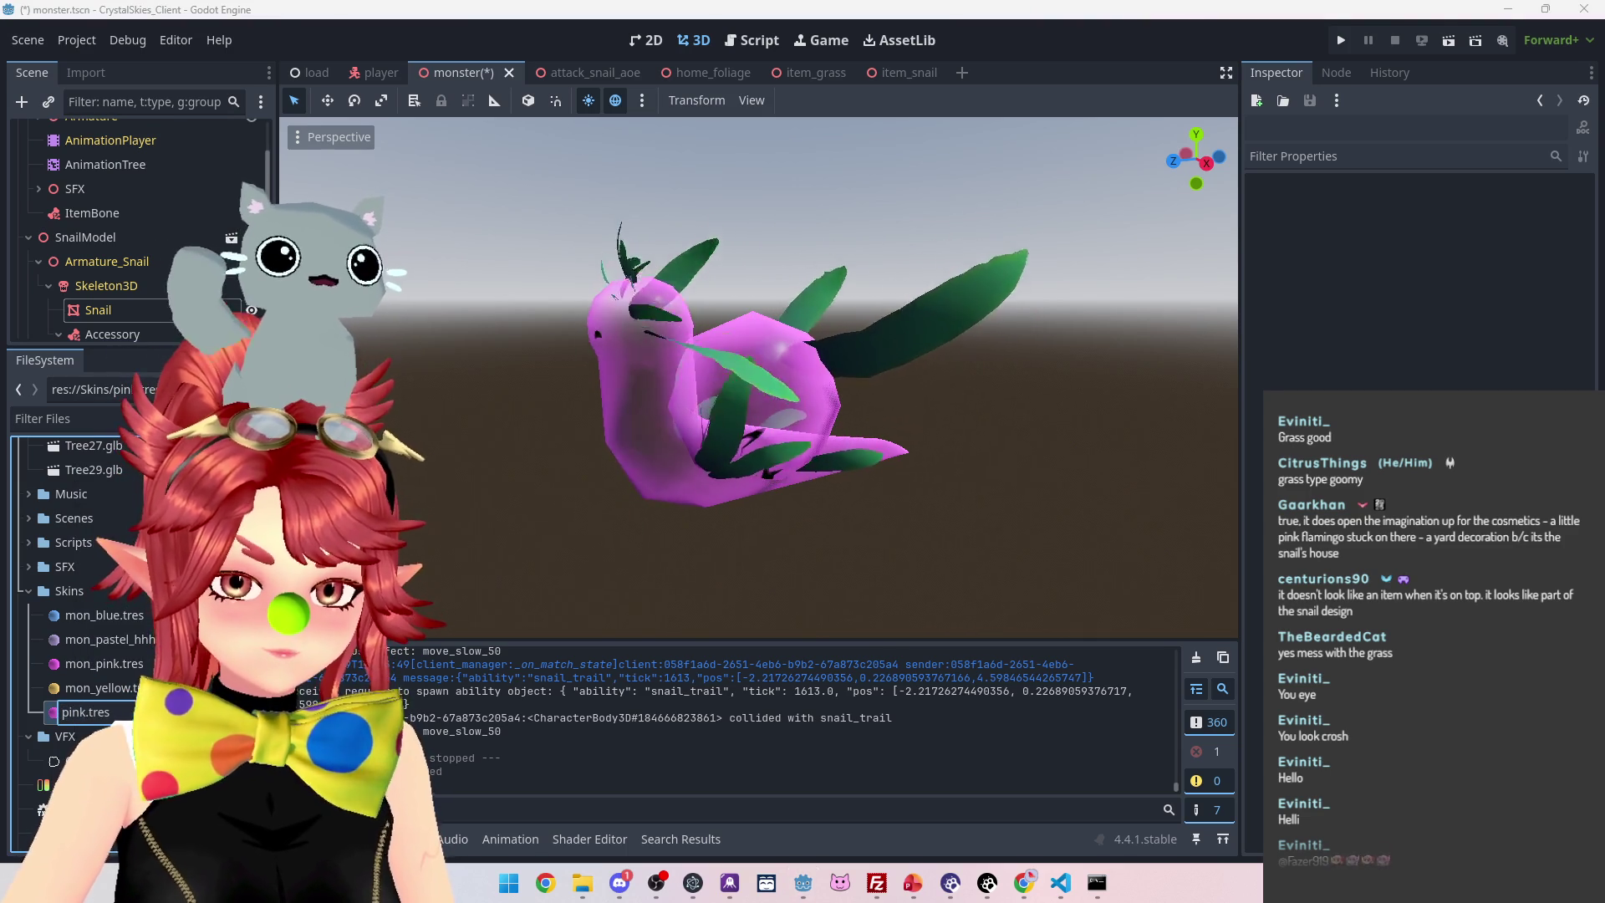
{"action": "type", "text": "mon_pink_n"}
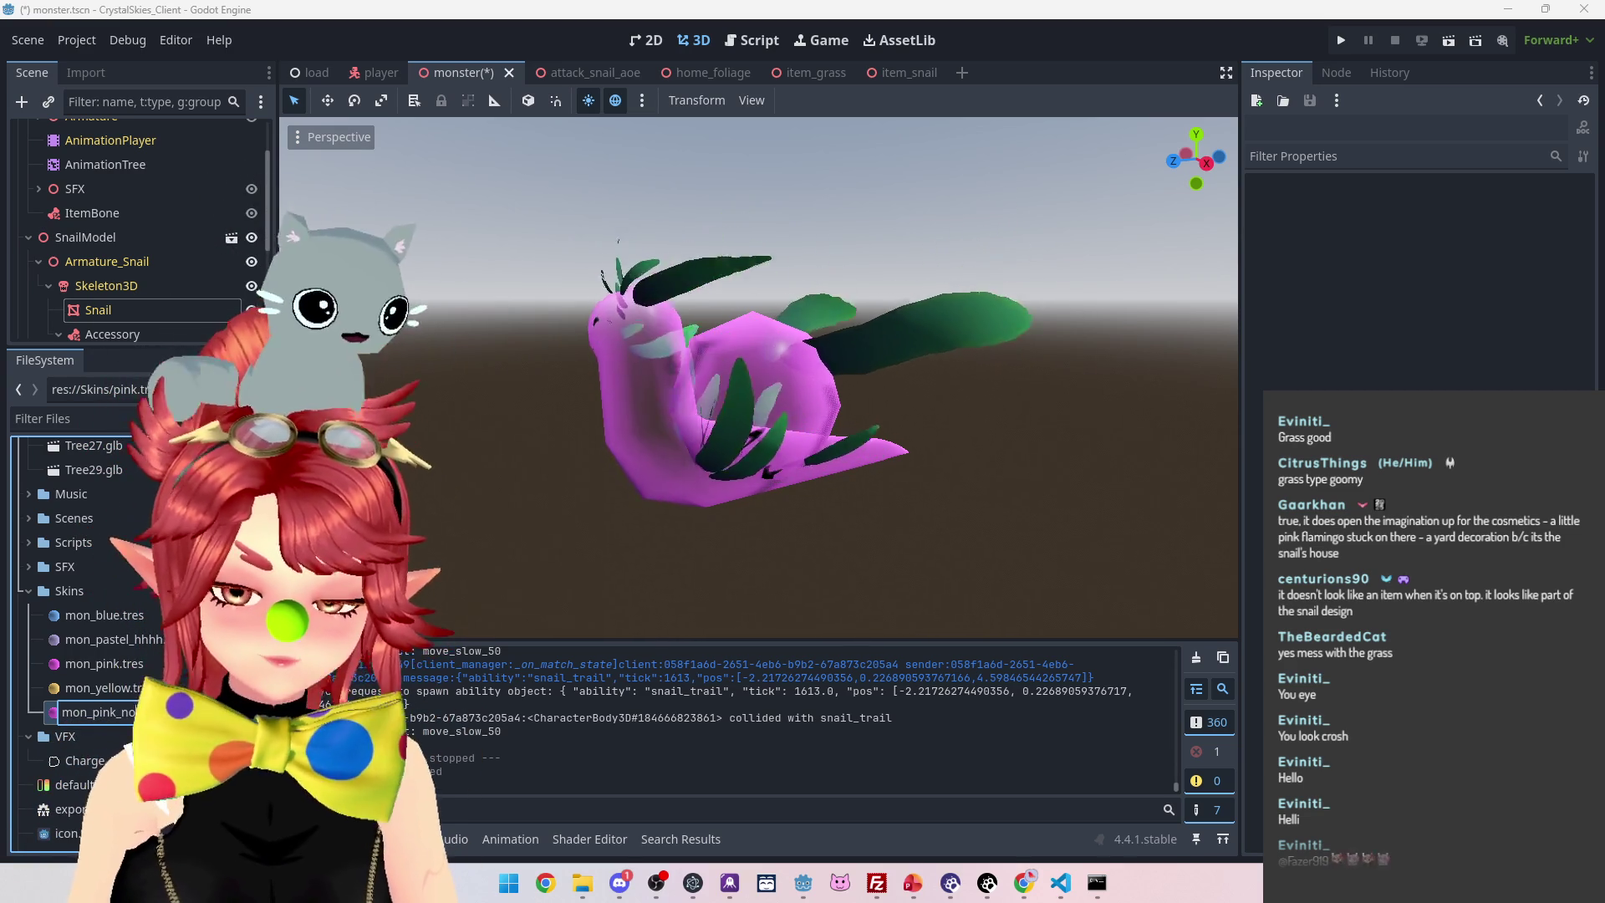
{"action": "key", "text": "Return"}
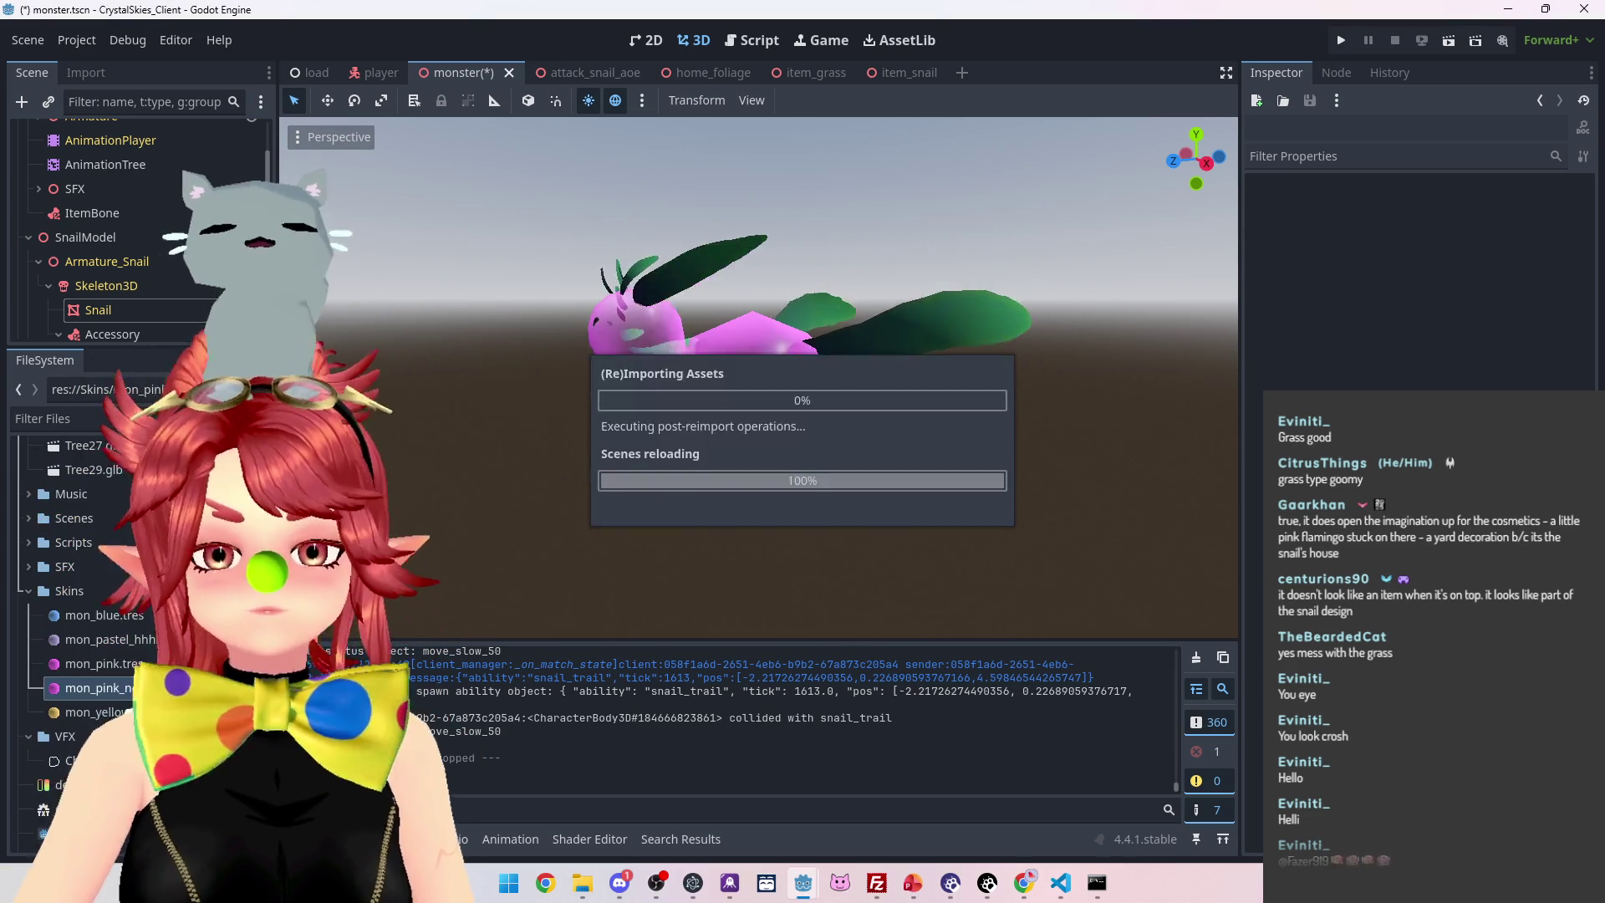
{"action": "left_click", "coordinate": [92, 688]}
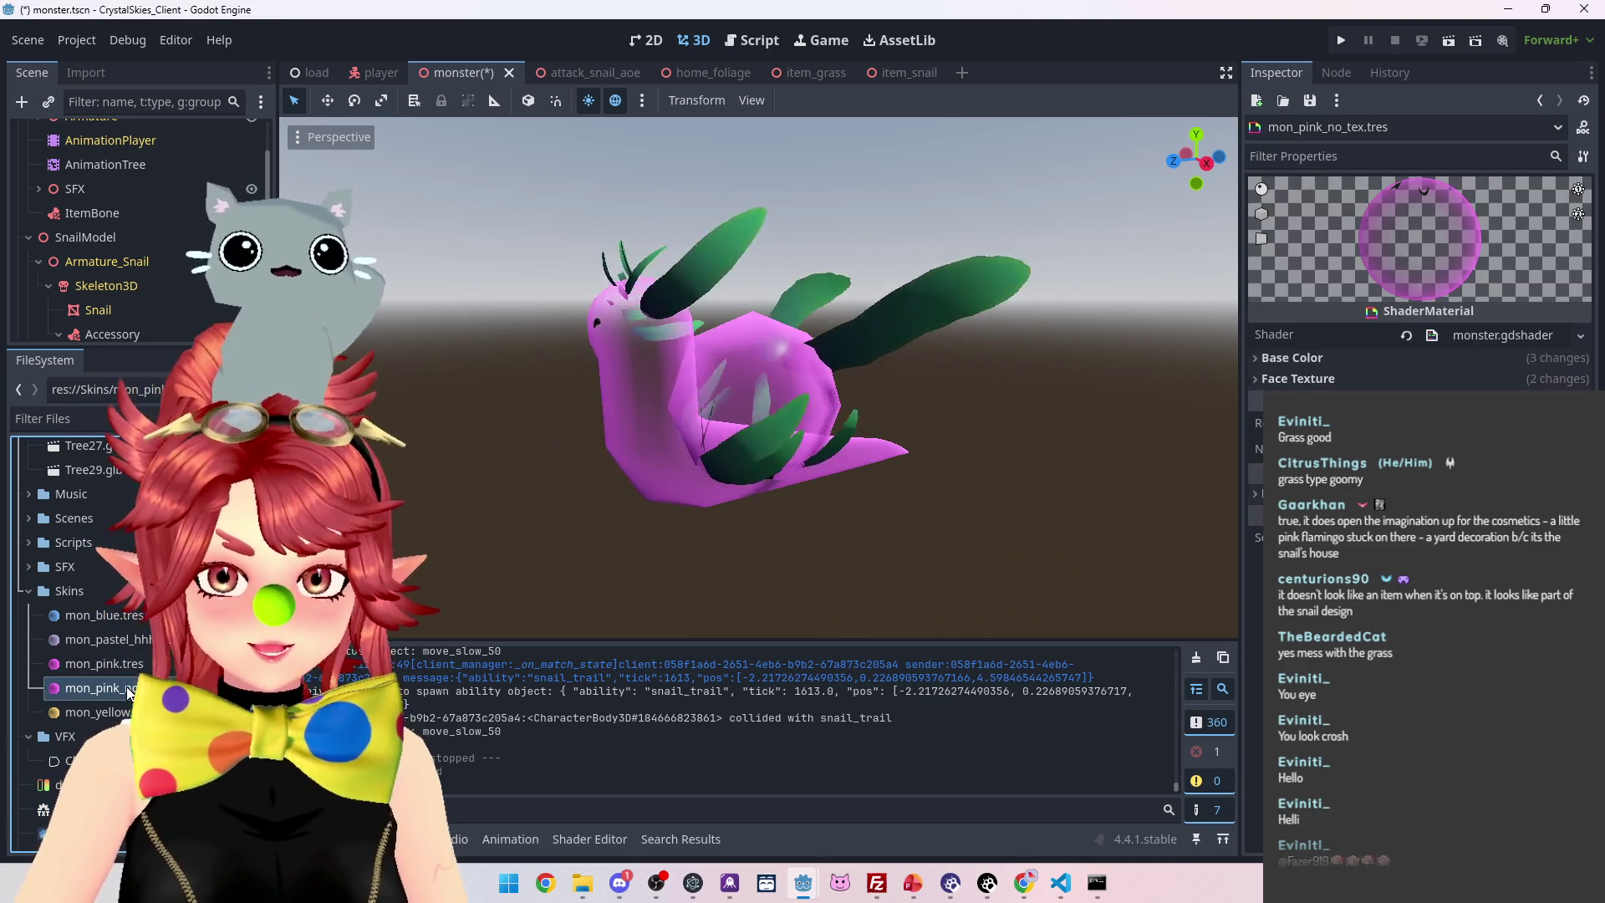
{"action": "left_click", "coordinate": [1292, 357]}
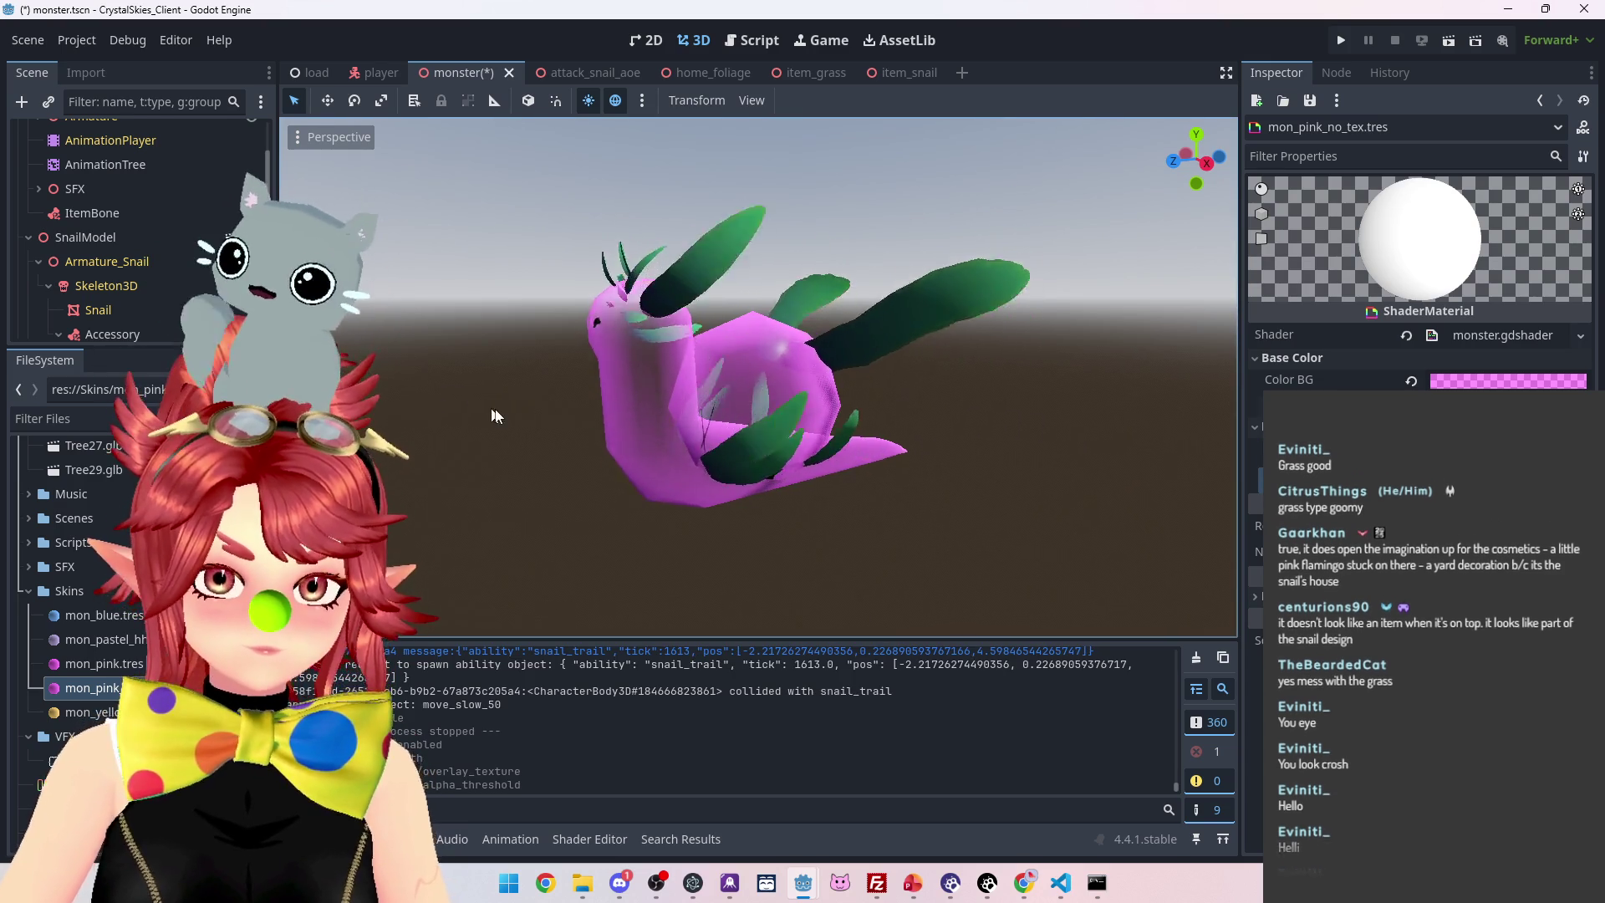
Point Snail.glb's Shell material to external res://Skins/mon_pink_no_tex.tres and reimport the model
{"action": "scroll", "coordinate": [97, 539], "scroll_direction": "up", "scroll_amount": 5}
{"action": "double_click", "coordinate": [97, 539]}
{"action": "left_click", "coordinate": [337, 139]}
{"action": "left_click", "coordinate": [251, 195]}
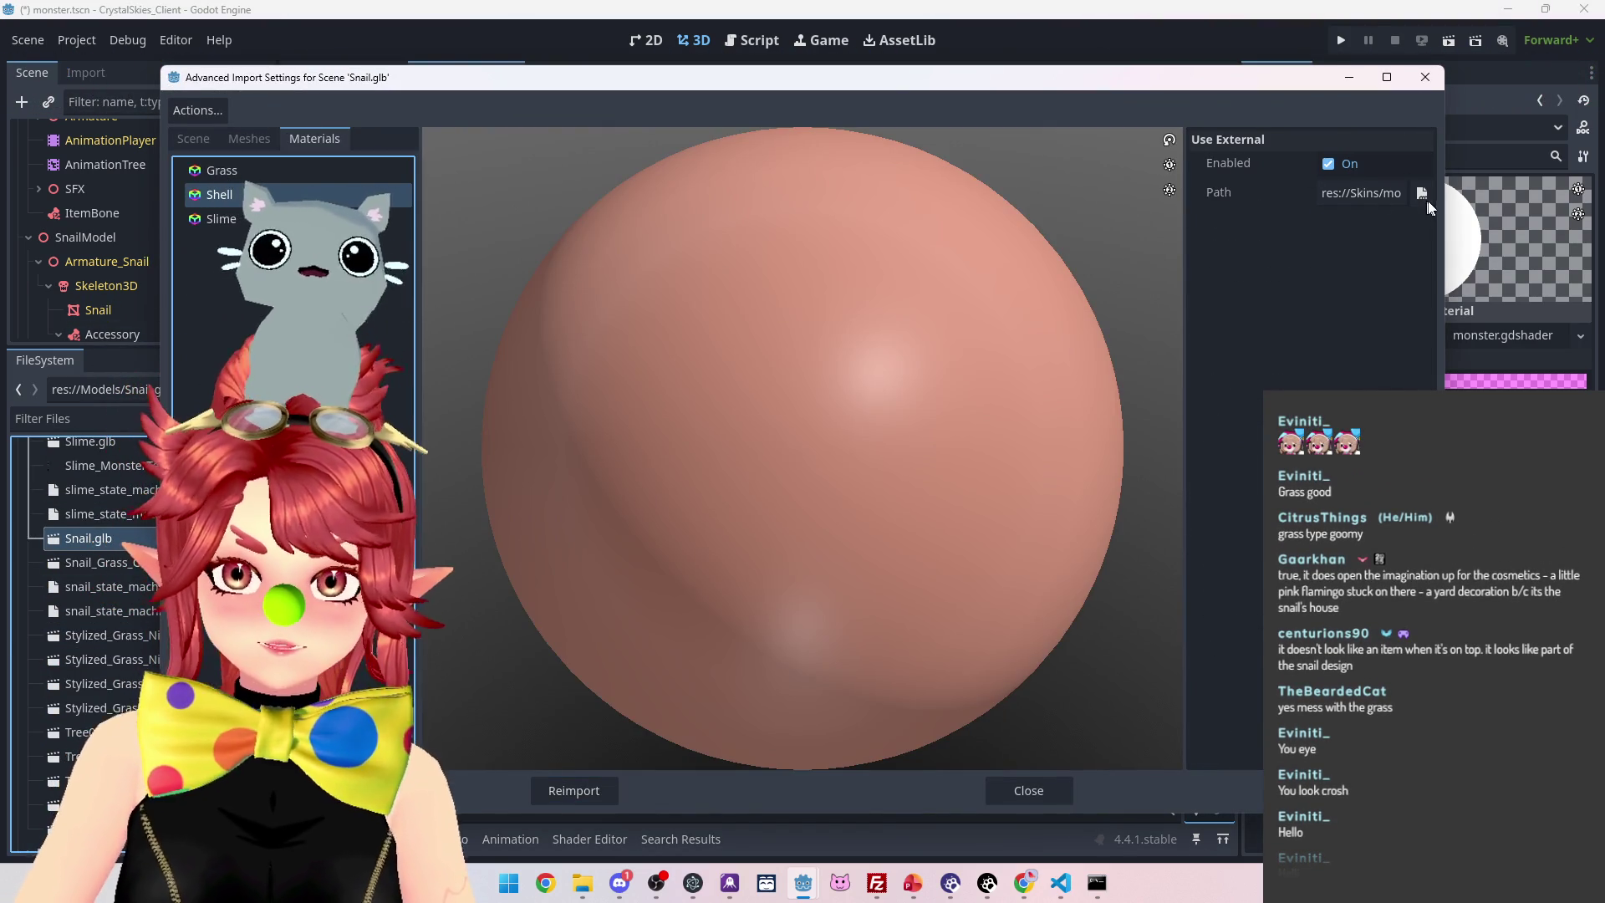
{"action": "left_click", "coordinate": [1423, 196]}
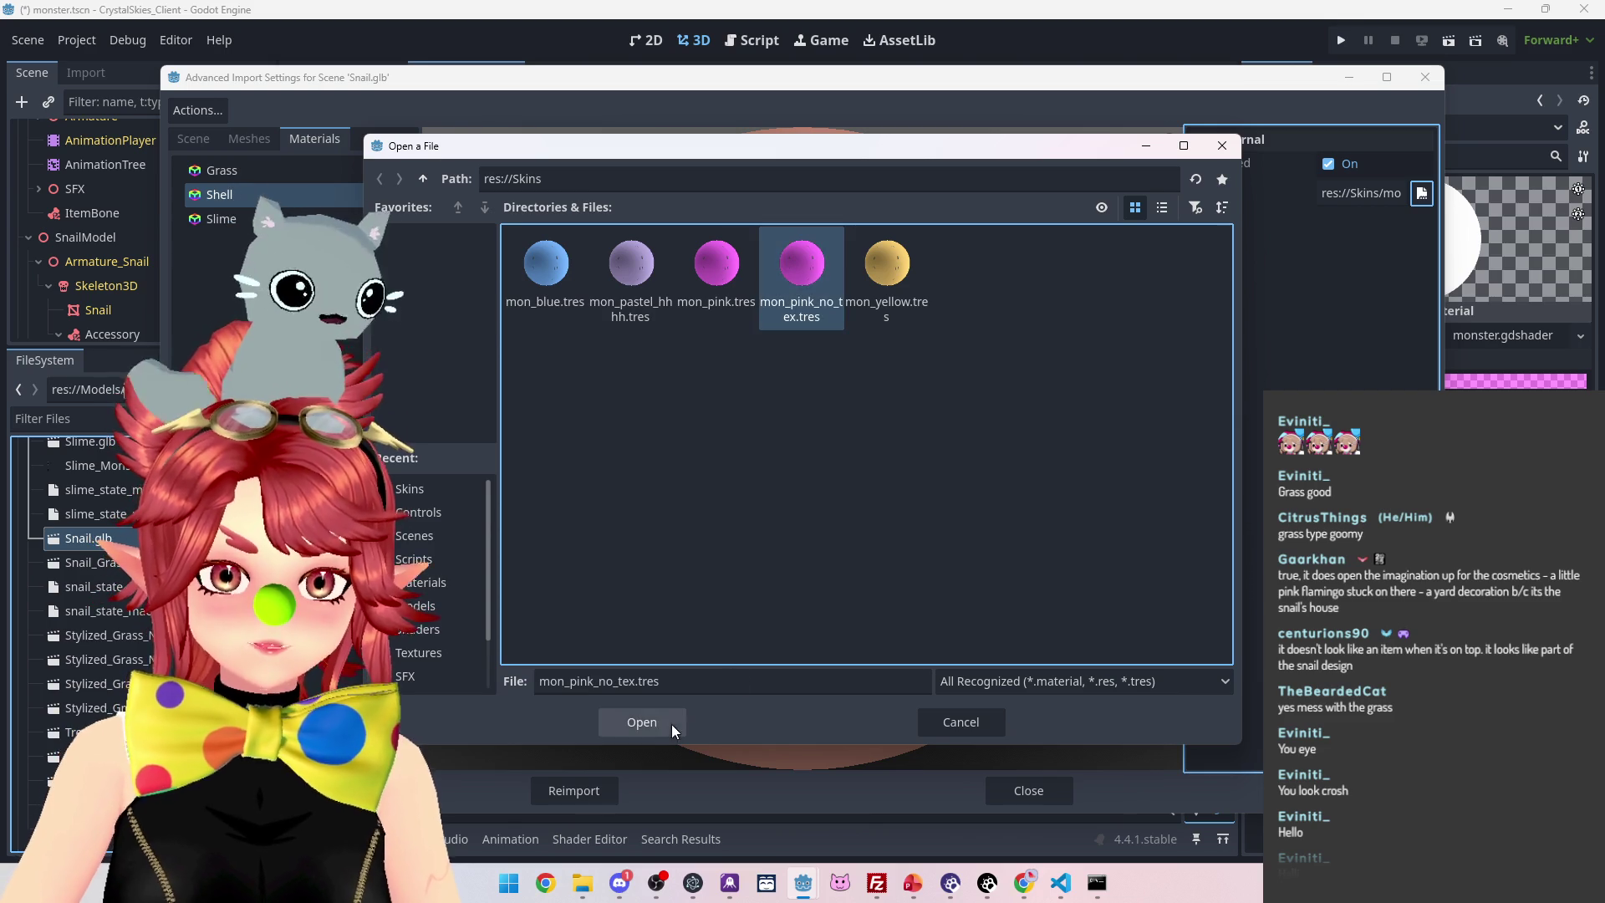
{"action": "left_click", "coordinate": [671, 724]}
{"action": "left_click", "coordinate": [617, 794]}
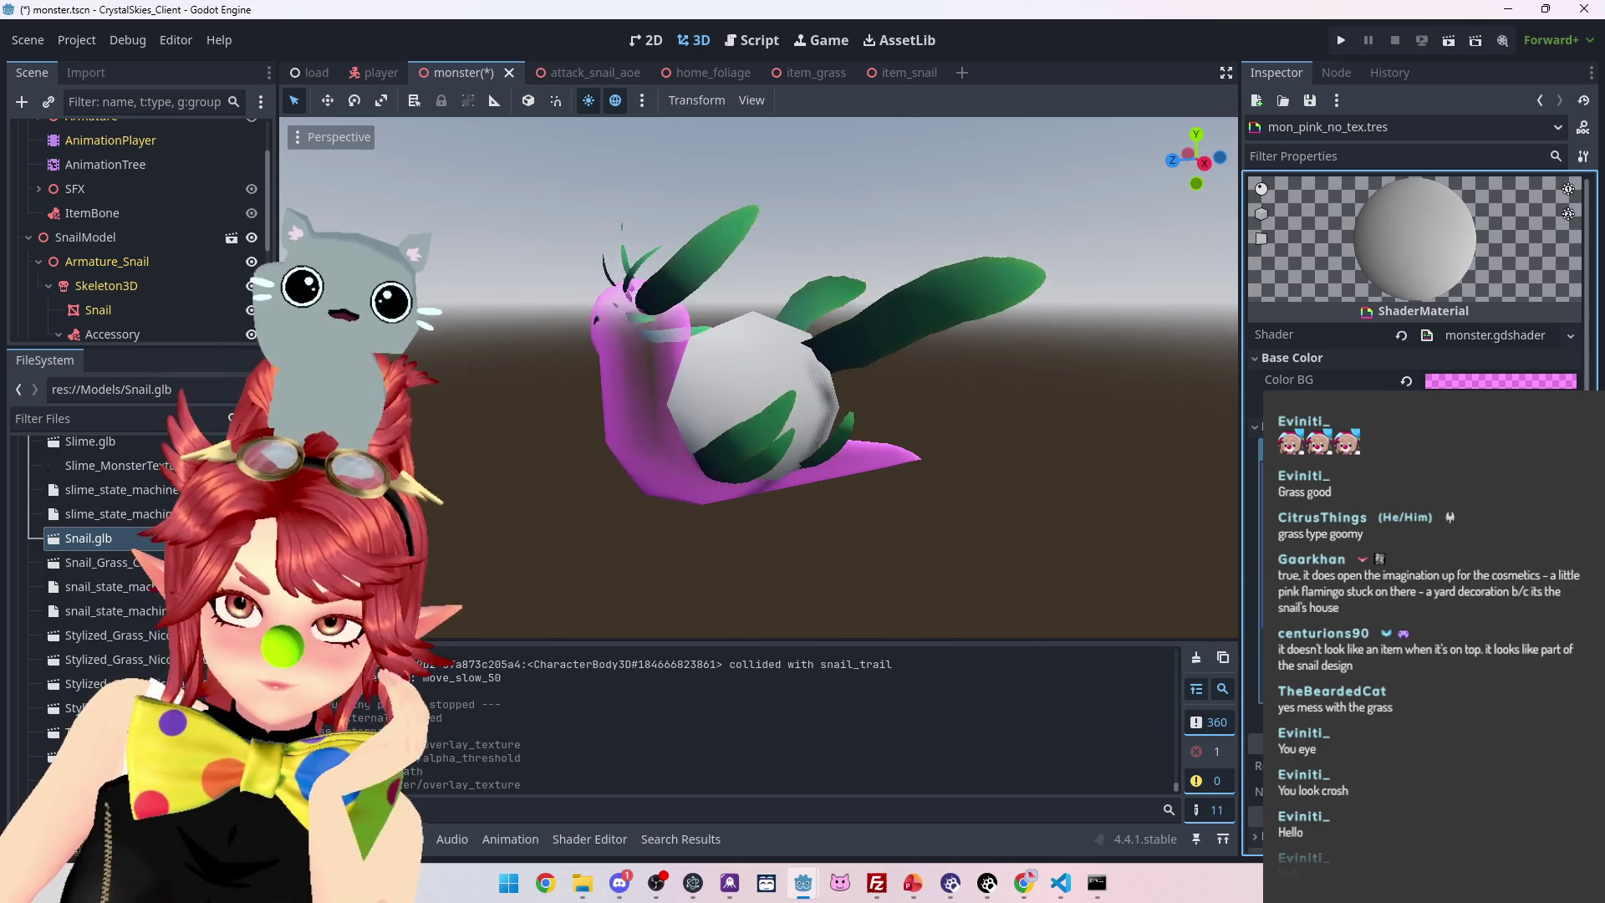
{"action": "left_click", "coordinate": [1500, 381]}
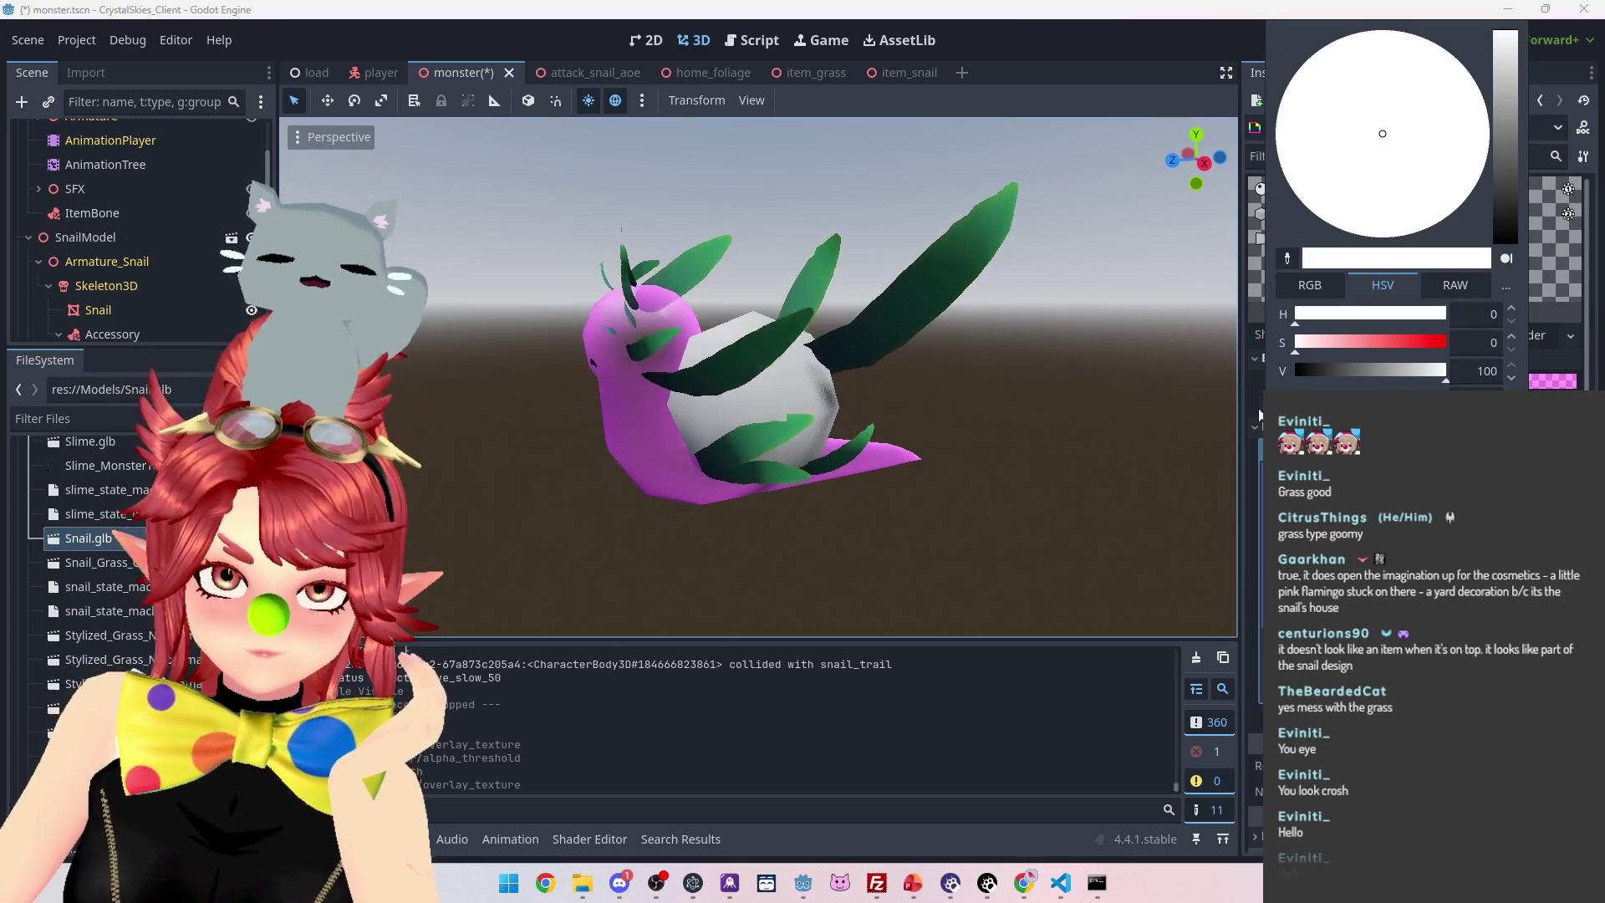
Make the material's Color BG fully transparent and look through the texture slot's New Texture options
{"action": "left_click_drag", "start_coordinate": [1446, 400], "coordinate": [1225, 400]}
{"action": "key", "text": "Escape"}
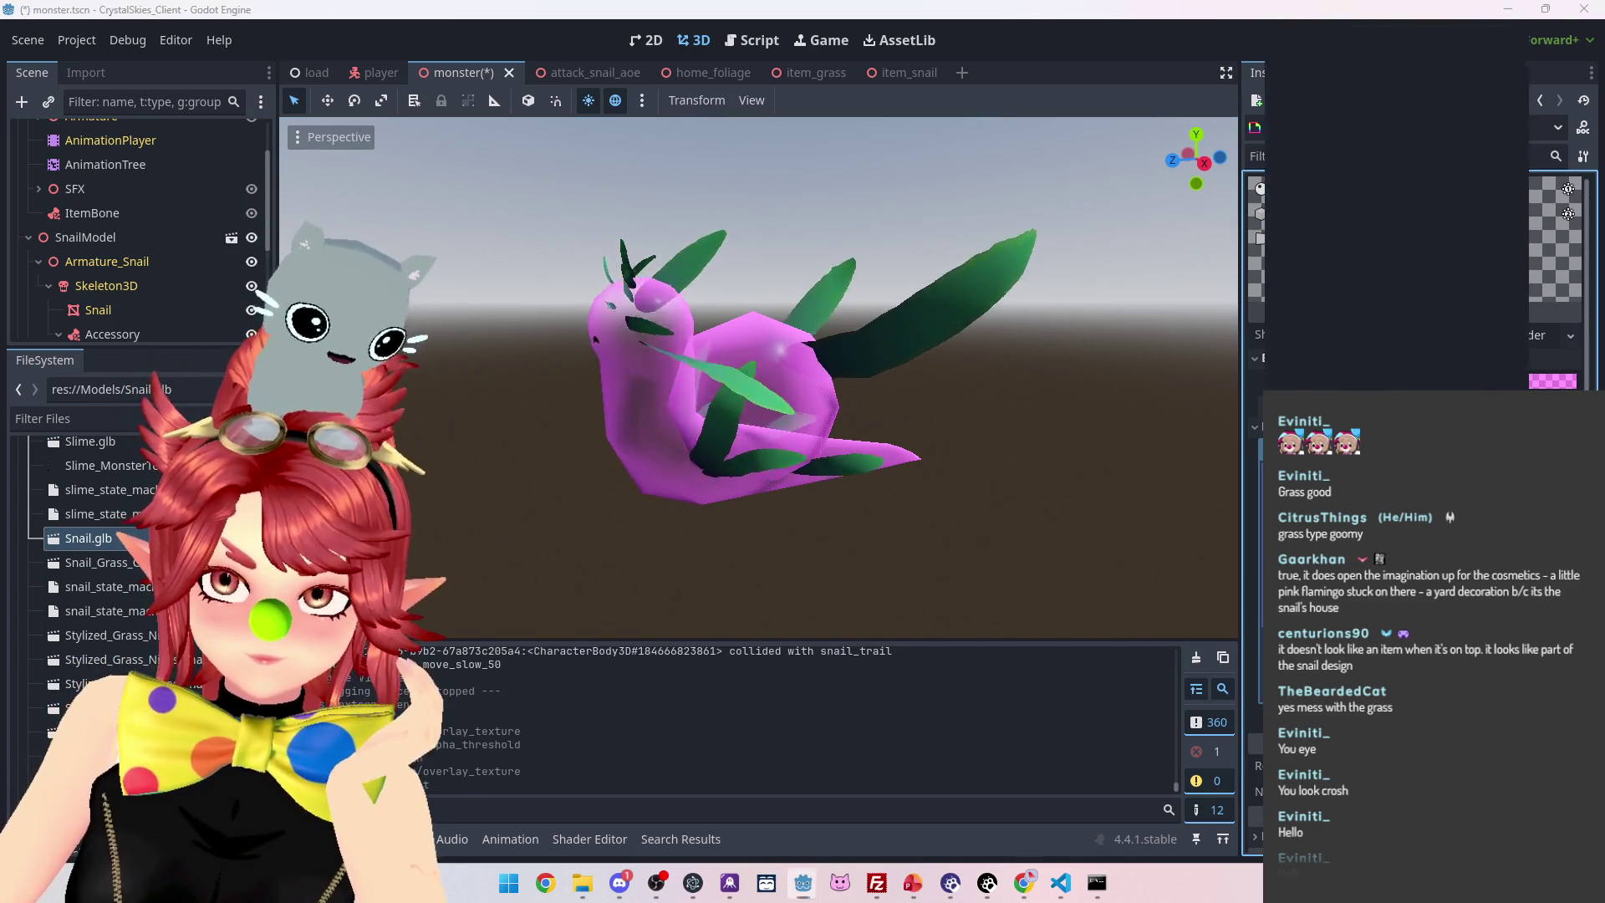
{"action": "left_click", "coordinate": [1501, 380]}
{"action": "key", "text": "Escape"}
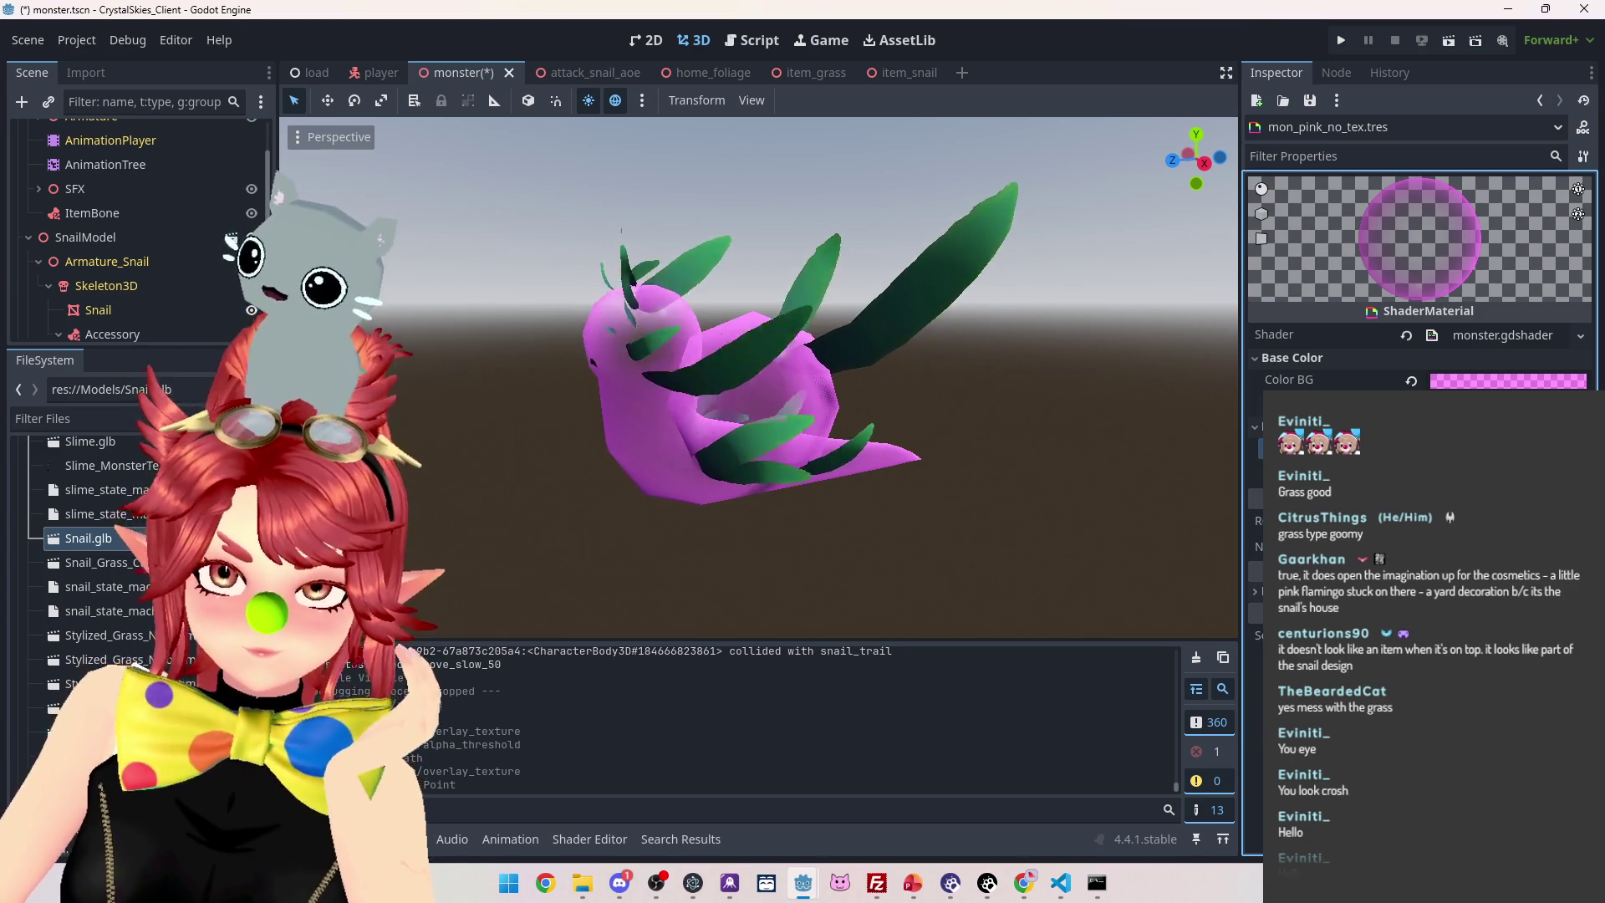
{"action": "left_click", "coordinate": [1505, 448]}
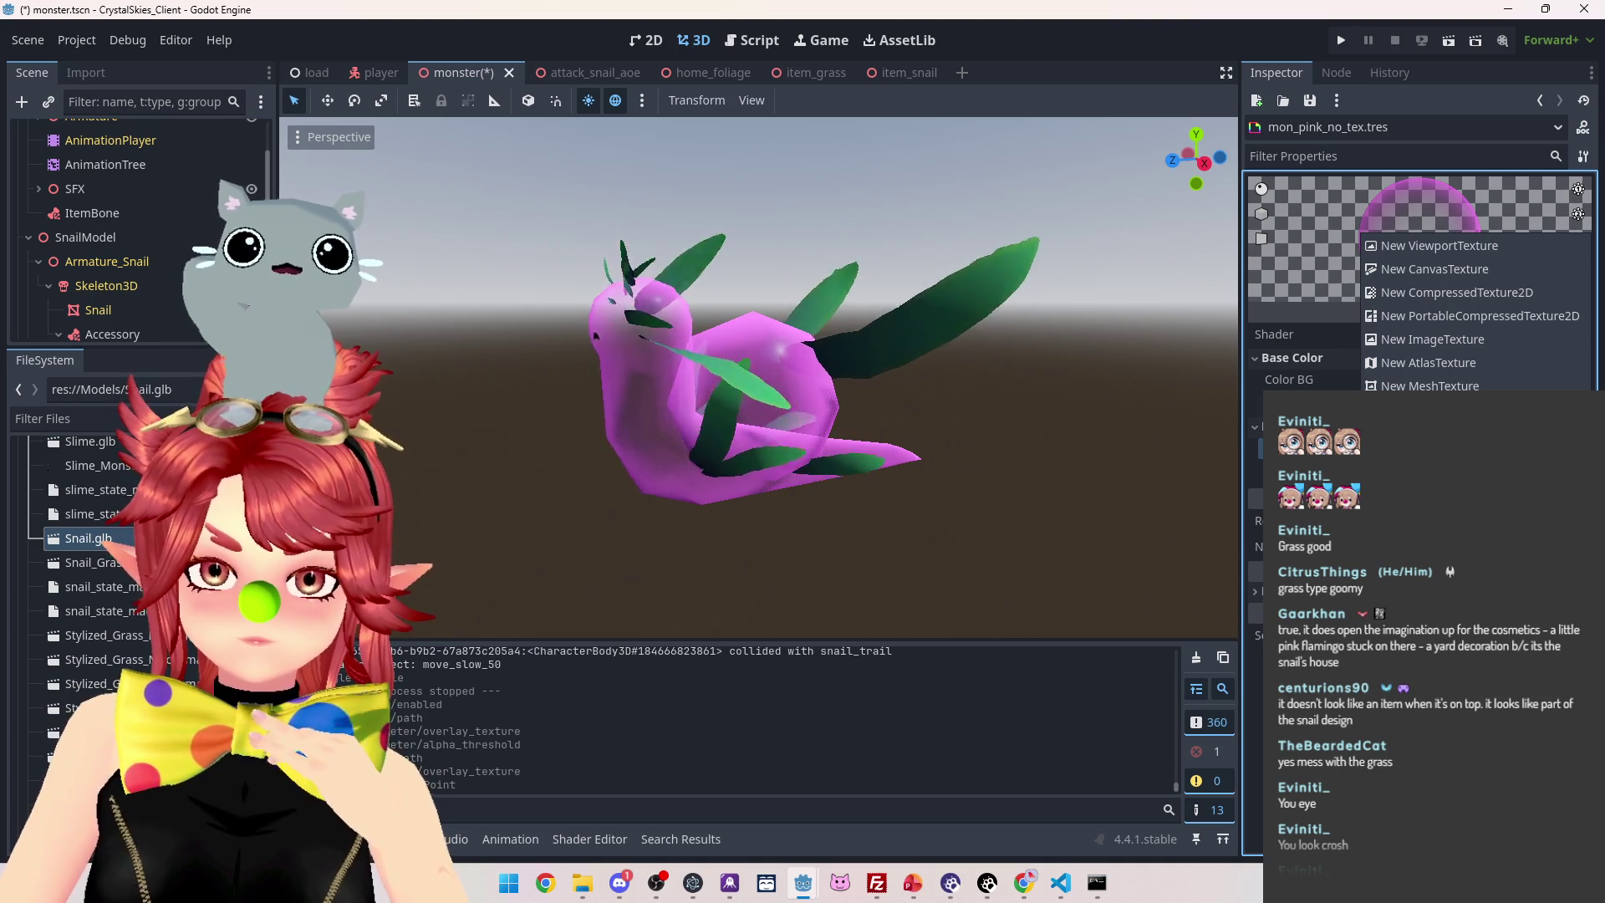
{"action": "key", "text": "Escape"}
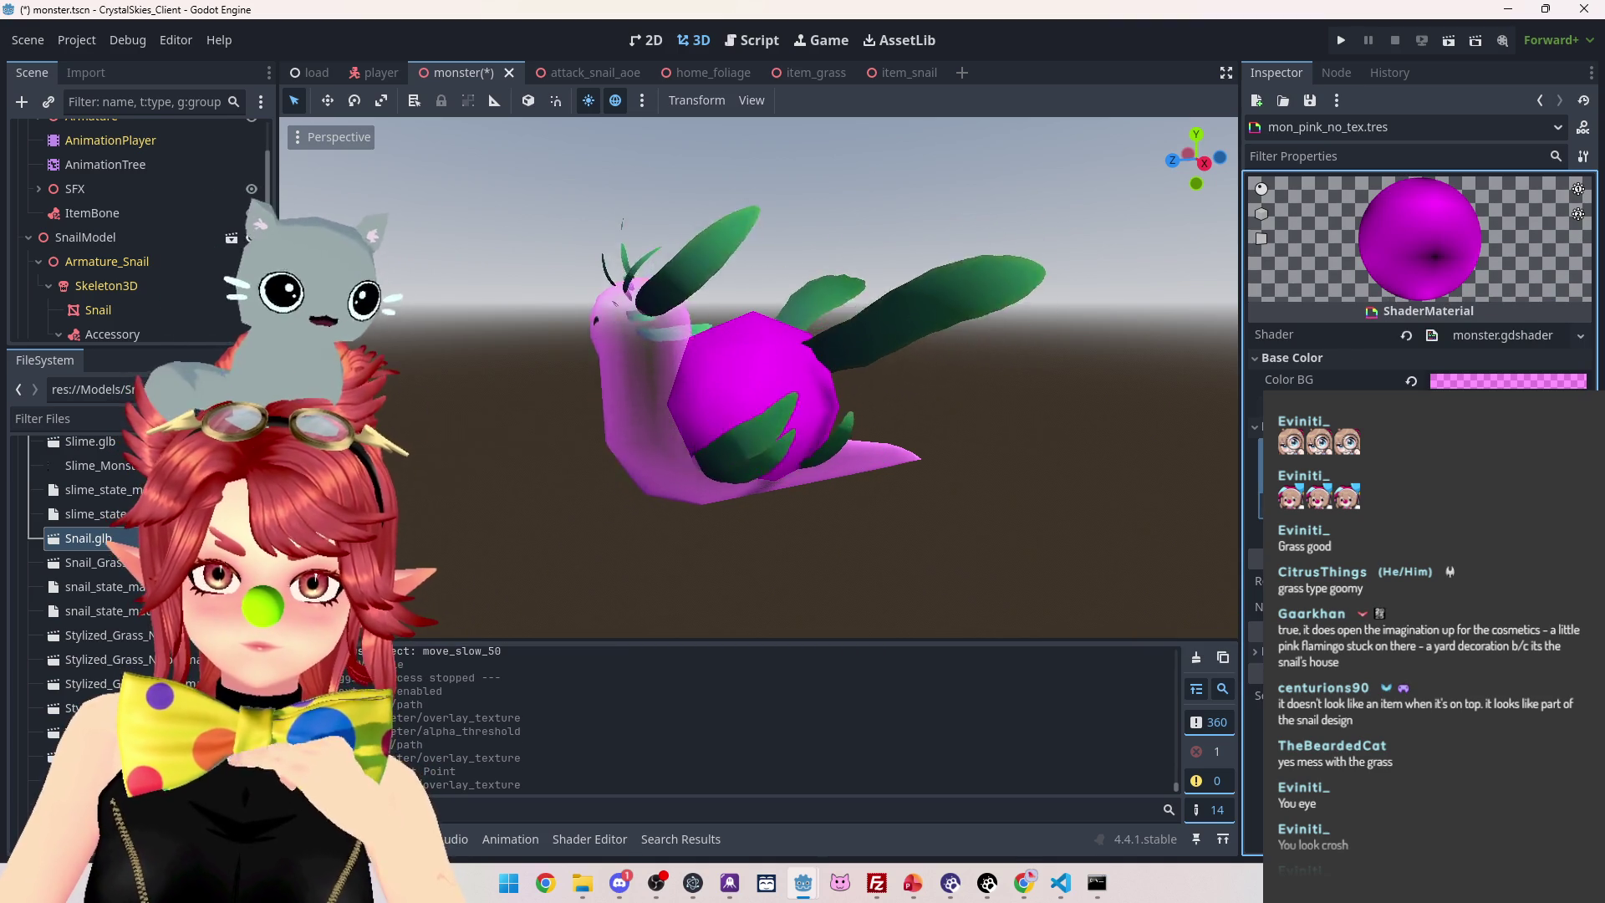
Clear the material's texture slot and recheck Color BG so the shell turns pink, then save and run
{"action": "left_click", "coordinate": [1572, 251]}
{"action": "left_click", "coordinate": [1379, 275]}
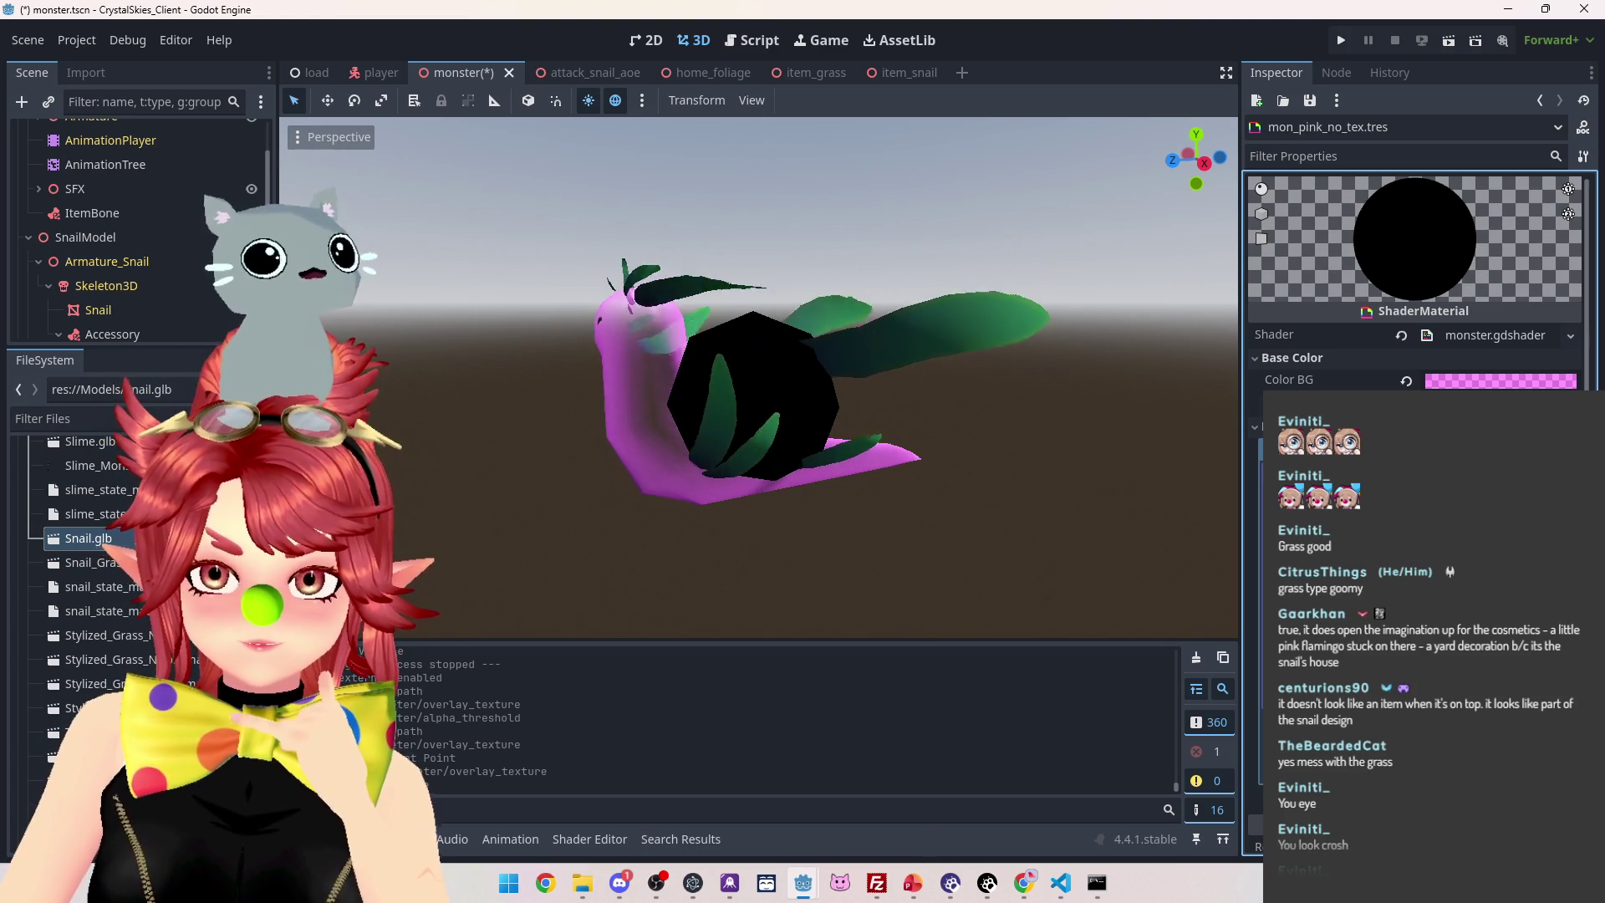
{"action": "left_click", "coordinate": [1501, 380]}
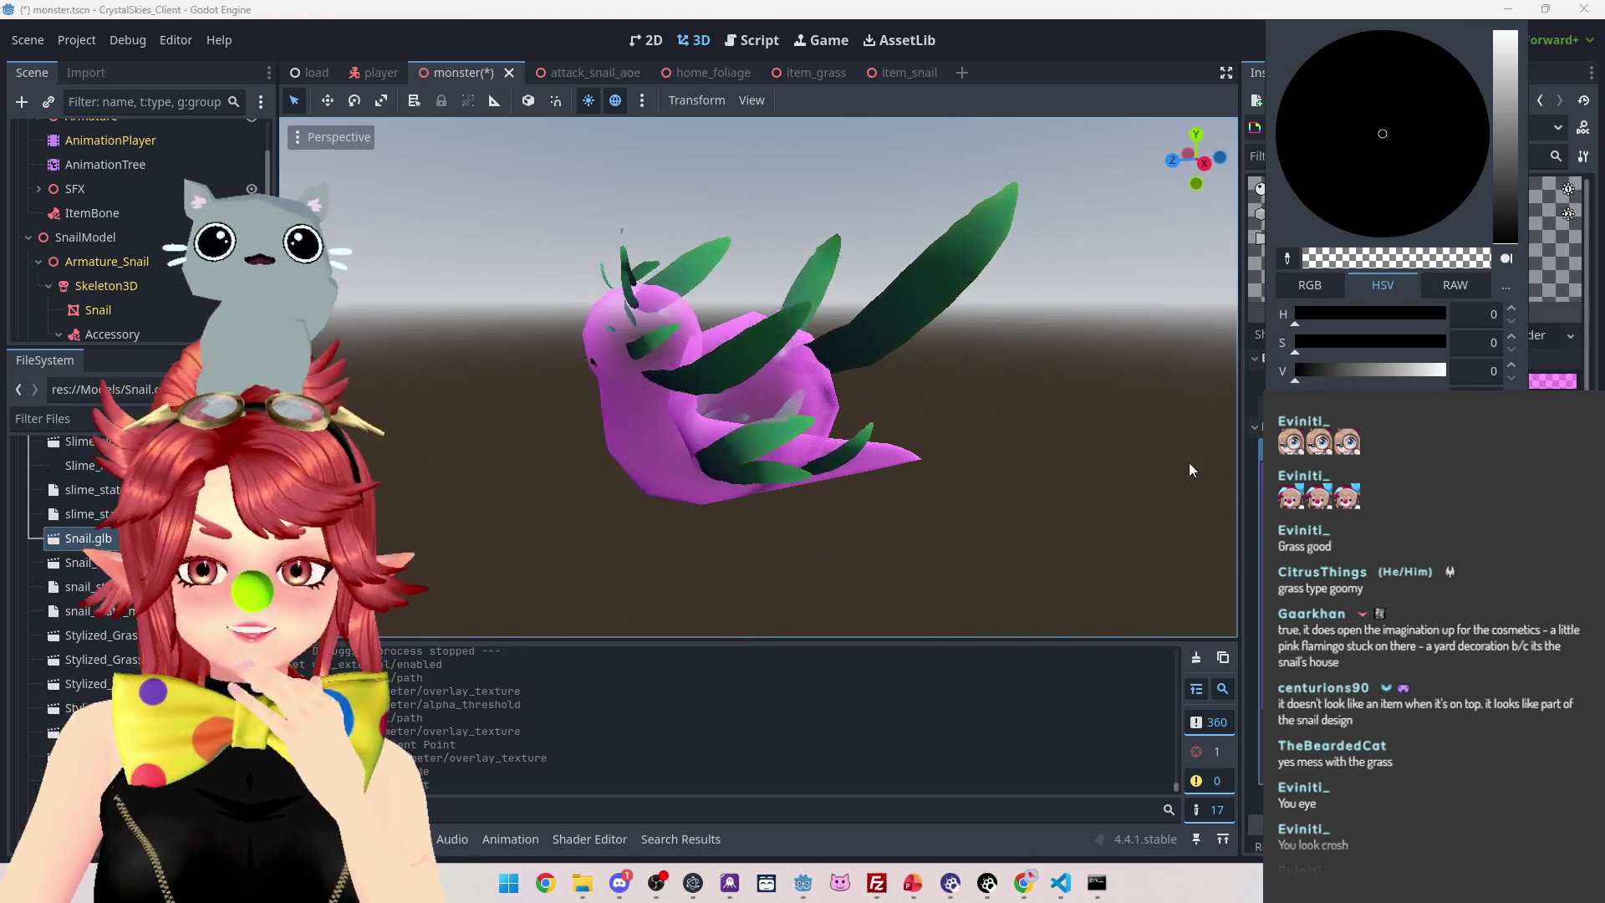
{"action": "left_click", "coordinate": [1189, 463]}
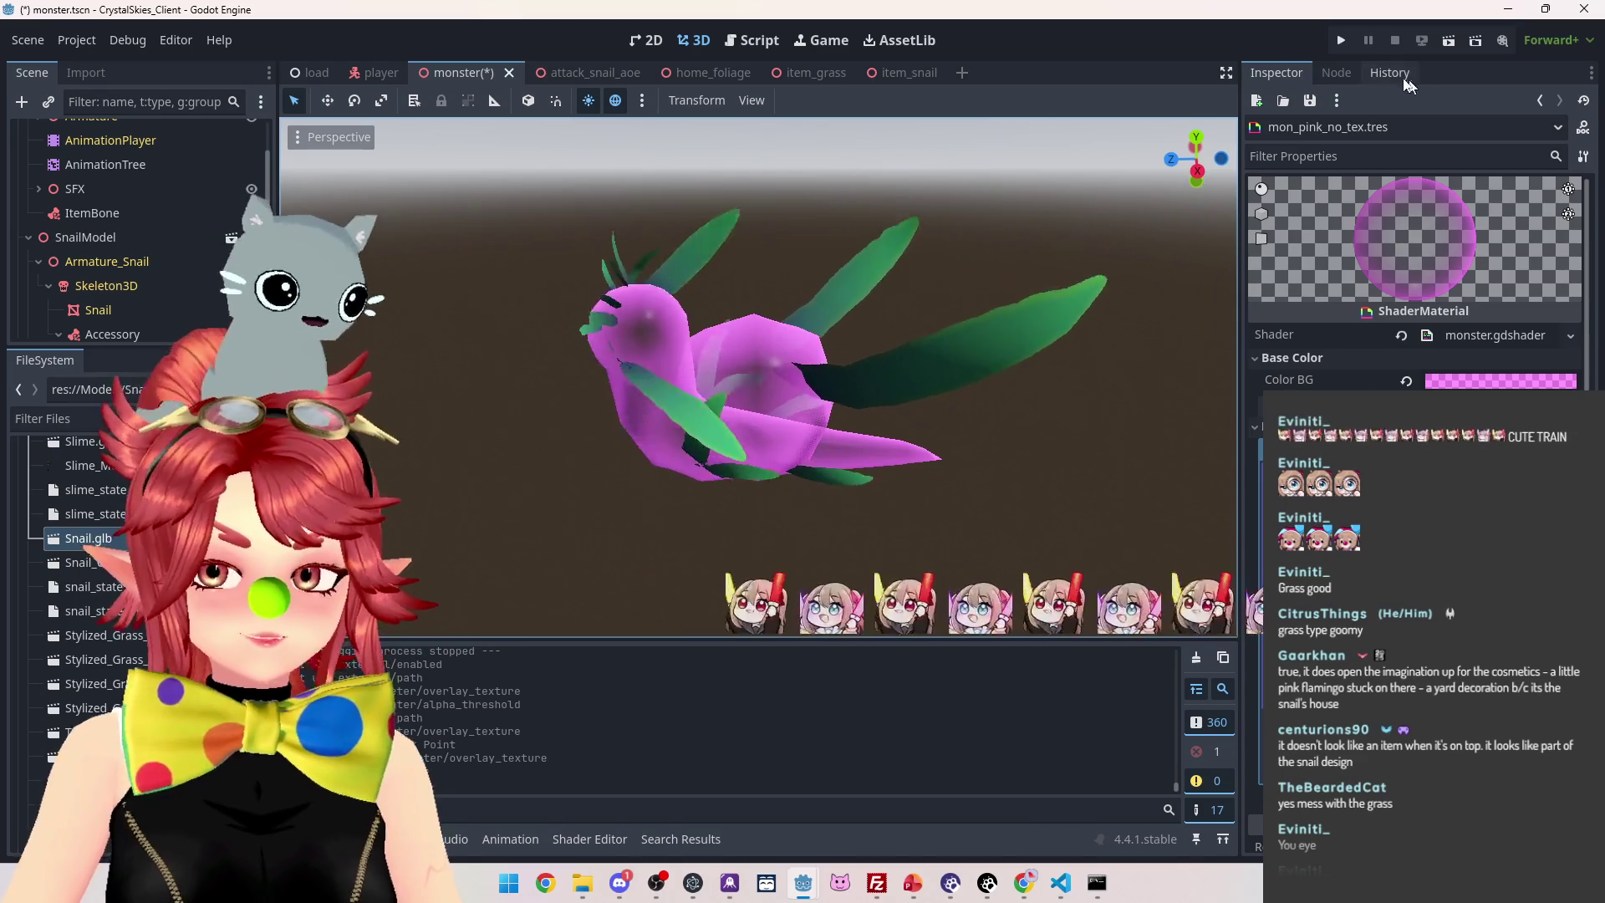
{"action": "mouse_move", "coordinate": [1121, 186]}
{"action": "left_mouse_down"}
{"action": "mouse_move", "coordinate": [1051, 259]}
{"action": "mouse_move", "coordinate": [863, 309]}
{"action": "mouse_move", "coordinate": [930, 298]}
{"action": "left_mouse_up"}
{"action": "left_click", "coordinate": [1341, 40]}
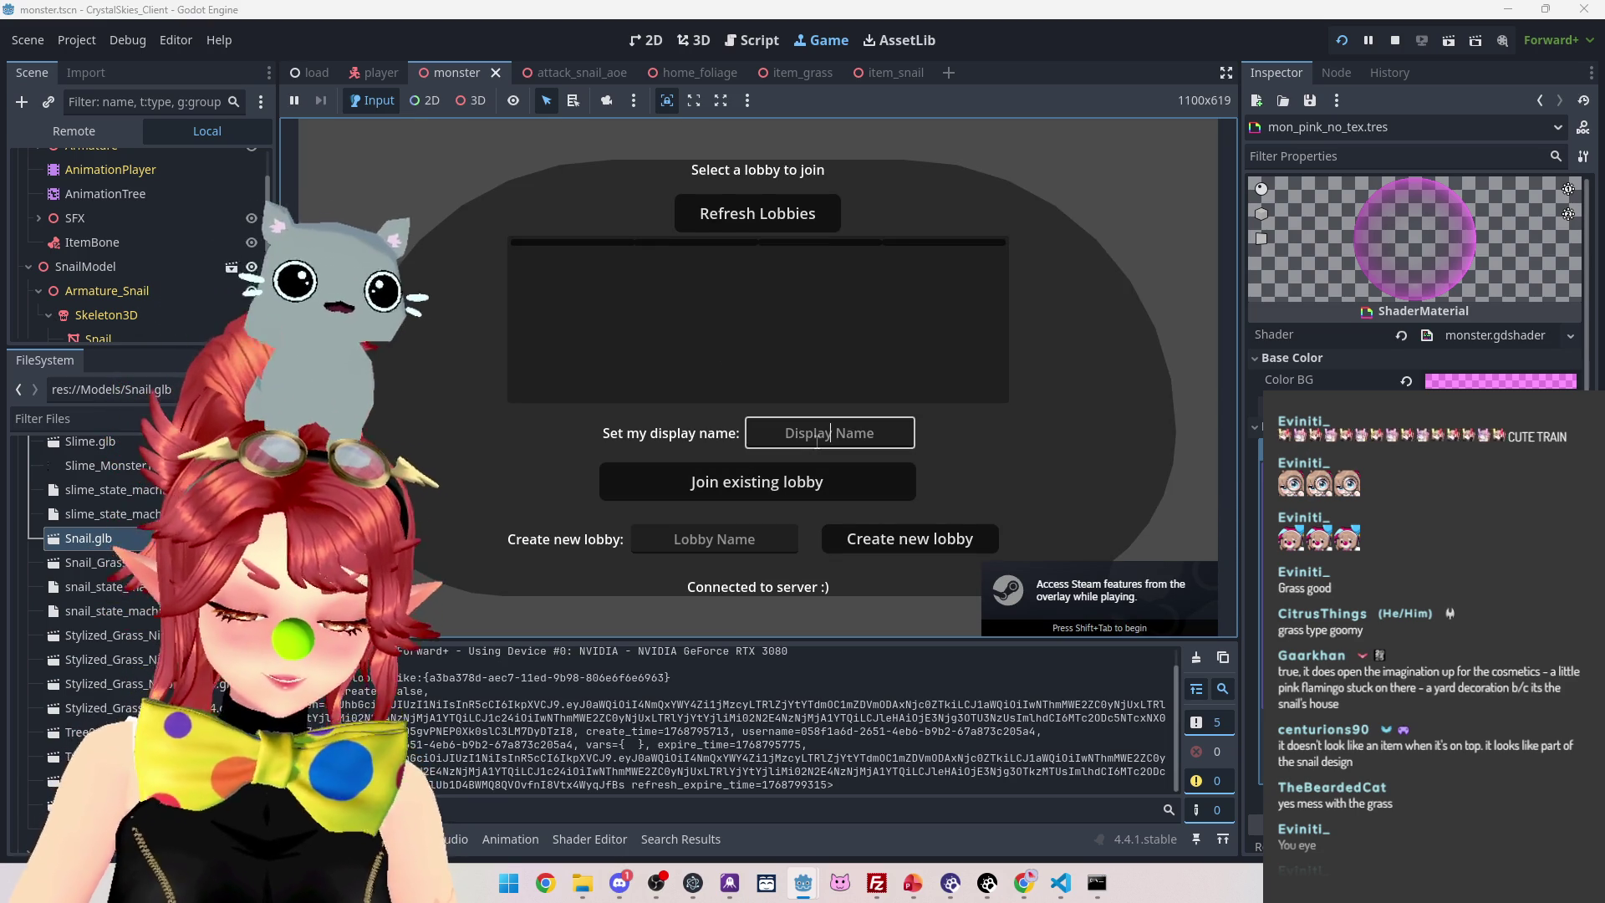
{"action": "type", "text": "asd"}
In the running game, create a new lobby and start the Dodge Slime battle
{"action": "left_click", "coordinate": [919, 547]}
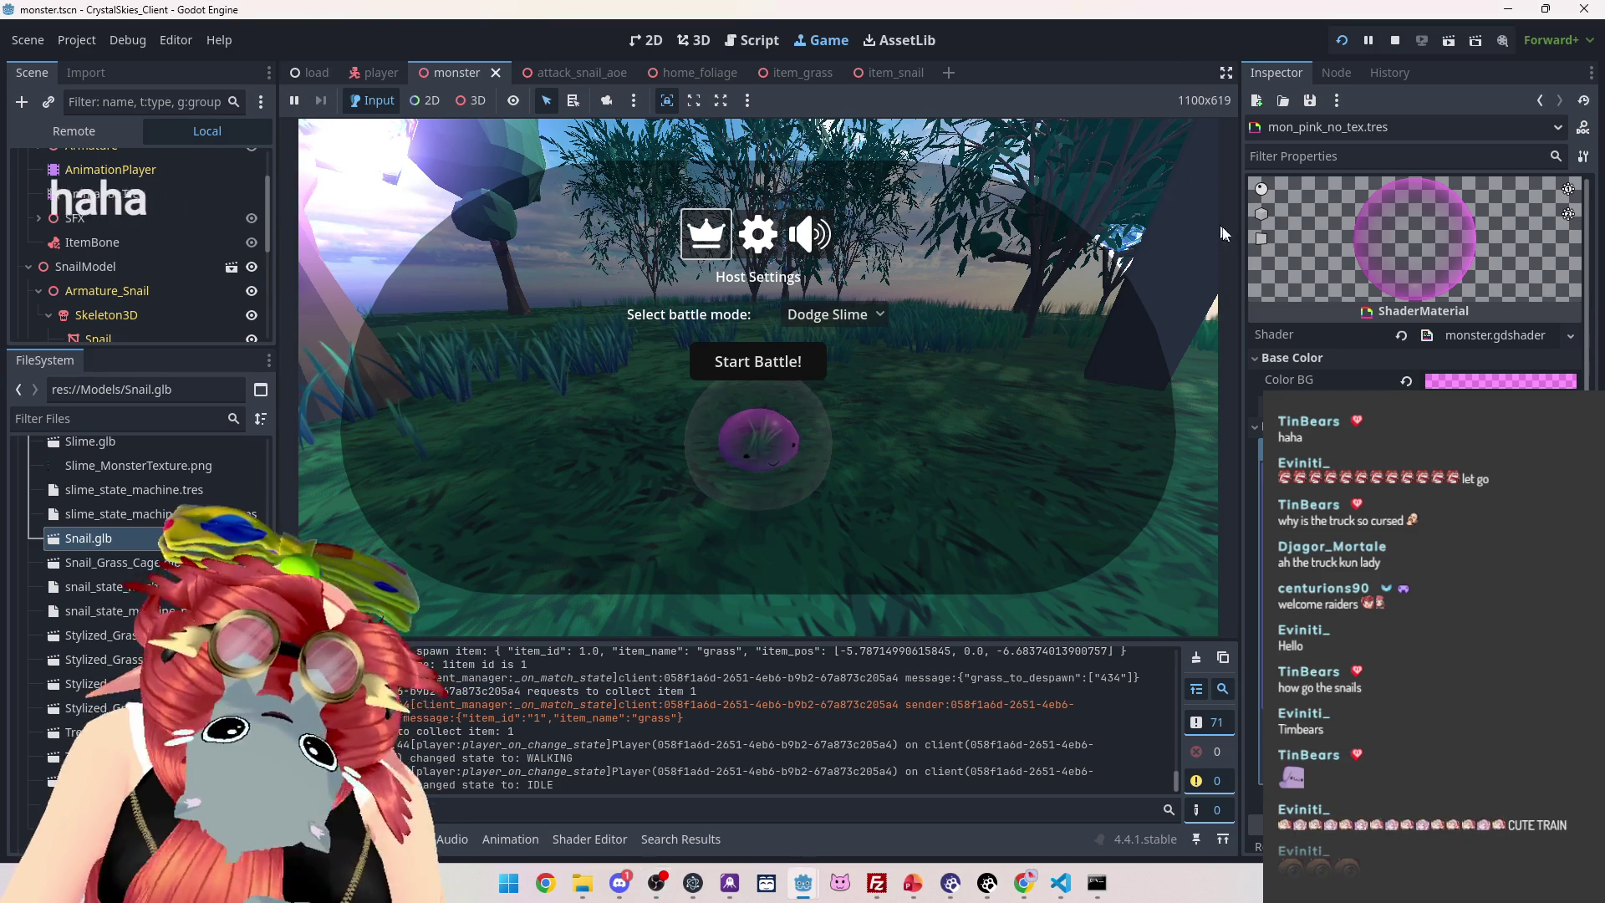
{"action": "left_click_drag", "start_coordinate": [1242, 234], "coordinate": [1346, 264]}
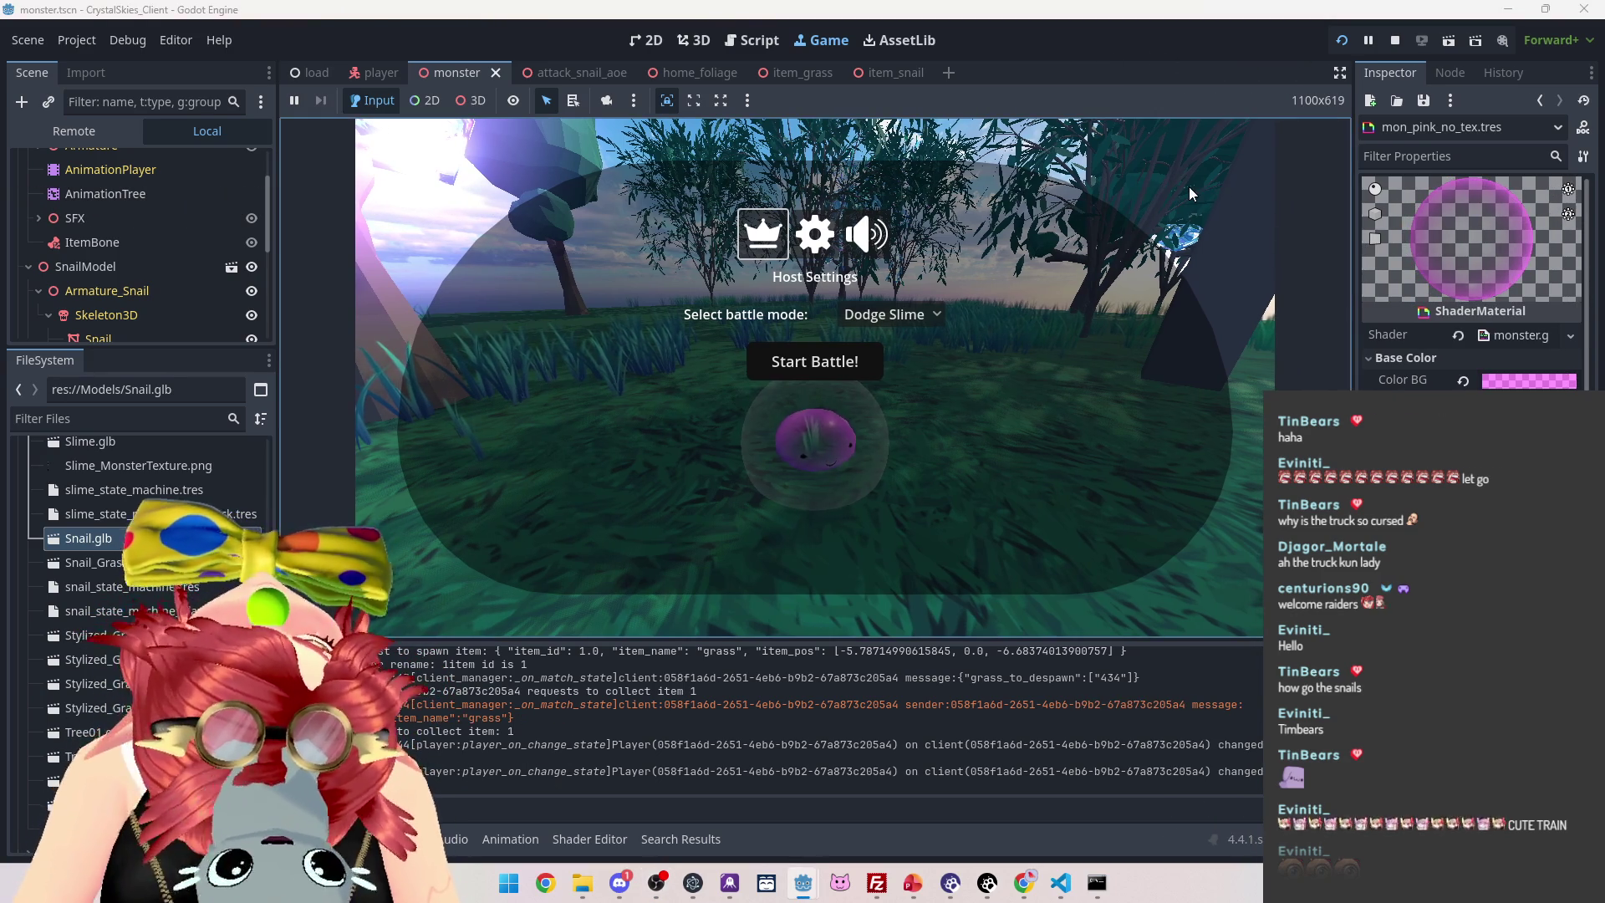
{"action": "left_click", "coordinate": [817, 361]}
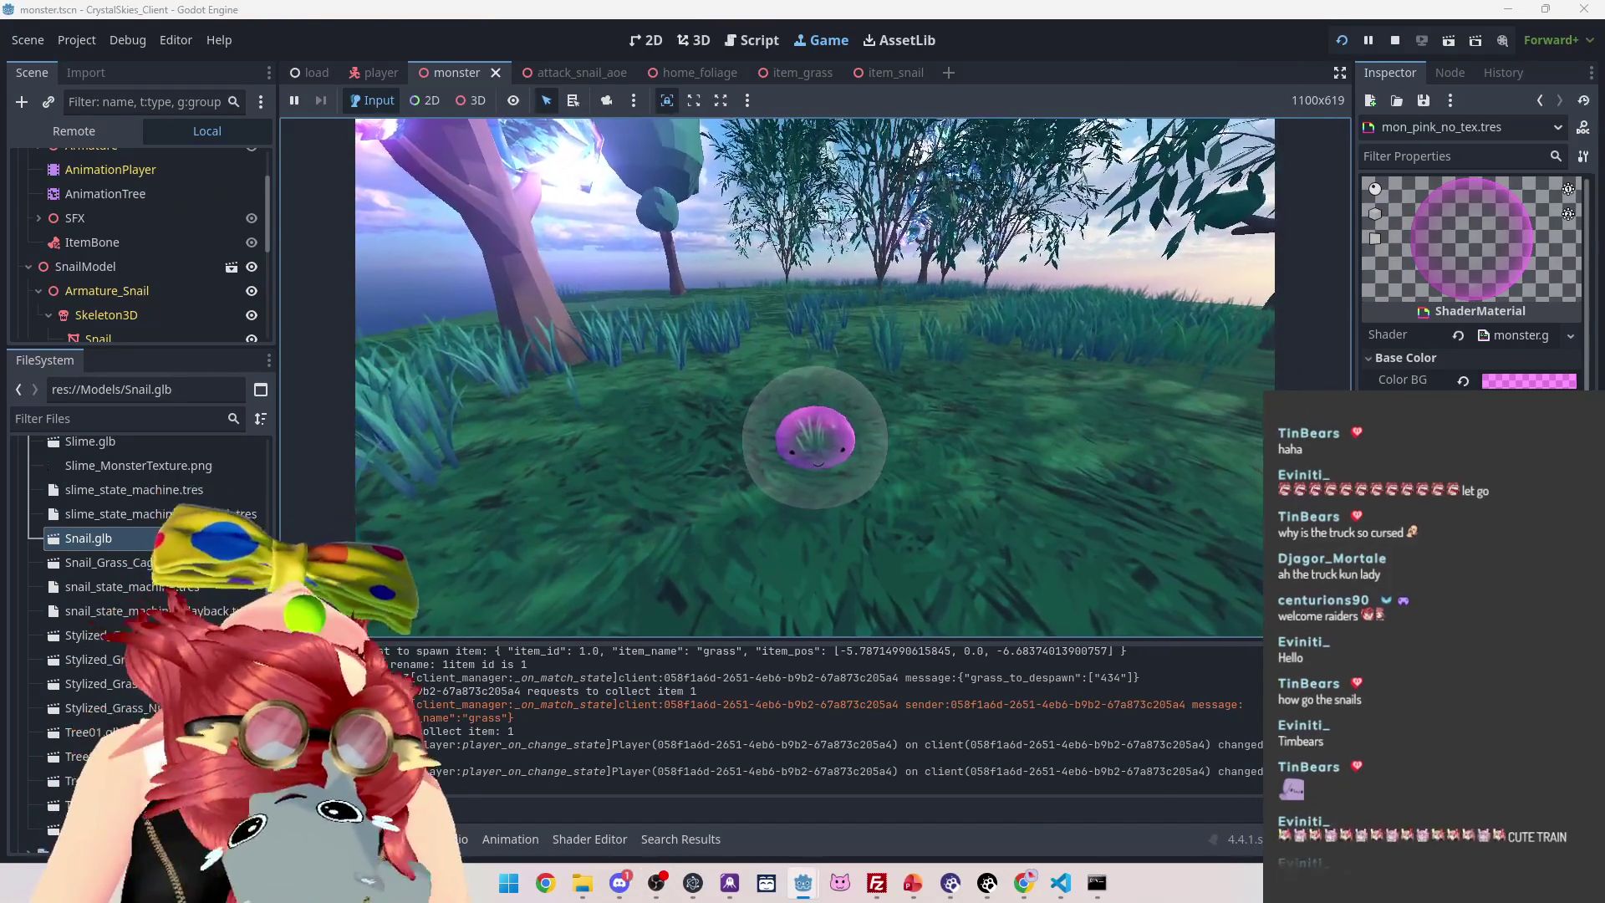
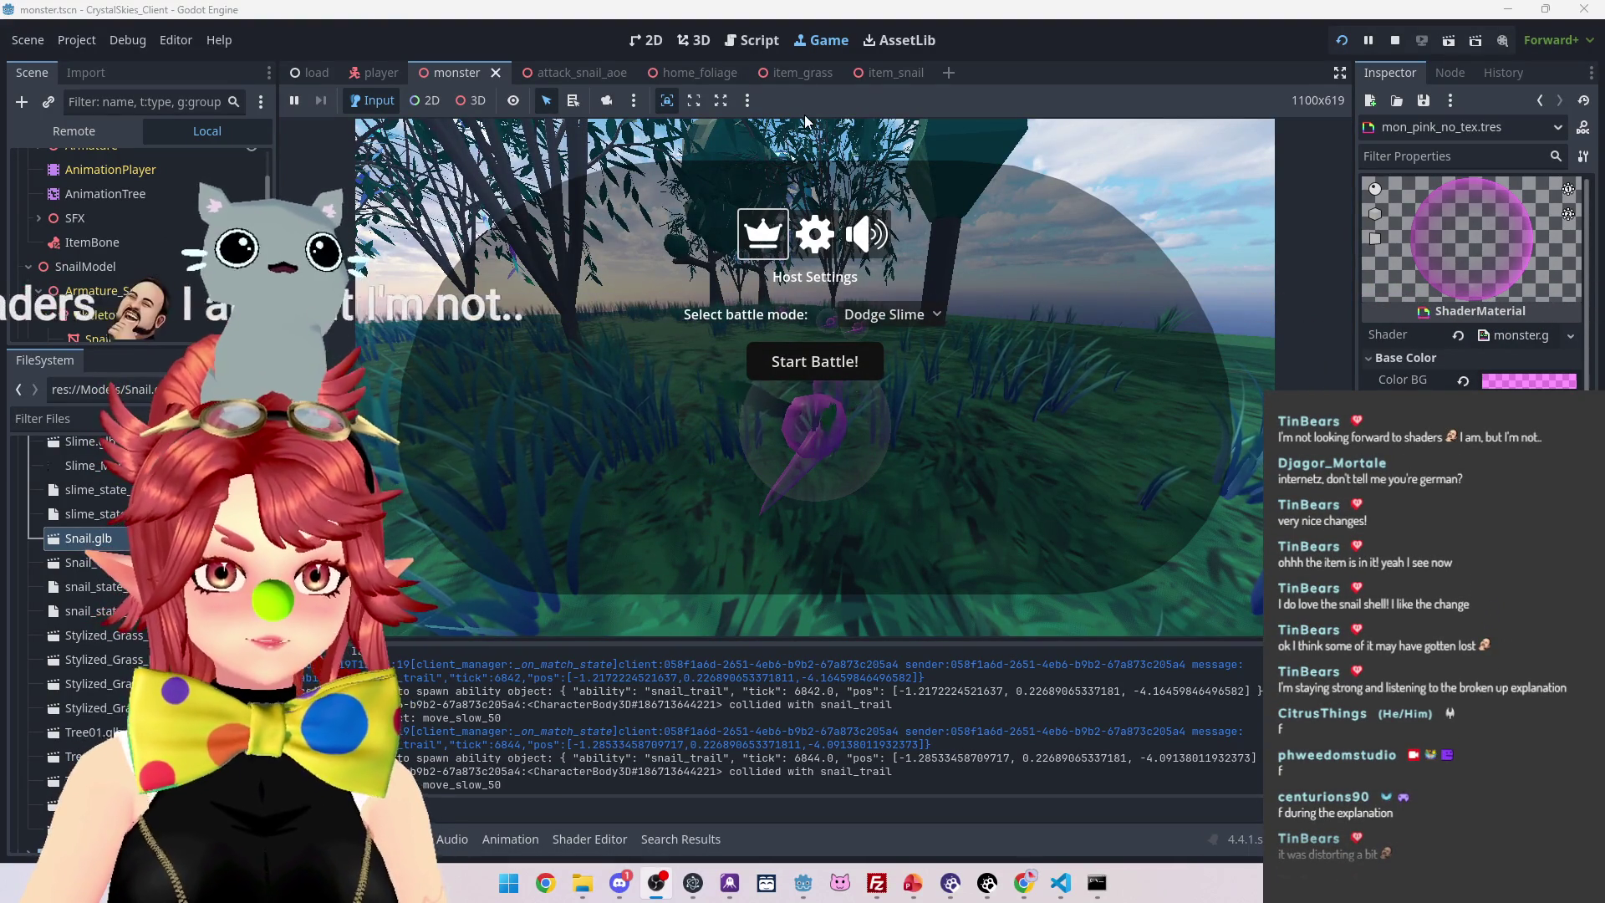
Start the Dodge Slime battle, then open and close the in-game host settings menu
{"action": "left_click", "coordinate": [1133, 127]}
{"action": "left_click", "coordinate": [814, 361]}
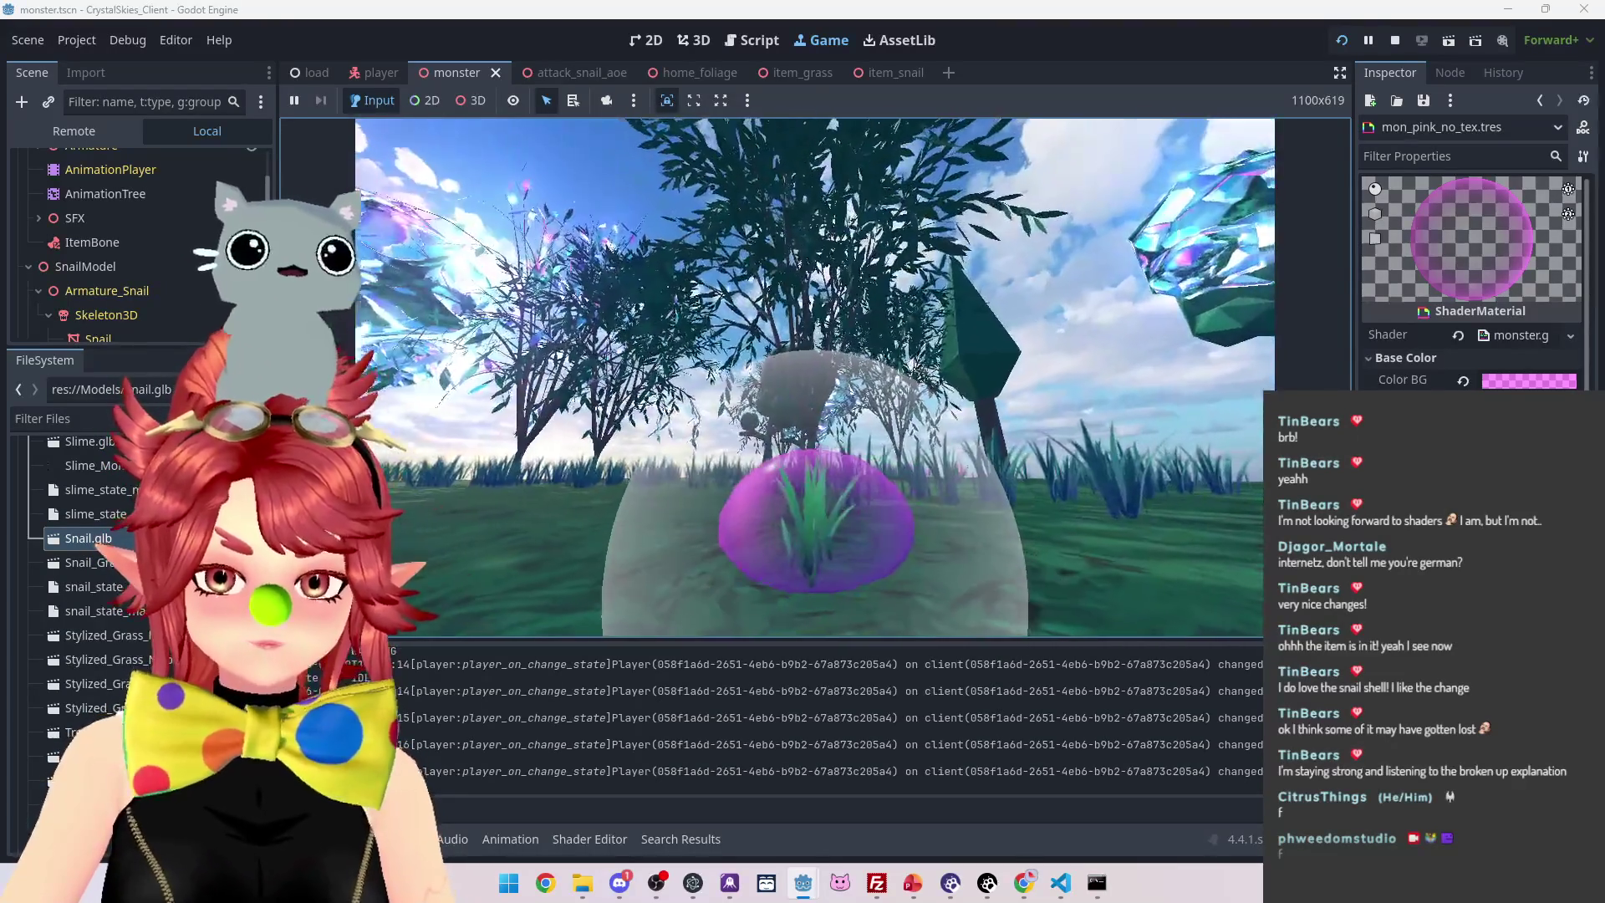
{"action": "key", "text": "Escape"}
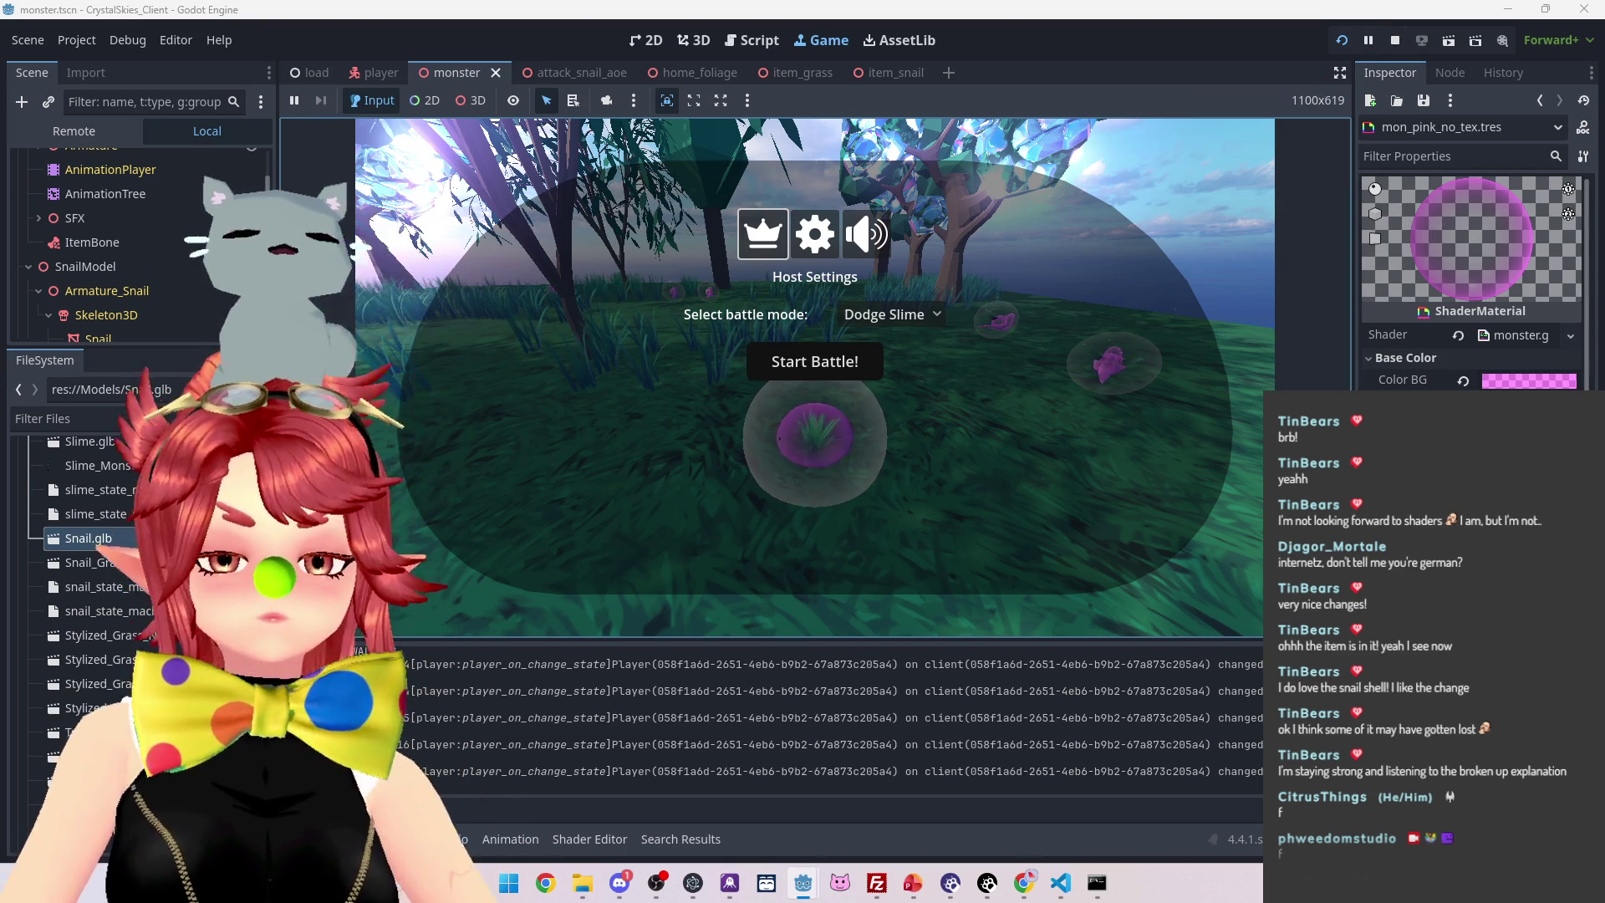
{"action": "key", "text": "Escape"}
Move the snail across the grass toward the trees, then stop the running game
{"action": "key", "text": "w"}
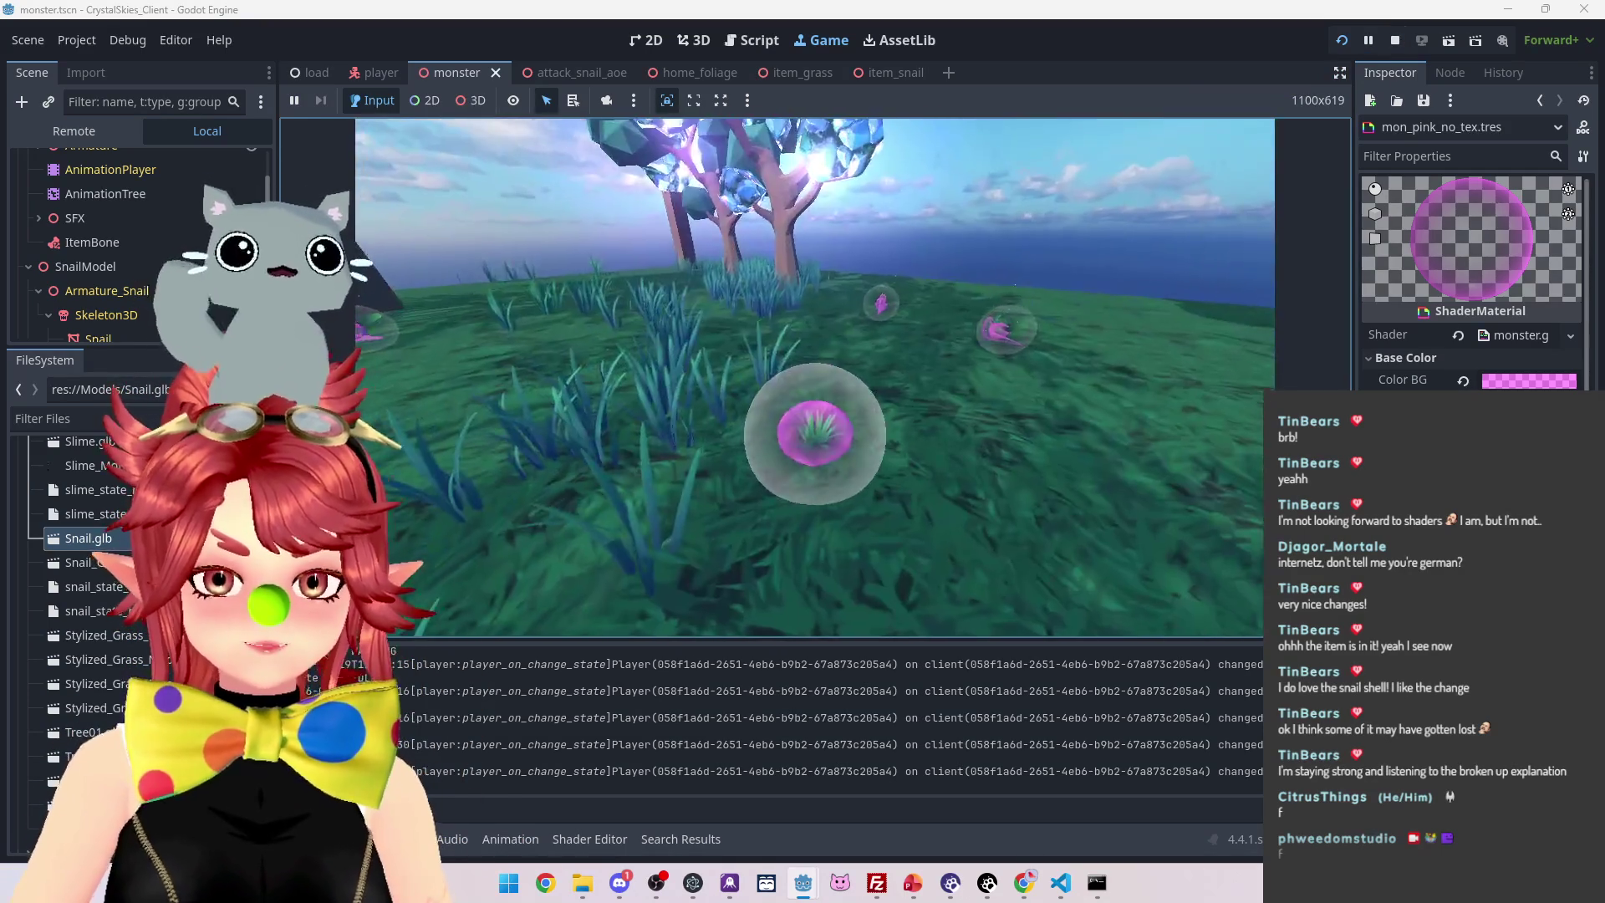
{"action": "key", "text": "a"}
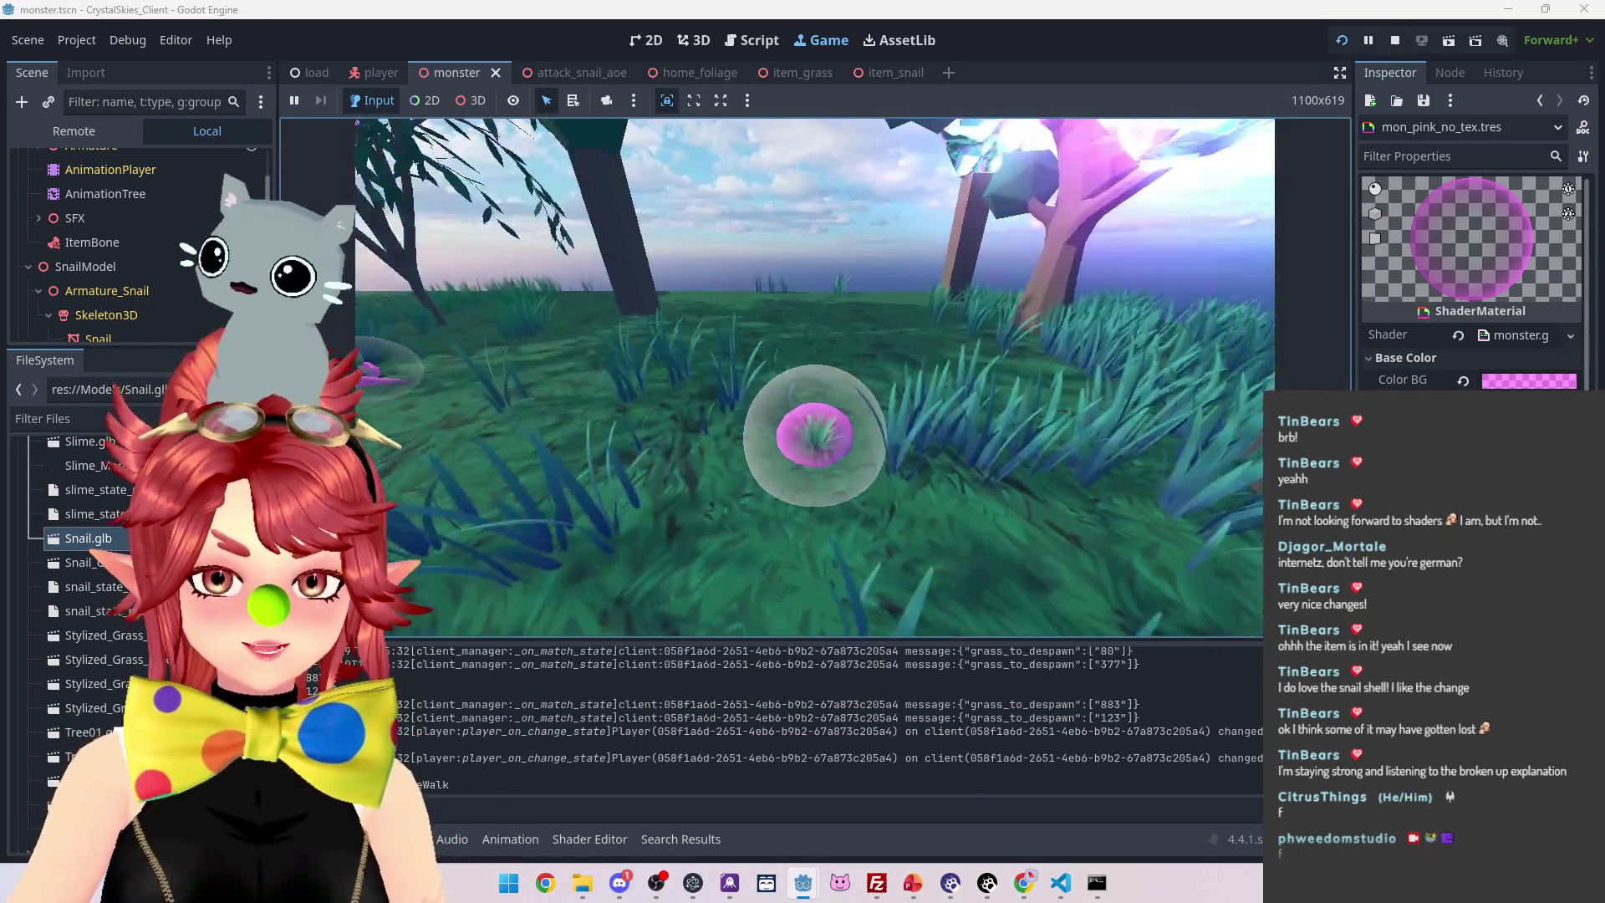
{"action": "key", "text": "w"}
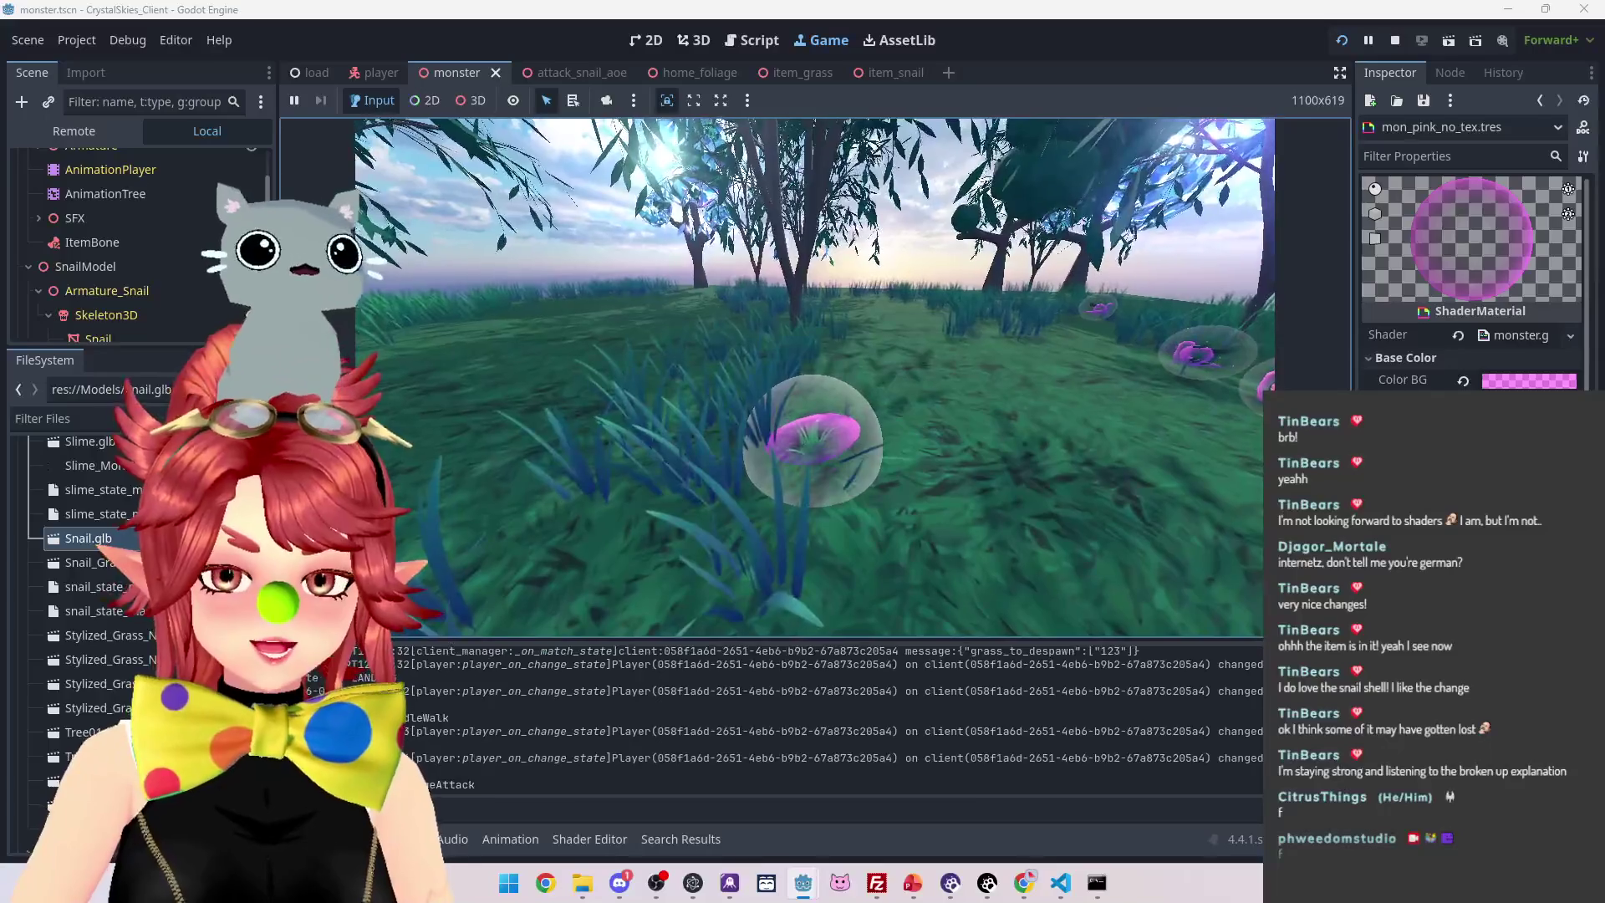
{"action": "key", "text": "w"}
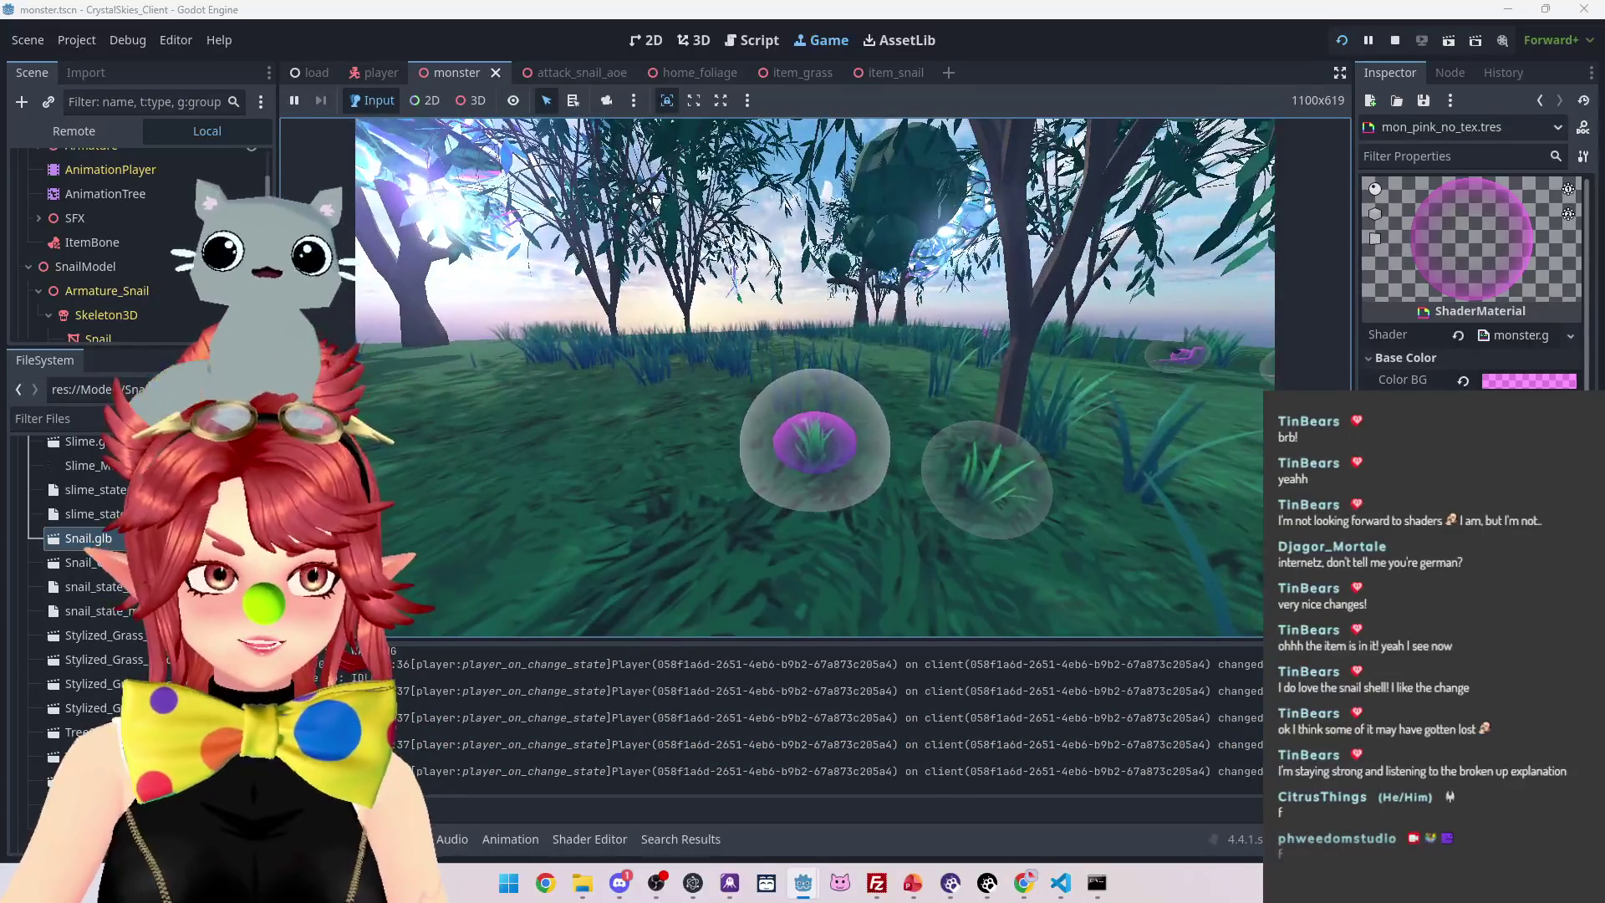
{"action": "key", "text": "Escape"}
{"action": "left_click", "coordinate": [1394, 40]}
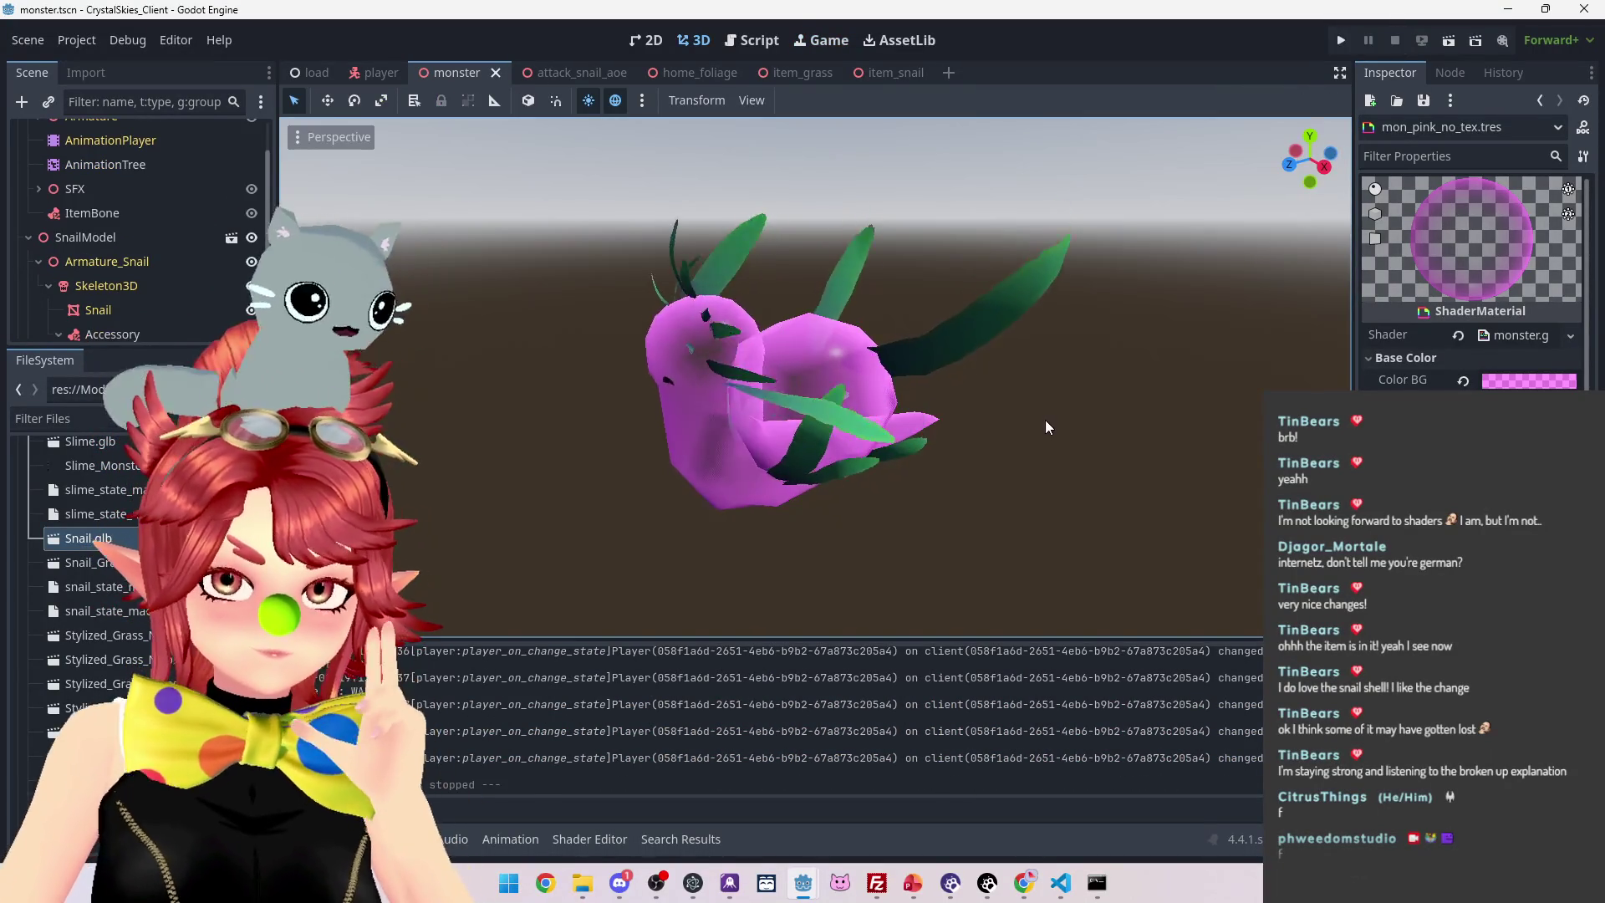
In the collect script, highlight the line 24 slime-form check and line 27 held_item 'none' check, then open client_manager.gd
{"action": "left_click", "coordinate": [755, 43]}
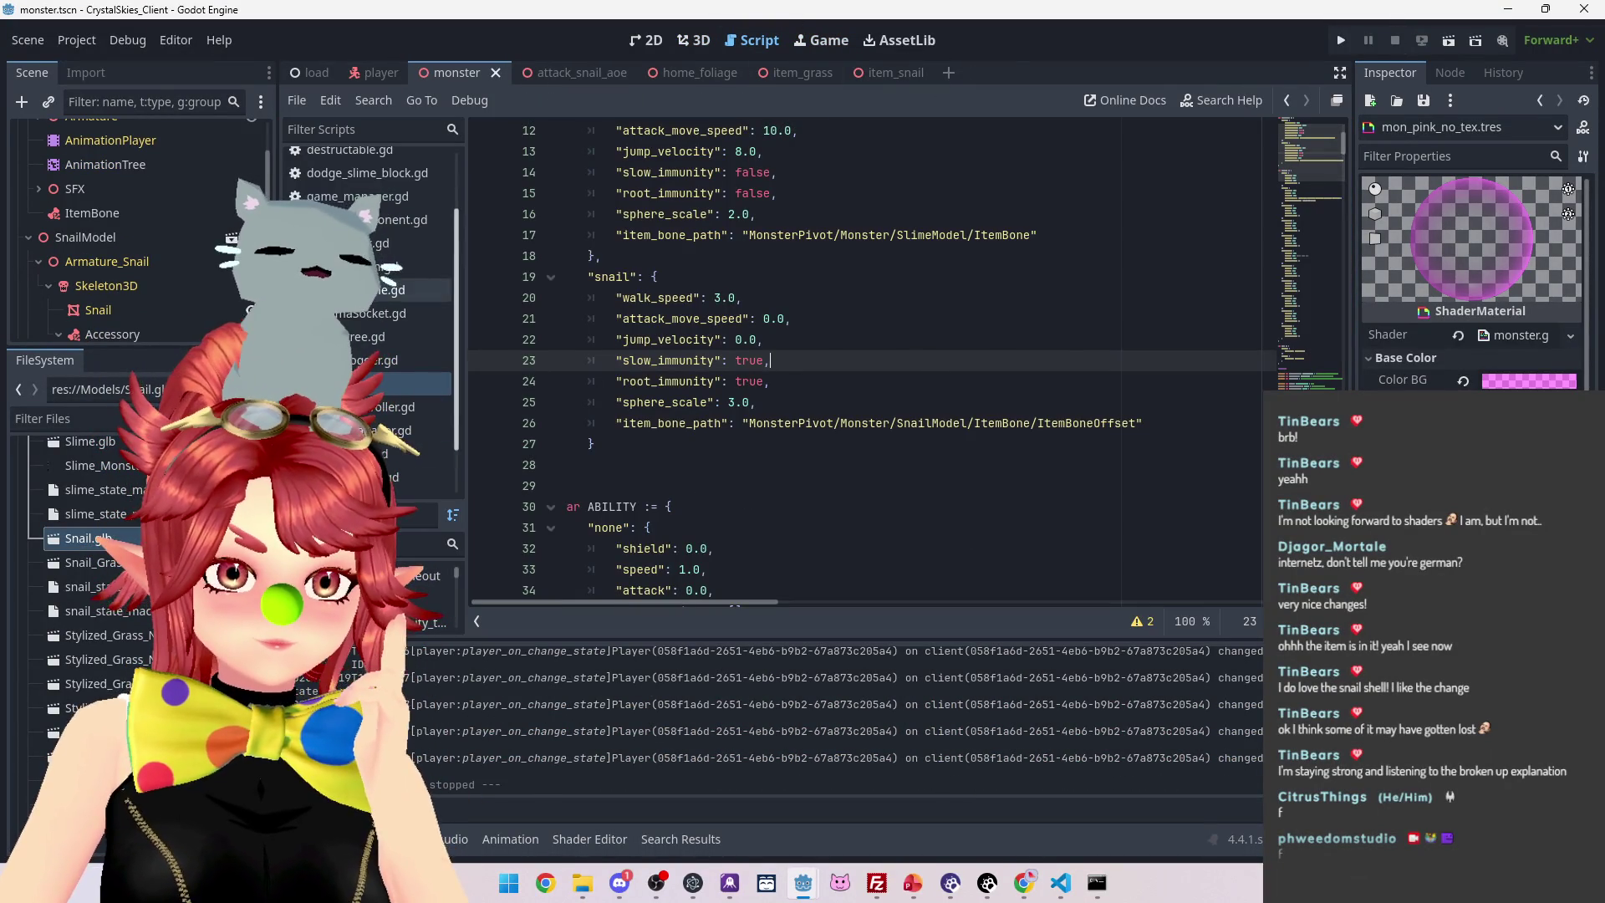
{"action": "left_click", "coordinate": [439, 243]}
{"action": "scroll", "coordinate": [993, 373], "scroll_direction": "down", "scroll_amount": 3}
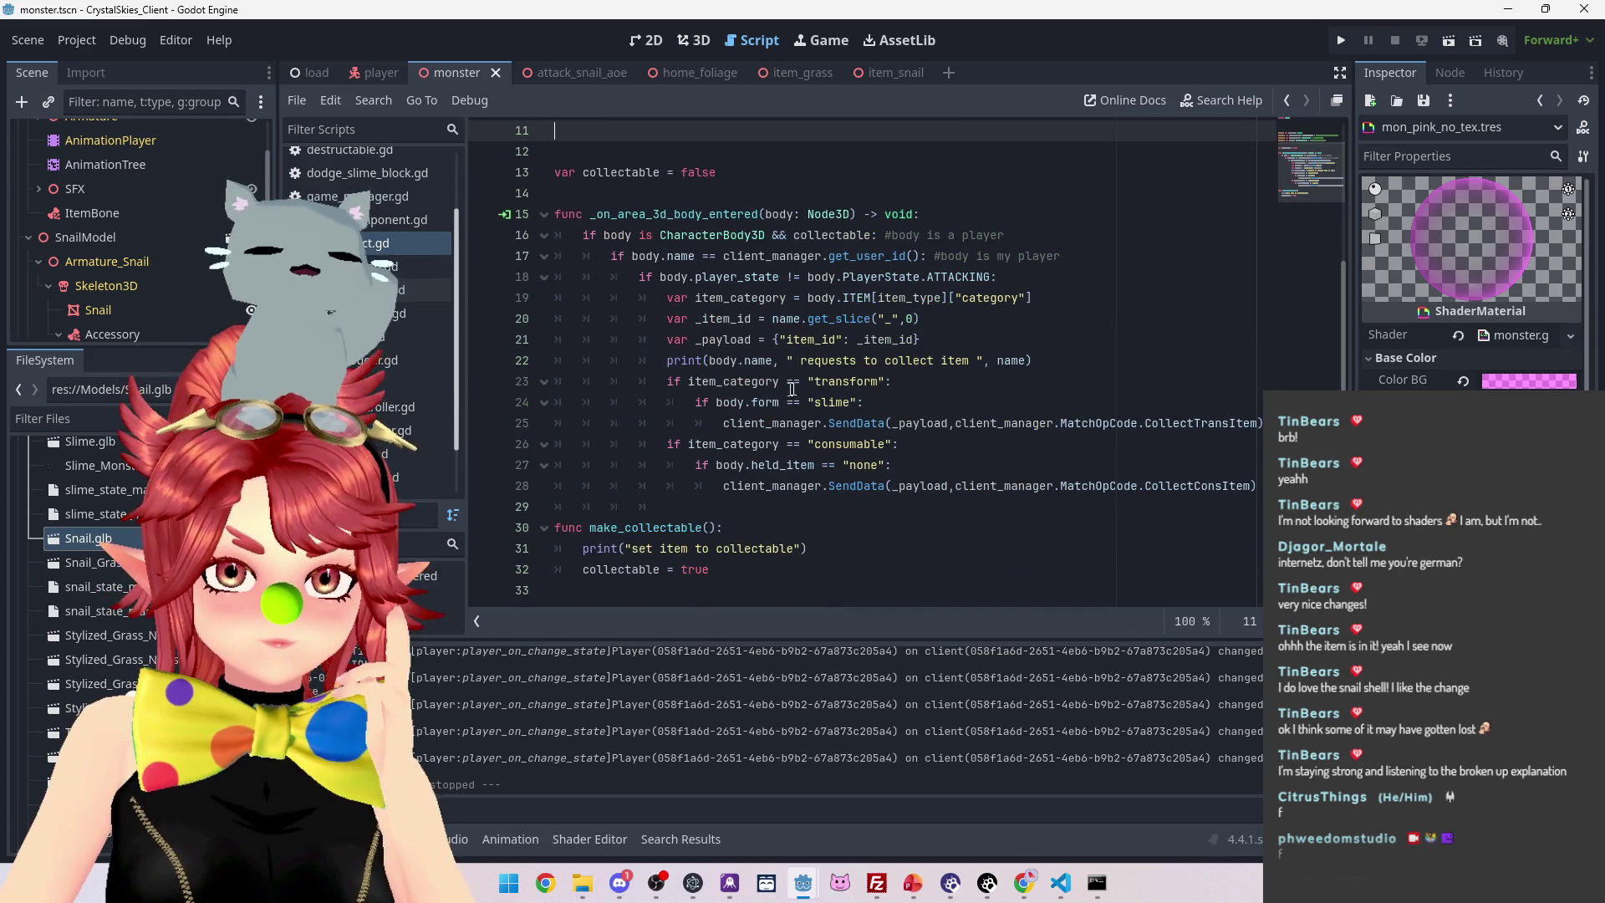
{"action": "left_click", "coordinate": [951, 383]}
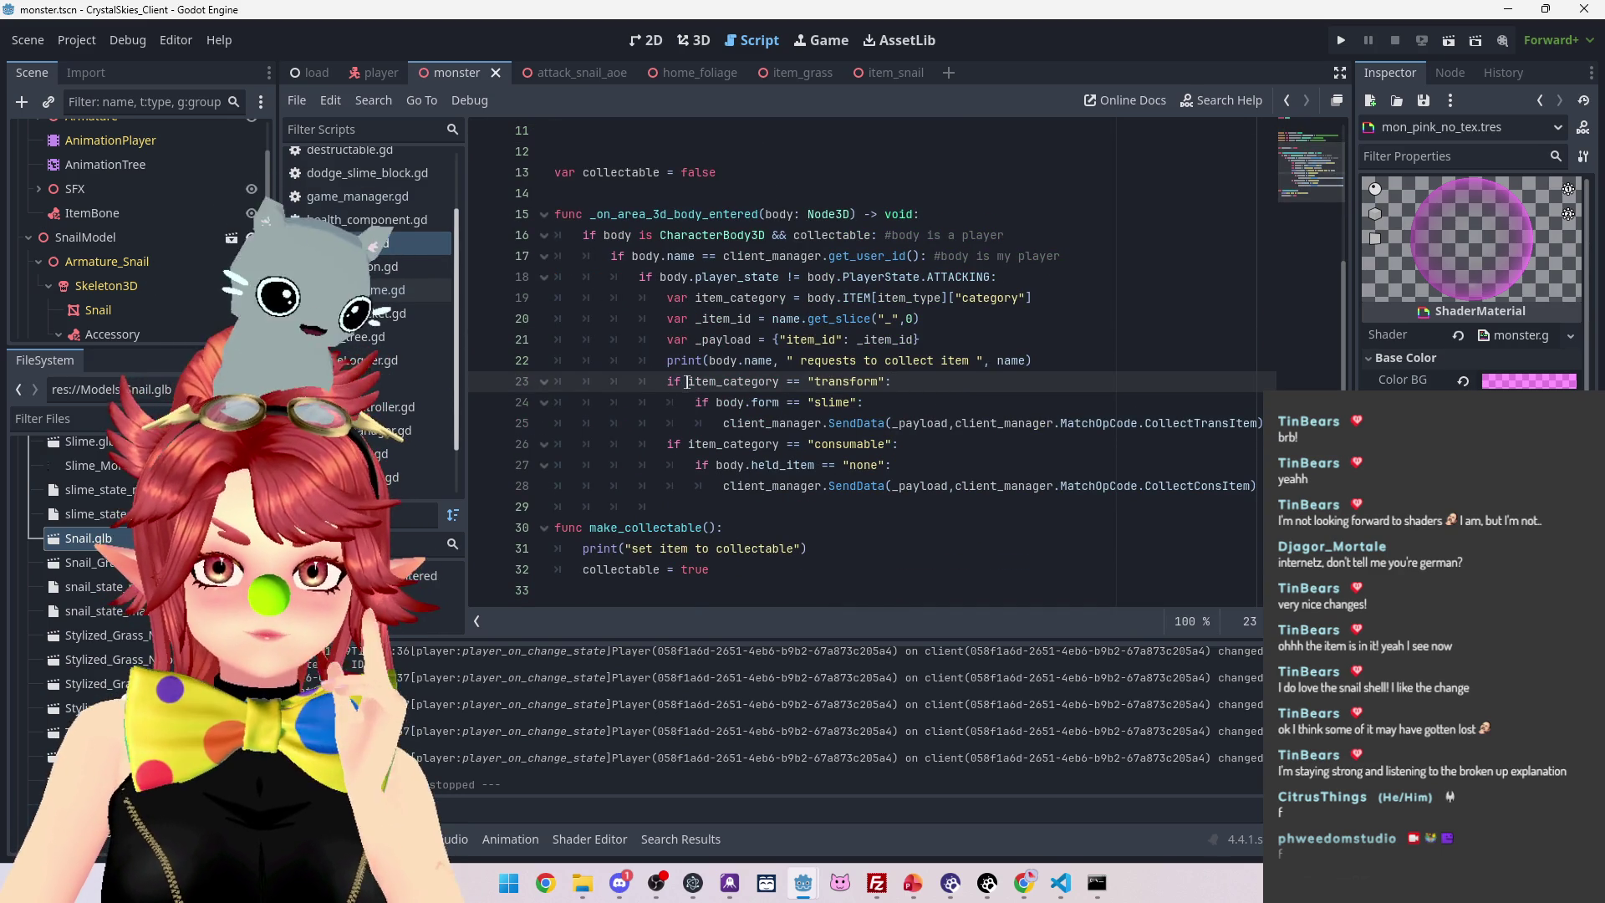
{"action": "left_click_drag", "start_coordinate": [699, 402], "coordinate": [870, 401]}
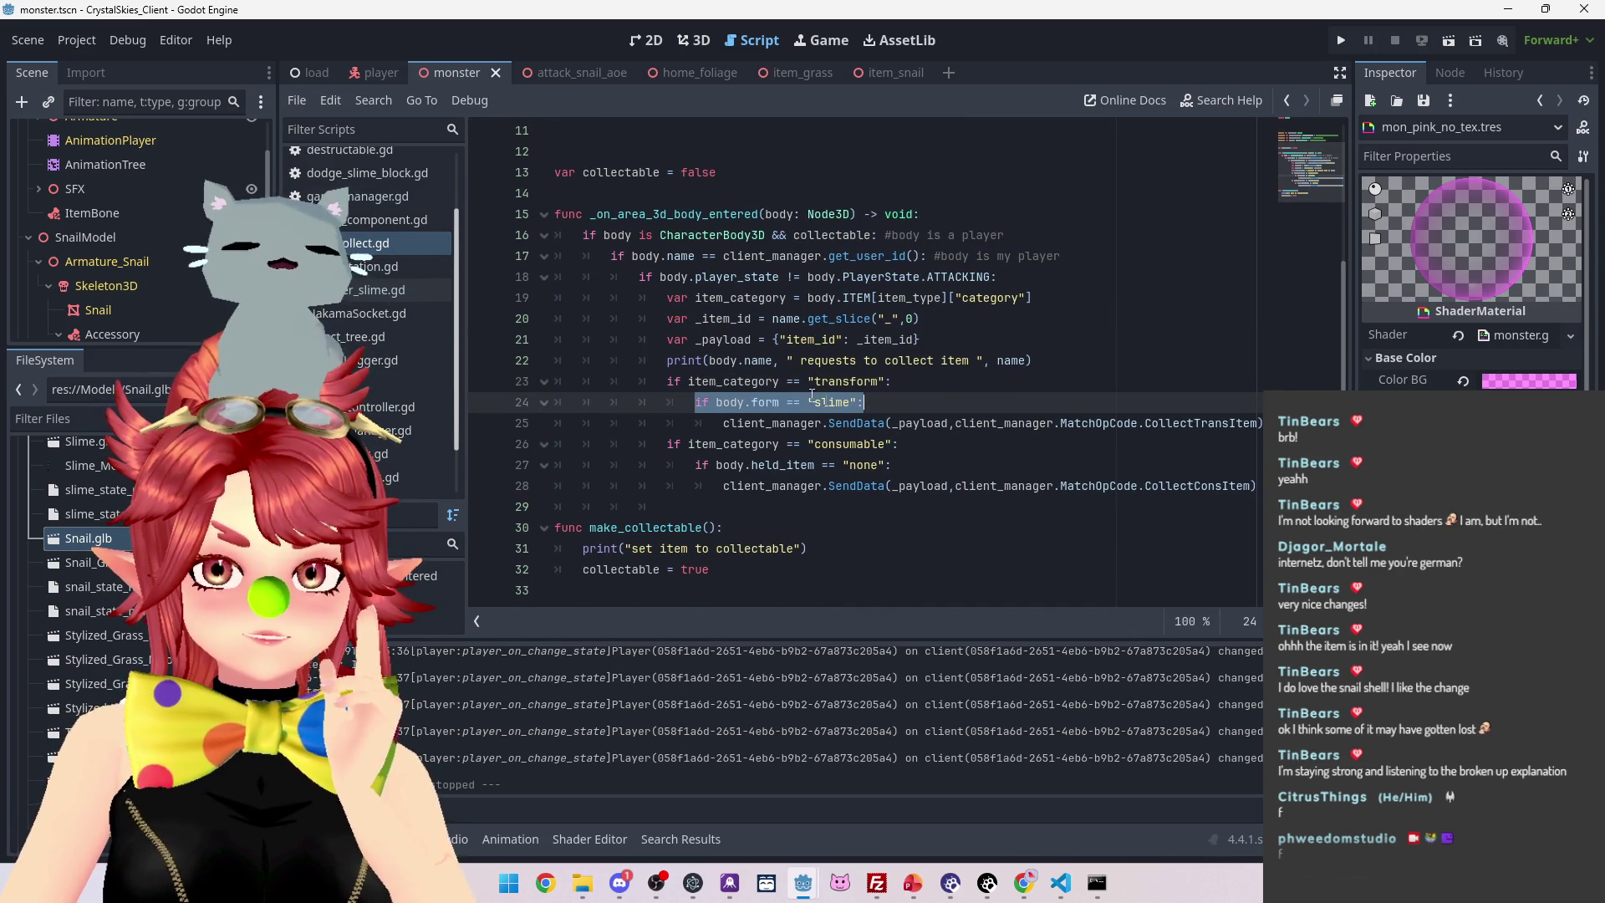
{"action": "left_click", "coordinate": [851, 423]}
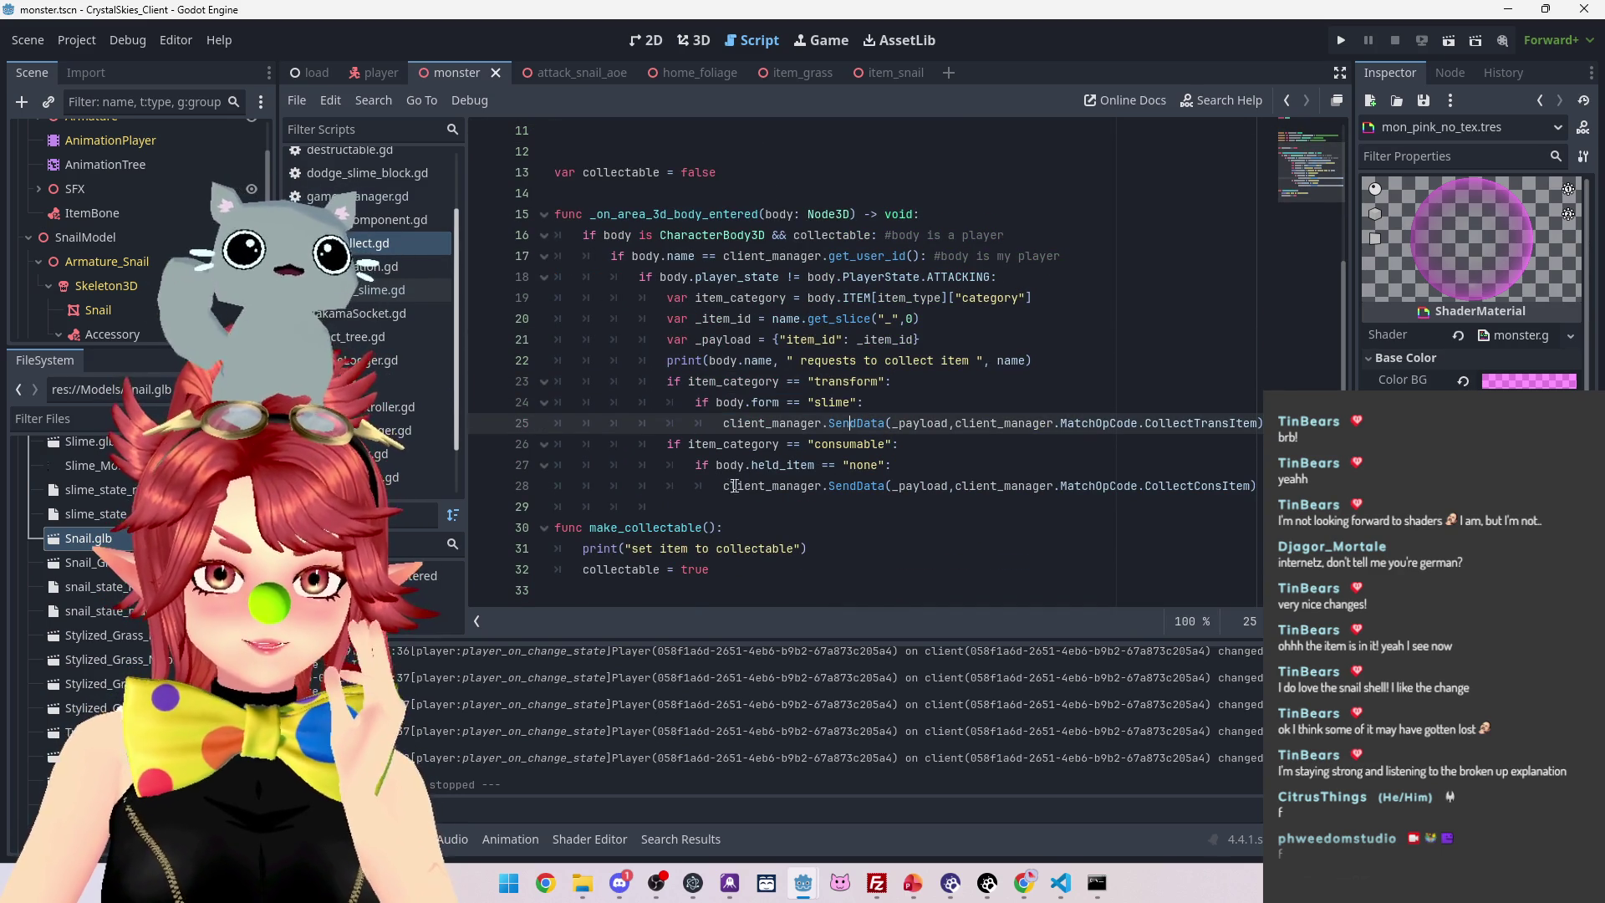
{"action": "left_click_drag", "start_coordinate": [694, 465], "coordinate": [892, 464]}
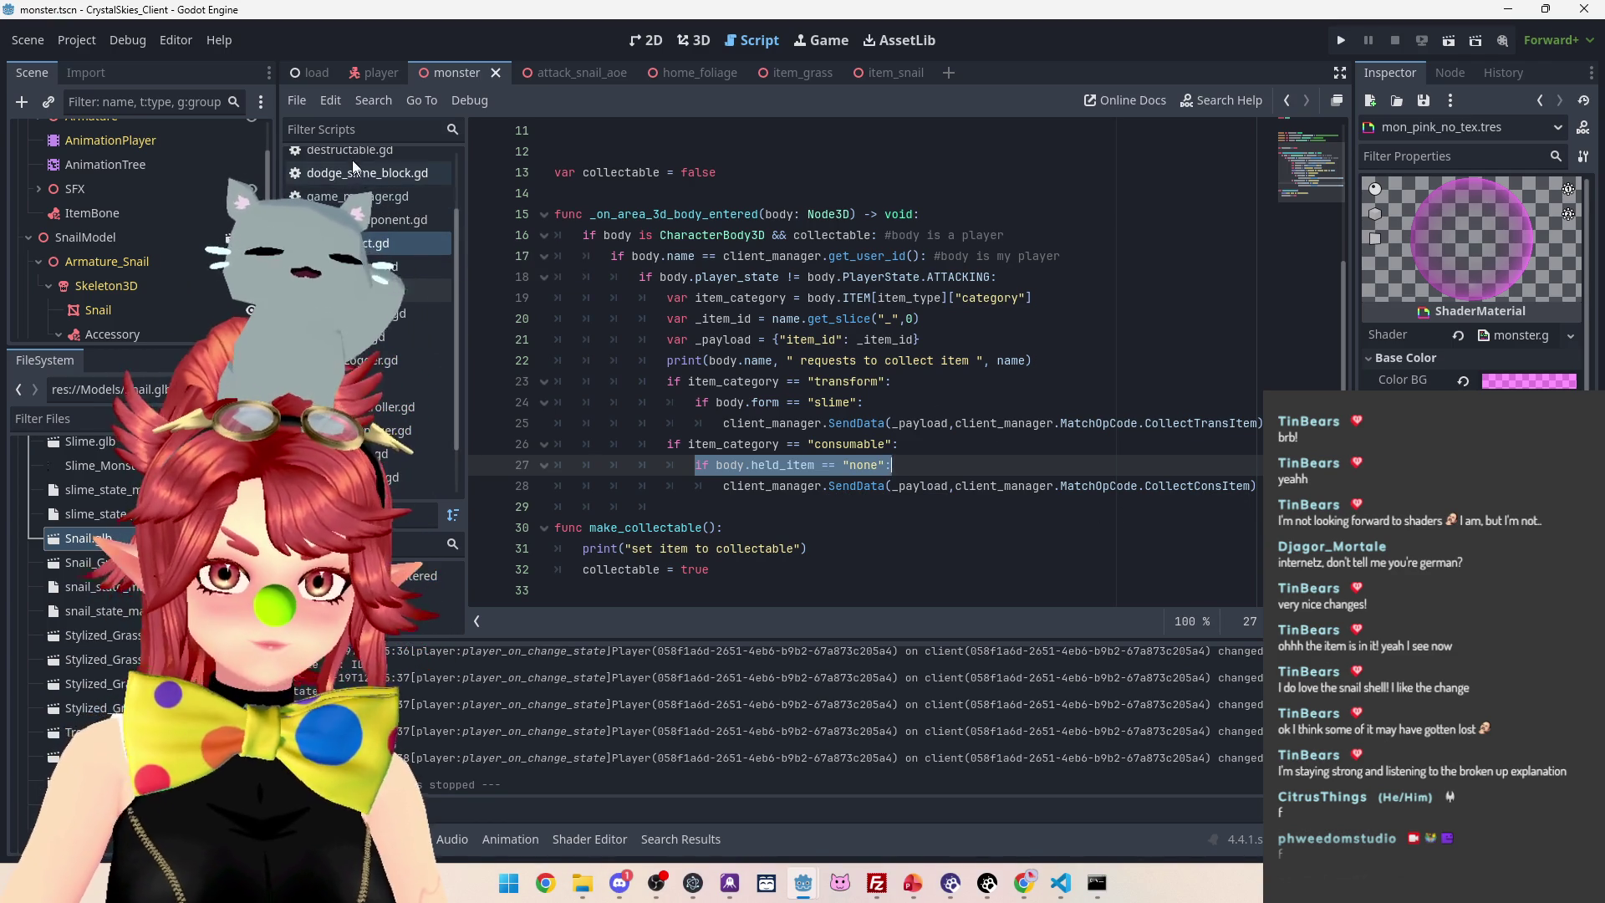
{"action": "scroll", "coordinate": [424, 245], "scroll_direction": "up", "scroll_amount": 3}
{"action": "left_click", "coordinate": [365, 208]}
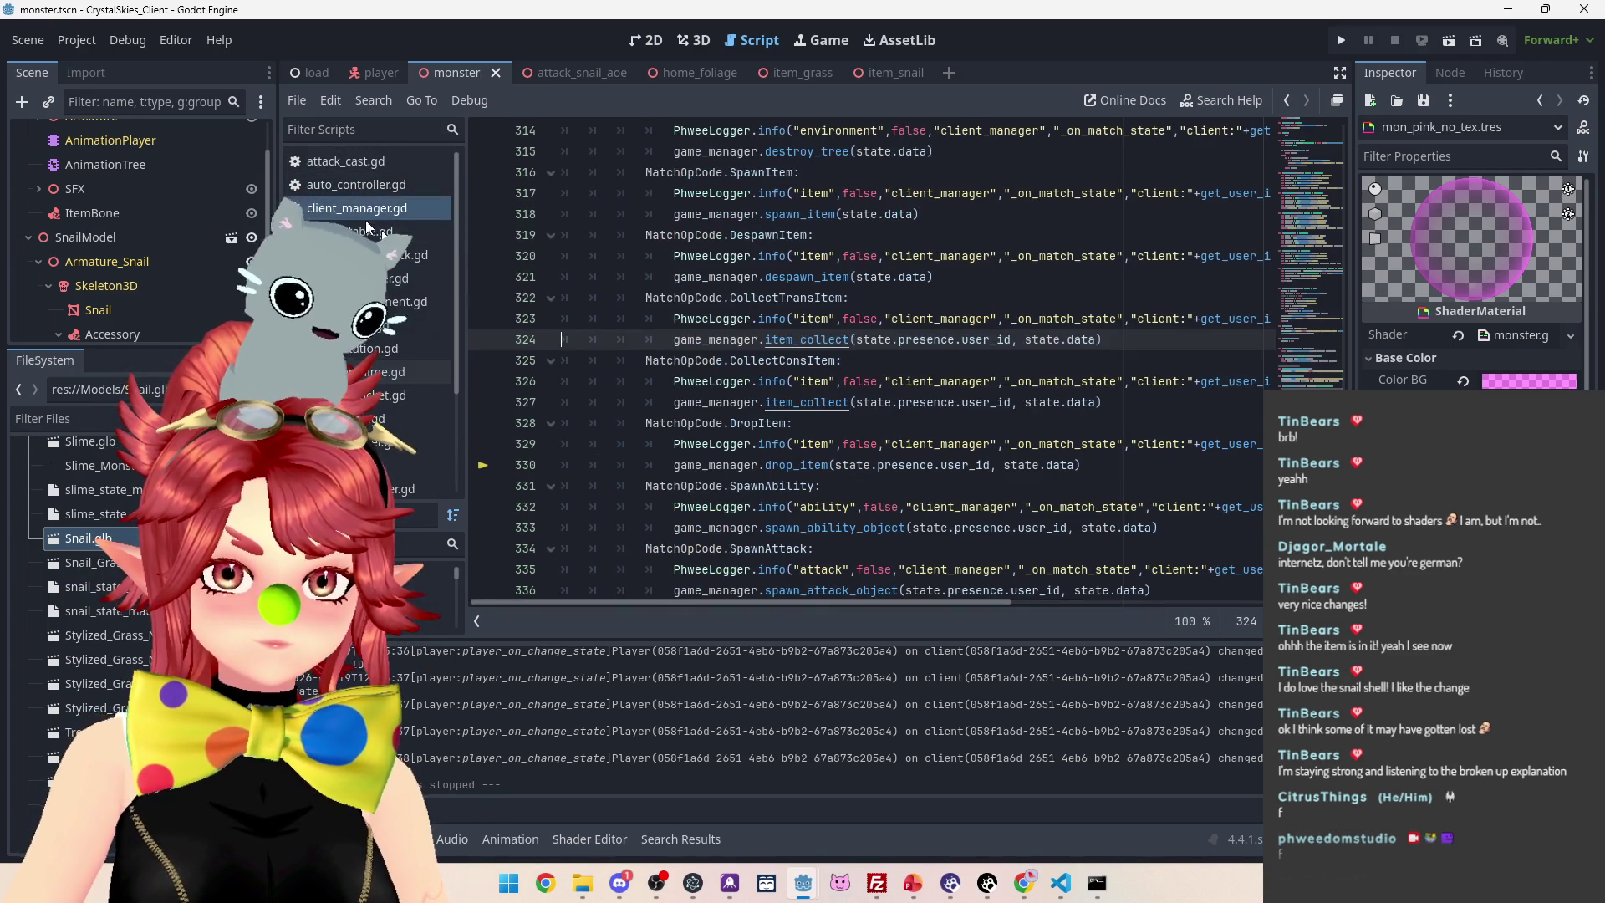
Jump to item_collect in game_manager.gd and undo trial new lines near lines 422–428
{"action": "left_click", "coordinate": [817, 403], "text": "ctrl"}
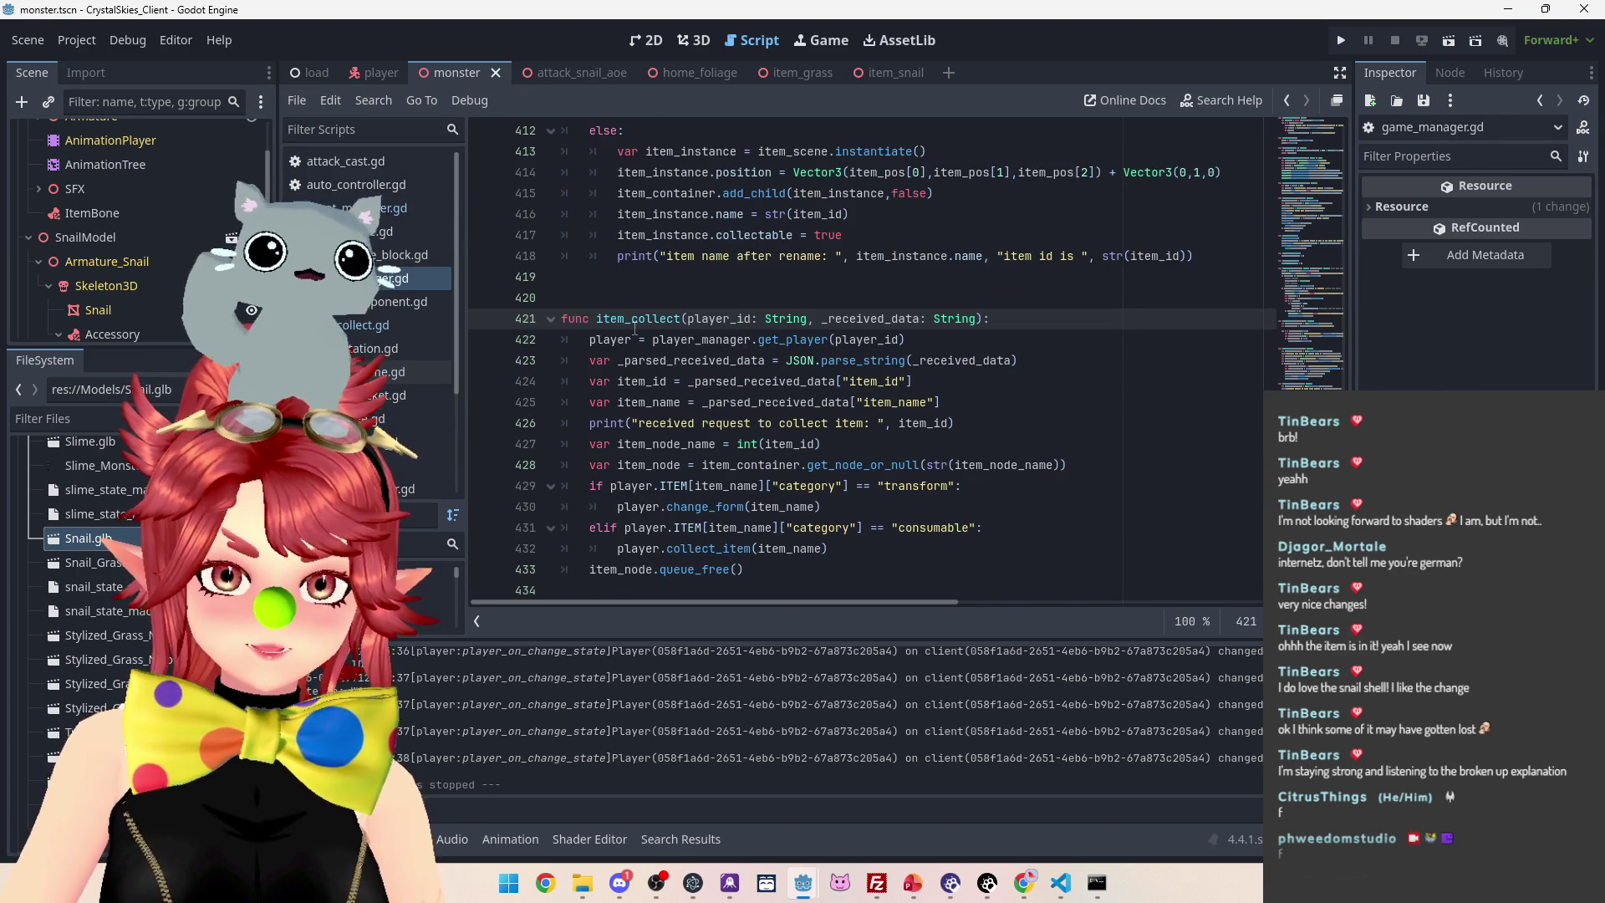
{"action": "scroll", "coordinate": [690, 496], "scroll_direction": "down", "scroll_amount": 1}
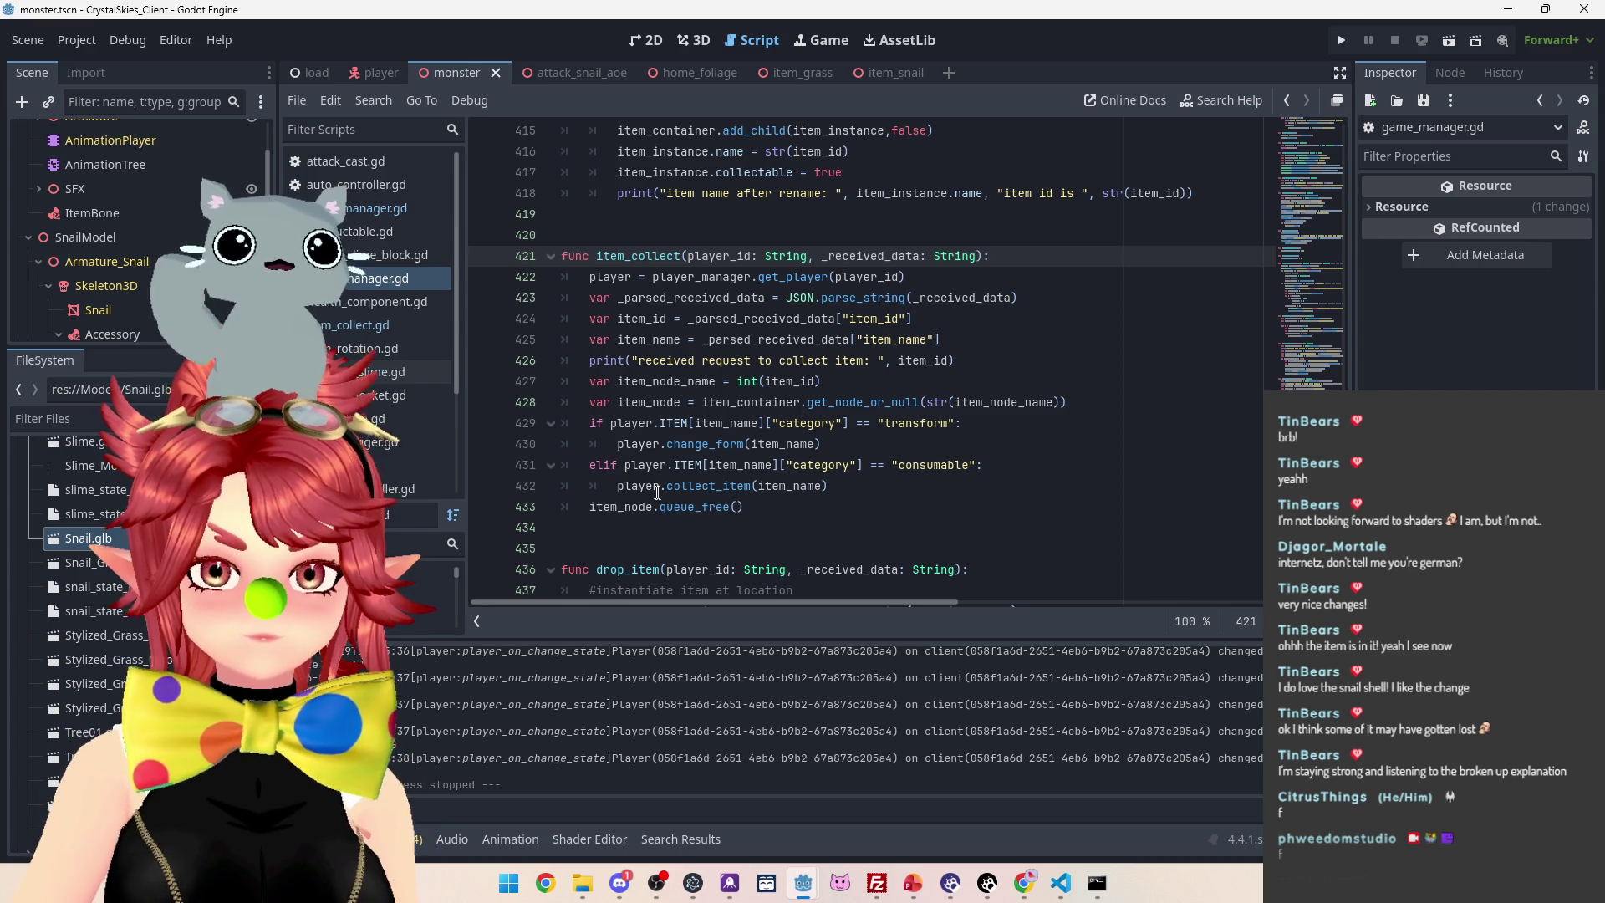
{"action": "left_click", "coordinate": [1102, 409]}
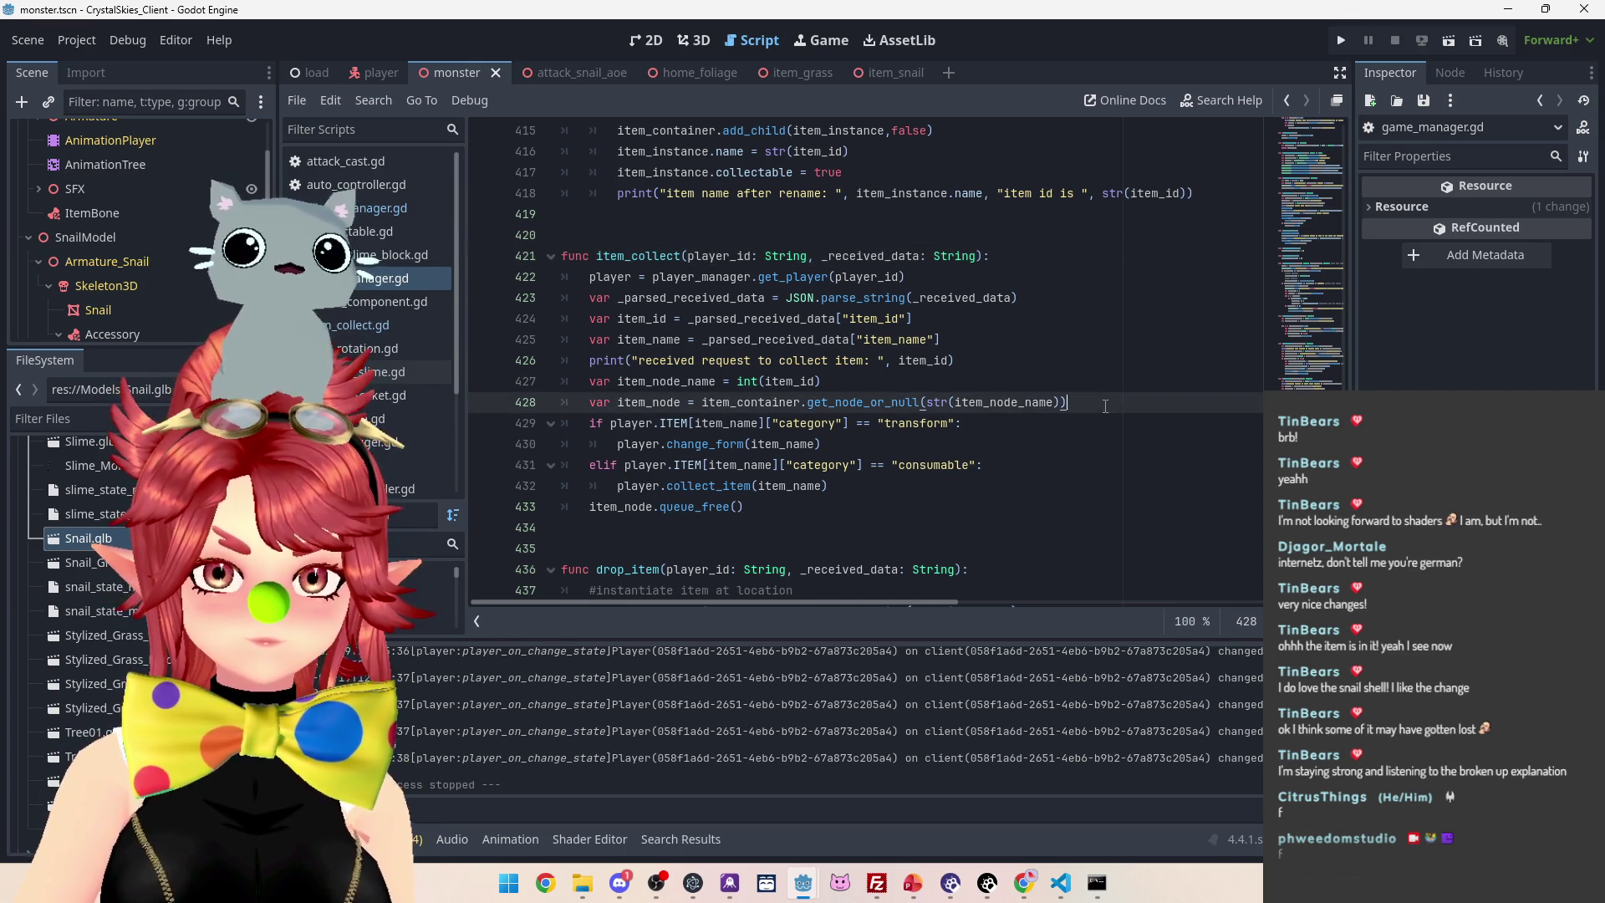
{"action": "key", "text": "Return"}
{"action": "key", "text": "BackSpace"}
{"action": "key", "text": "BackSpace"}
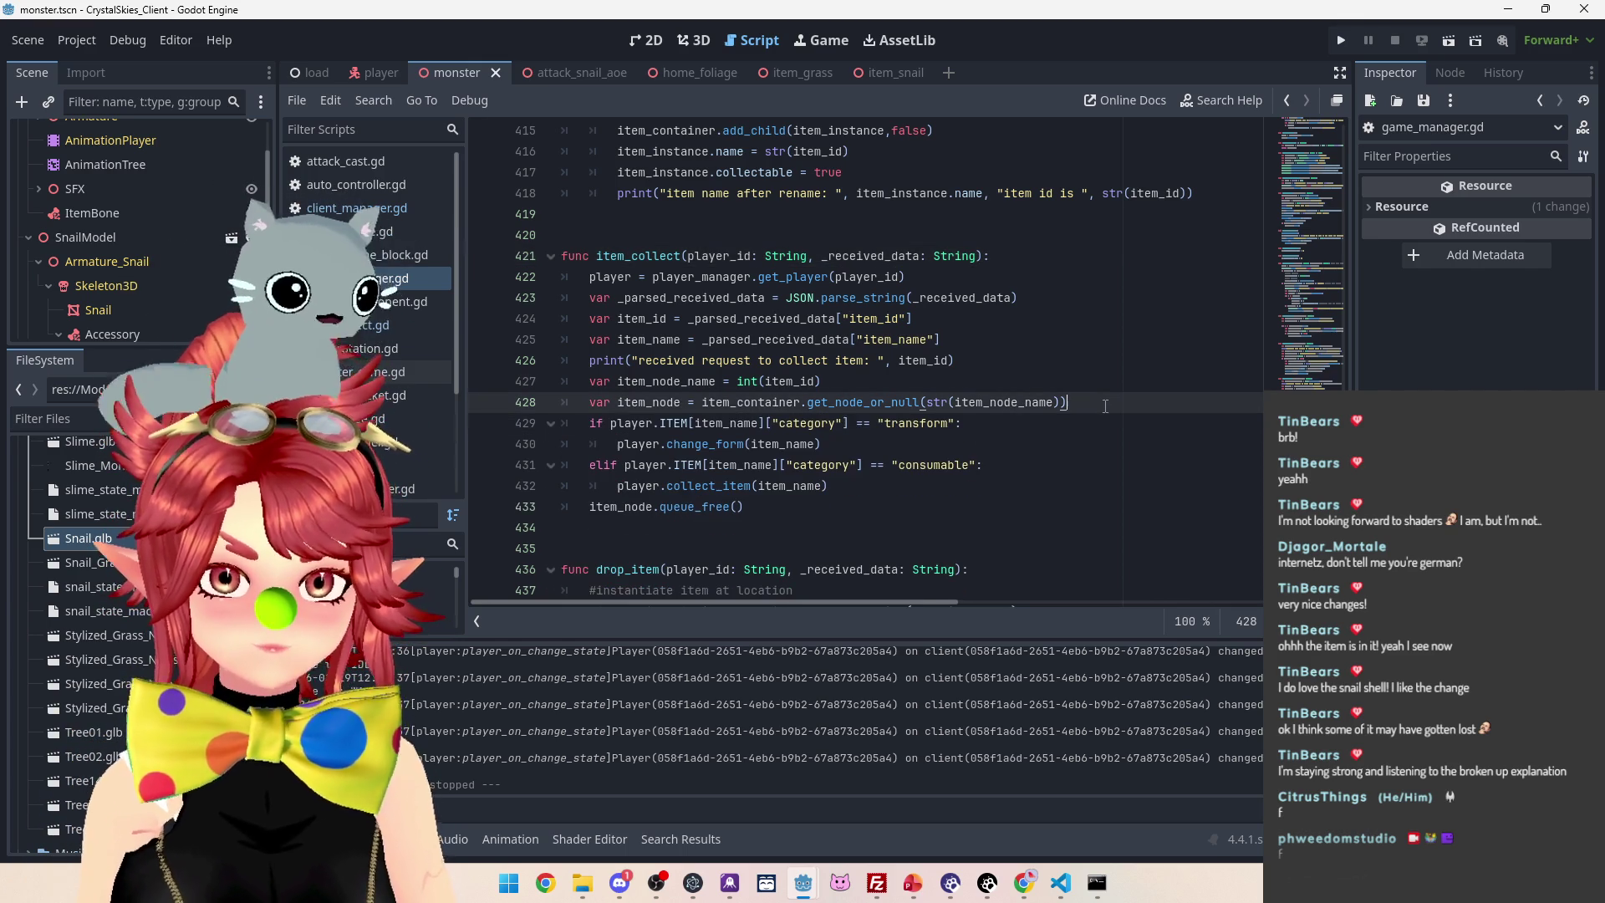
{"action": "left_click", "coordinate": [932, 277]}
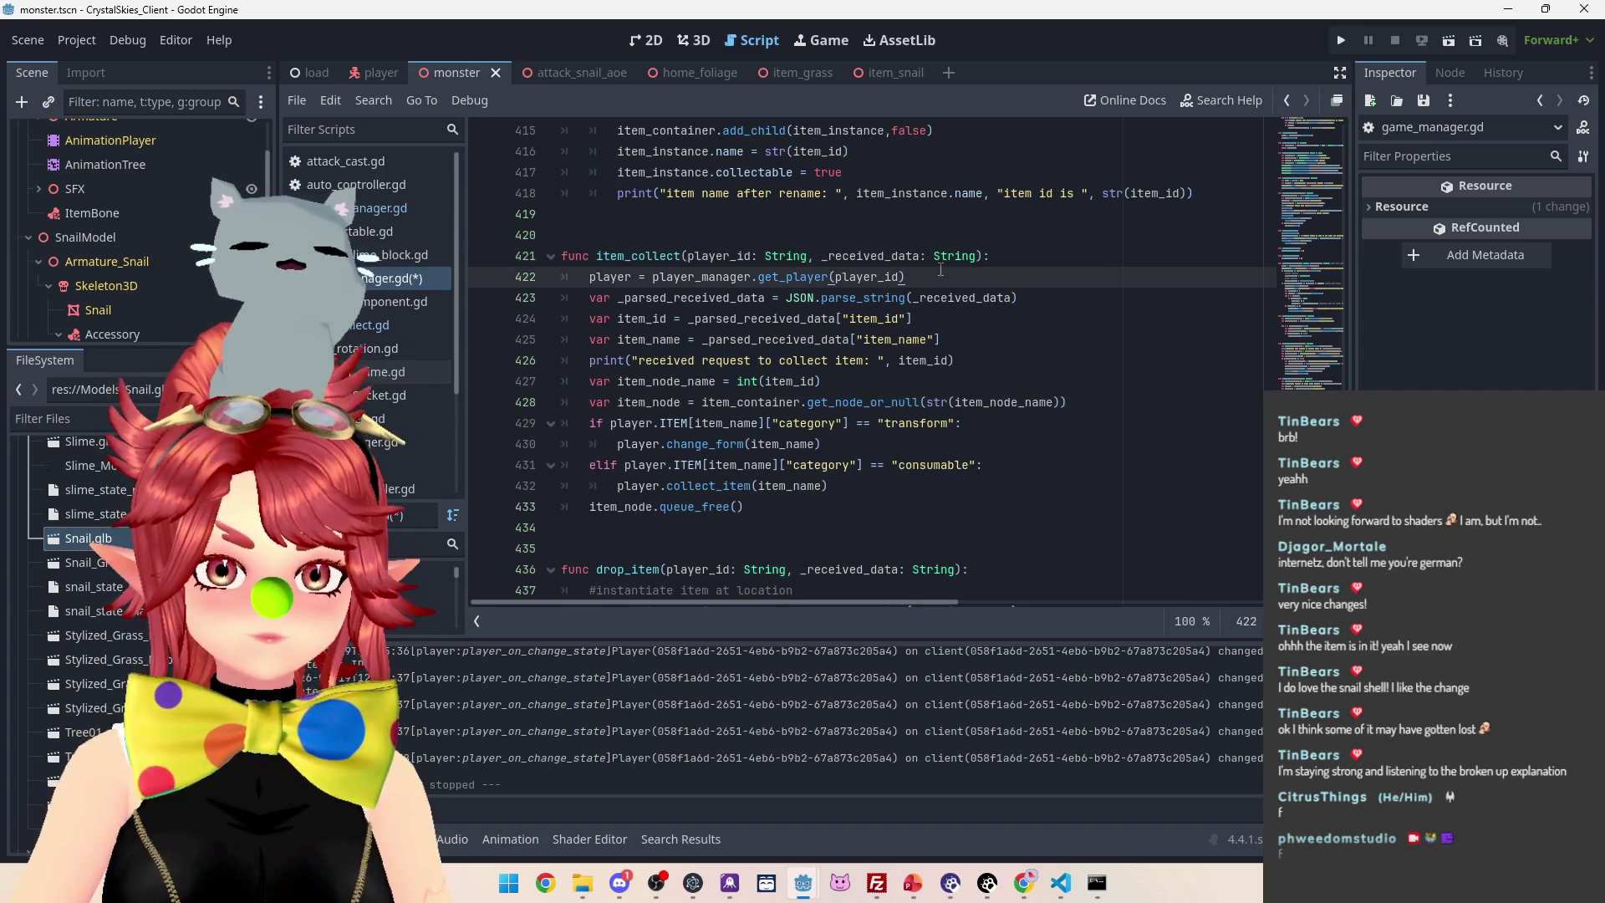
{"action": "key", "text": "Return"}
{"action": "type", "text": "plyae"}
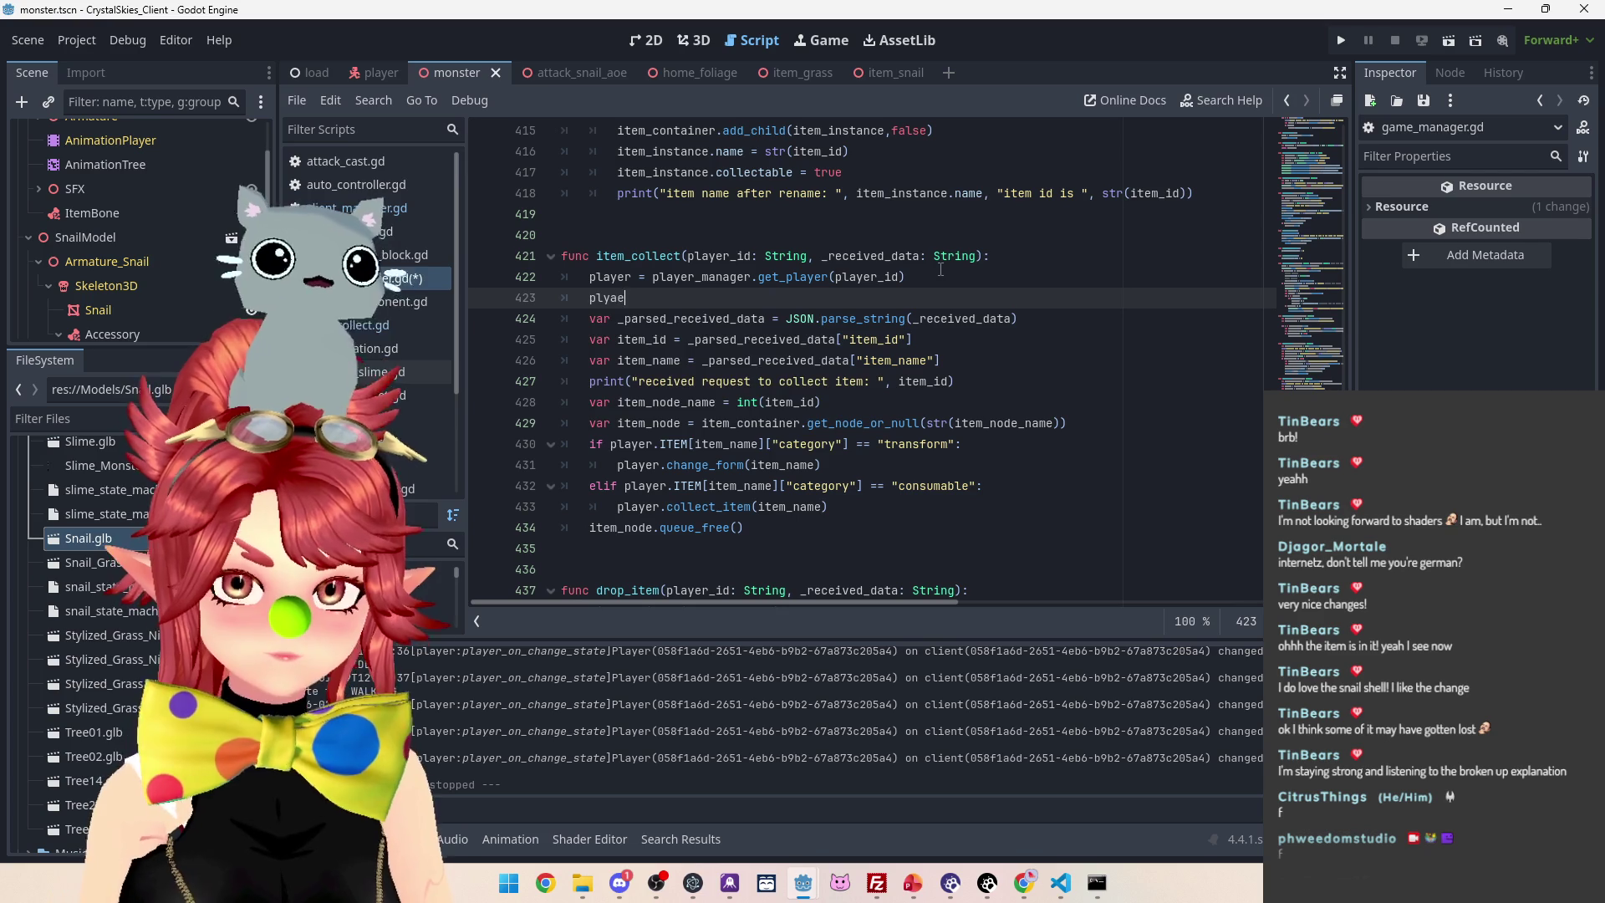
{"action": "type", "text": "r"}
{"action": "key", "text": "BackSpace"}
{"action": "key", "text": "BackSpace"}
{"action": "key", "text": "BackSpace"}
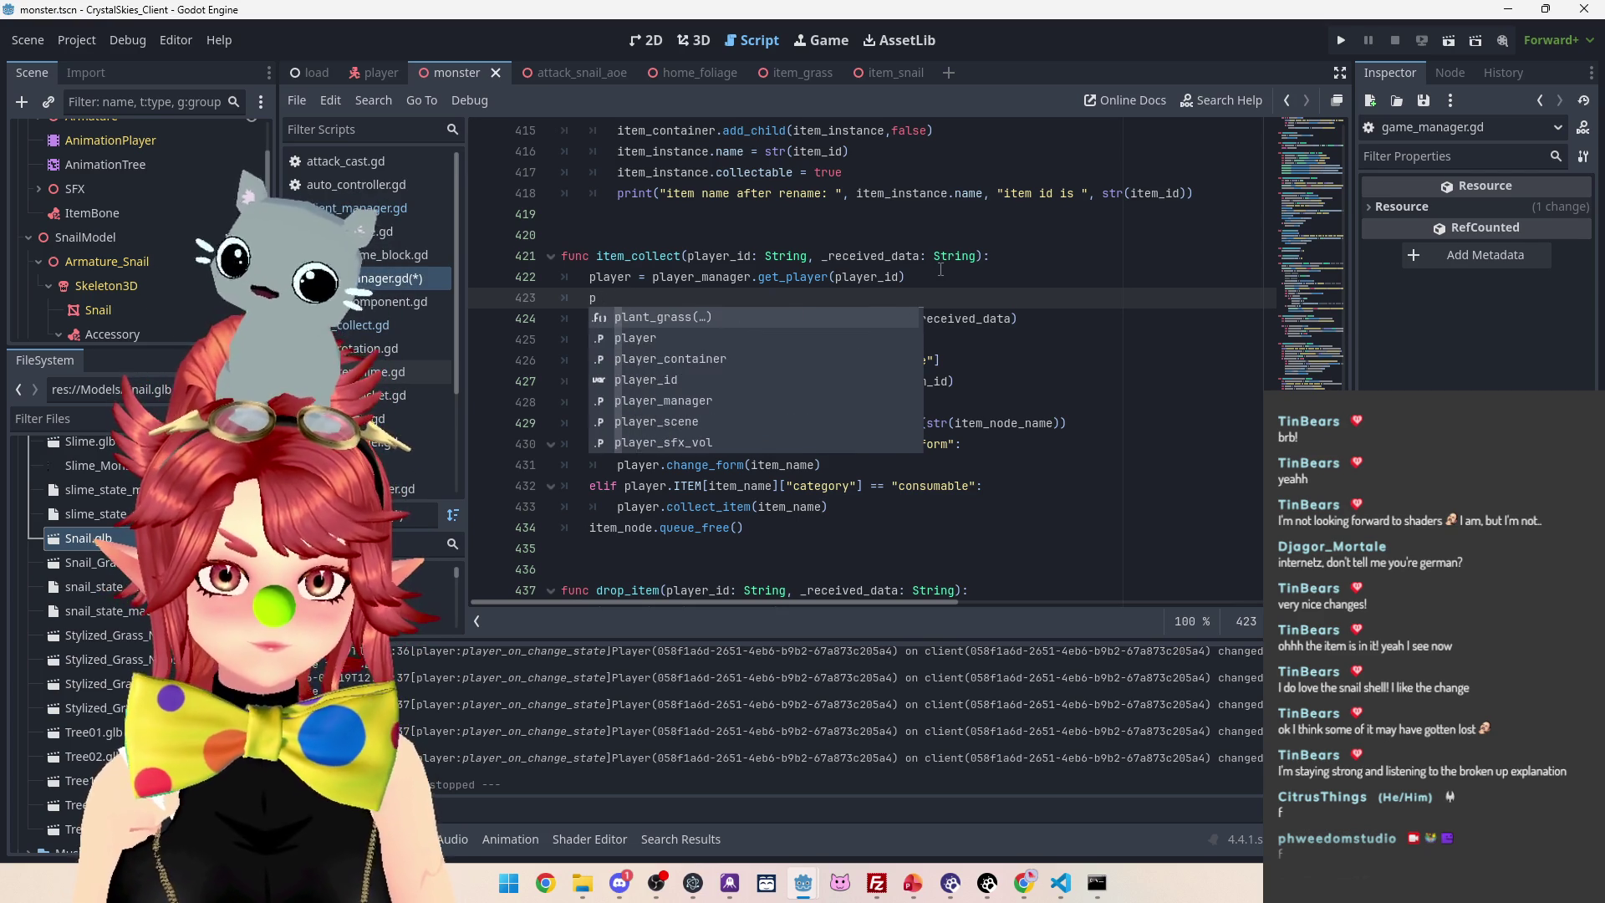
Add player.held_item = item_name on a new line after the item_name line
{"action": "left_click_drag", "start_coordinate": [957, 339], "coordinate": [955, 323]}
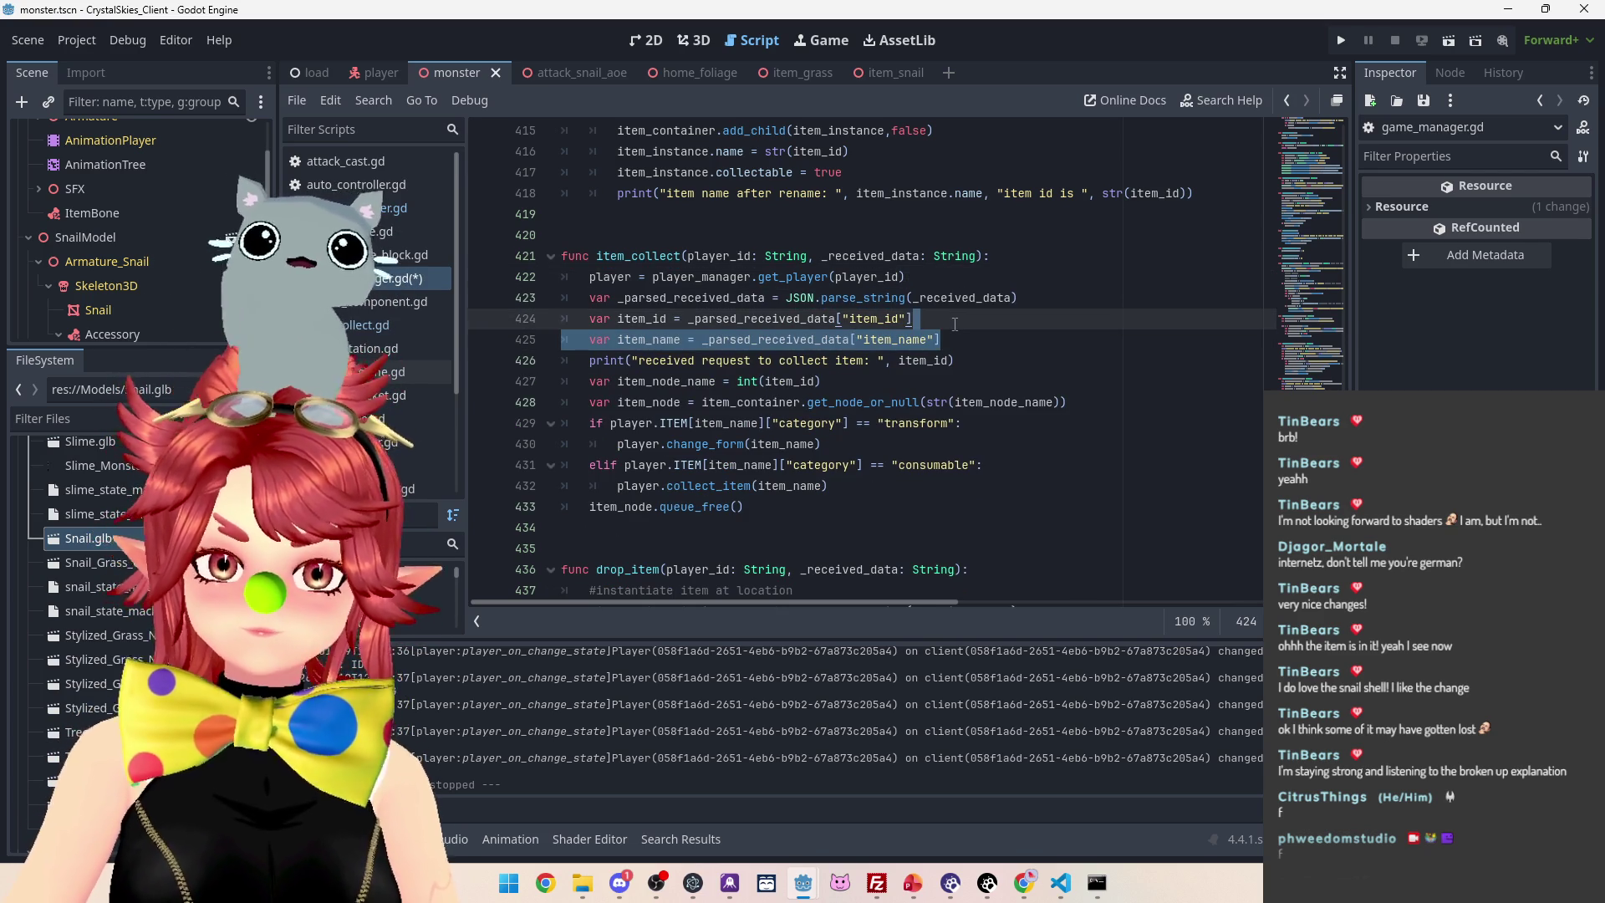
{"action": "key", "text": "Down"}
{"action": "key", "text": "Return"}
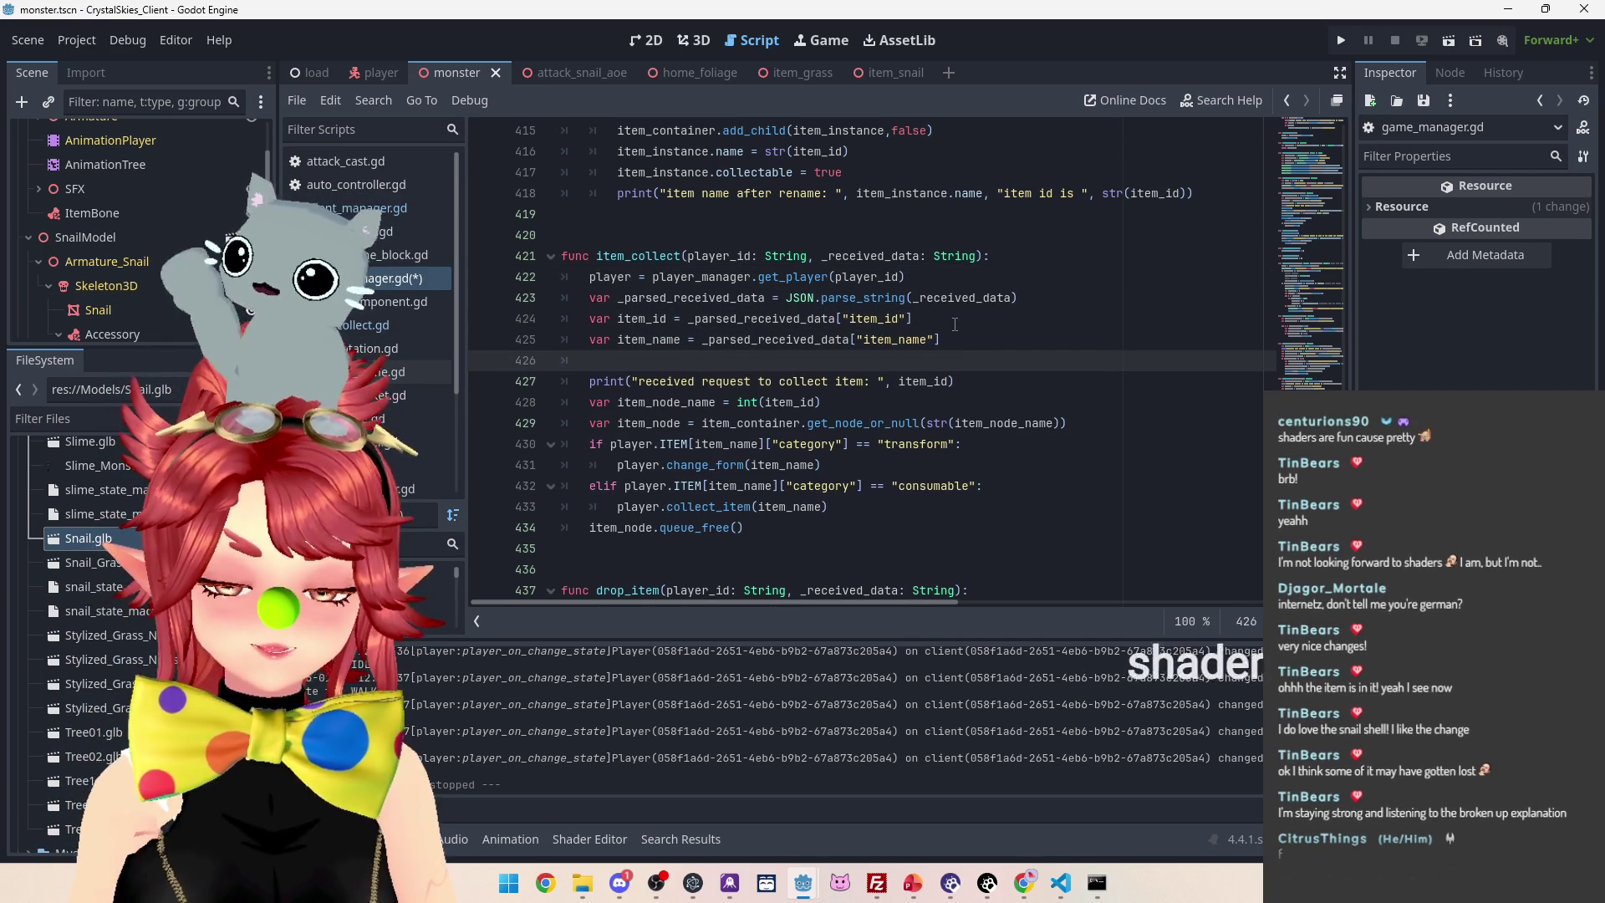
{"action": "type", "text": "pl"}
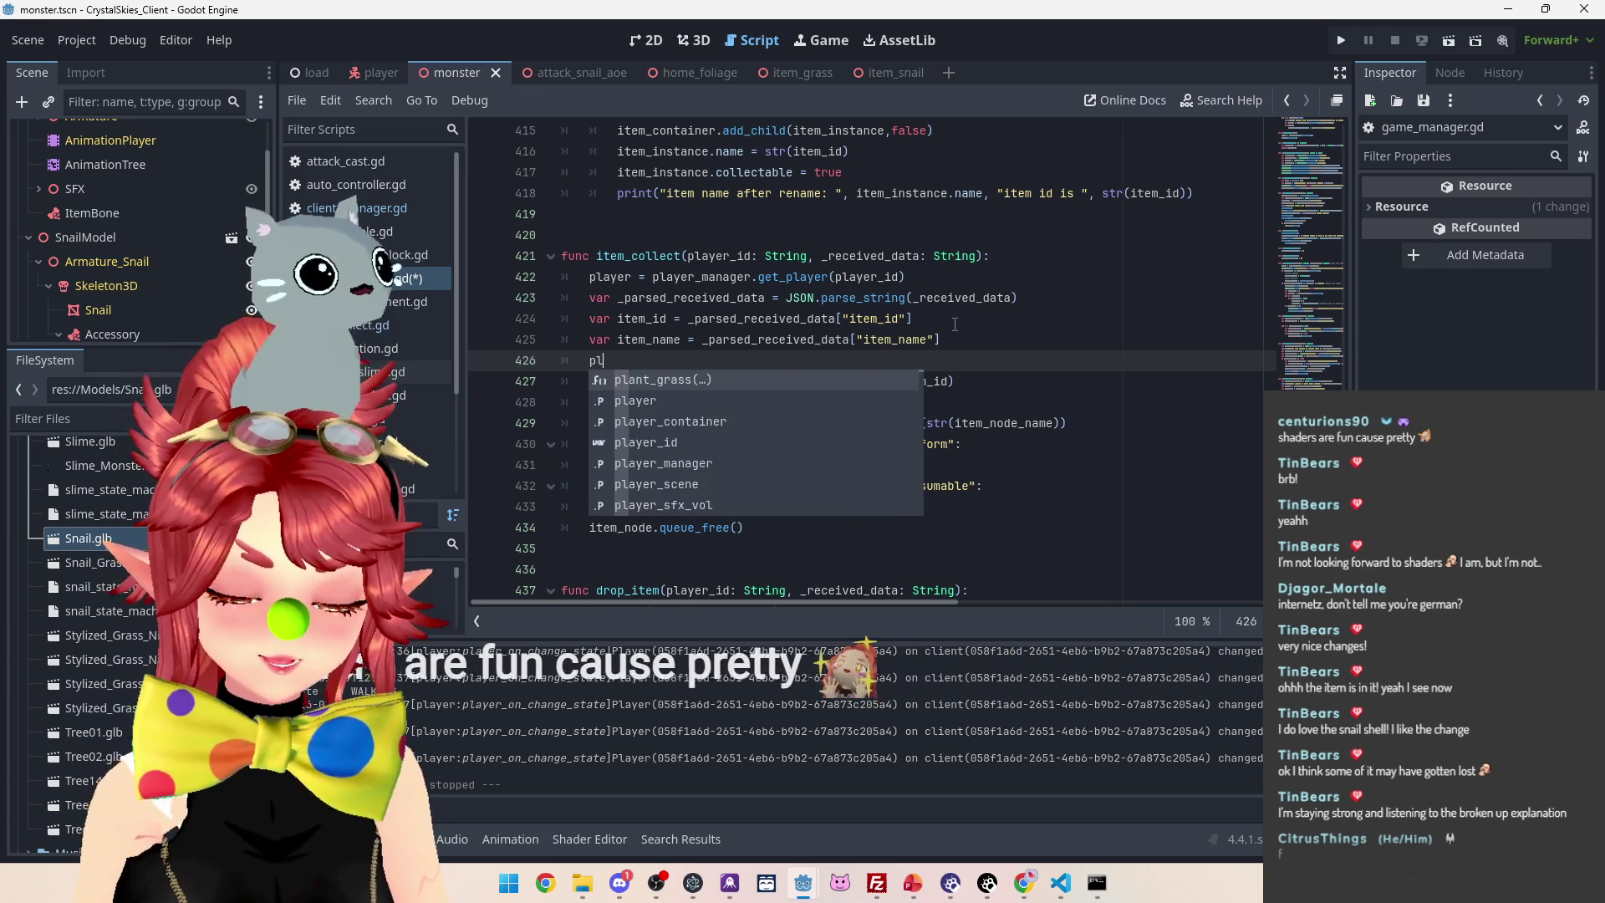
{"action": "type", "text": "ayer.h"}
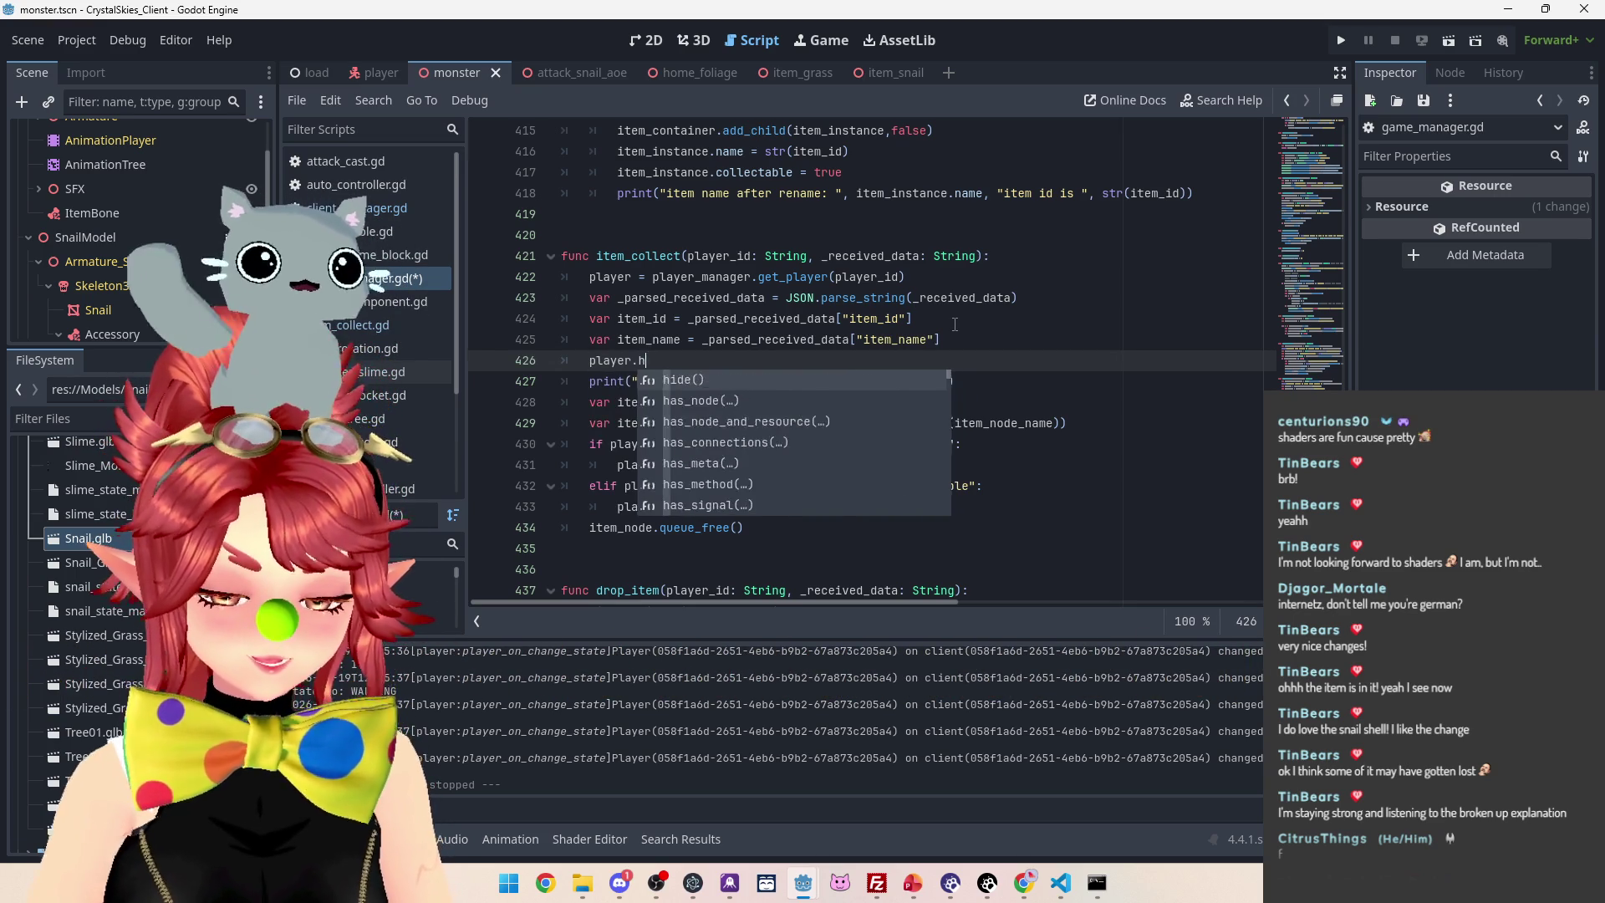
{"action": "type", "text": "eld_"}
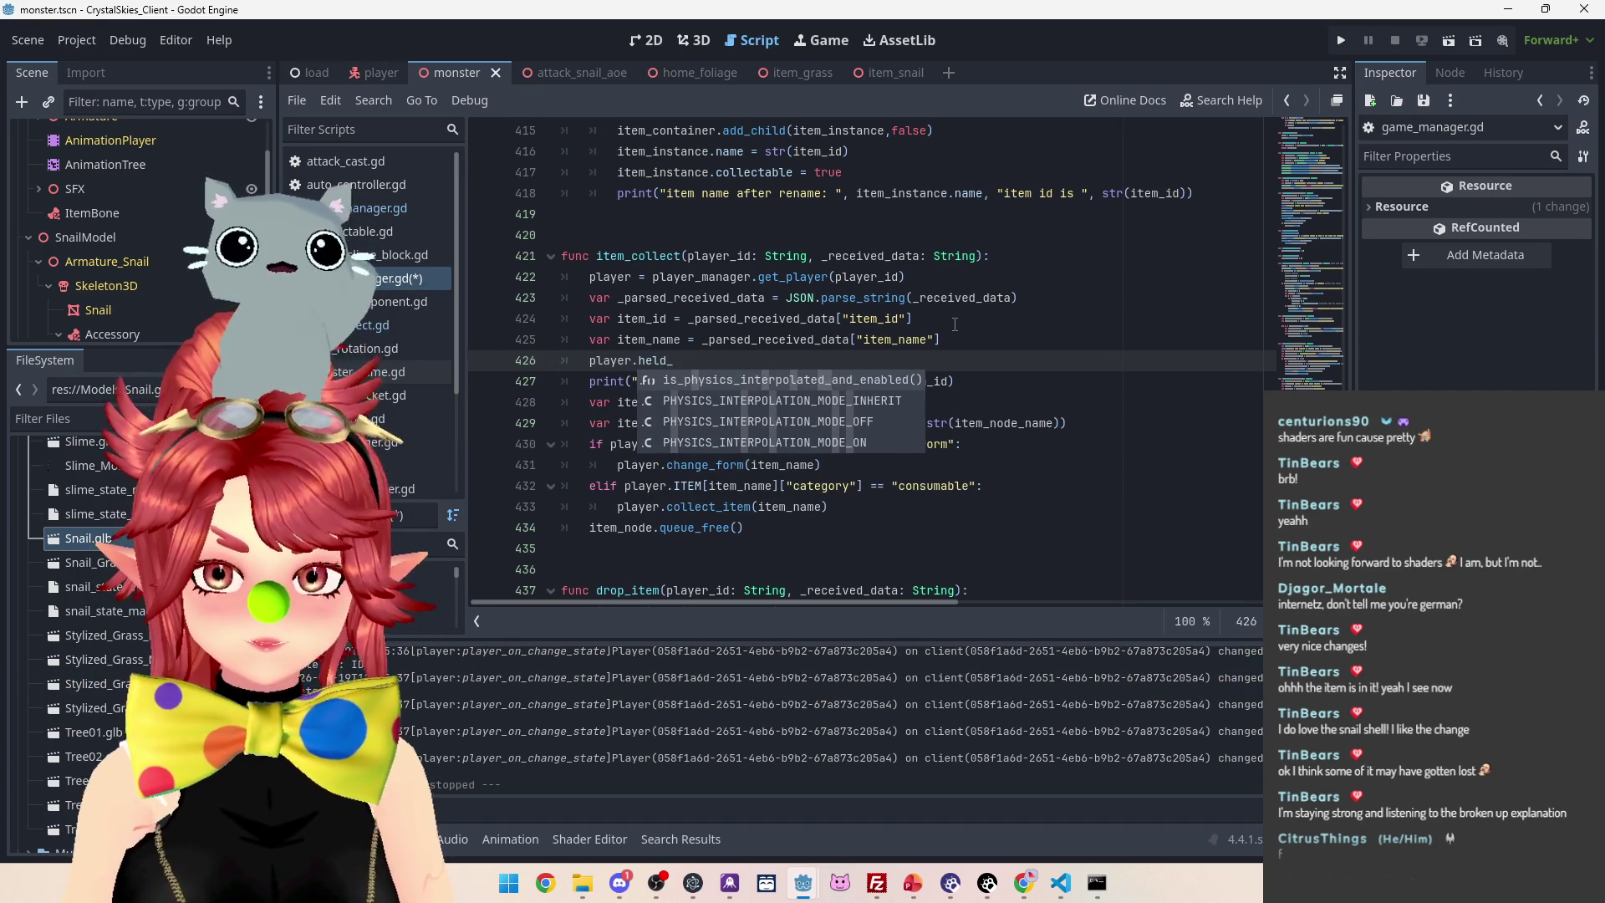
{"action": "type", "text": "item ="}
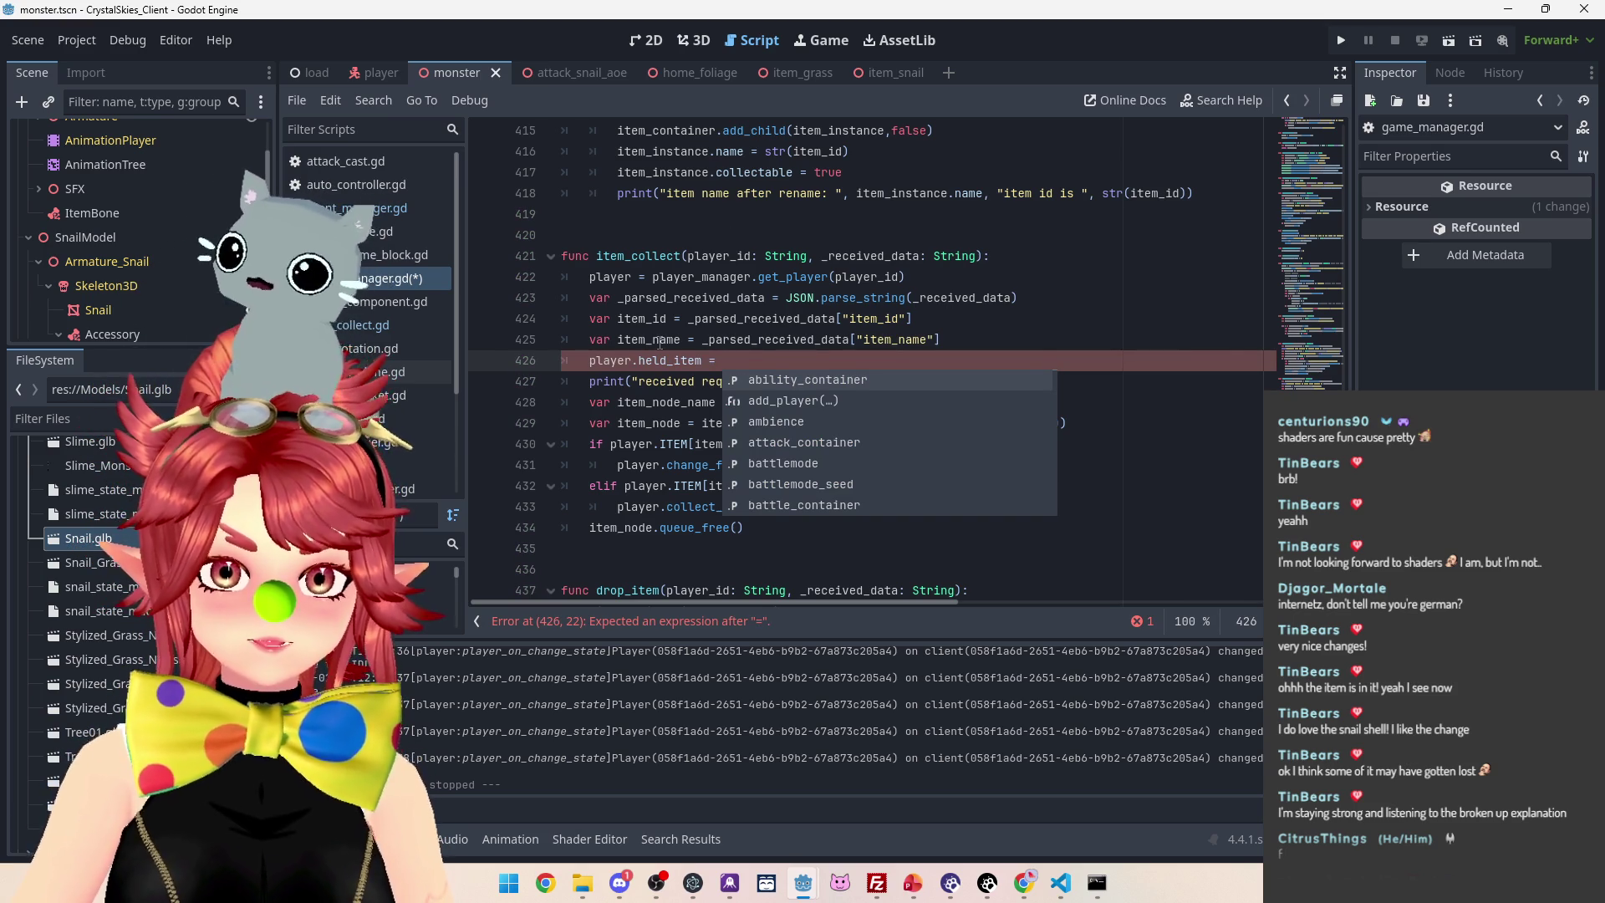
{"action": "type", "text": "item_"}
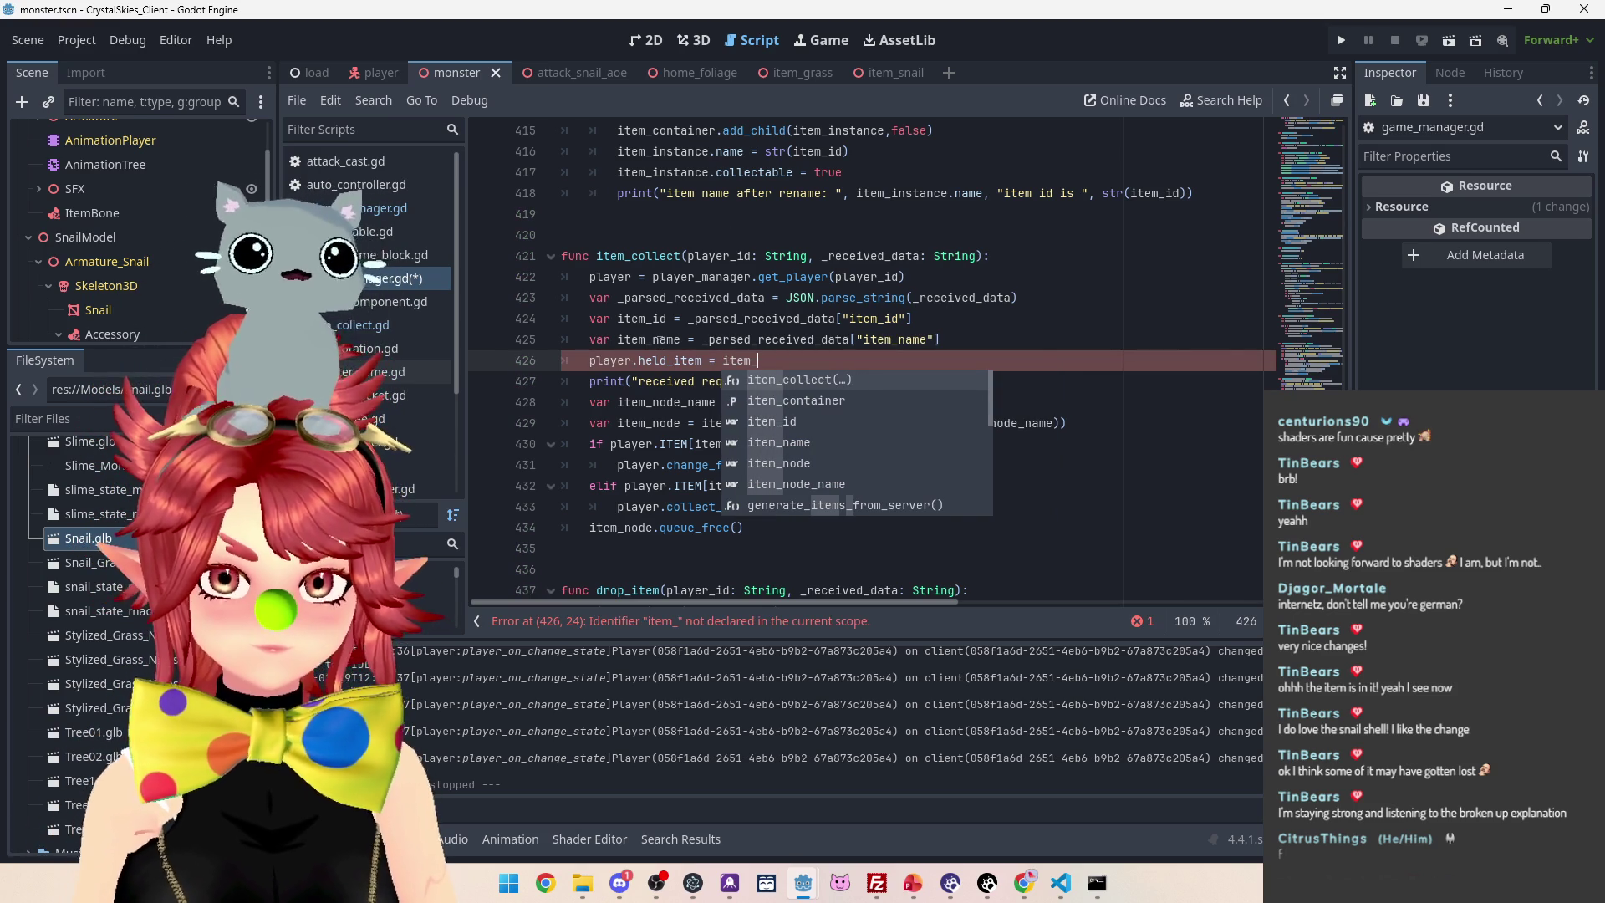
{"action": "key", "text": "Down"}
{"action": "key", "text": "Down"}
{"action": "key", "text": "Down"}
{"action": "key", "text": "Return"}
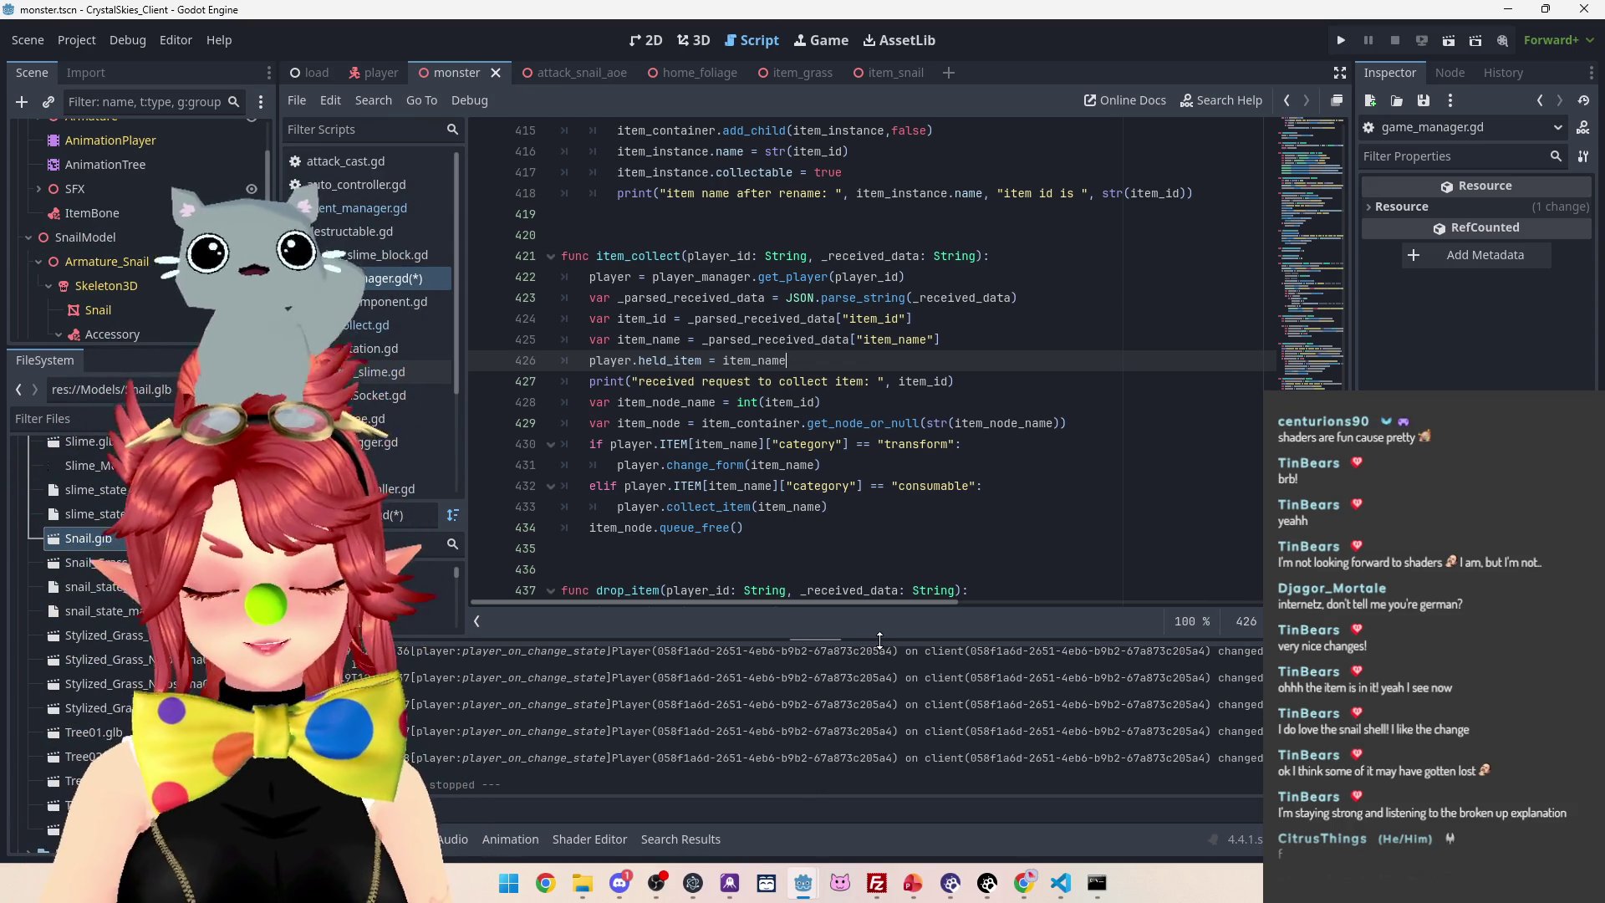
Review lines 426–427, save game_manager.gd with Ctrl+S, and run the project
{"action": "left_click", "coordinate": [991, 380]}
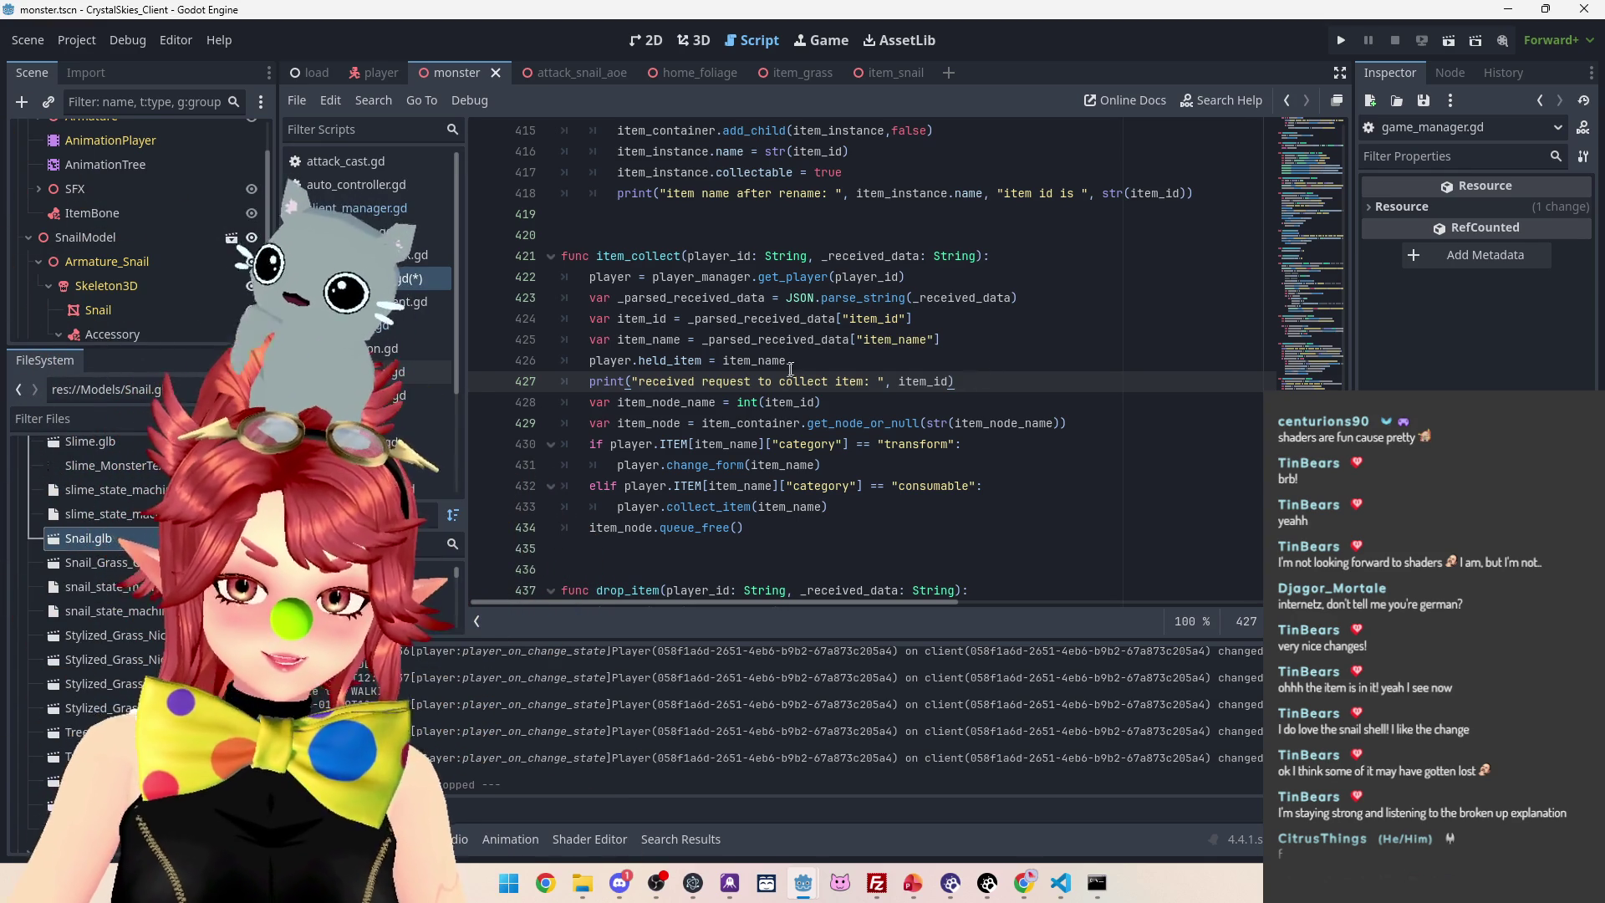
{"action": "left_click", "coordinate": [790, 366]}
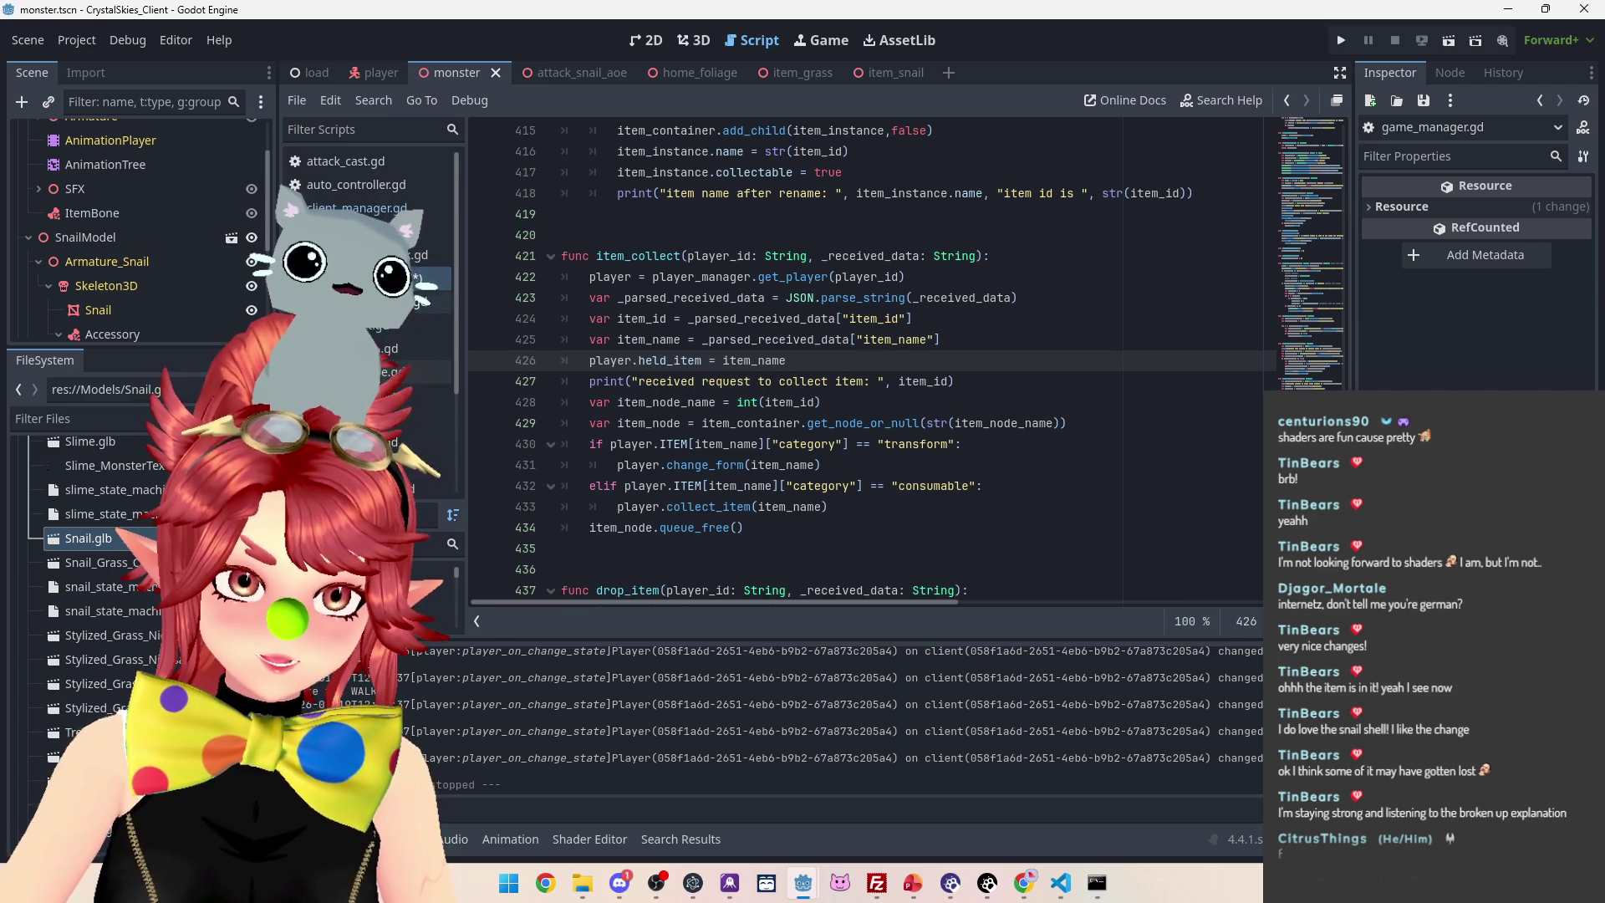
{"action": "key", "text": "ctrl+s"}
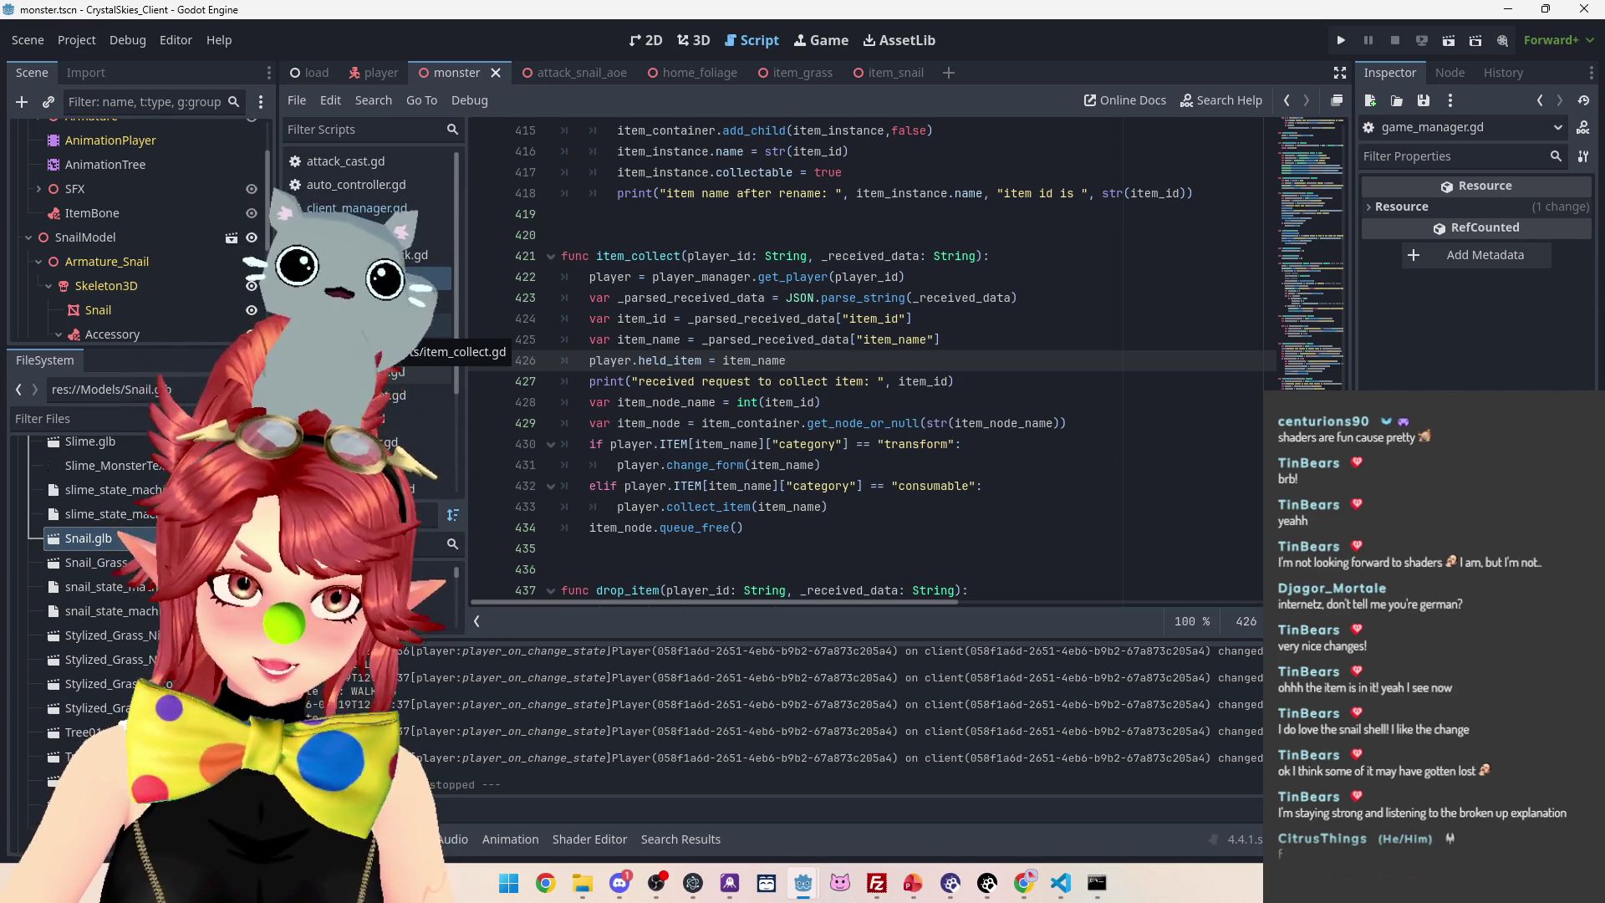
{"action": "left_click", "coordinate": [1342, 47]}
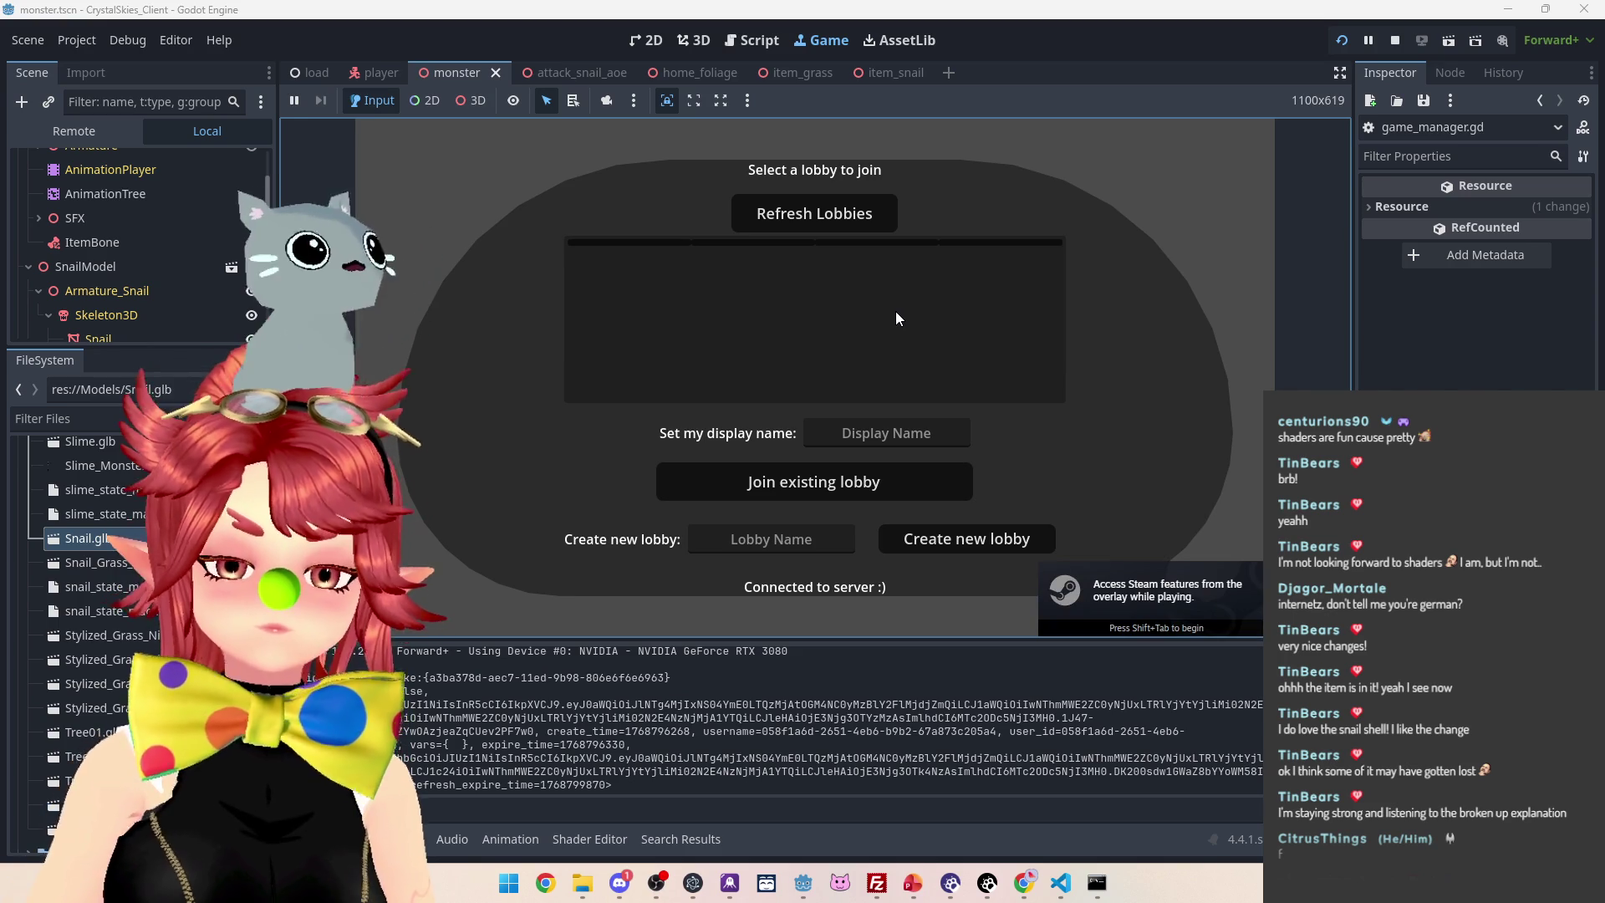
Enter a display name and the lobby name 'asddd', and create the new lobby
{"action": "left_click", "coordinate": [894, 434]}
{"action": "type", "text": "Phwee"}
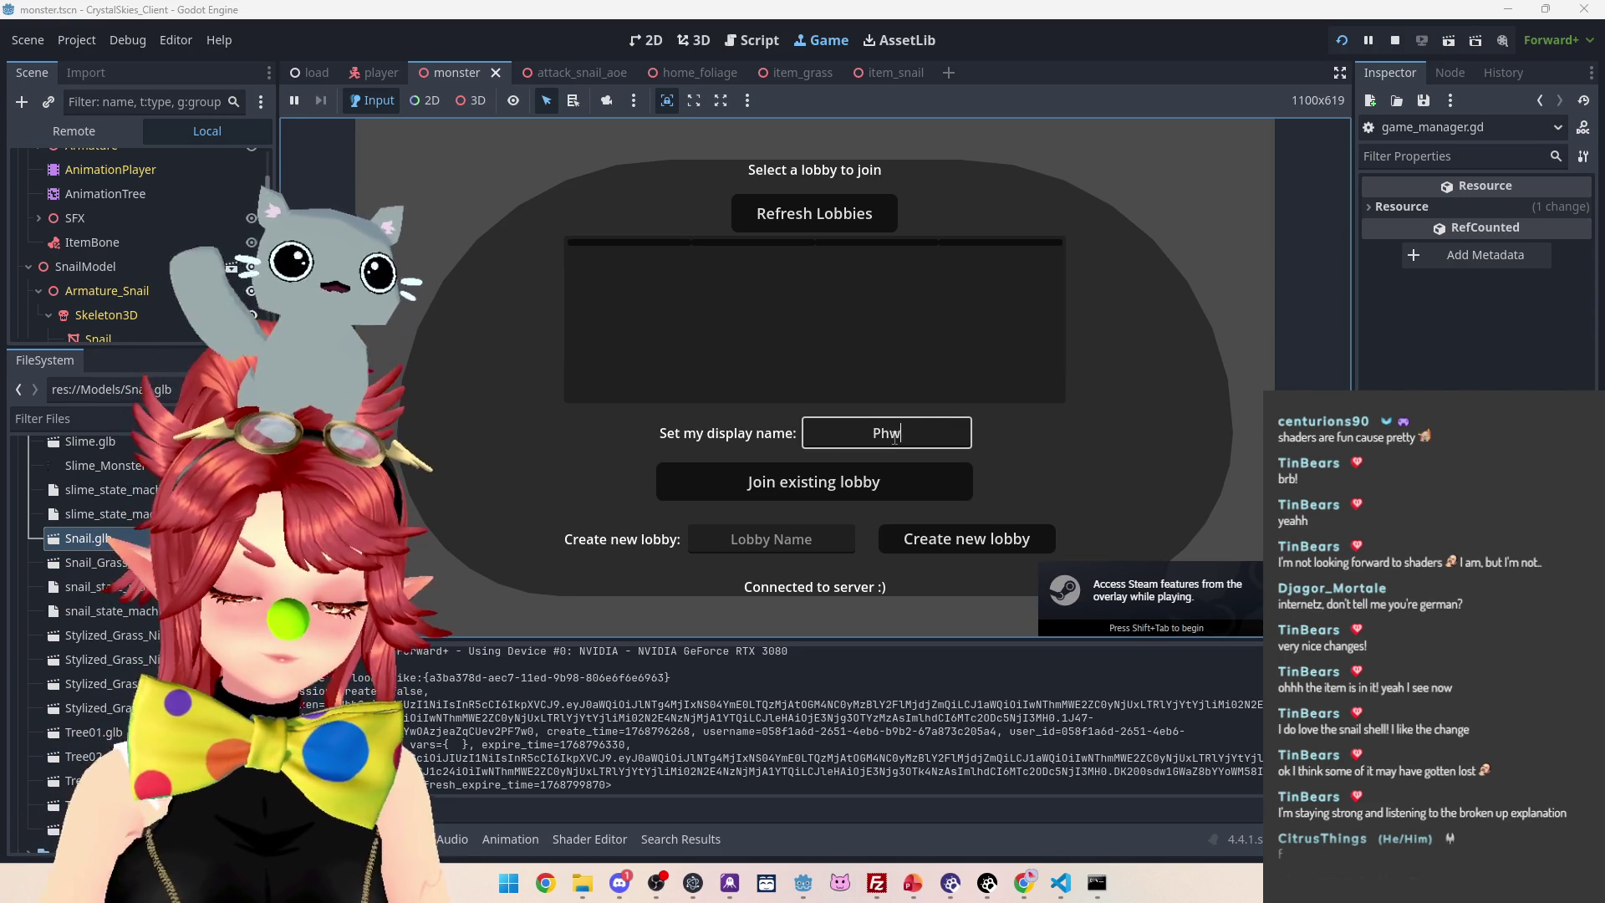
{"action": "key", "text": "Tab"}
{"action": "key", "text": "Tab"}
{"action": "type", "text": "asddd"}
{"action": "left_click", "coordinate": [951, 544]}
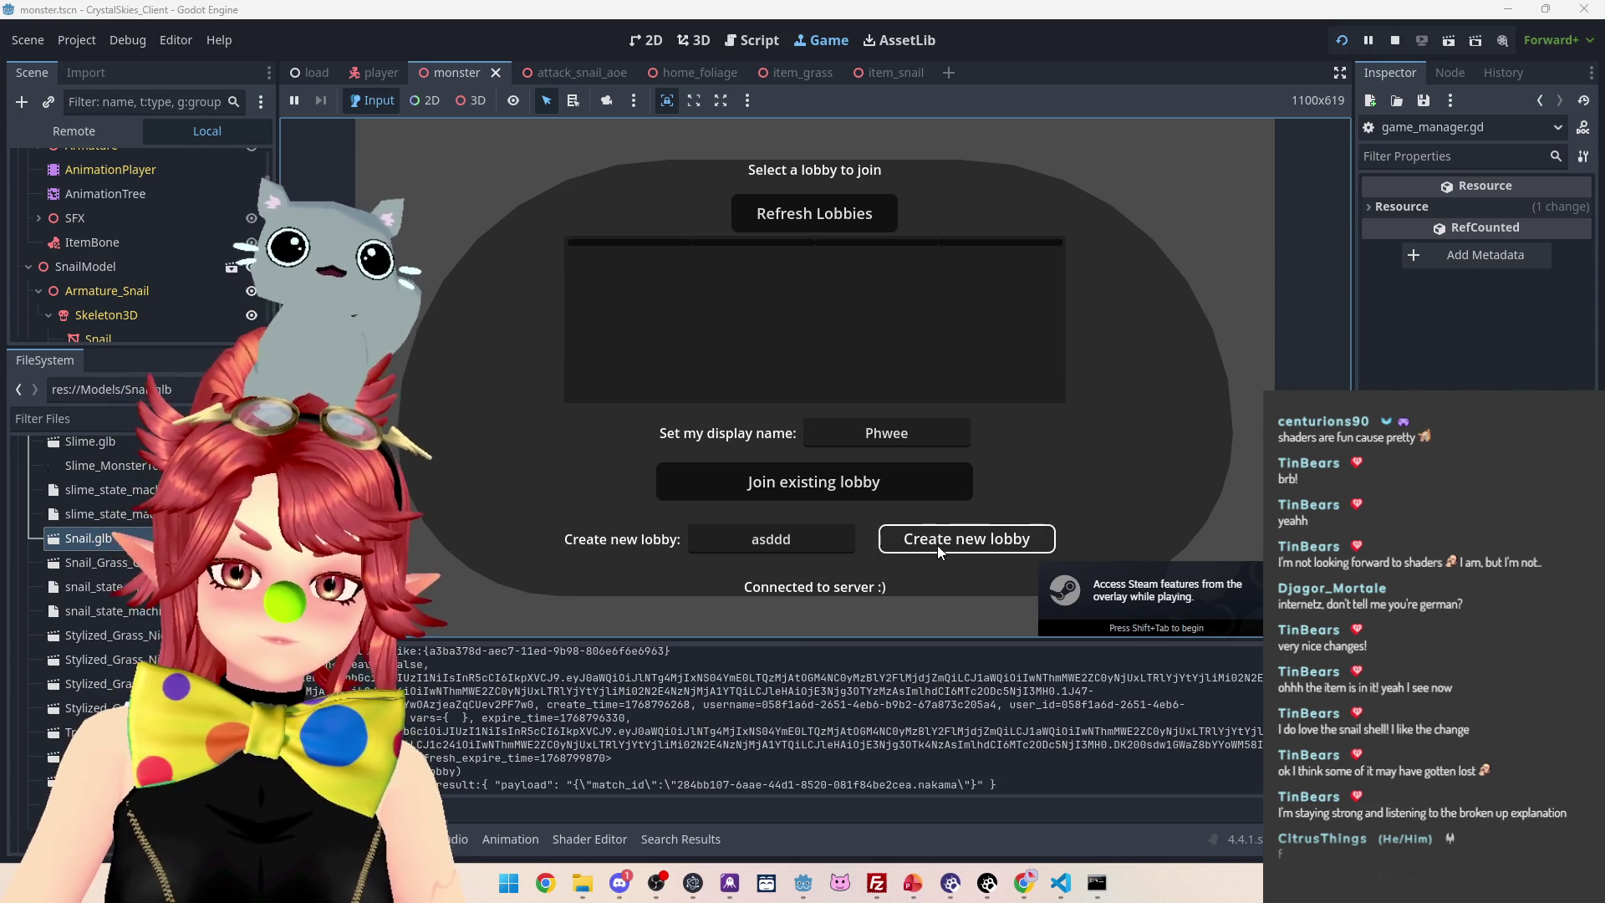
Walk through the field collecting grass items and turn the player into snail form
{"action": "key", "text": "w"}
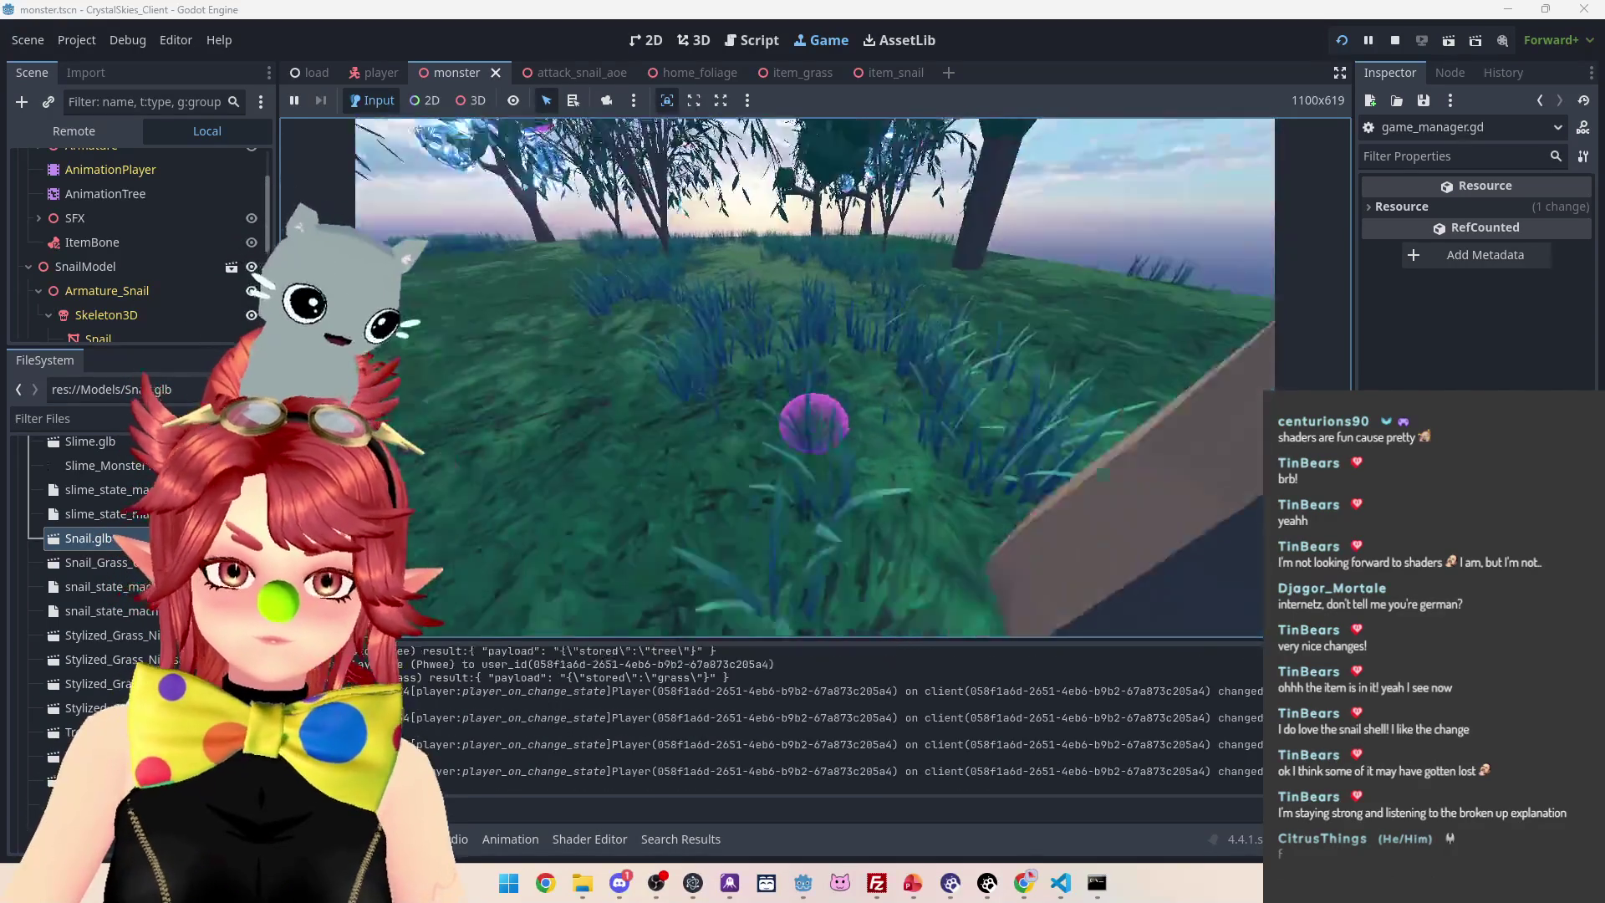
{"action": "key", "text": "w"}
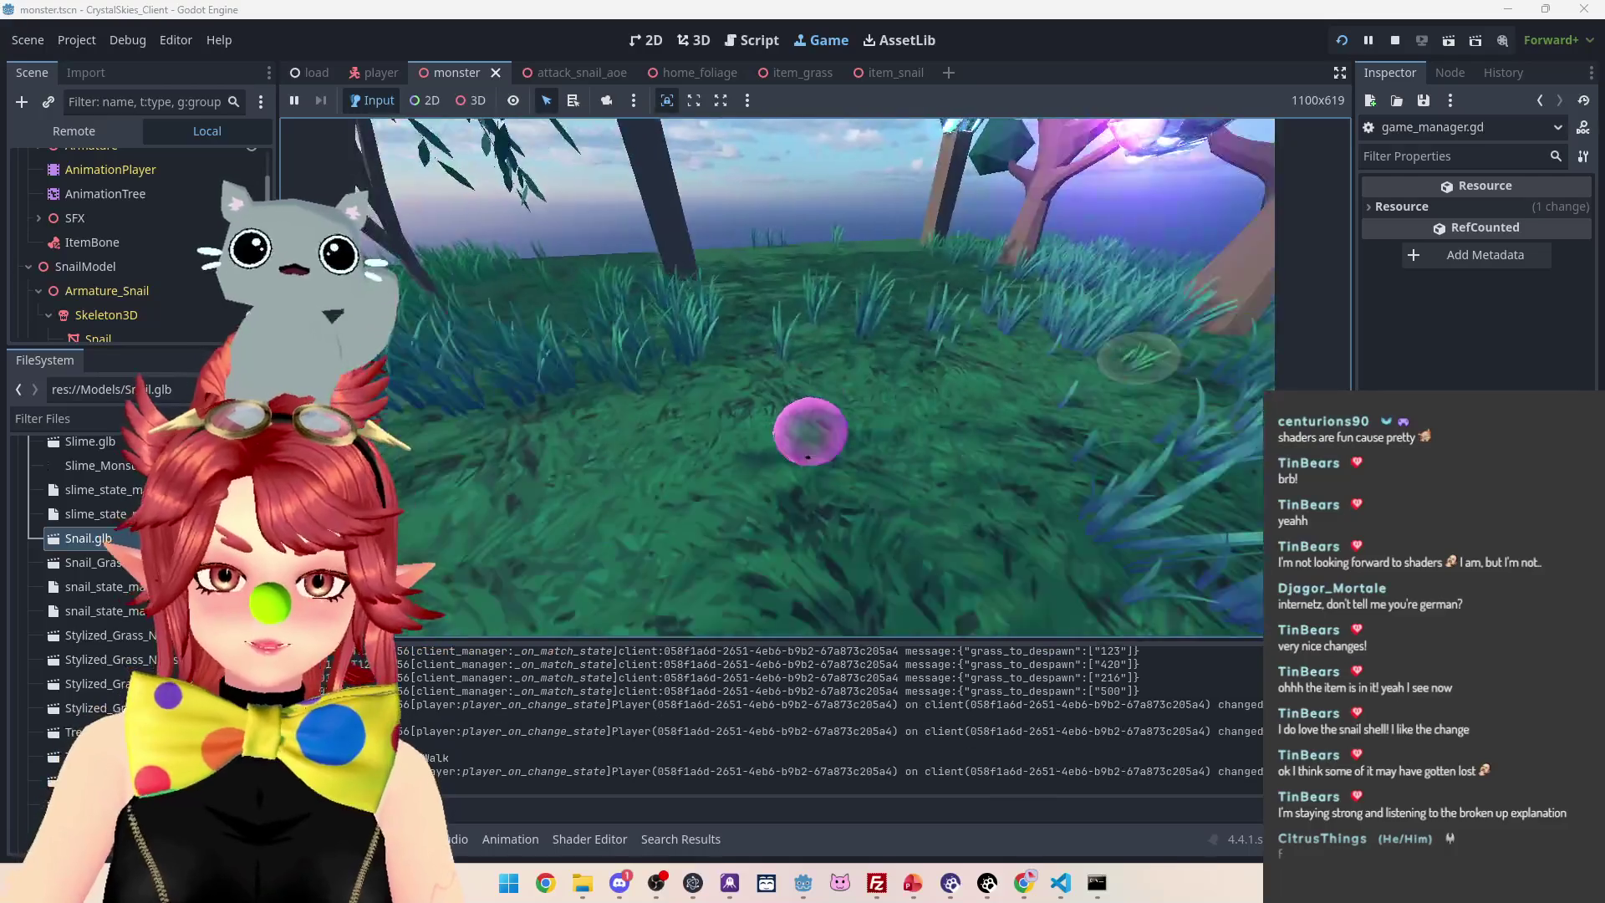
{"action": "key", "text": "w"}
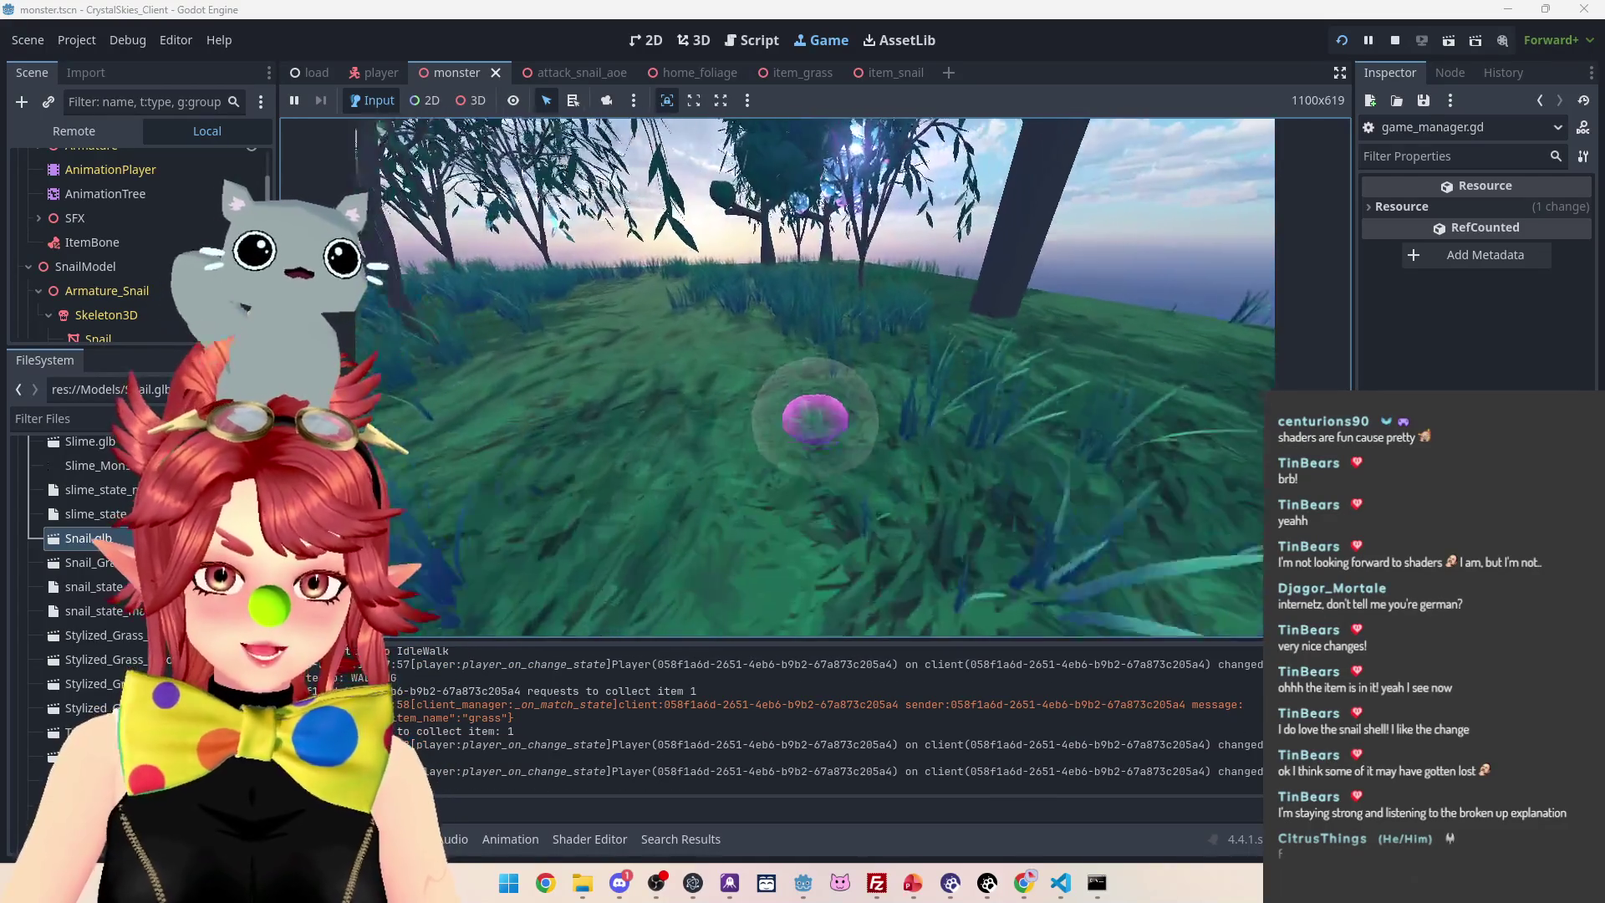
{"action": "key", "text": "w"}
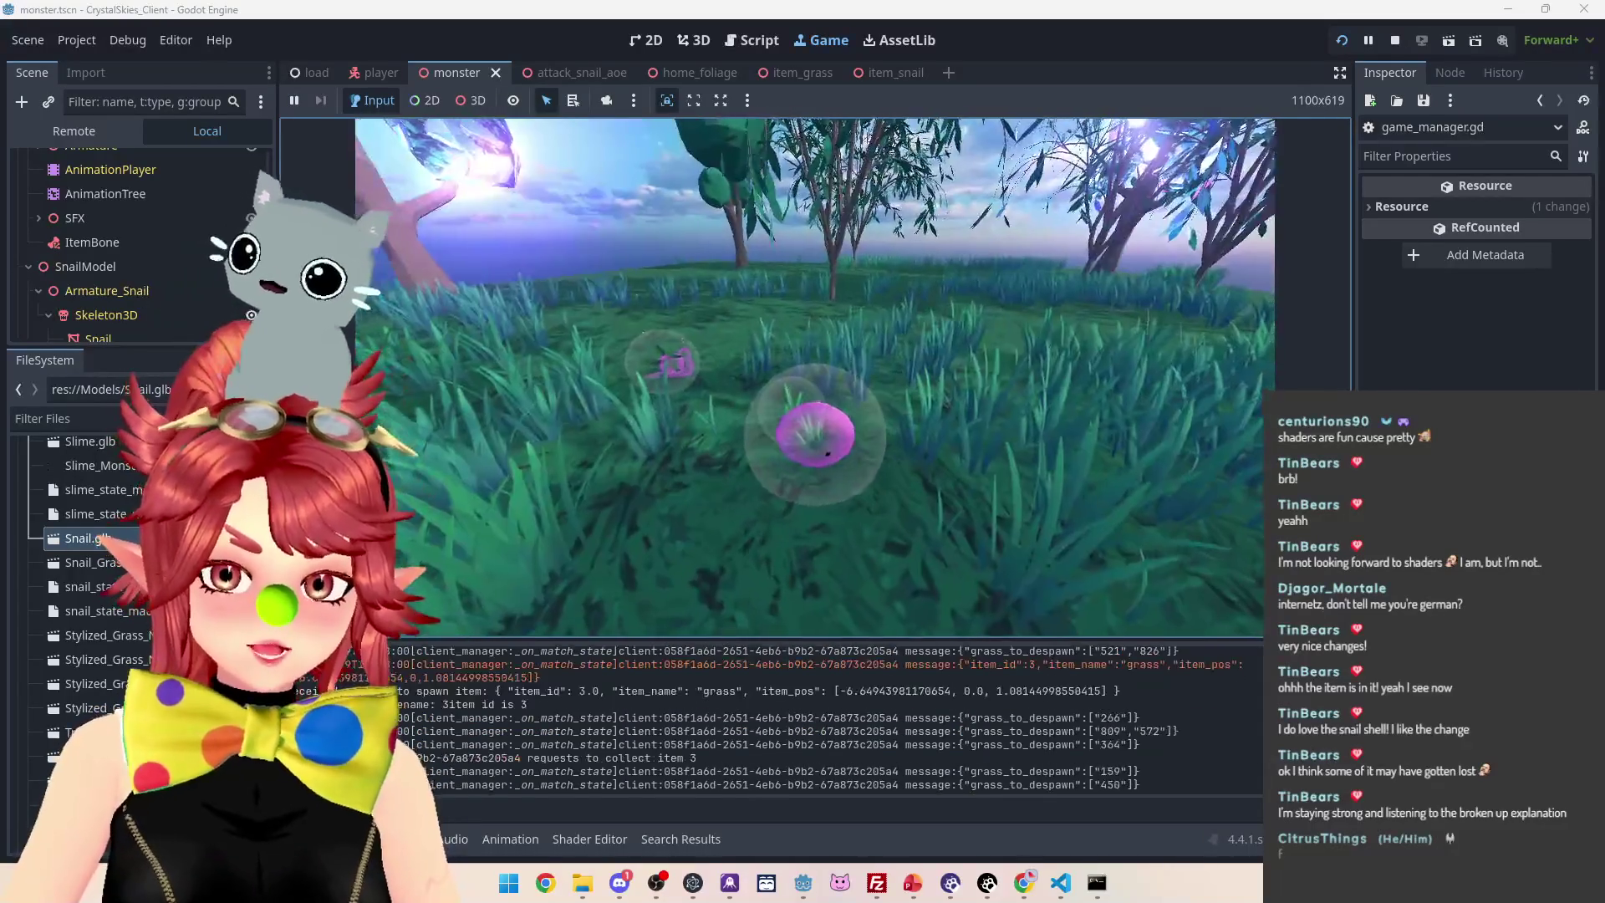
{"action": "key", "text": "w"}
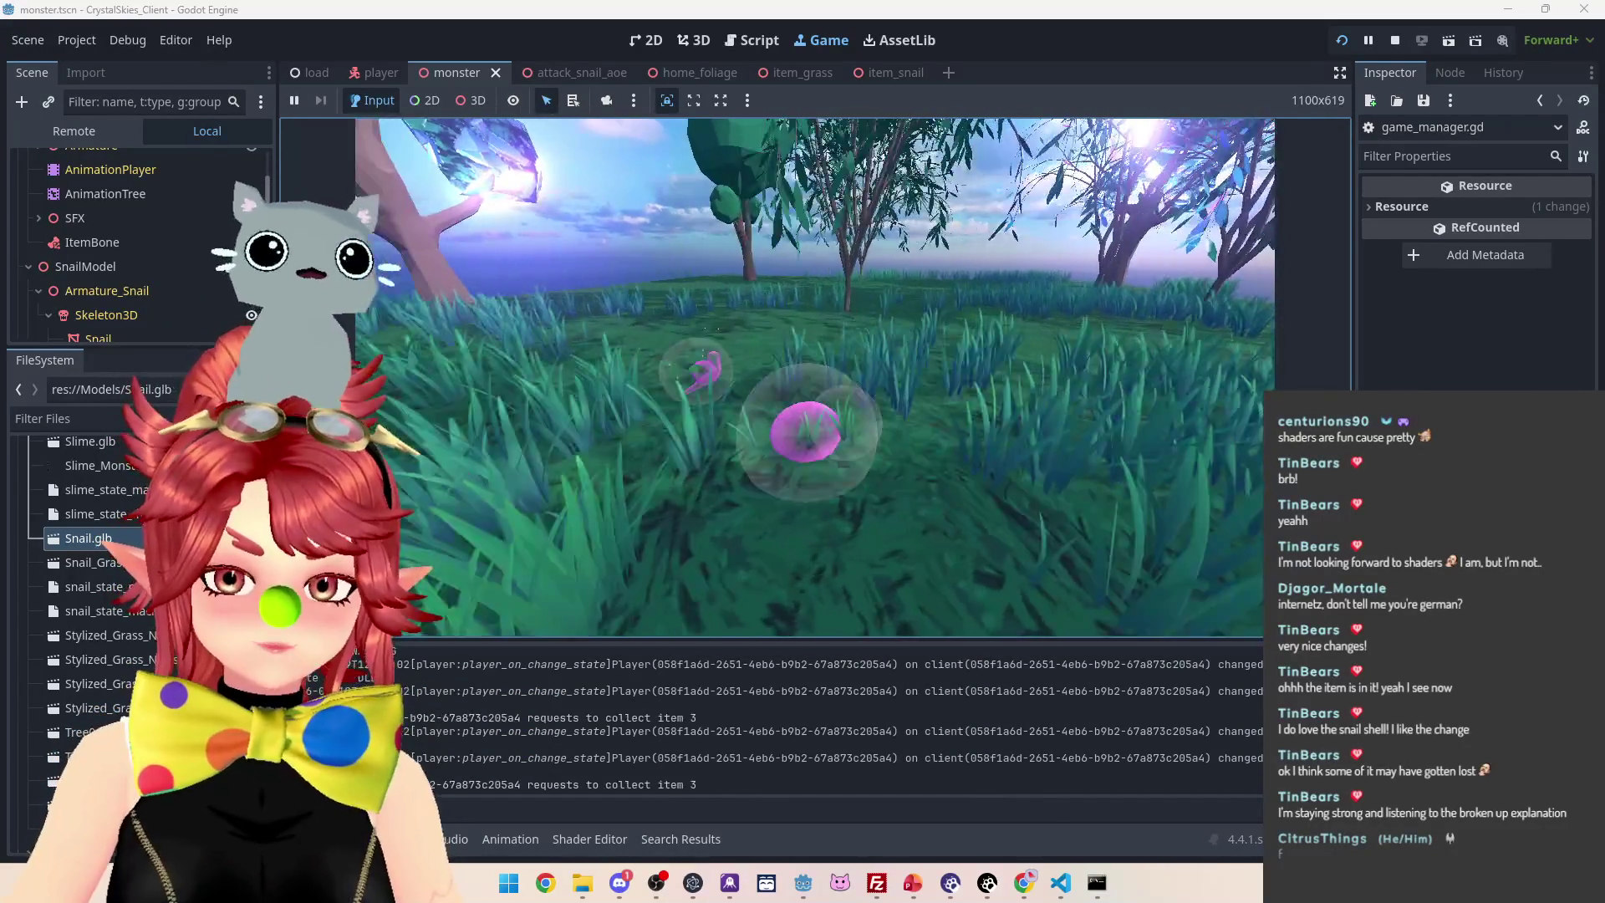
{"action": "key", "text": "w"}
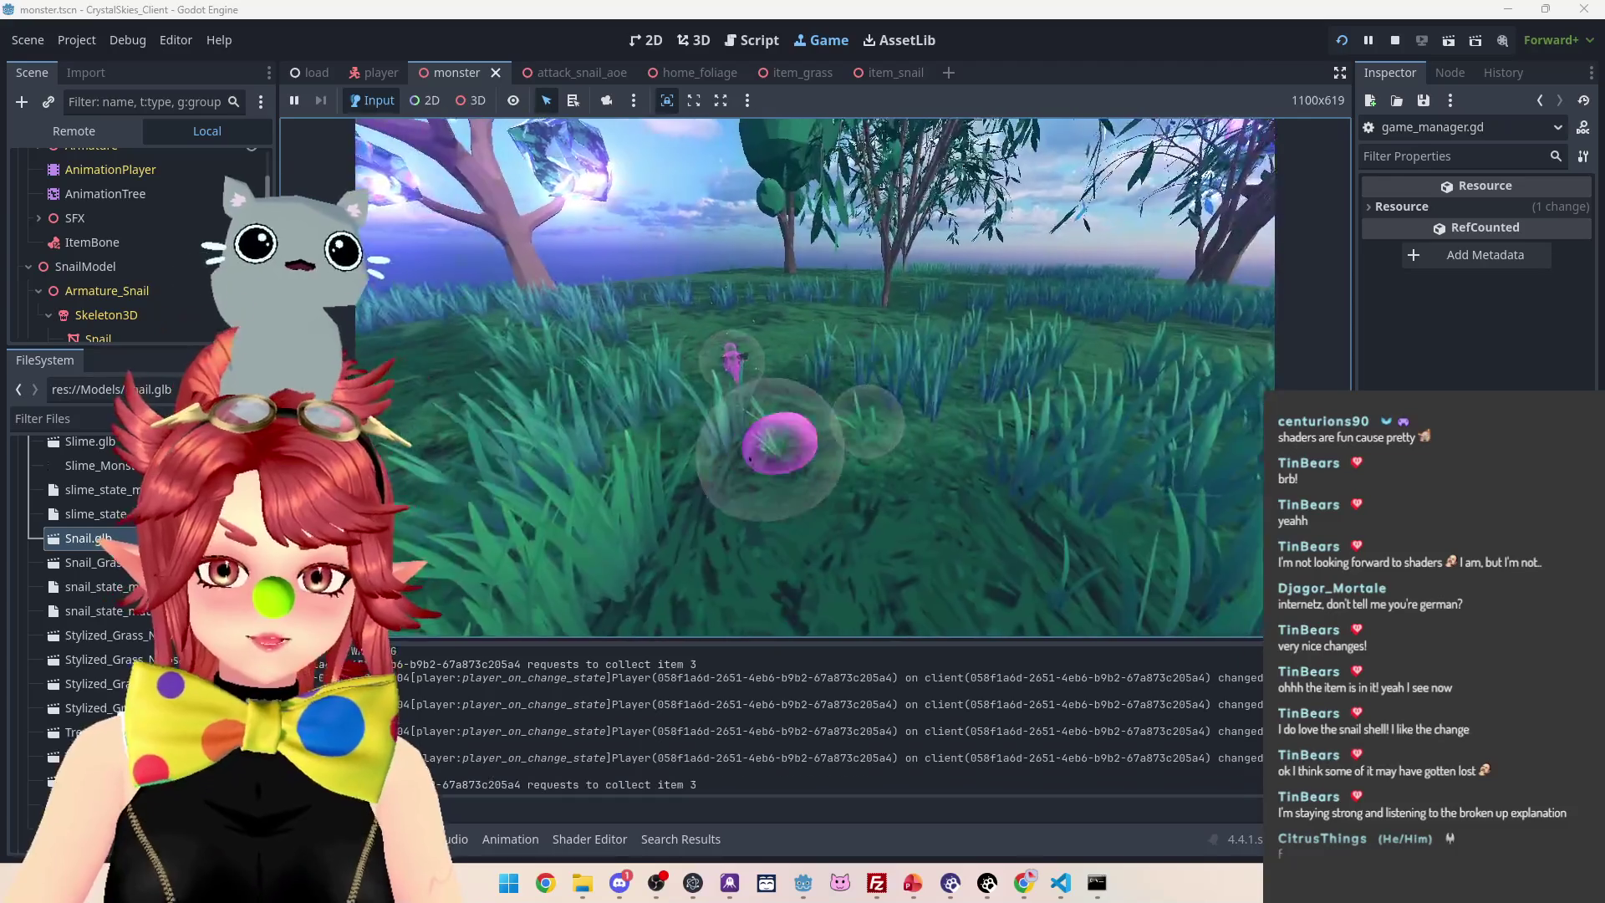
{"action": "key", "text": "w"}
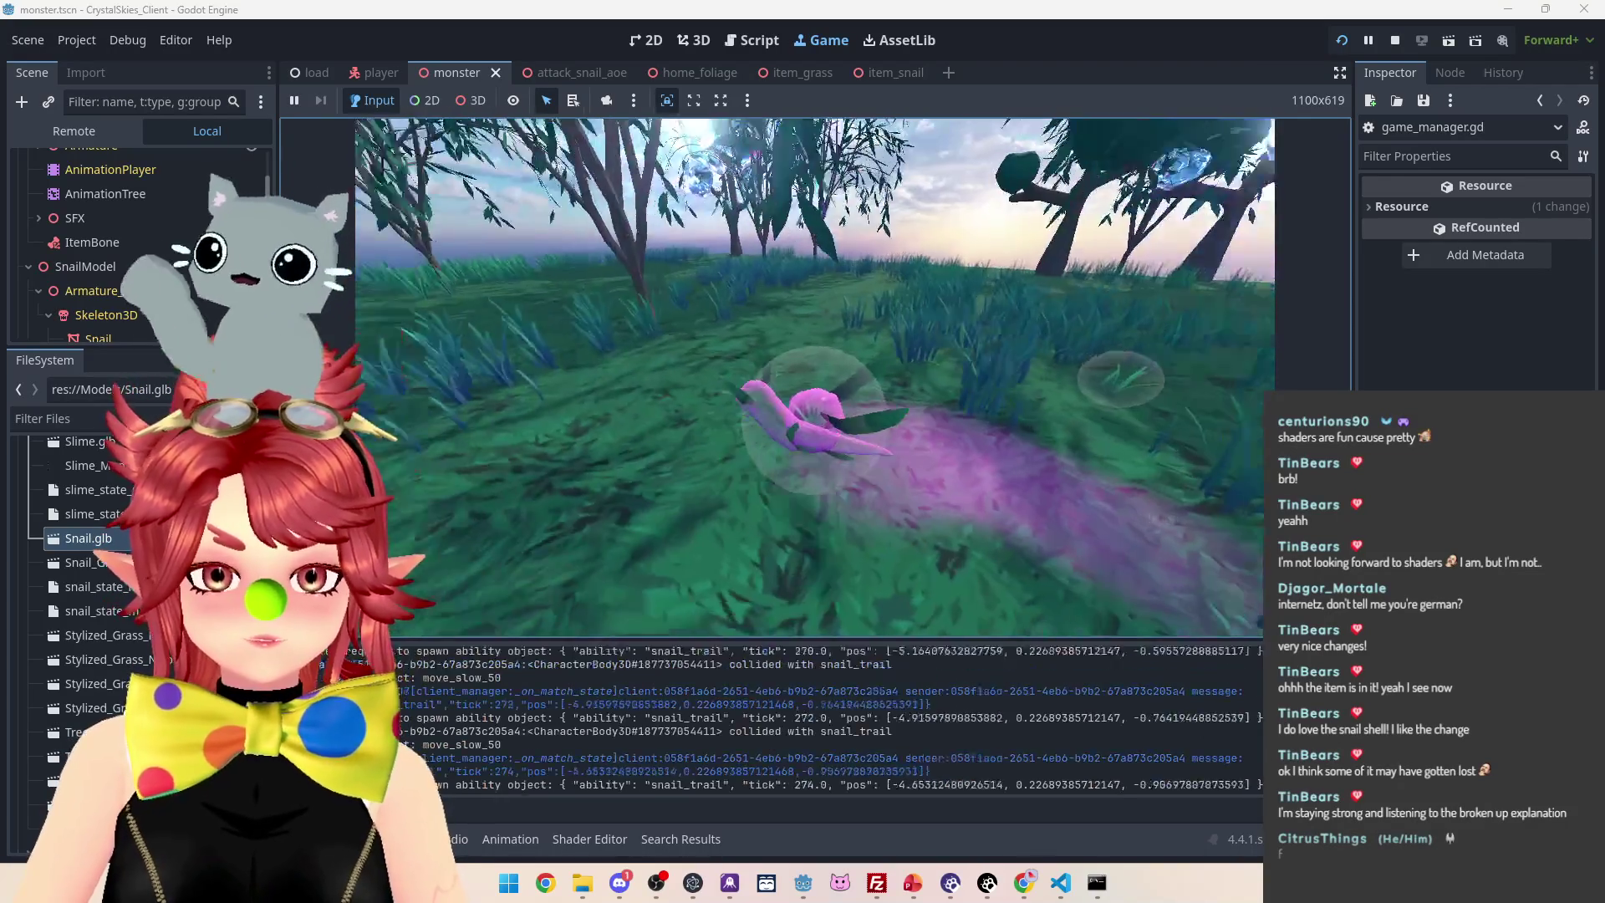
{"action": "key", "text": "w"}
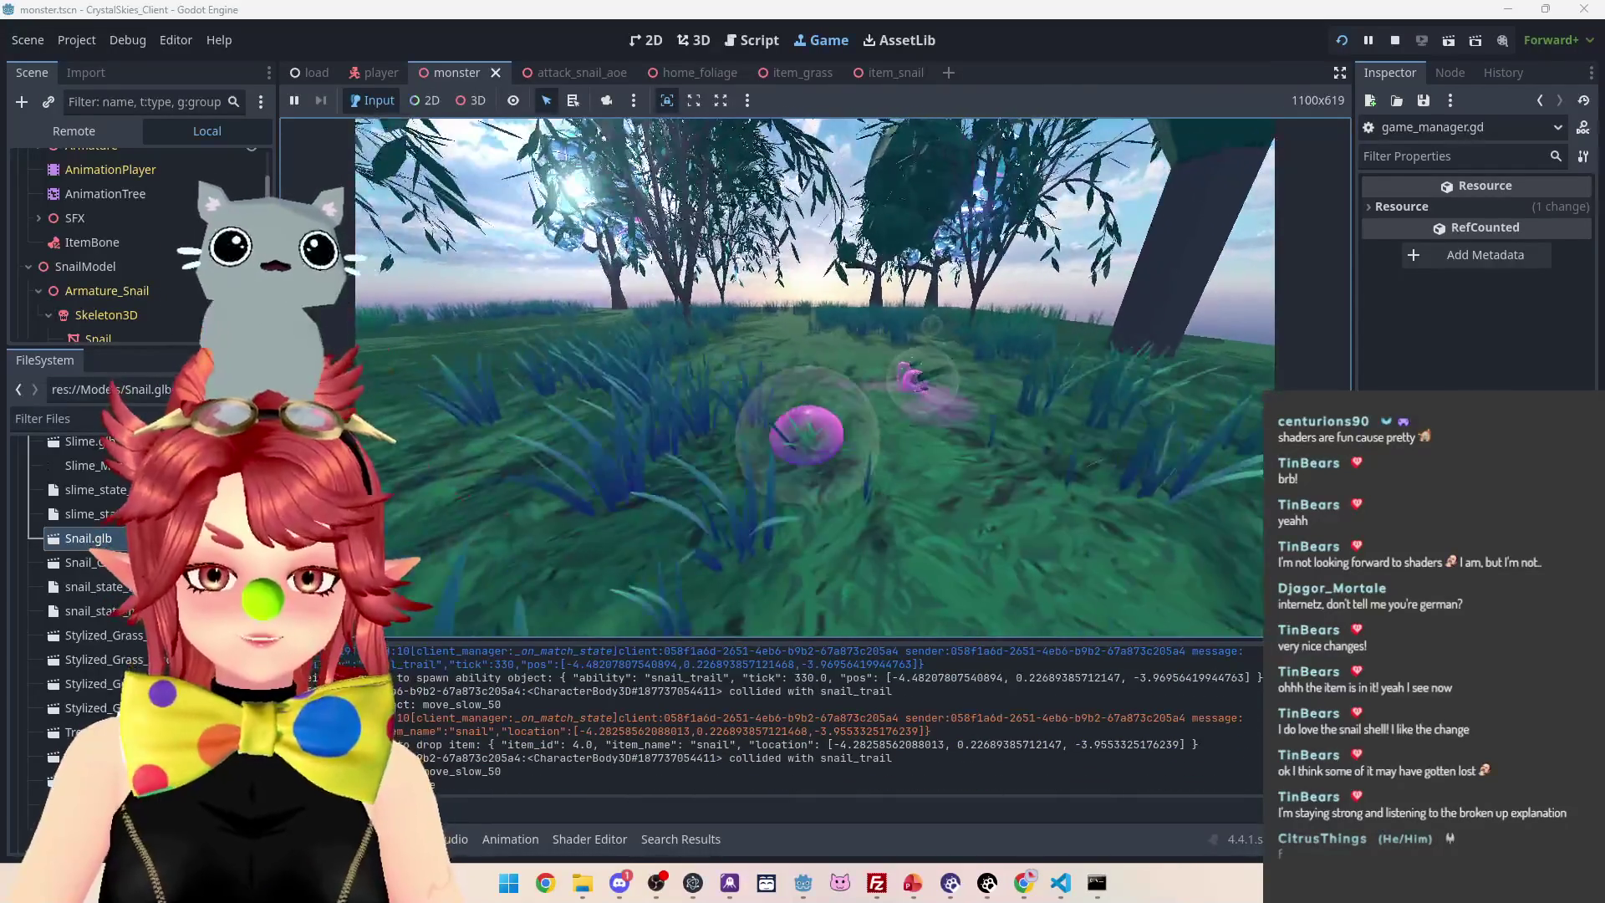
{"action": "key", "text": "w"}
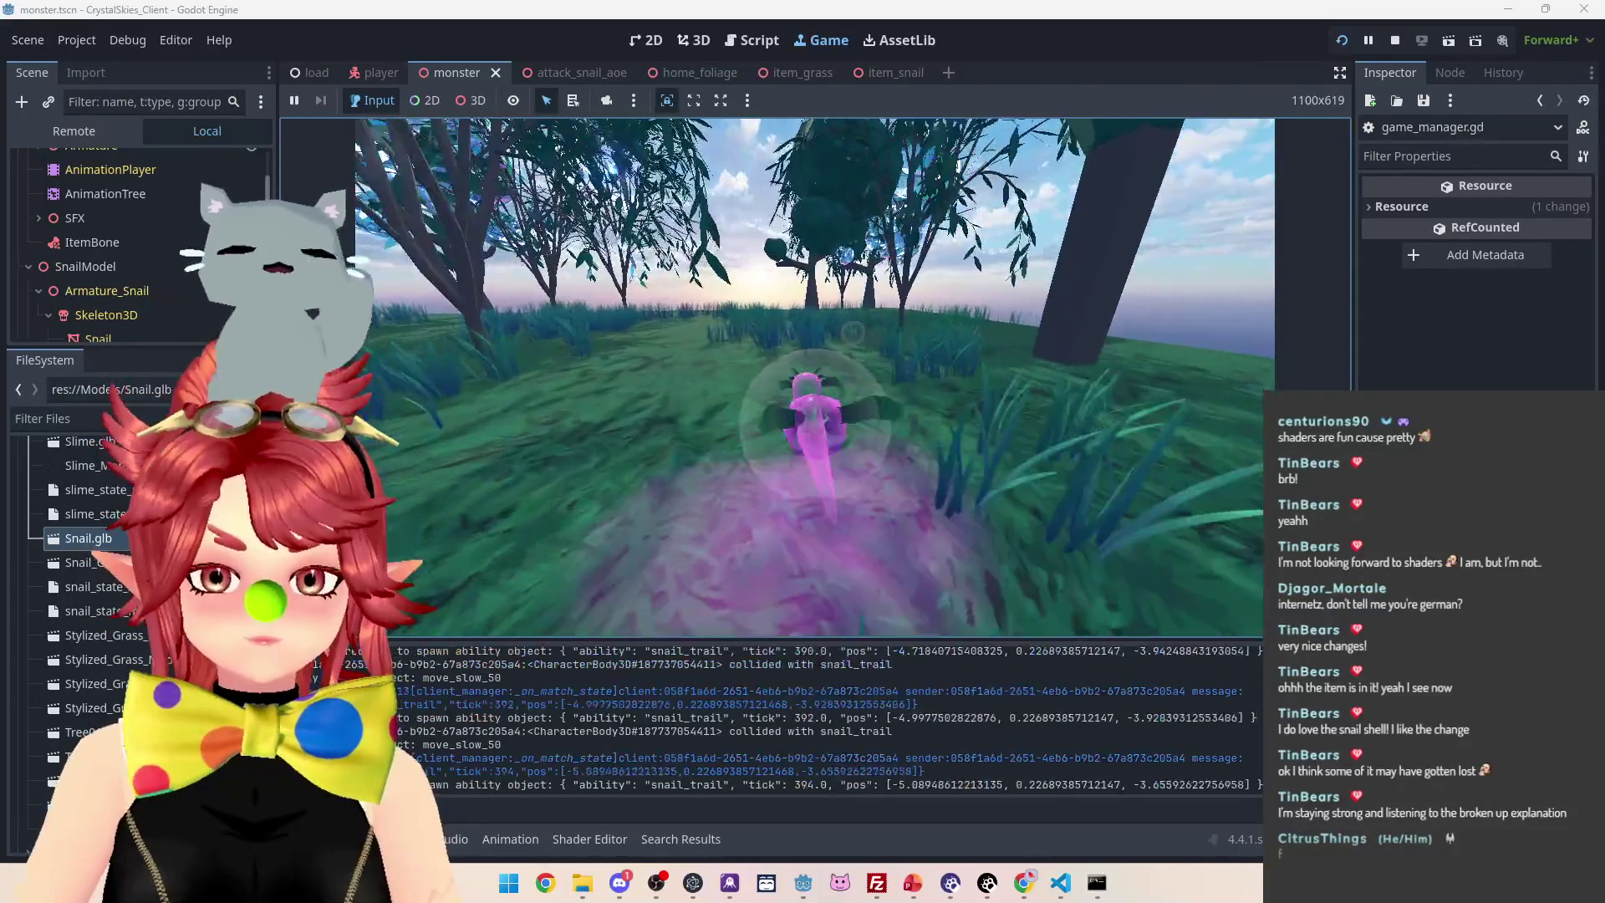
{"action": "key", "text": "w"}
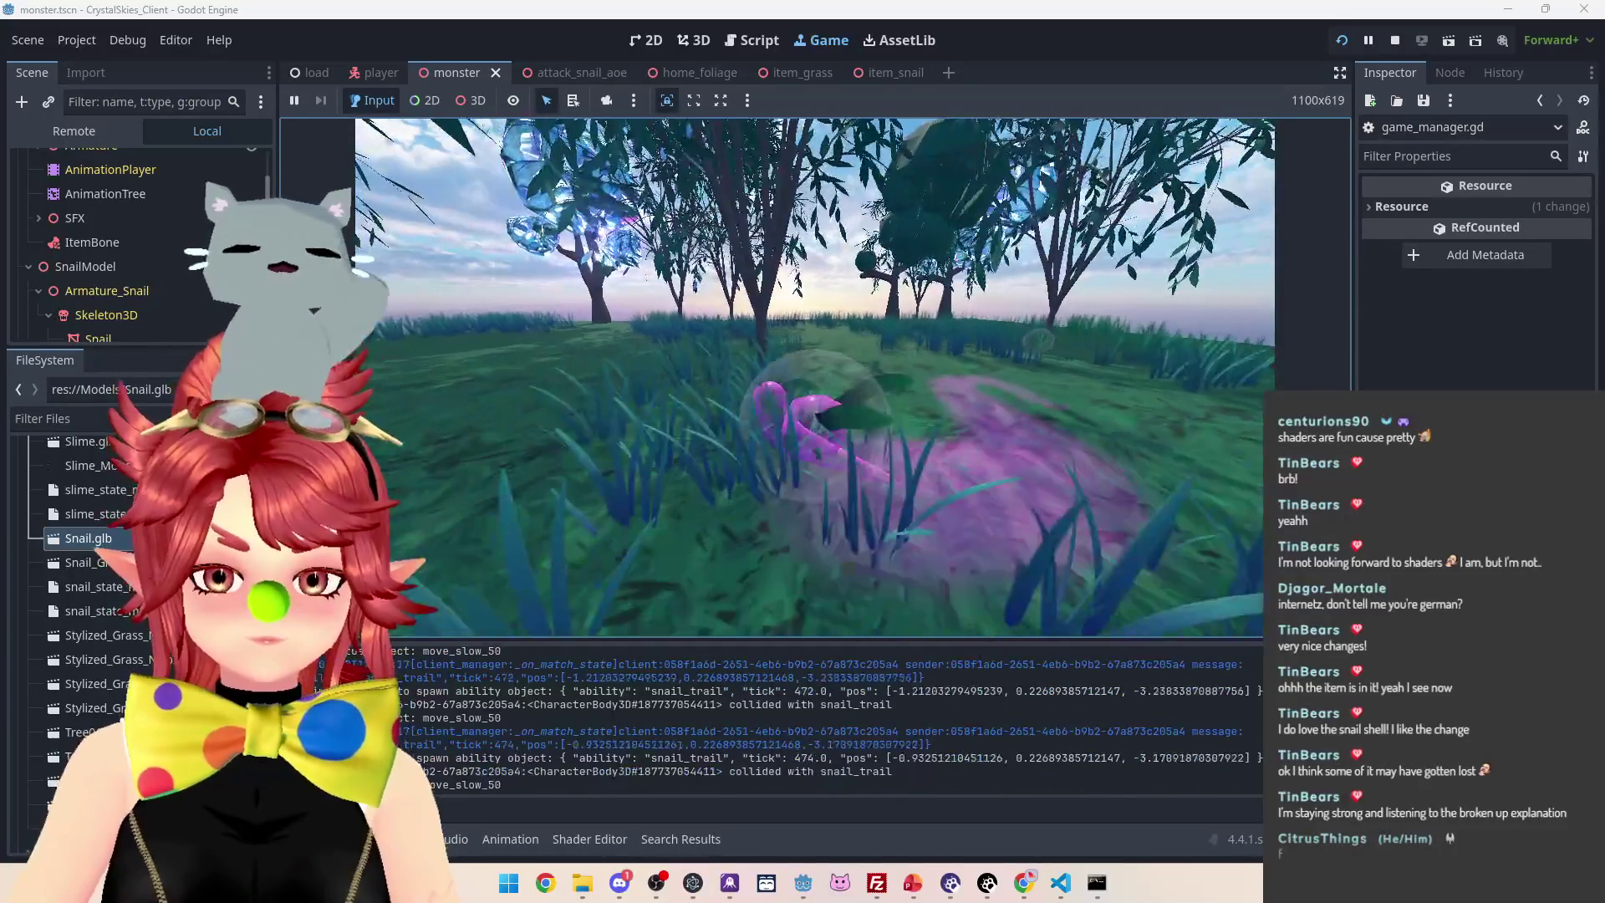
Drop two held snail items while moving, open host settings, then stop the game
{"action": "key", "text": "w"}
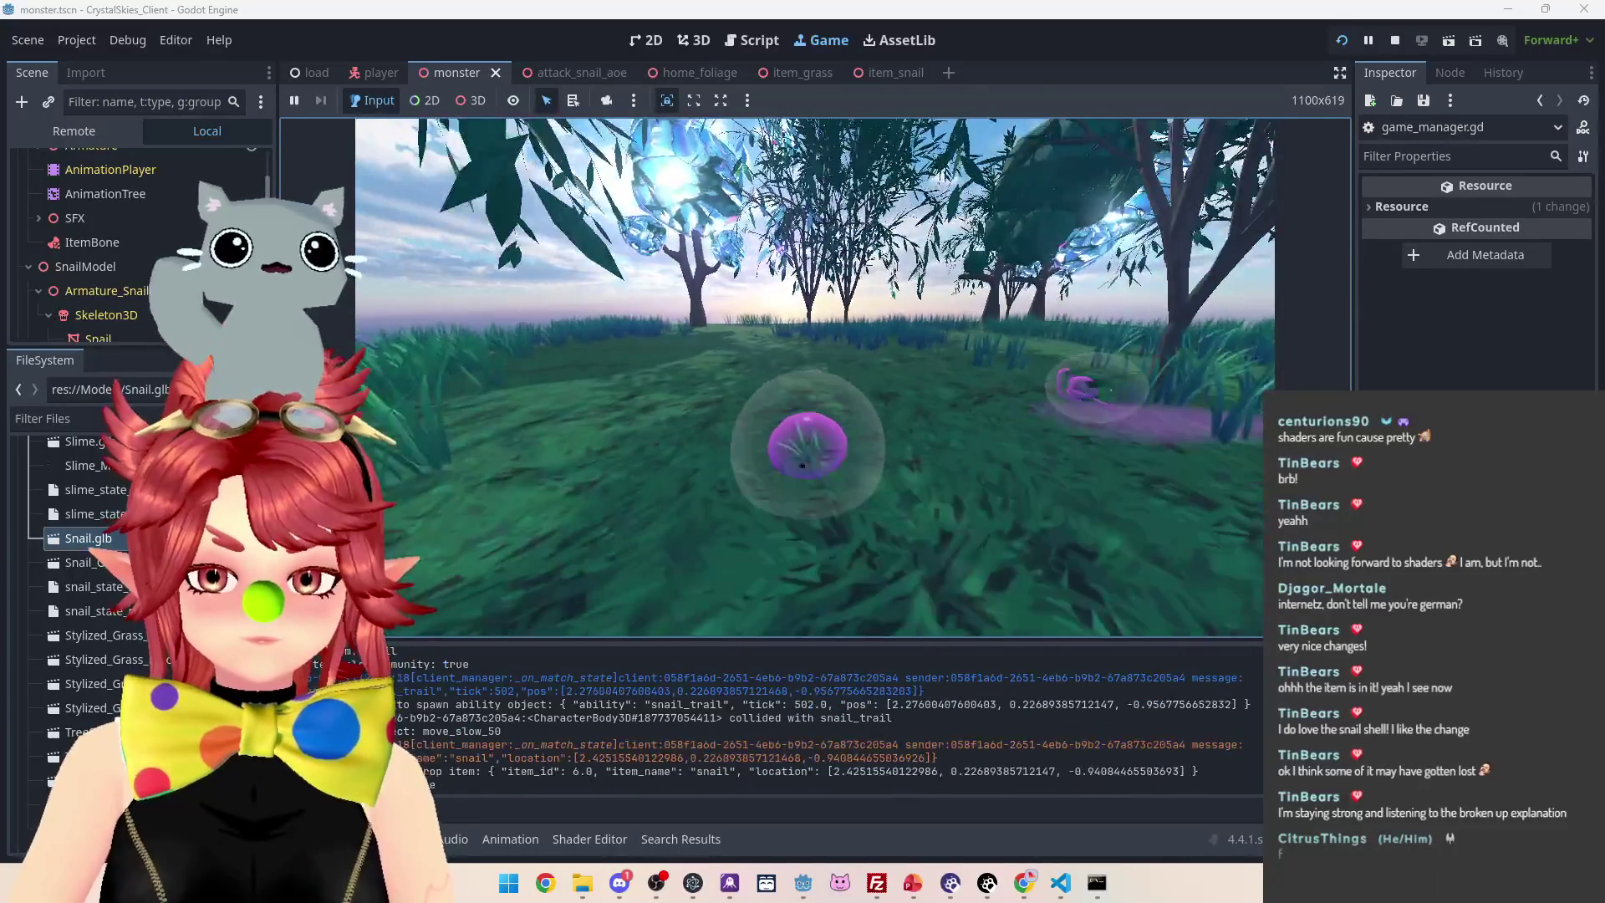
{"action": "key", "text": "w"}
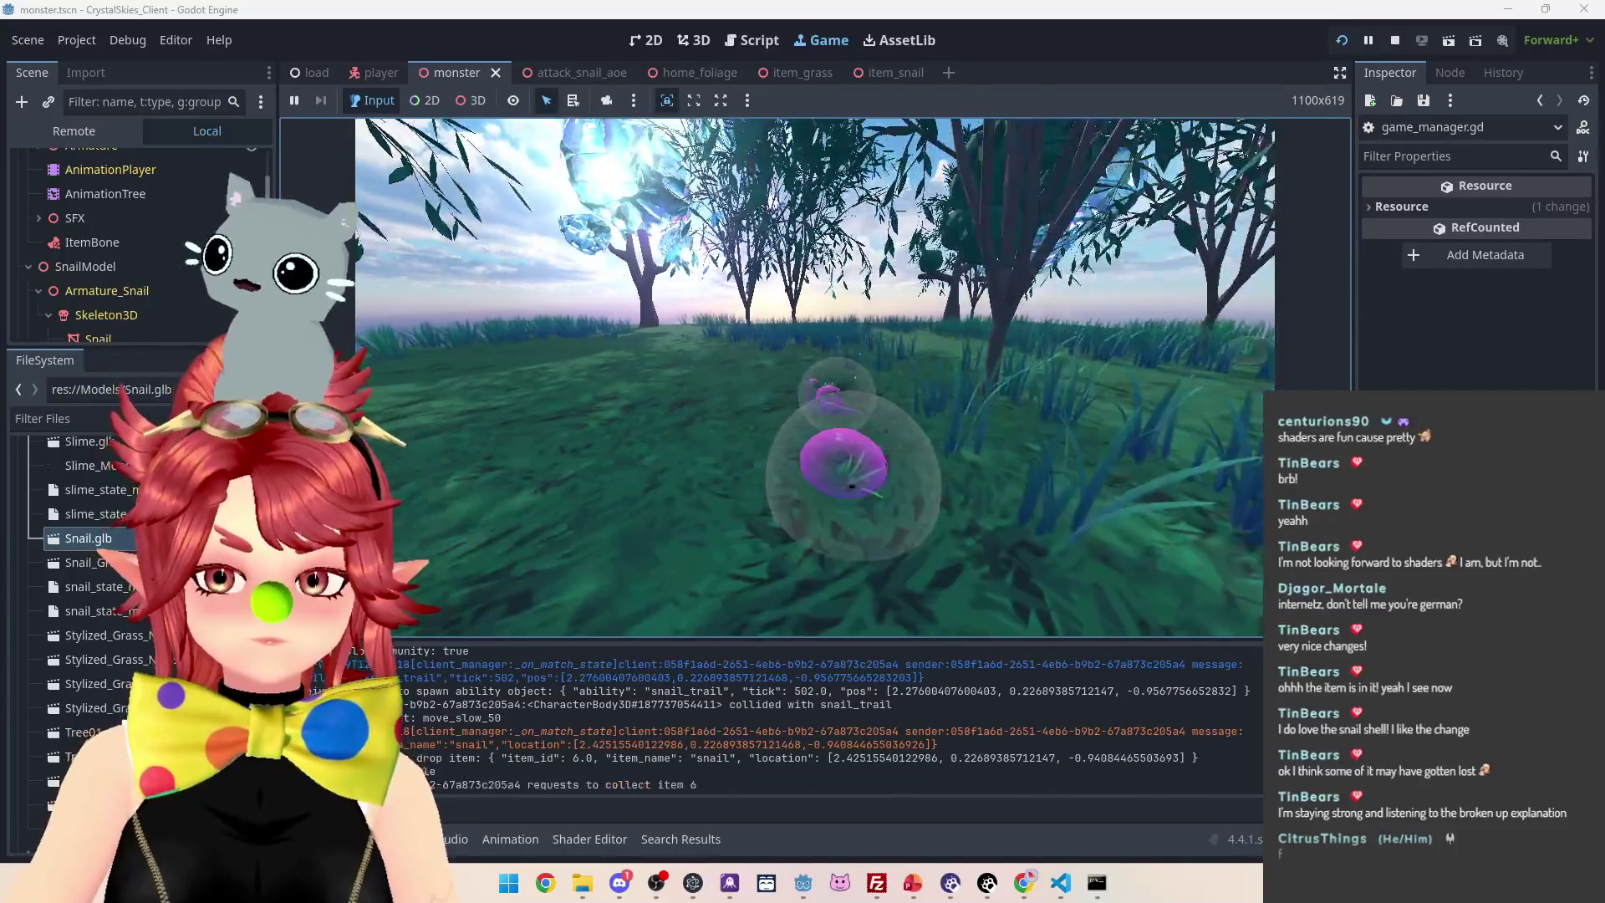
{"action": "key", "text": "w"}
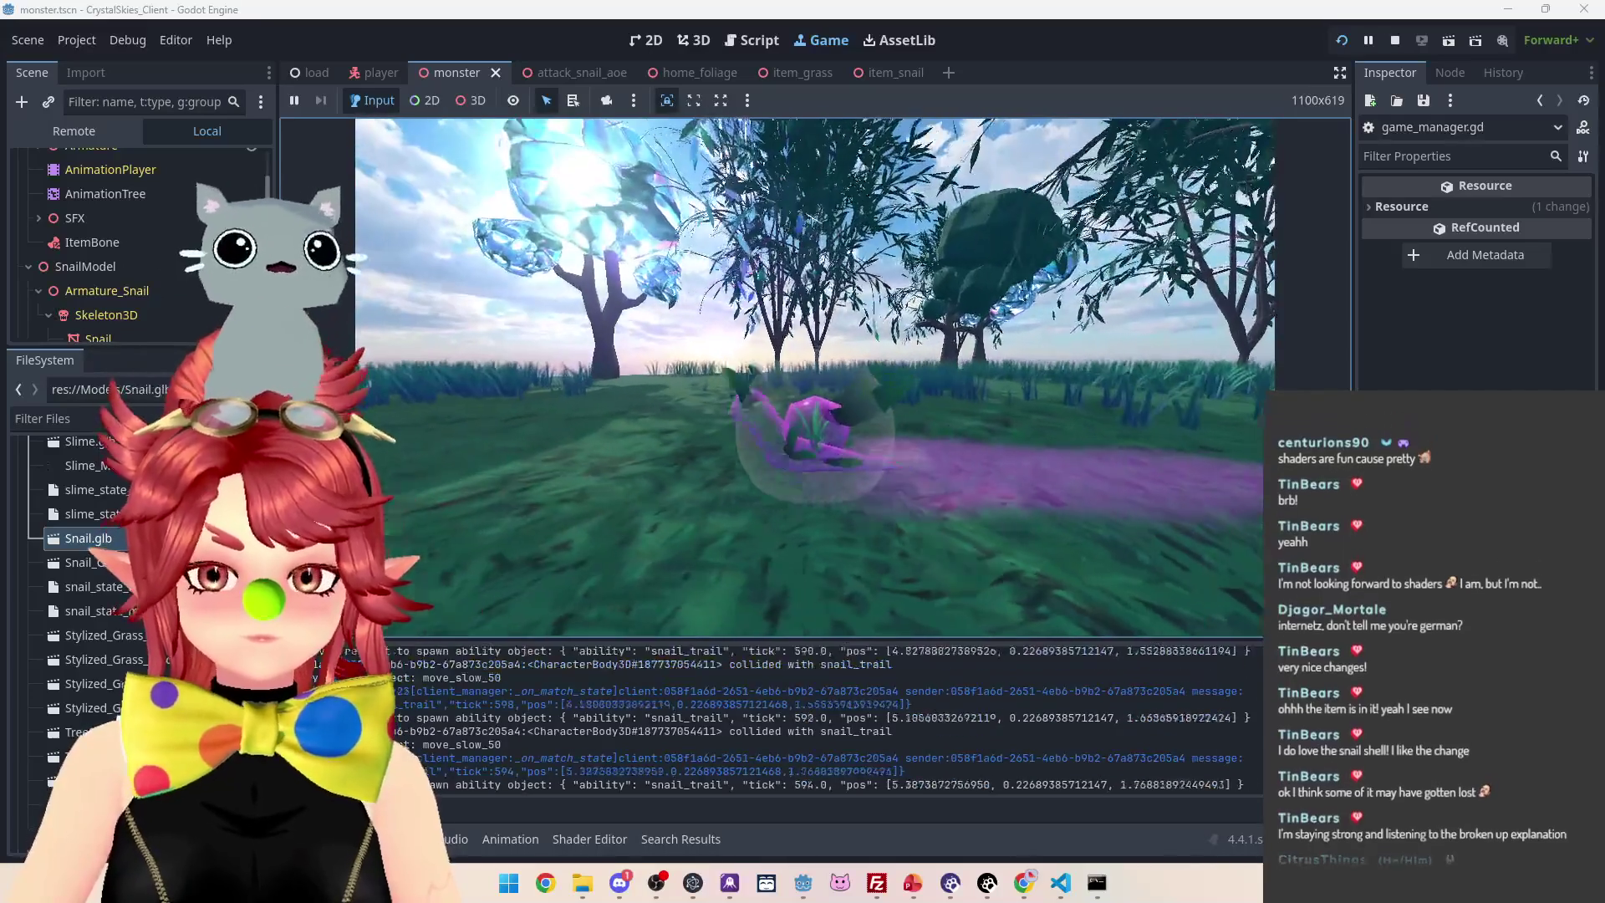
{"action": "key", "text": "w"}
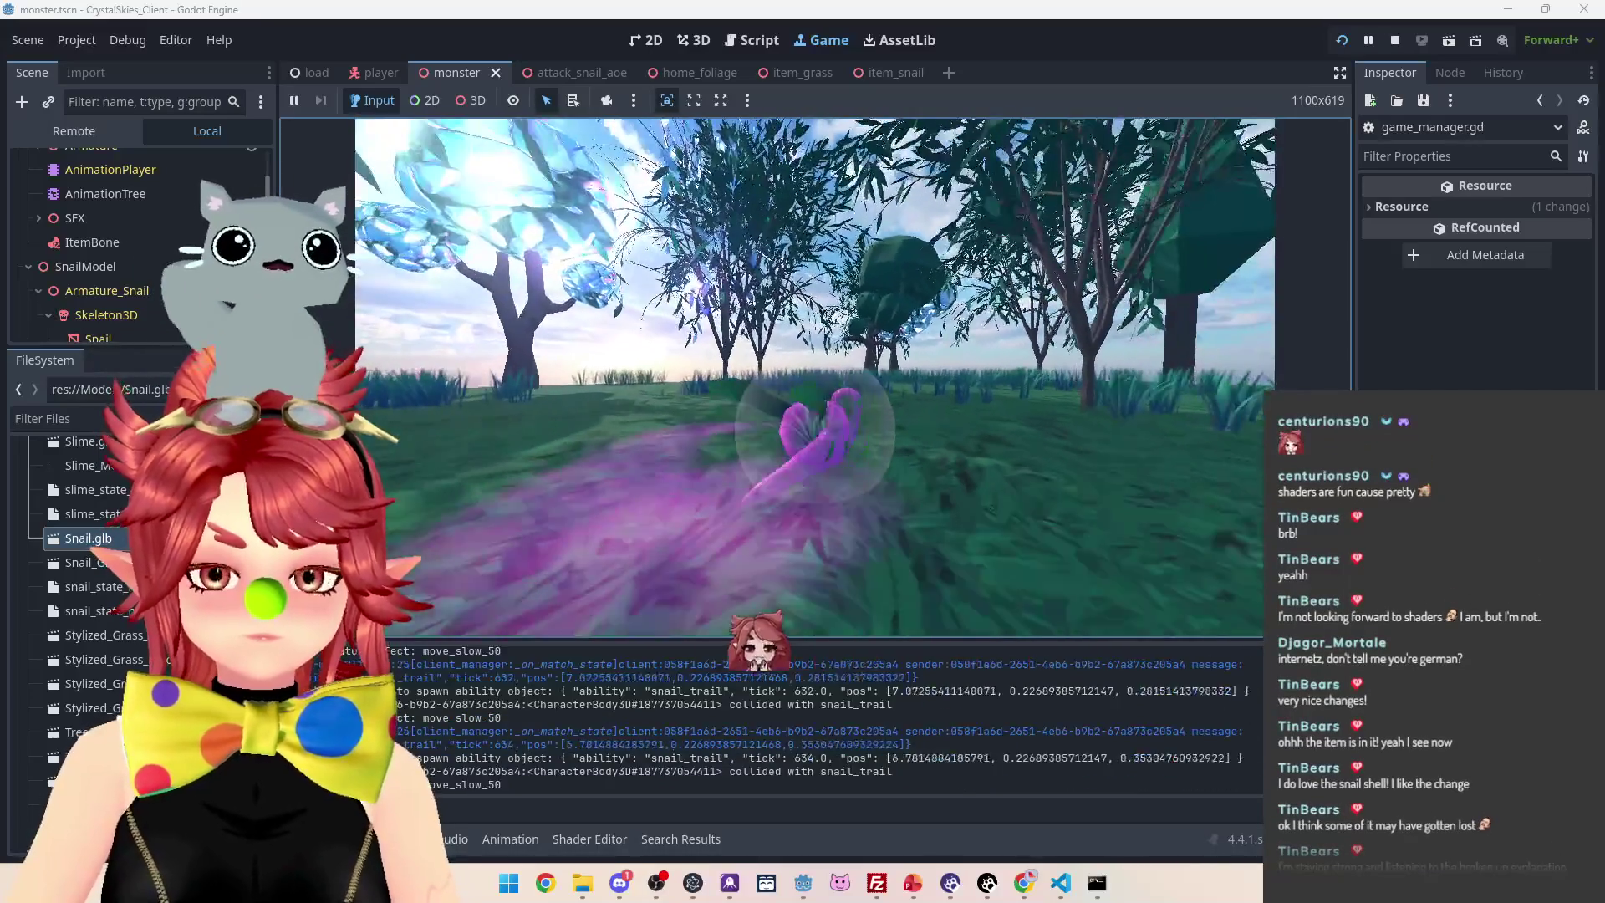
{"action": "key", "text": "w"}
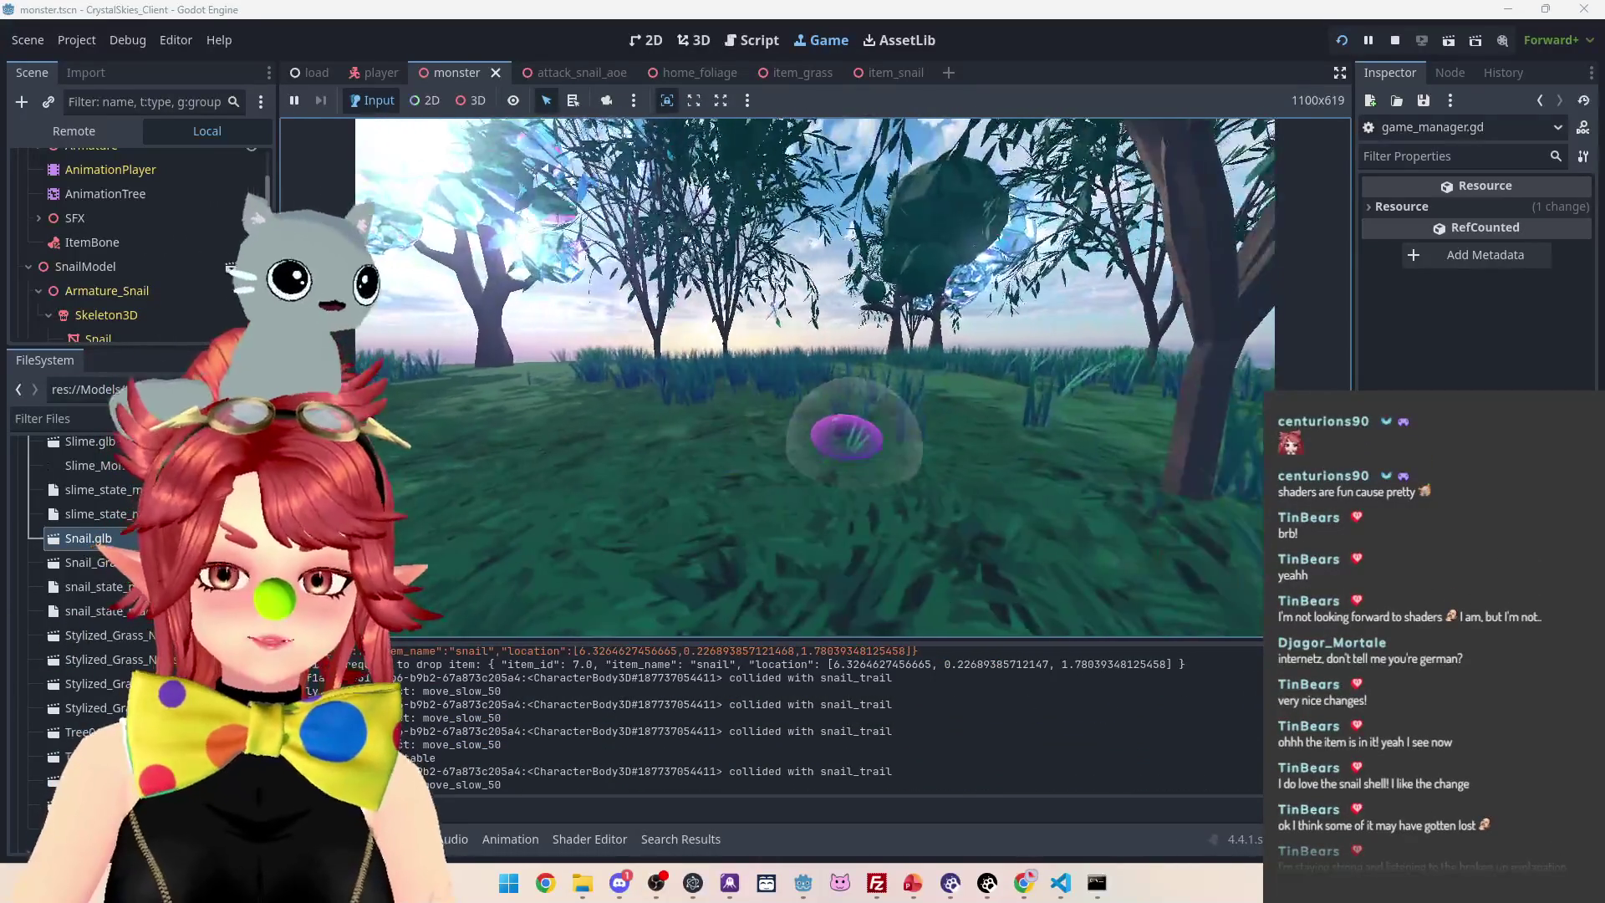
{"action": "key", "text": "w"}
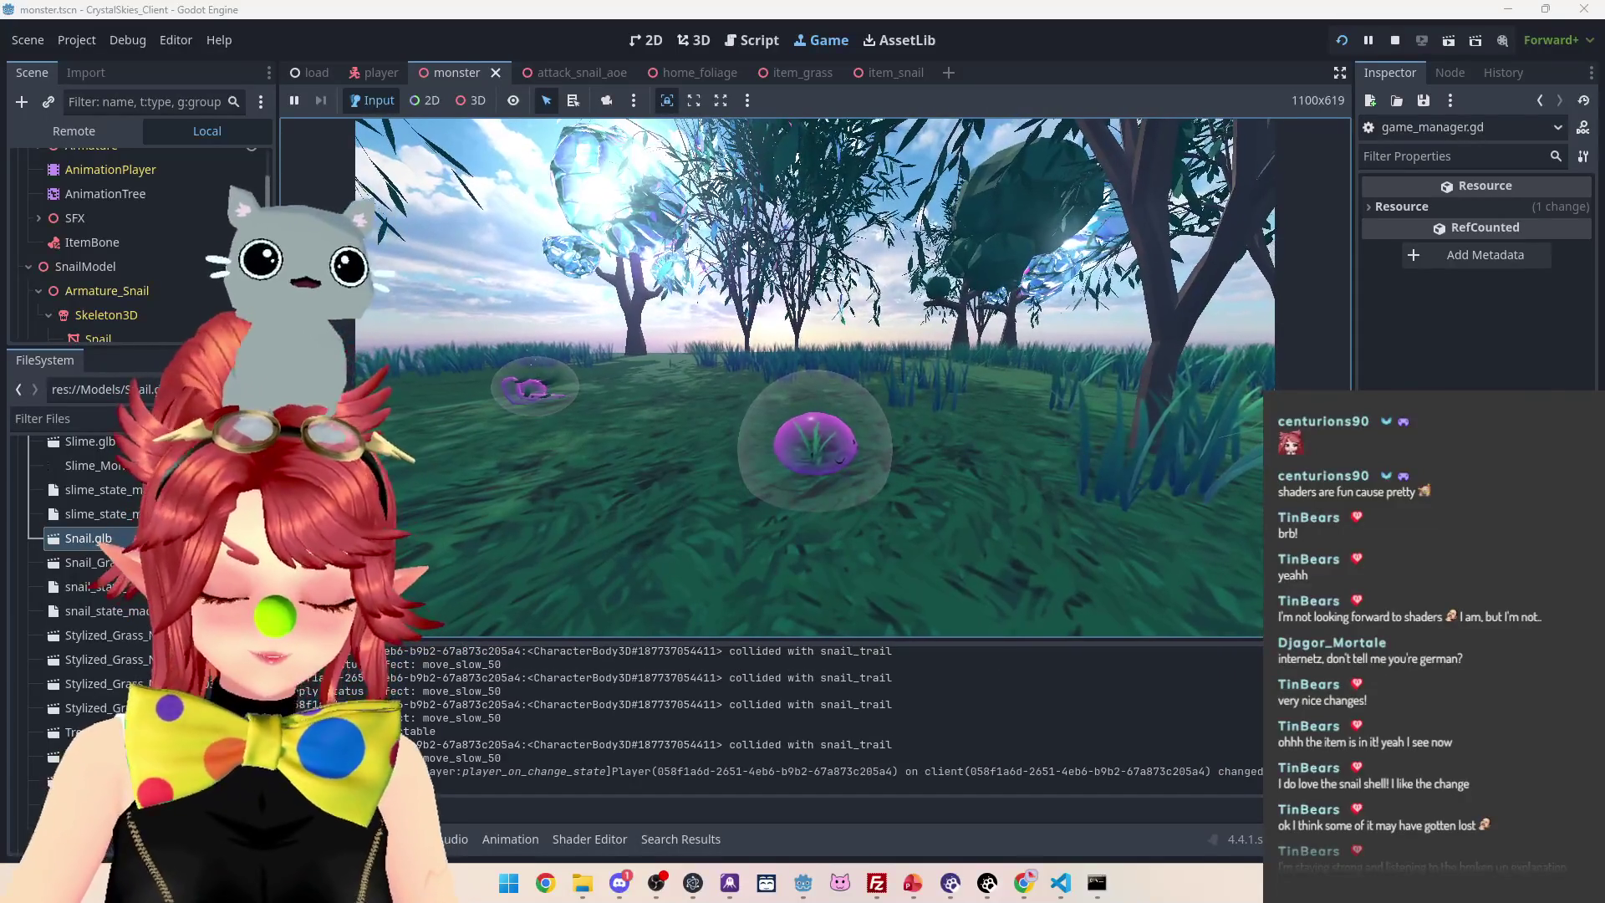
{"action": "key", "text": "w"}
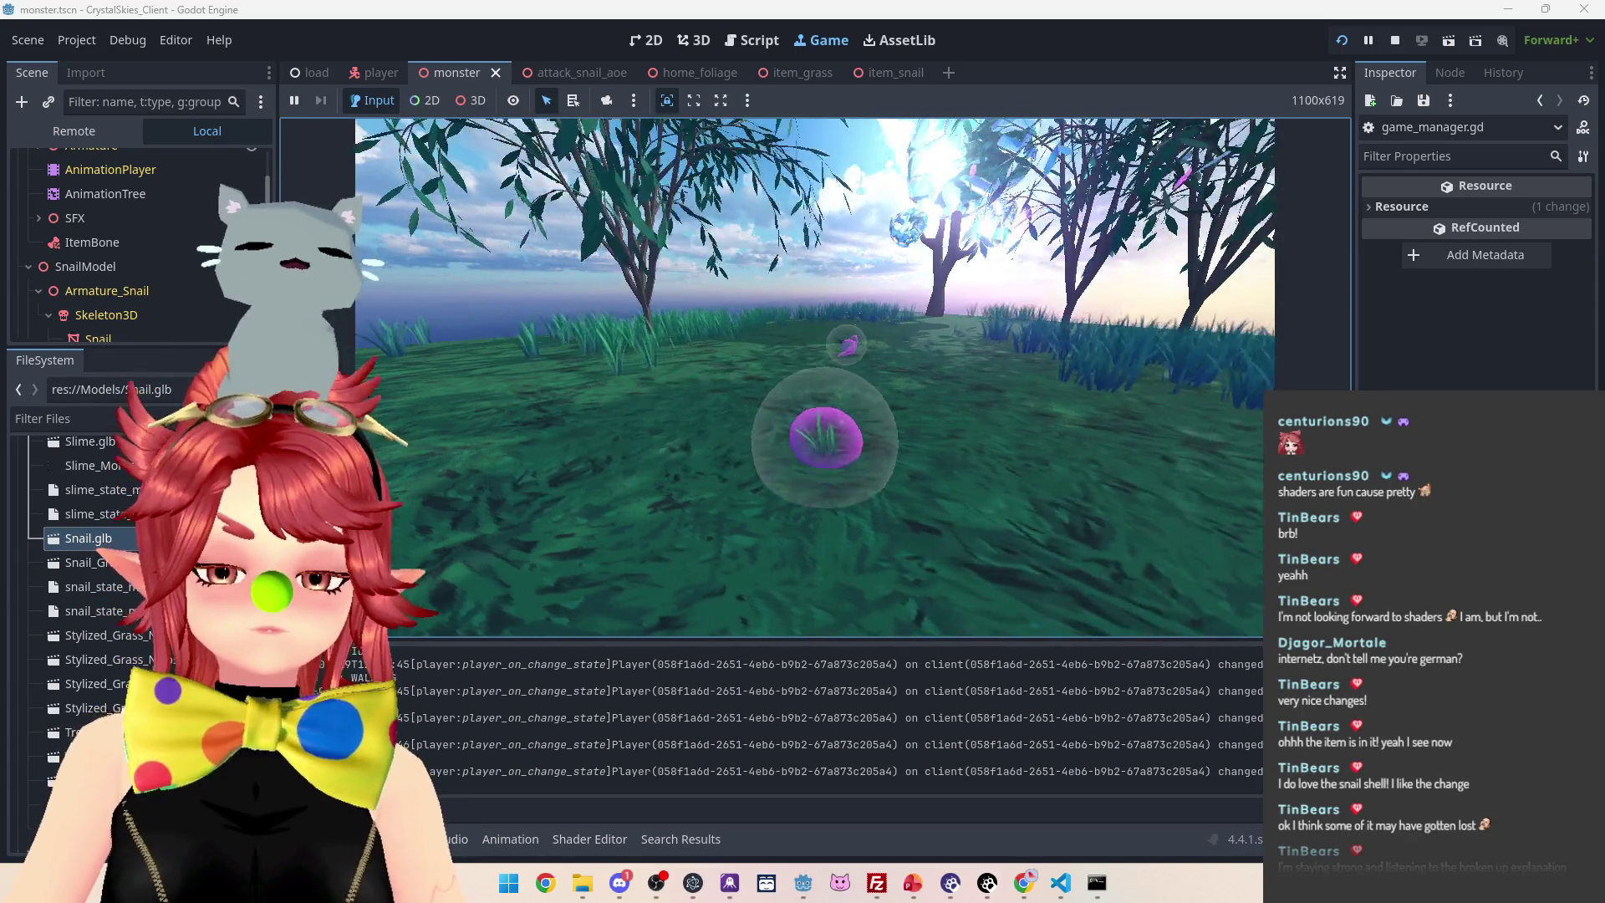
{"action": "key", "text": "Escape"}
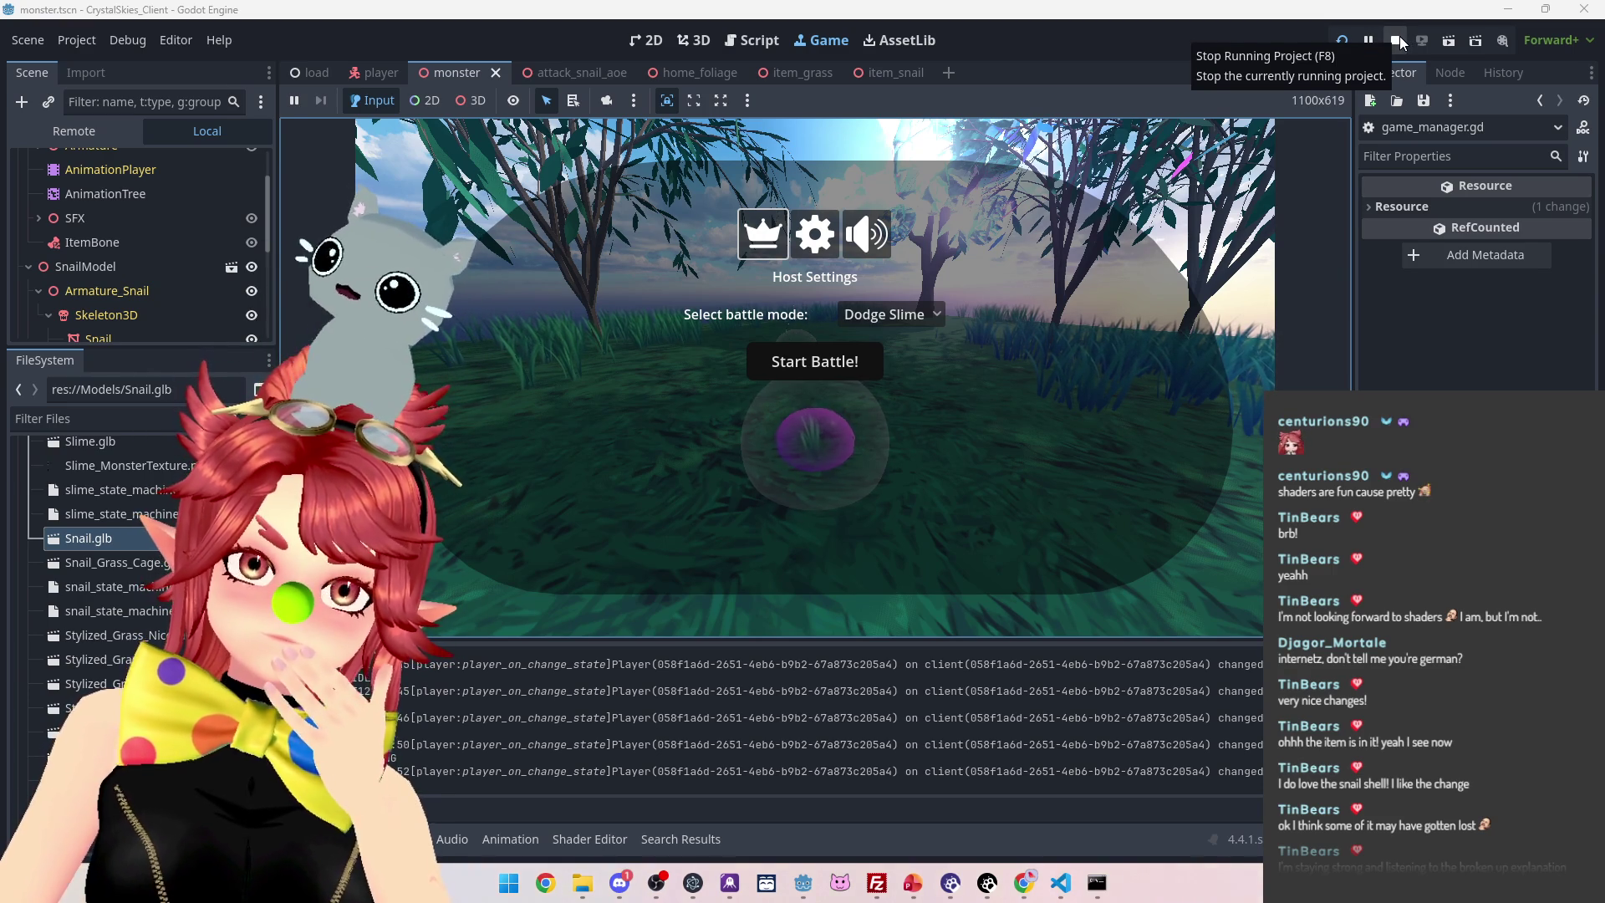
{"action": "left_click", "coordinate": [1402, 42]}
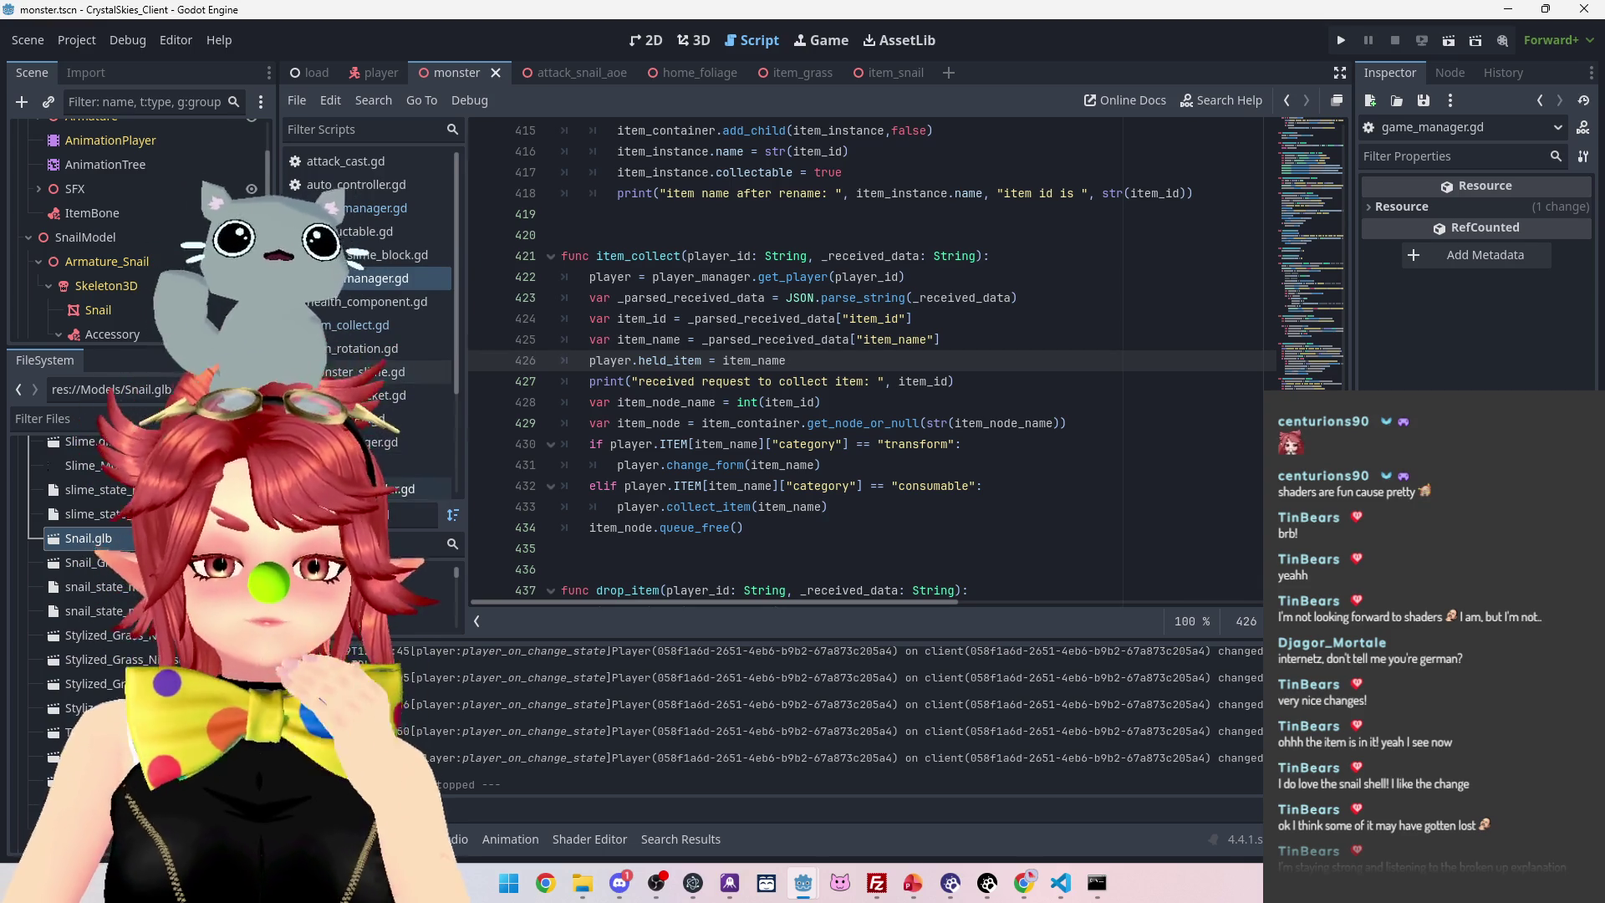
In the player input script, delete the stray indentation and empty line 41 after send_inputs()
{"action": "left_click", "coordinate": [380, 418]}
{"action": "scroll", "coordinate": [871, 323], "scroll_direction": "down", "scroll_amount": 1}
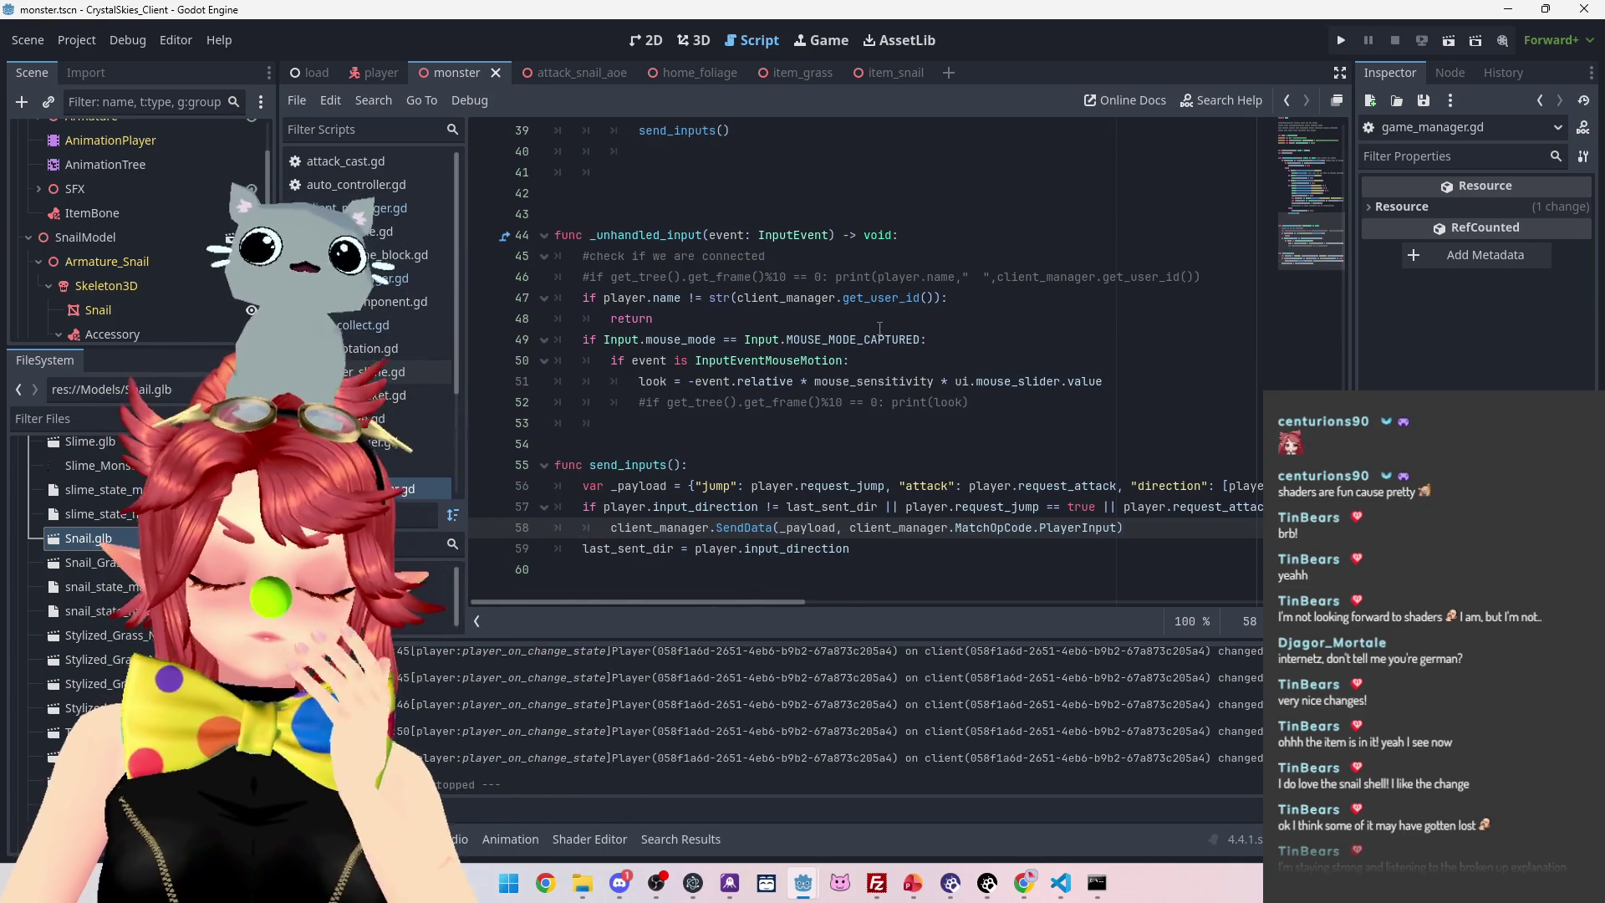
{"action": "scroll", "coordinate": [871, 324], "scroll_direction": "up", "scroll_amount": 9}
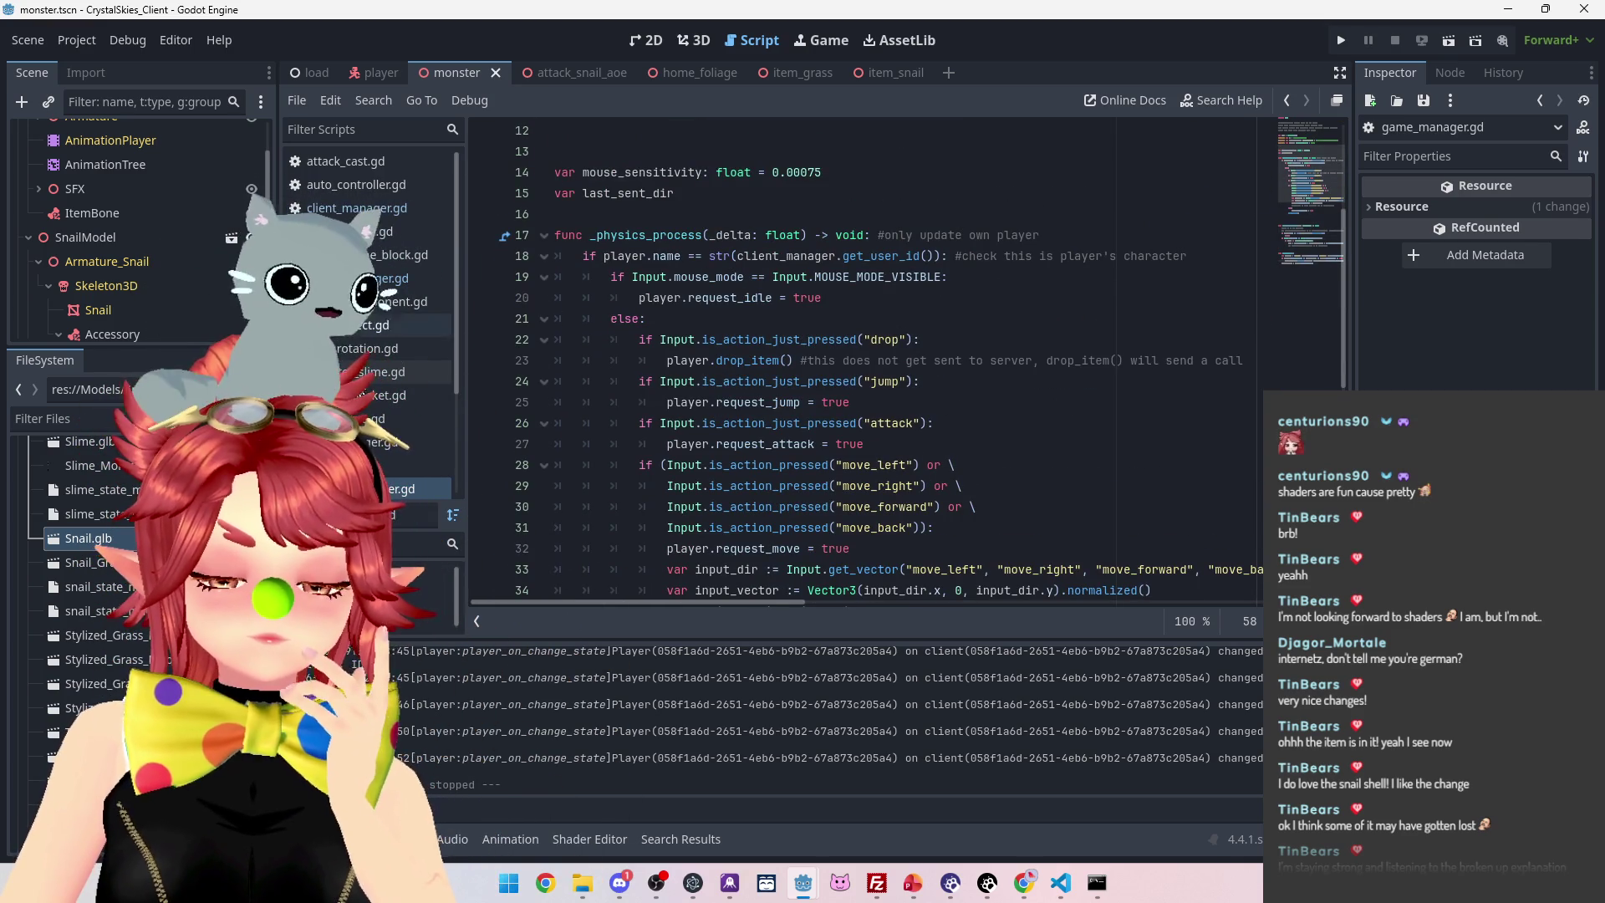
{"action": "scroll", "coordinate": [377, 435], "scroll_direction": "down", "scroll_amount": 2}
{"action": "scroll", "coordinate": [819, 432], "scroll_direction": "down", "scroll_amount": 4}
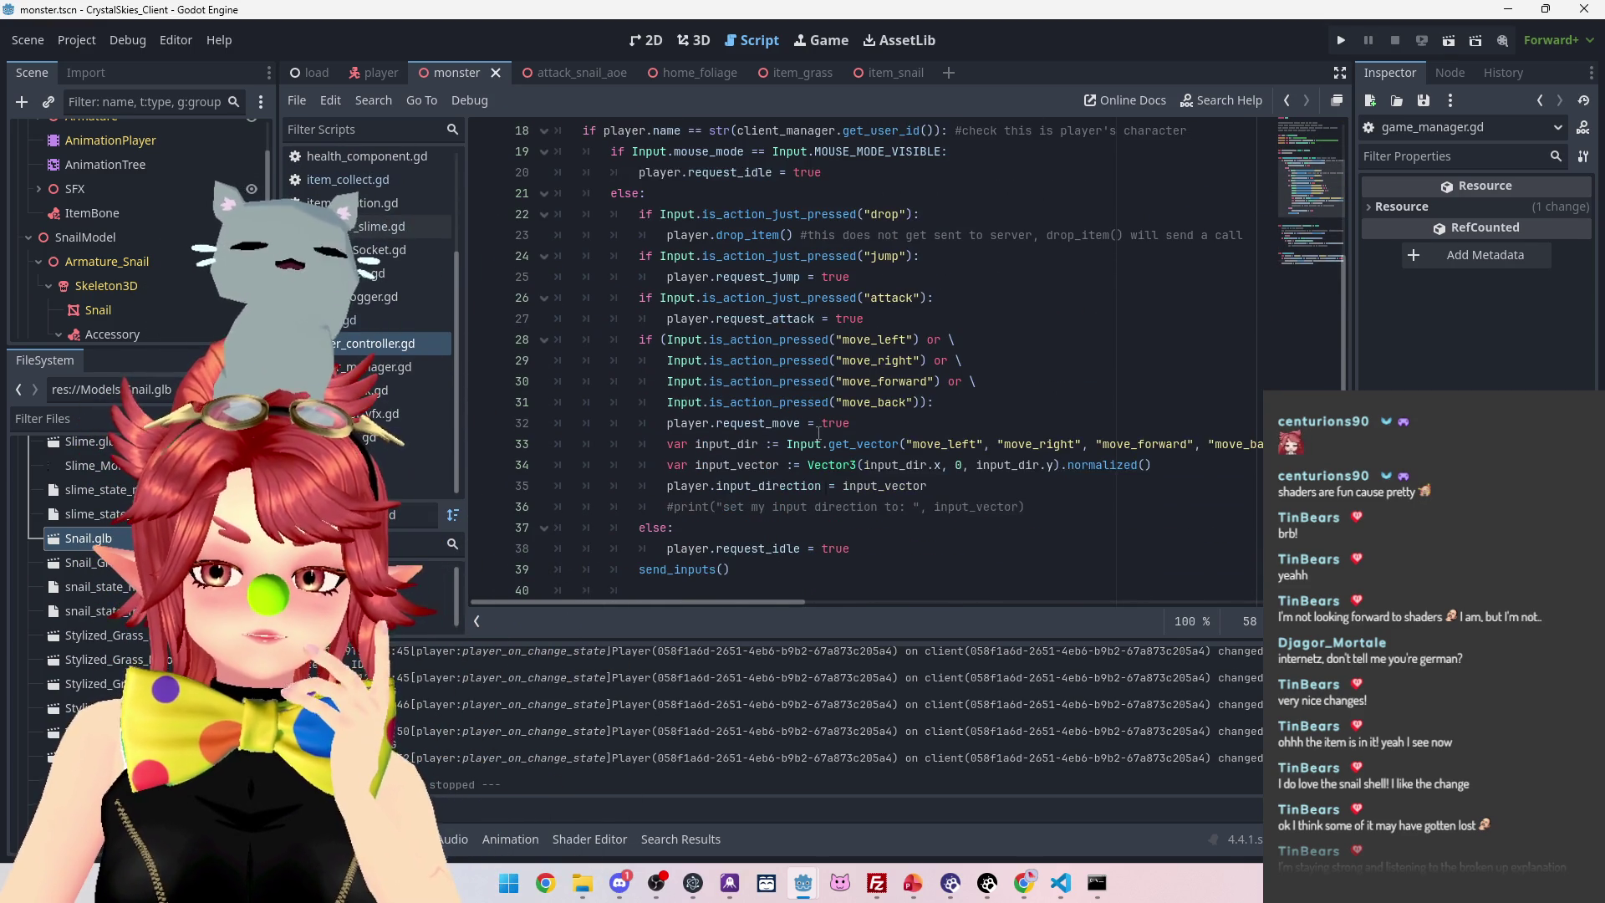
{"action": "scroll", "coordinate": [1082, 478], "scroll_direction": "down", "scroll_amount": 2}
{"action": "left_click", "coordinate": [647, 402]}
{"action": "left_click", "coordinate": [647, 366]}
{"action": "left_click_drag", "start_coordinate": [647, 366], "coordinate": [525, 365]}
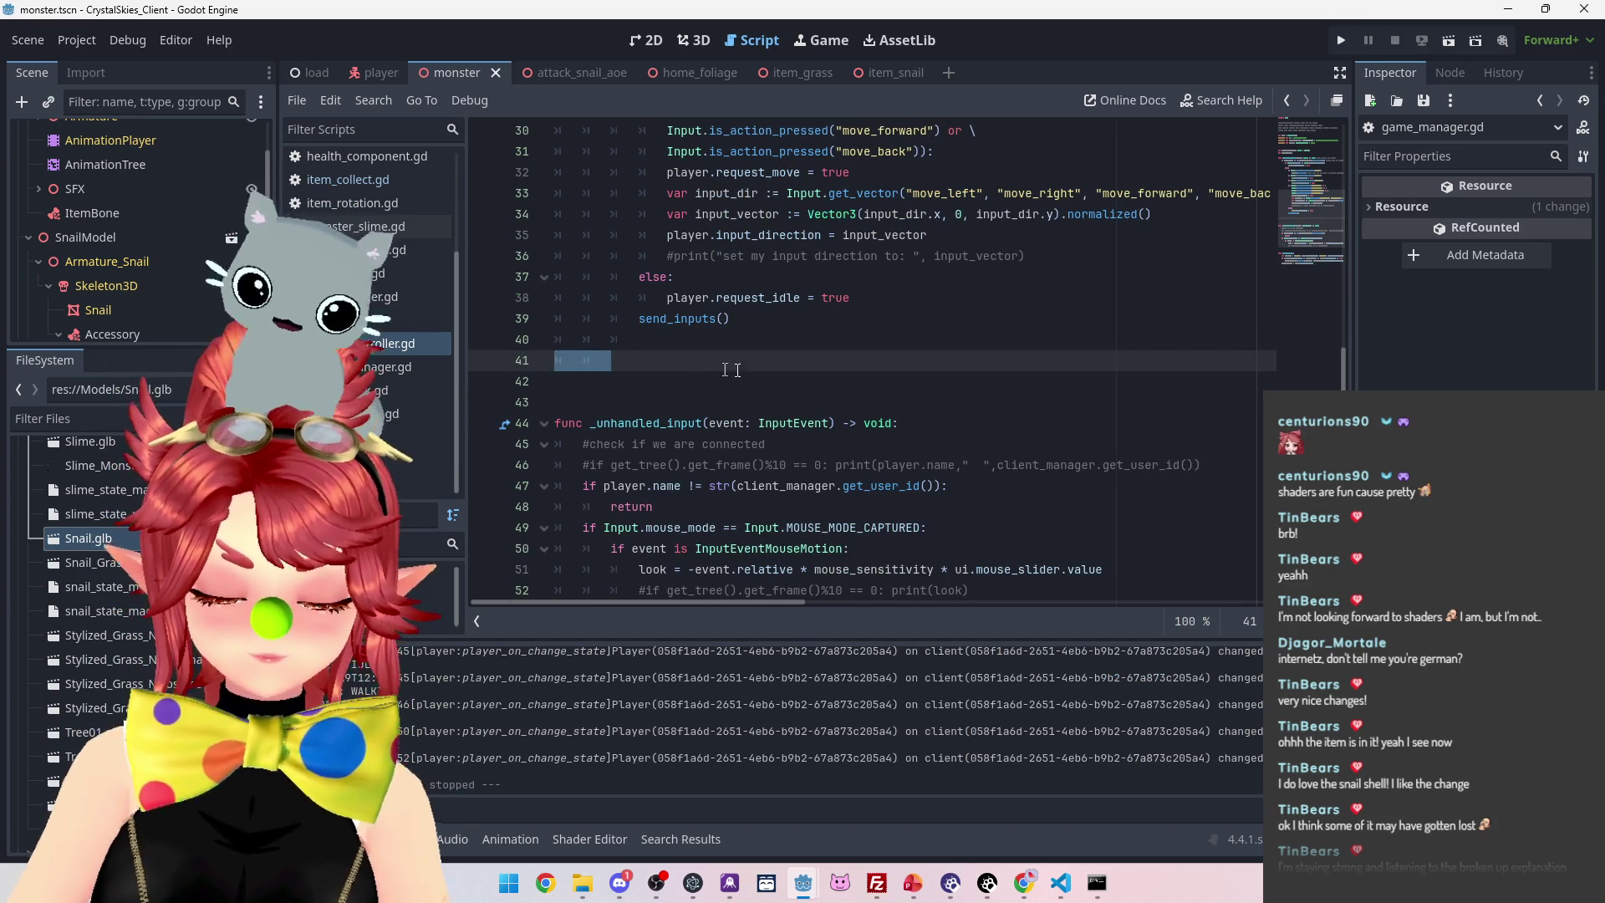
{"action": "key", "text": "BackSpace"}
{"action": "key", "text": "Up"}
Read the Input.is_action_just_pressed documentation, then open the Project menu
{"action": "scroll", "coordinate": [1005, 433], "scroll_direction": "up", "scroll_amount": 2}
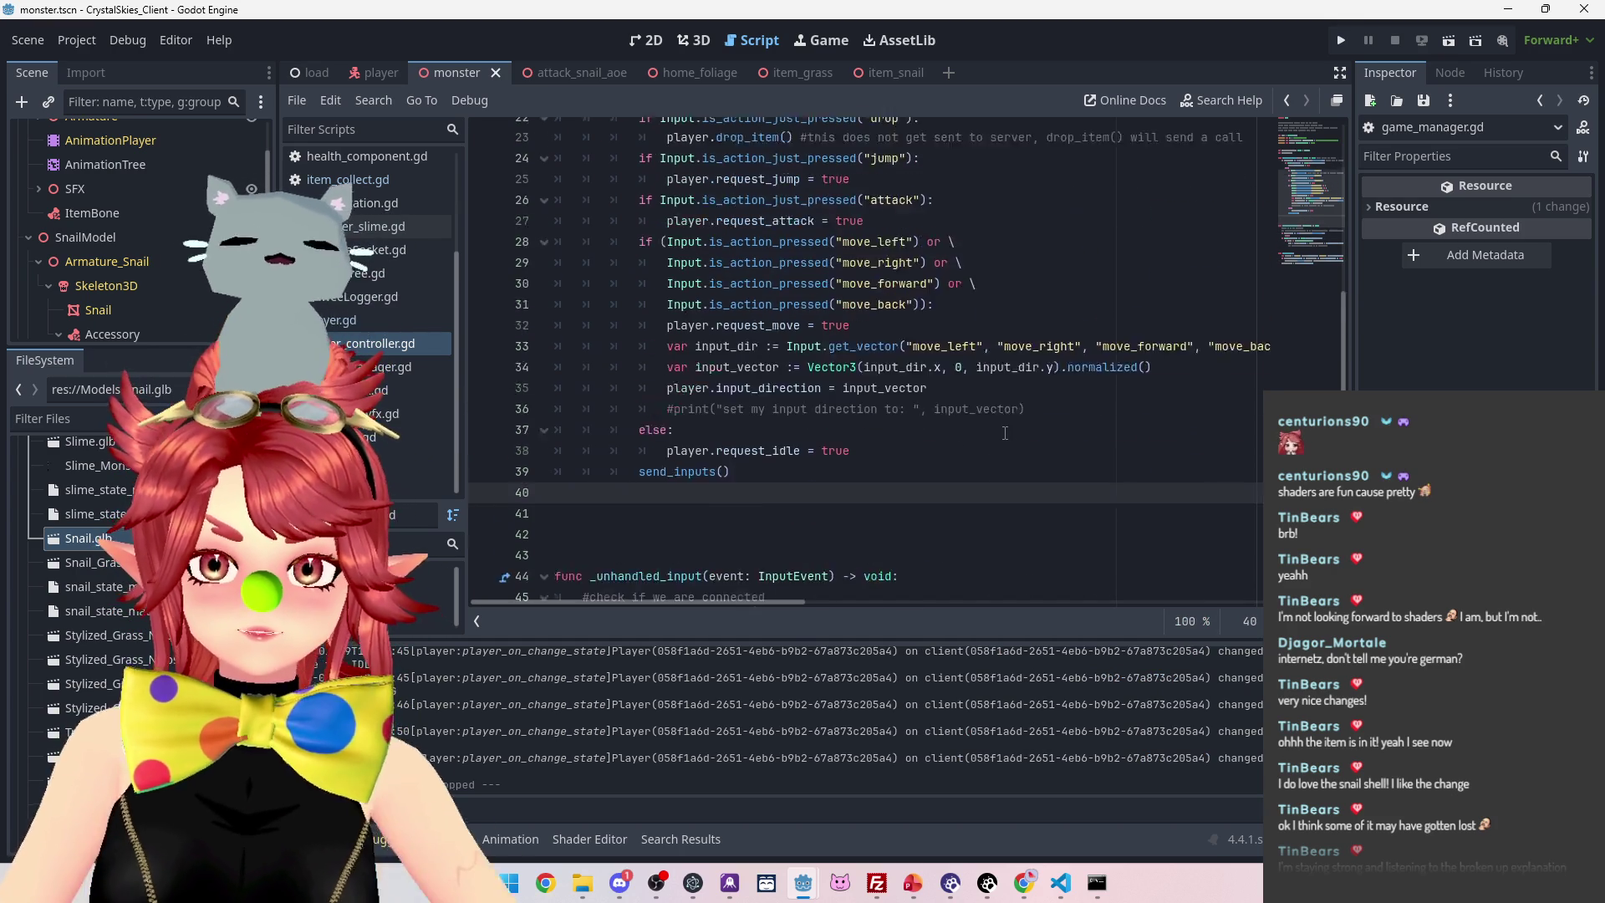
{"action": "scroll", "coordinate": [1005, 433], "scroll_direction": "up", "scroll_amount": 2}
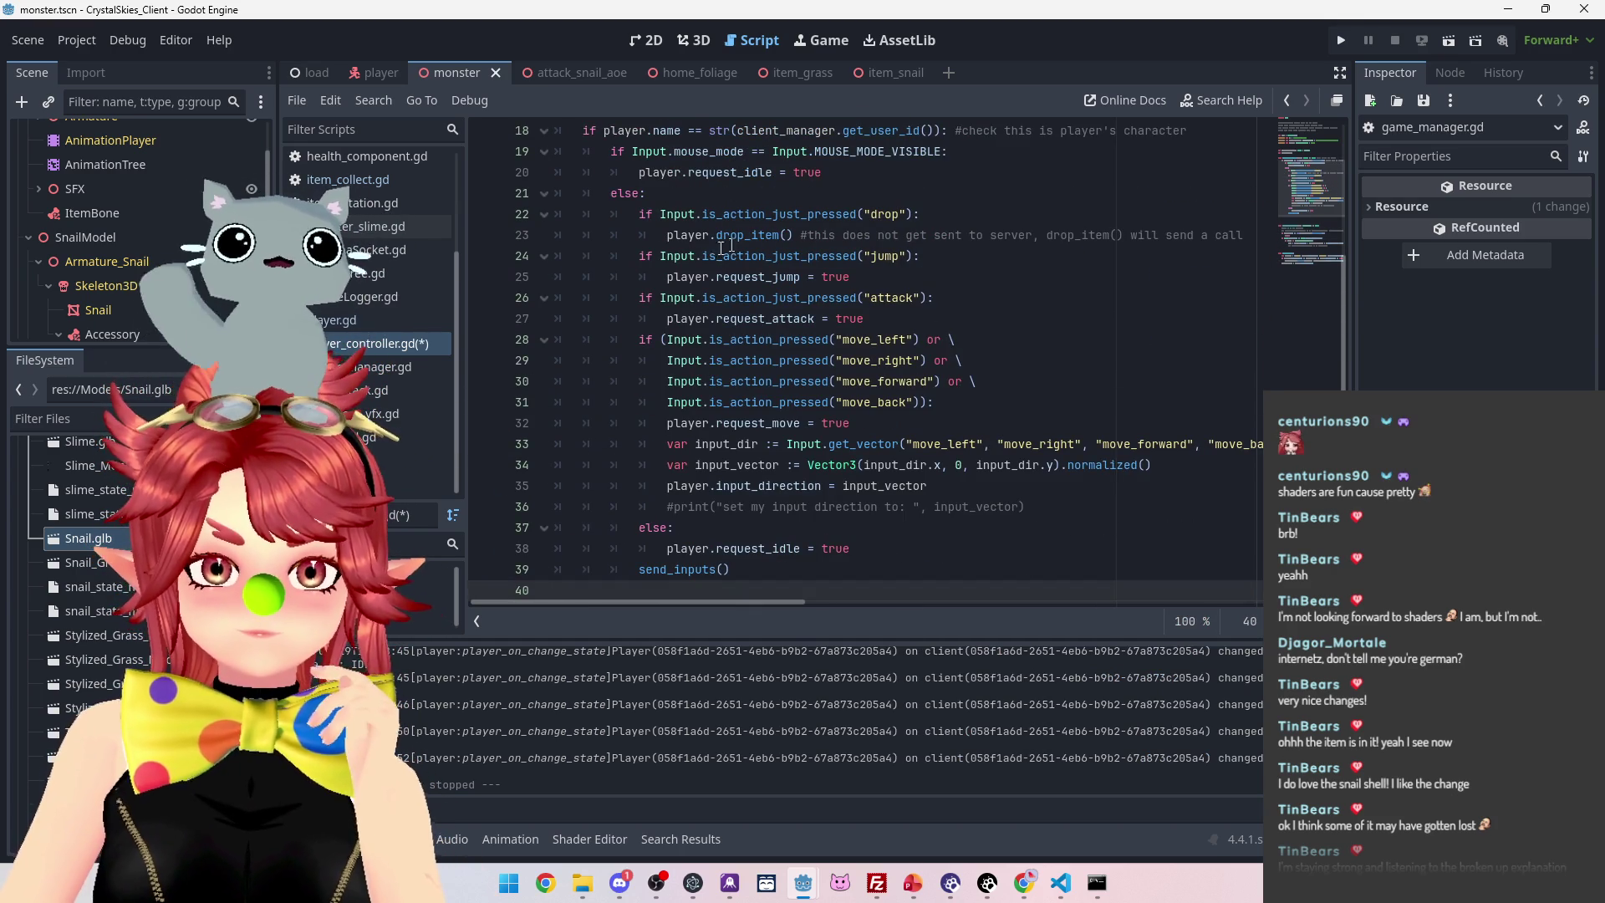
{"action": "mouse_move", "coordinate": [712, 257]}
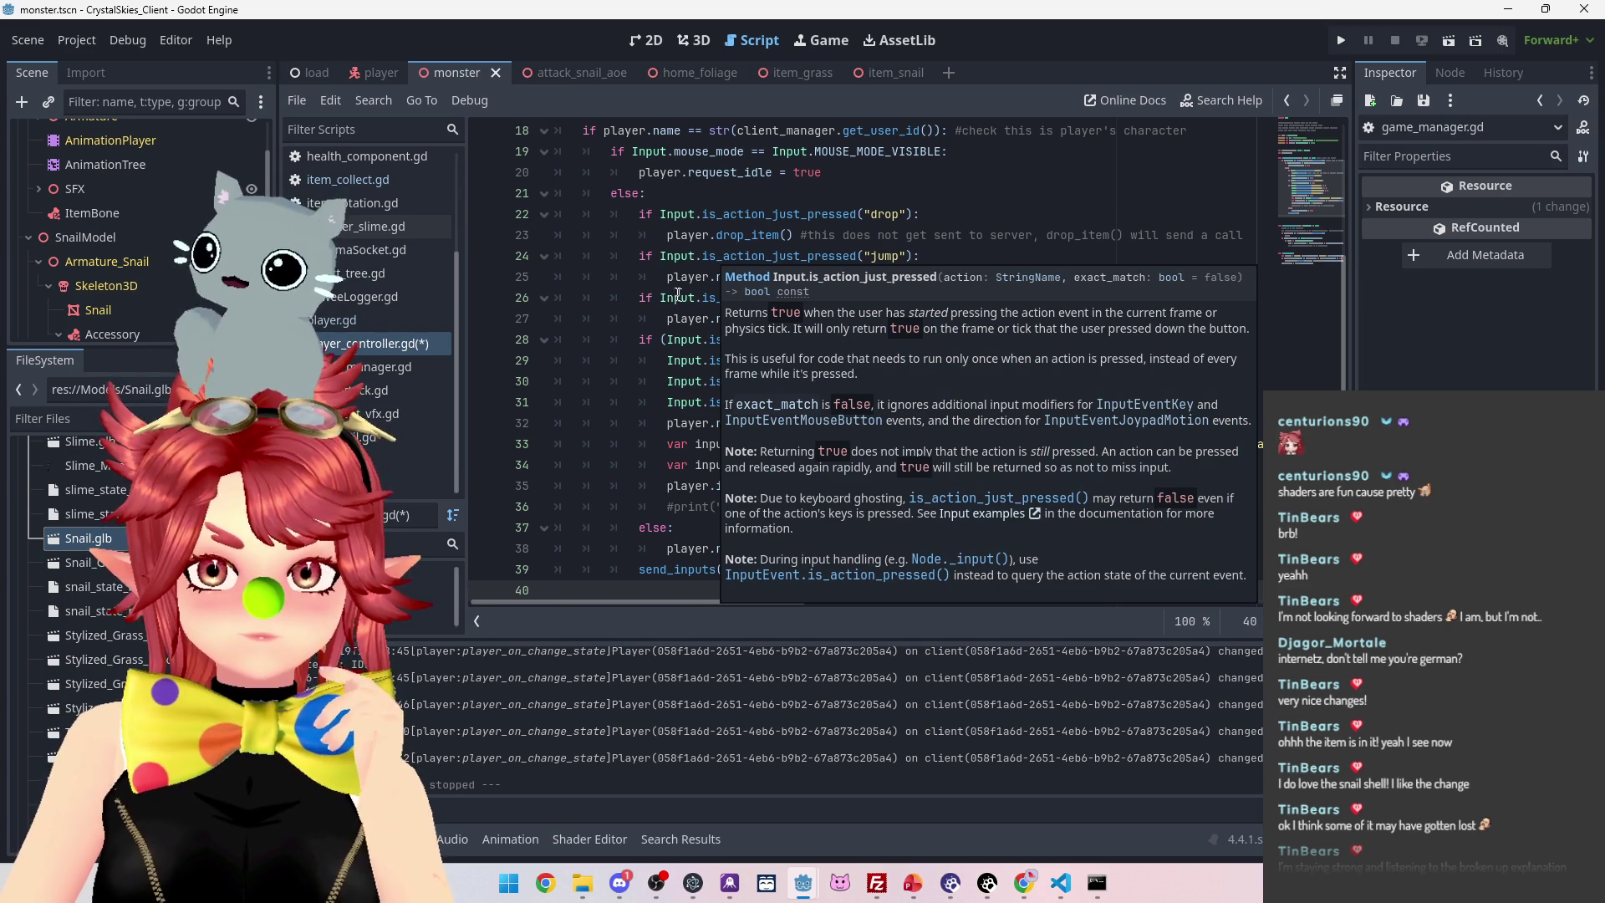
{"action": "scroll", "coordinate": [678, 295], "scroll_direction": "down", "scroll_amount": 4}
{"action": "scroll", "coordinate": [941, 385], "scroll_direction": "up", "scroll_amount": 4}
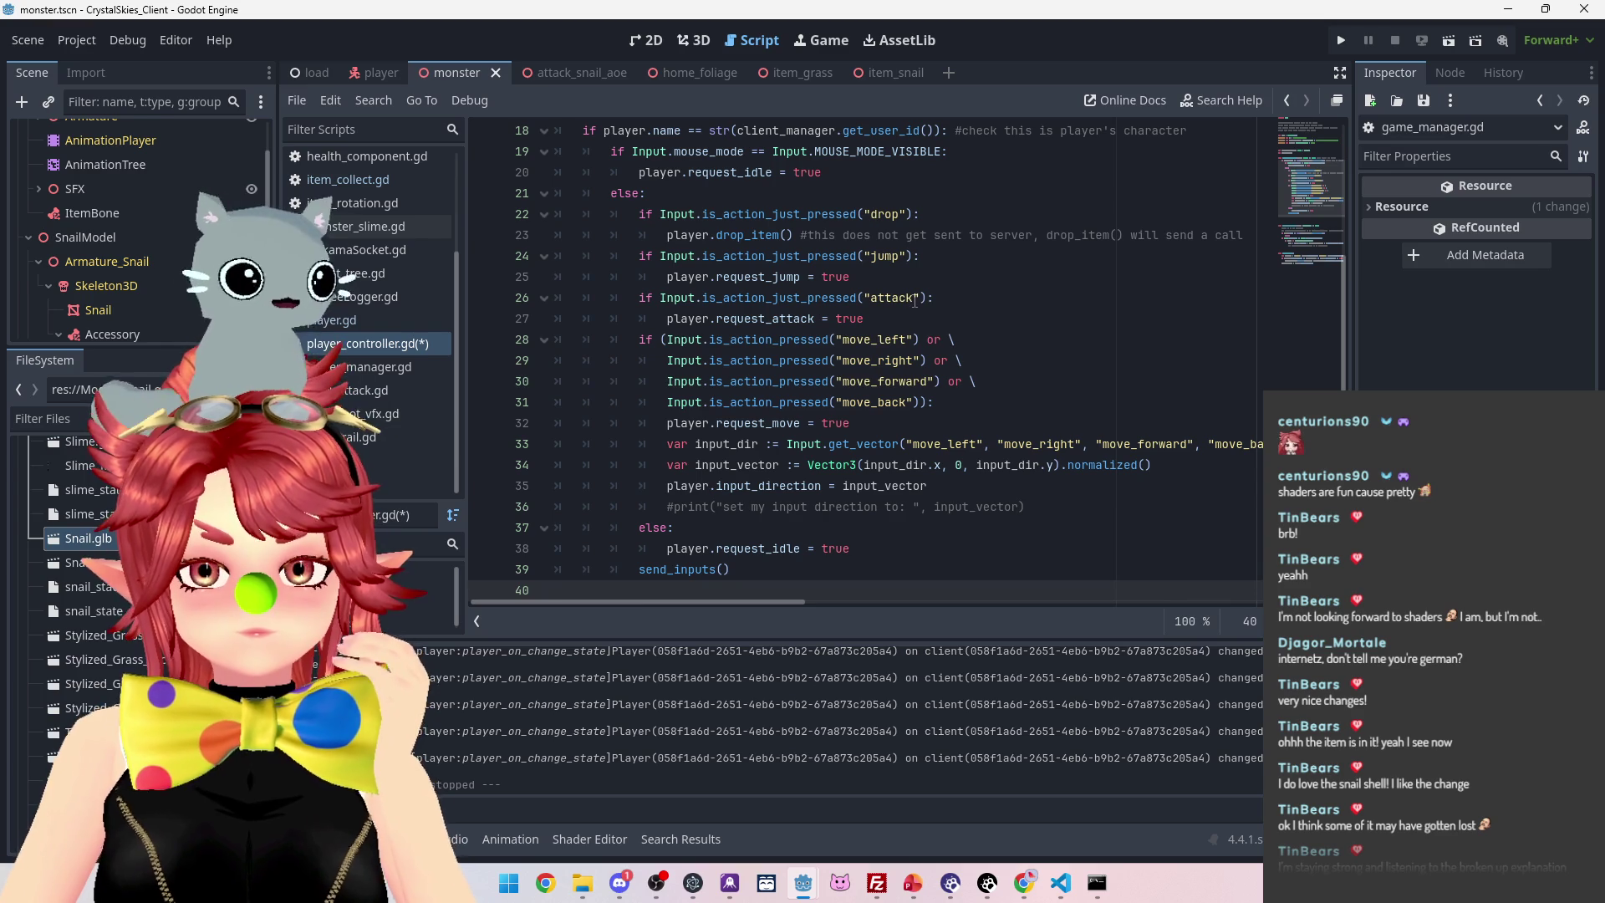
{"action": "left_click", "coordinate": [76, 40]}
Open the Input Map in Project Settings and type 'use' as a new action name
{"action": "left_click", "coordinate": [118, 74]}
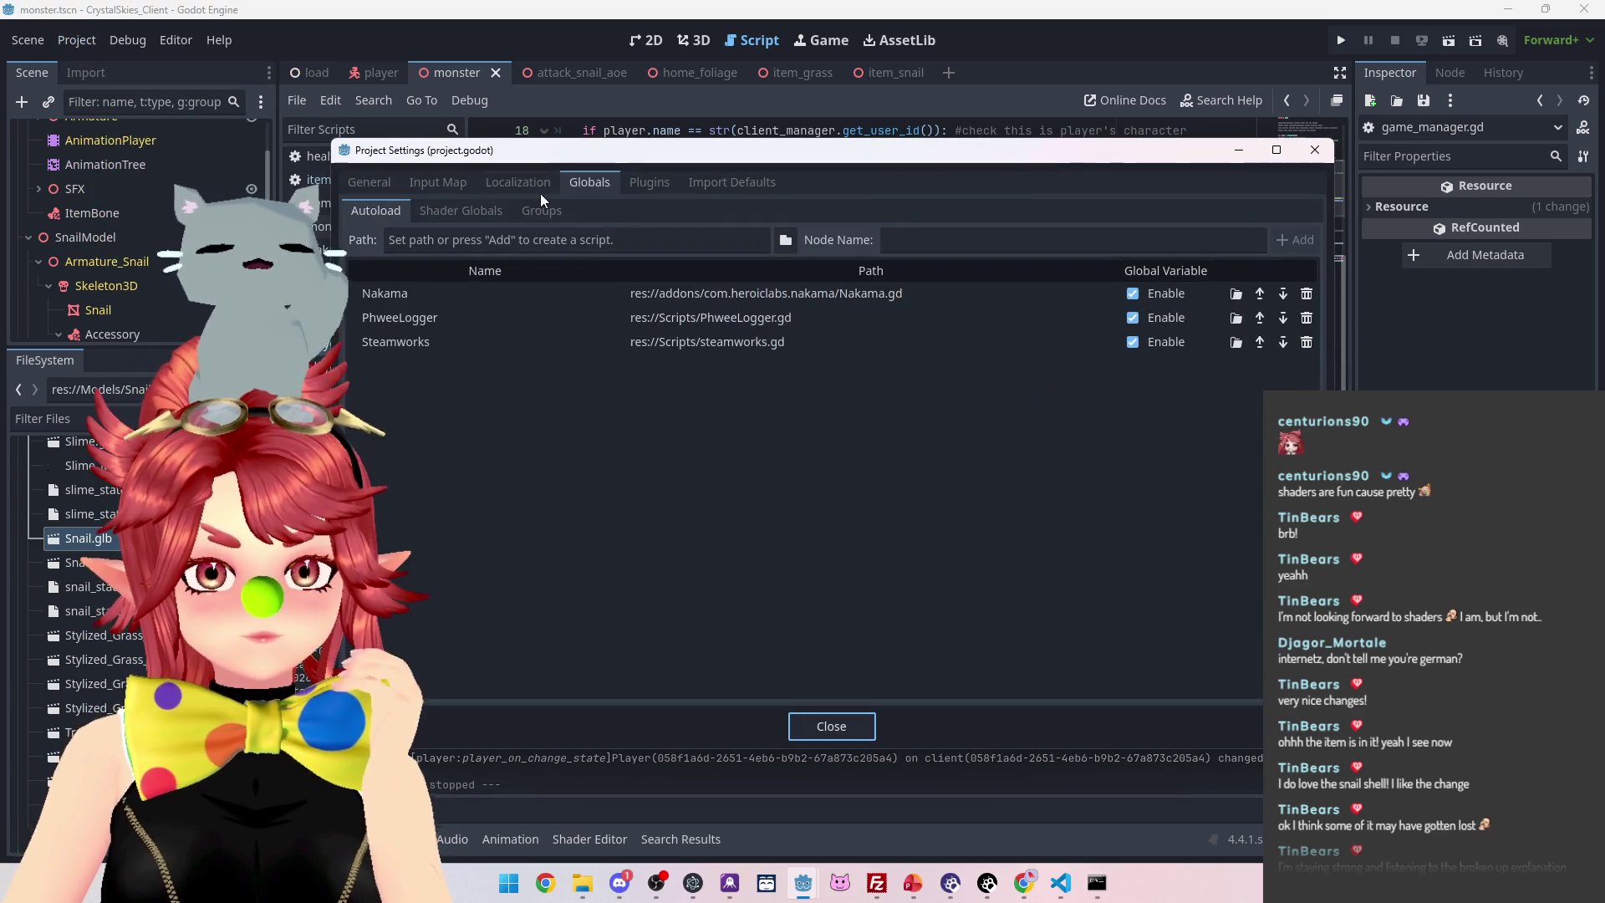
{"action": "left_click", "coordinate": [438, 181]}
{"action": "scroll", "coordinate": [479, 483], "scroll_direction": "down", "scroll_amount": 2}
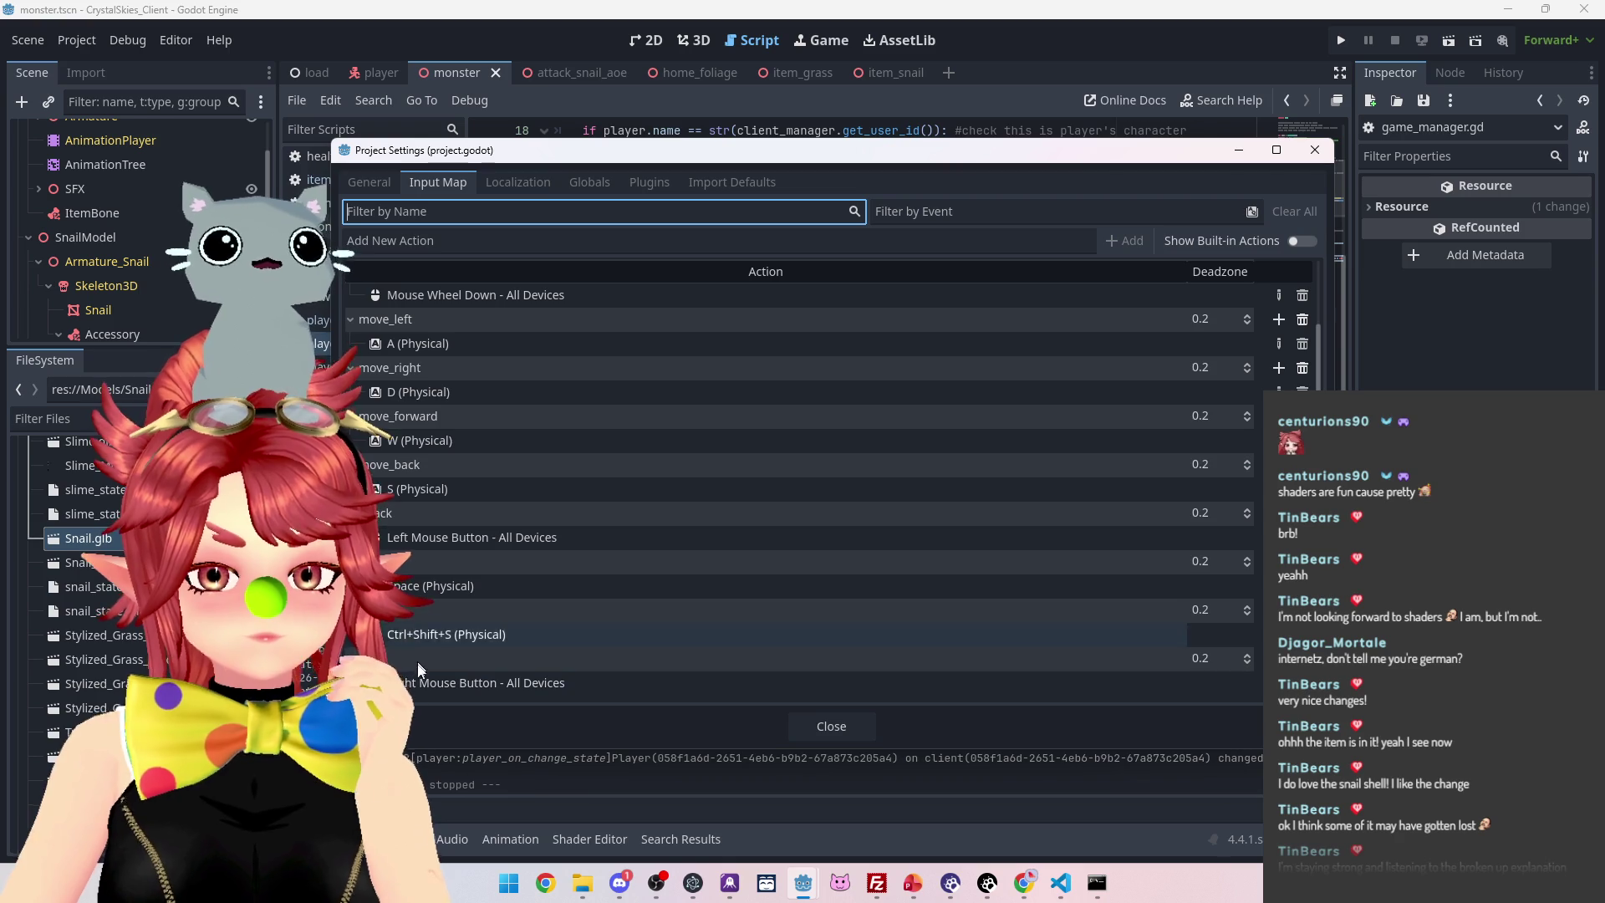
{"action": "scroll", "coordinate": [430, 518], "scroll_direction": "up", "scroll_amount": 2}
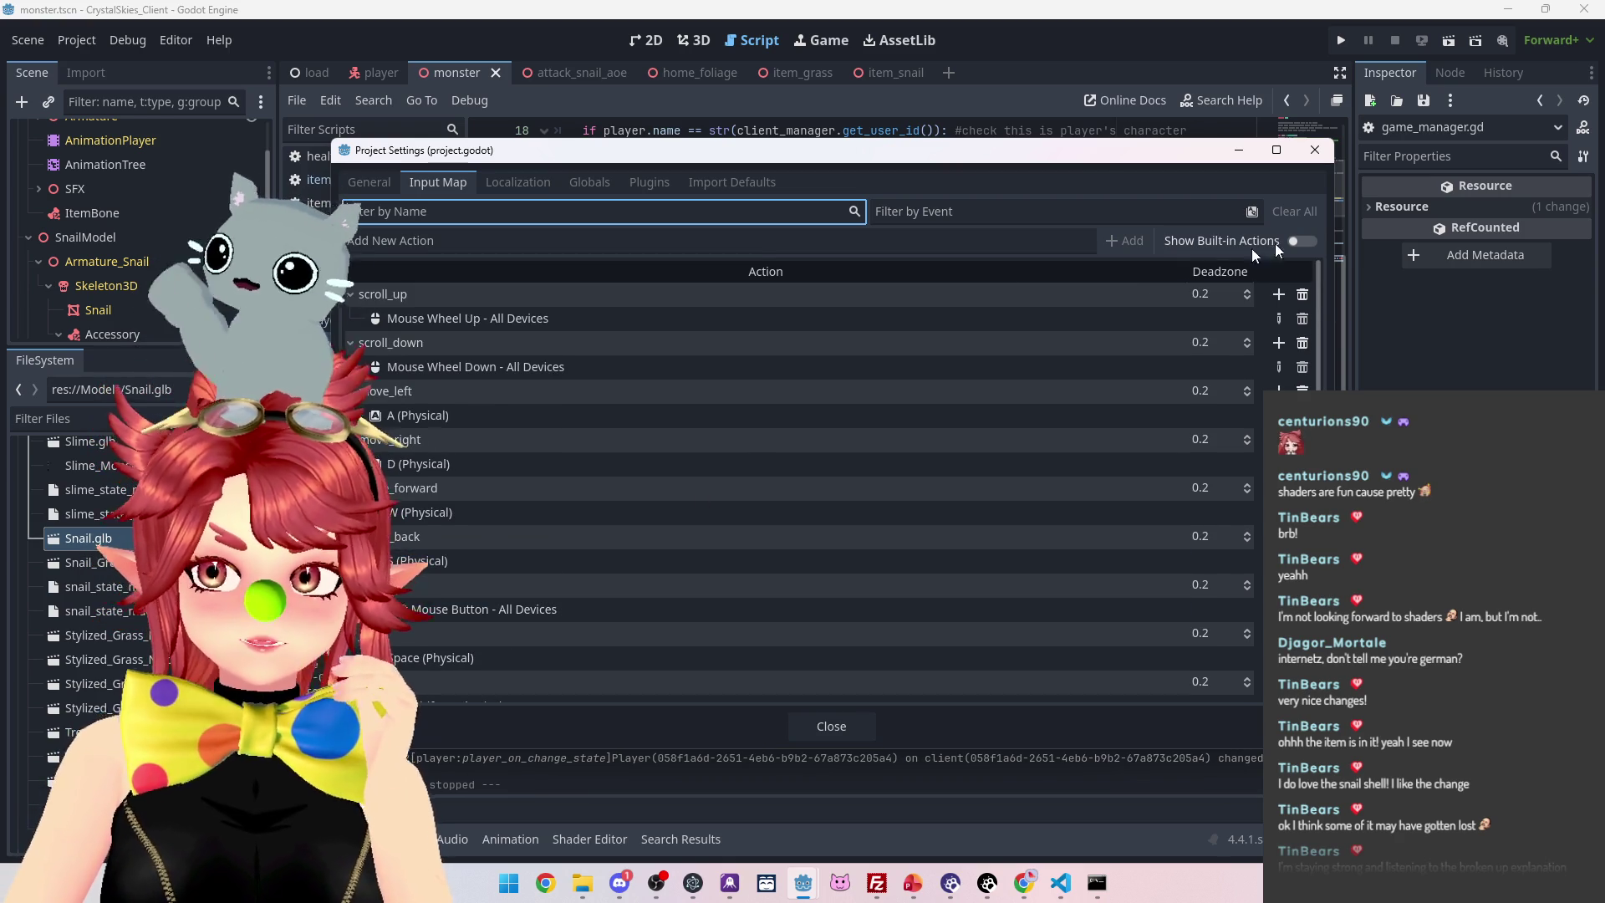
{"action": "left_click", "coordinate": [629, 241]}
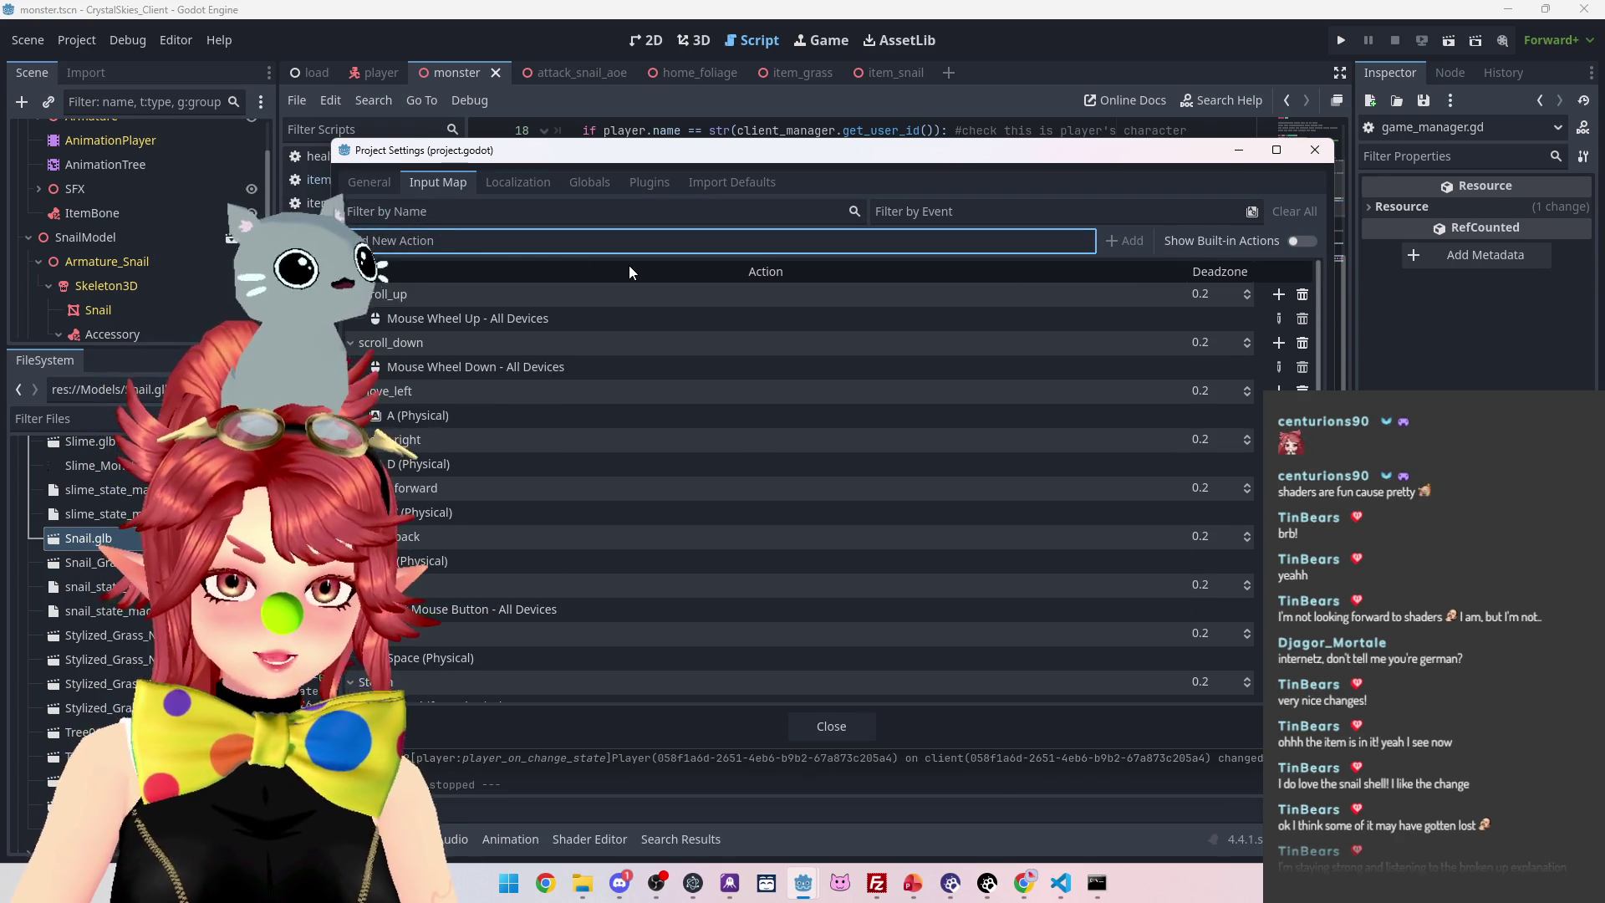
{"action": "type", "text": "use"}
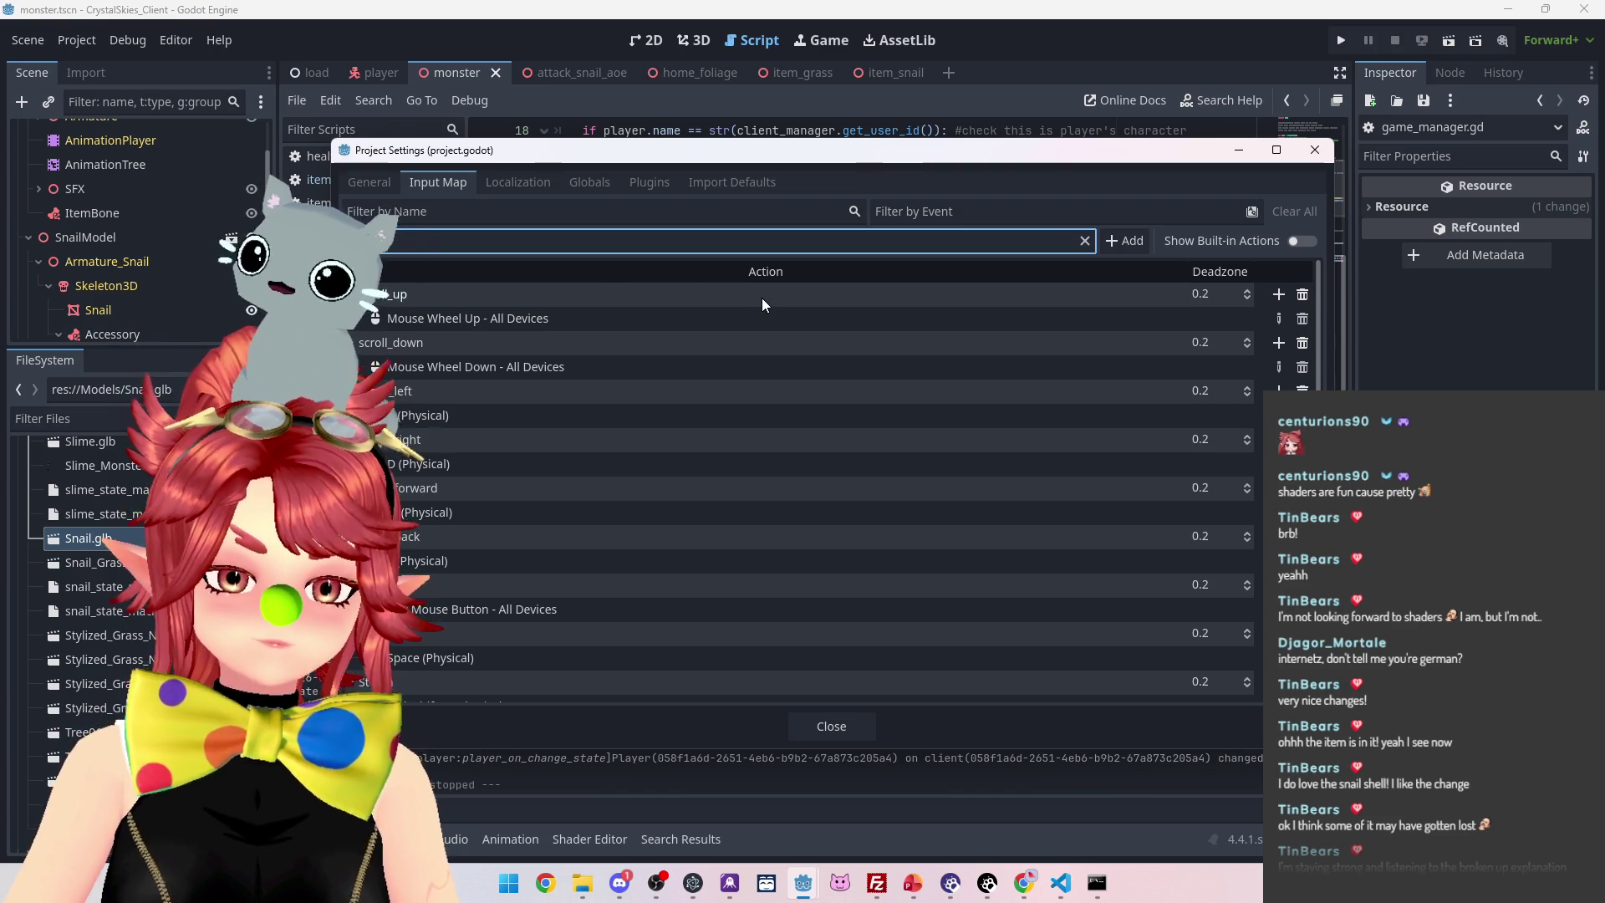
{"action": "scroll", "coordinate": [786, 498], "scroll_direction": "down", "scroll_amount": 2}
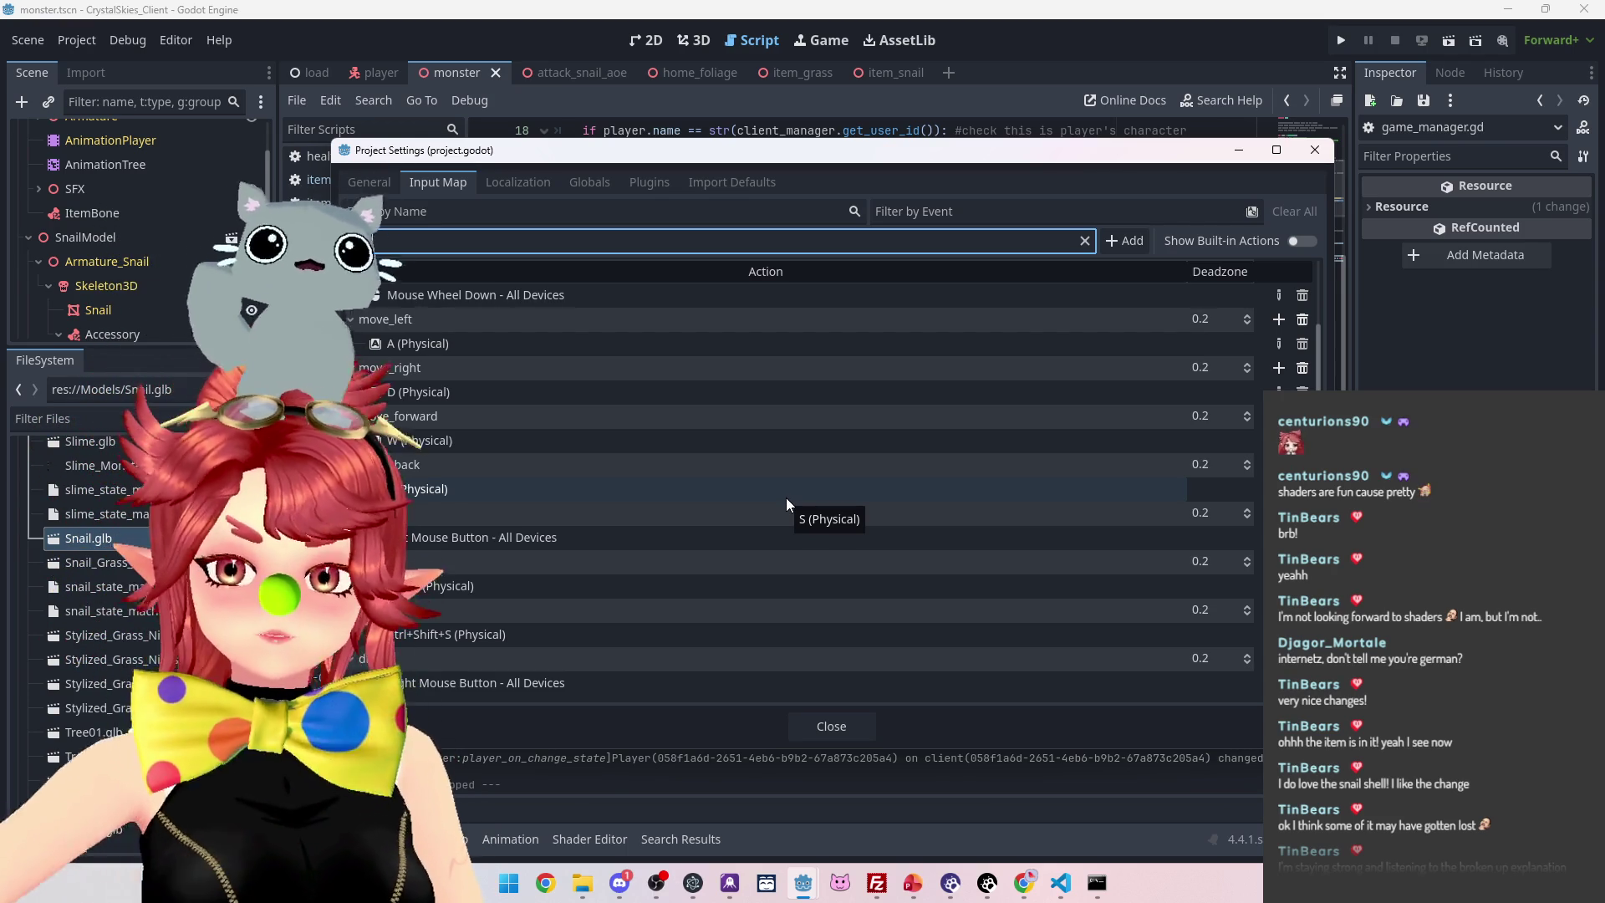
Add the action named item, bind it to the E key, and close Project Settings
{"action": "left_click", "coordinate": [1116, 246]}
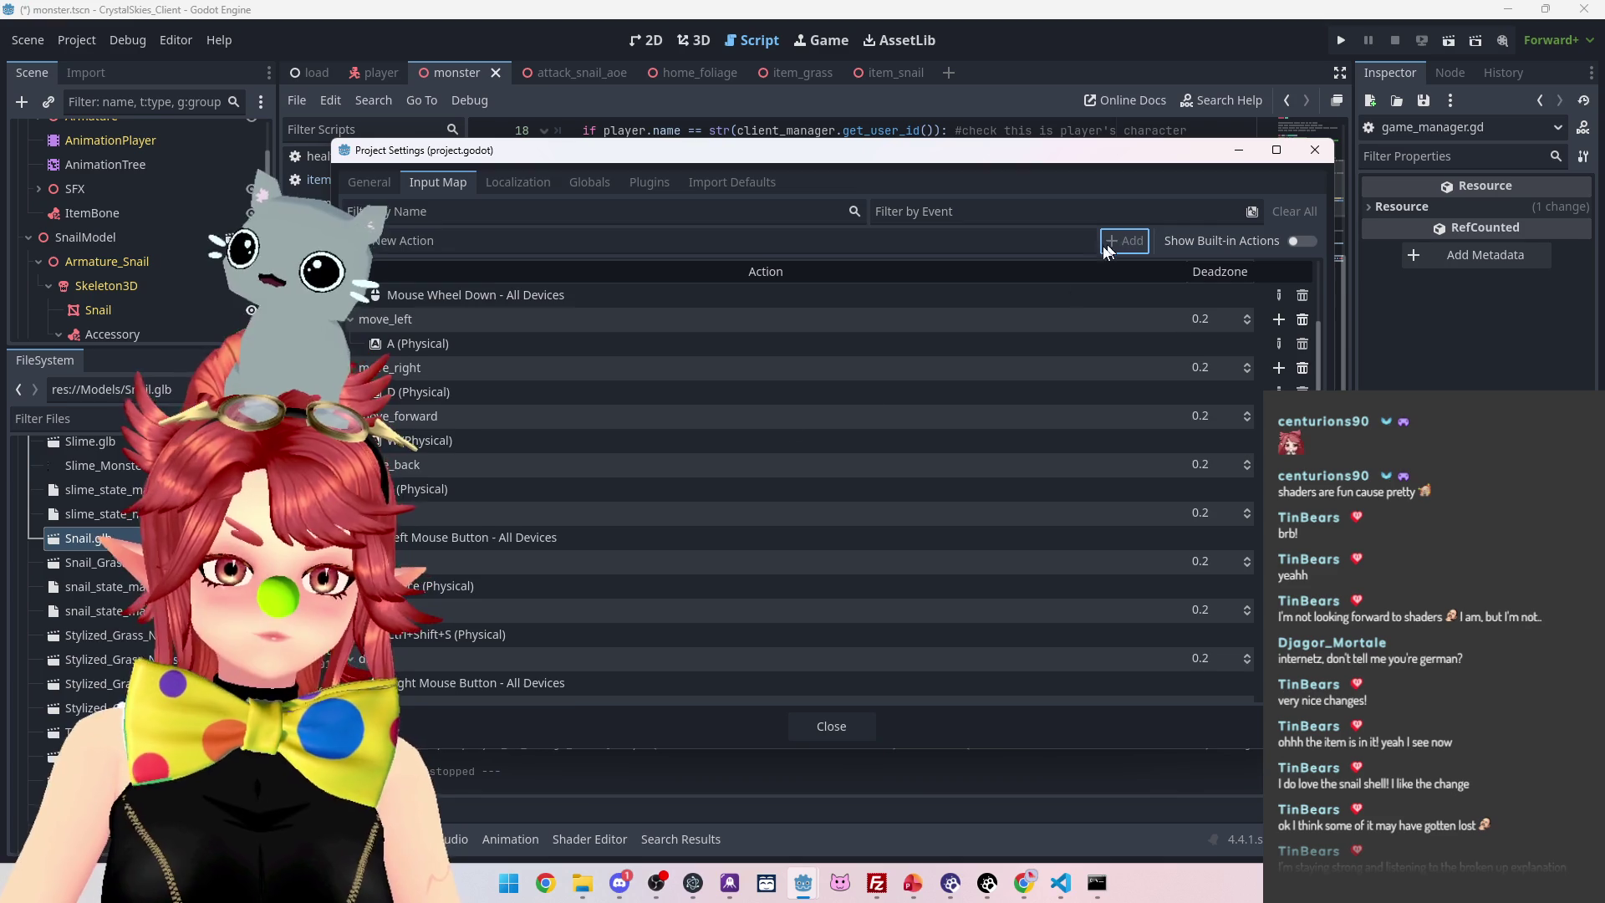
{"action": "double_click", "coordinate": [718, 679]}
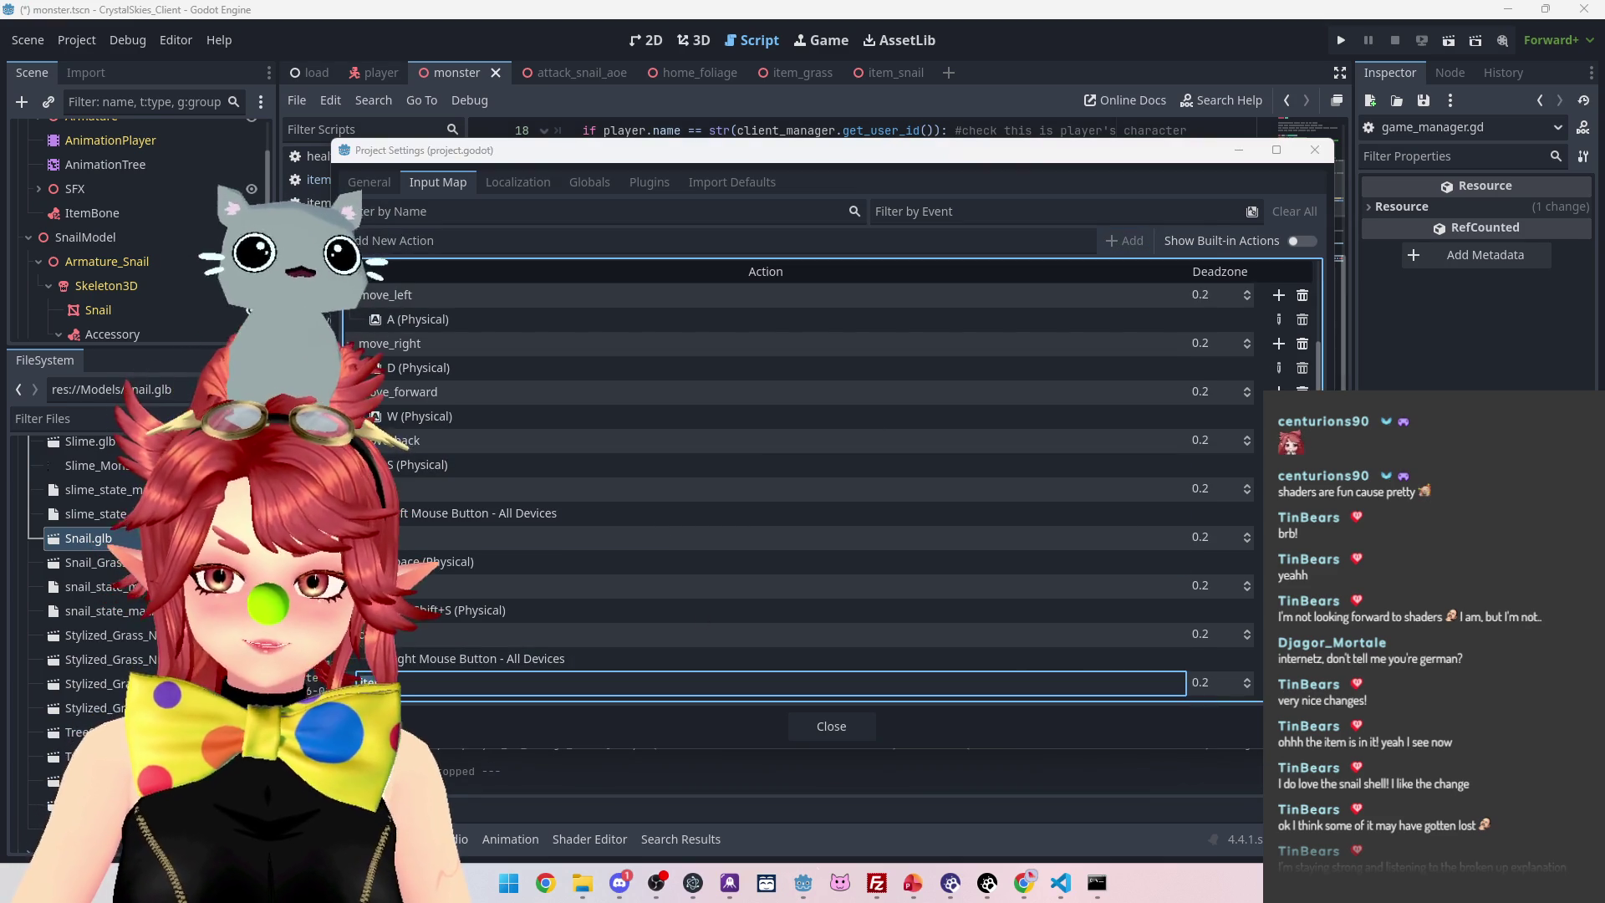
{"action": "key", "text": "Return"}
{"action": "left_click", "coordinate": [1279, 682]}
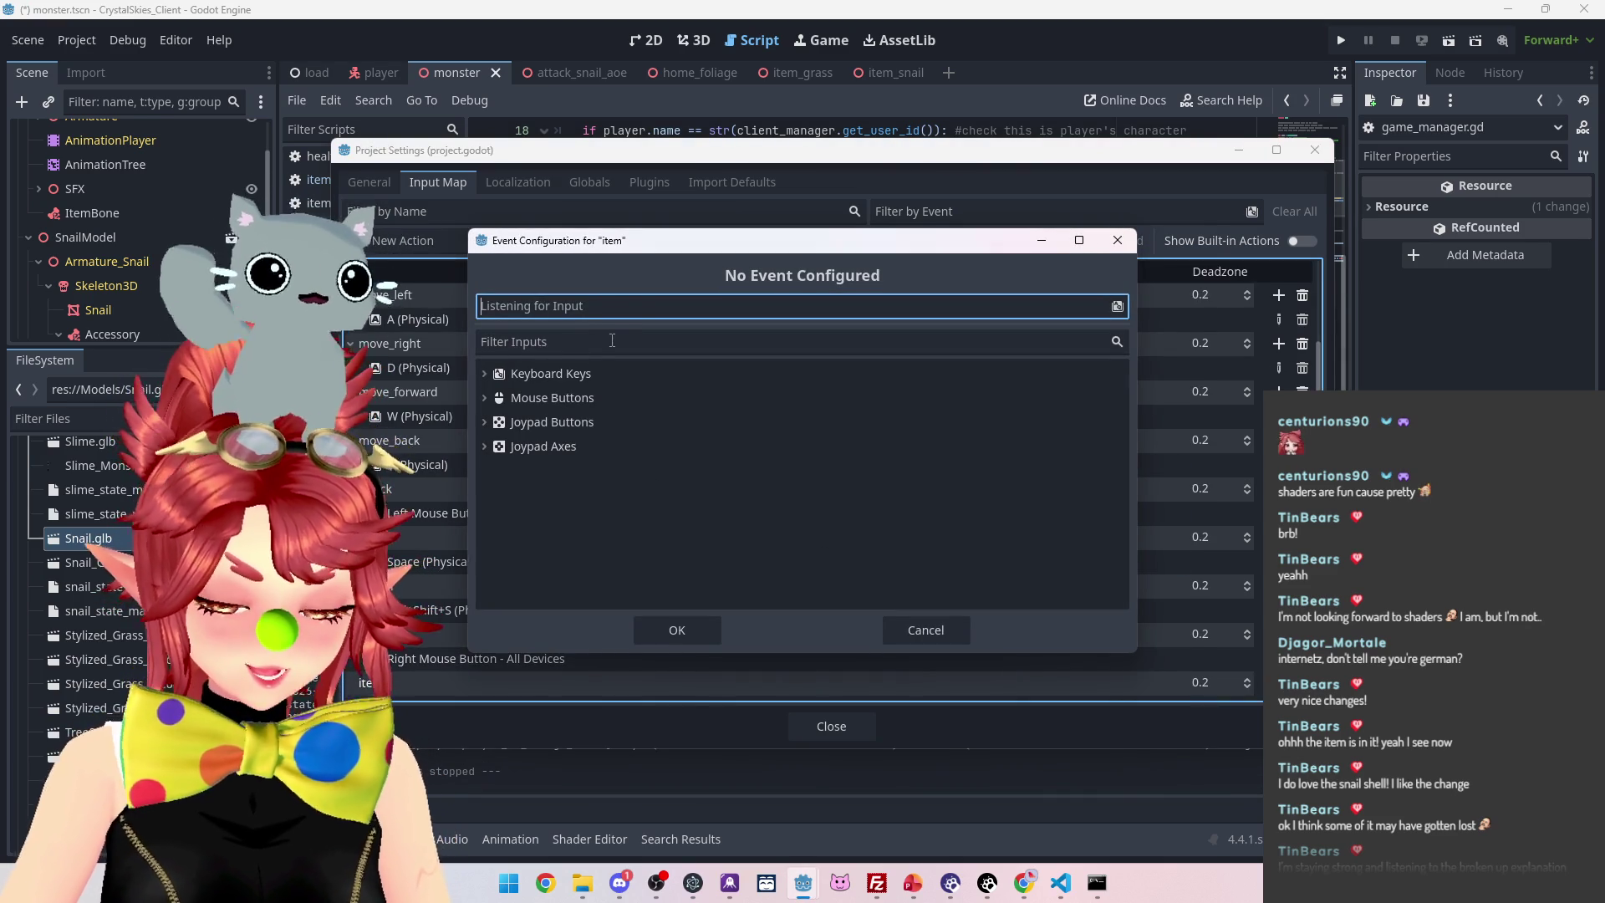
{"action": "key", "text": "e"}
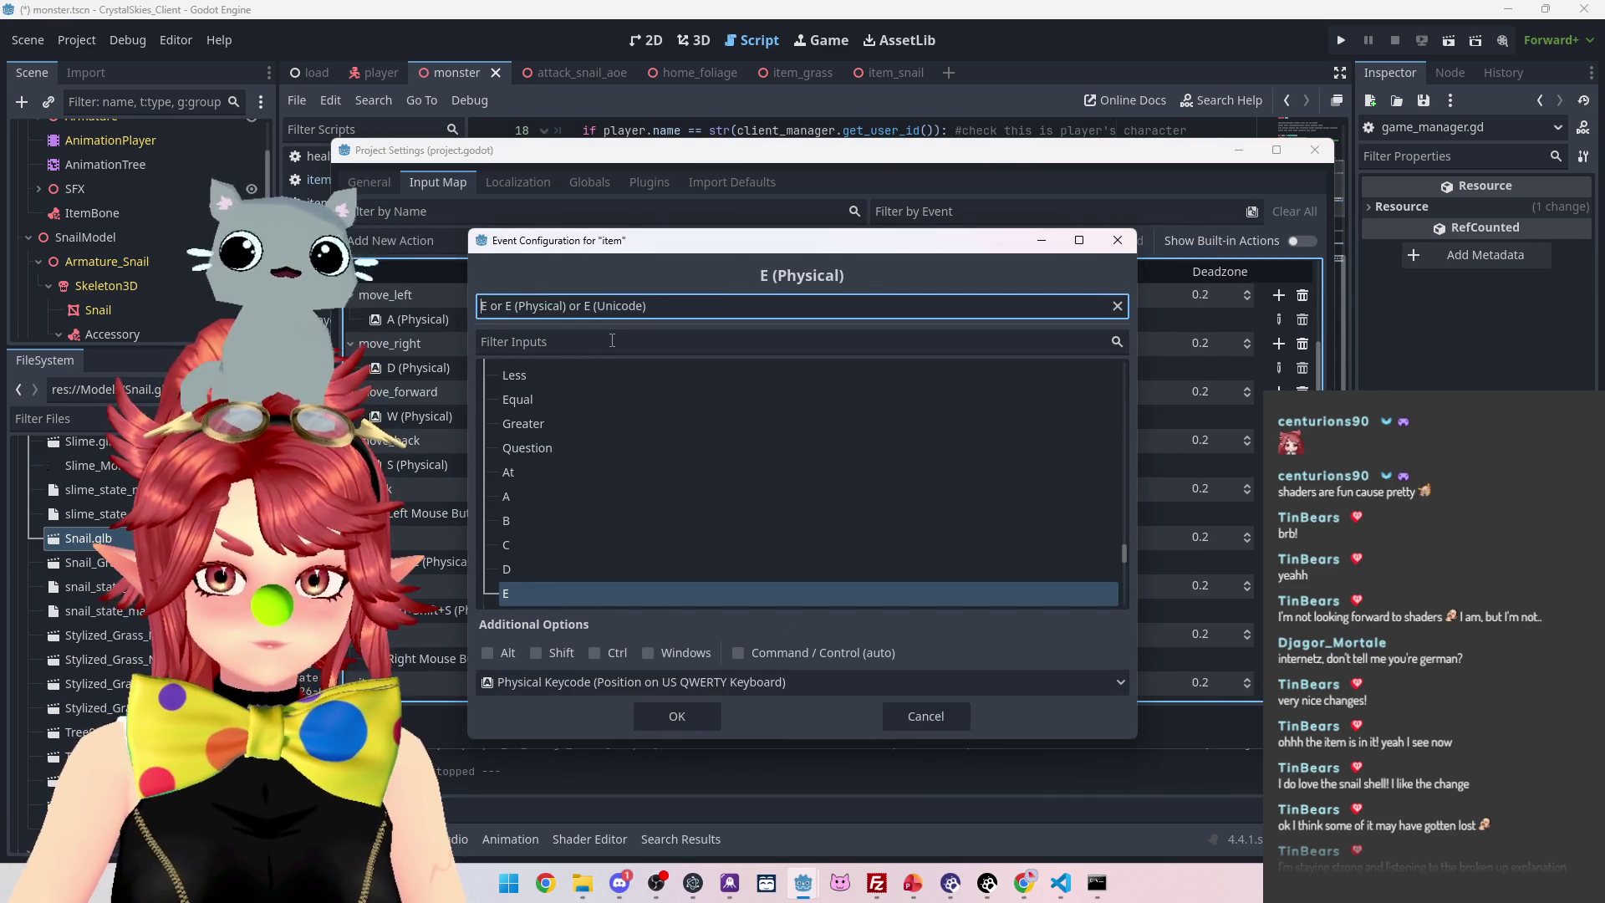
{"action": "left_click", "coordinate": [679, 717]}
{"action": "left_click", "coordinate": [824, 724]}
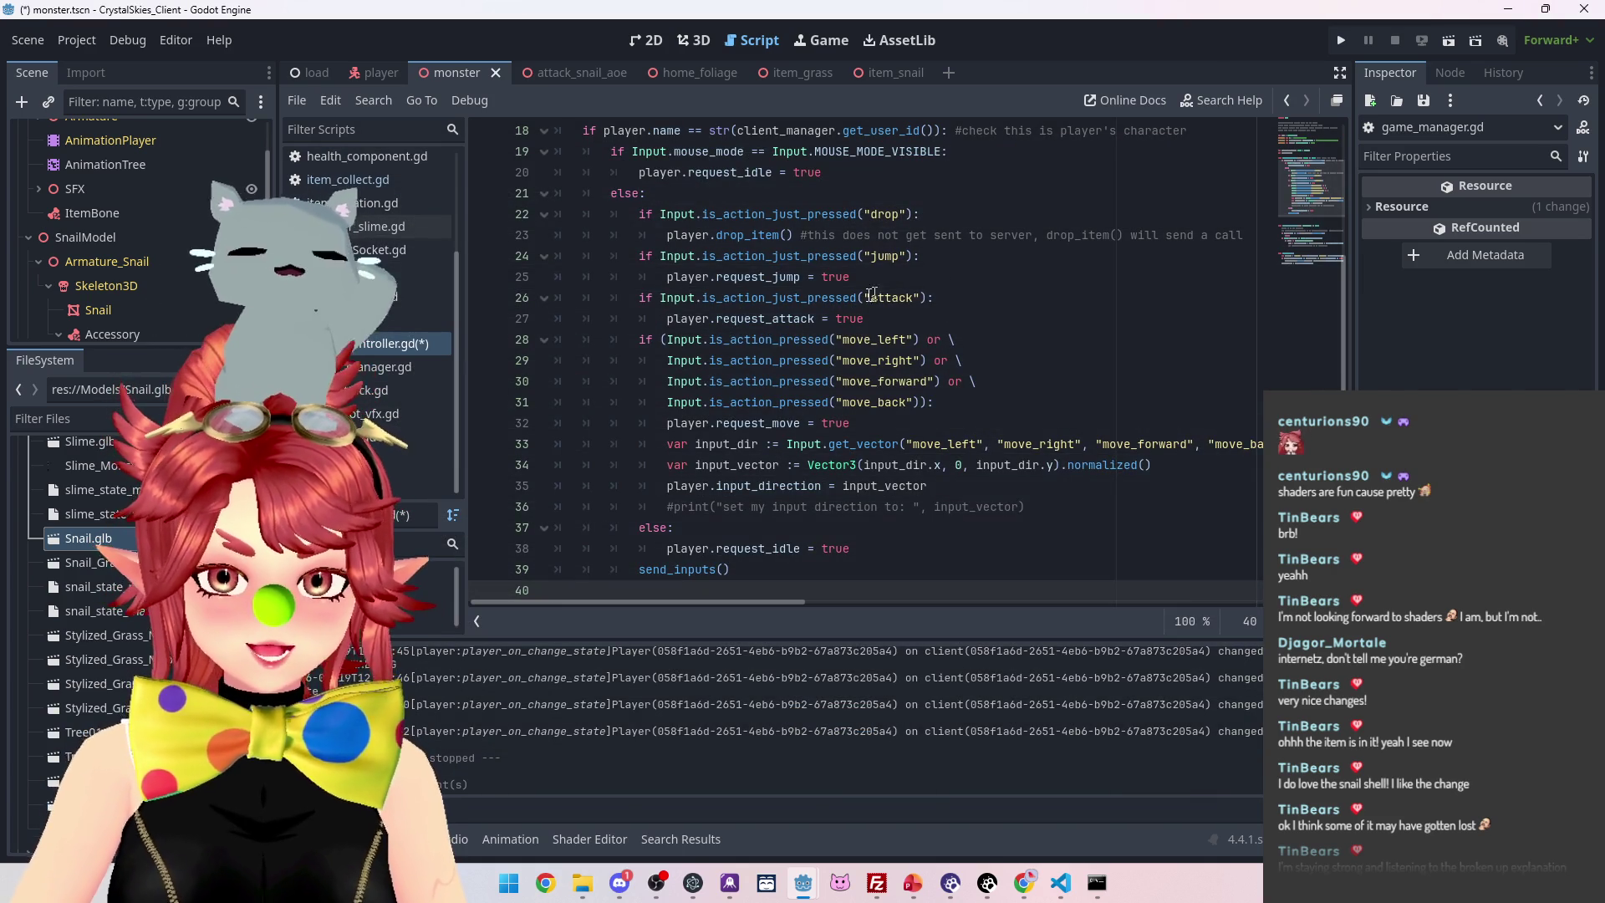
Duplicate the attack check on lines 26–27 and change the copy's 'attack' to 'item'
{"action": "left_click_drag", "start_coordinate": [883, 316], "coordinate": [647, 300]}
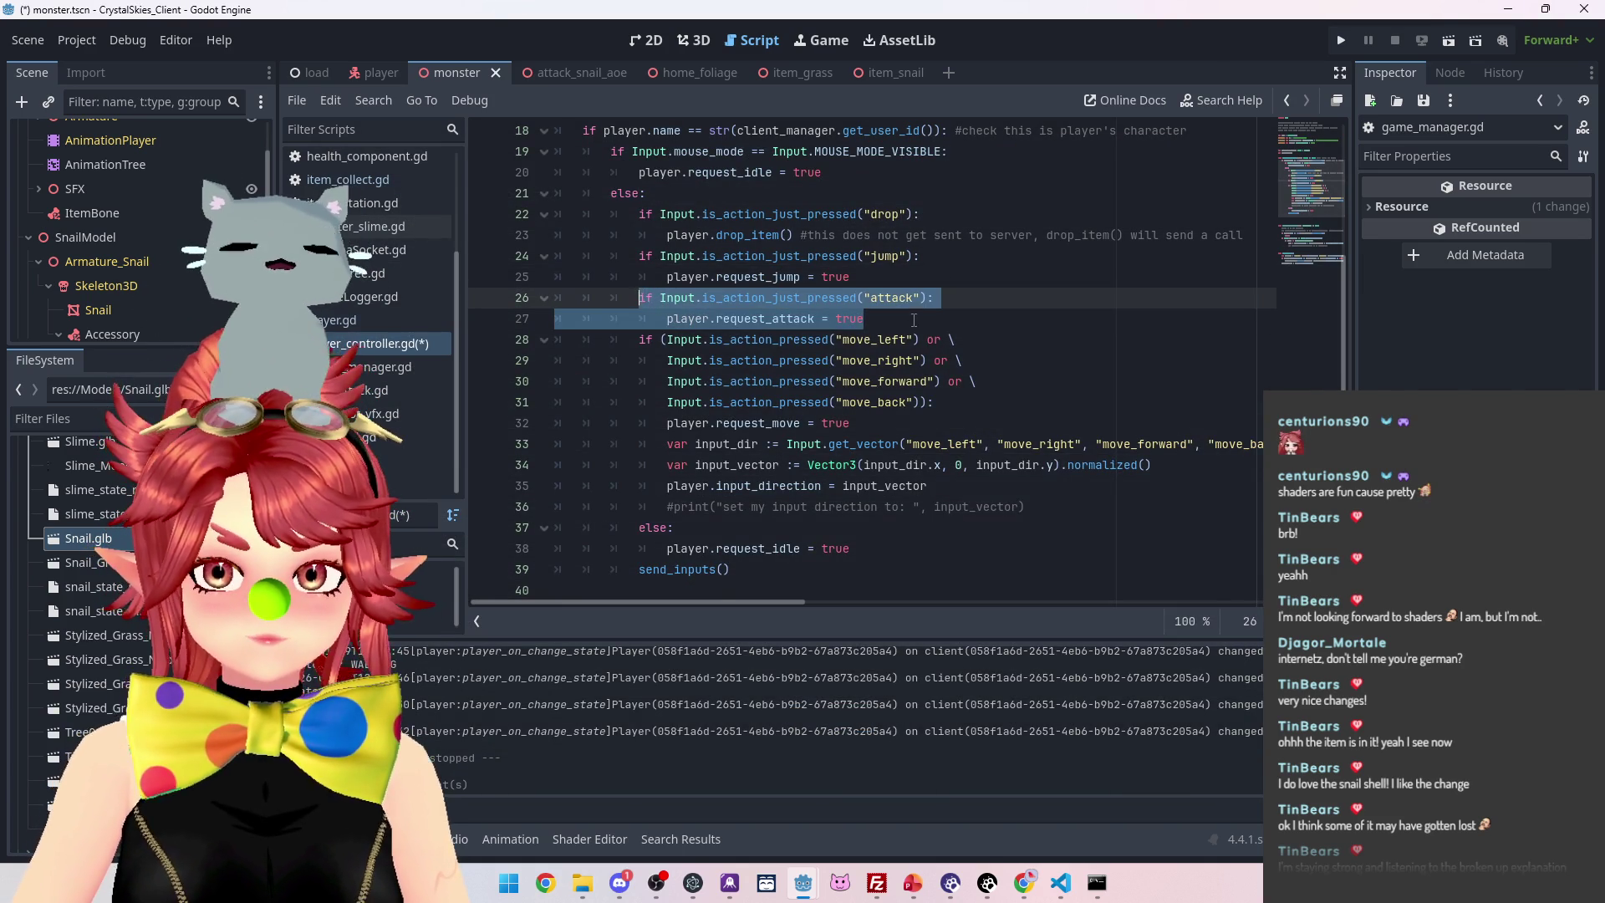
{"action": "key", "text": "ctrl+c"}
{"action": "key", "text": "Right"}
{"action": "key", "text": "Return"}
{"action": "key", "text": "ctrl+v"}
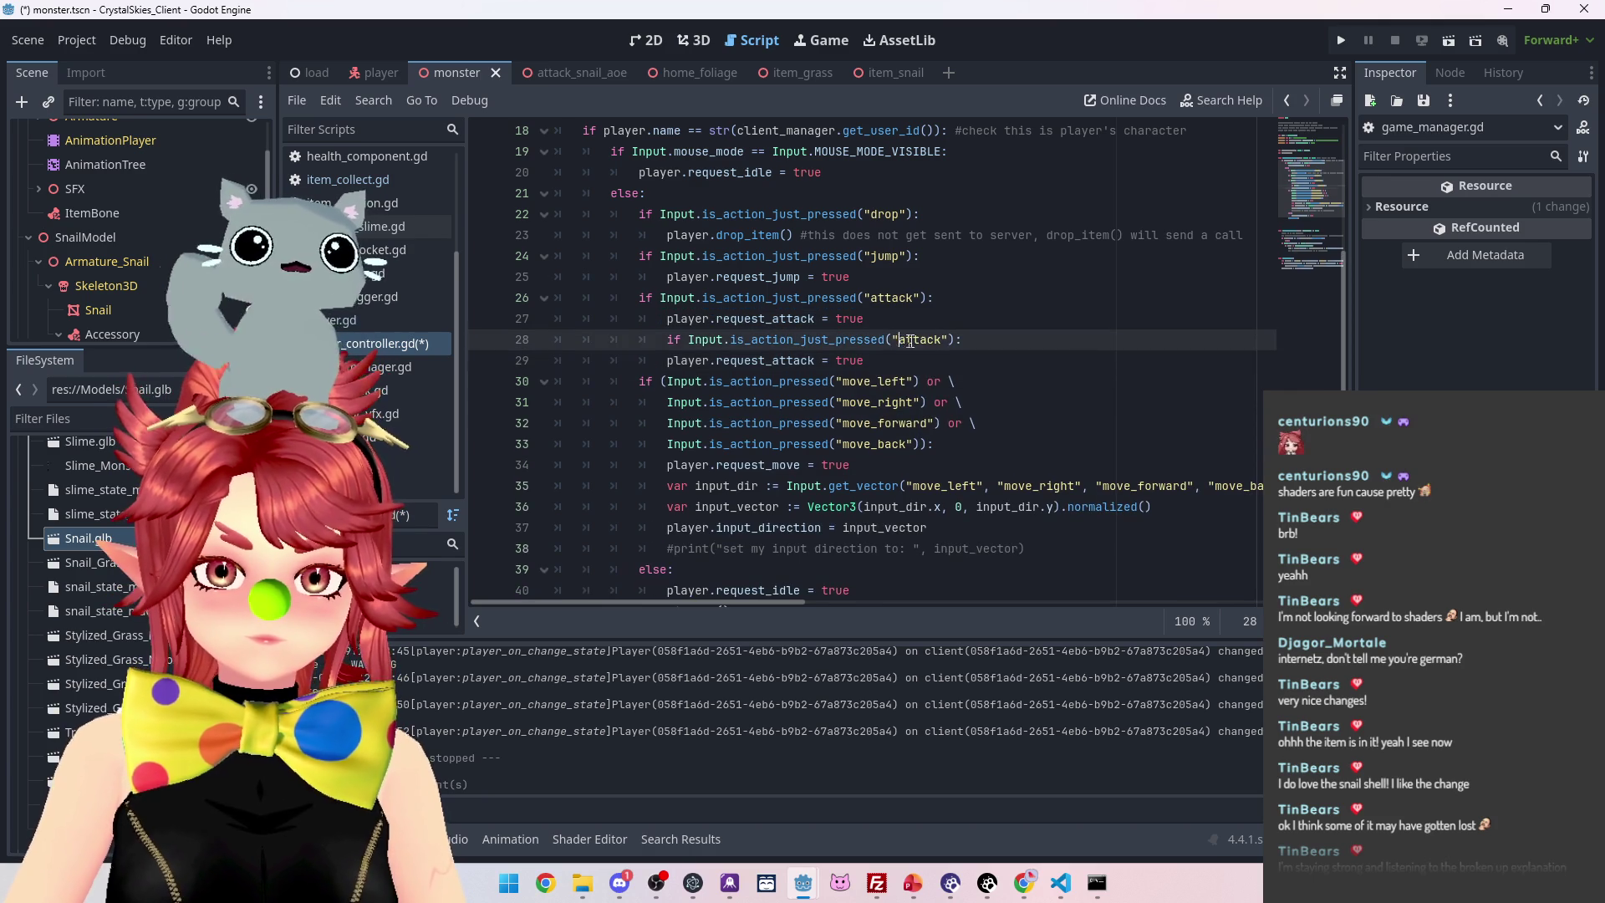
{"action": "double_click", "coordinate": [907, 342]}
{"action": "type", "text": "item"}
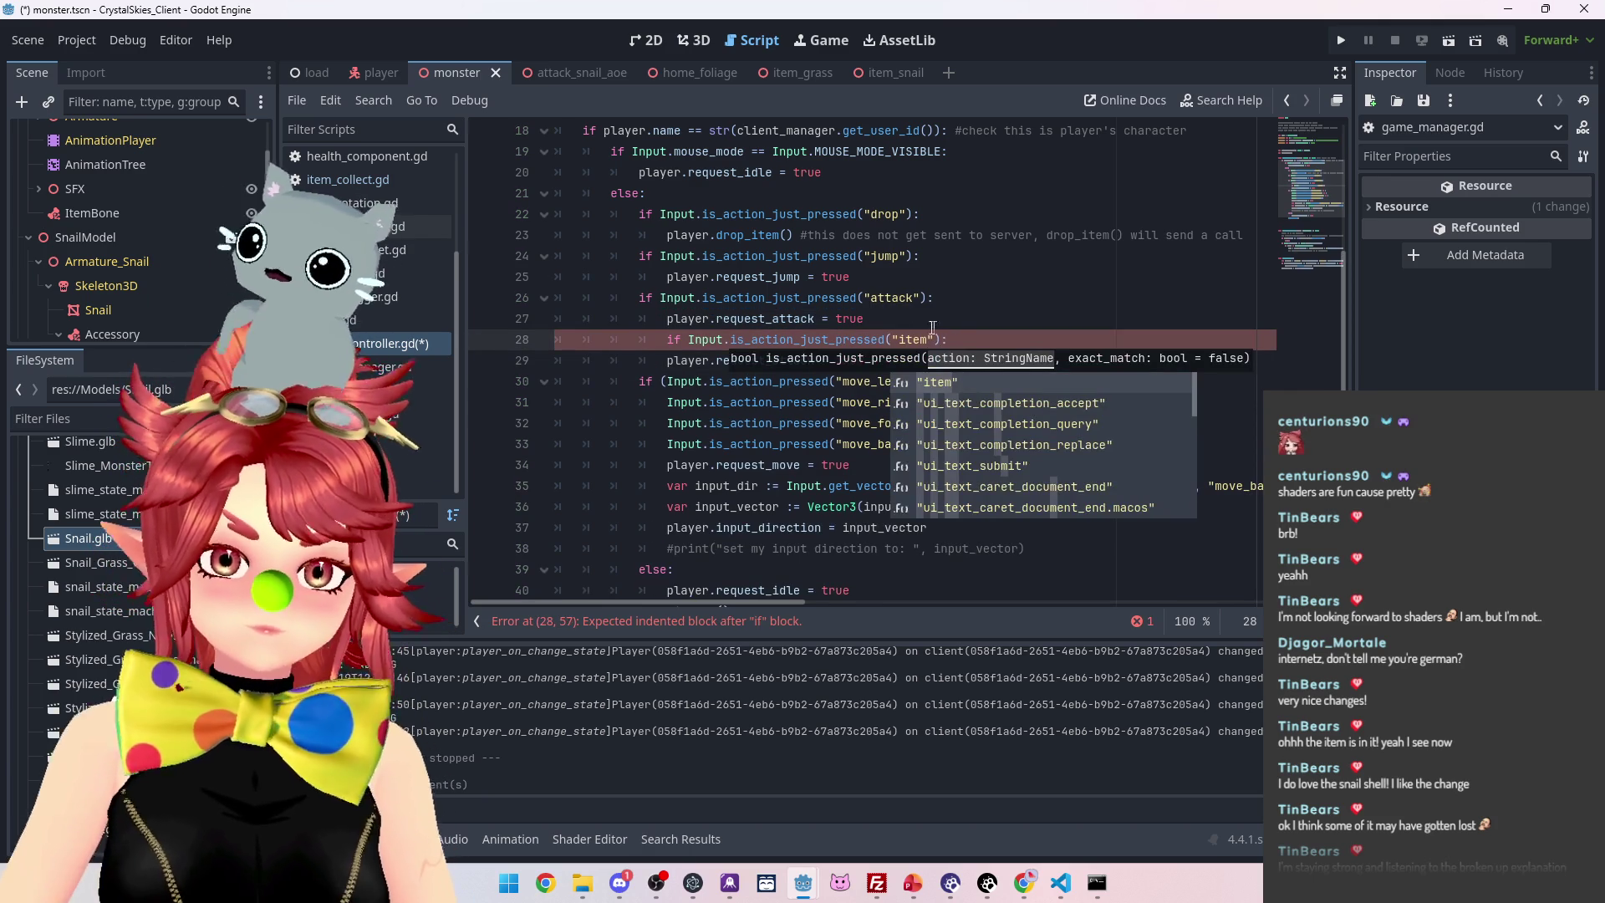
{"action": "left_click", "coordinate": [681, 361]}
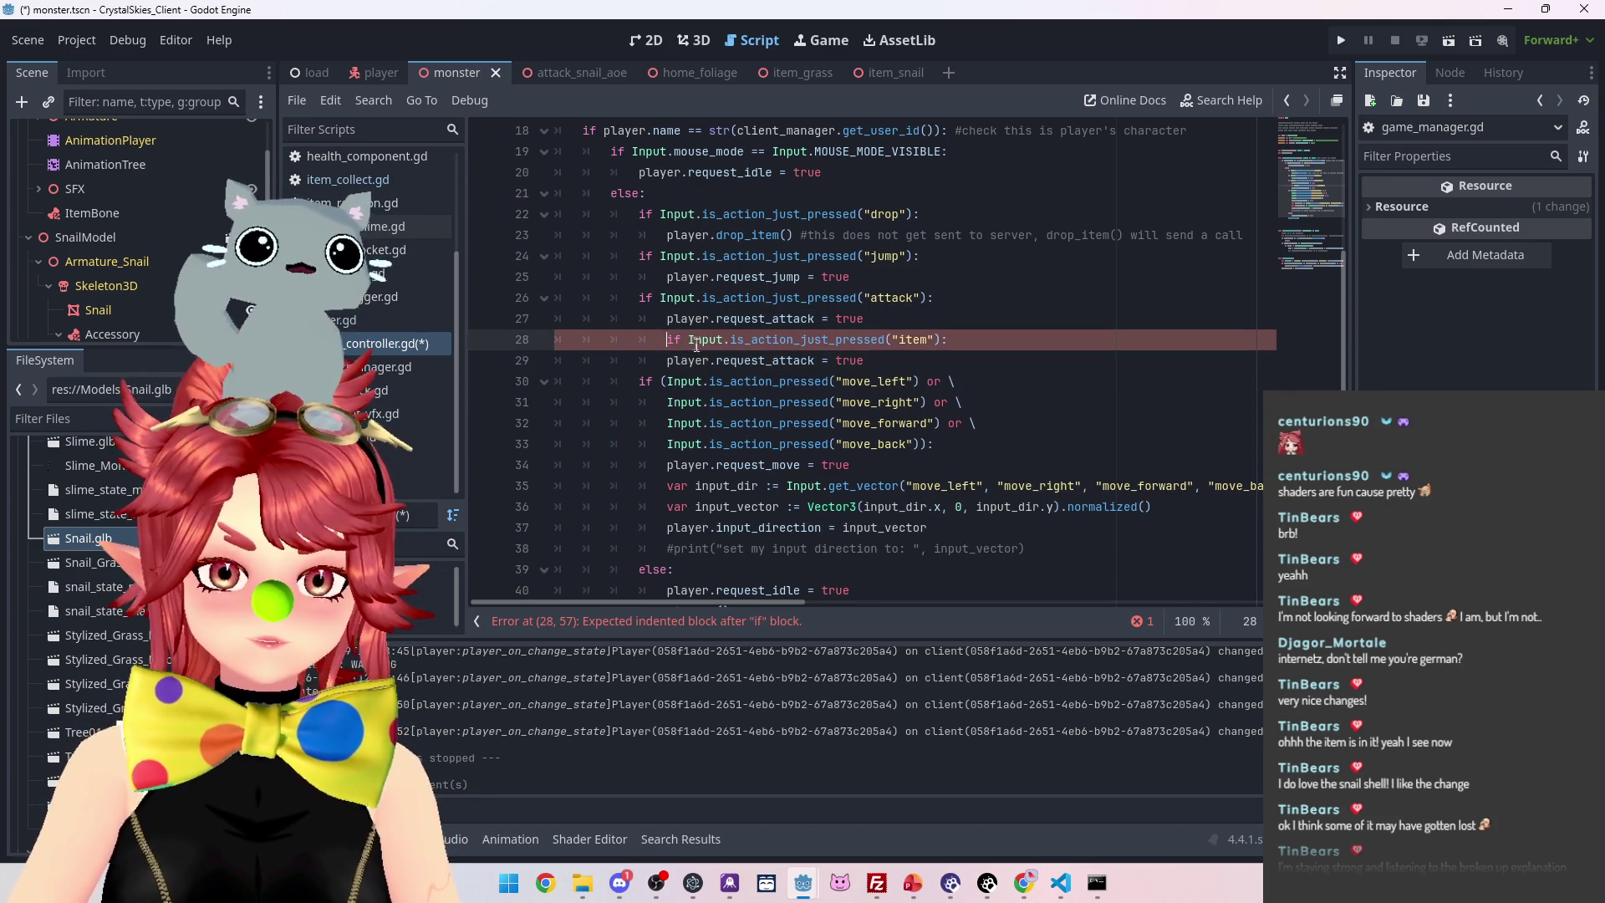
Search for request_attack and duplicate its player.gd declaration as request_use_item
{"action": "key", "text": "ctrl+shift+f"}
{"action": "key", "text": "Return"}
{"action": "left_click", "coordinate": [588, 751]}
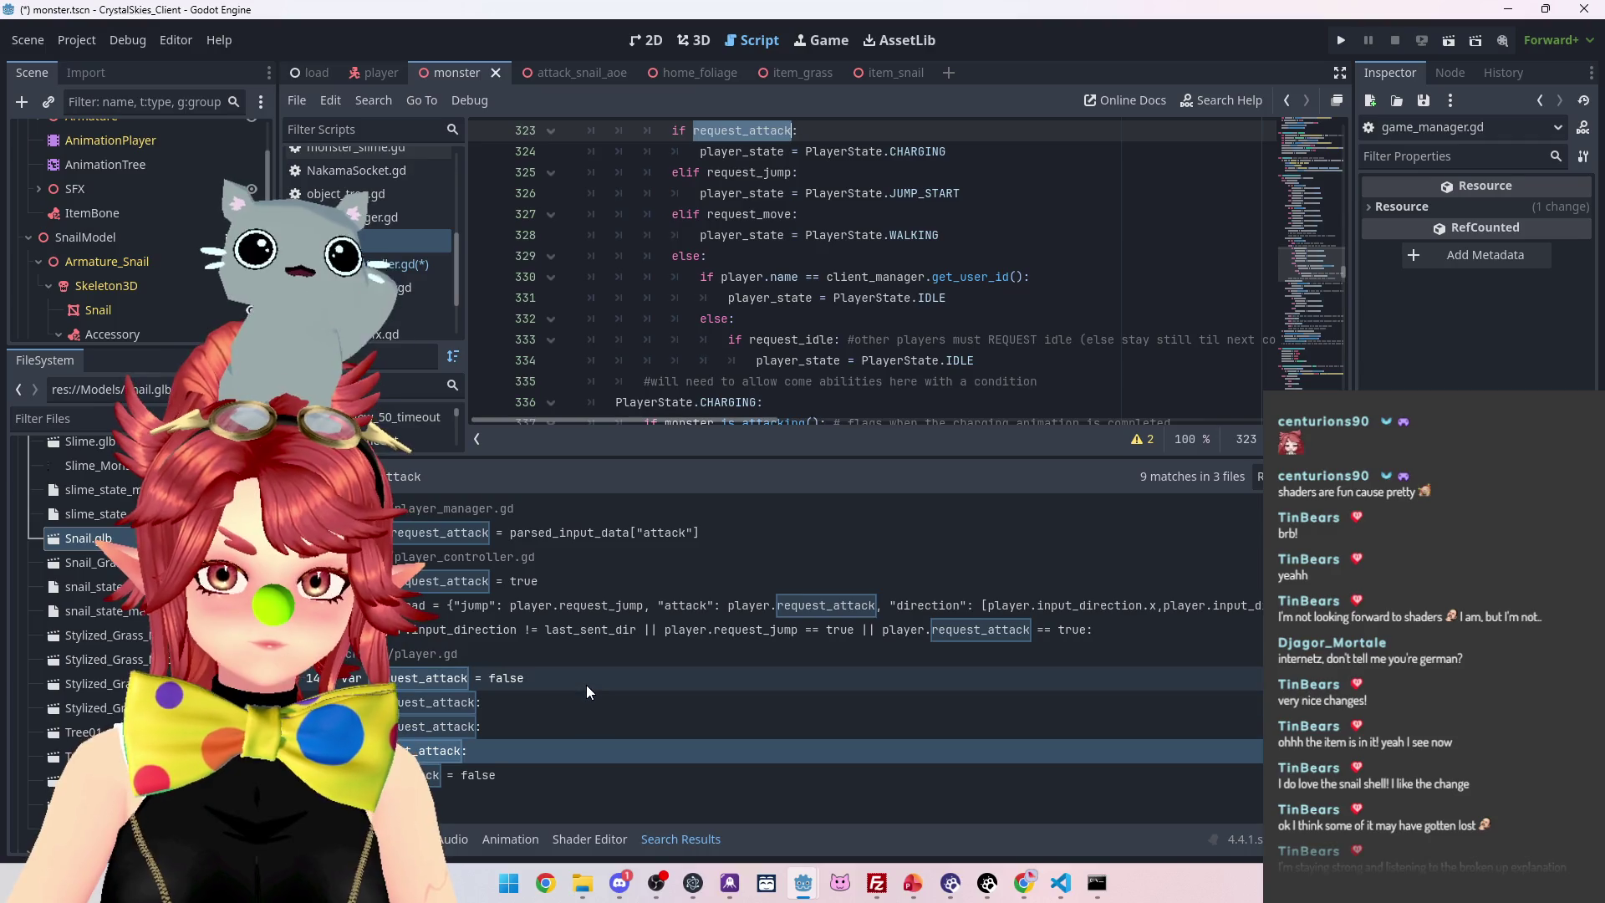
{"action": "left_click", "coordinate": [586, 685]}
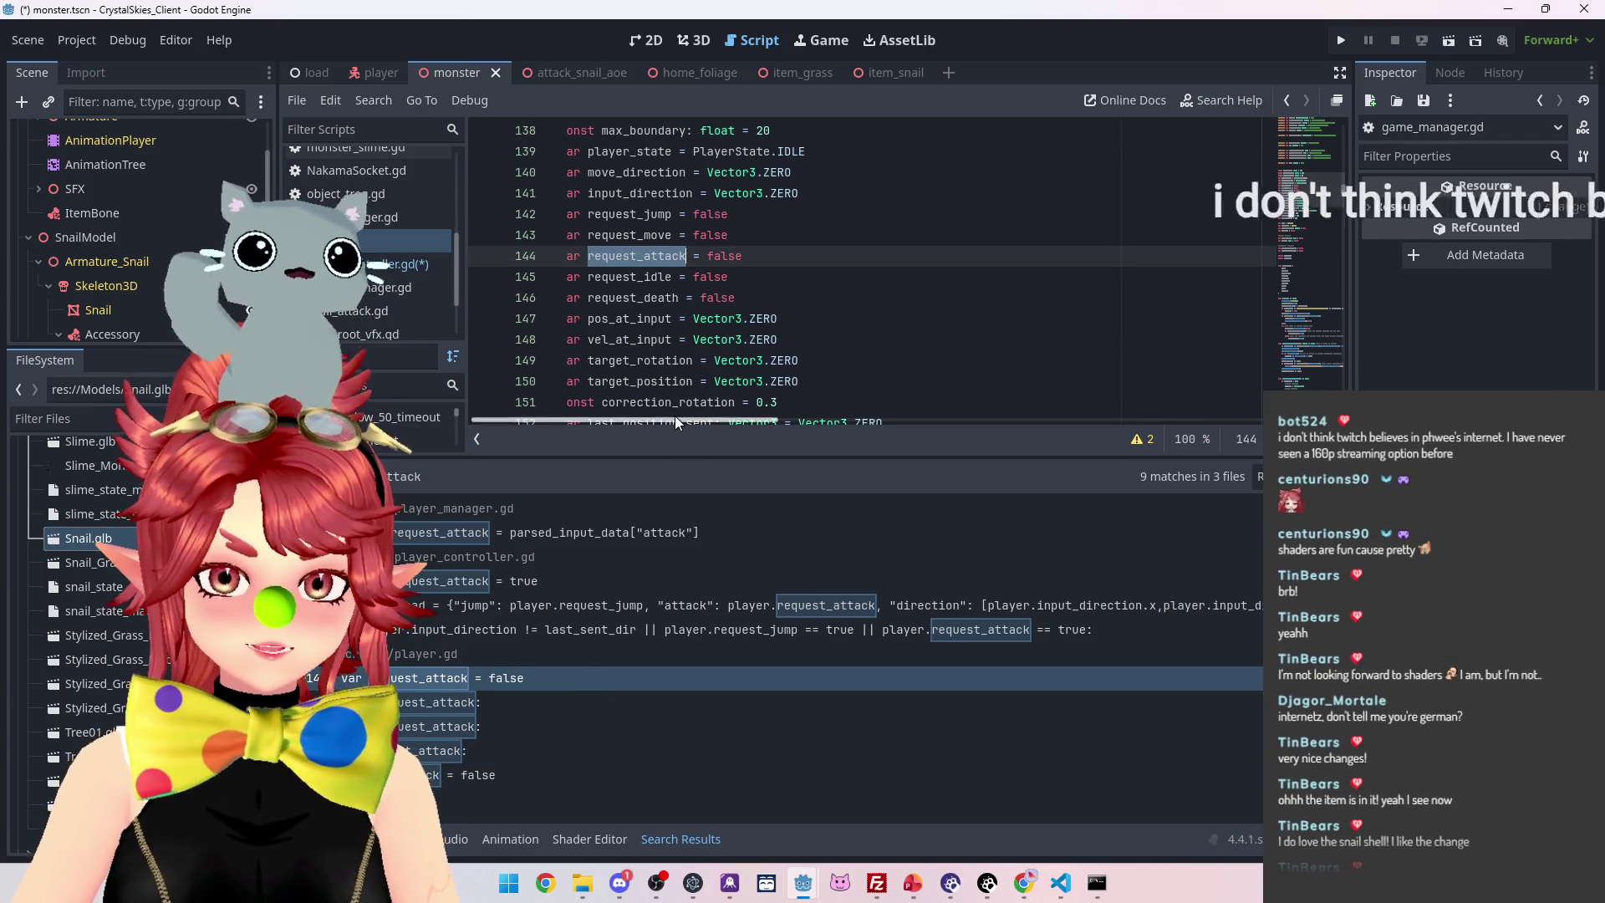
{"action": "left_click_drag", "start_coordinate": [743, 256], "coordinate": [606, 260]}
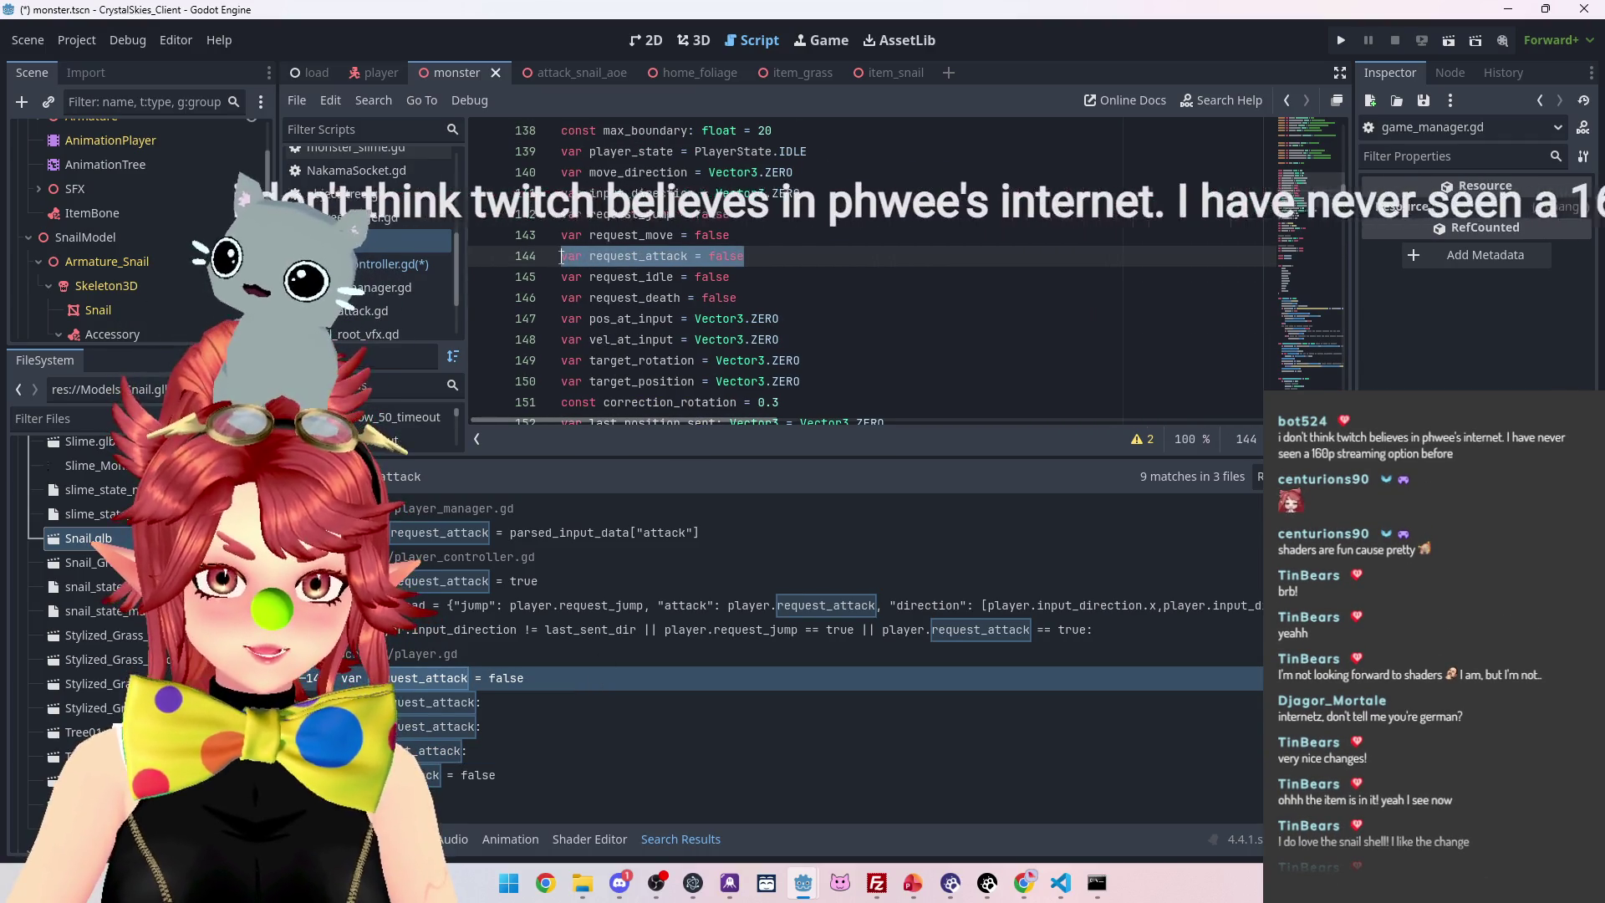
{"action": "left_click", "coordinate": [790, 255]}
{"action": "key", "text": "ctrl+shift+d"}
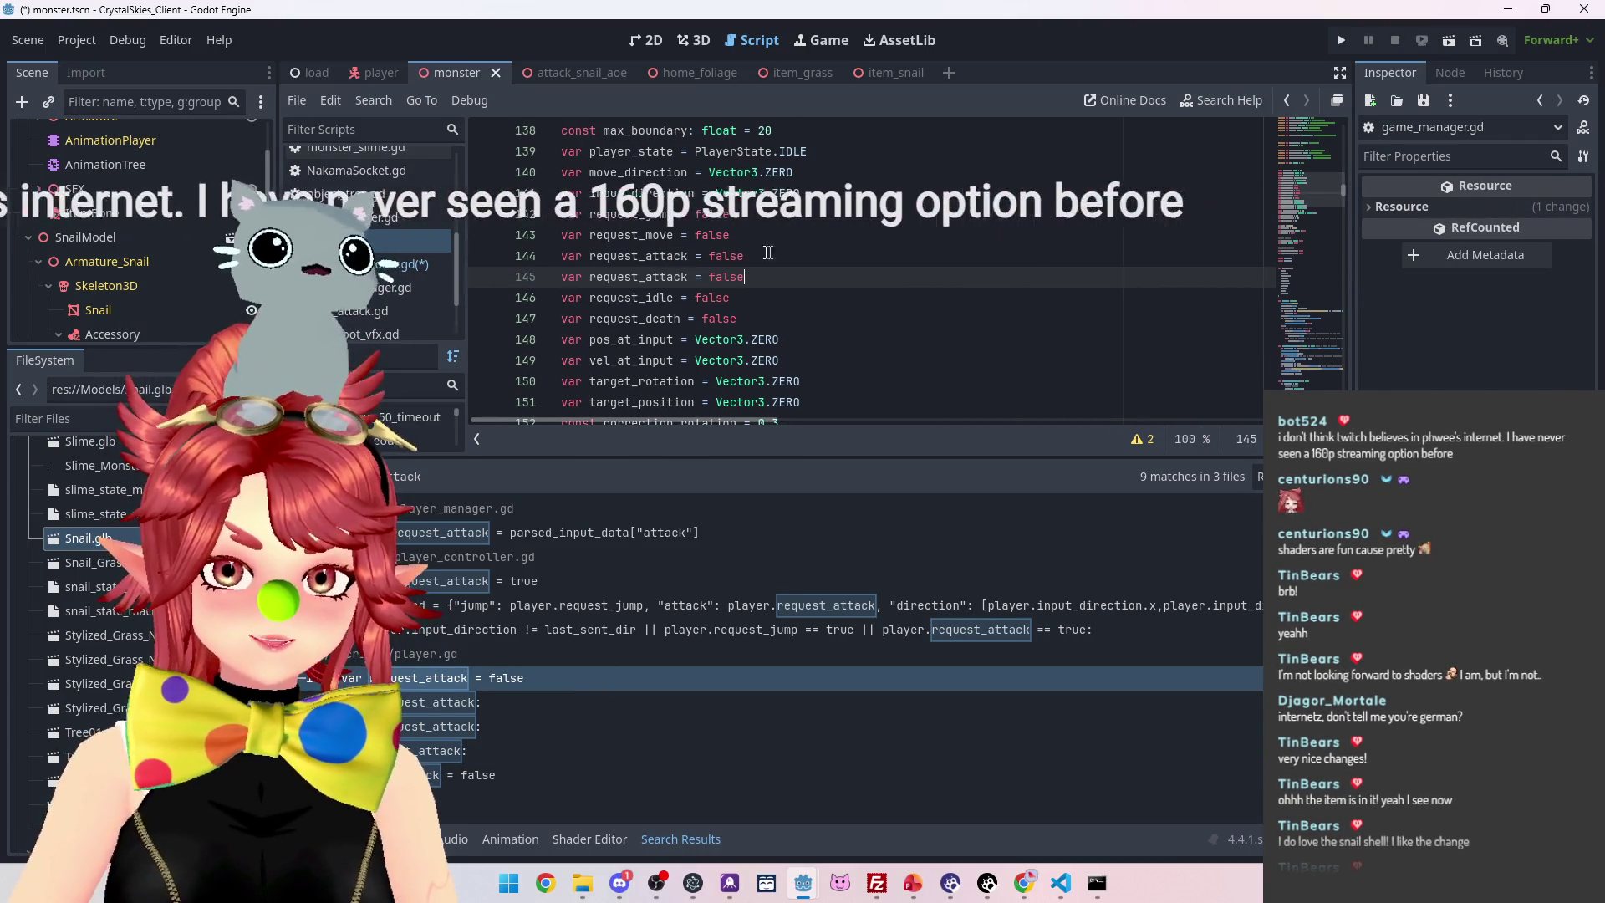
{"action": "double_click", "coordinate": [693, 274]}
{"action": "type", "text": "user item"}
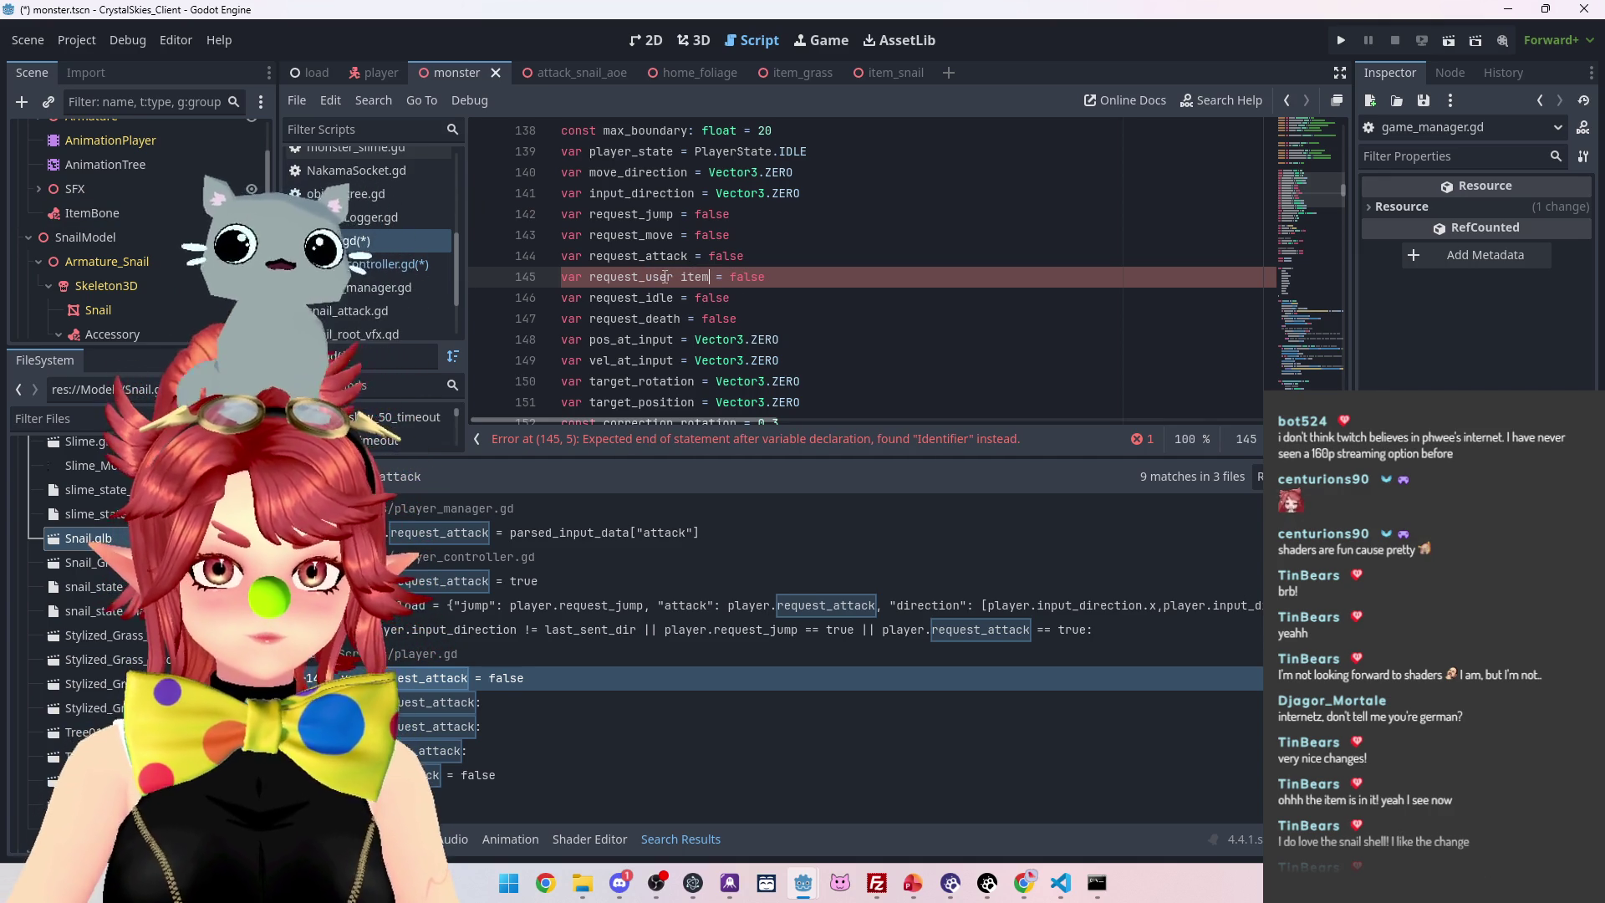
{"action": "key", "text": "Delete"}
{"action": "key", "text": "Delete"}
{"action": "type", "text": "_"}
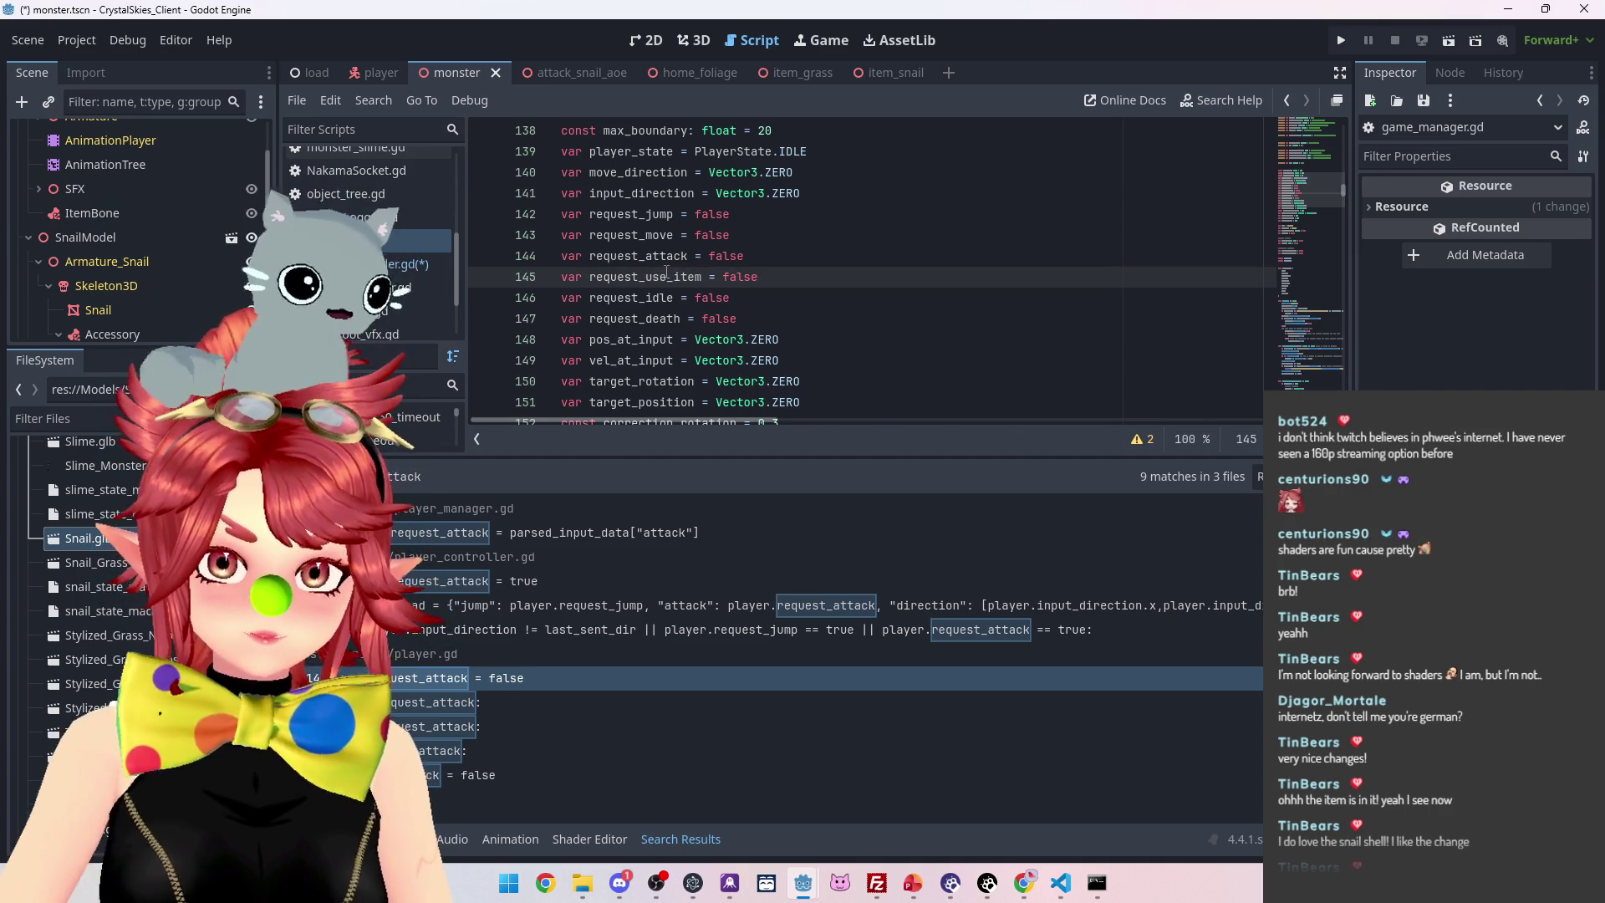
Check the request_attack use in player_change_state, save the scripts, and search request_attack again
{"action": "left_click", "coordinate": [534, 709]}
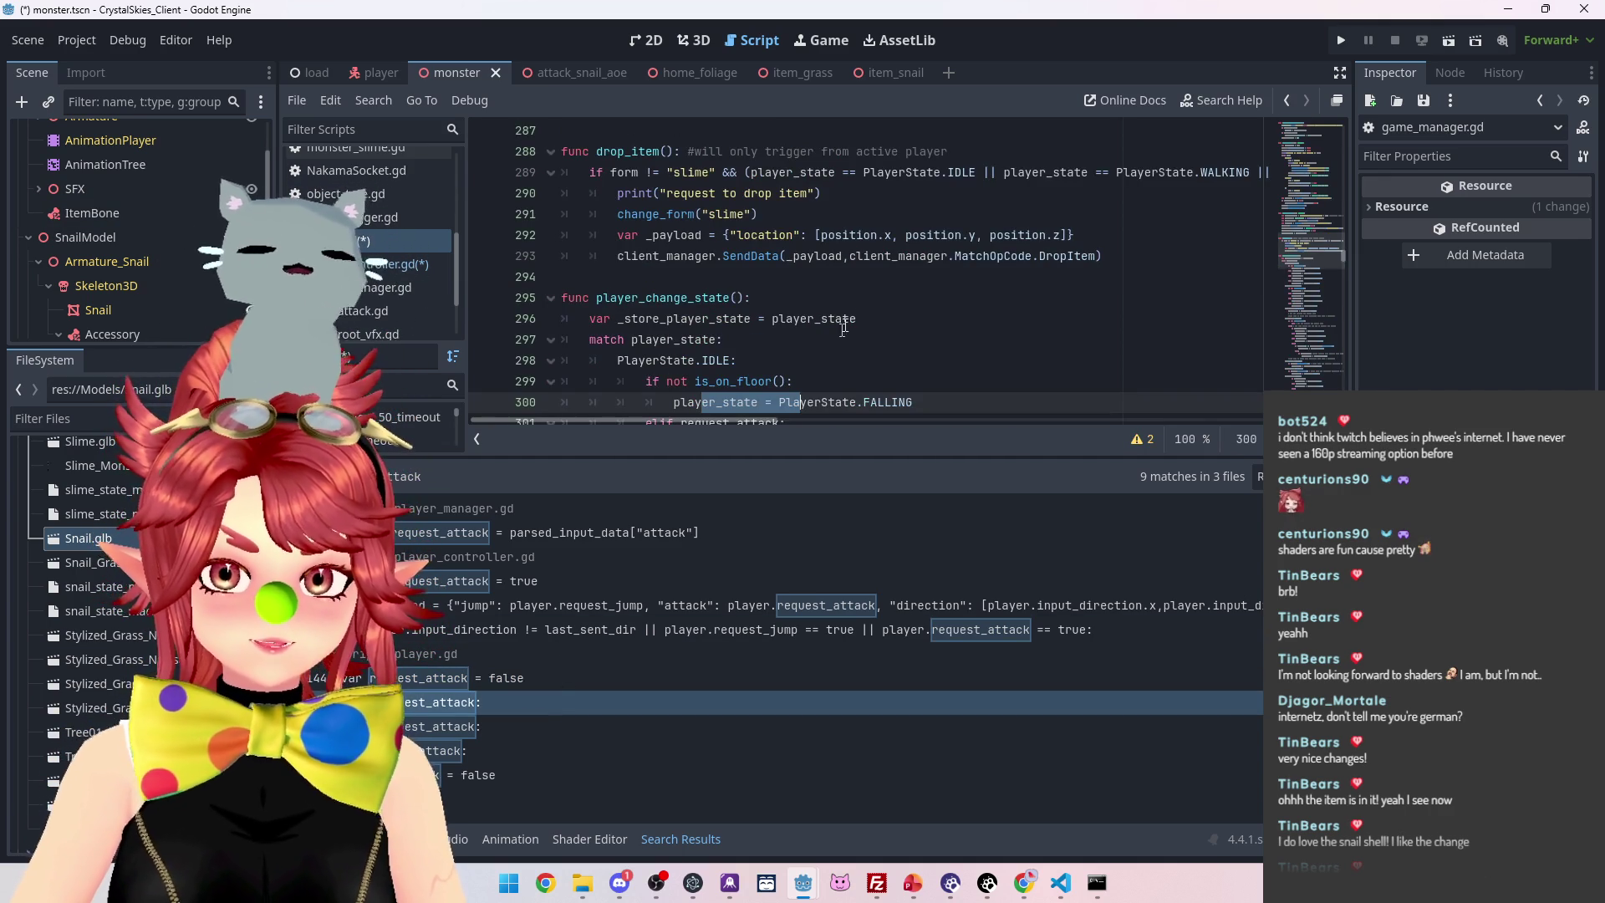
{"action": "scroll", "coordinate": [845, 326], "scroll_direction": "down", "scroll_amount": 1}
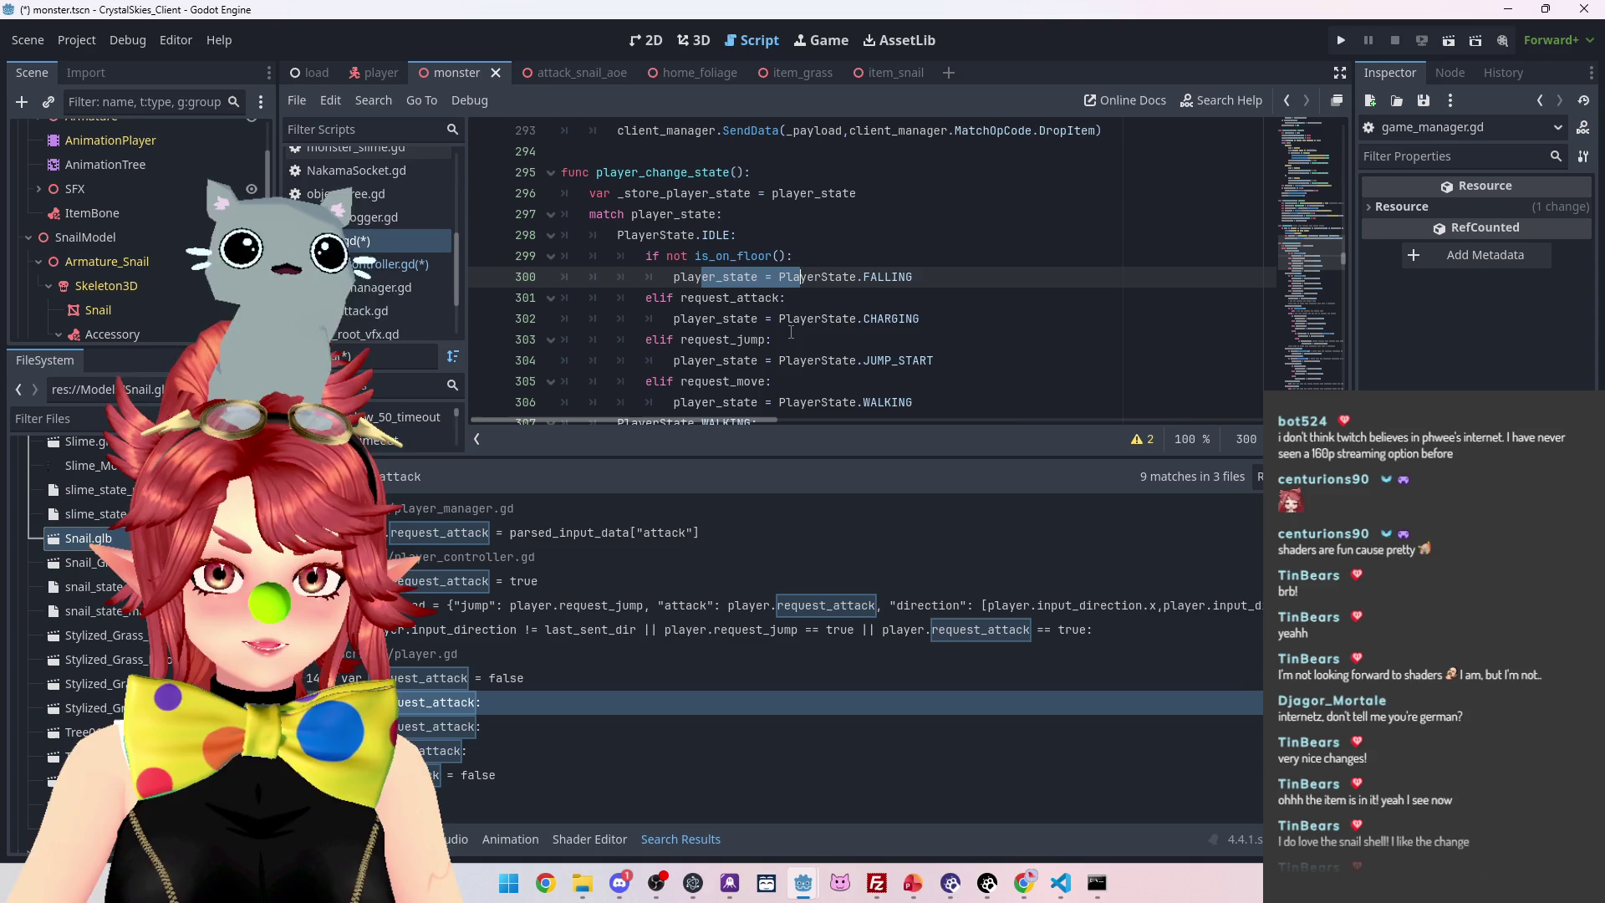
{"action": "left_click", "coordinate": [684, 241]}
{"action": "key", "text": "ctrl+s"}
{"action": "key", "text": "ctrl+shift+f"}
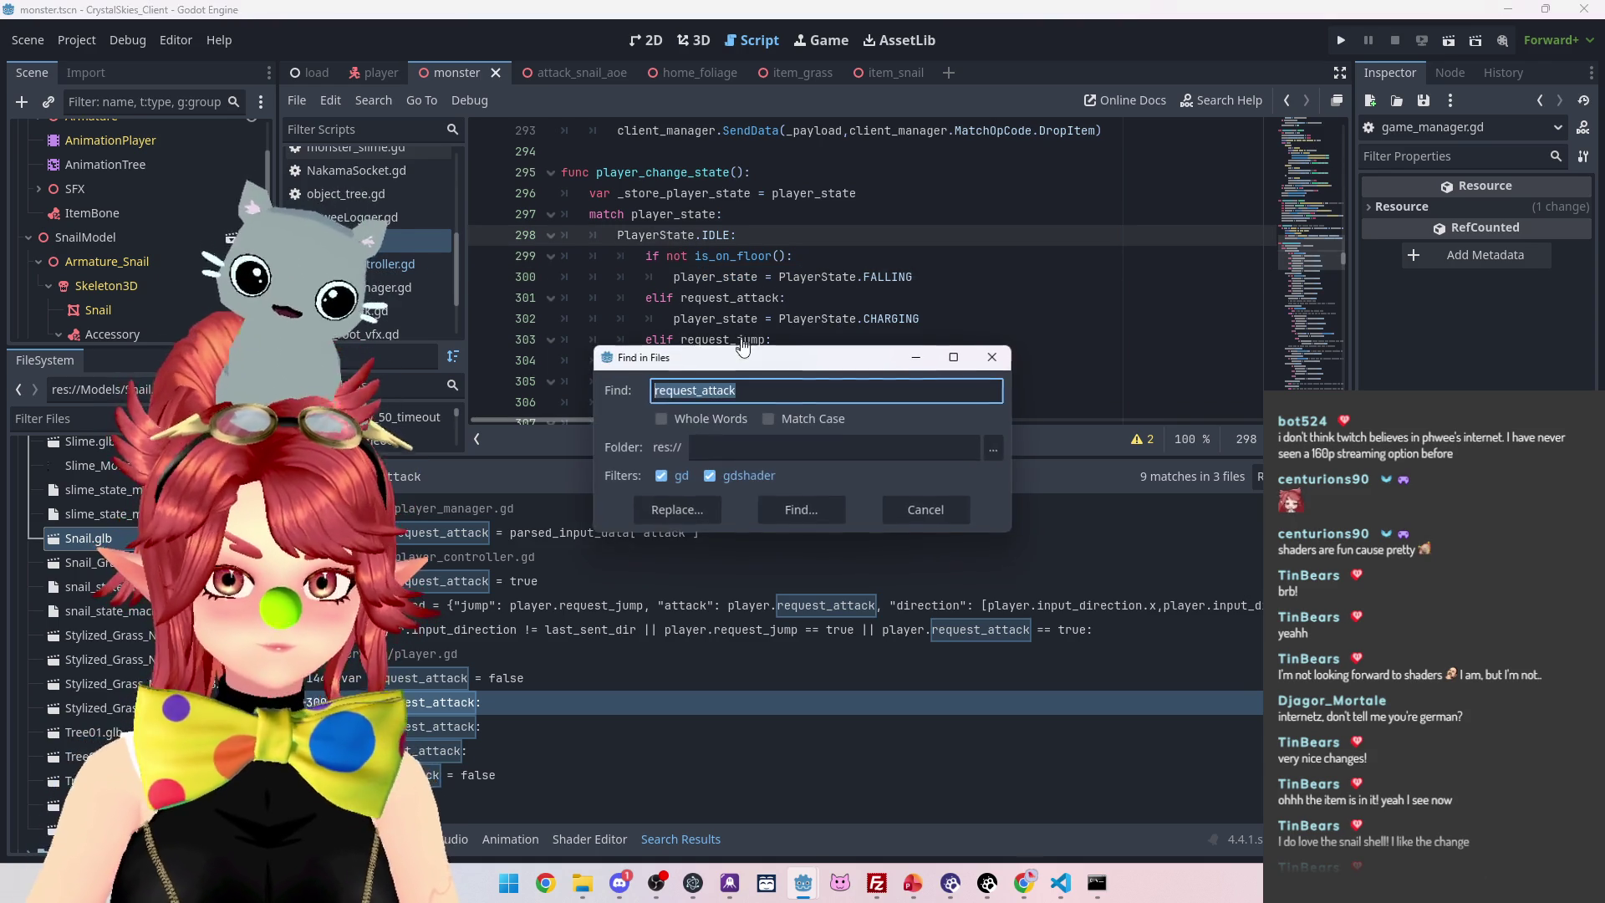
{"action": "left_click", "coordinate": [805, 516]}
Add request_use_item = false beneath request_attack = false at line 366
{"action": "left_click", "coordinate": [525, 773]}
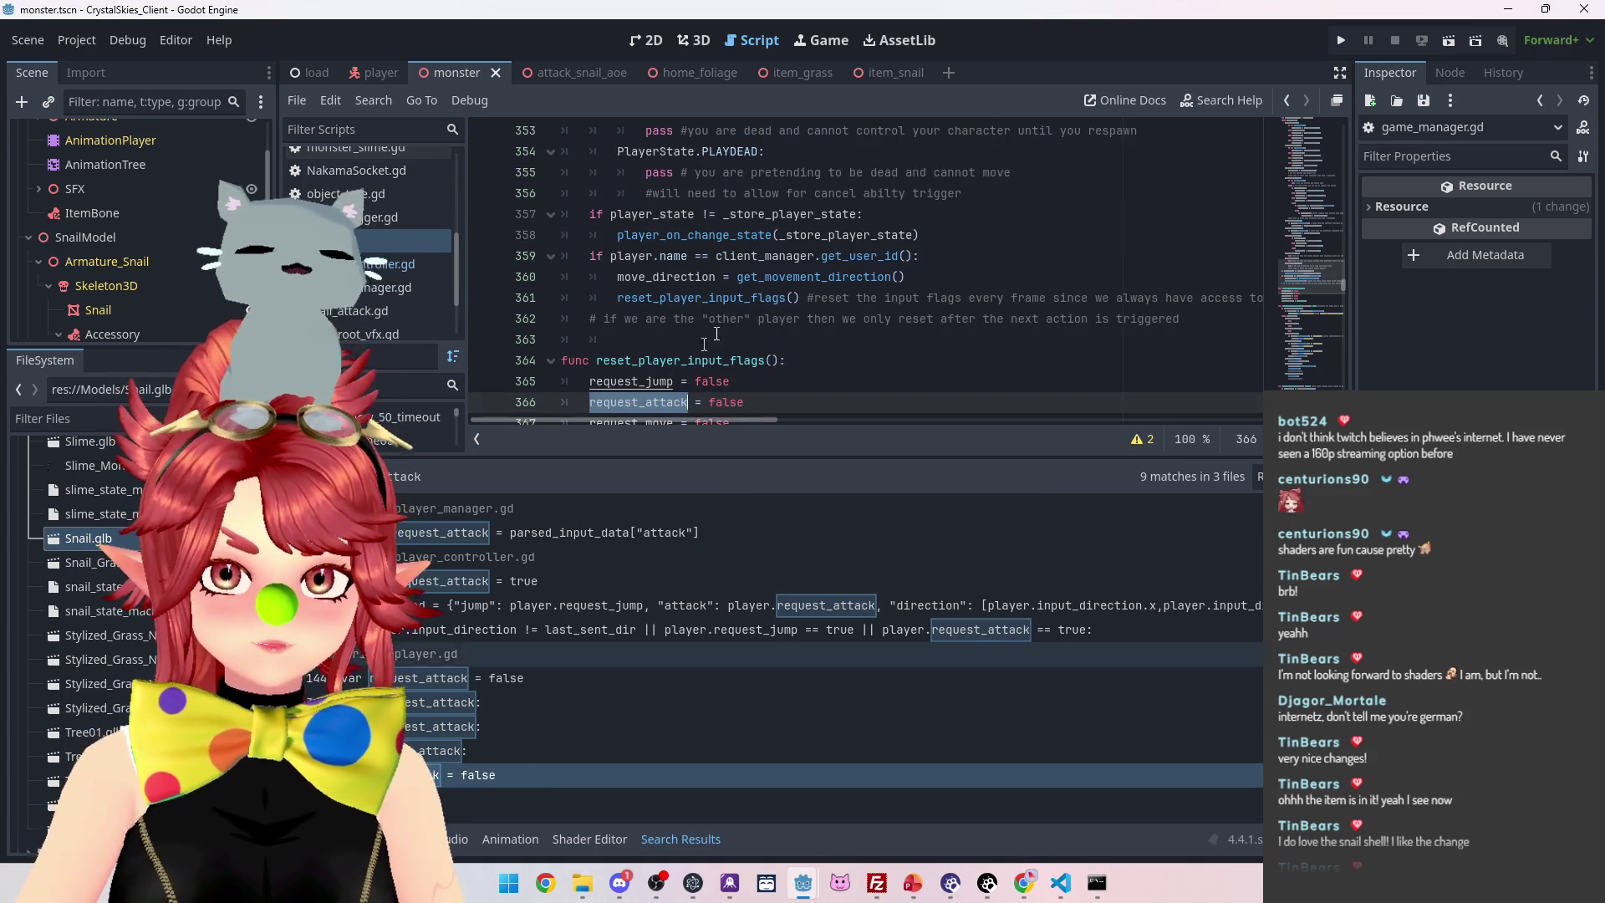
{"action": "left_click", "coordinate": [769, 279]}
{"action": "key", "text": "Return"}
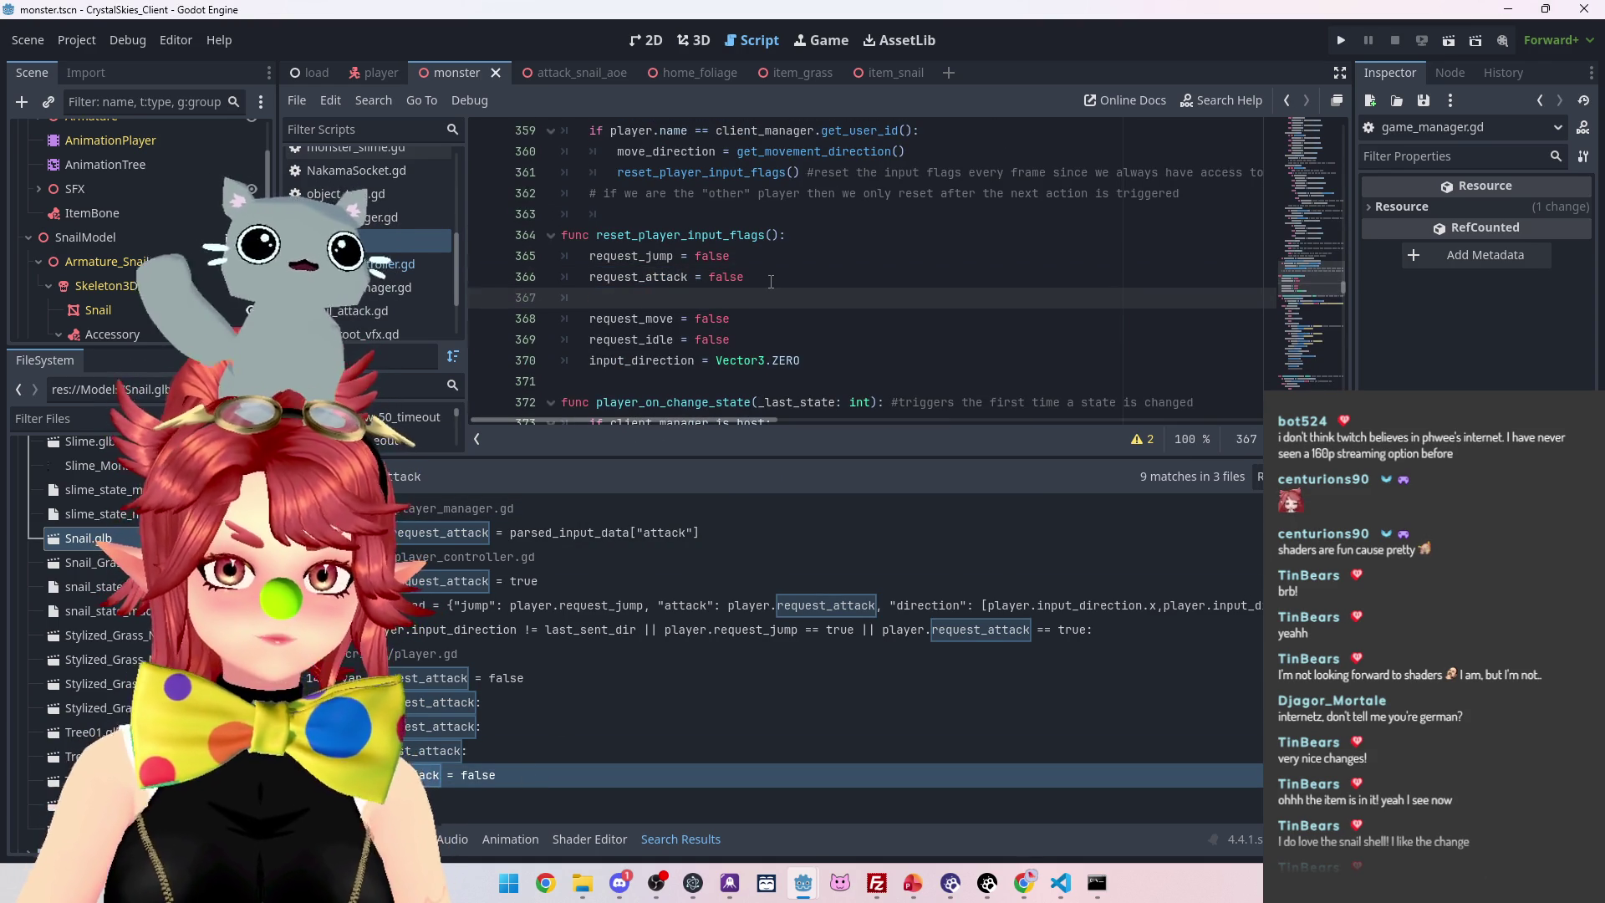
{"action": "type", "text": "rte"}
{"action": "key", "text": "BackSpace"}
{"action": "key", "text": "BackSpace"}
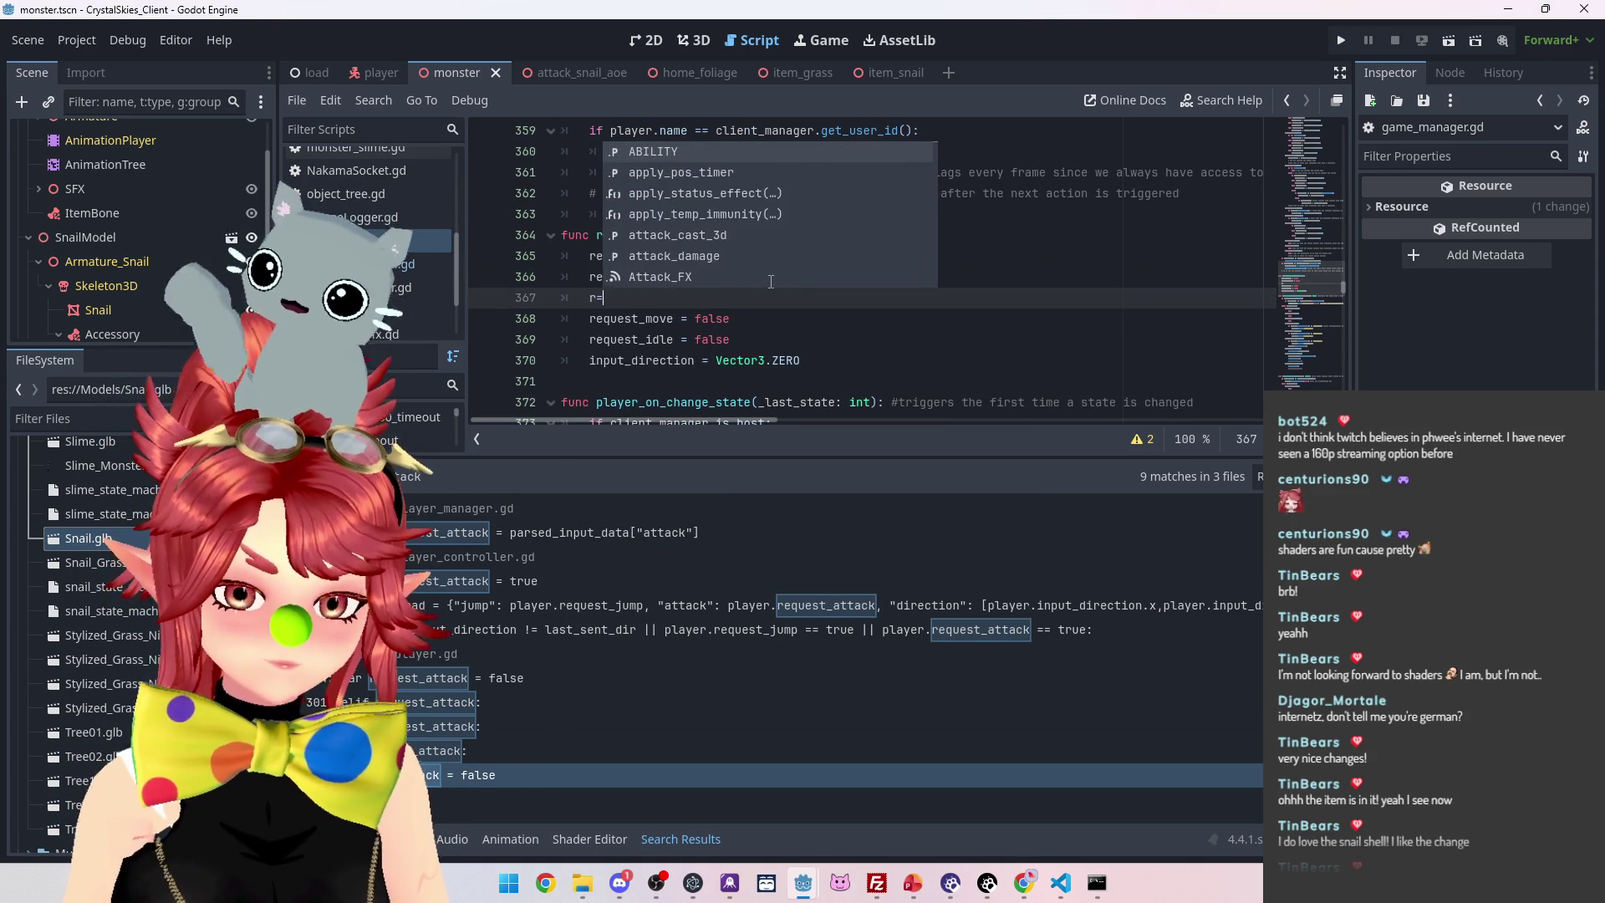
{"action": "type", "text": "="}
{"action": "key", "text": "BackSpace"}
{"action": "type", "text": "equest_"}
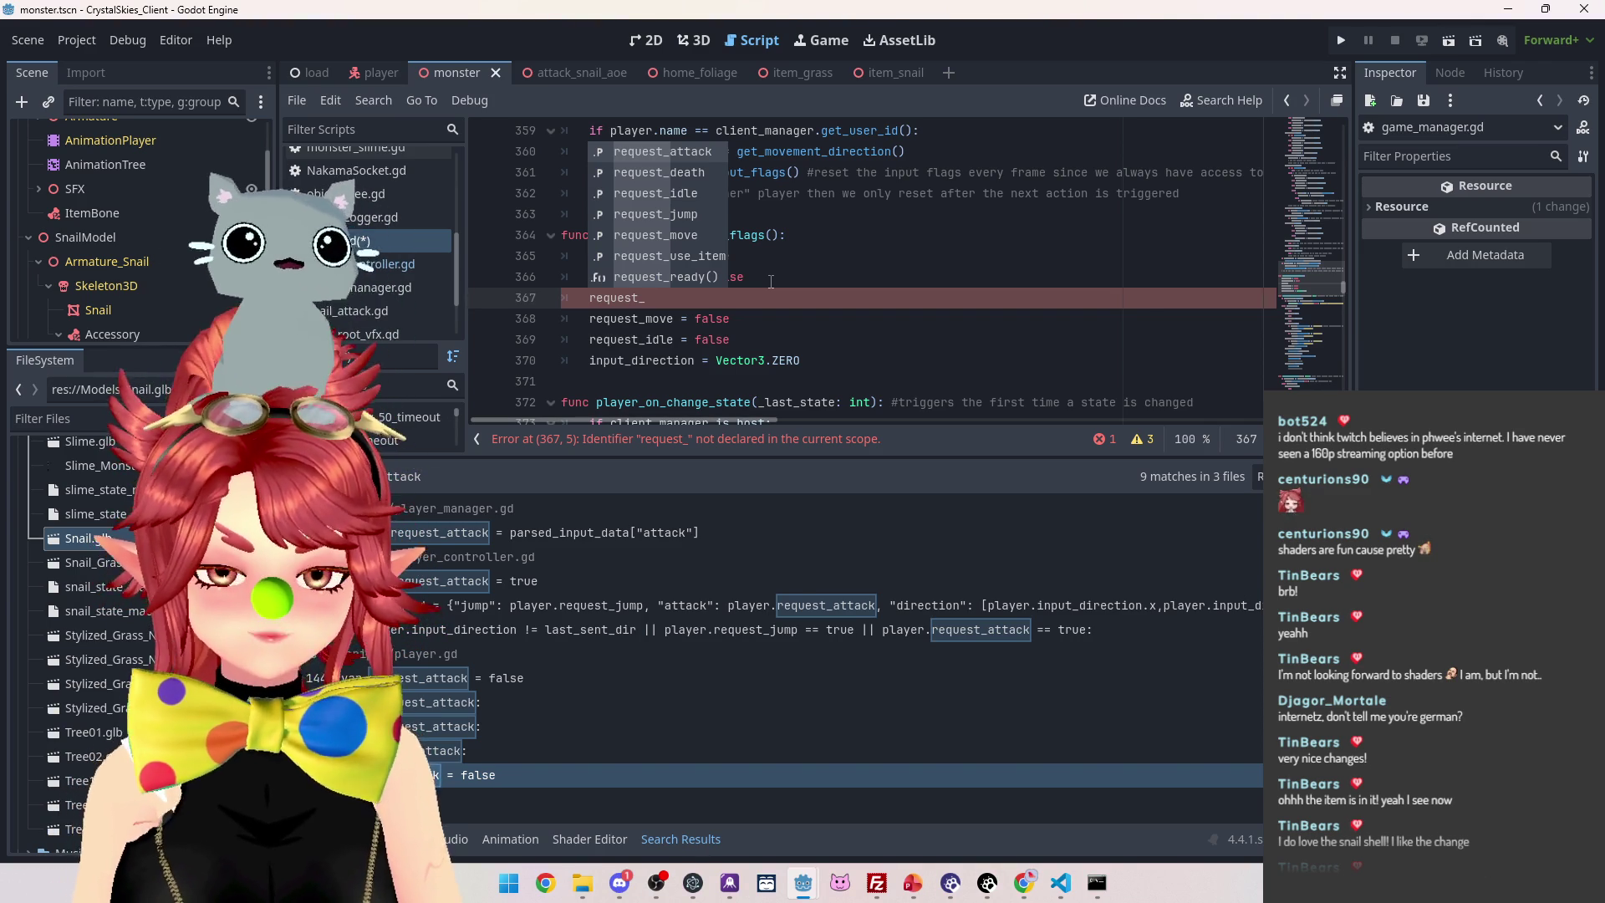
{"action": "type", "text": "use_i"}
{"action": "key", "text": "Return"}
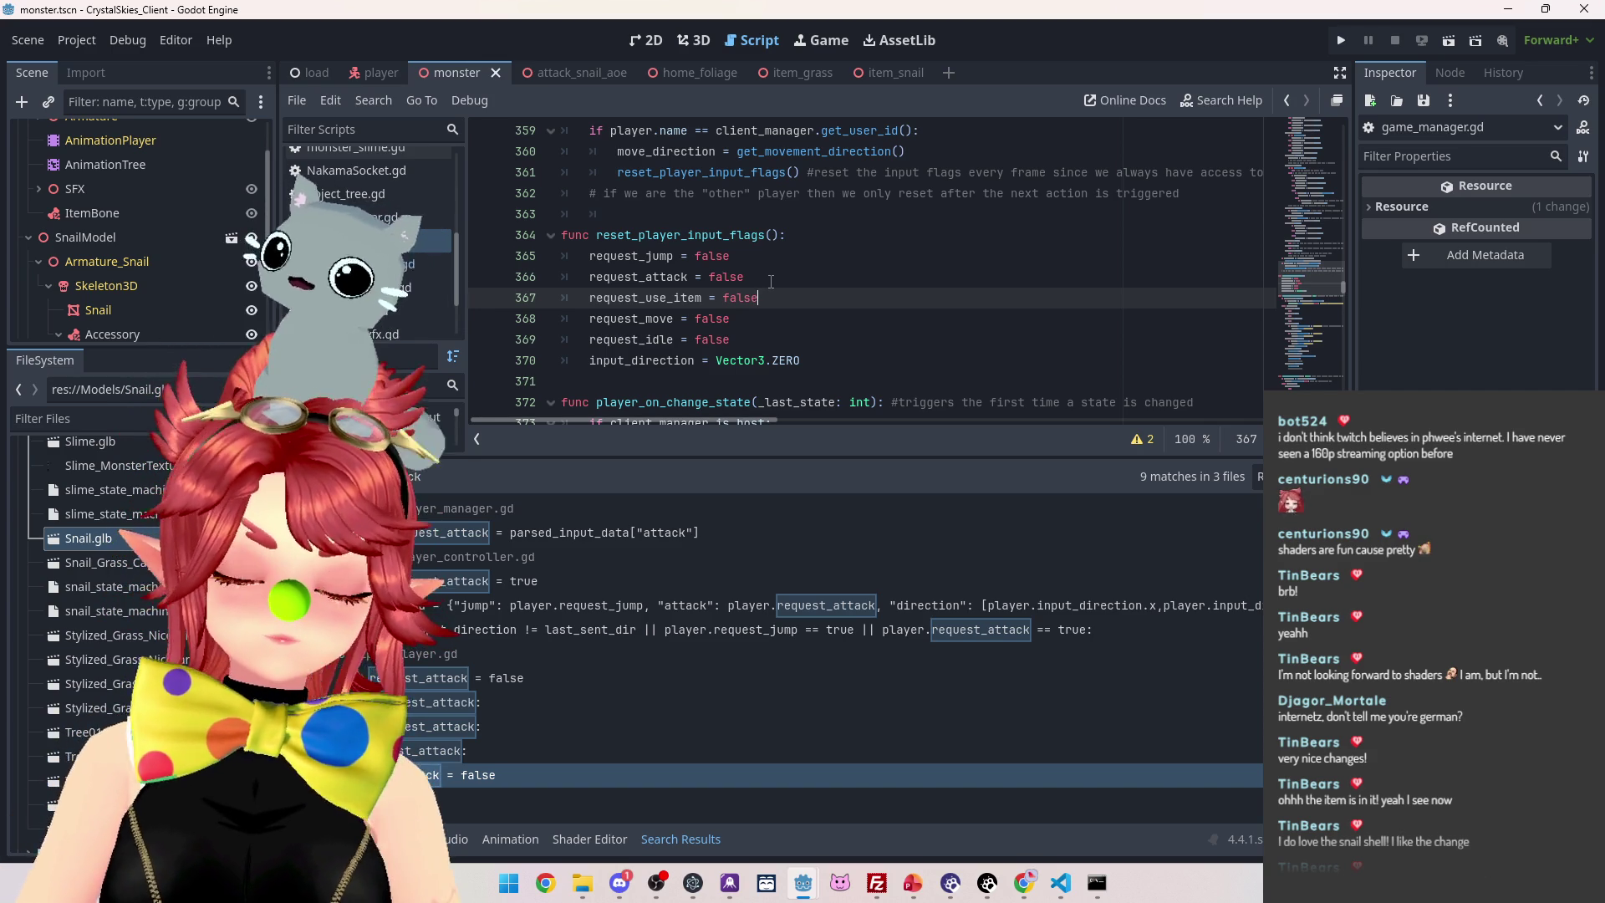
{"action": "left_click", "coordinate": [529, 775]}
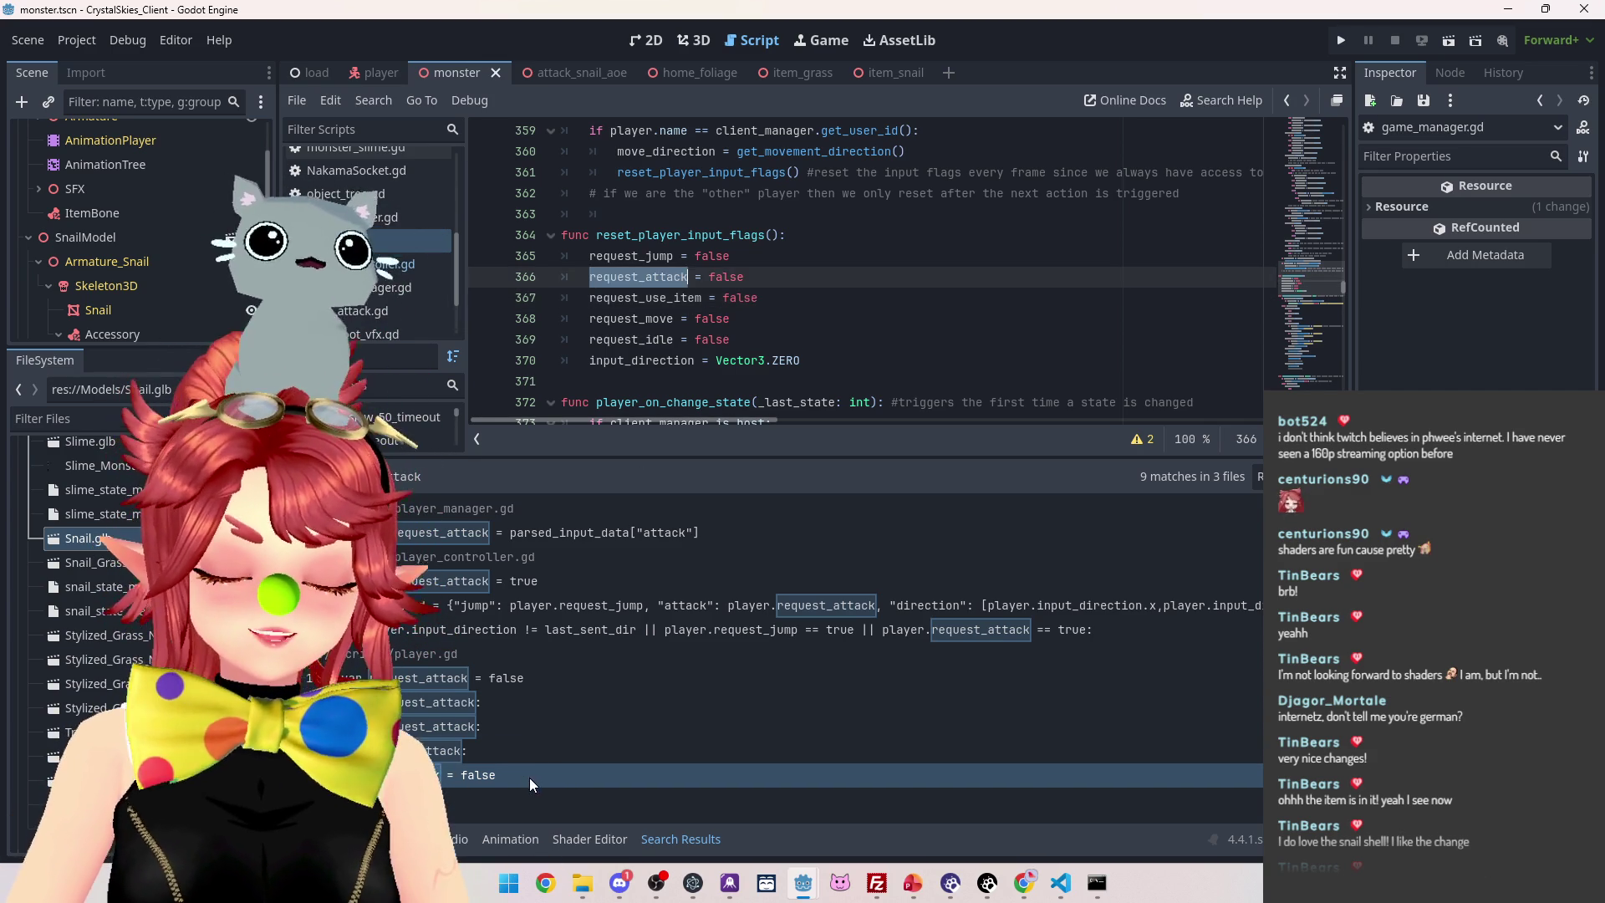
Go to the request_attack check on line 324 and open a new line after its CHARGING assignment
{"action": "left_click", "coordinate": [530, 757]}
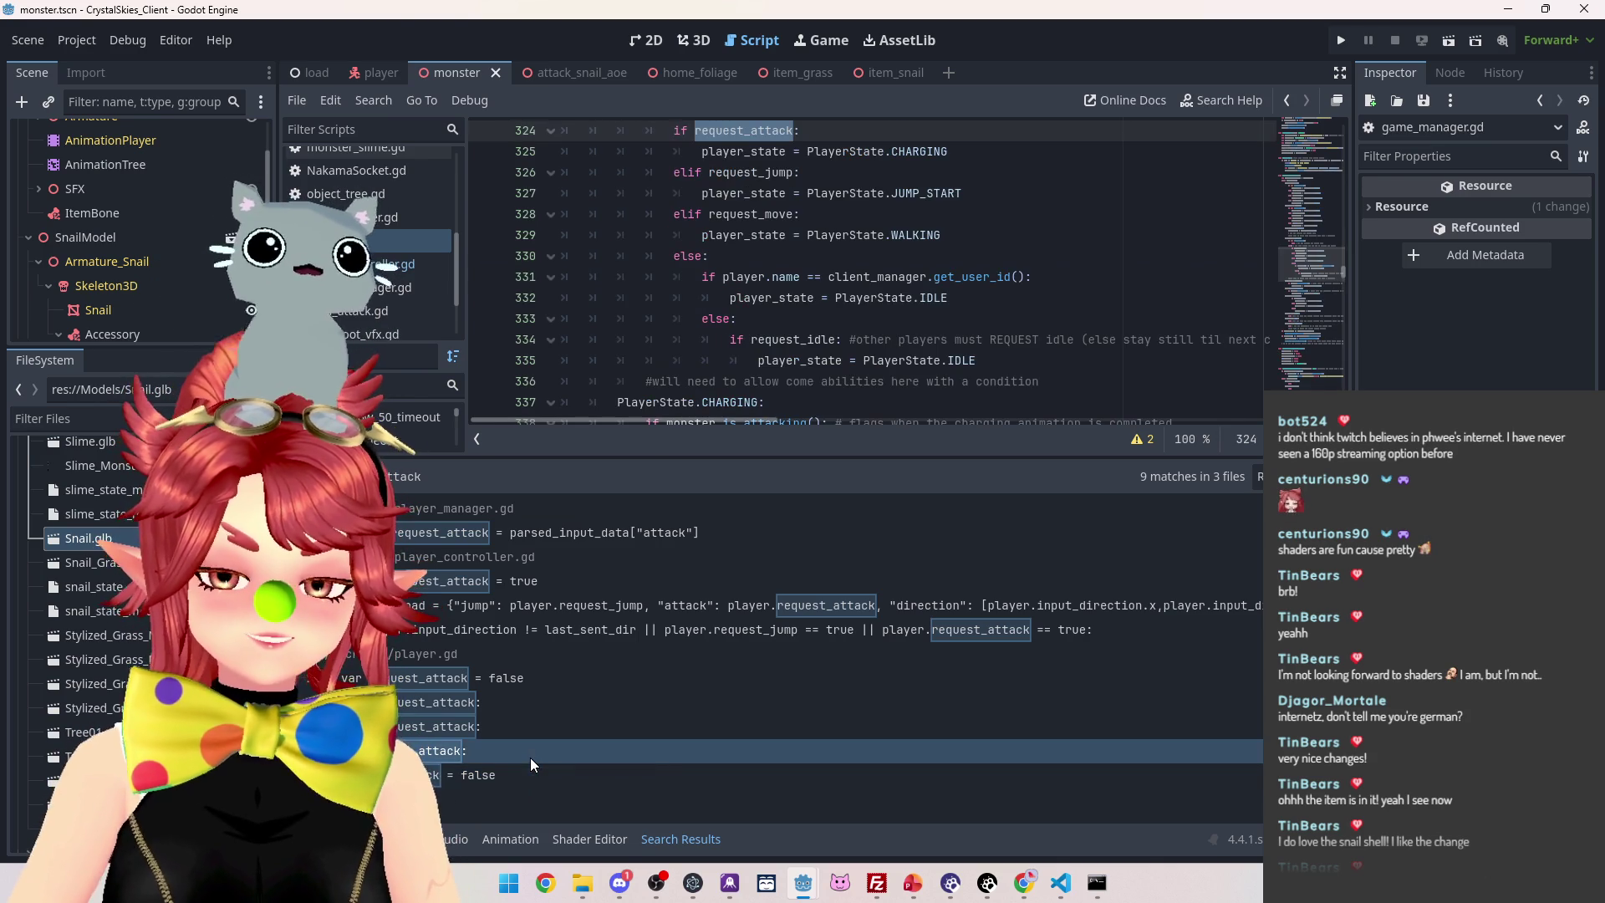
{"action": "scroll", "coordinate": [807, 268], "scroll_direction": "up", "scroll_amount": 1}
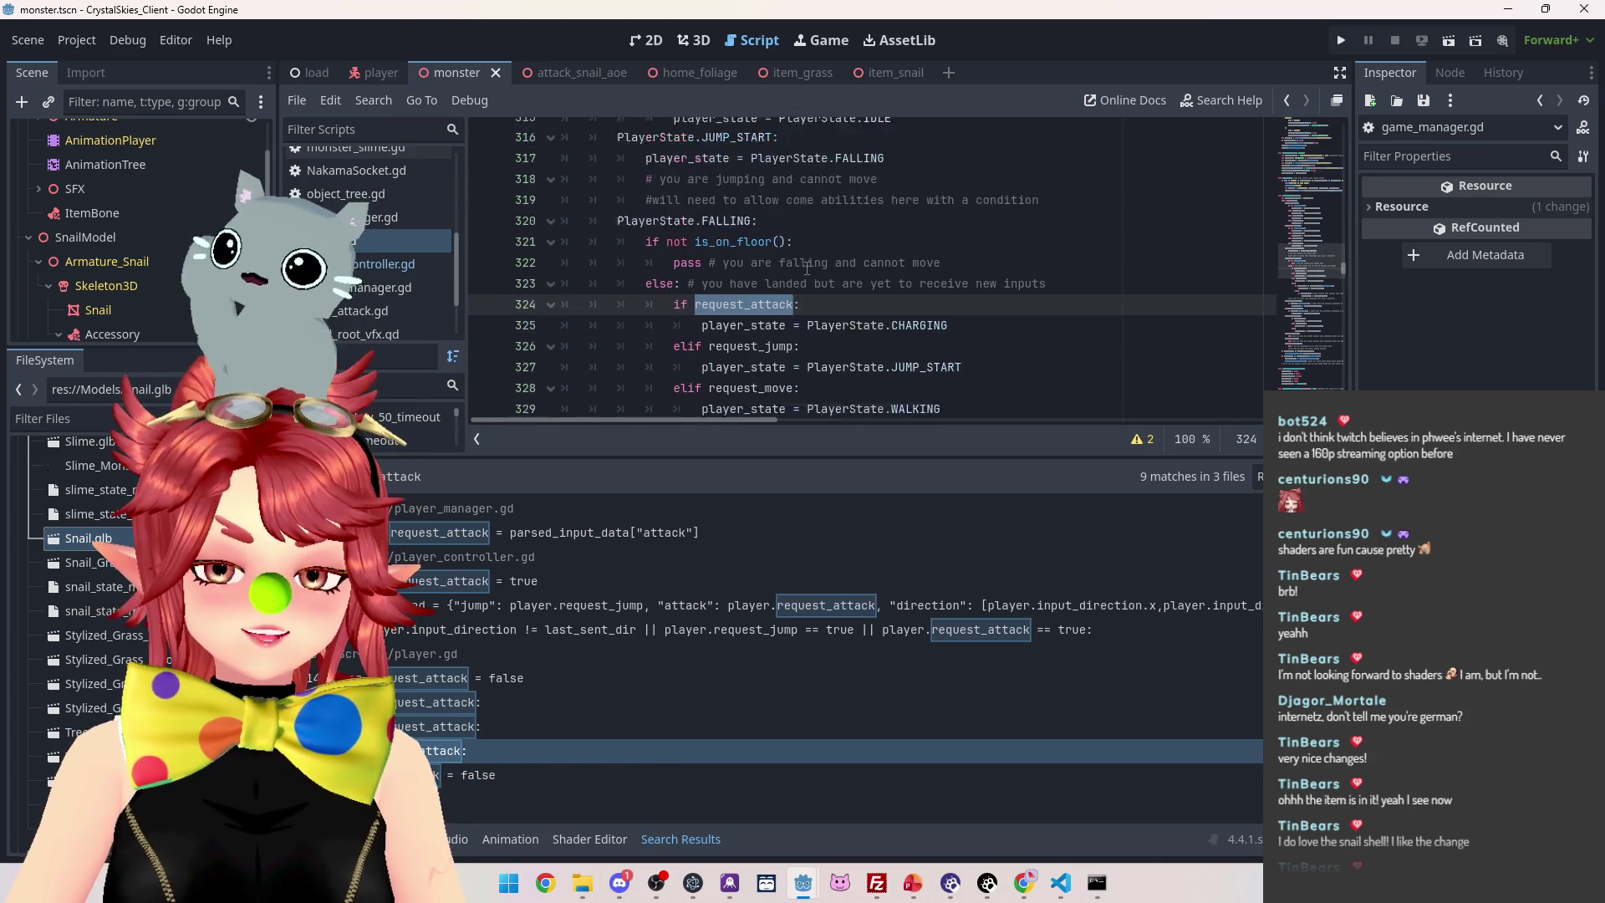
{"action": "scroll", "coordinate": [806, 268], "scroll_direction": "down", "scroll_amount": 2}
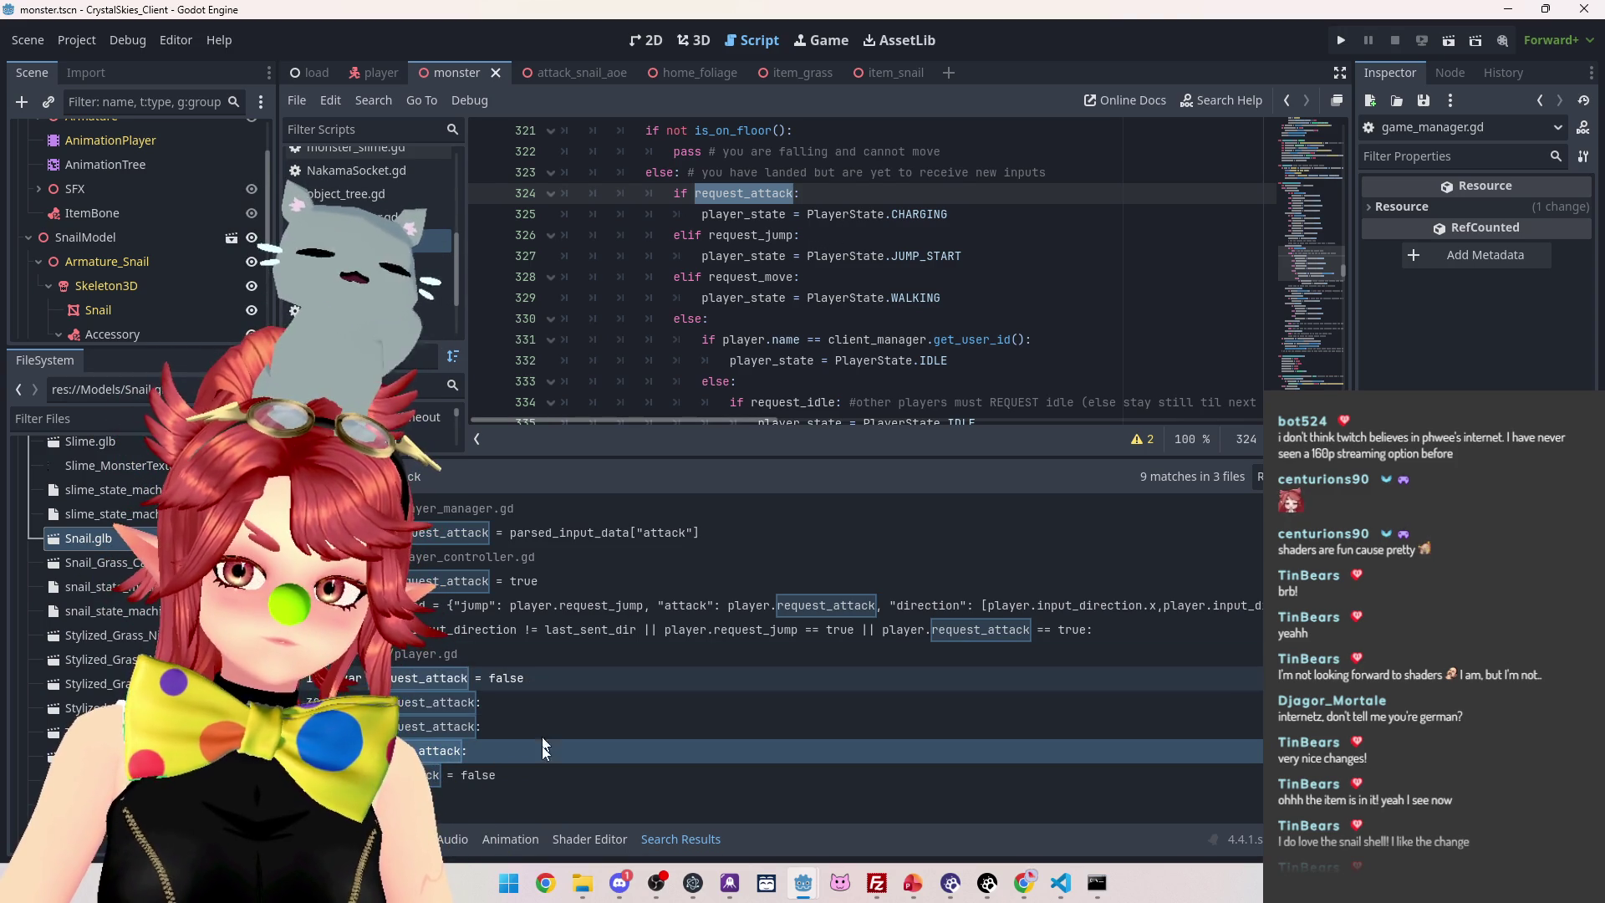
{"action": "scroll", "coordinate": [734, 341], "scroll_direction": "up", "scroll_amount": 1}
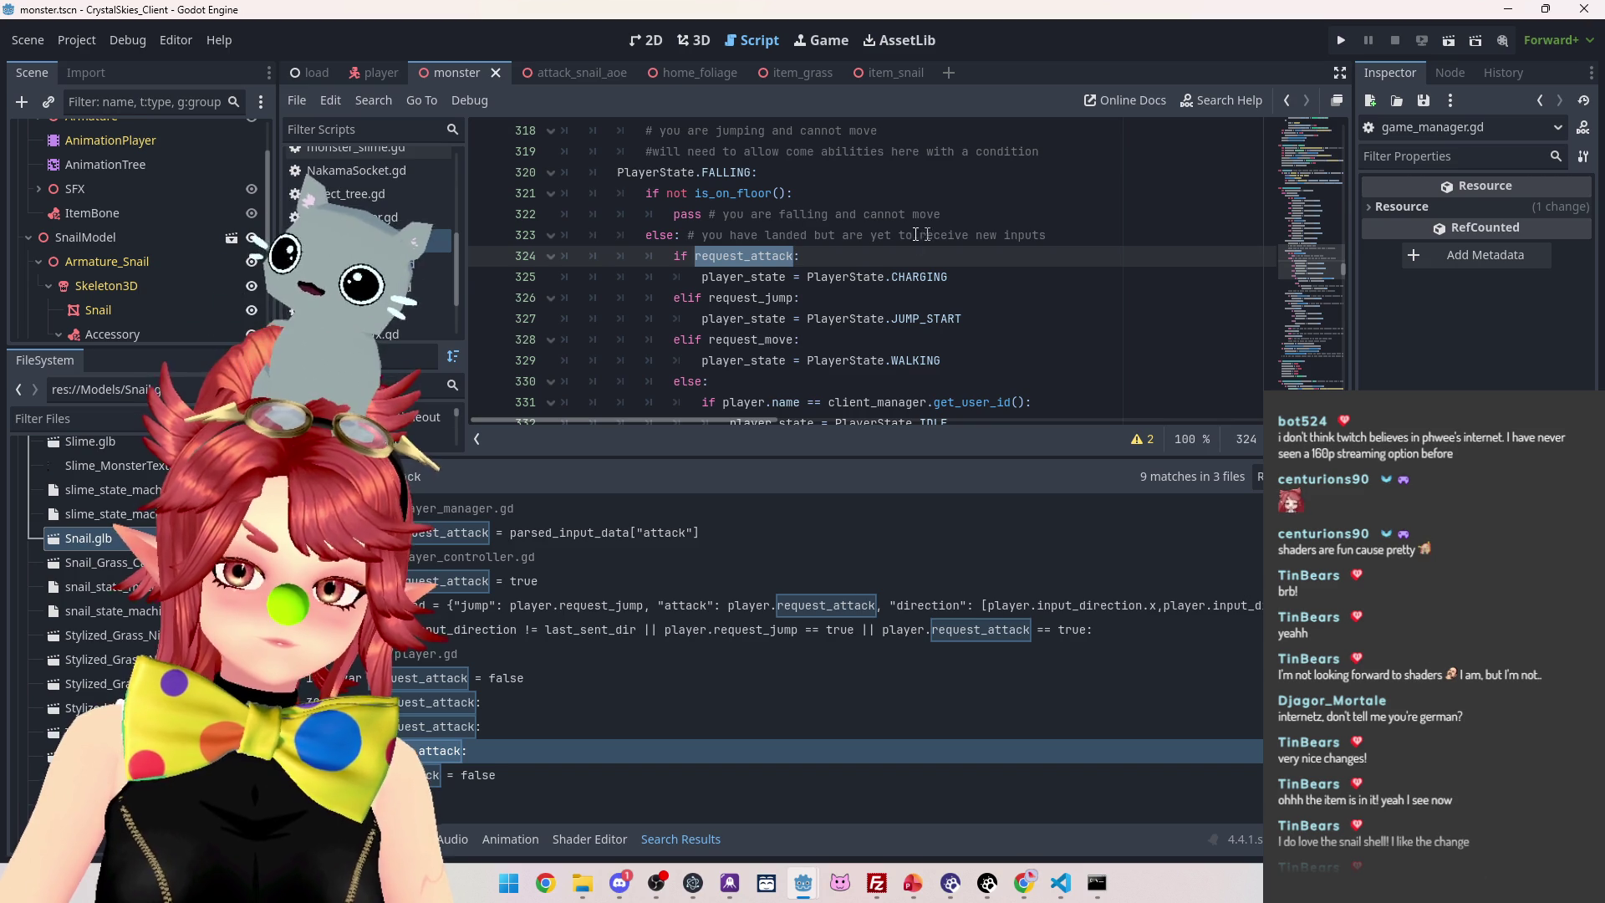
{"action": "left_click", "coordinate": [986, 281]}
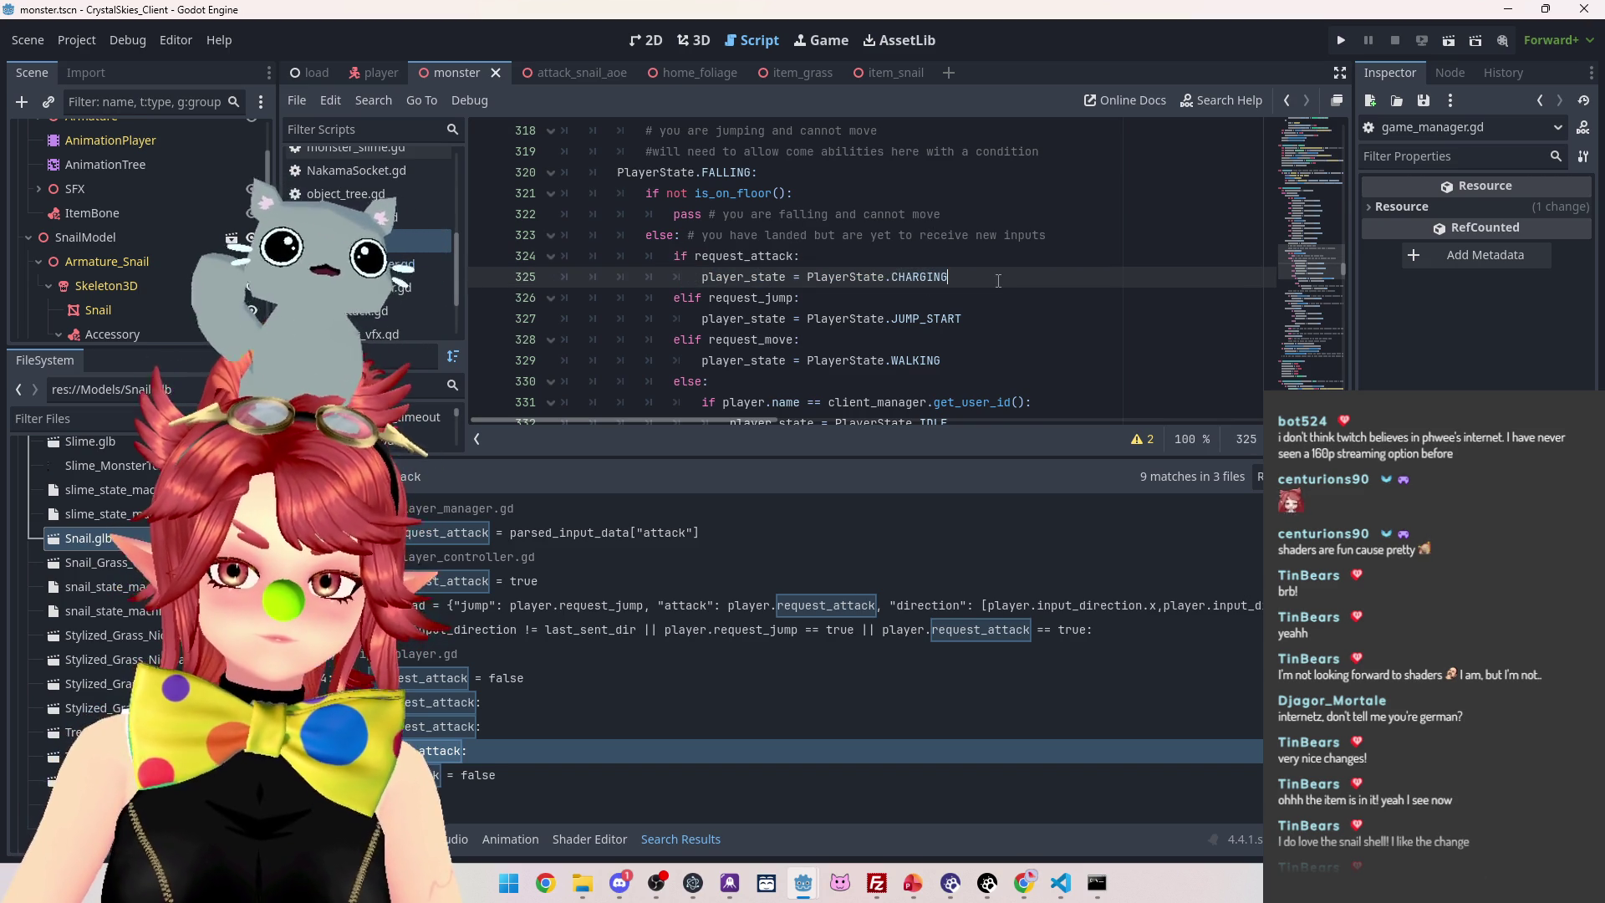
{"action": "key", "text": "Return"}
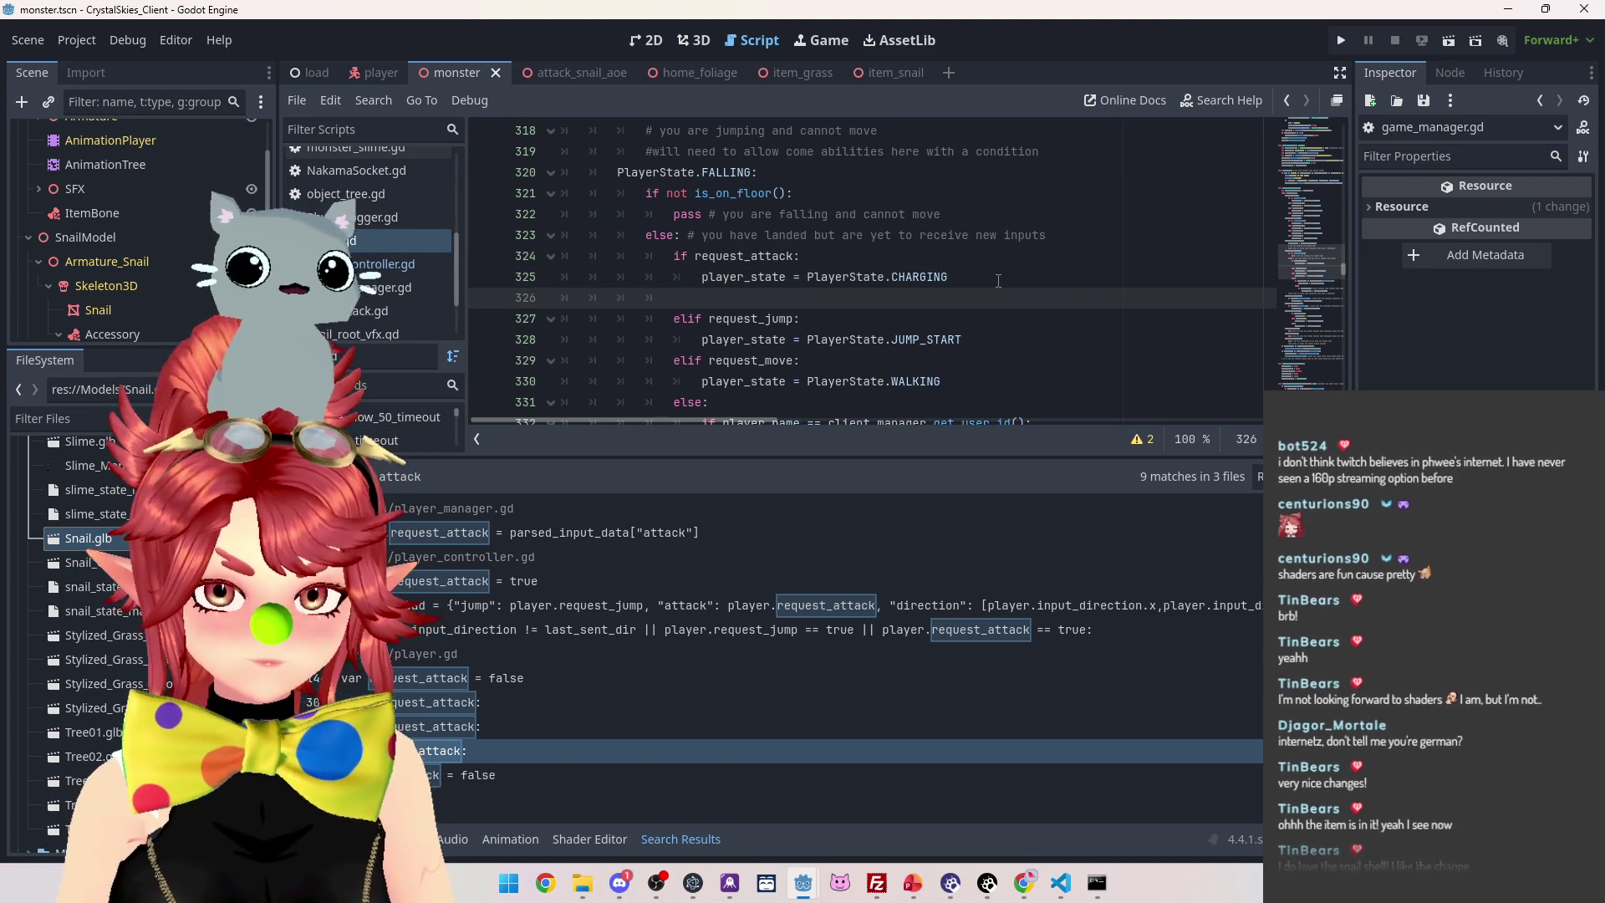
Add an elif request_use_item branch setting player_state = PlayerState.USEITEM in the landing code
{"action": "type", "text": "elif"}
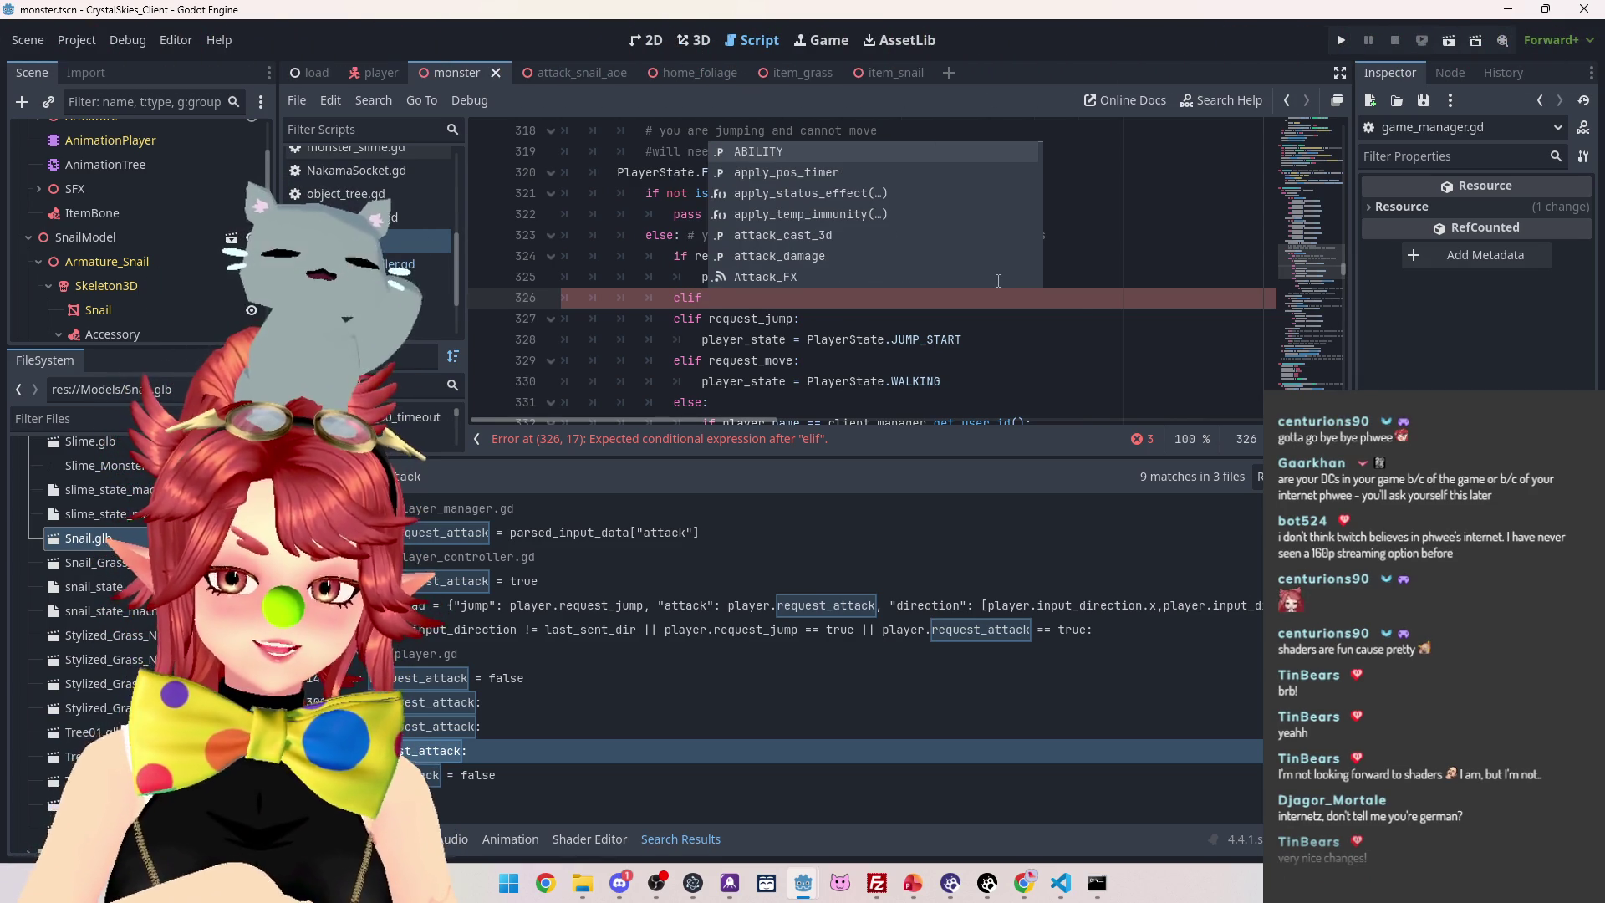
{"action": "type", "text": "reque"}
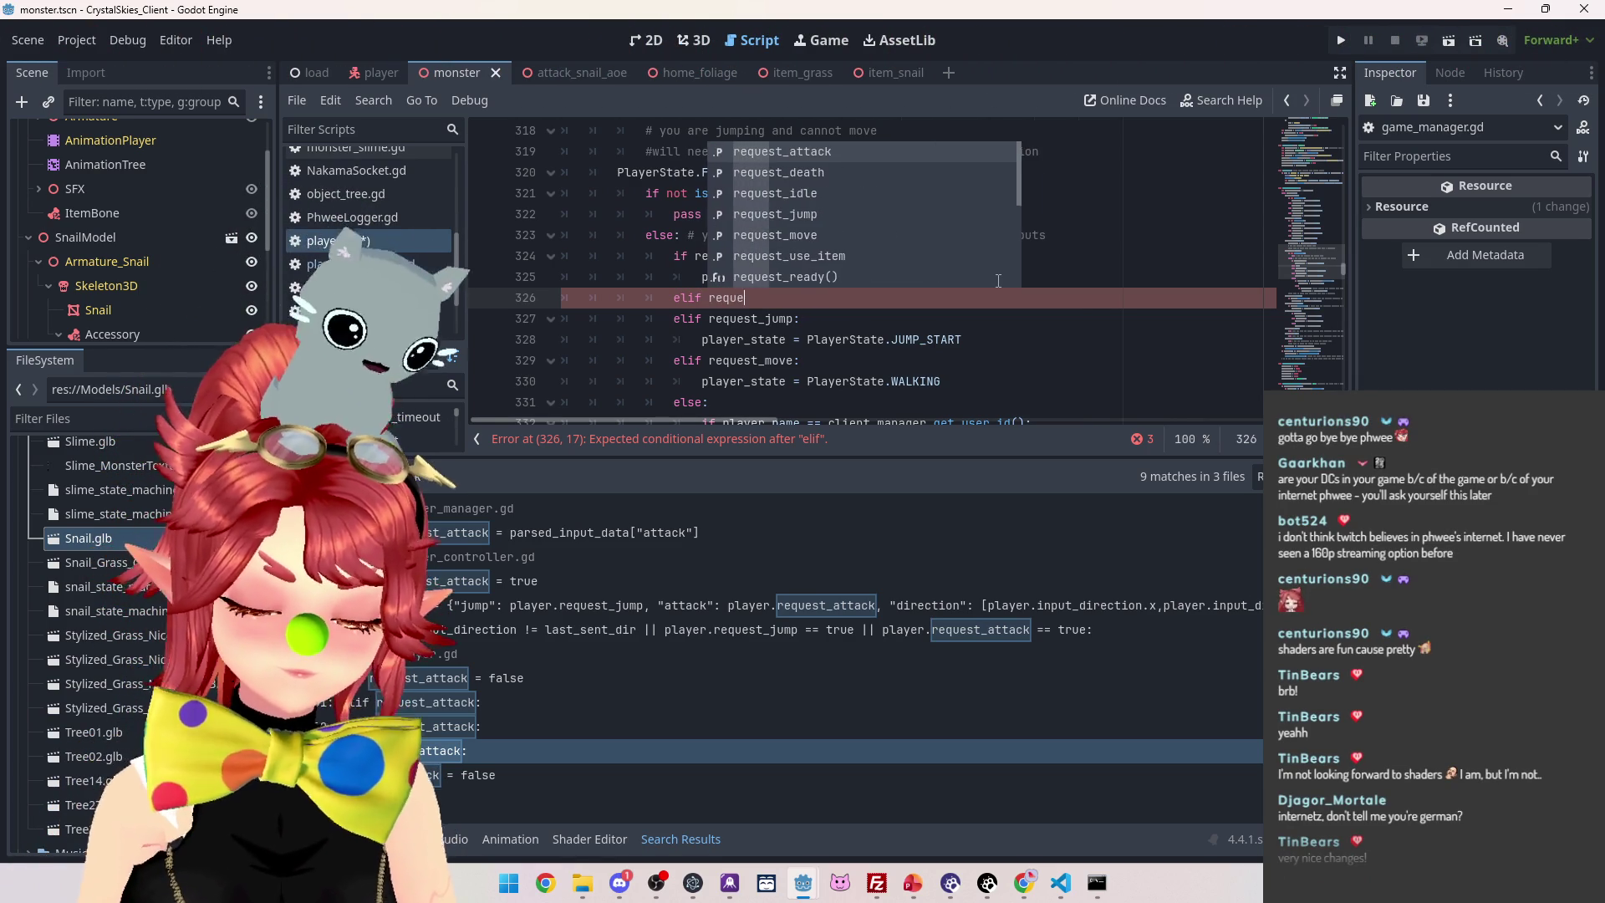
{"action": "type", "text": "st_use_it"}
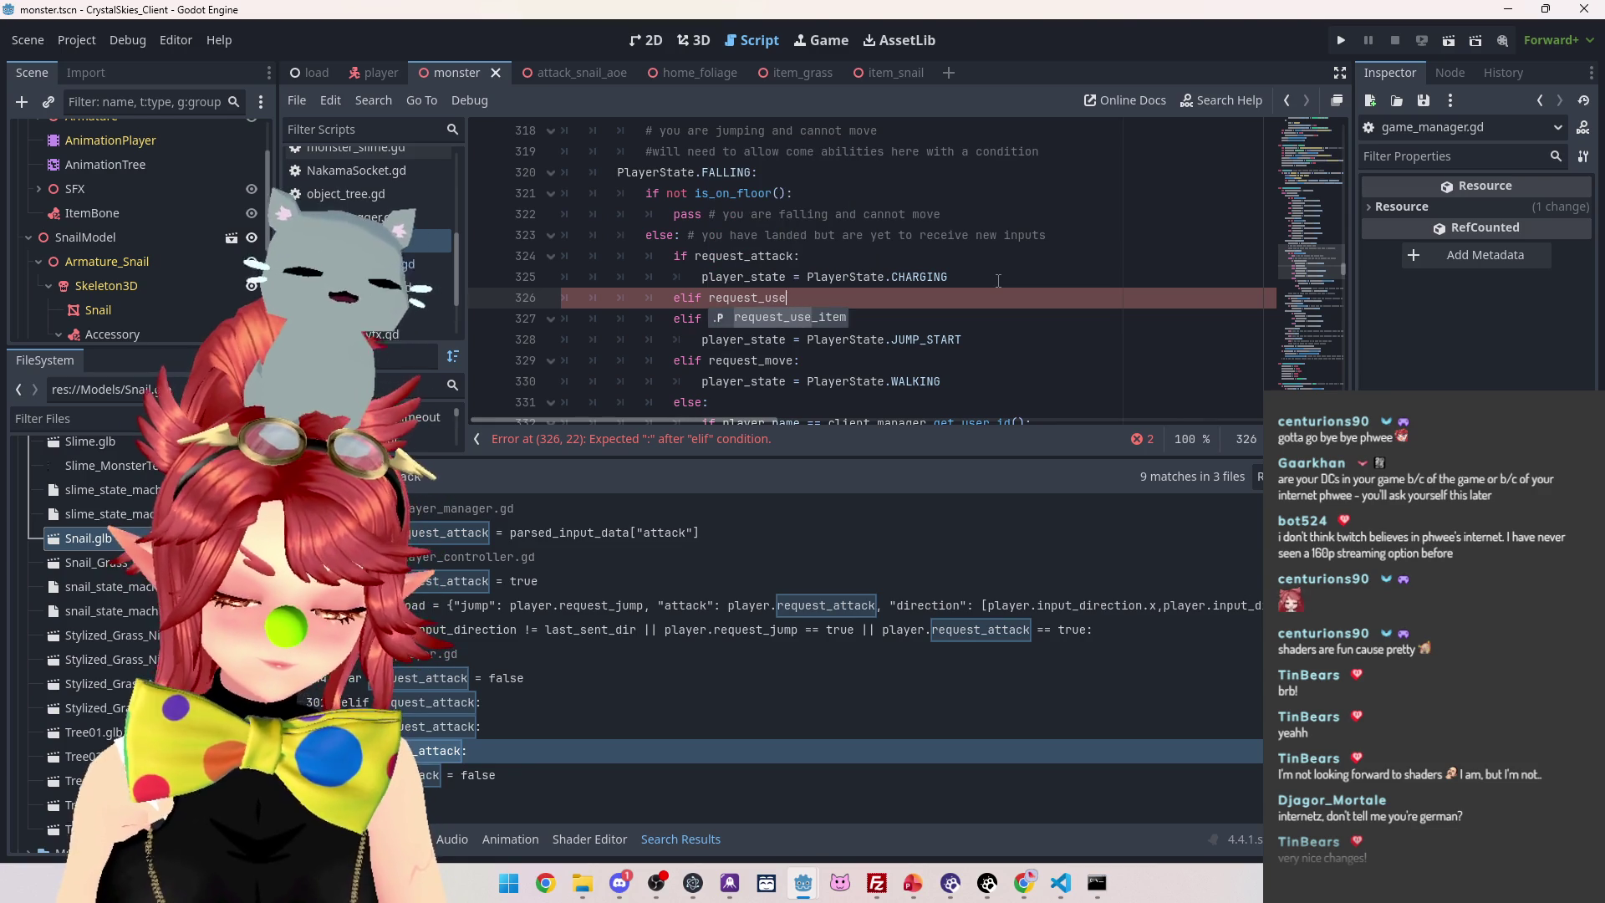
{"action": "key", "text": "Return"}
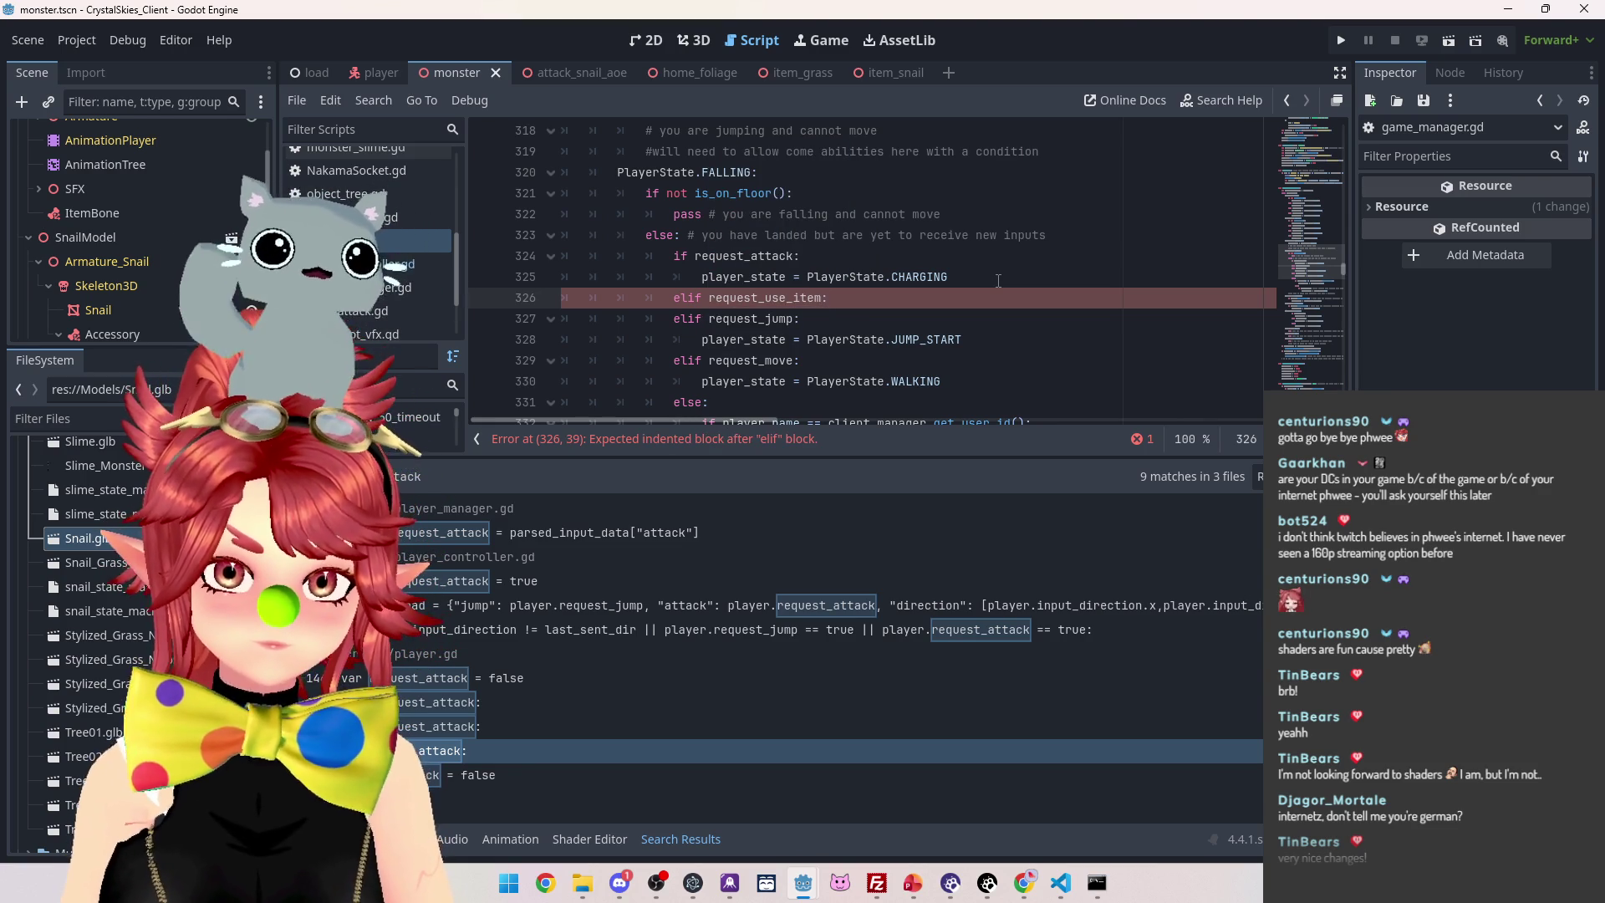
{"action": "key", "text": "Return"}
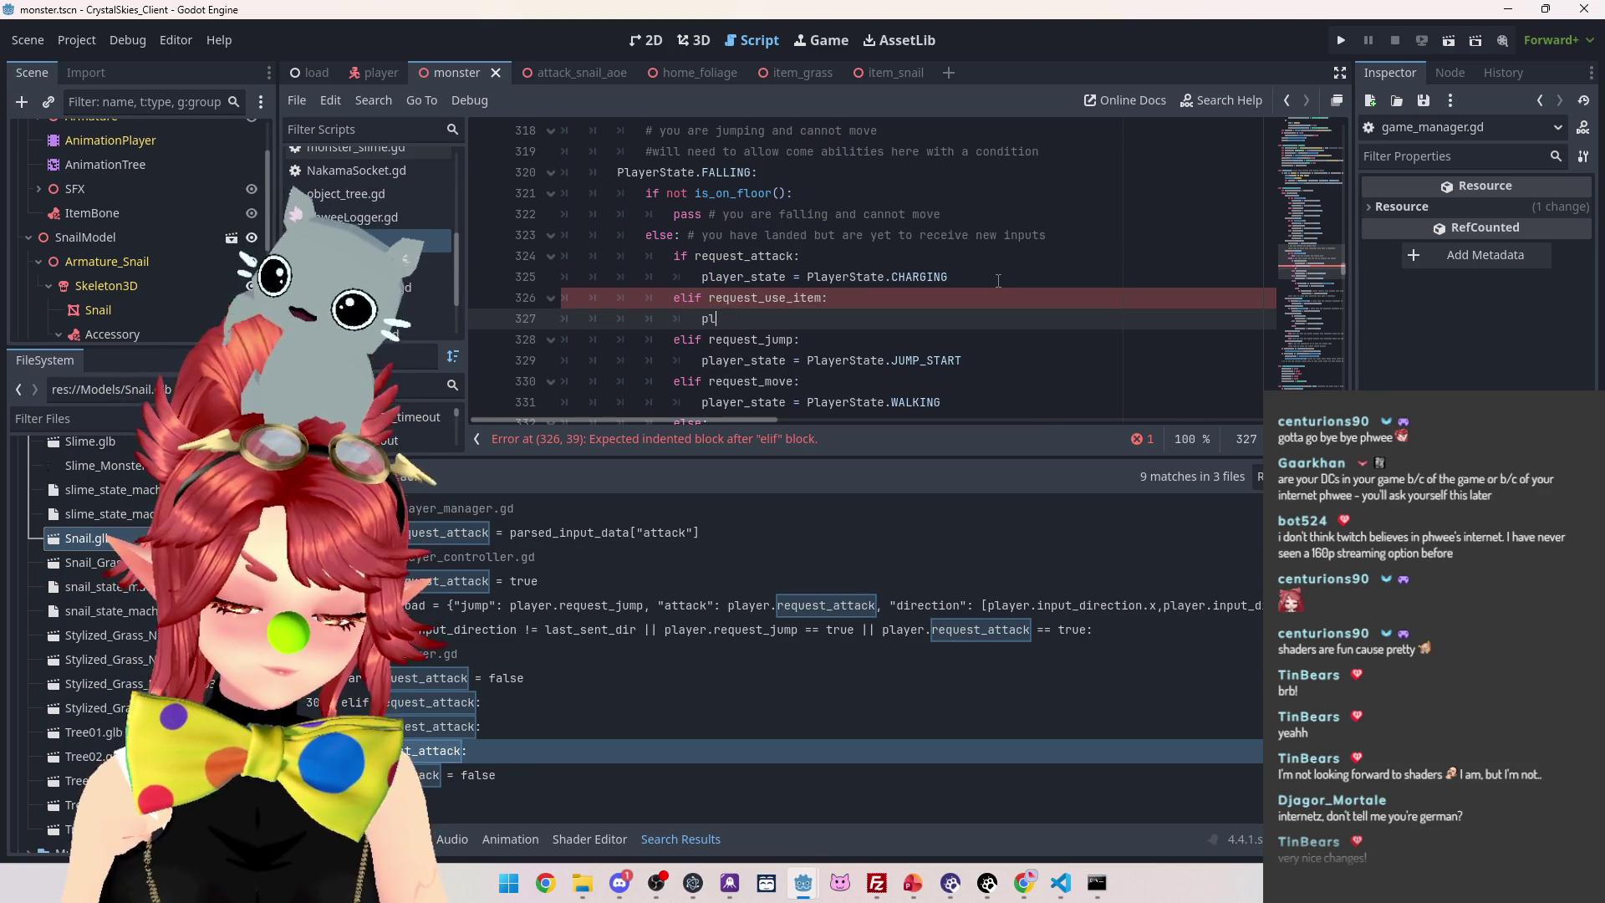
{"action": "type", "text": "ayer_state"}
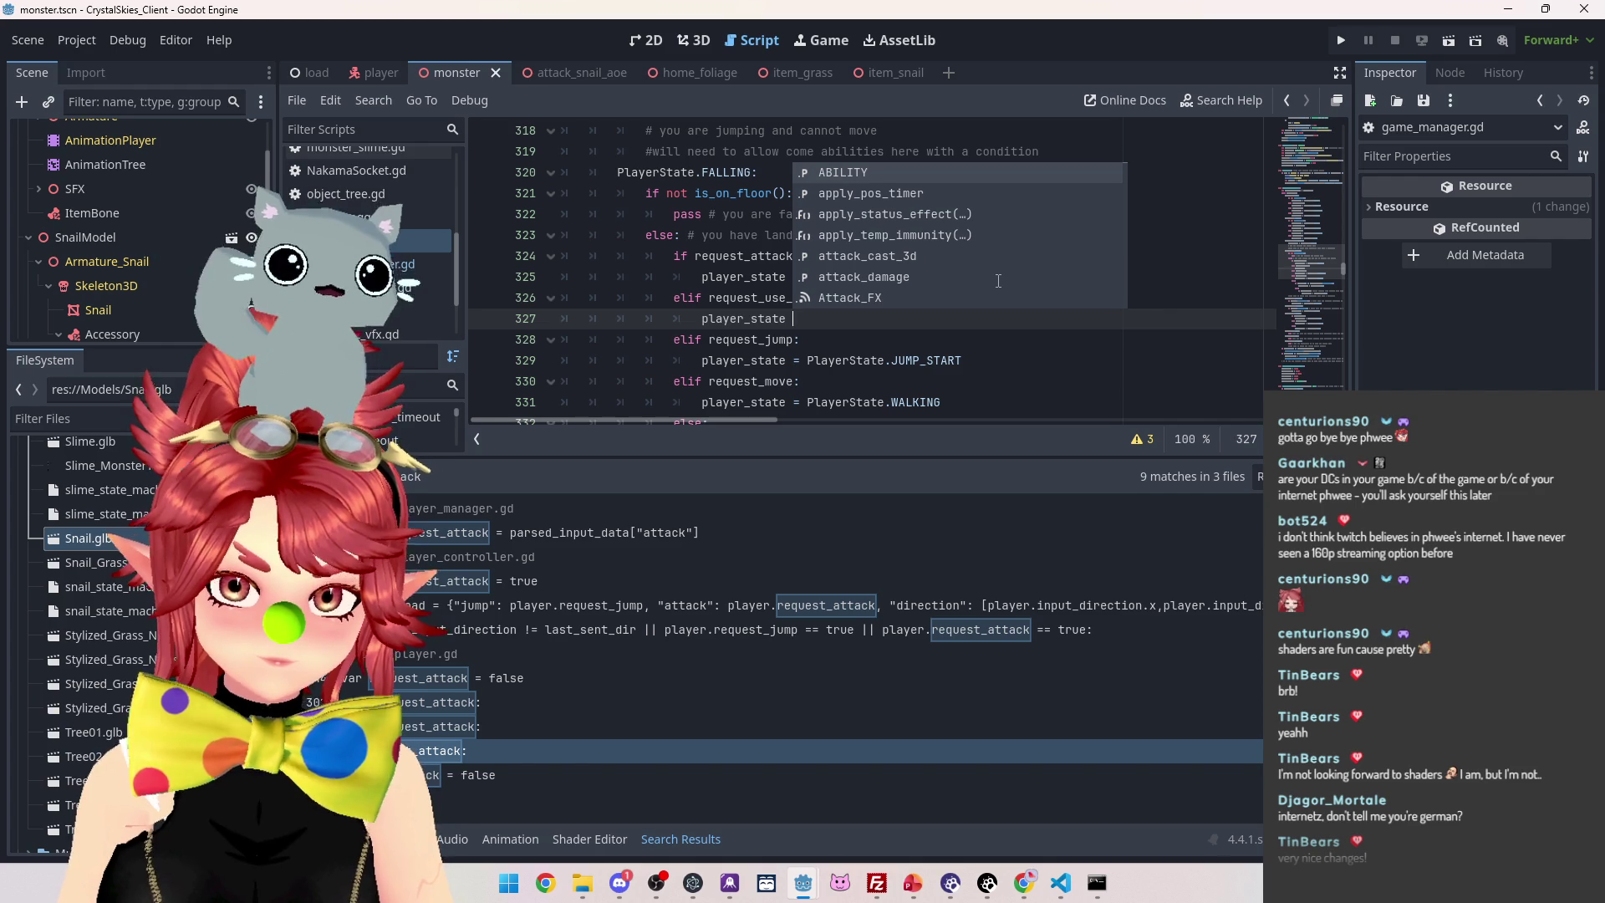
{"action": "type", "text": " = PLayerS"}
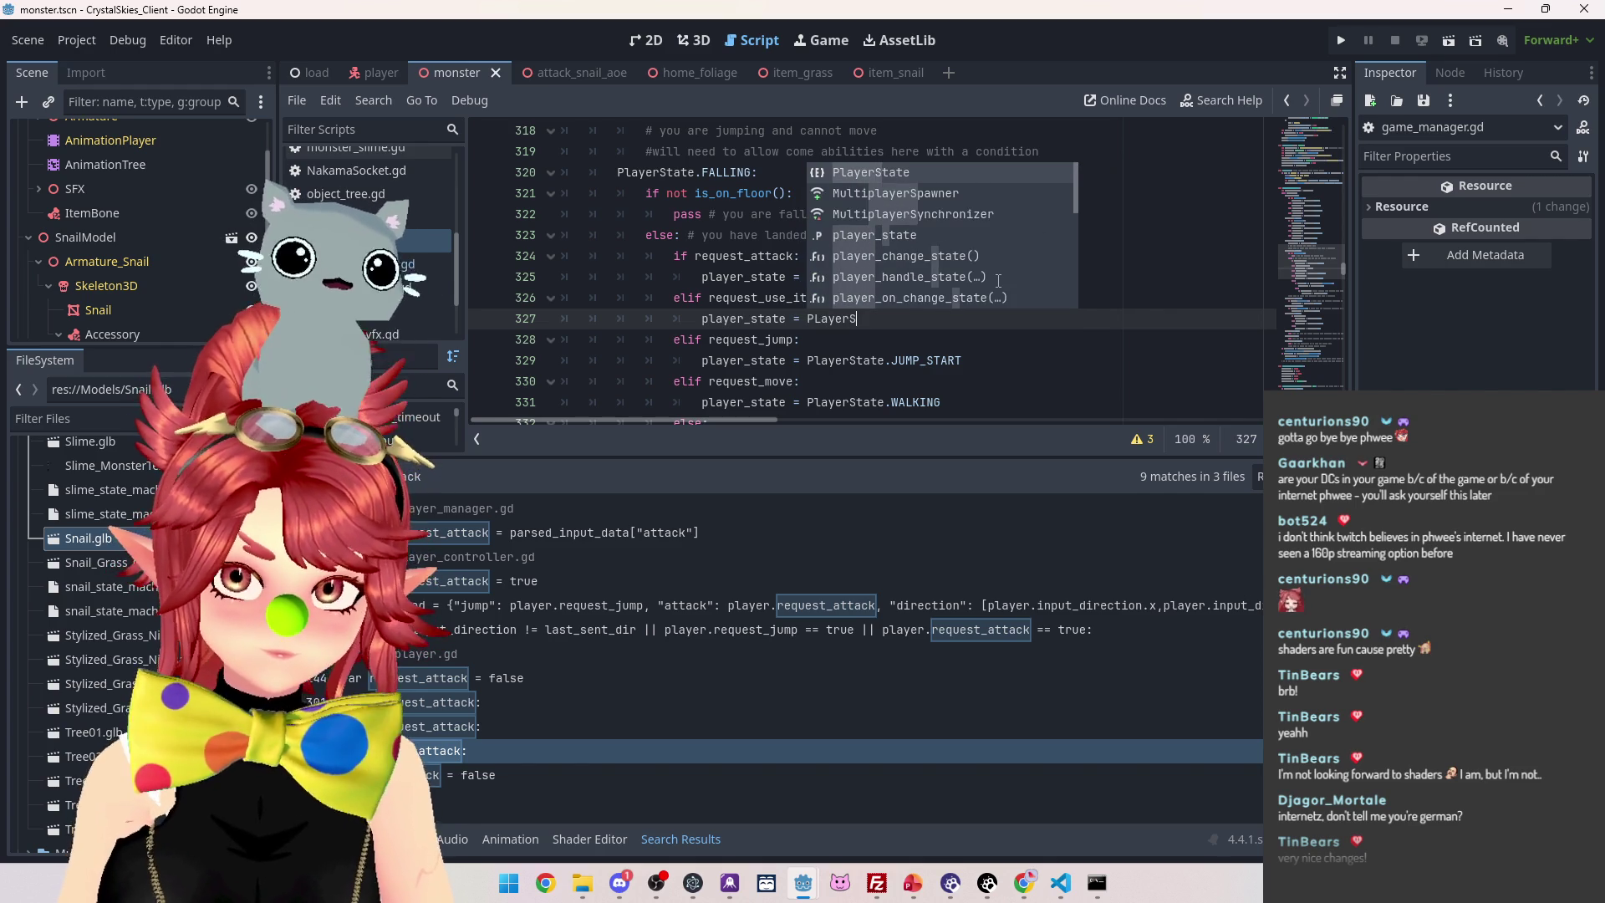
{"action": "key", "text": "Return"}
{"action": "type", "text": ".USEITEM"}
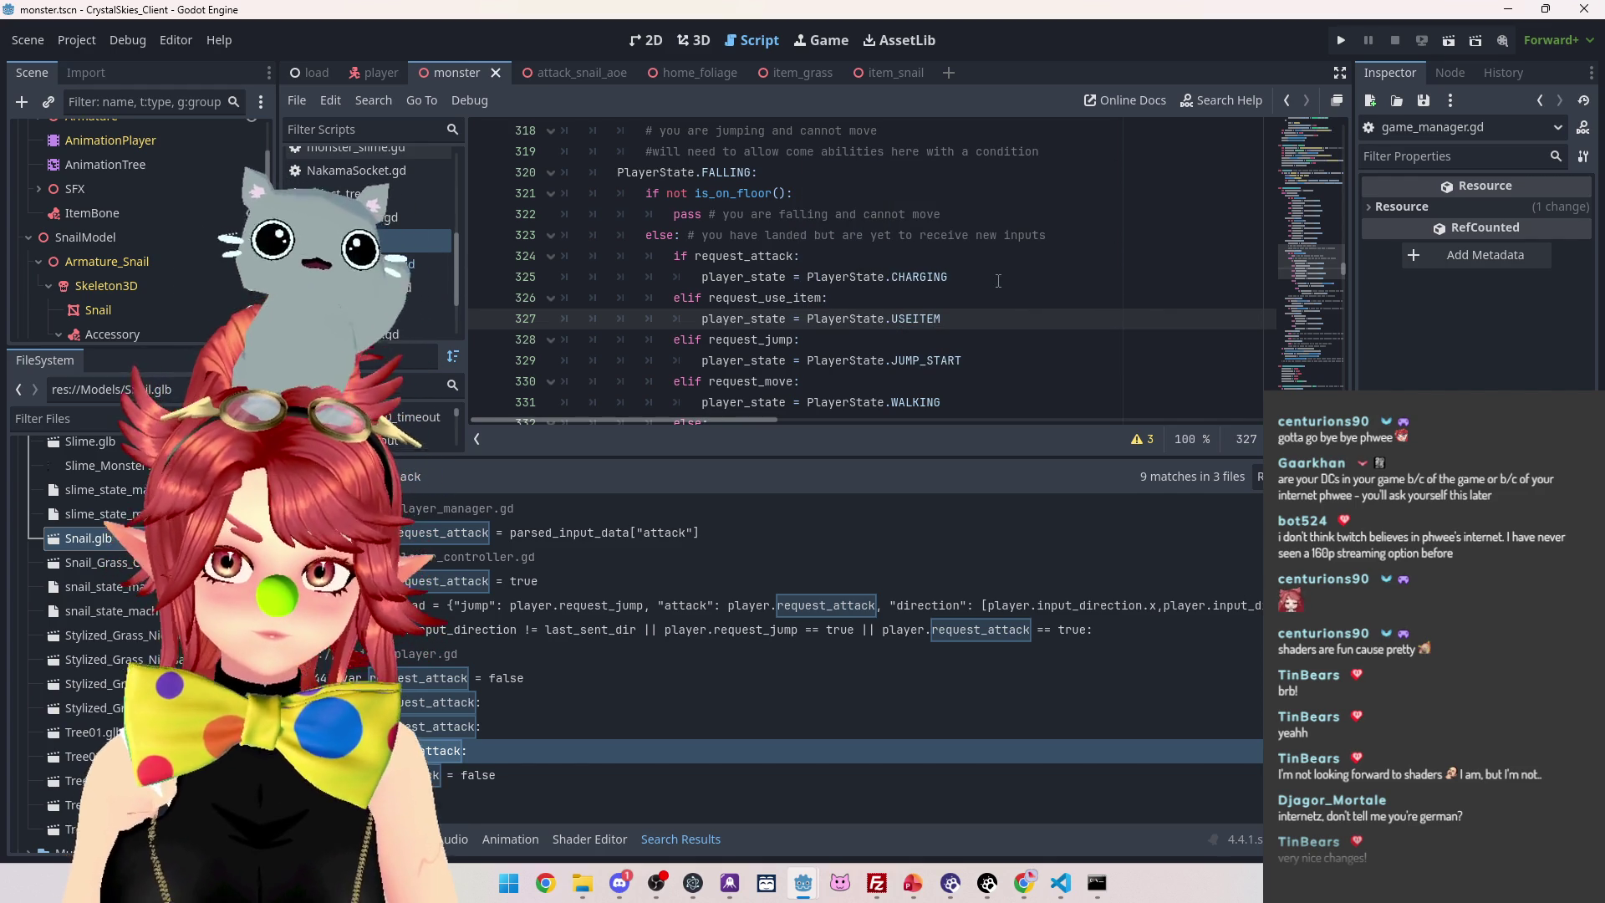
{"action": "left_click", "coordinate": [600, 726]}
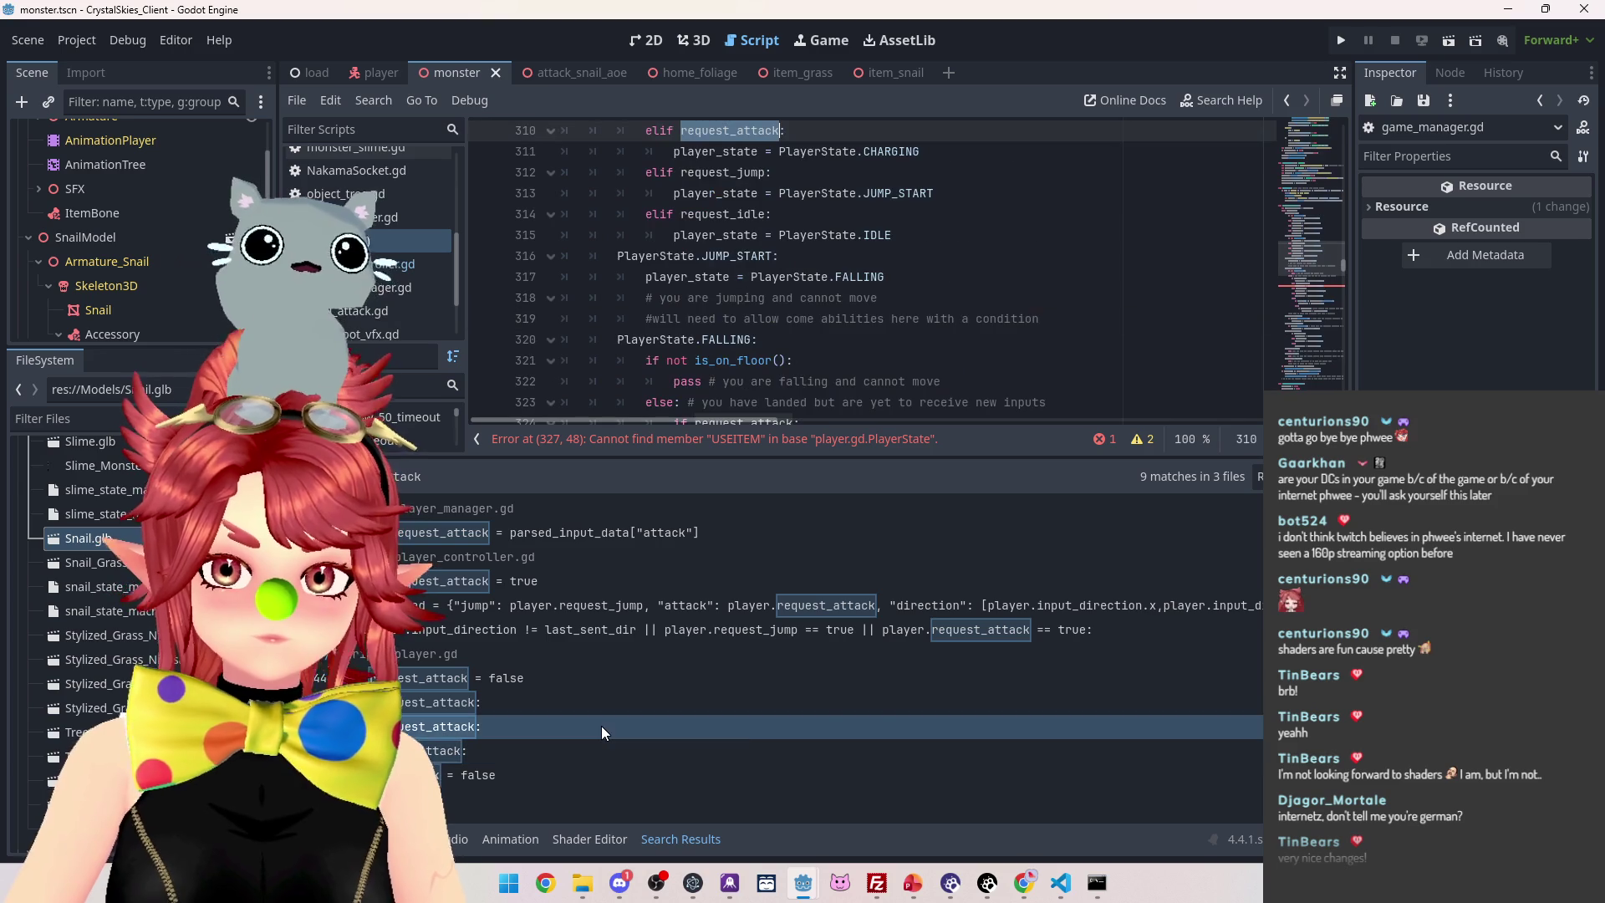
Go to the WALKING request_attack branch and open a line after line 311's CHARGING assignment
{"action": "left_click", "coordinate": [598, 750]}
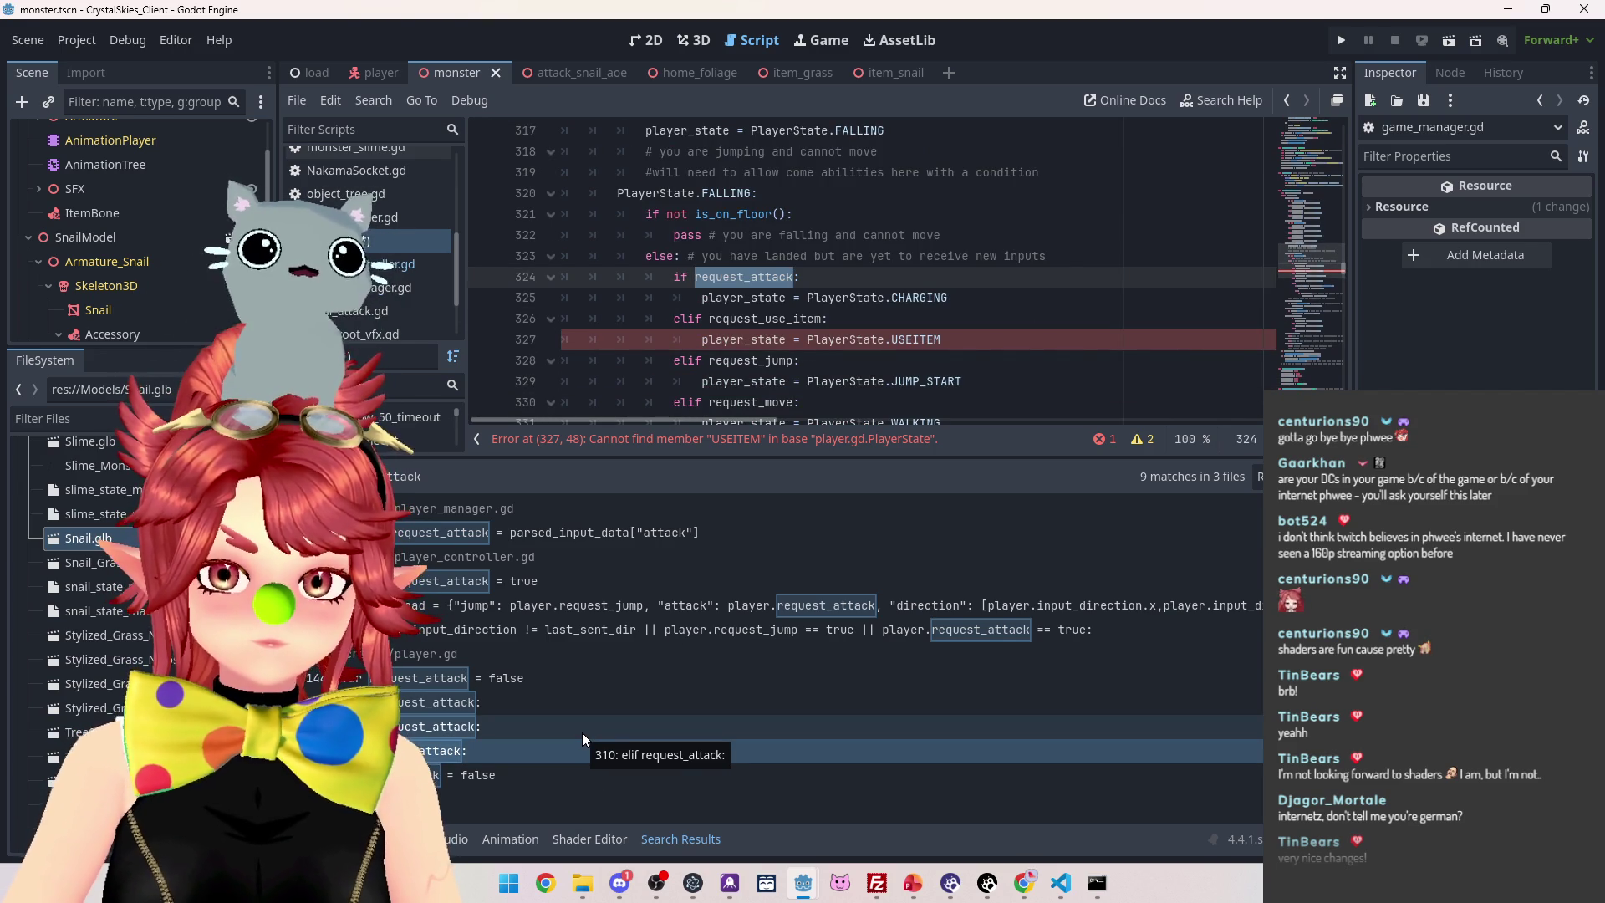
{"action": "left_click", "coordinate": [582, 732]}
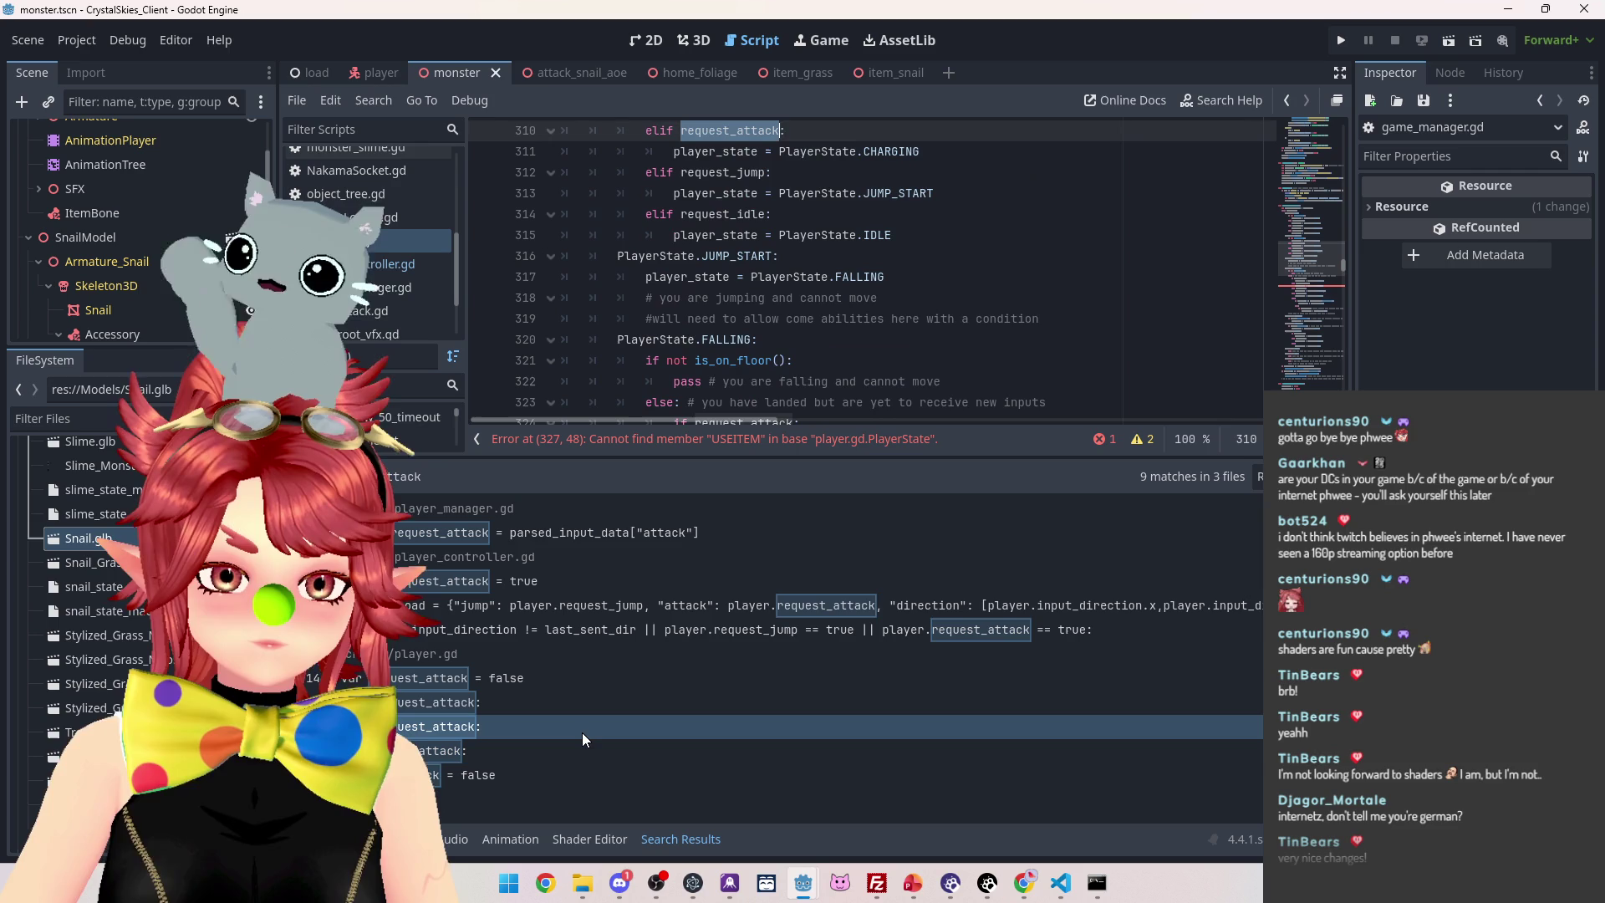
{"action": "scroll", "coordinate": [752, 301], "scroll_direction": "up", "scroll_amount": 2}
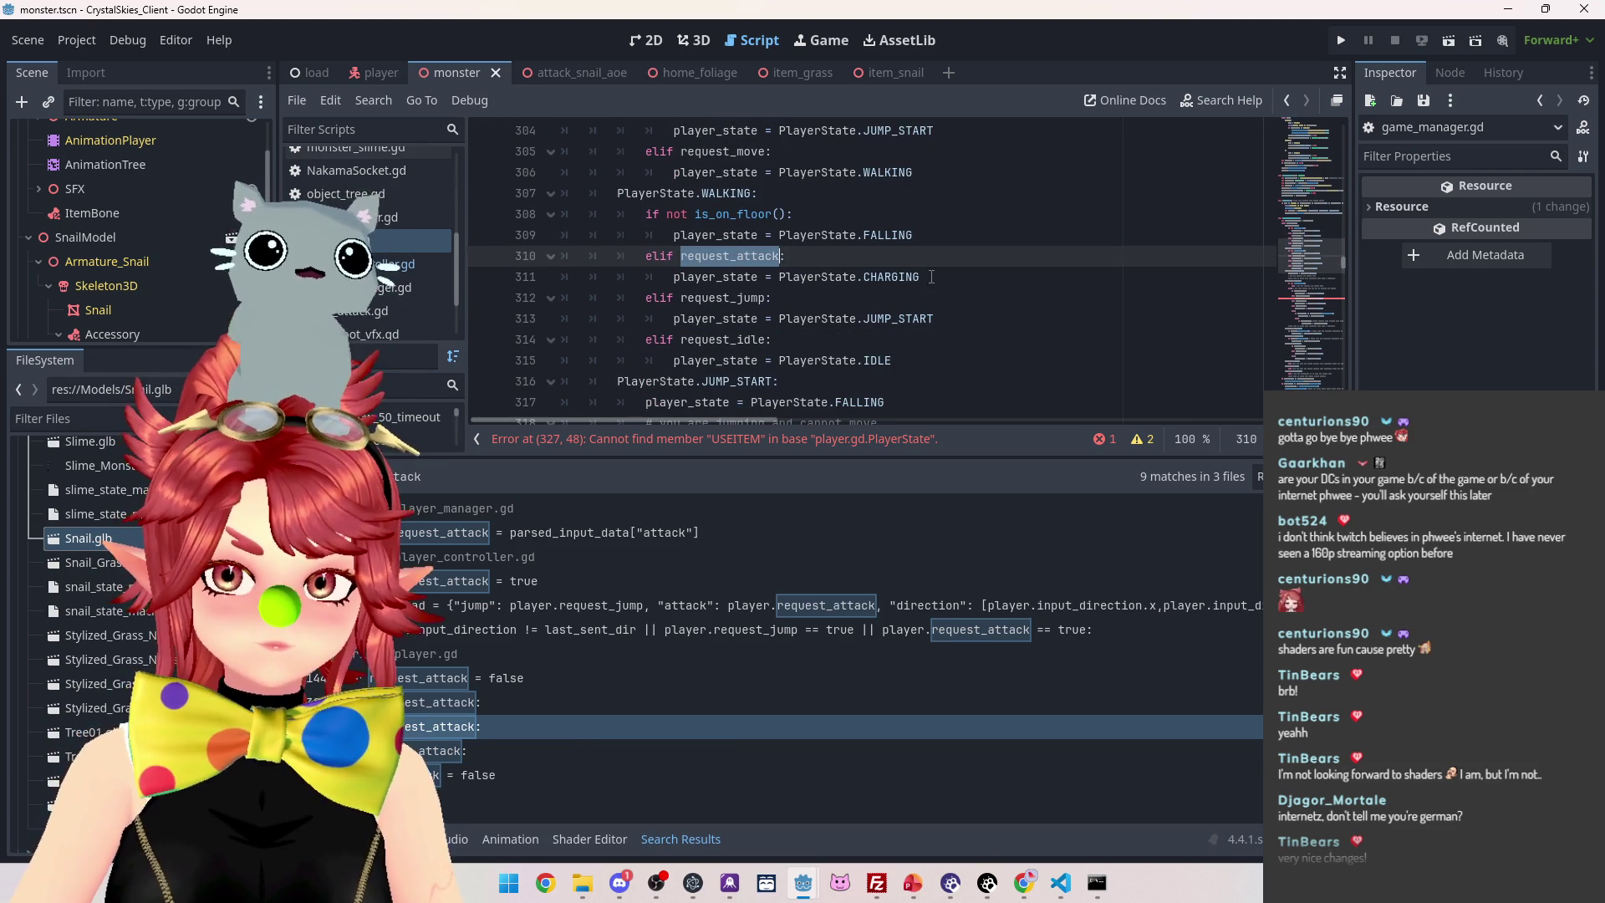
{"action": "left_click", "coordinate": [950, 276]}
{"action": "key", "text": "Return"}
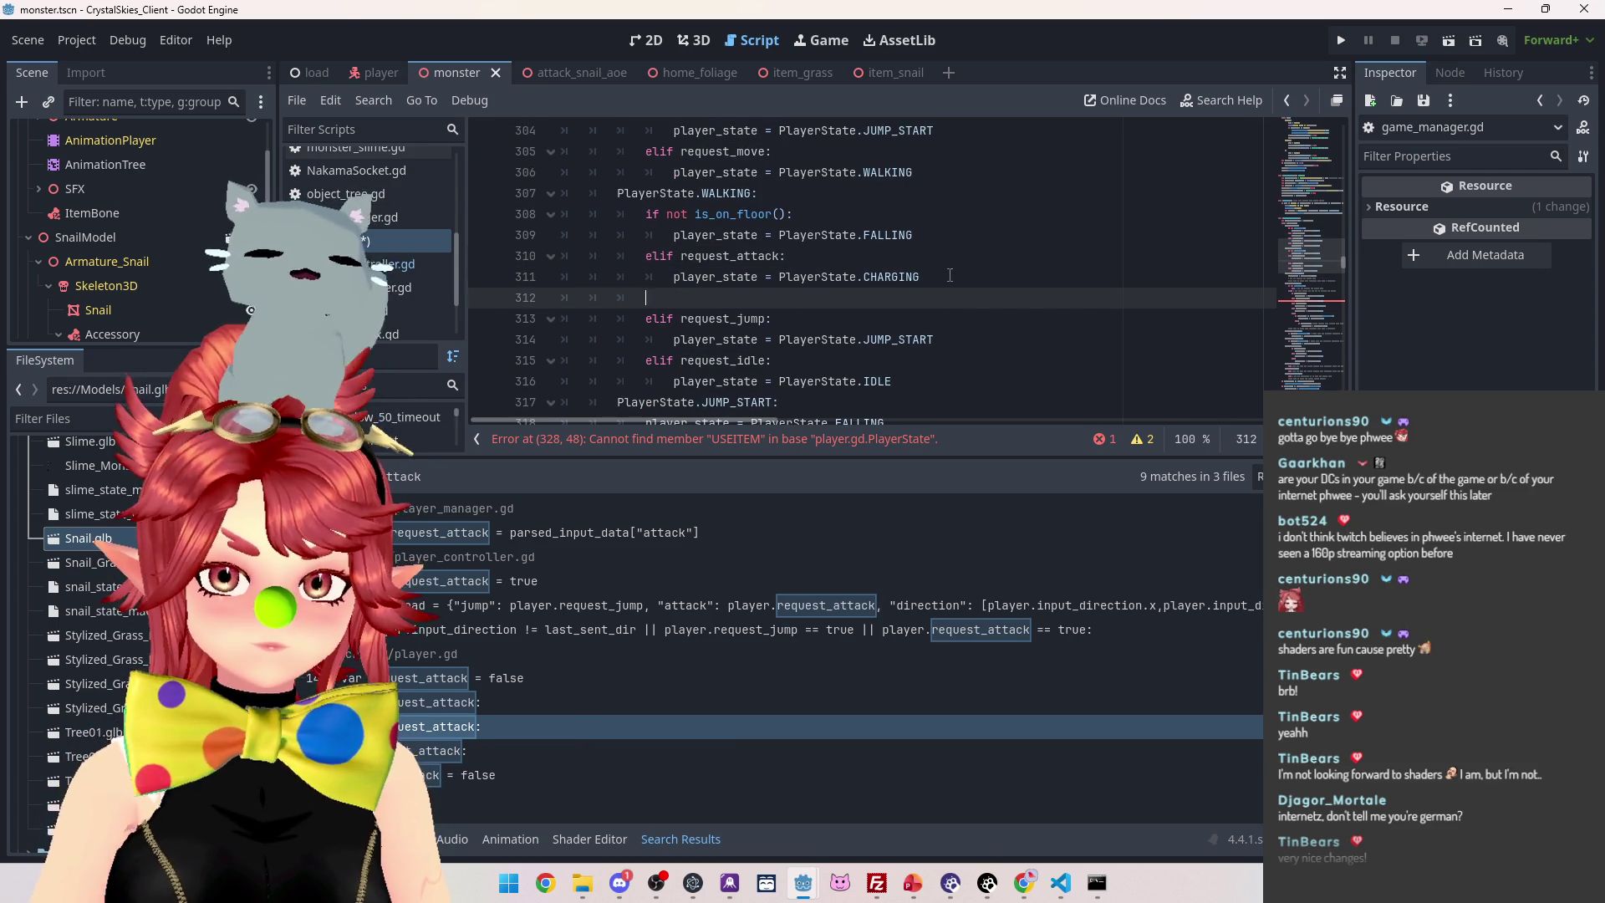
Add elif request_use_item there, assigning player_state = PlayerState.USEITEM
{"action": "type", "text": "el"}
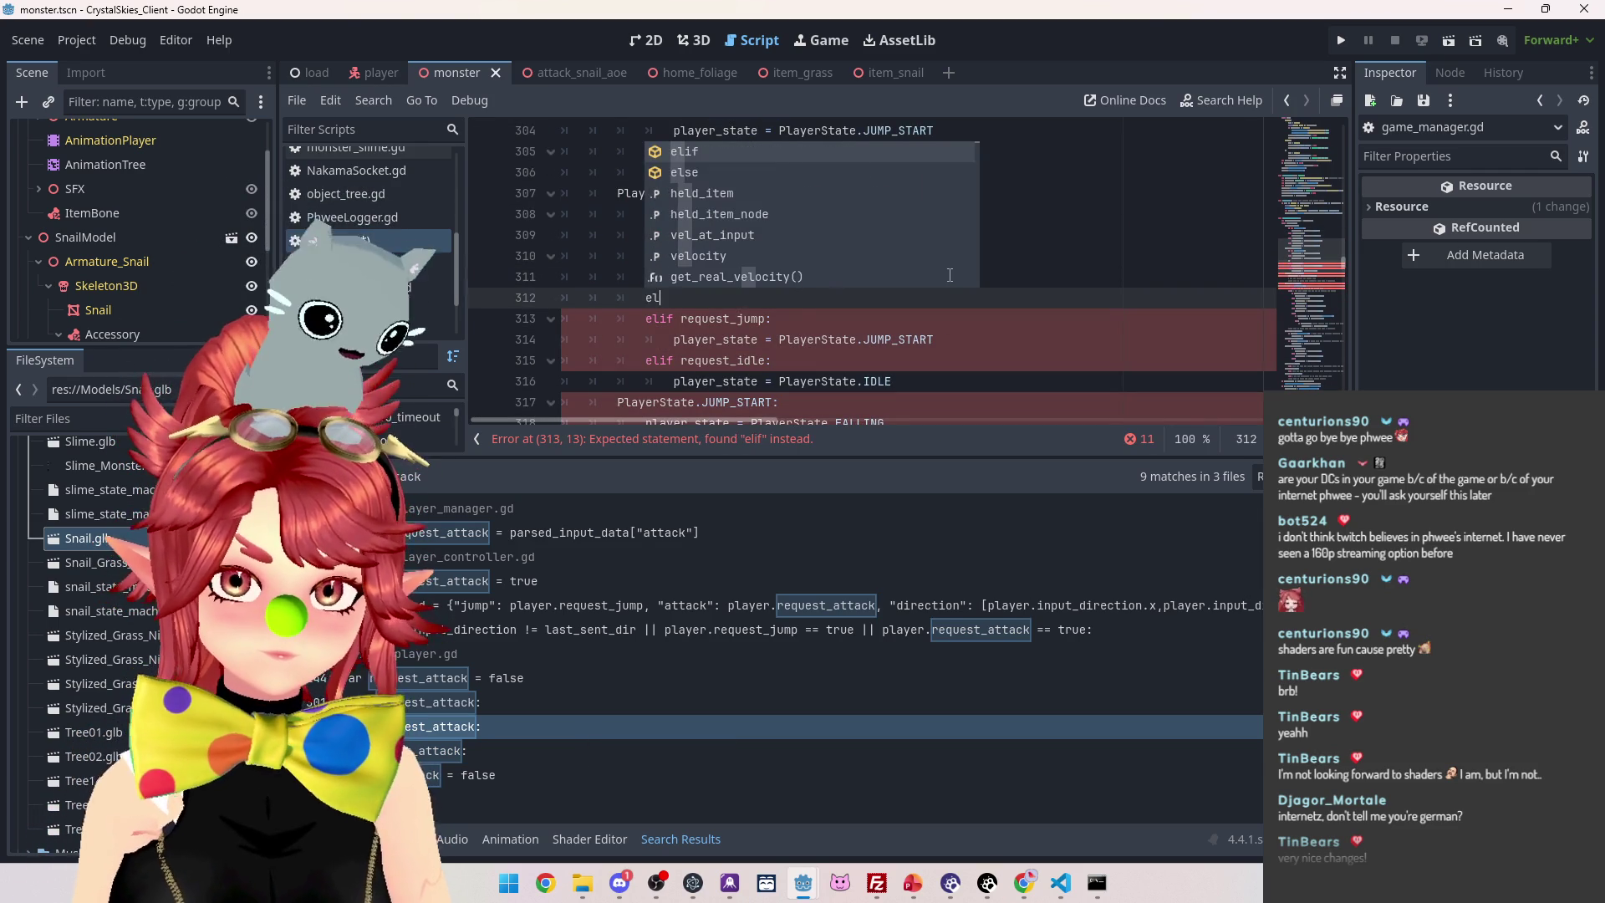
{"action": "type", "text": "if re"}
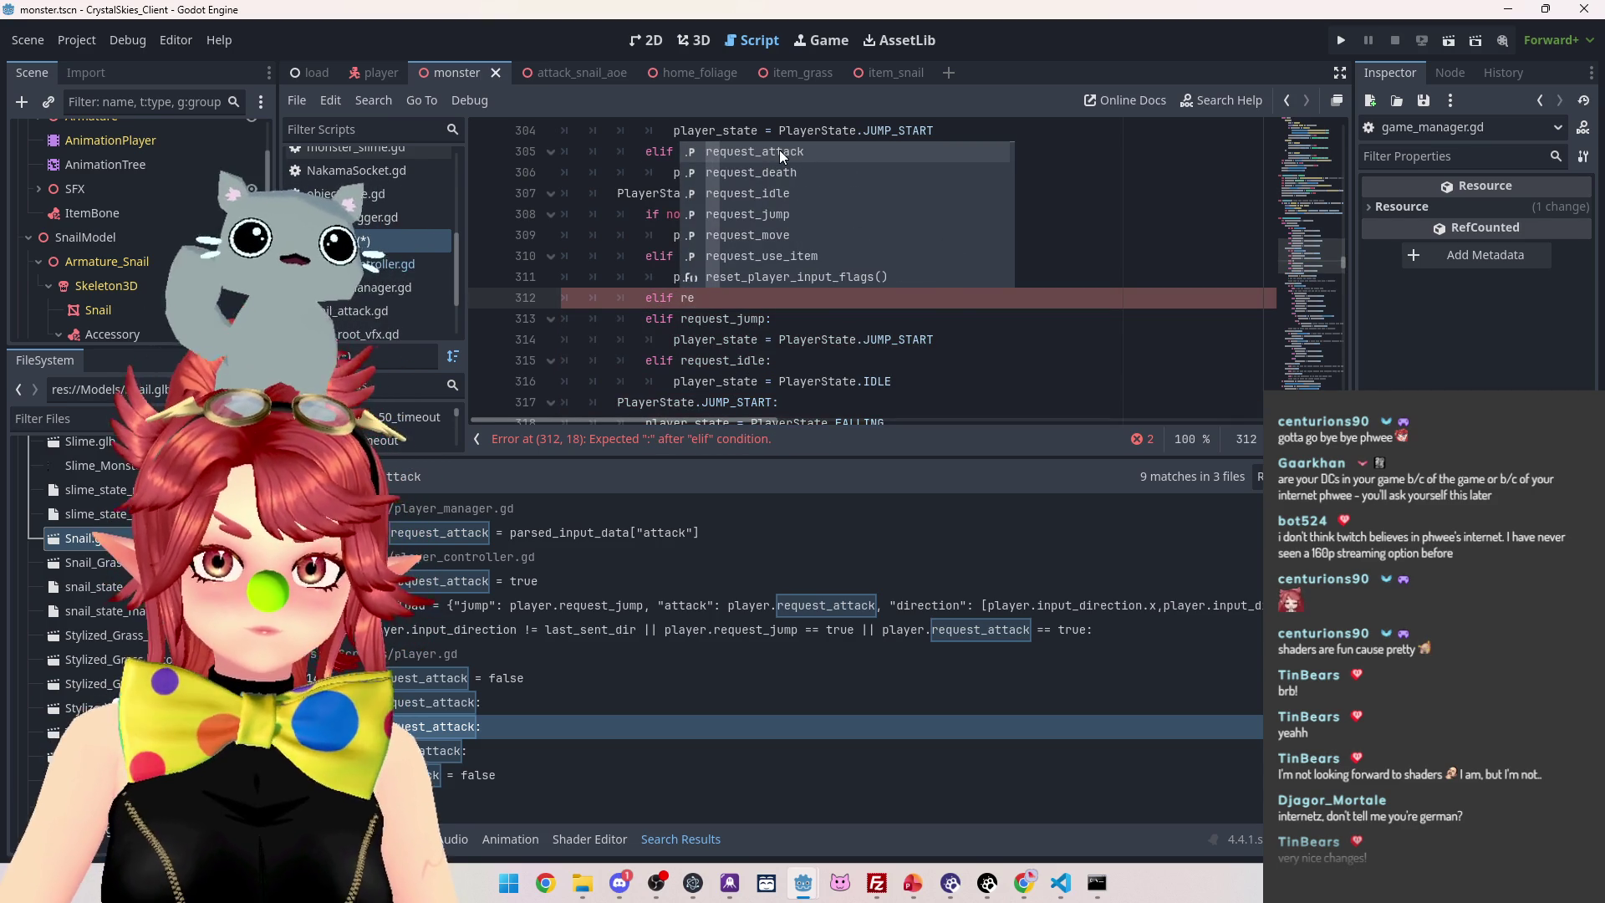
{"action": "left_click", "coordinate": [785, 259]}
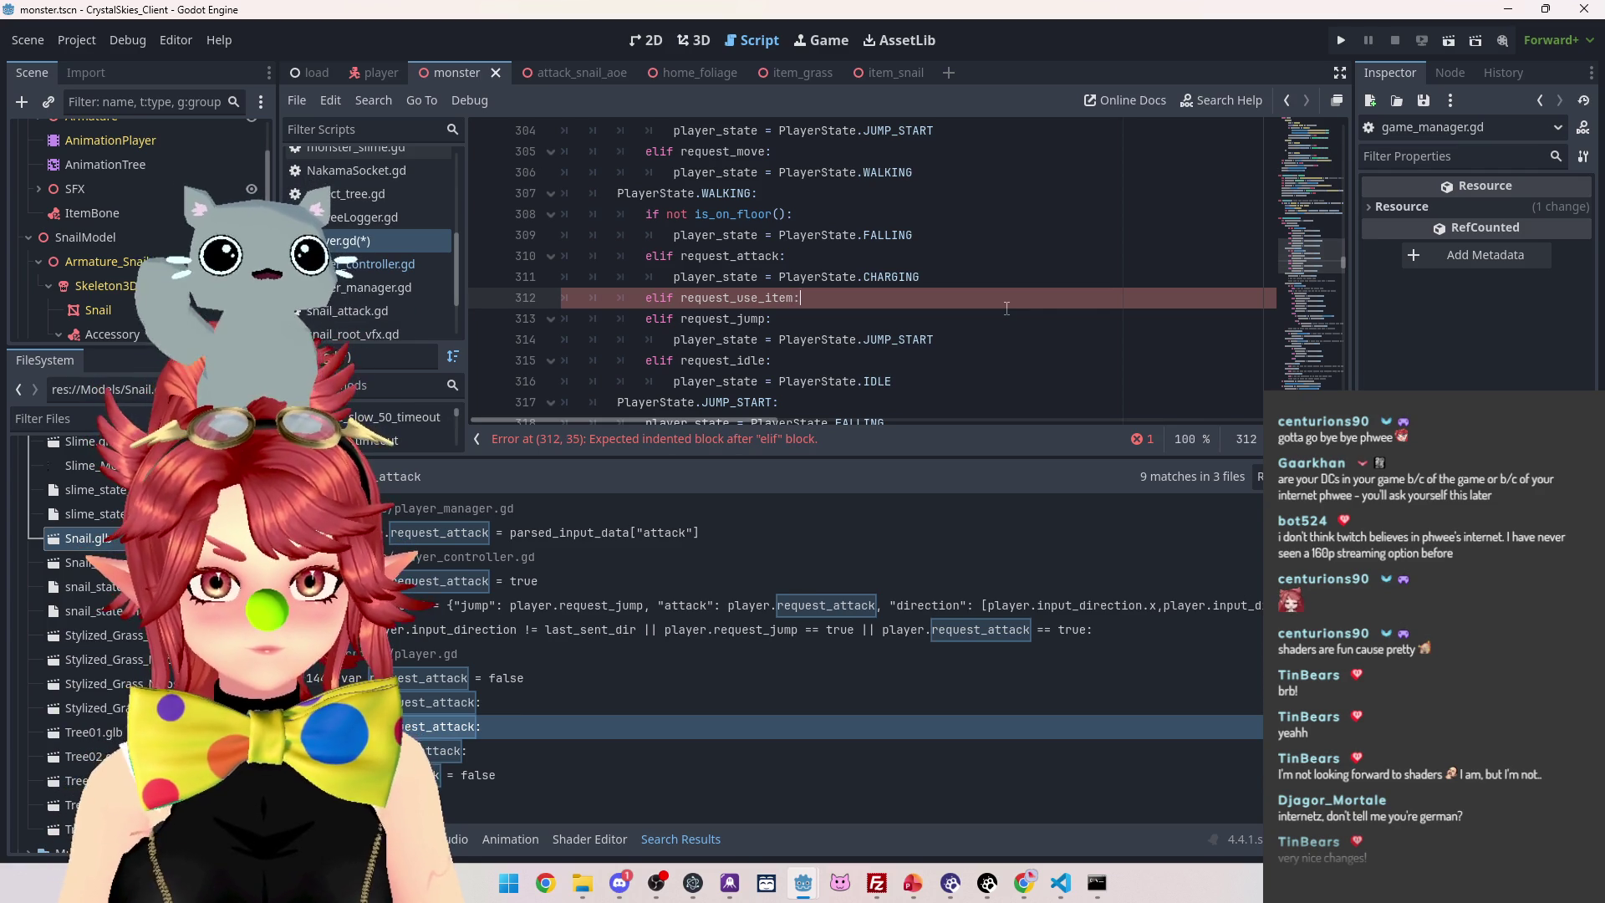
{"action": "key", "text": "Return"}
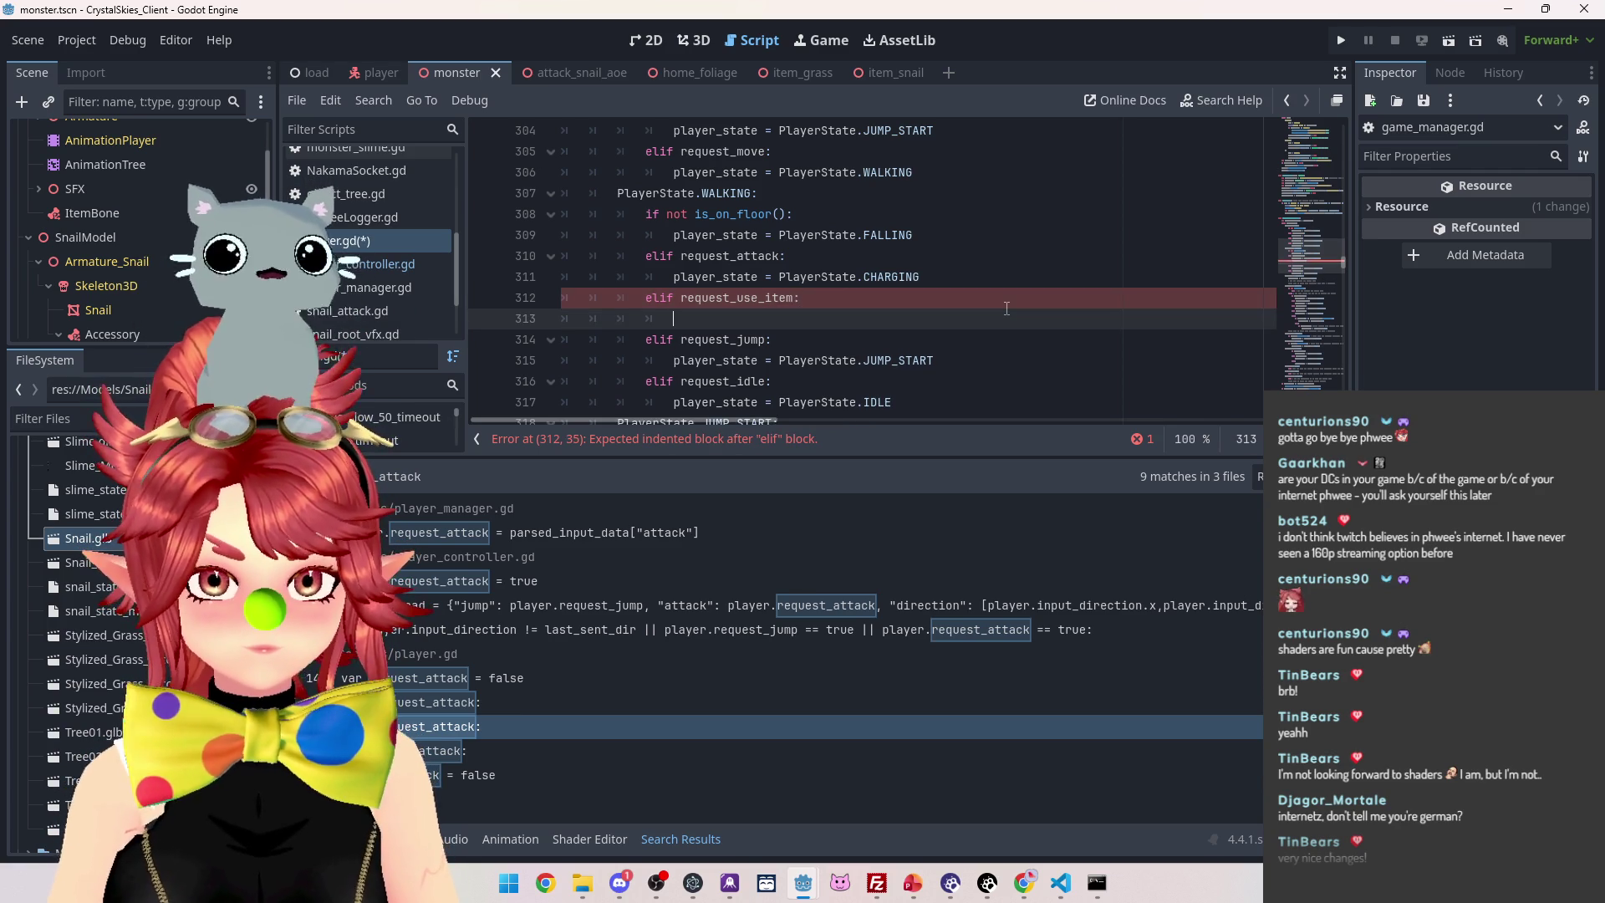
{"action": "type", "text": "player_state"}
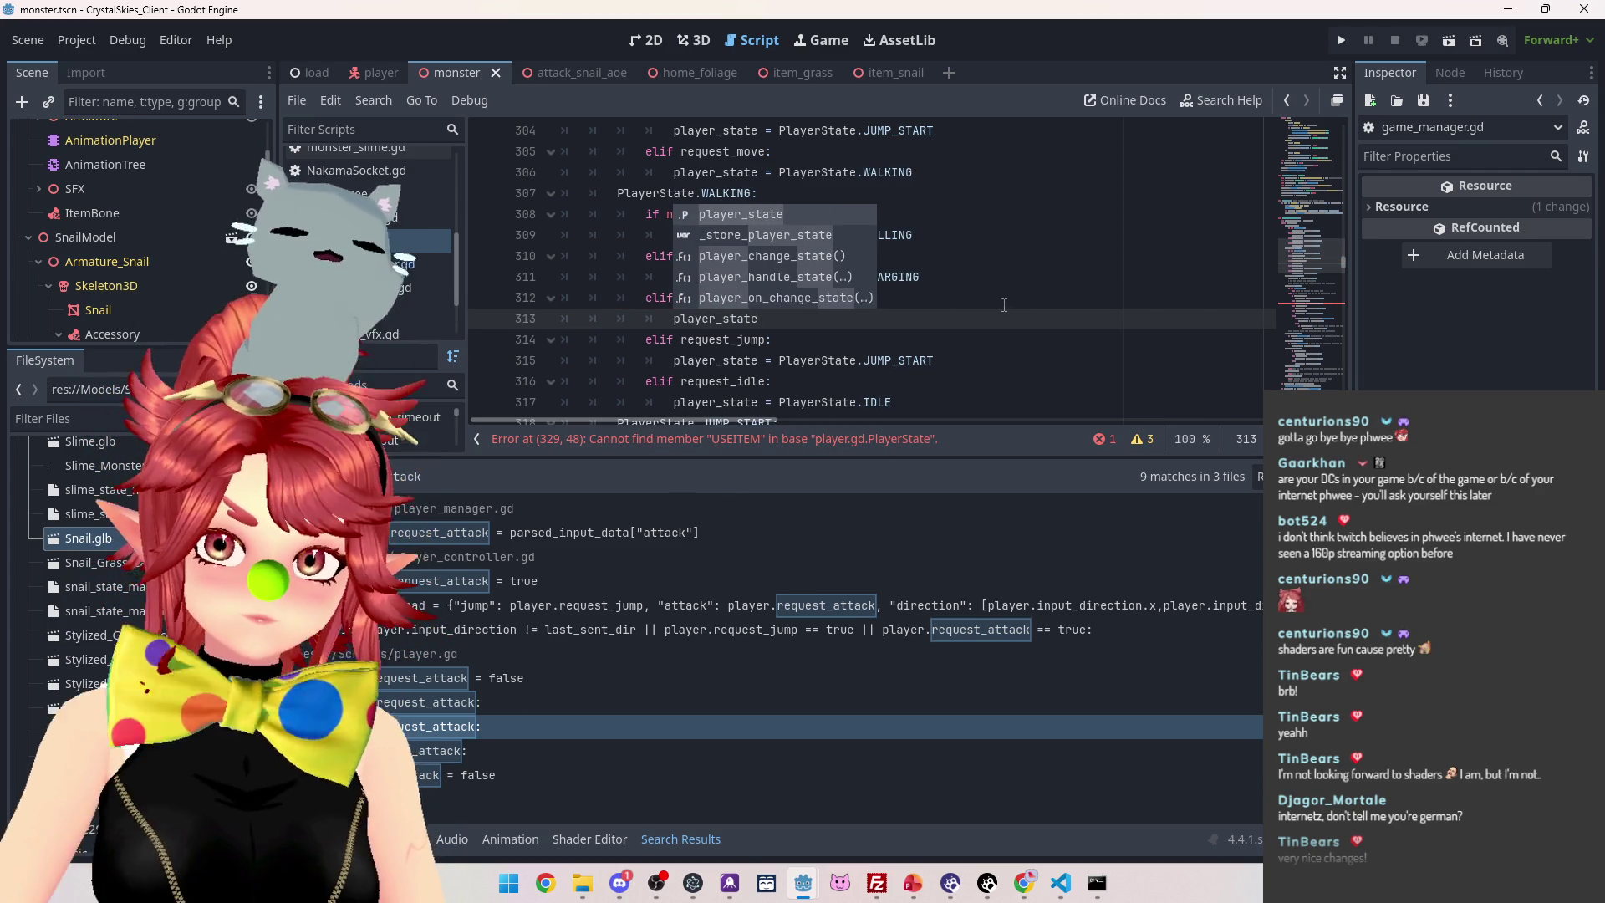
{"action": "key", "text": "Escape"}
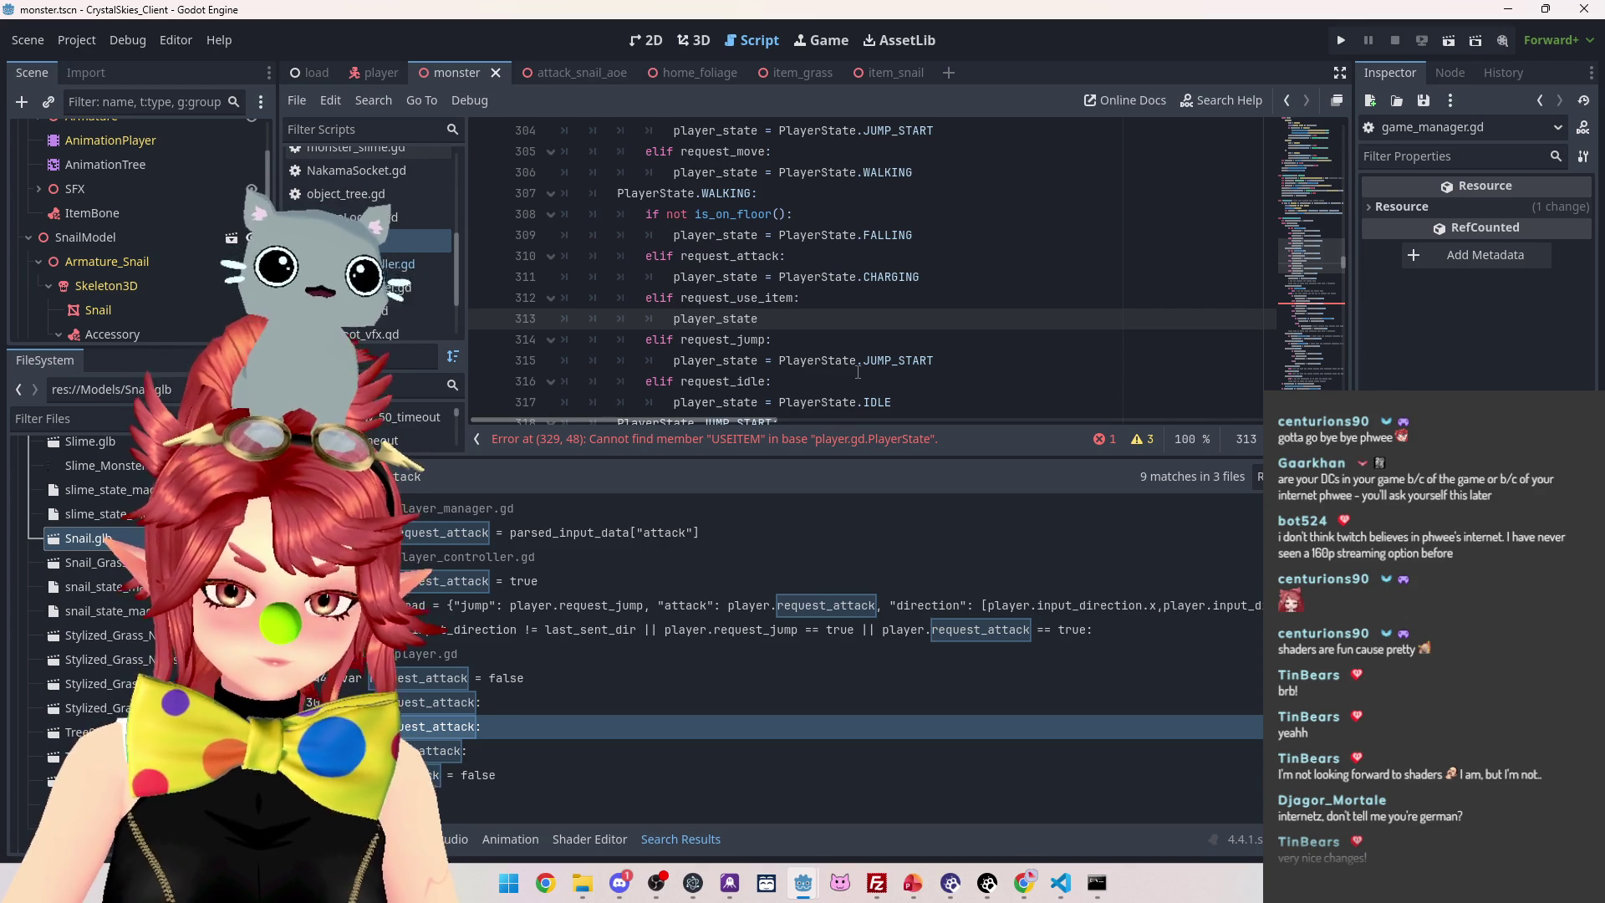
{"action": "type", "text": " = Play"}
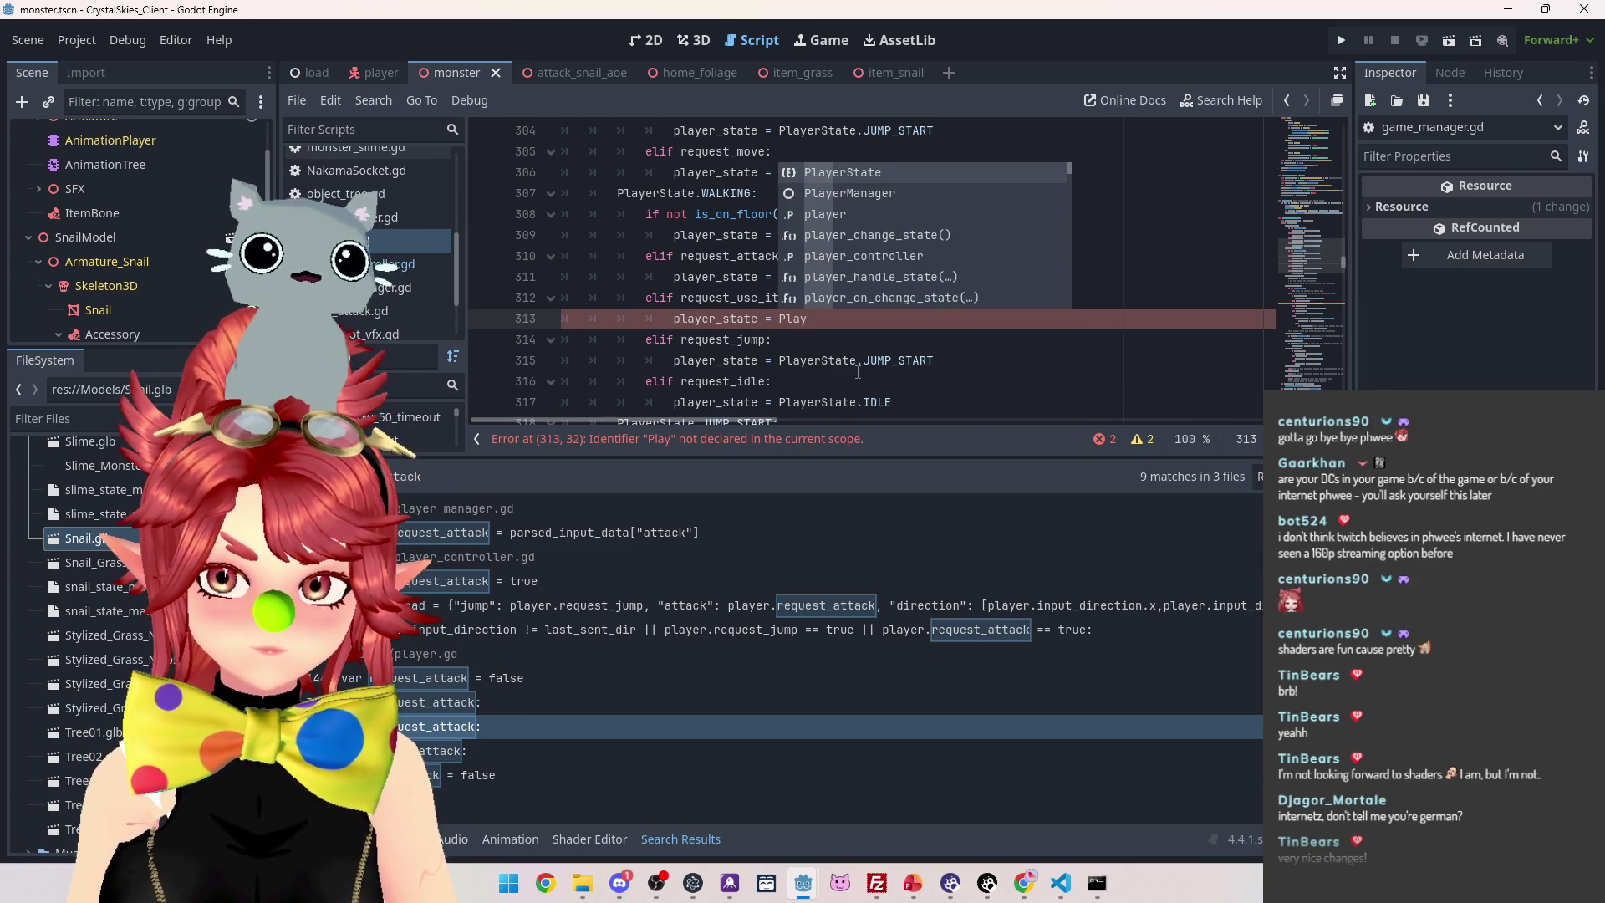
{"action": "type", "text": "er"}
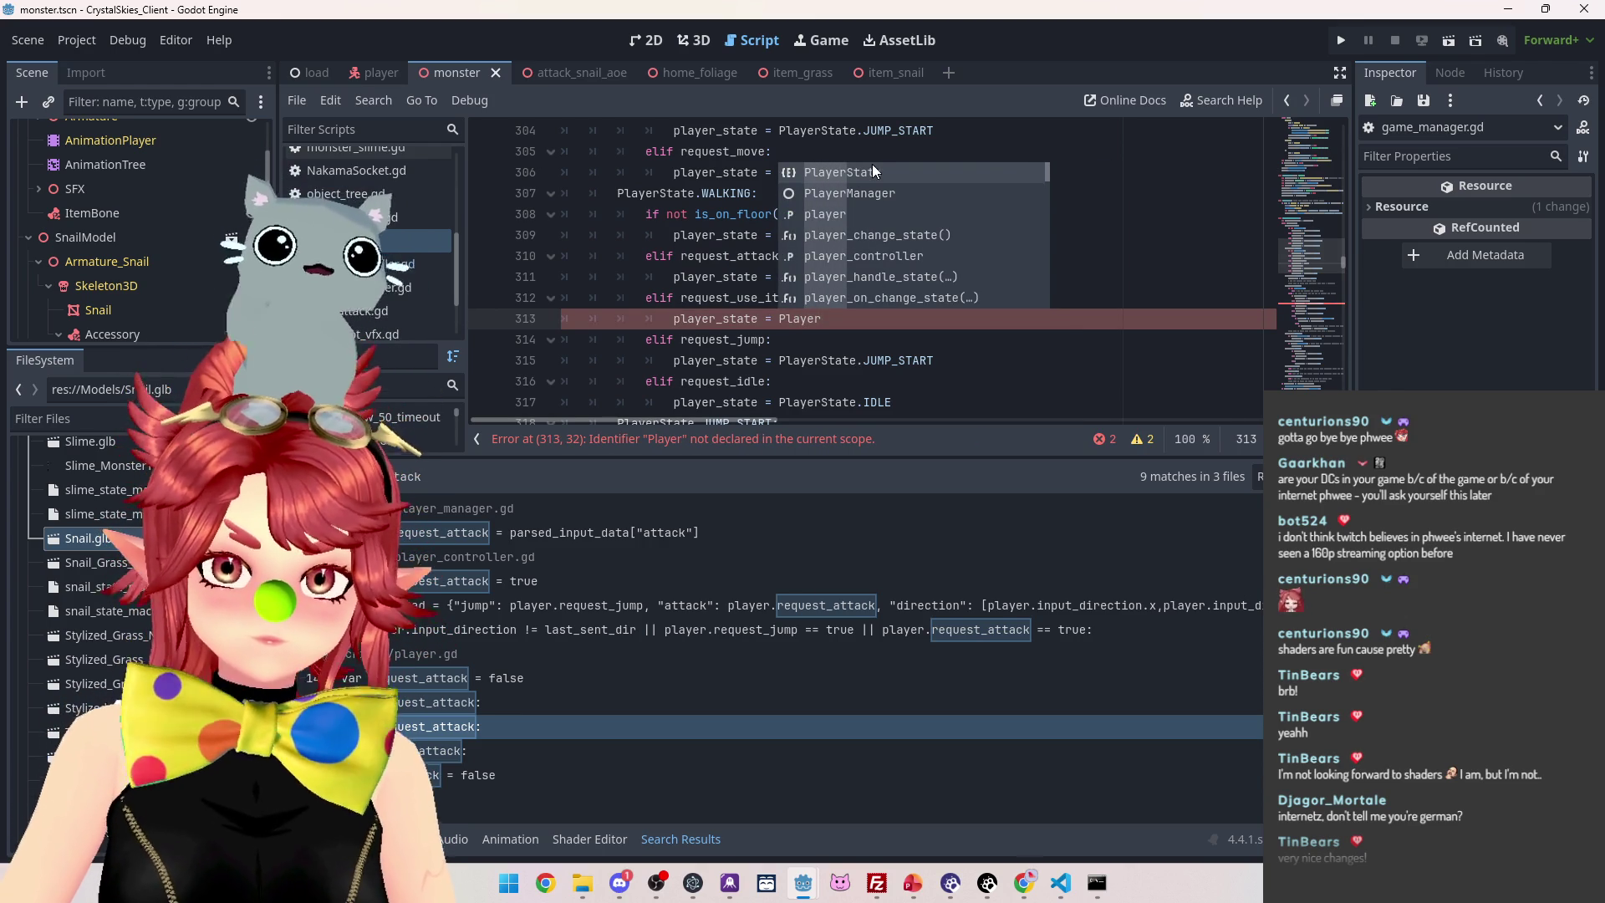
{"action": "left_click", "coordinate": [872, 170]}
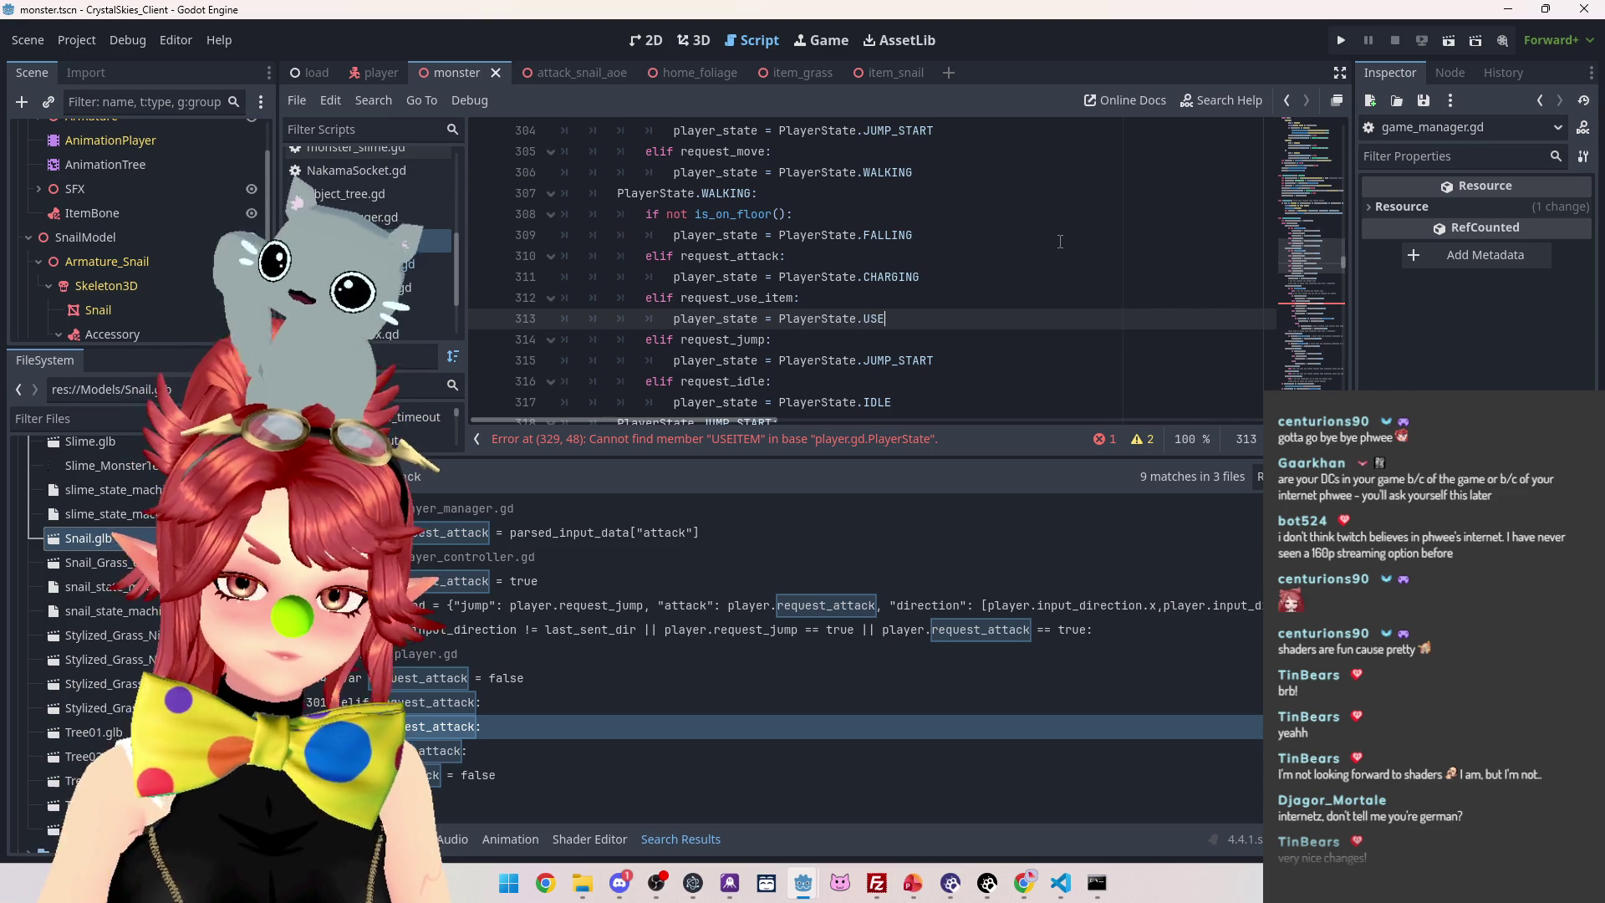
{"action": "type", "text": "ITEM"}
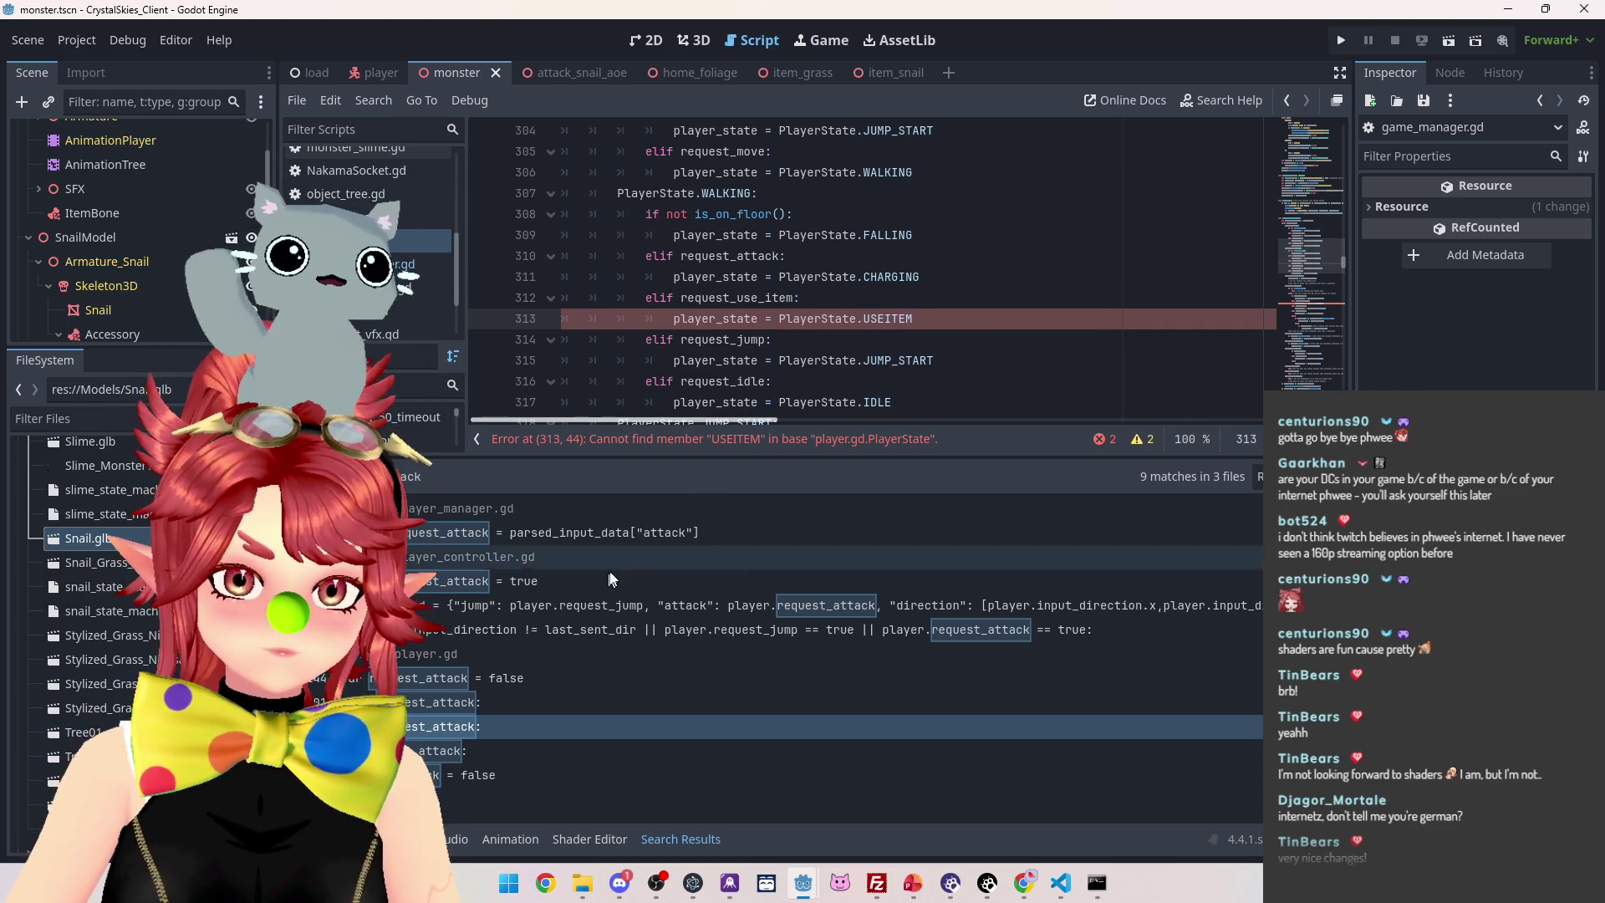
{"action": "left_click", "coordinate": [557, 703]}
In the IDLE state, add elif request_use_item: with player_state = PlayerState.USEITEM after the CHARGING line
{"action": "scroll", "coordinate": [828, 266], "scroll_direction": "up", "scroll_amount": 2}
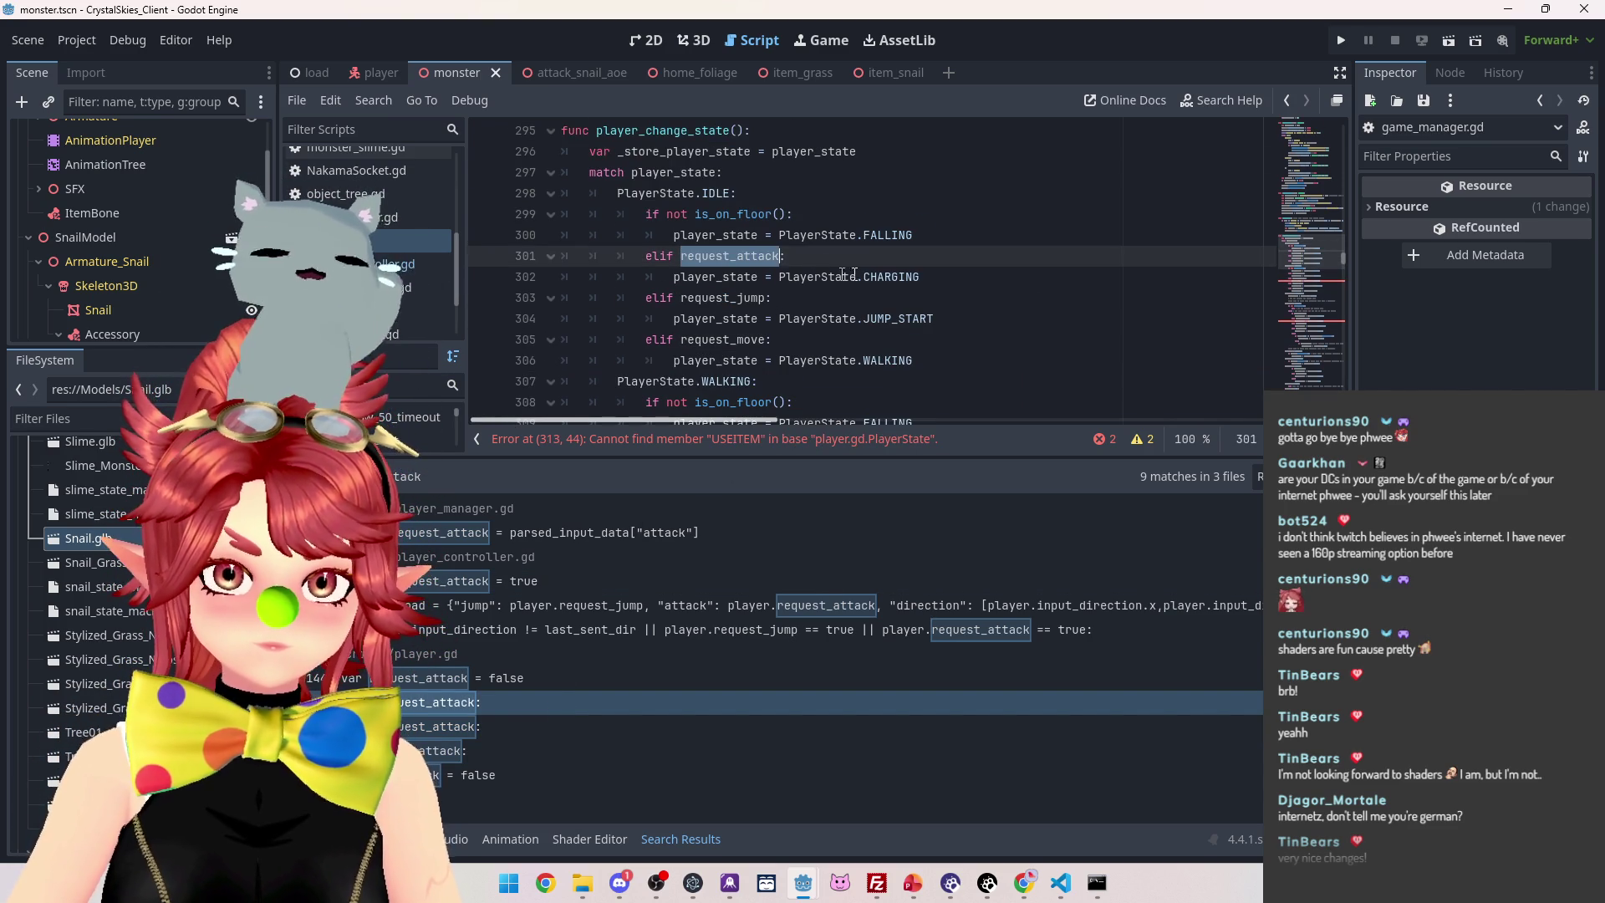
{"action": "left_click", "coordinate": [957, 279]}
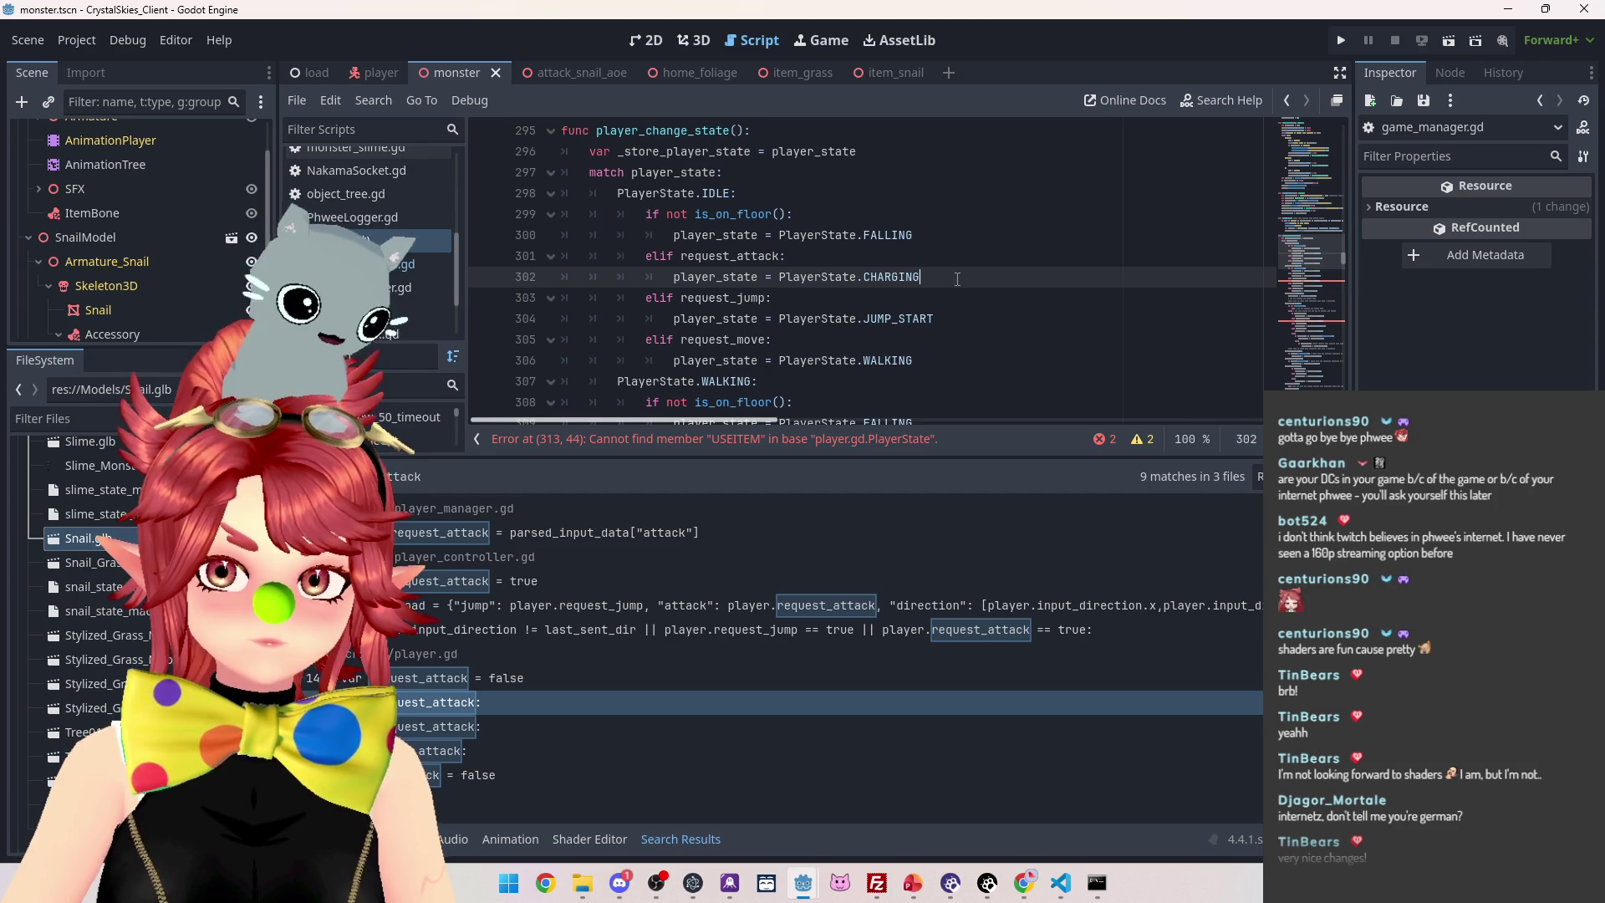
{"action": "key", "text": "Return"}
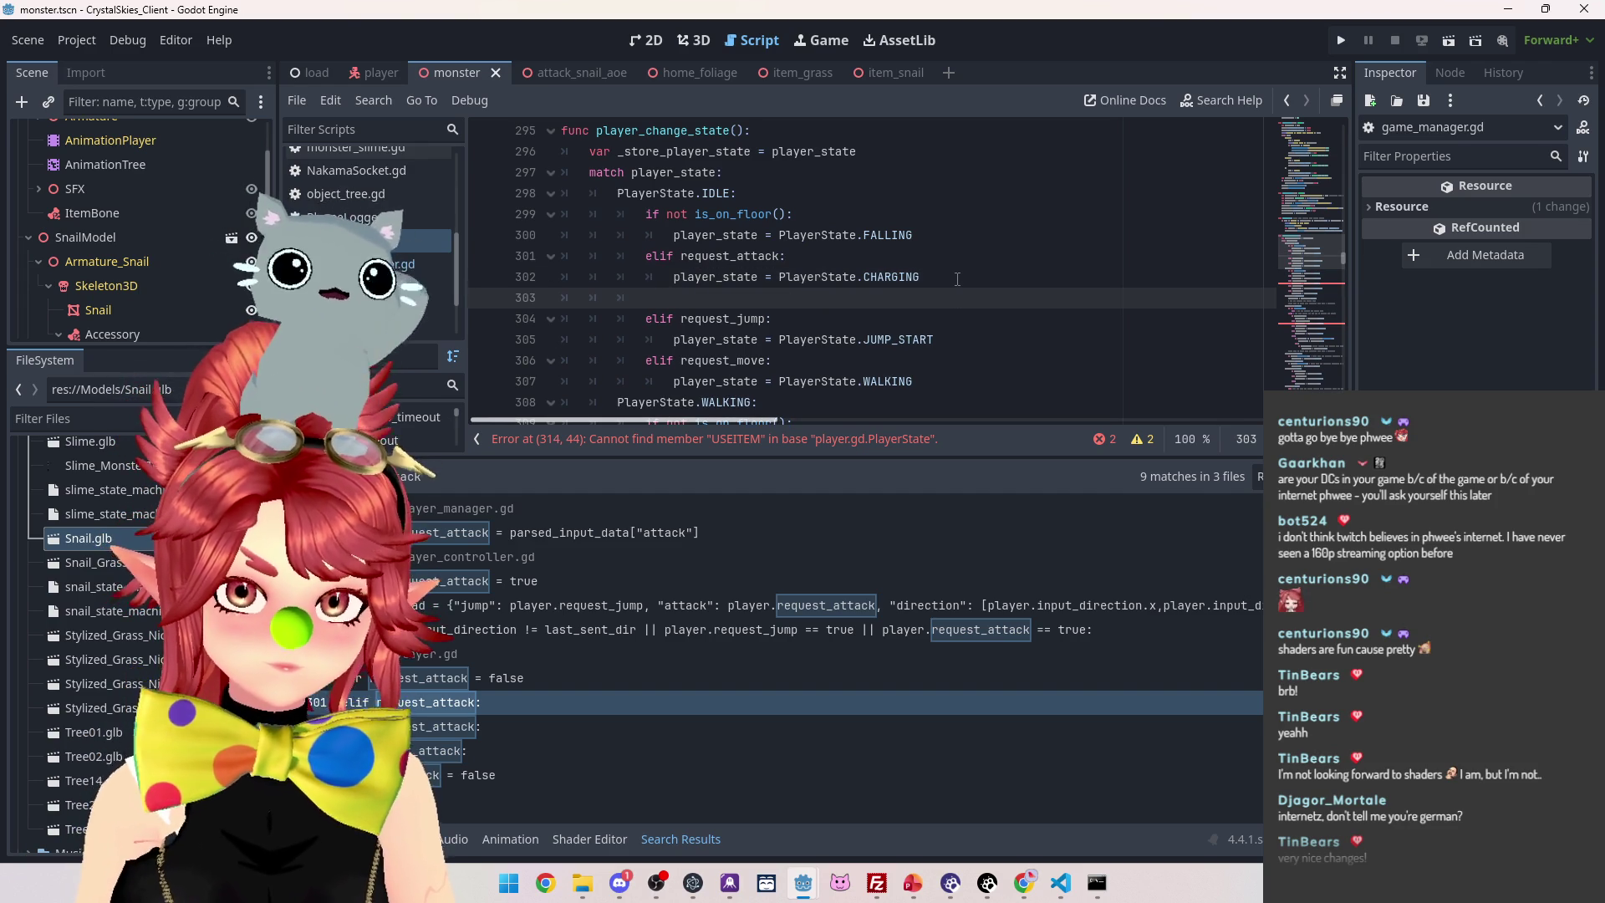
{"action": "type", "text": "elif requ"}
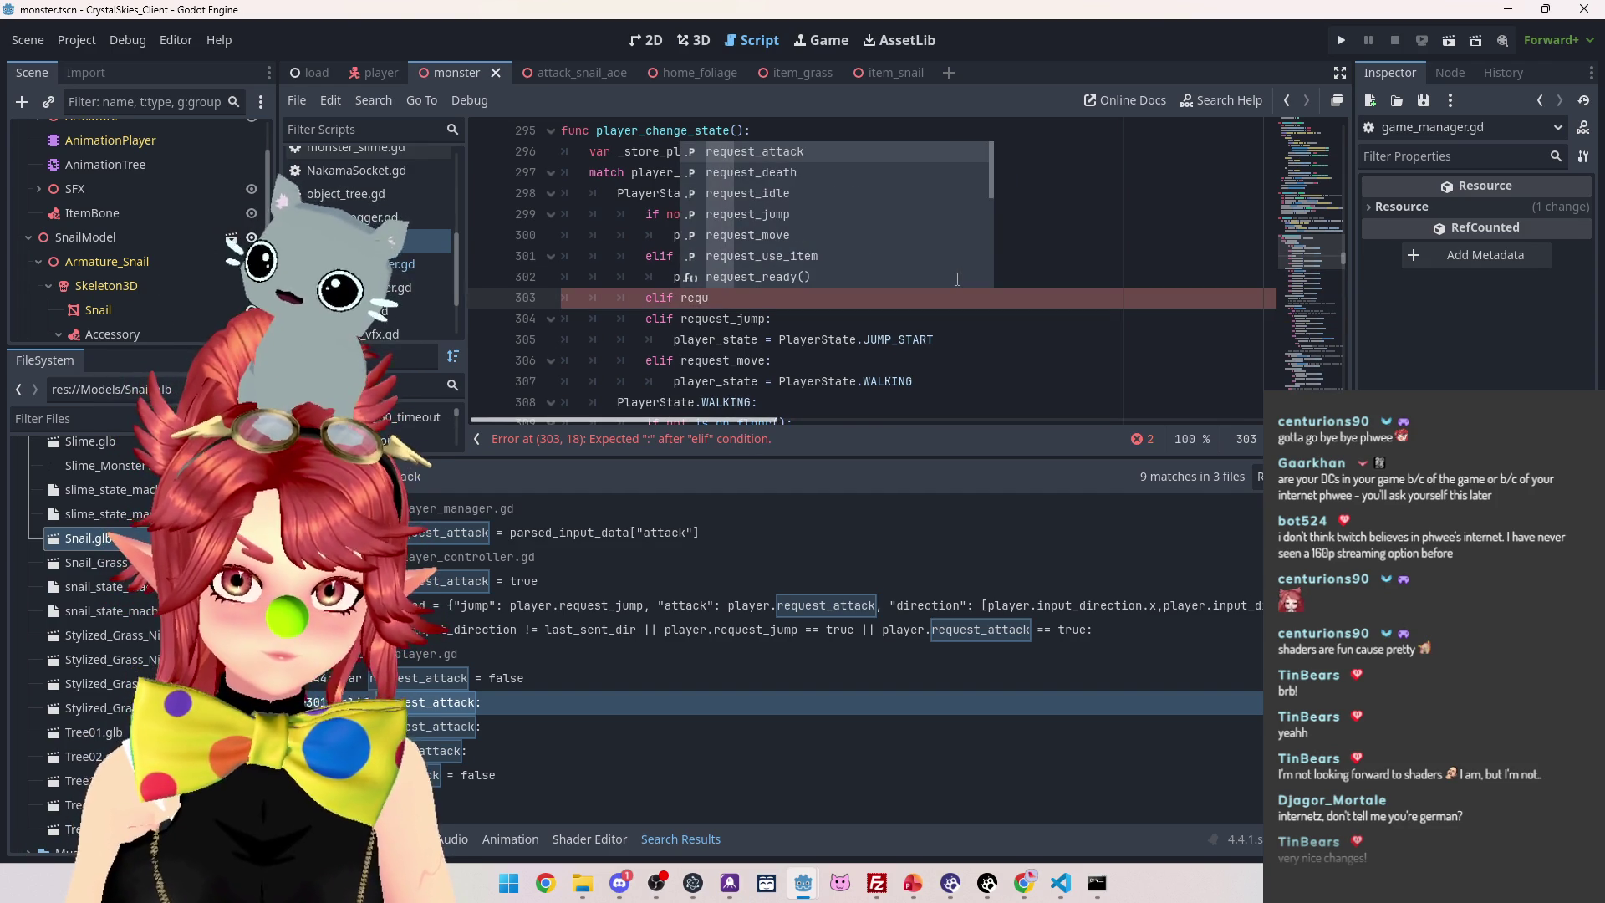
{"action": "key", "text": "Down"}
{"action": "key", "text": "Down"}
{"action": "key", "text": "Down"}
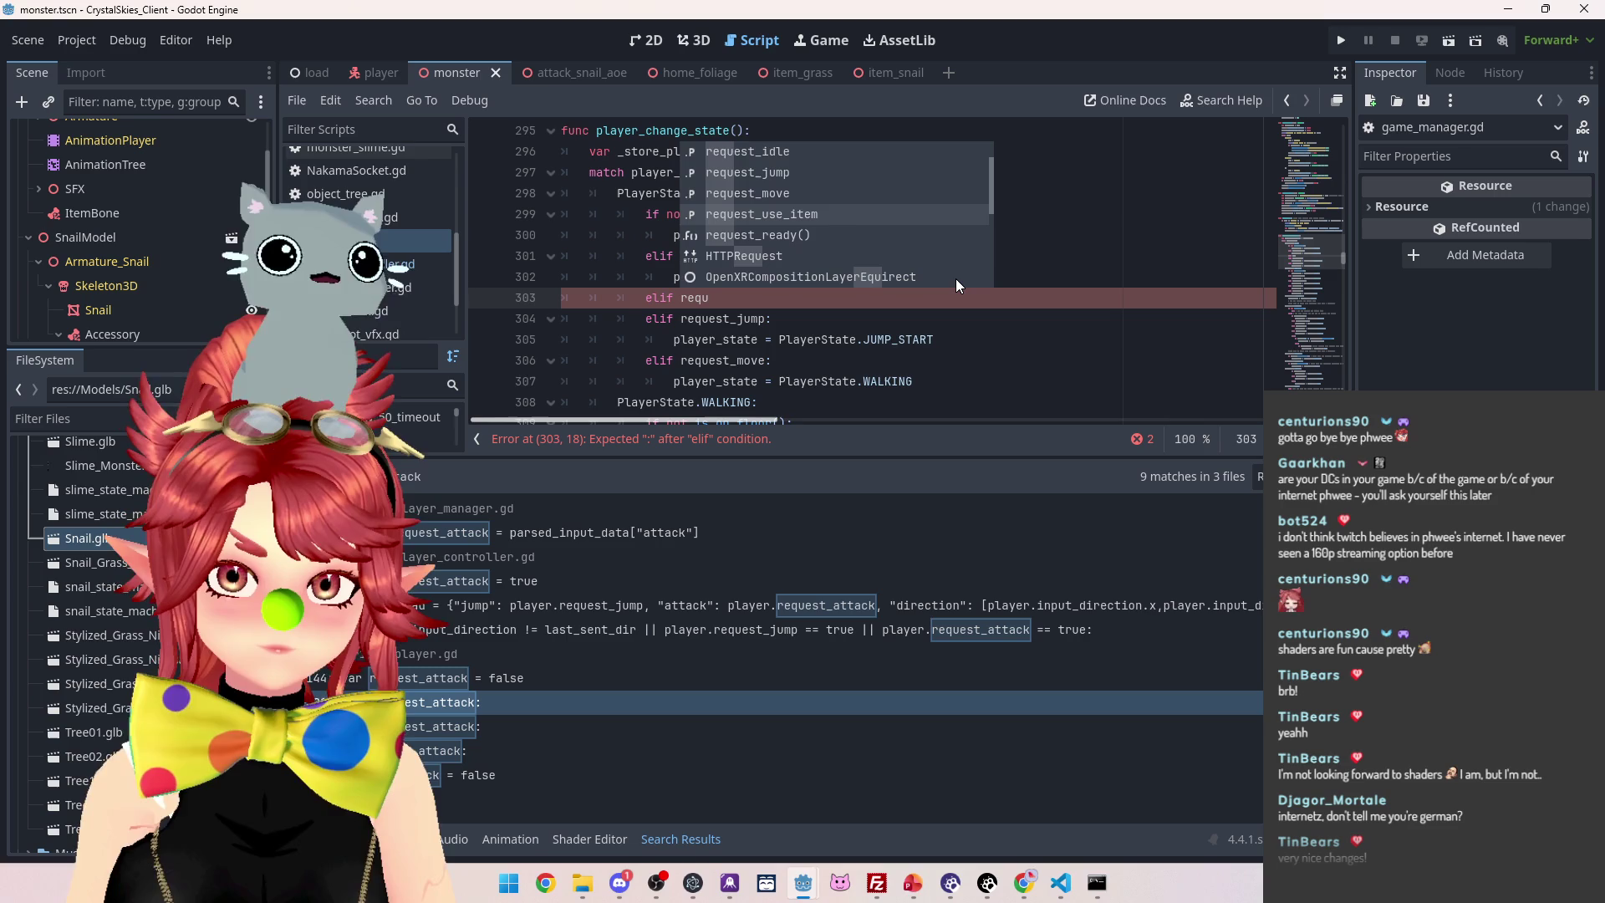
{"action": "key", "text": "Return"}
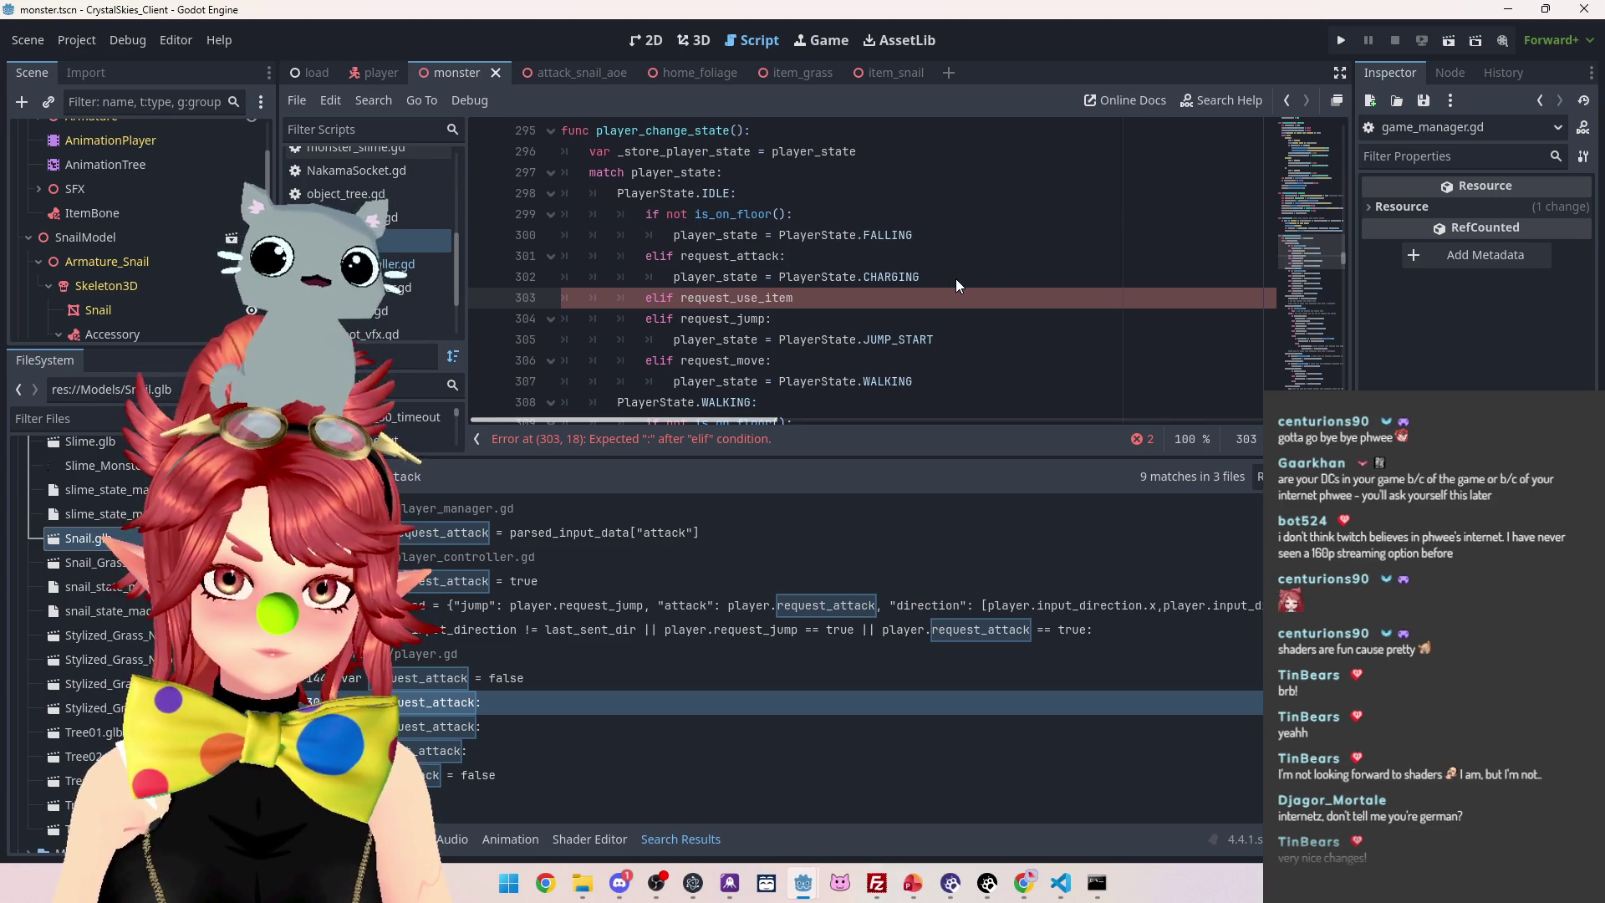
{"action": "type", "text": ":"}
{"action": "key", "text": "Return"}
{"action": "type", "text": "player_state = PlayerState"}
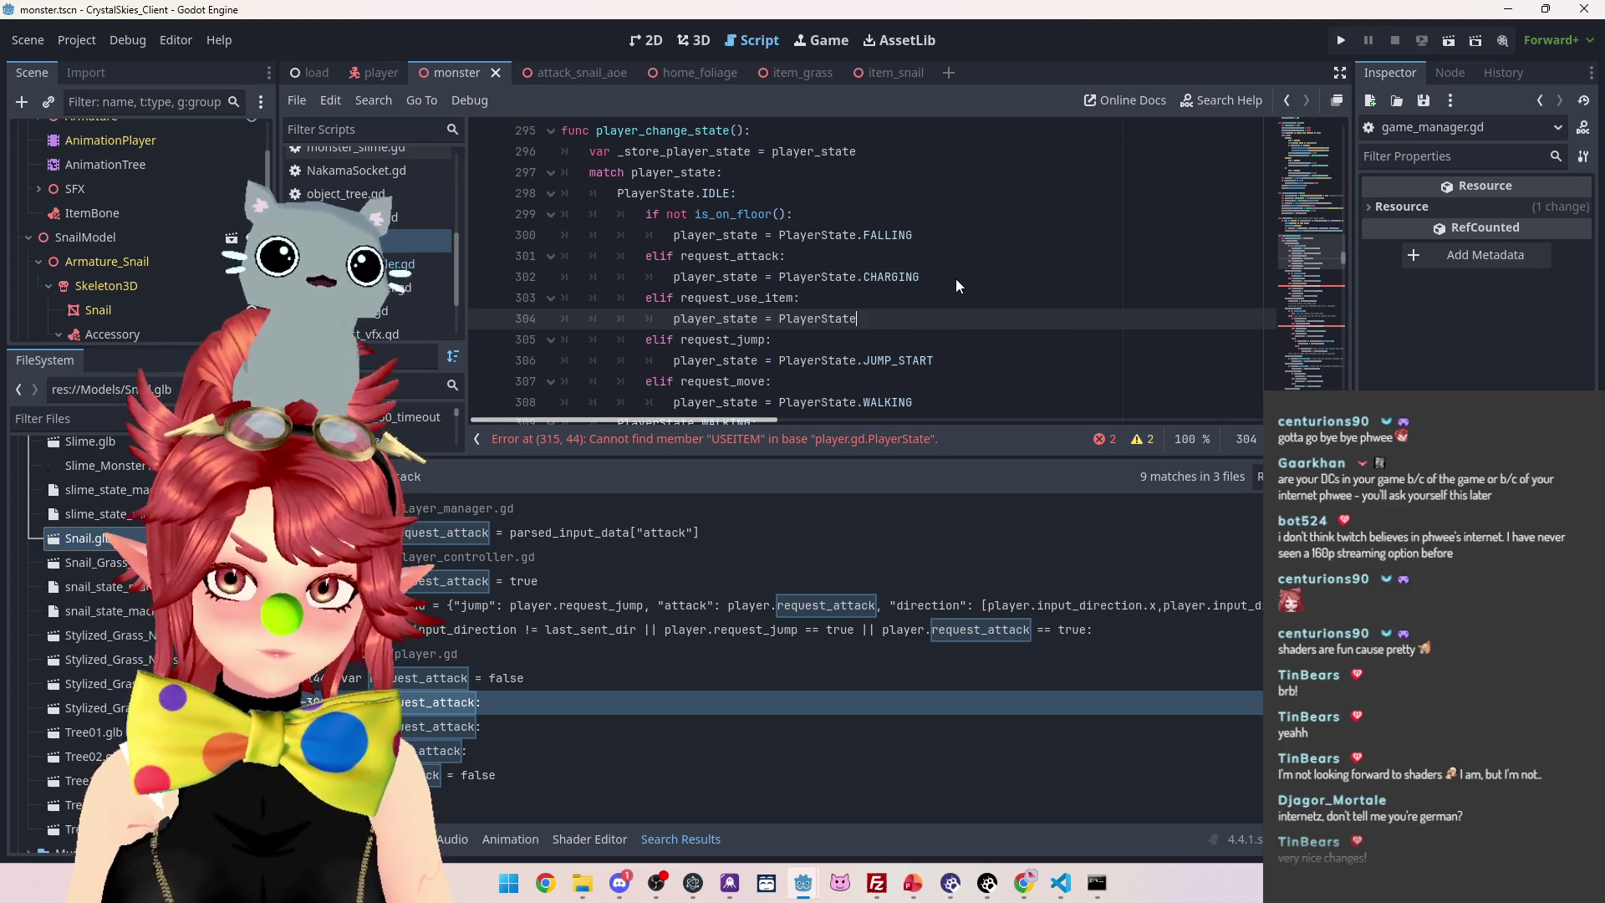
{"action": "type", "text": ".USEITEM"}
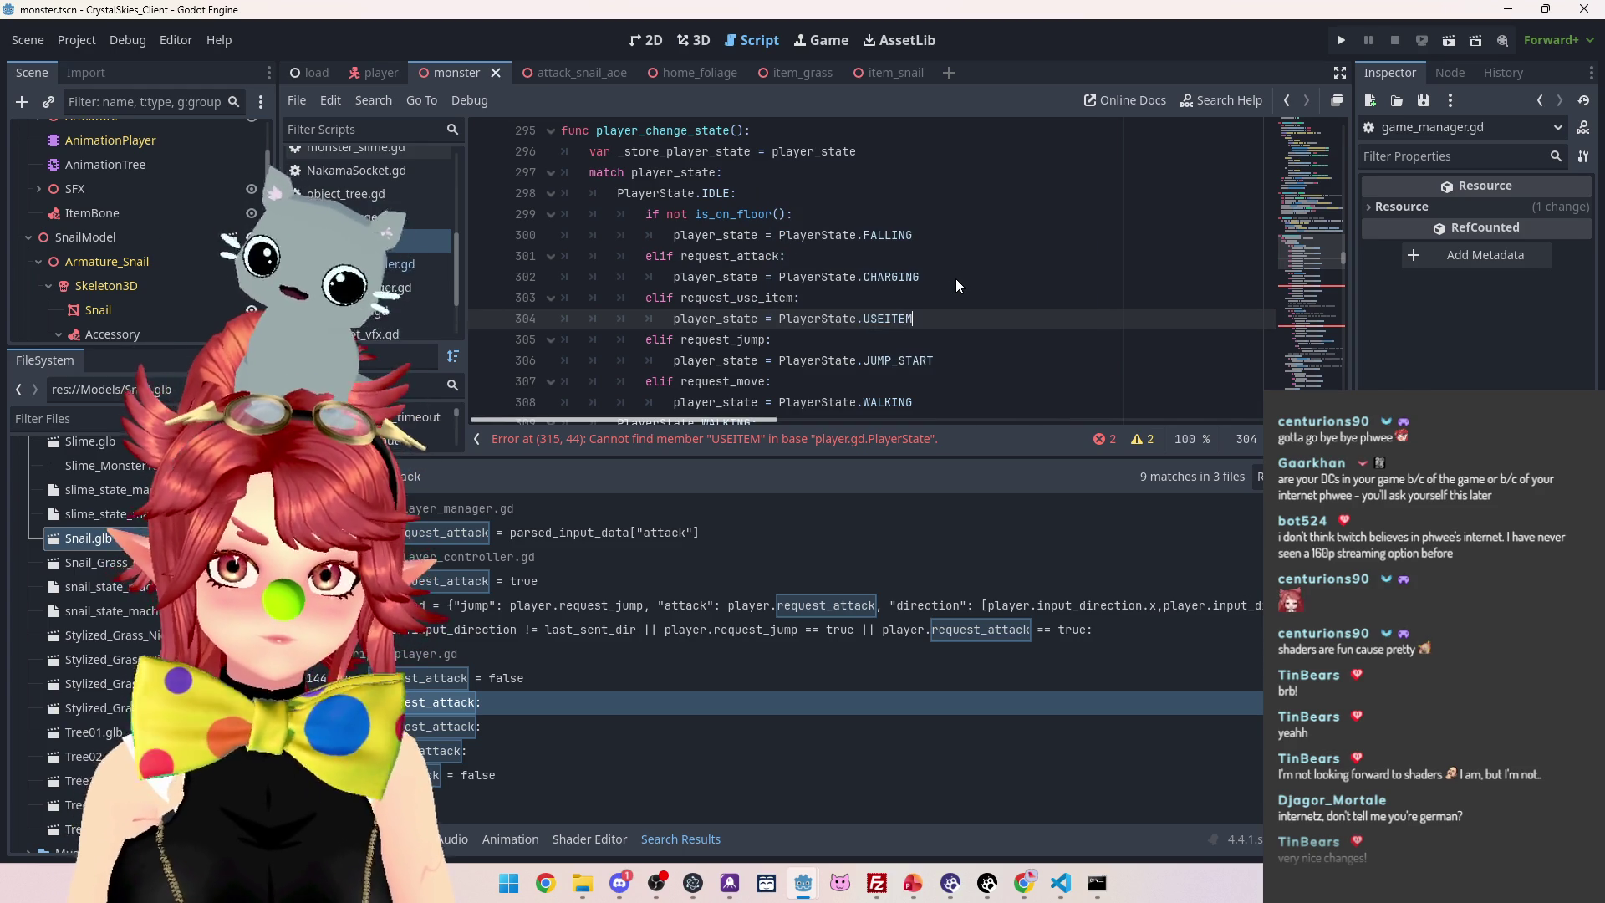
{"action": "left_click", "coordinate": [500, 680]}
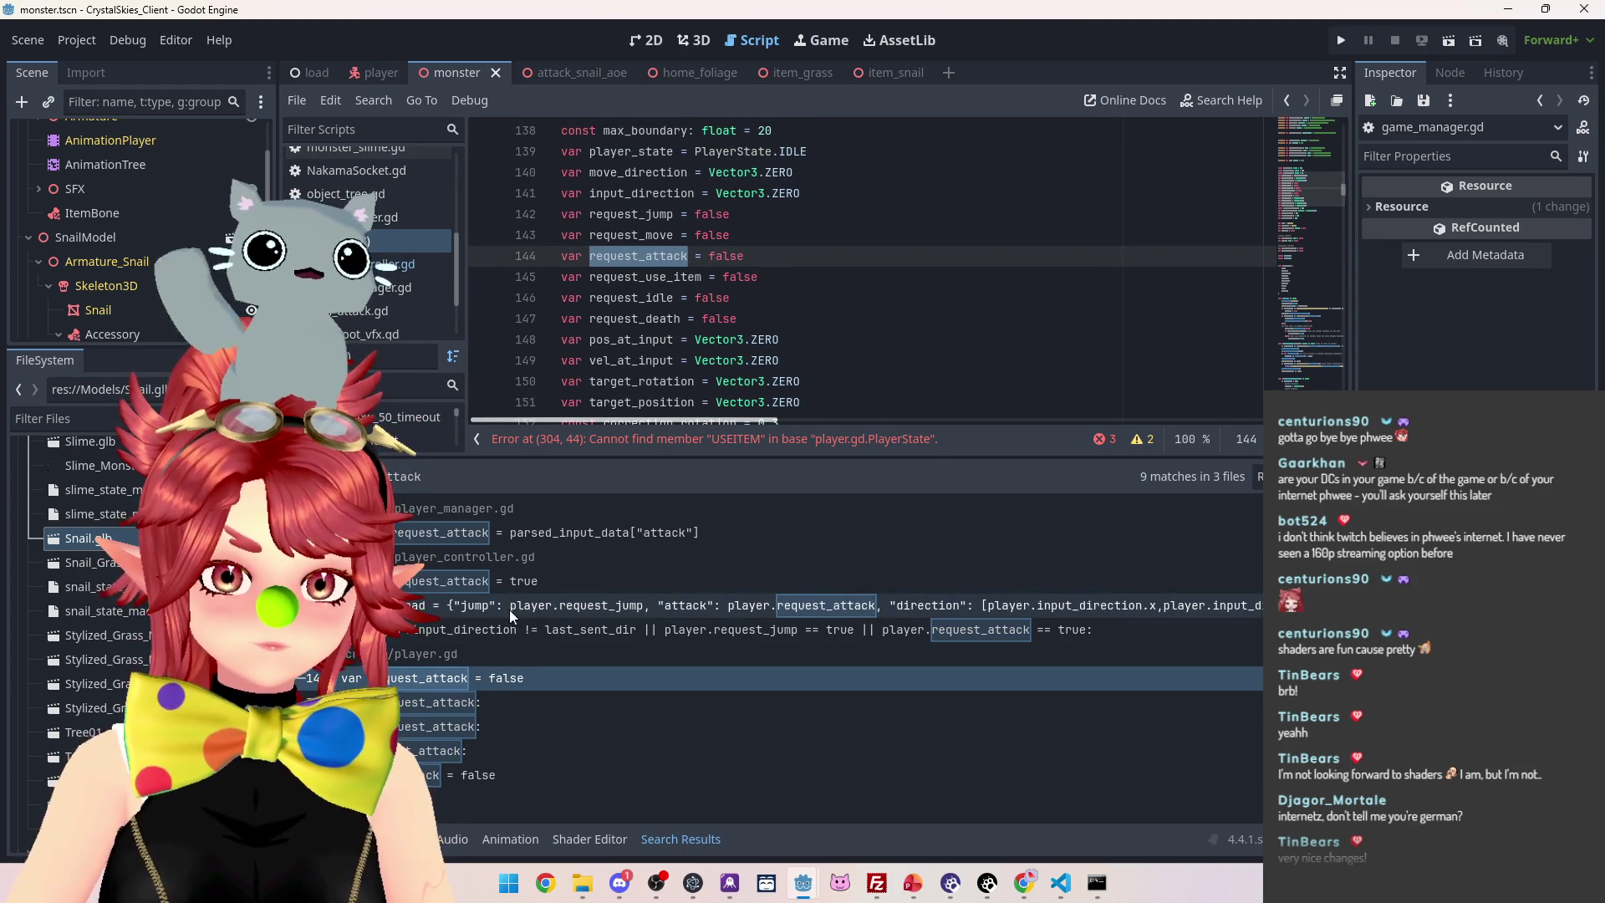
Extend the send condition on line 59 with a request_use_item check copied from request_attack
{"action": "left_click", "coordinate": [517, 637]}
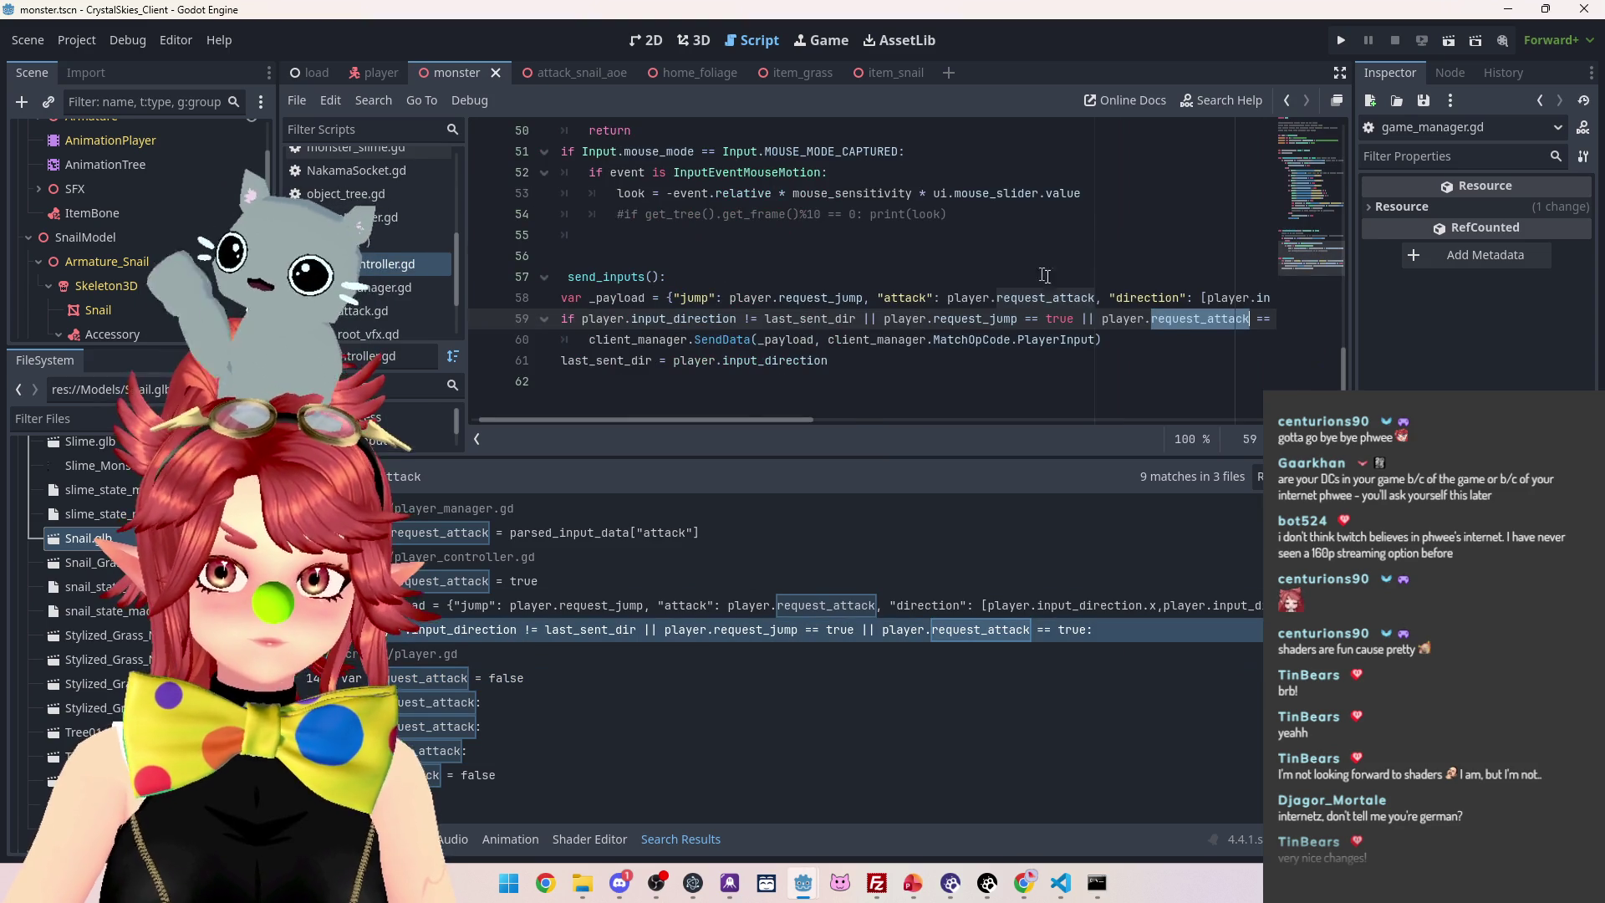
{"action": "left_click_drag", "start_coordinate": [731, 423], "coordinate": [612, 417]}
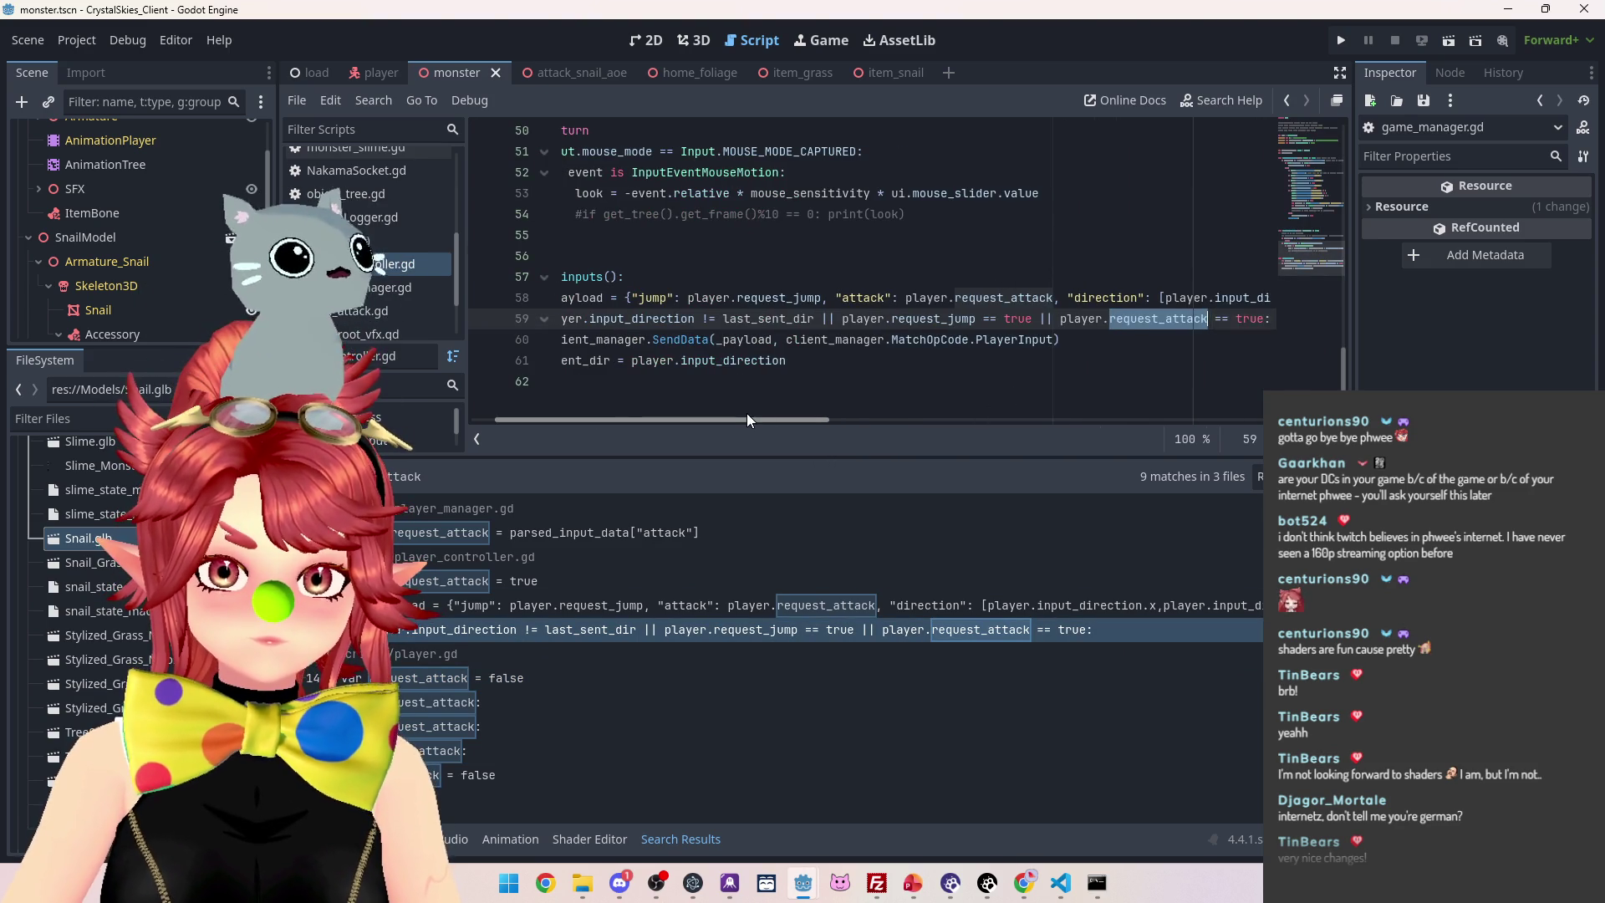
{"action": "scroll", "coordinate": [746, 413], "scroll_direction": "right", "scroll_amount": 4}
{"action": "left_click_drag", "start_coordinate": [802, 318], "coordinate": [1036, 322]}
{"action": "key", "text": "ctrl+c"}
{"action": "left_click", "coordinate": [1064, 326]}
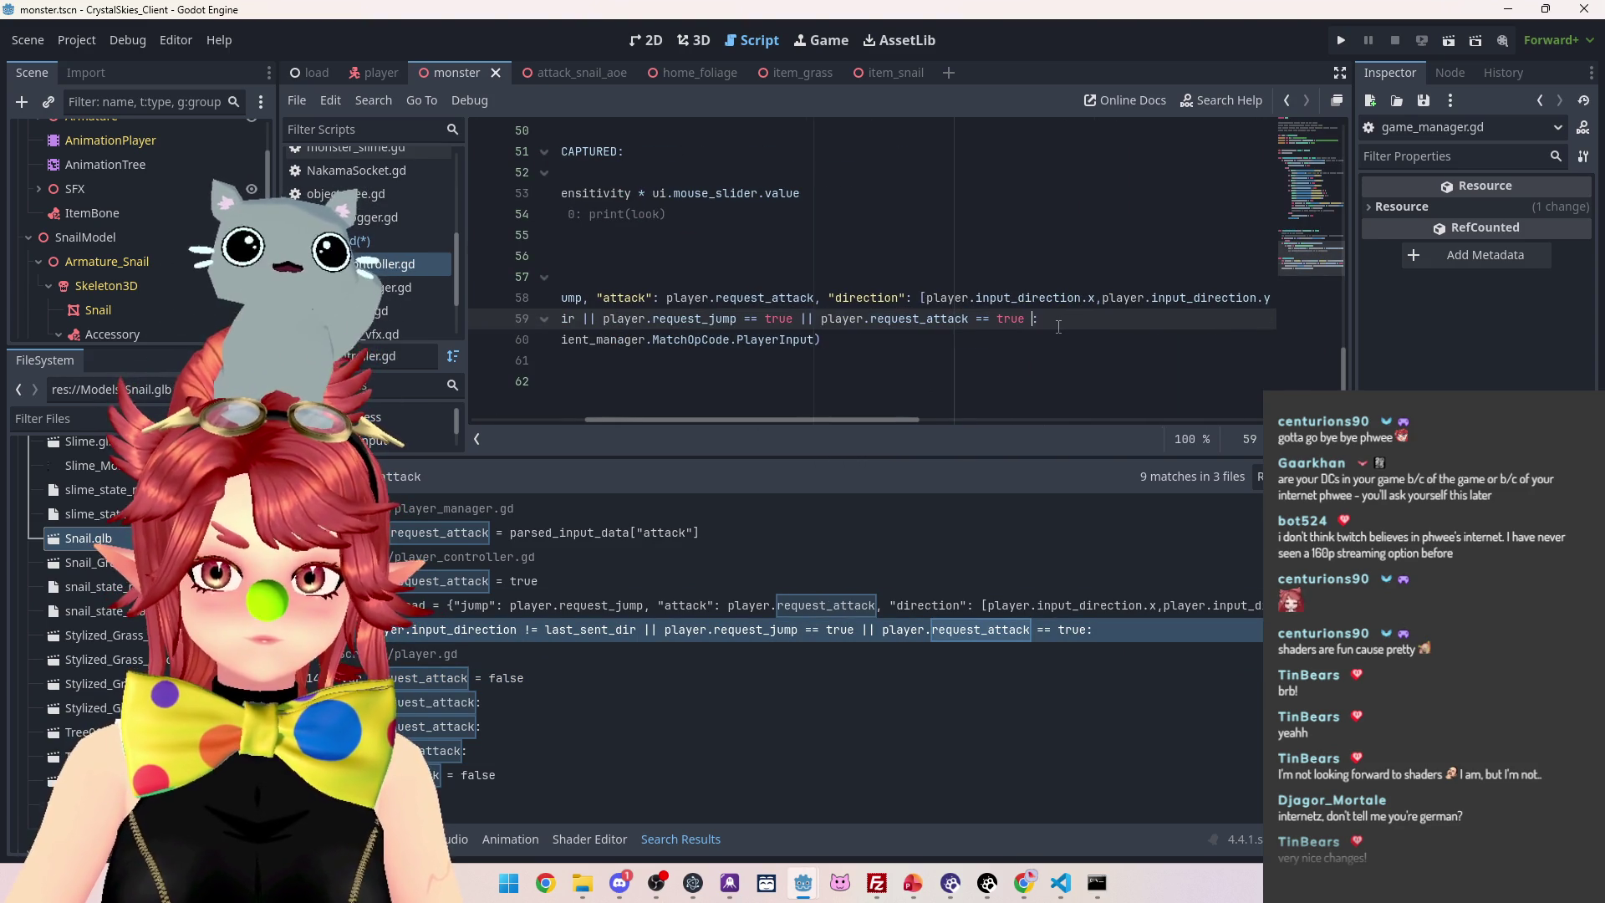
{"action": "key", "text": "ctrl+v"}
{"action": "left_click_drag", "start_coordinate": [1152, 318], "coordinate": [1174, 320]}
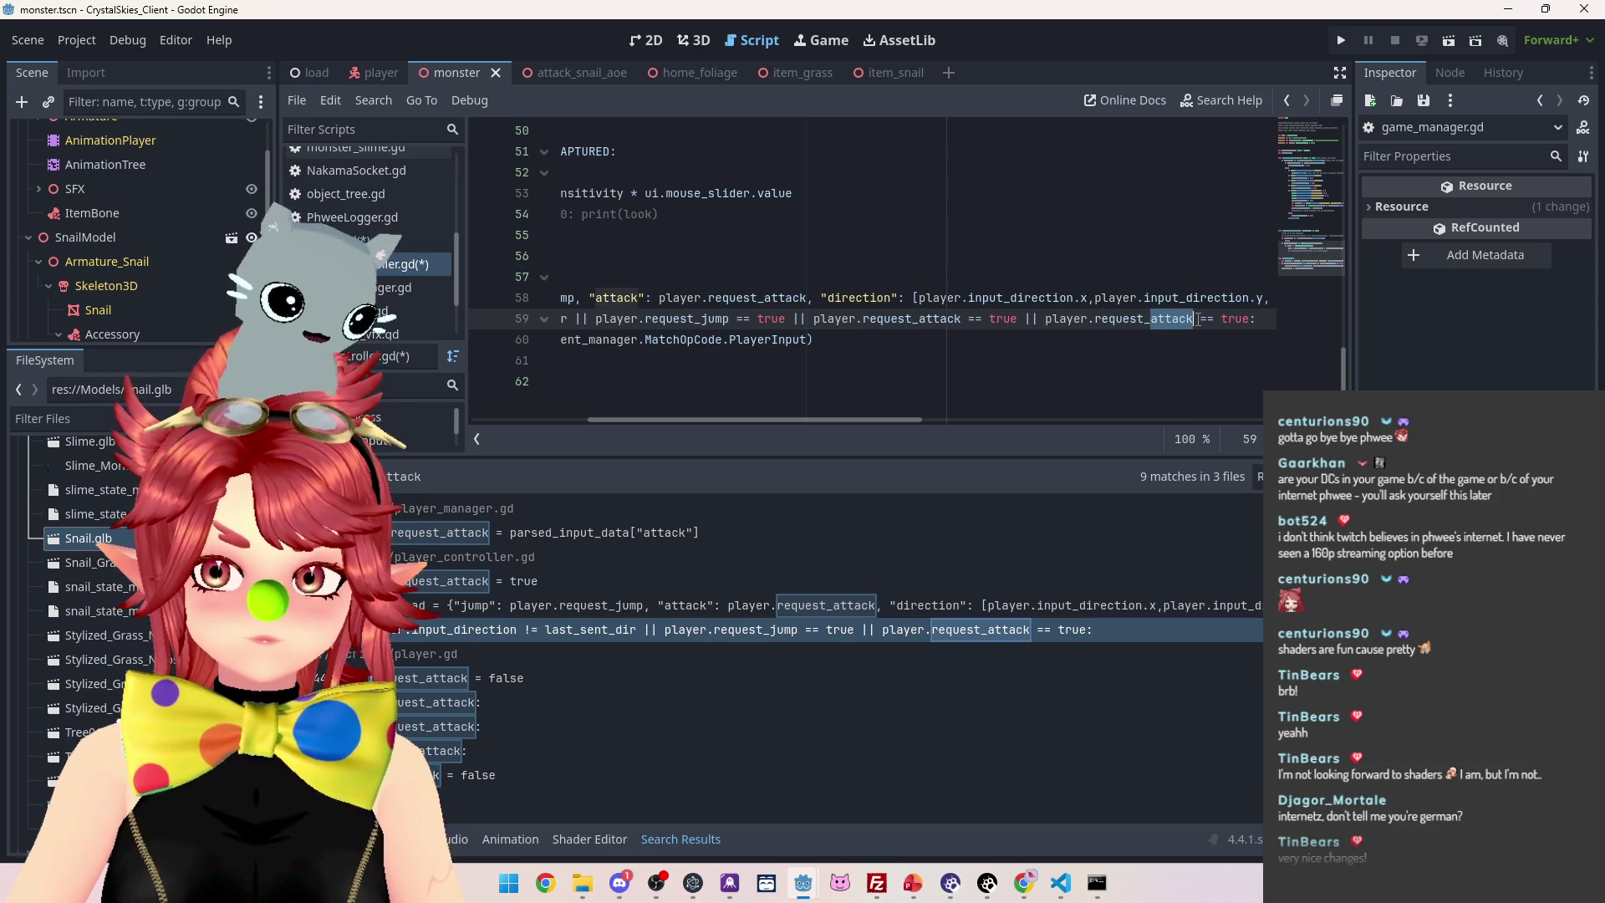
{"action": "type", "text": "use_item"}
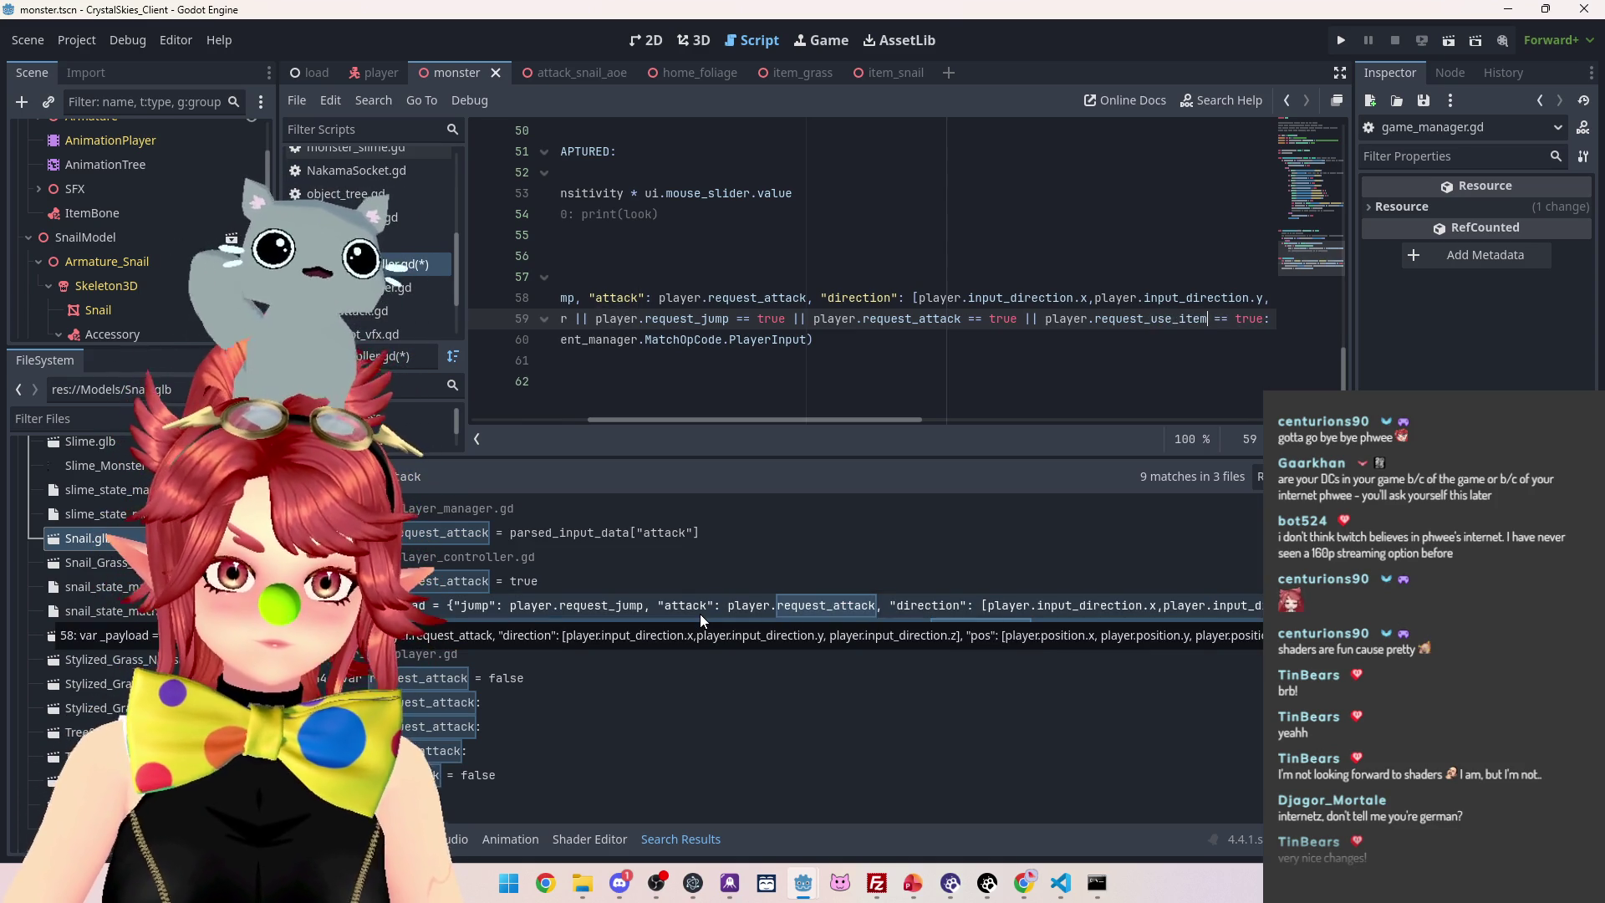
Add a "use_item": player.request_use_item entry to the input payload dictionary
{"action": "mouse_move", "coordinate": [770, 416]}
{"action": "left_mouse_down"}
{"action": "mouse_move", "coordinate": [659, 418]}
{"action": "mouse_move", "coordinate": [775, 416]}
{"action": "mouse_move", "coordinate": [685, 415]}
{"action": "mouse_move", "coordinate": [732, 415]}
{"action": "left_mouse_up"}
{"action": "left_click_drag", "start_coordinate": [674, 299], "coordinate": [906, 297]}
{"action": "key", "text": "ctrl+c"}
{"action": "left_click", "coordinate": [905, 297]}
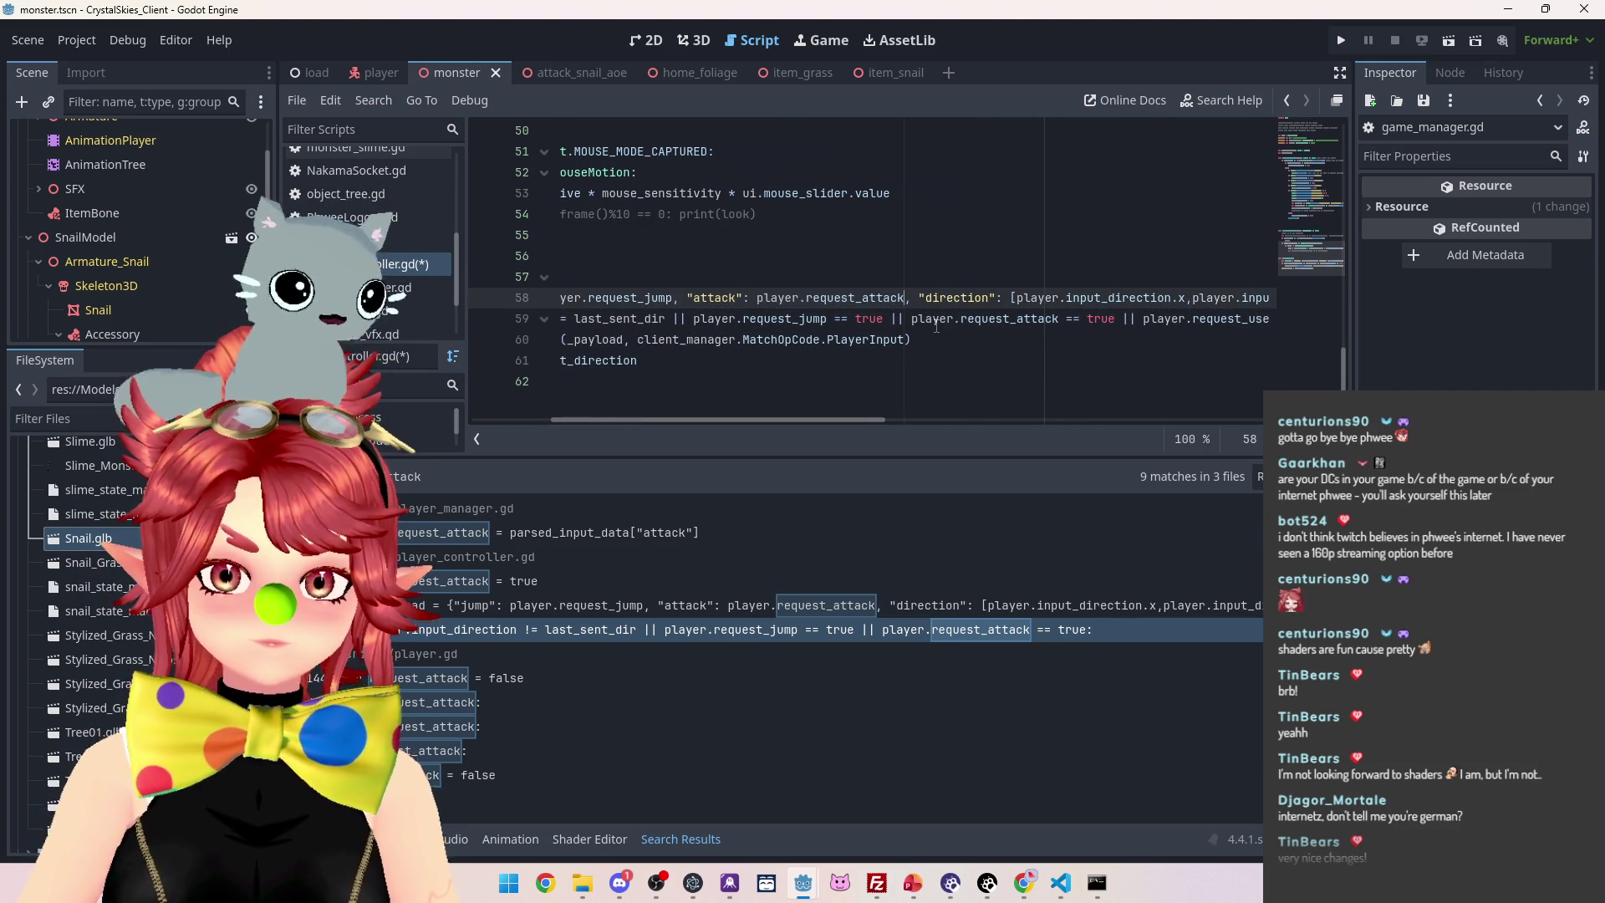
{"action": "key", "text": "ctrl+v"}
{"action": "double_click", "coordinate": [930, 298]}
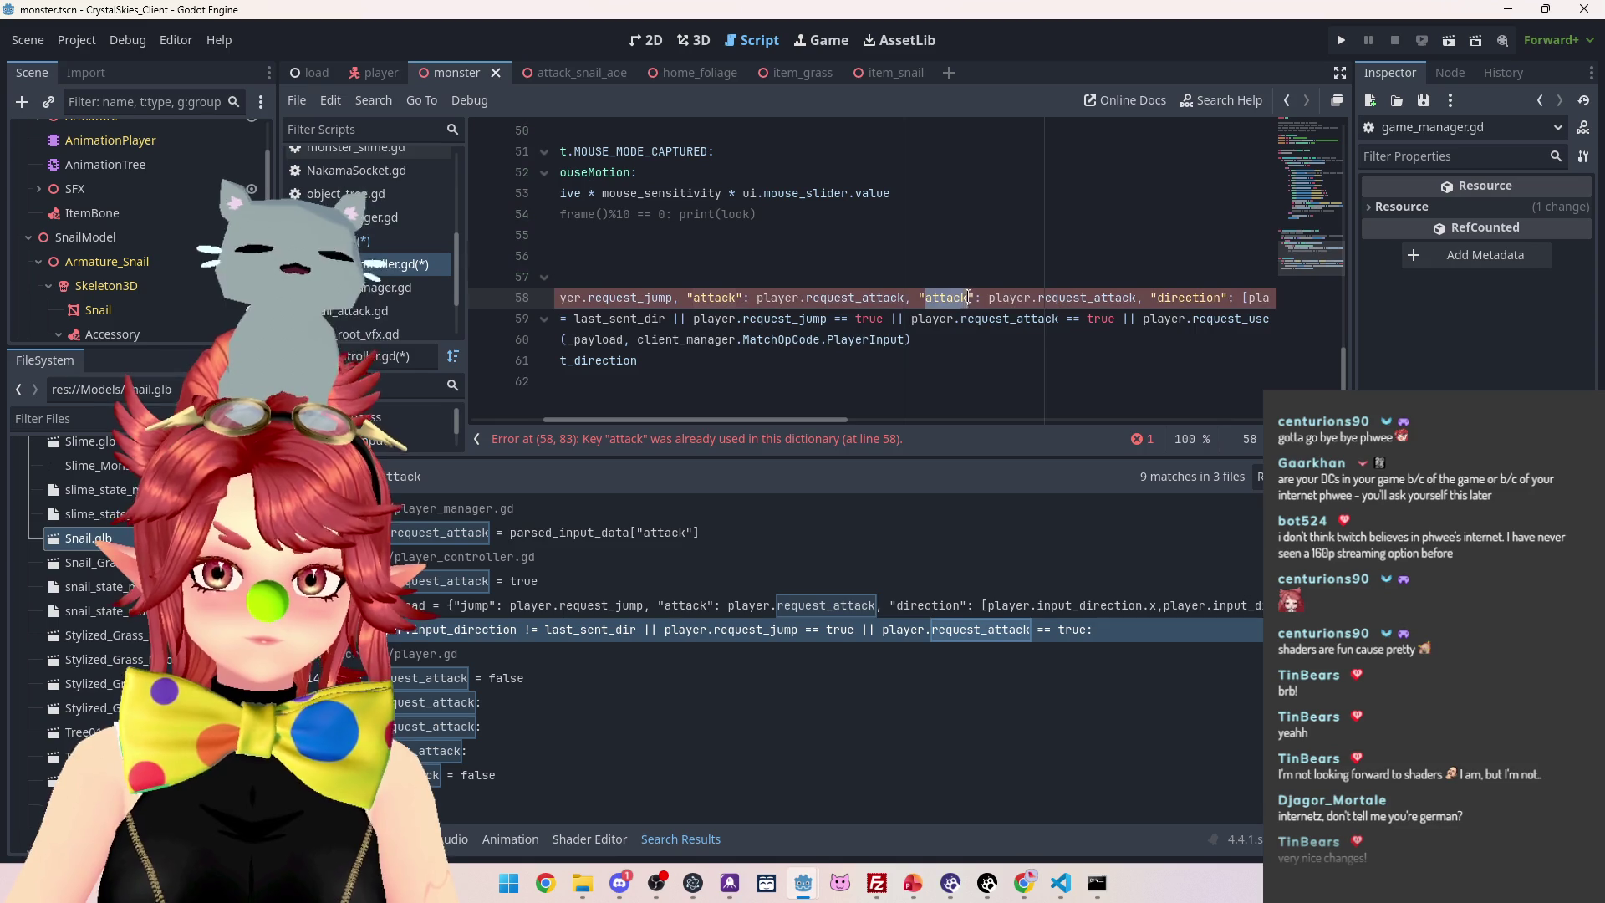
{"action": "type", "text": "use_item"}
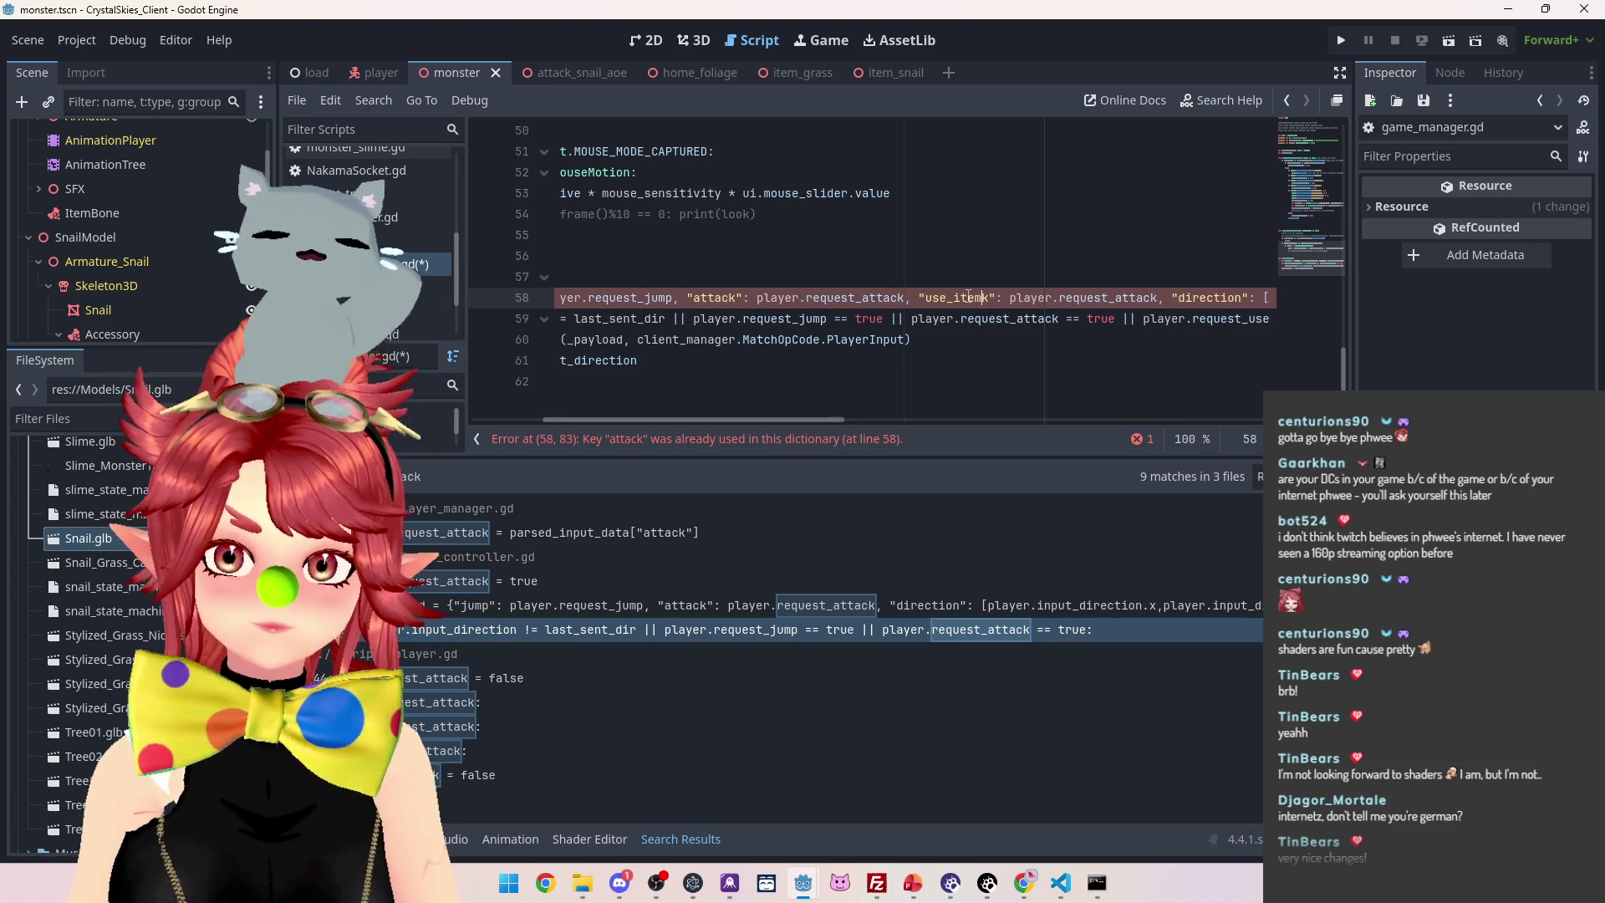
{"action": "key", "text": "BackSpace"}
{"action": "left_click_drag", "start_coordinate": [1055, 299], "coordinate": [1154, 298]}
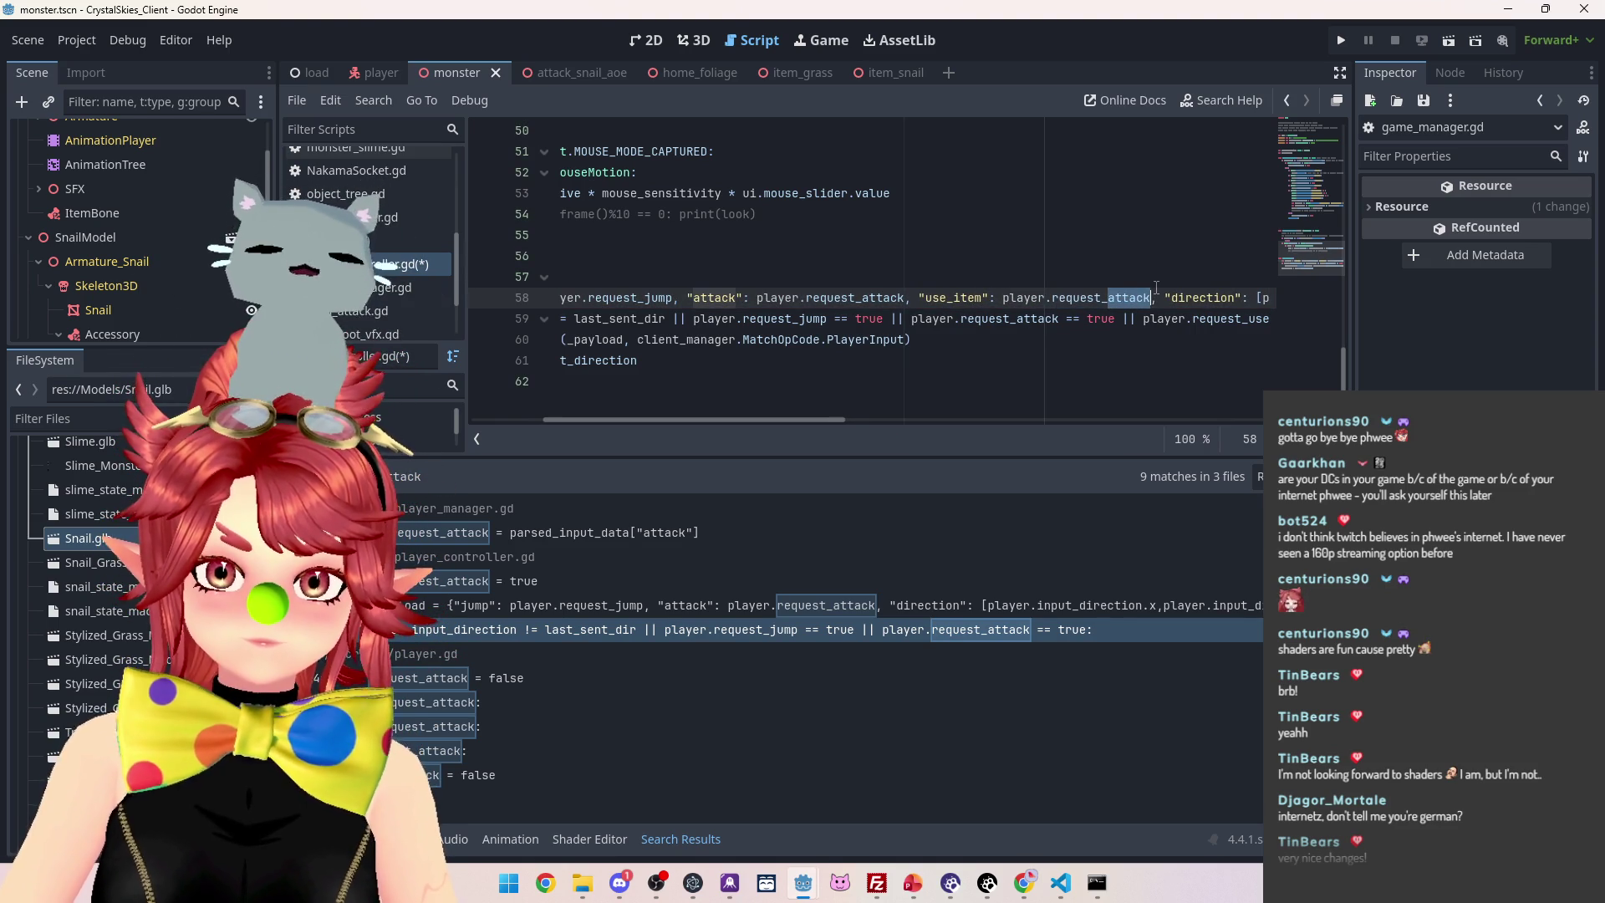
{"action": "type", "text": "use_item"}
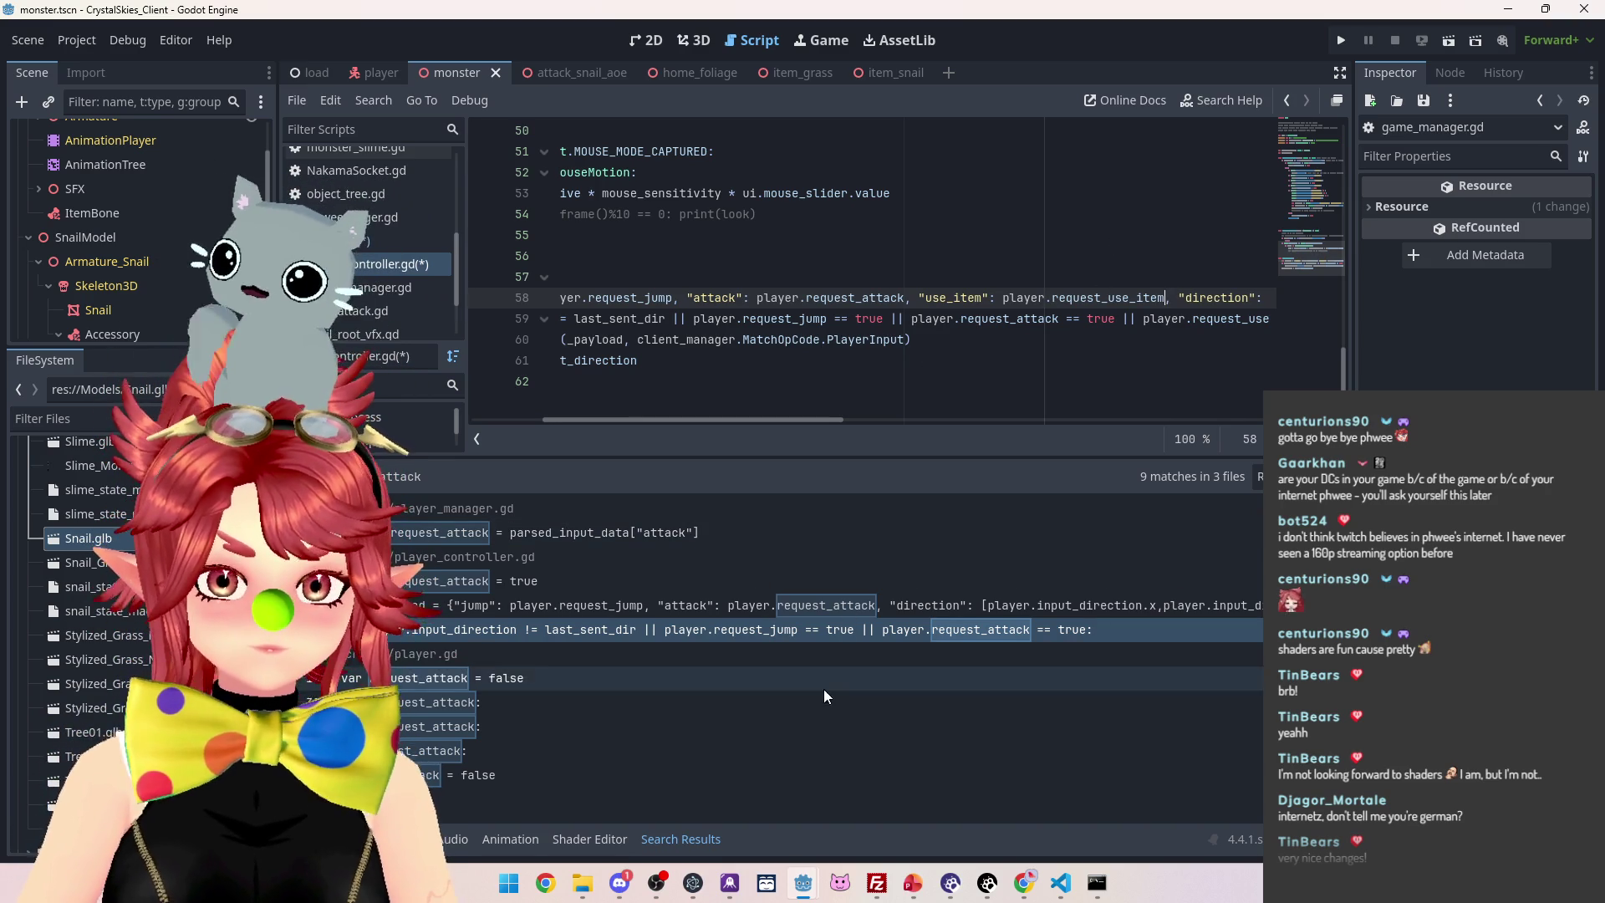
{"action": "left_click", "coordinate": [702, 604]}
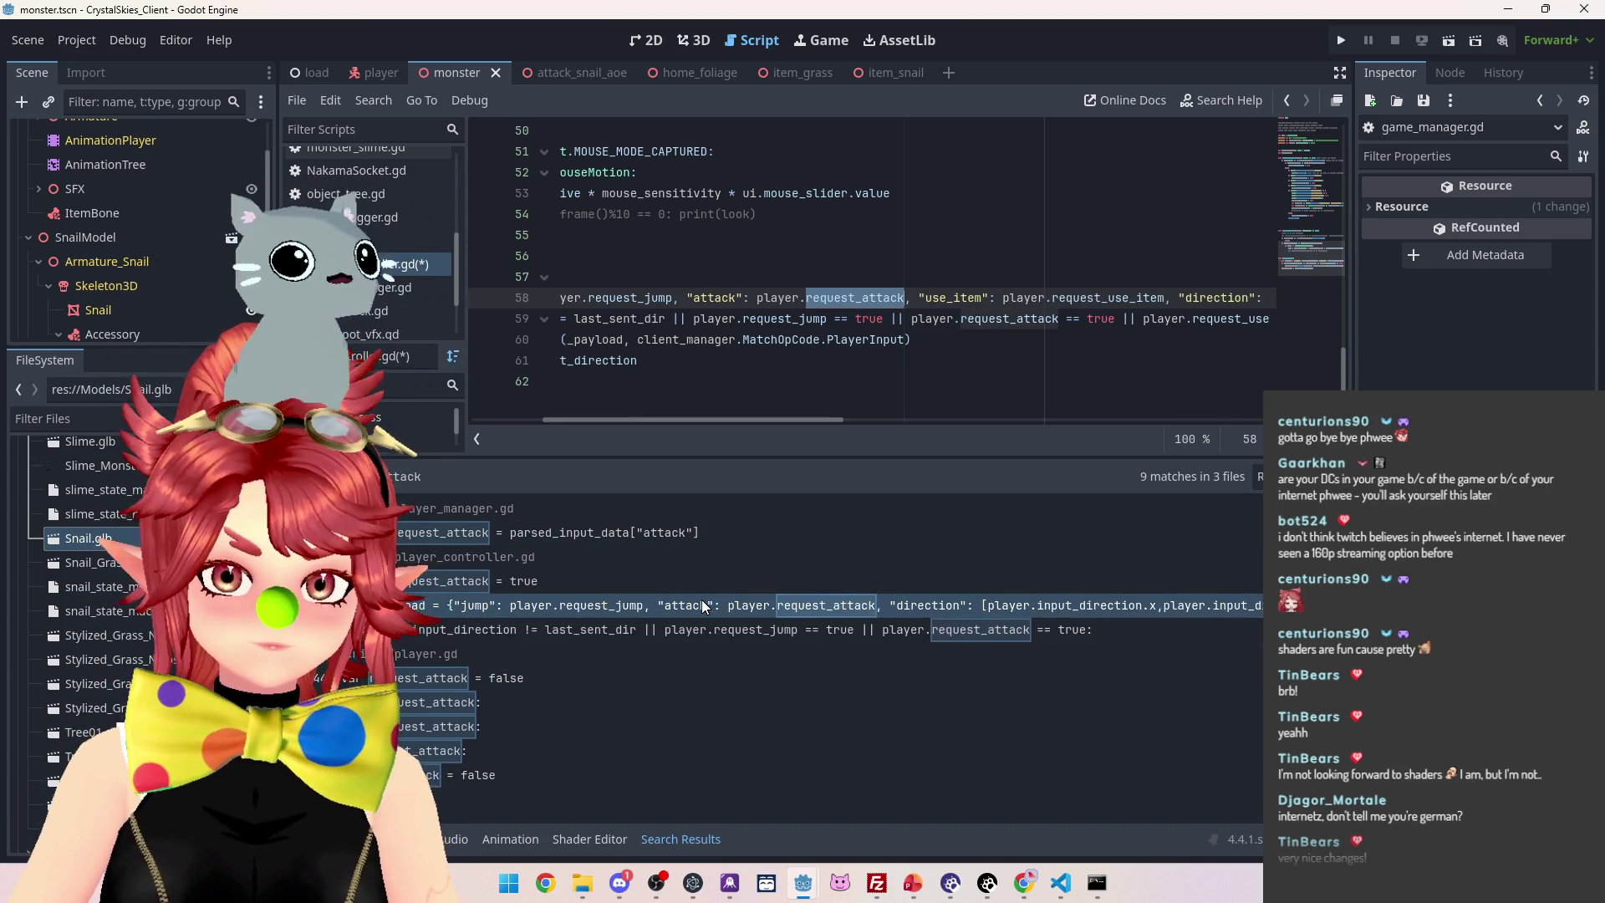
{"action": "left_click", "coordinate": [554, 585]}
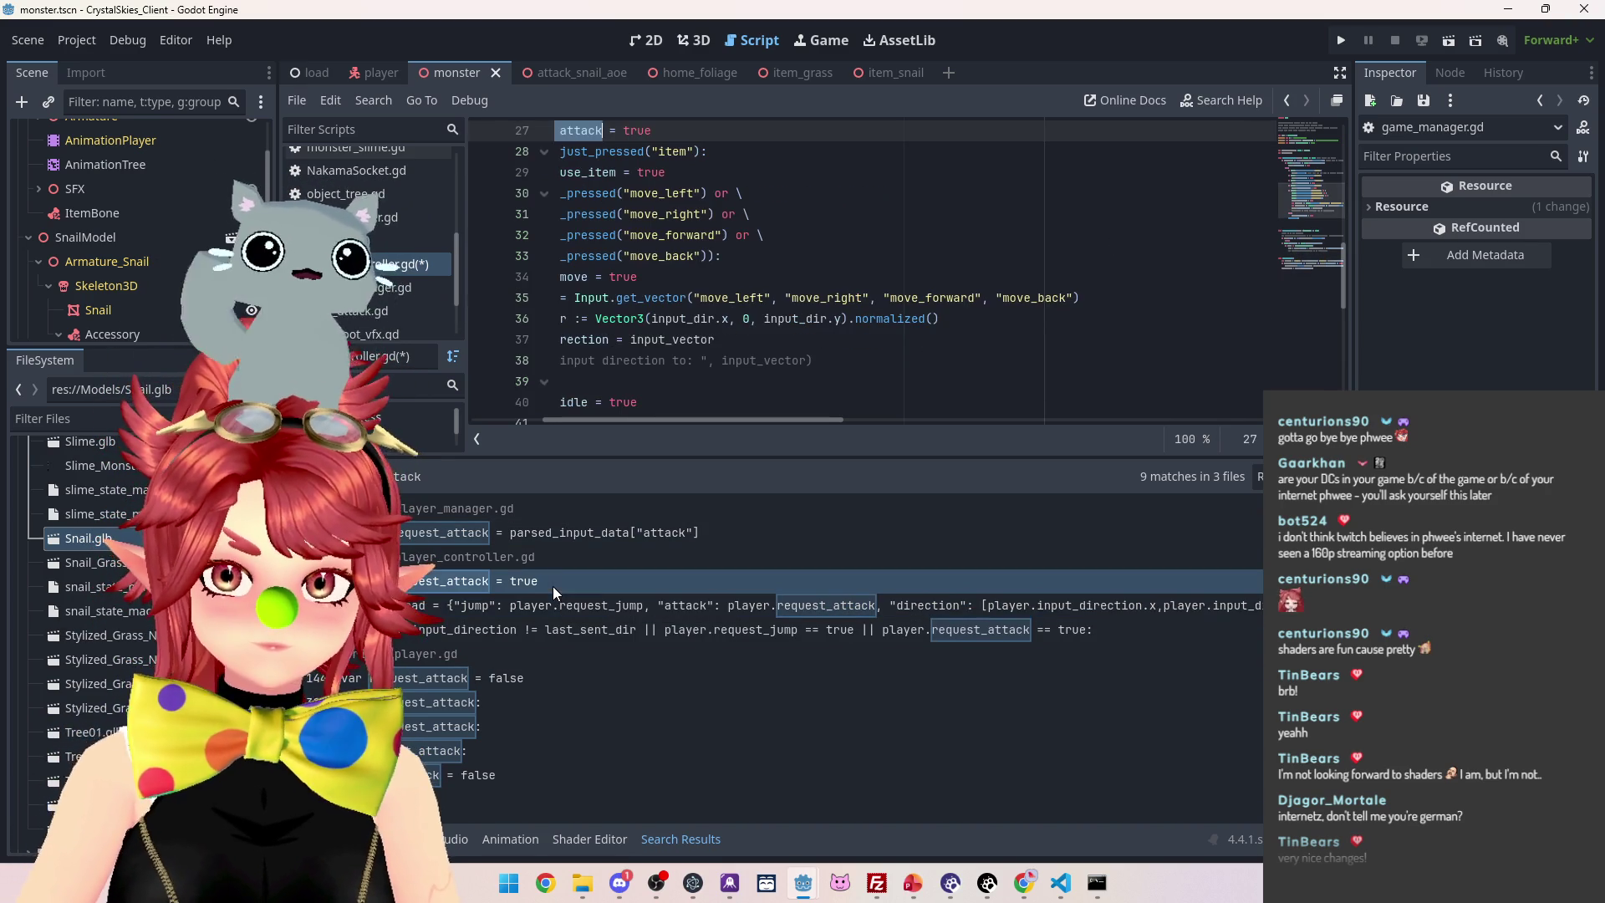
{"action": "left_click_drag", "start_coordinate": [662, 420], "coordinate": [585, 419]}
{"action": "scroll", "coordinate": [761, 316], "scroll_direction": "up", "scroll_amount": 3}
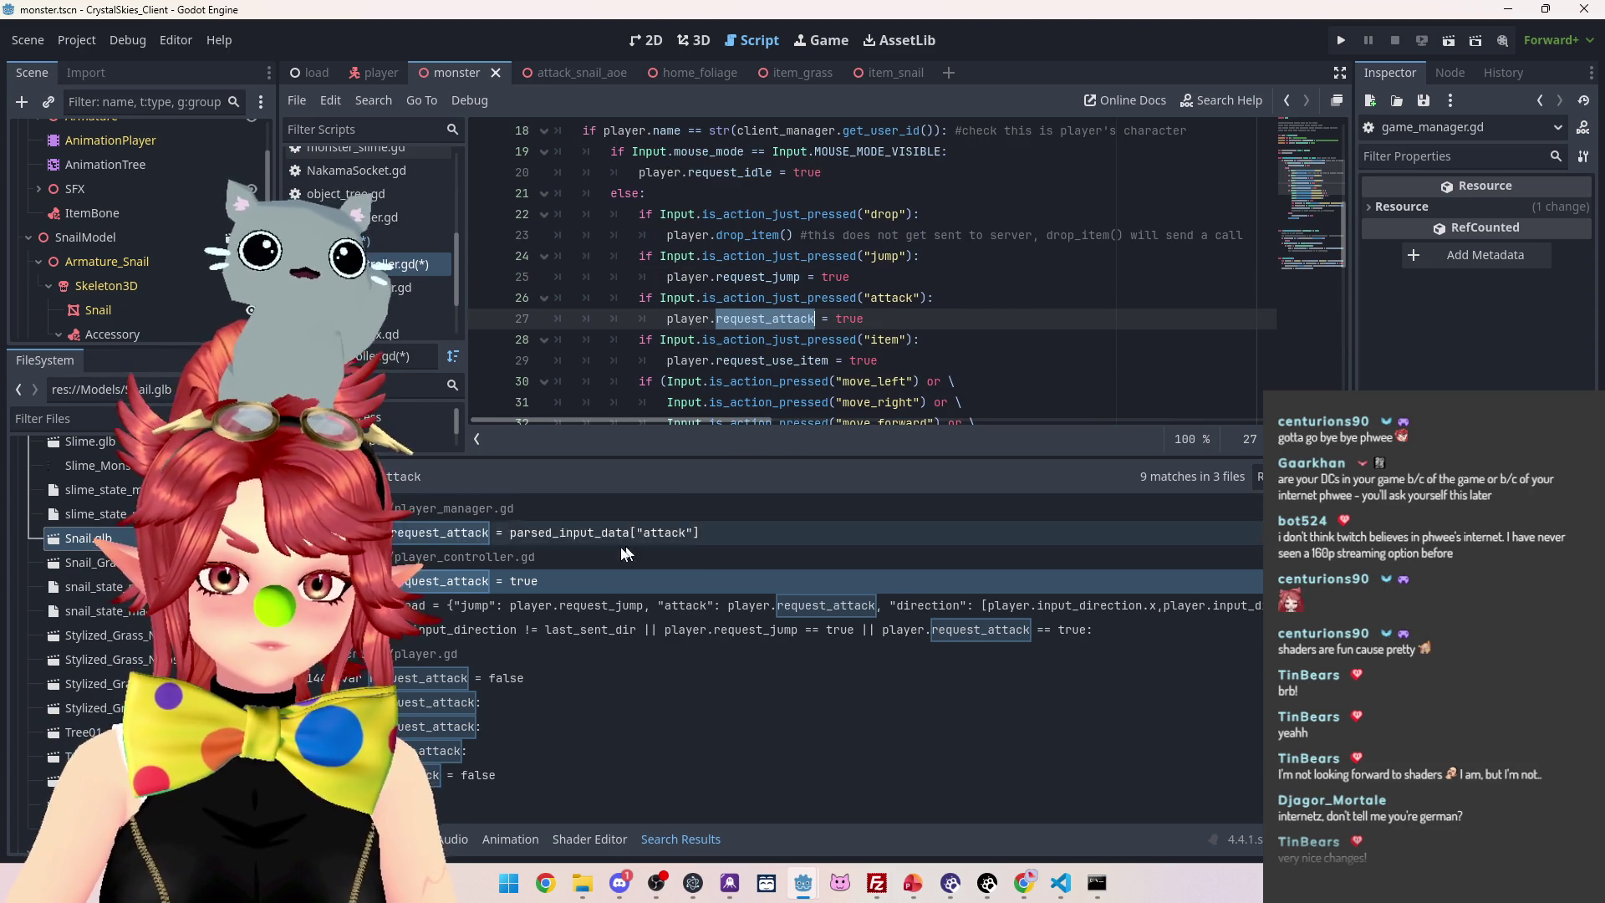
In player_manager.gd, add line 23: player.request_use_item = parsed_input_data["use_item"]
{"action": "left_click", "coordinate": [558, 535]}
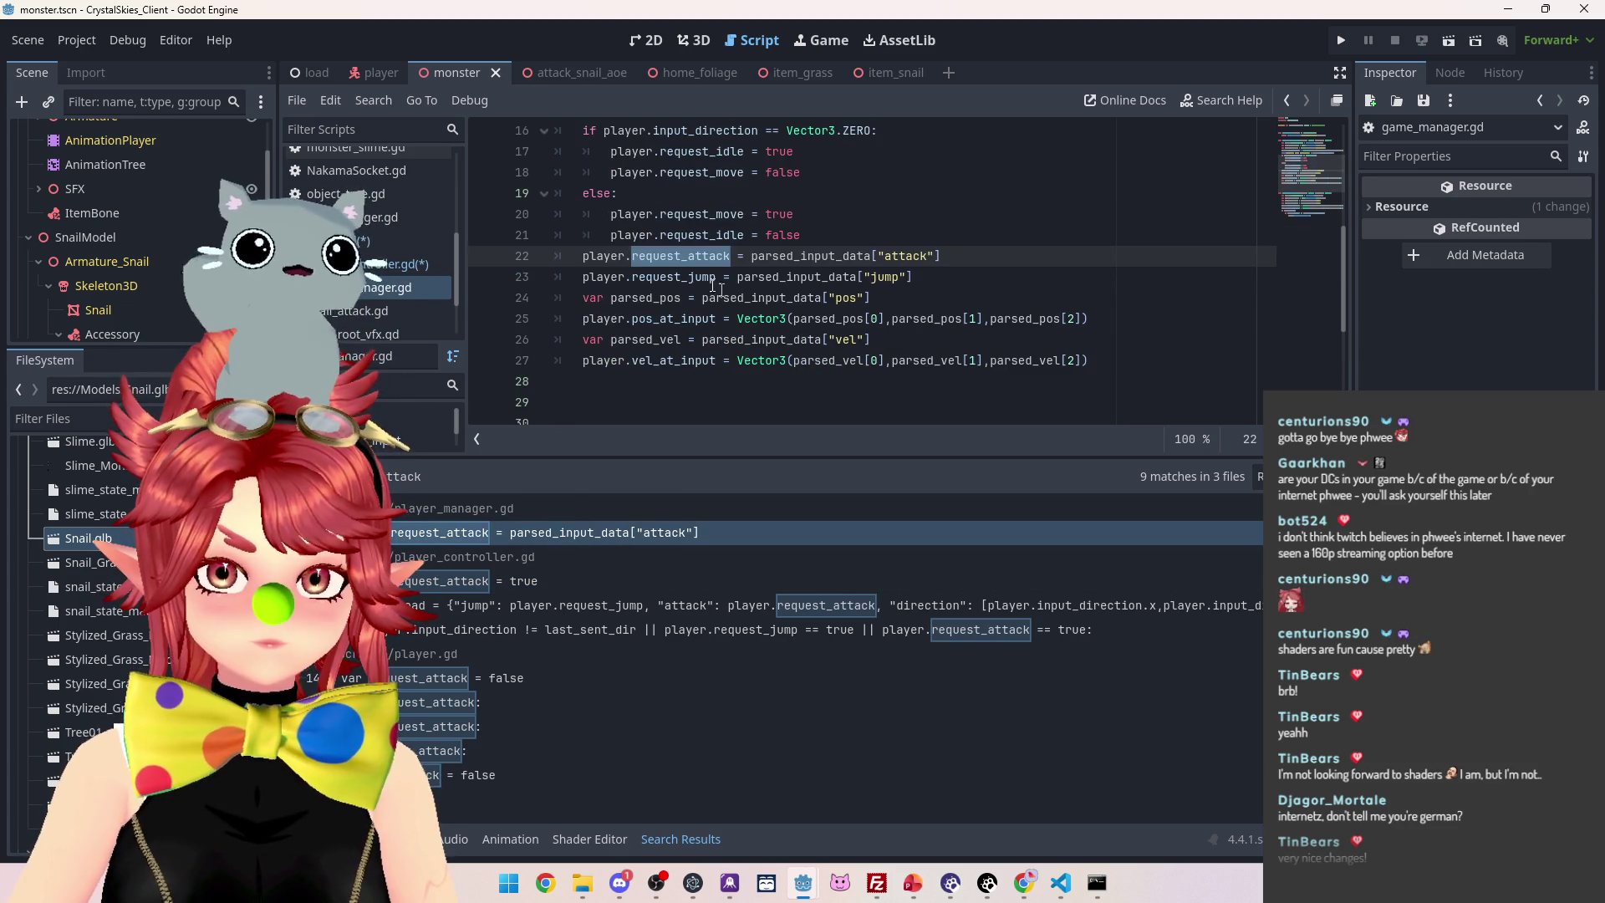
{"action": "scroll", "coordinate": [687, 280], "scroll_direction": "up", "scroll_amount": 1}
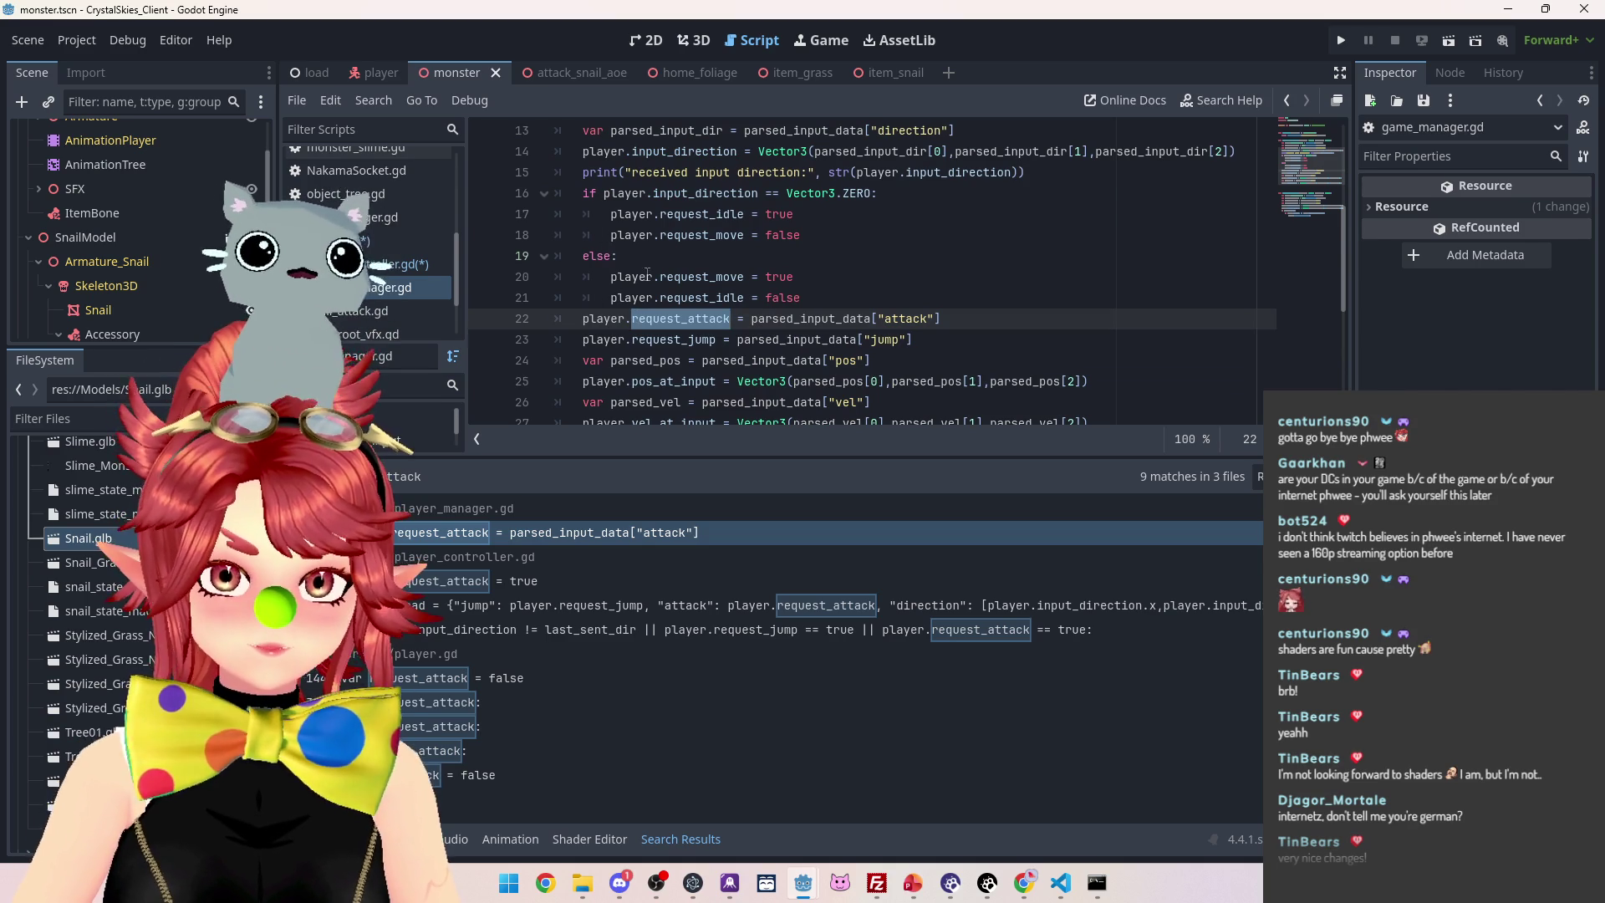
{"action": "scroll", "coordinate": [661, 209], "scroll_direction": "up", "scroll_amount": 1}
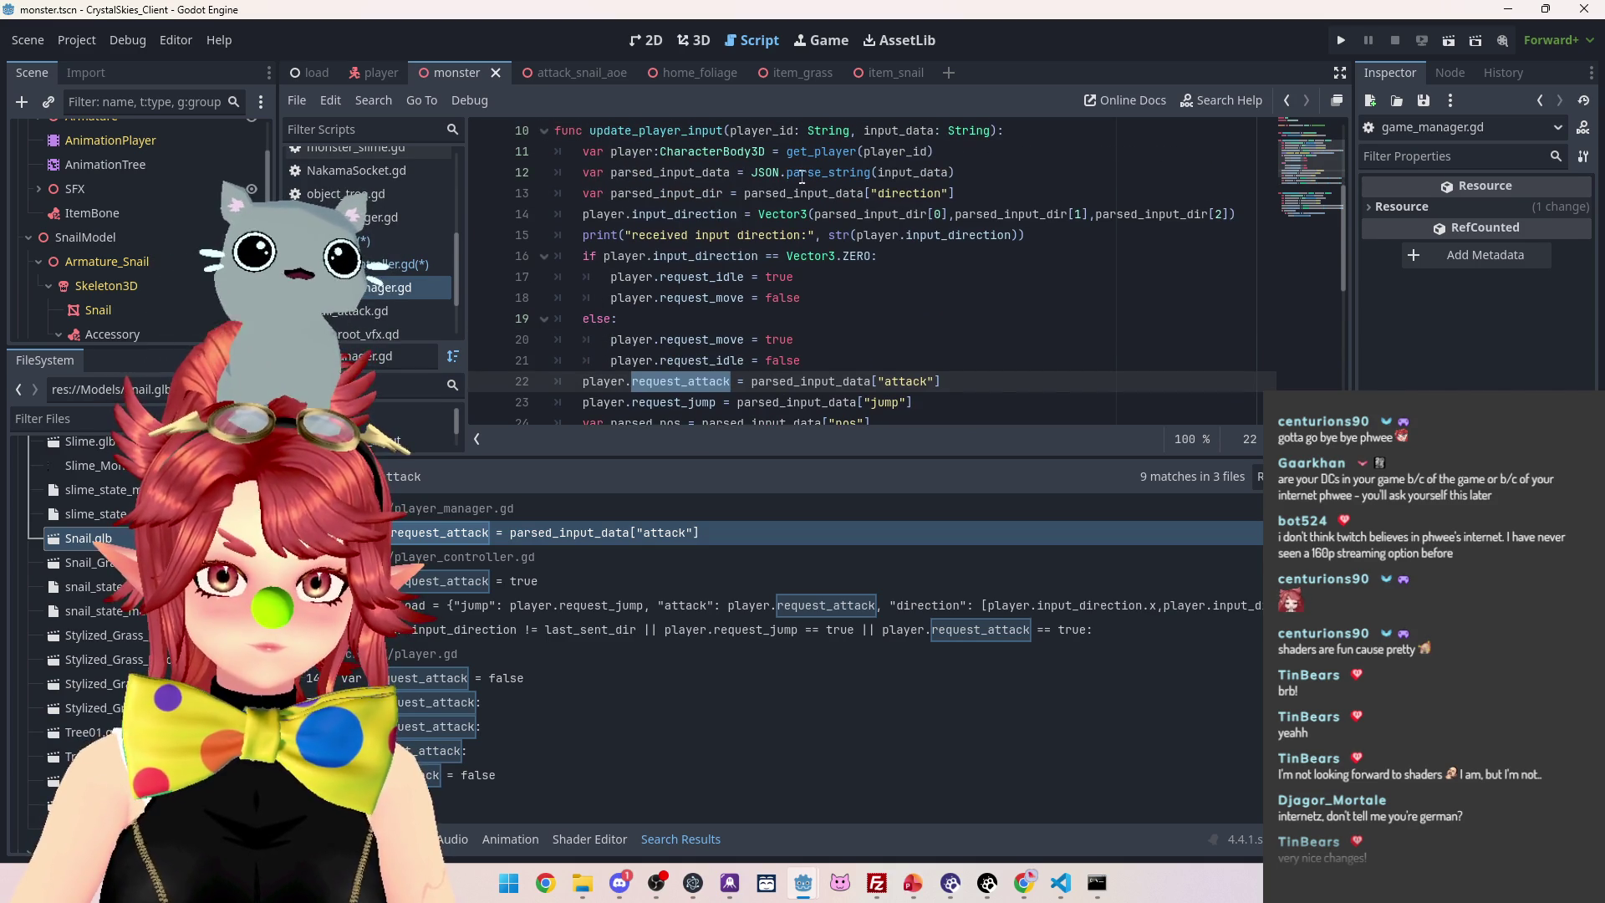
{"action": "scroll", "coordinate": [790, 225], "scroll_direction": "up", "scroll_amount": 1}
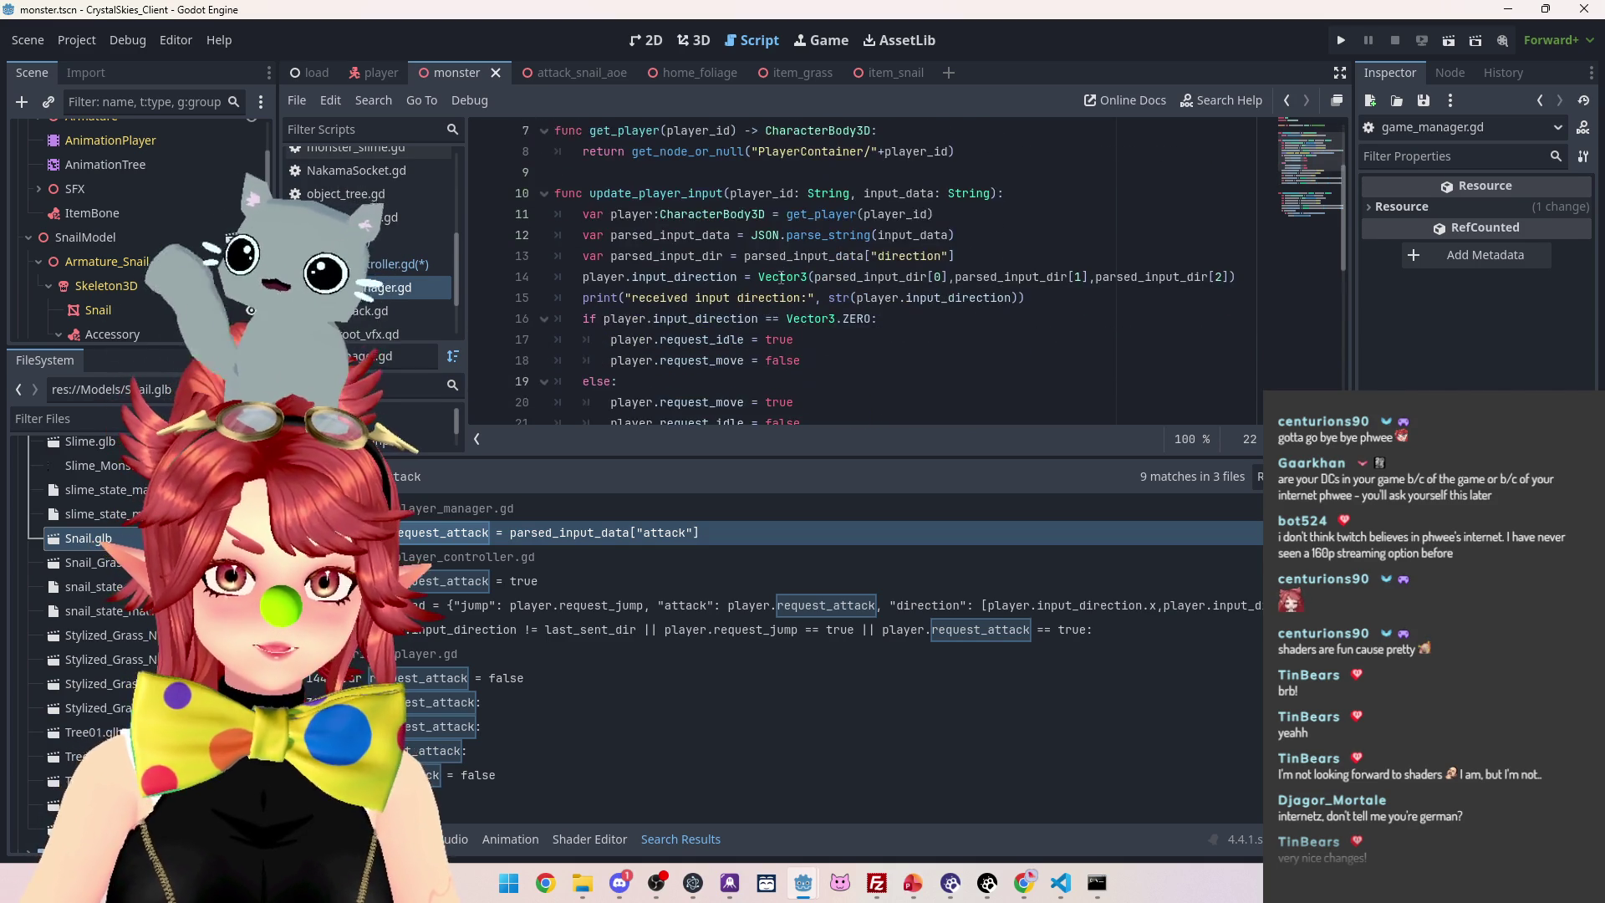
{"action": "scroll", "coordinate": [781, 279], "scroll_direction": "down", "scroll_amount": 2}
{"action": "left_click", "coordinate": [979, 315]}
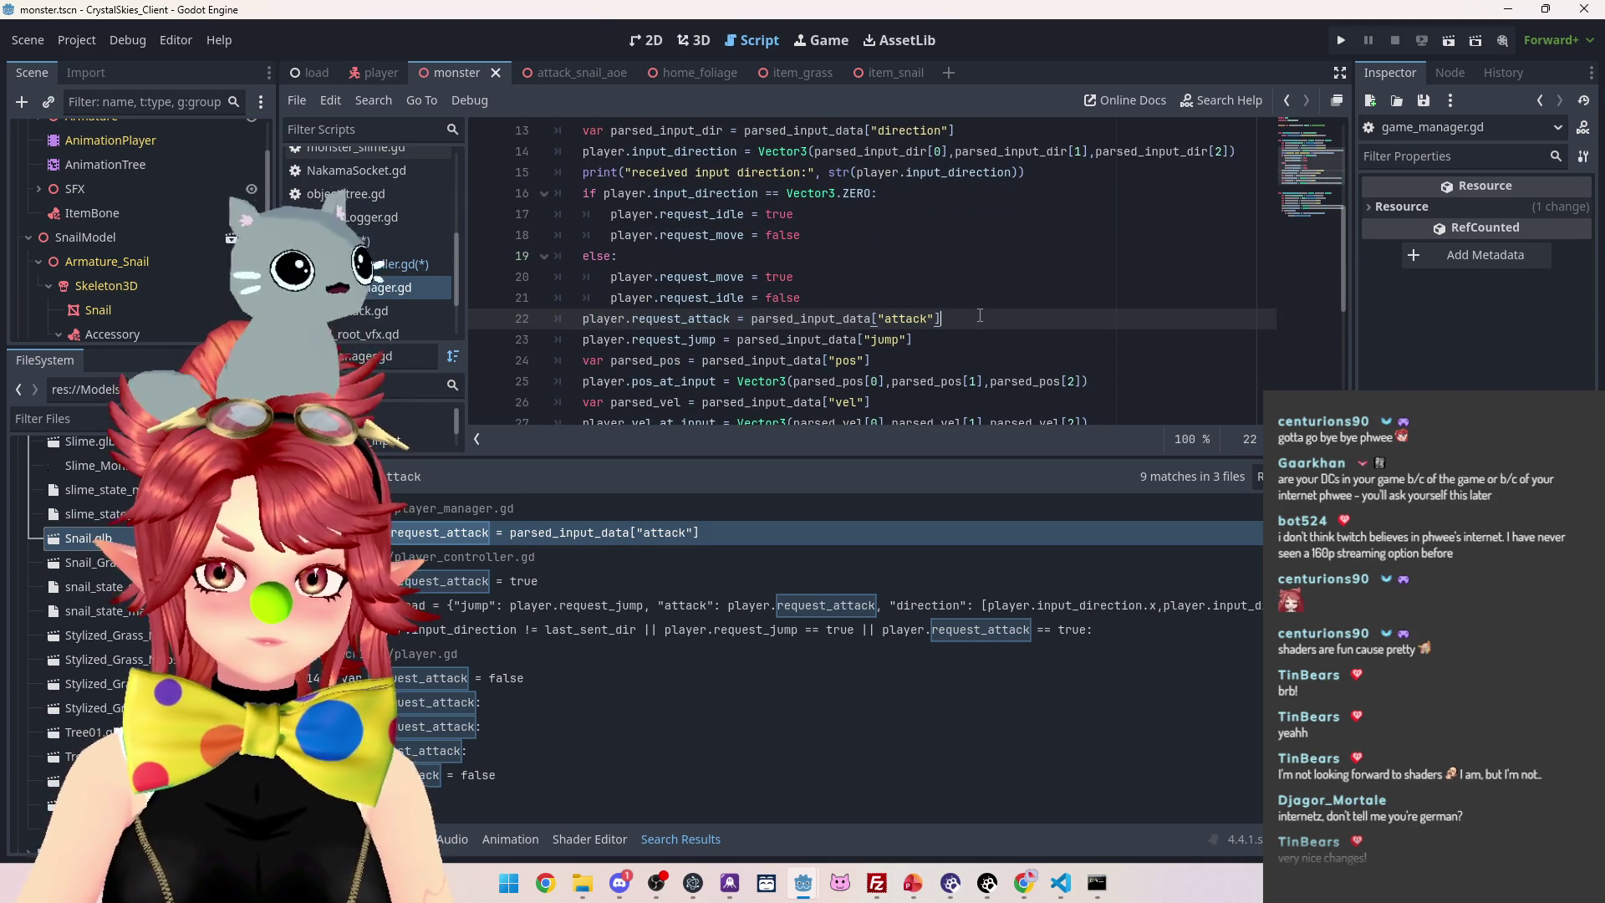
{"action": "key", "text": "Return"}
{"action": "left_click_drag", "start_coordinate": [980, 315], "coordinate": [583, 318]}
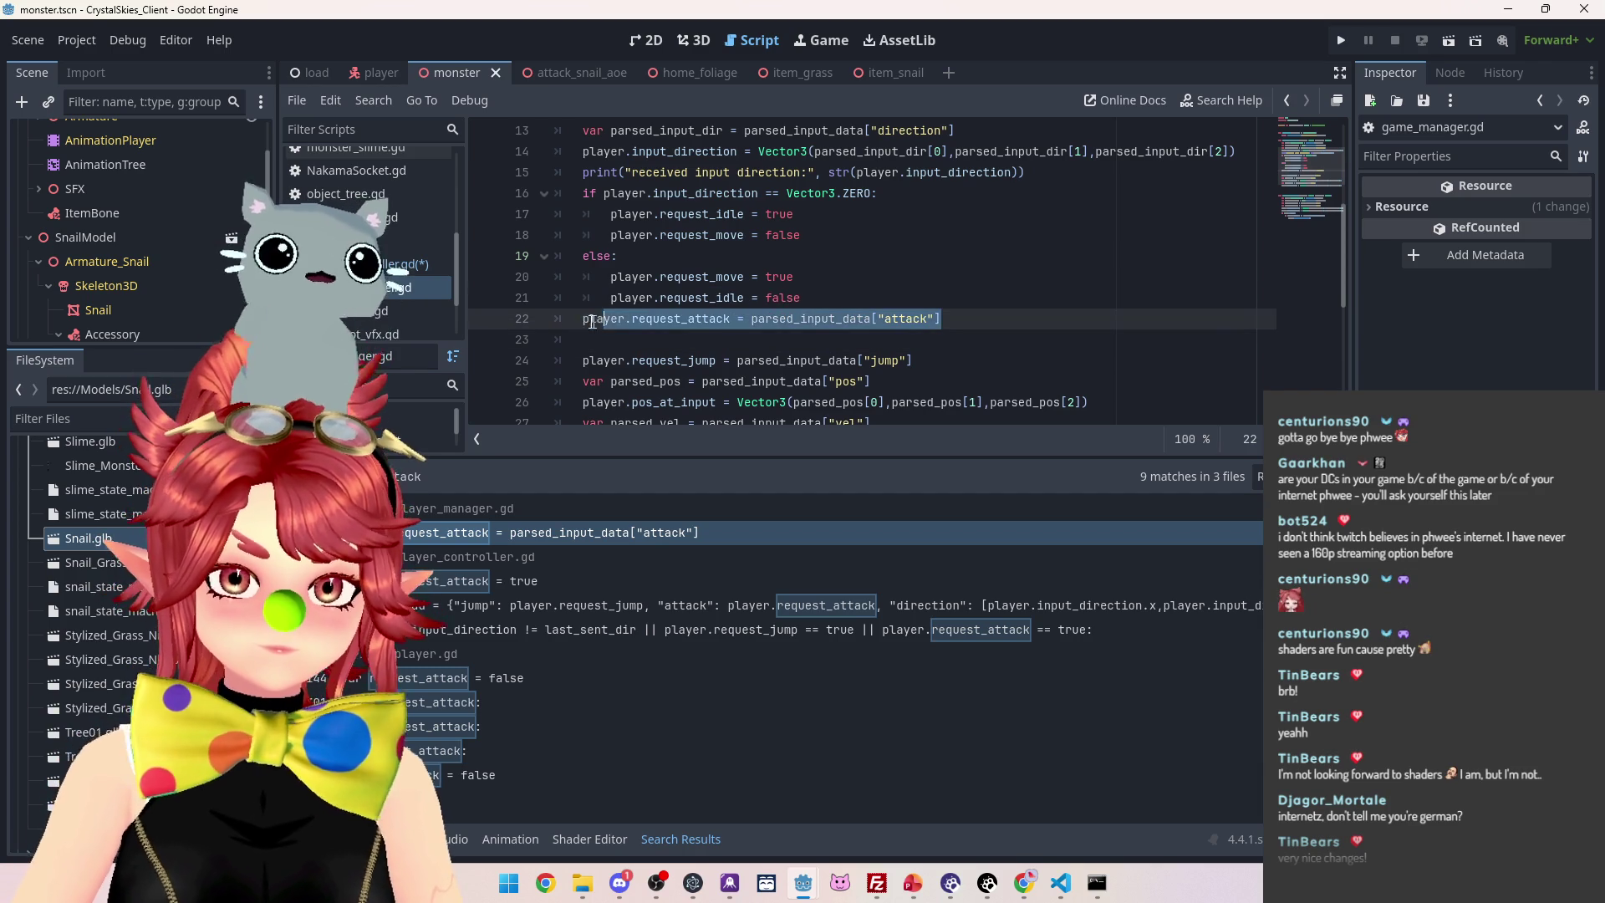
{"action": "key", "text": "ctrl+c"}
{"action": "left_click", "coordinate": [597, 338]}
{"action": "key", "text": "ctrl+v"}
{"action": "double_click", "coordinate": [709, 338]}
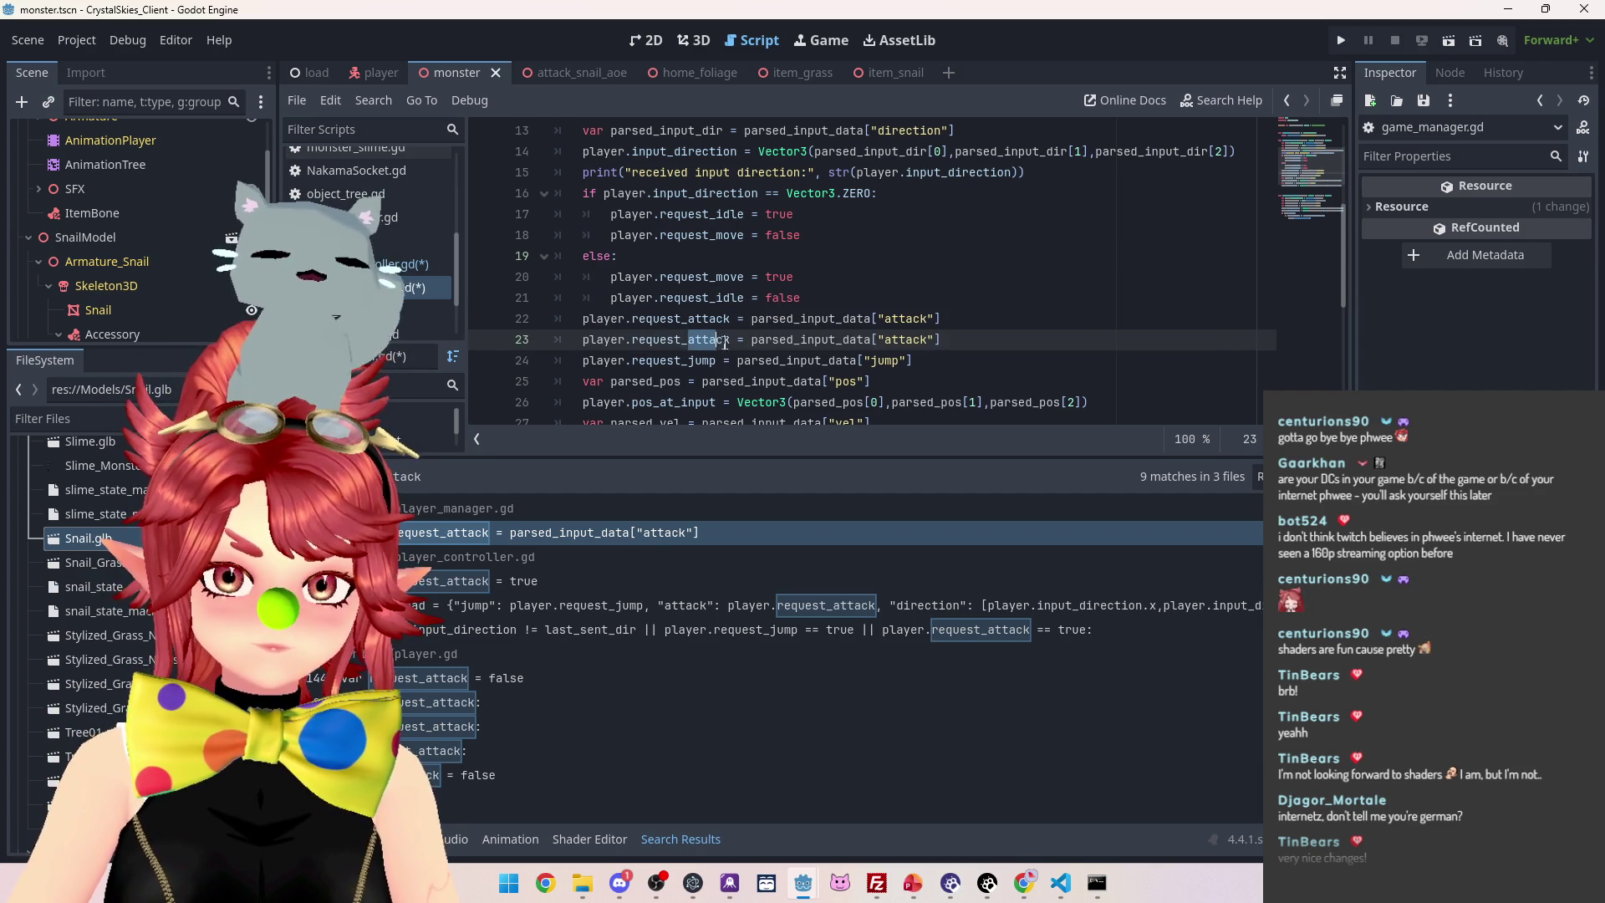
{"action": "type", "text": "use_item"}
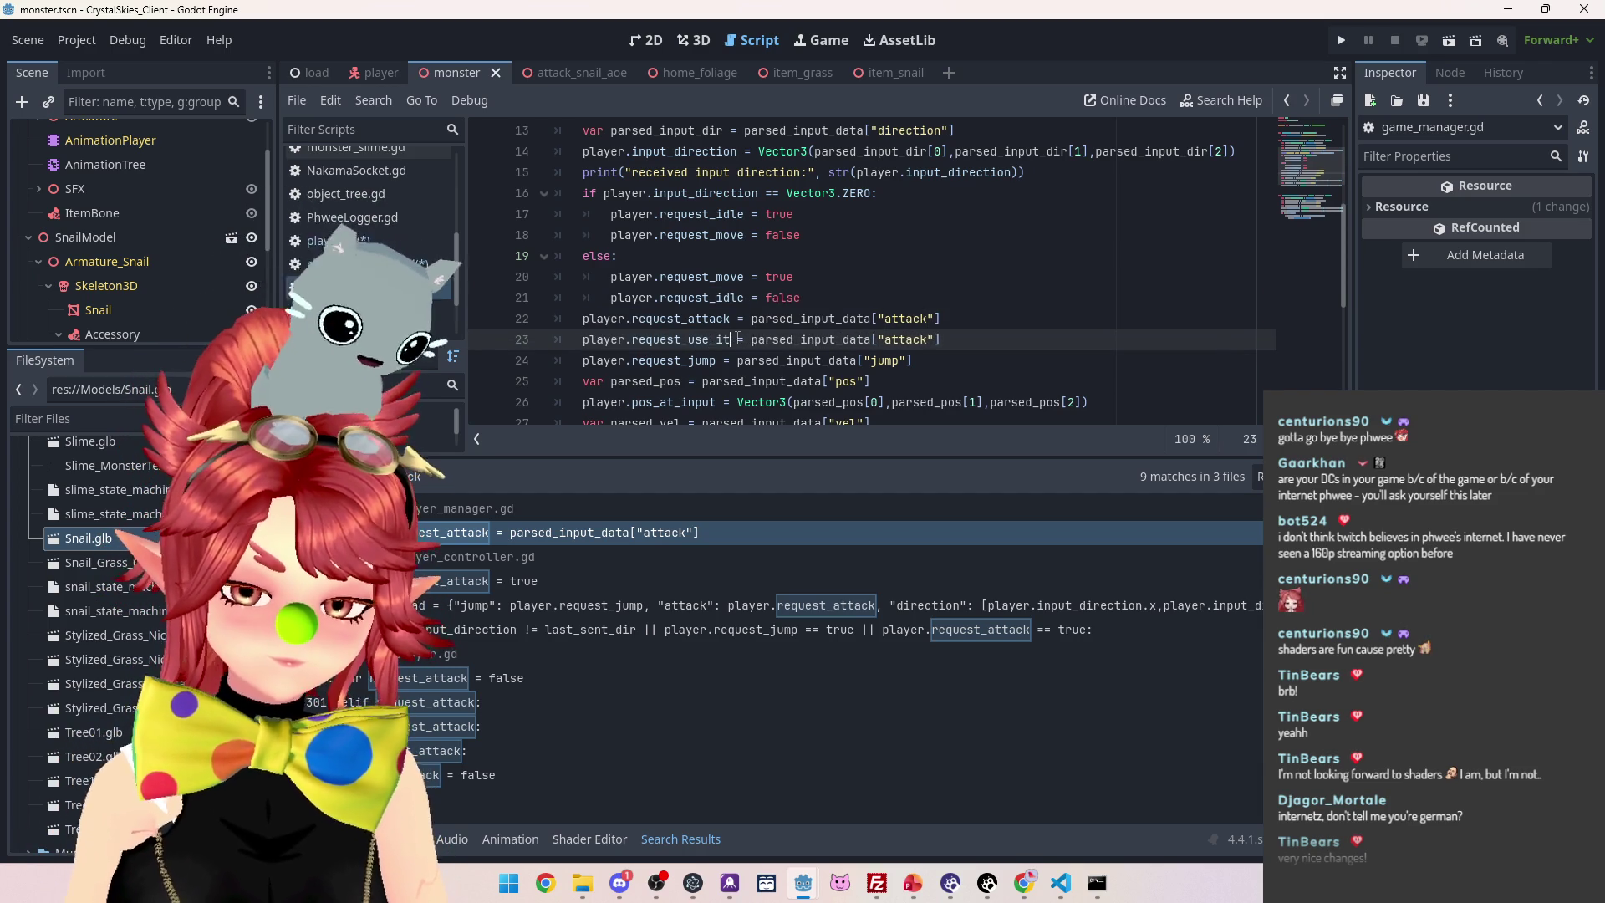
{"action": "double_click", "coordinate": [919, 339]}
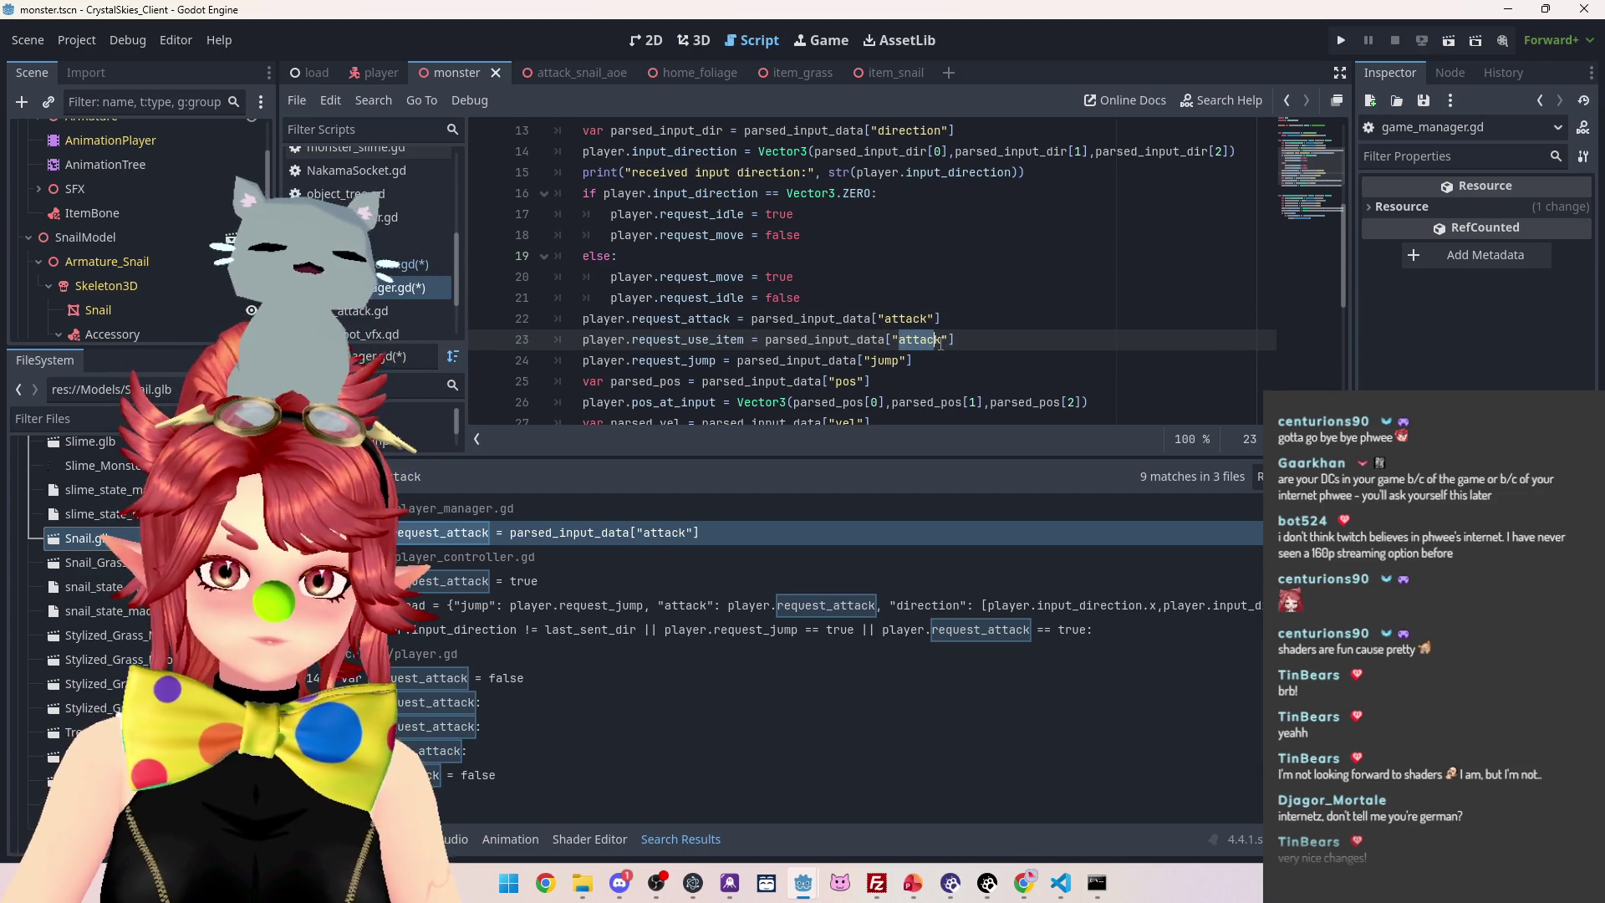
{"action": "type", "text": "use_item"}
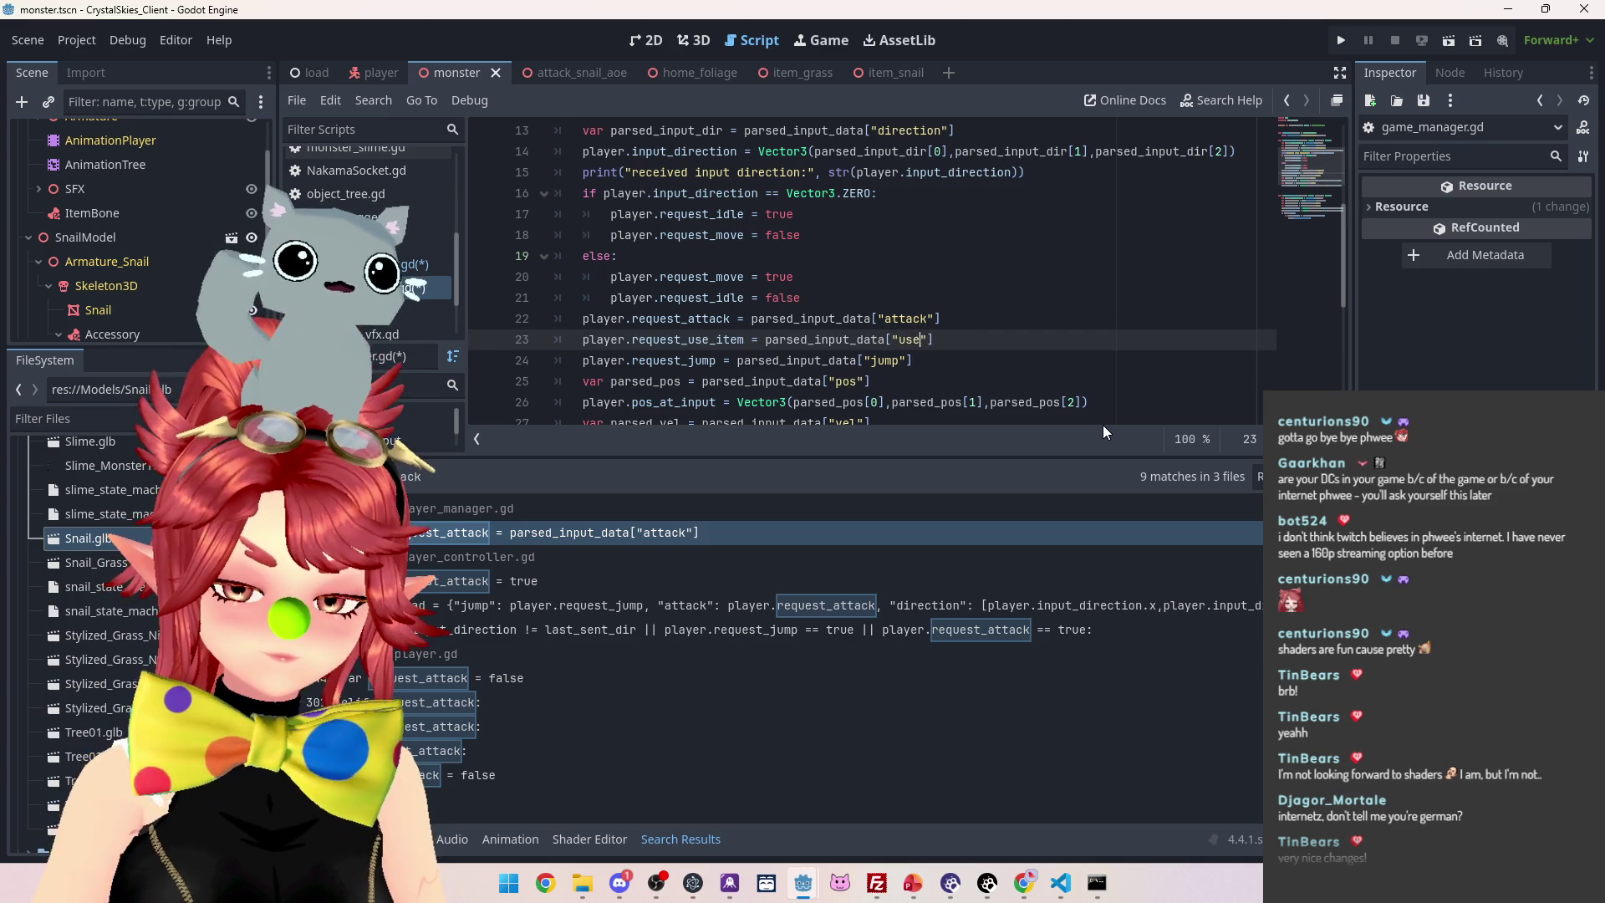
Save the script, glance at VS Code, then return to the monster scene's Godot window
{"action": "left_click", "coordinate": [975, 320]}
{"action": "key", "text": "ctrl+s"}
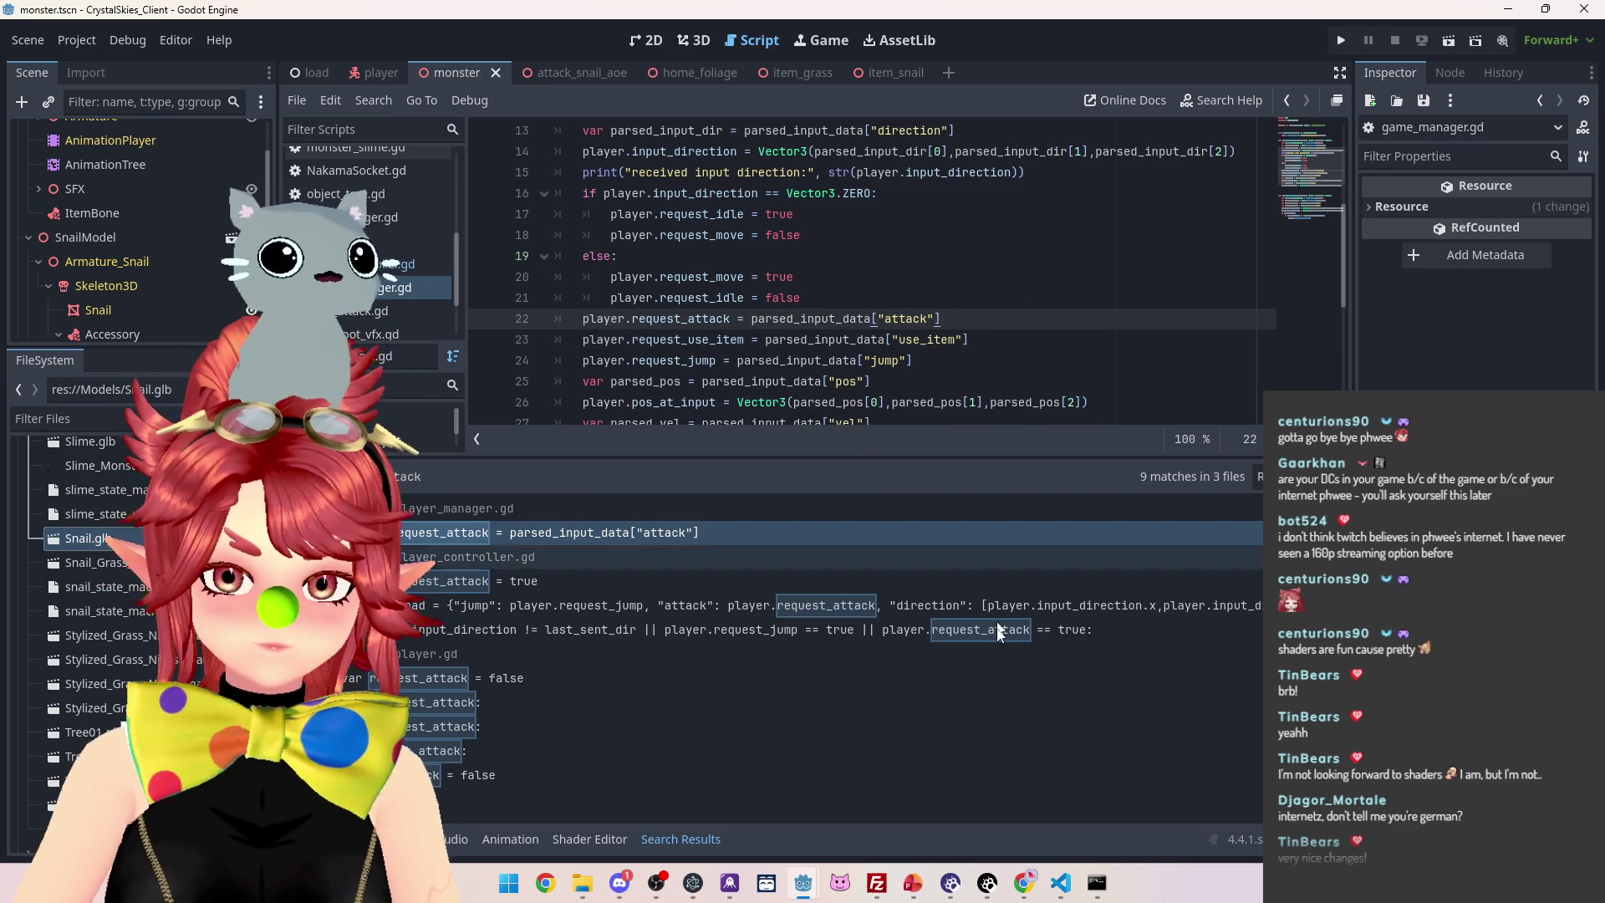
{"action": "left_click", "coordinate": [1064, 885]}
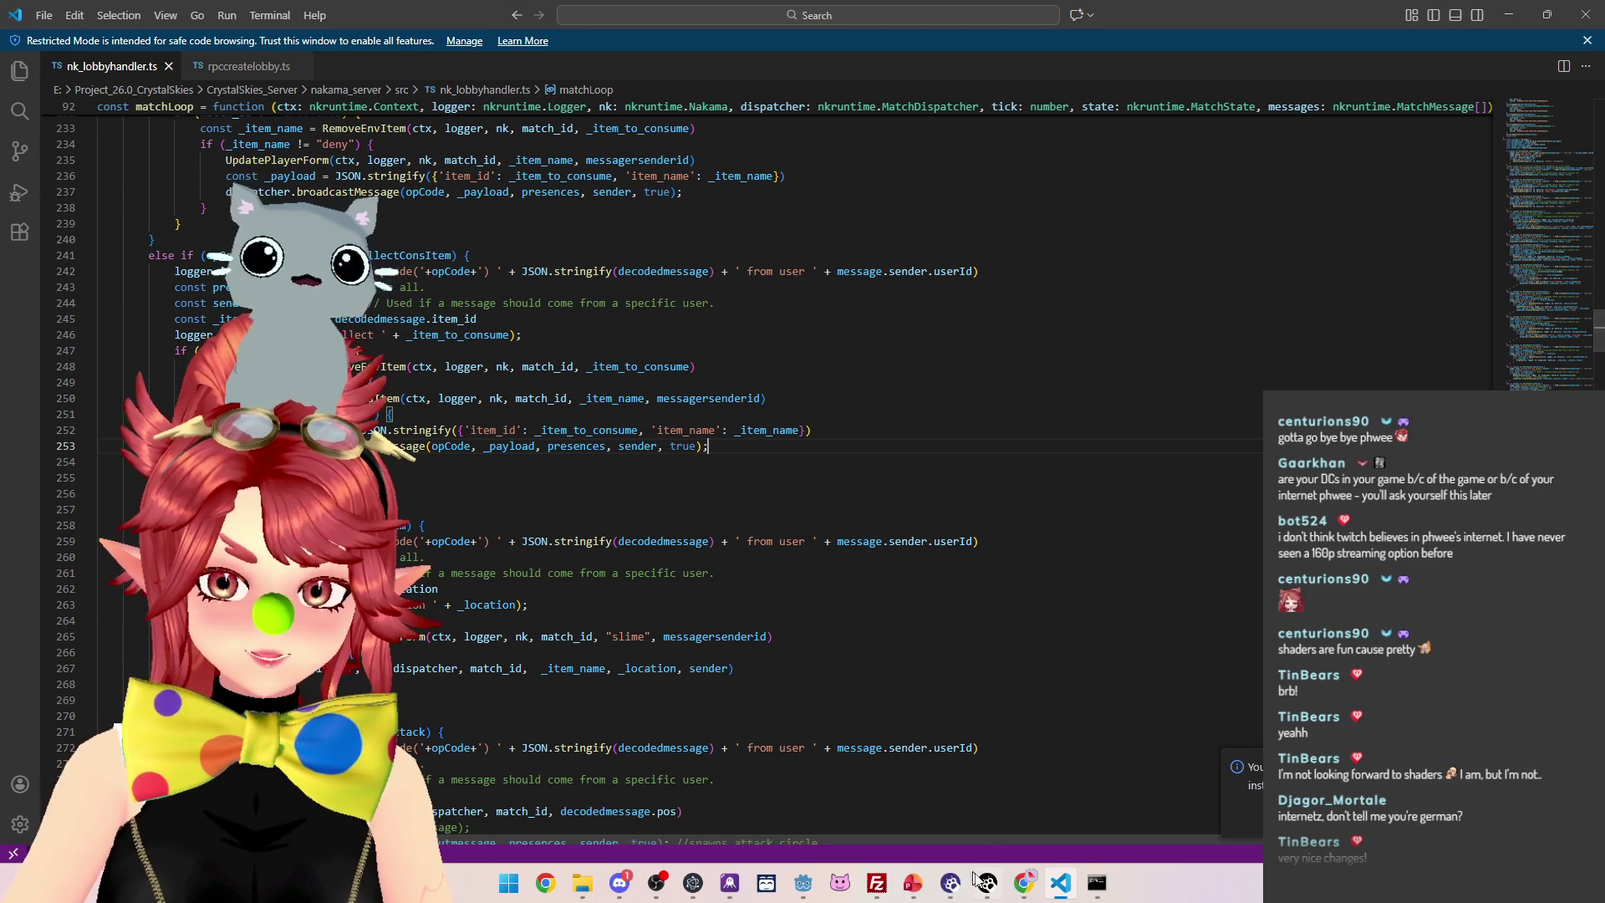
{"action": "left_click", "coordinate": [803, 883]}
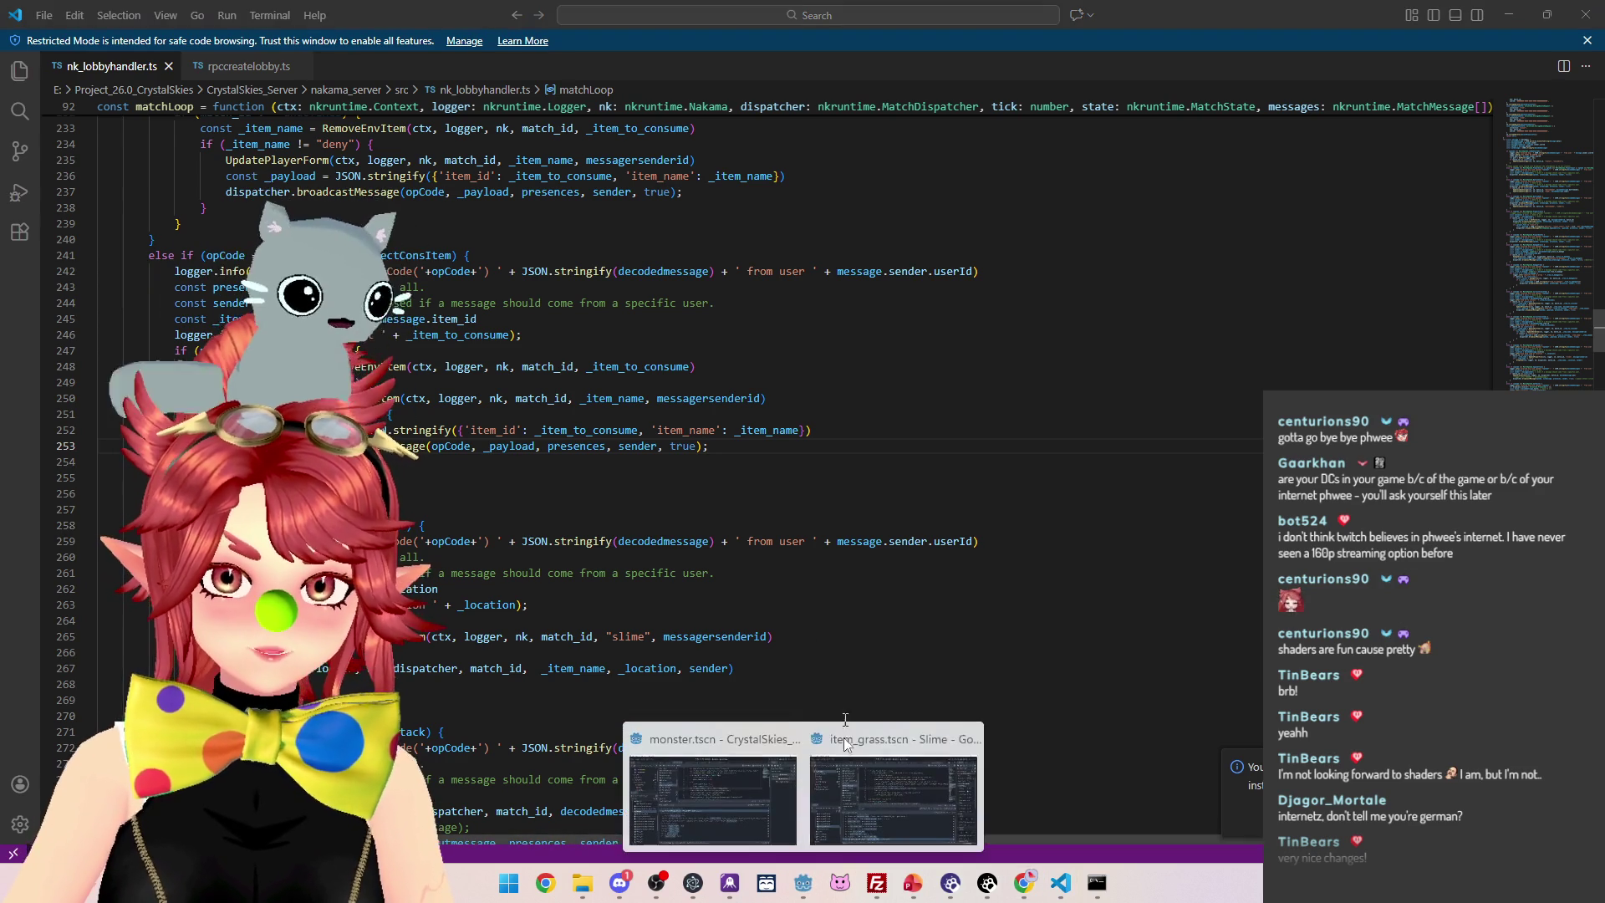
{"action": "left_click", "coordinate": [720, 804]}
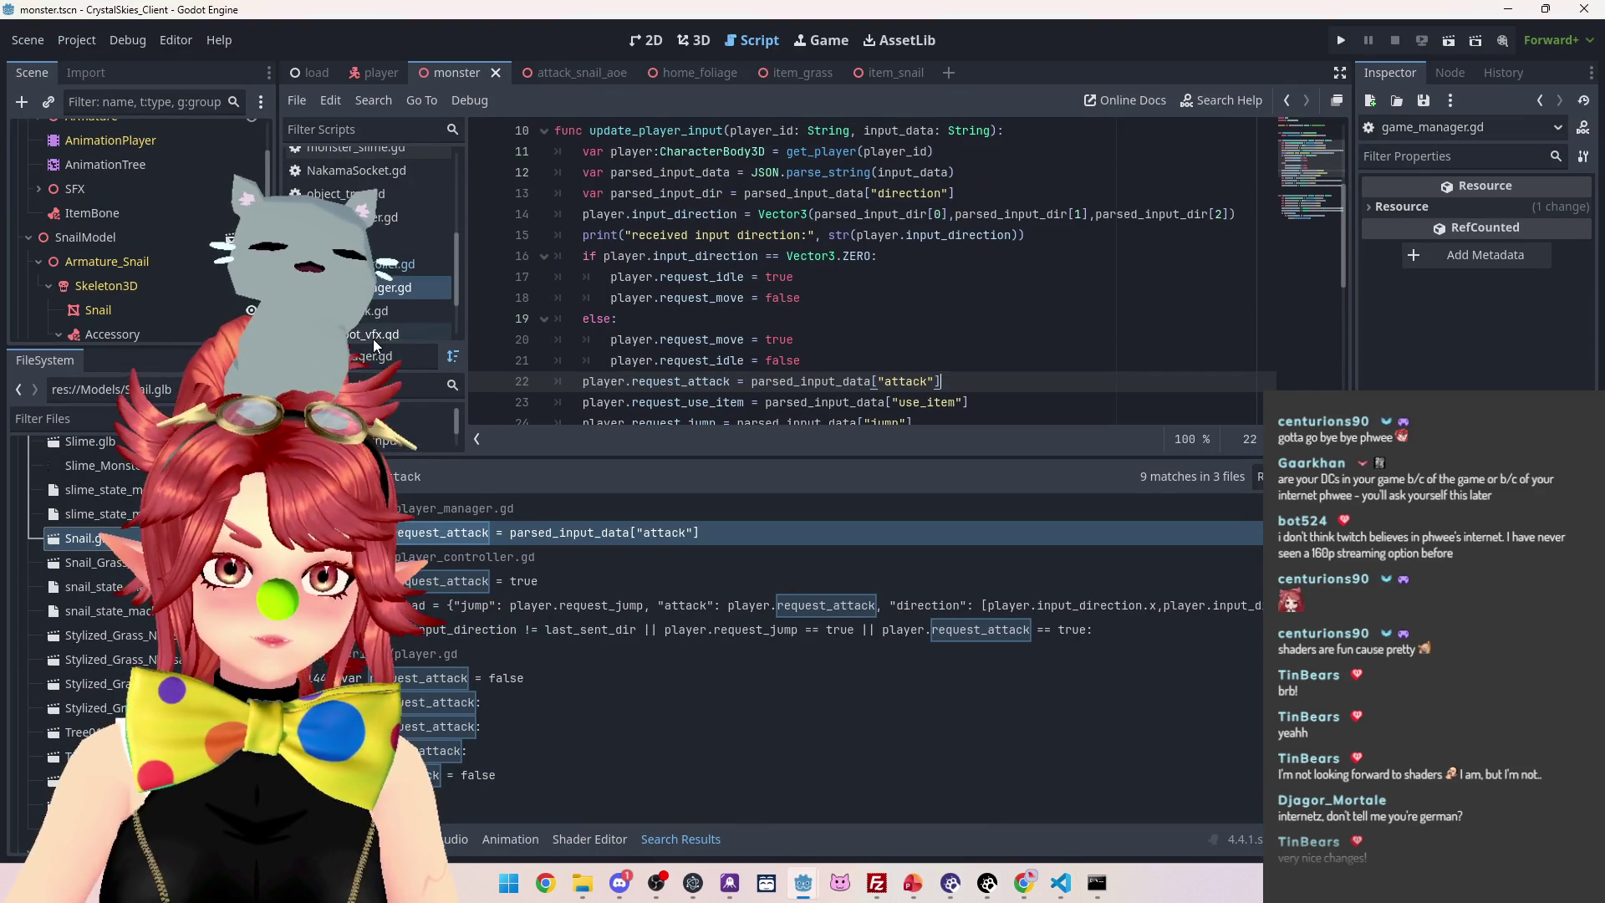
Review the send_inputs() function in player_controller.gd
{"action": "scroll", "coordinate": [373, 344], "scroll_direction": "down", "scroll_amount": 1}
{"action": "left_click", "coordinate": [368, 193]}
{"action": "scroll", "coordinate": [881, 273], "scroll_direction": "down", "scroll_amount": 5}
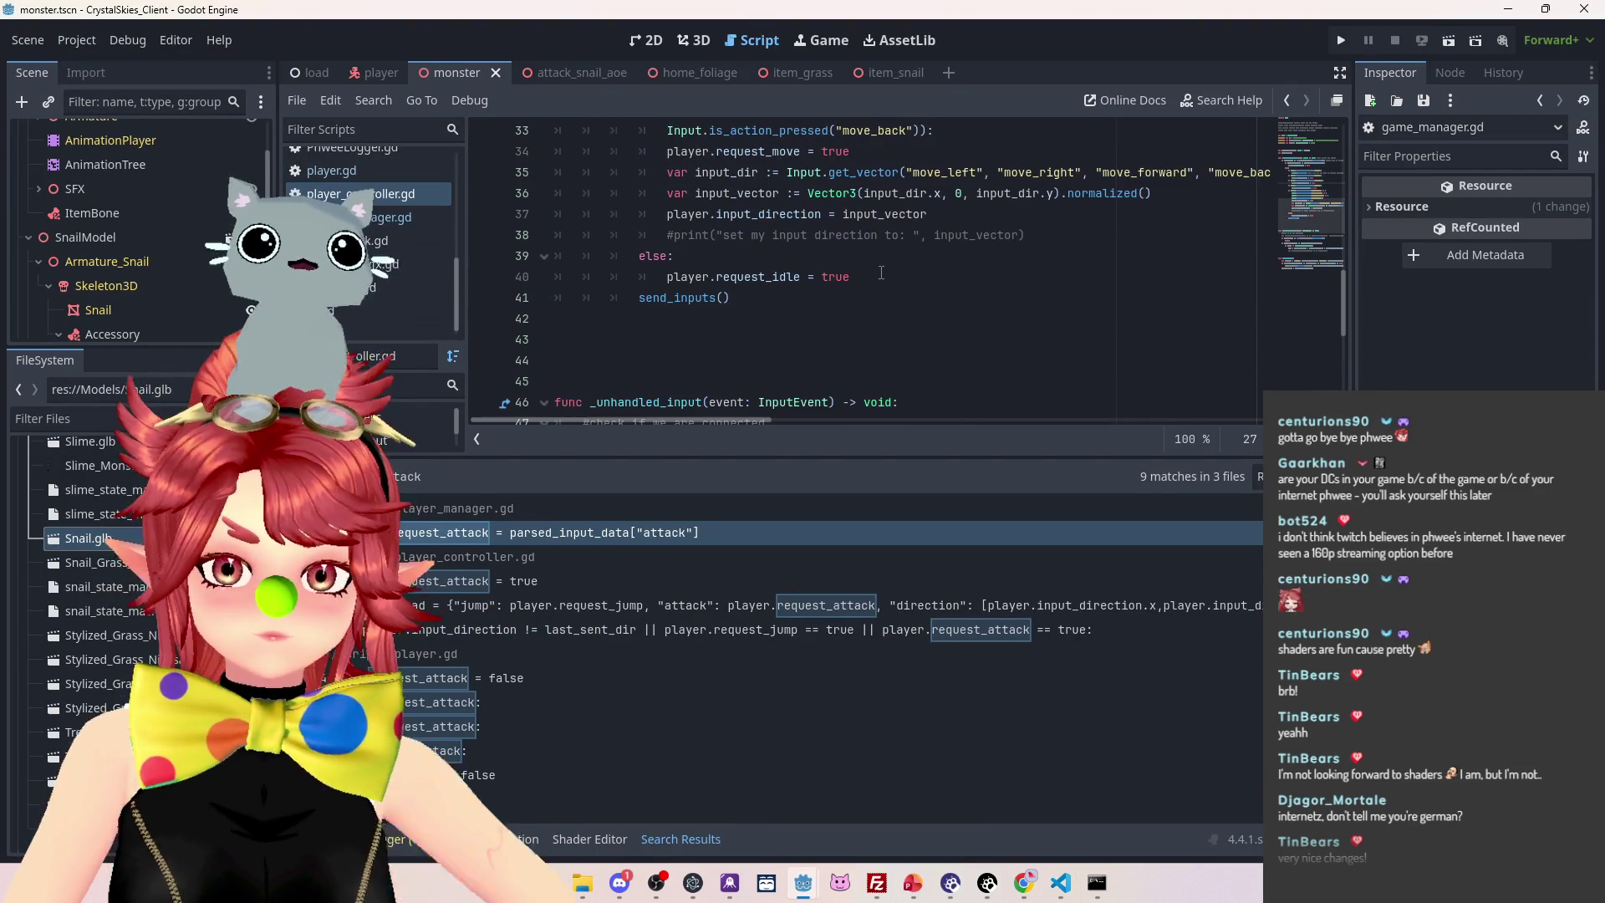
{"action": "scroll", "coordinate": [821, 242], "scroll_direction": "up", "scroll_amount": 3}
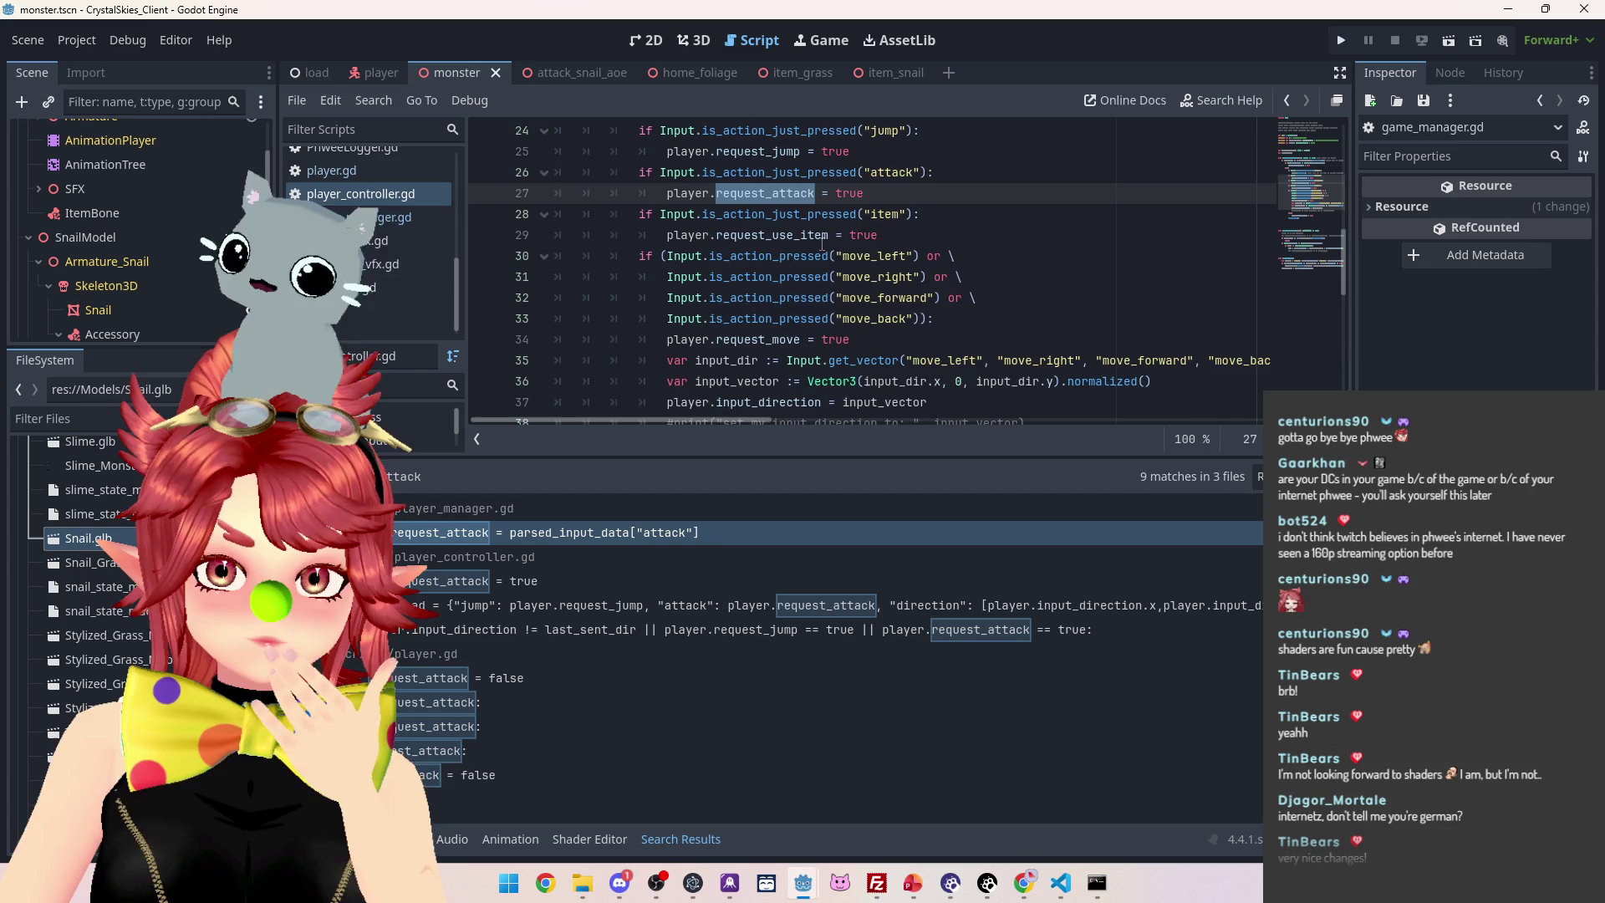
{"action": "scroll", "coordinate": [822, 242], "scroll_direction": "up", "scroll_amount": 3}
{"action": "scroll", "coordinate": [844, 334], "scroll_direction": "down", "scroll_amount": 4}
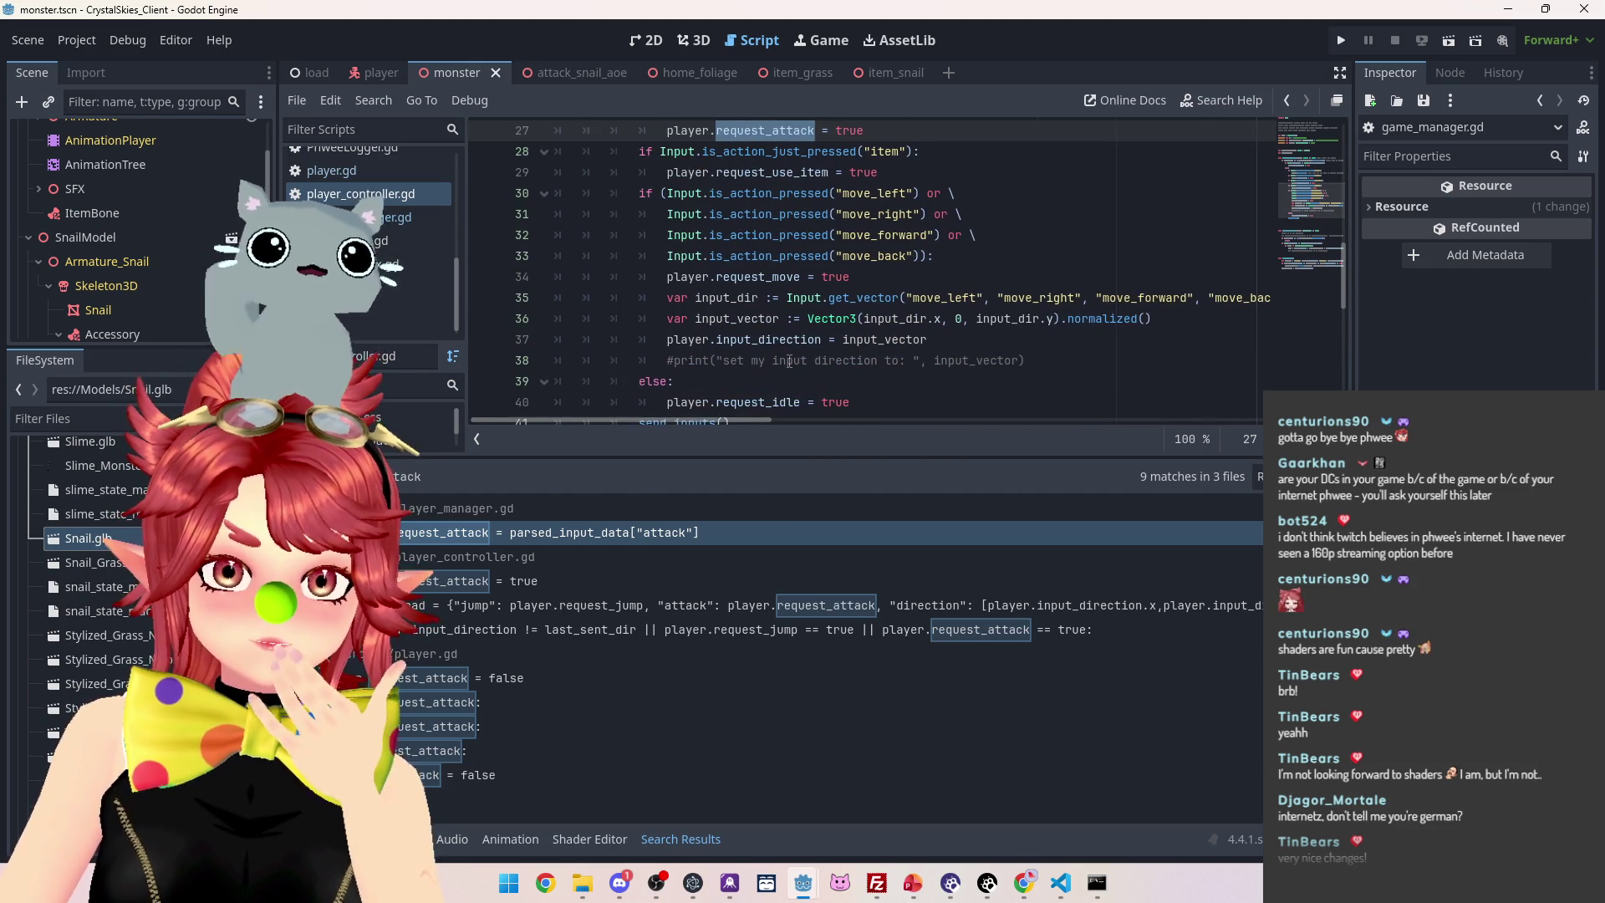
{"action": "scroll", "coordinate": [789, 361], "scroll_direction": "down", "scroll_amount": 4}
{"action": "scroll", "coordinate": [744, 293], "scroll_direction": "up", "scroll_amount": 2}
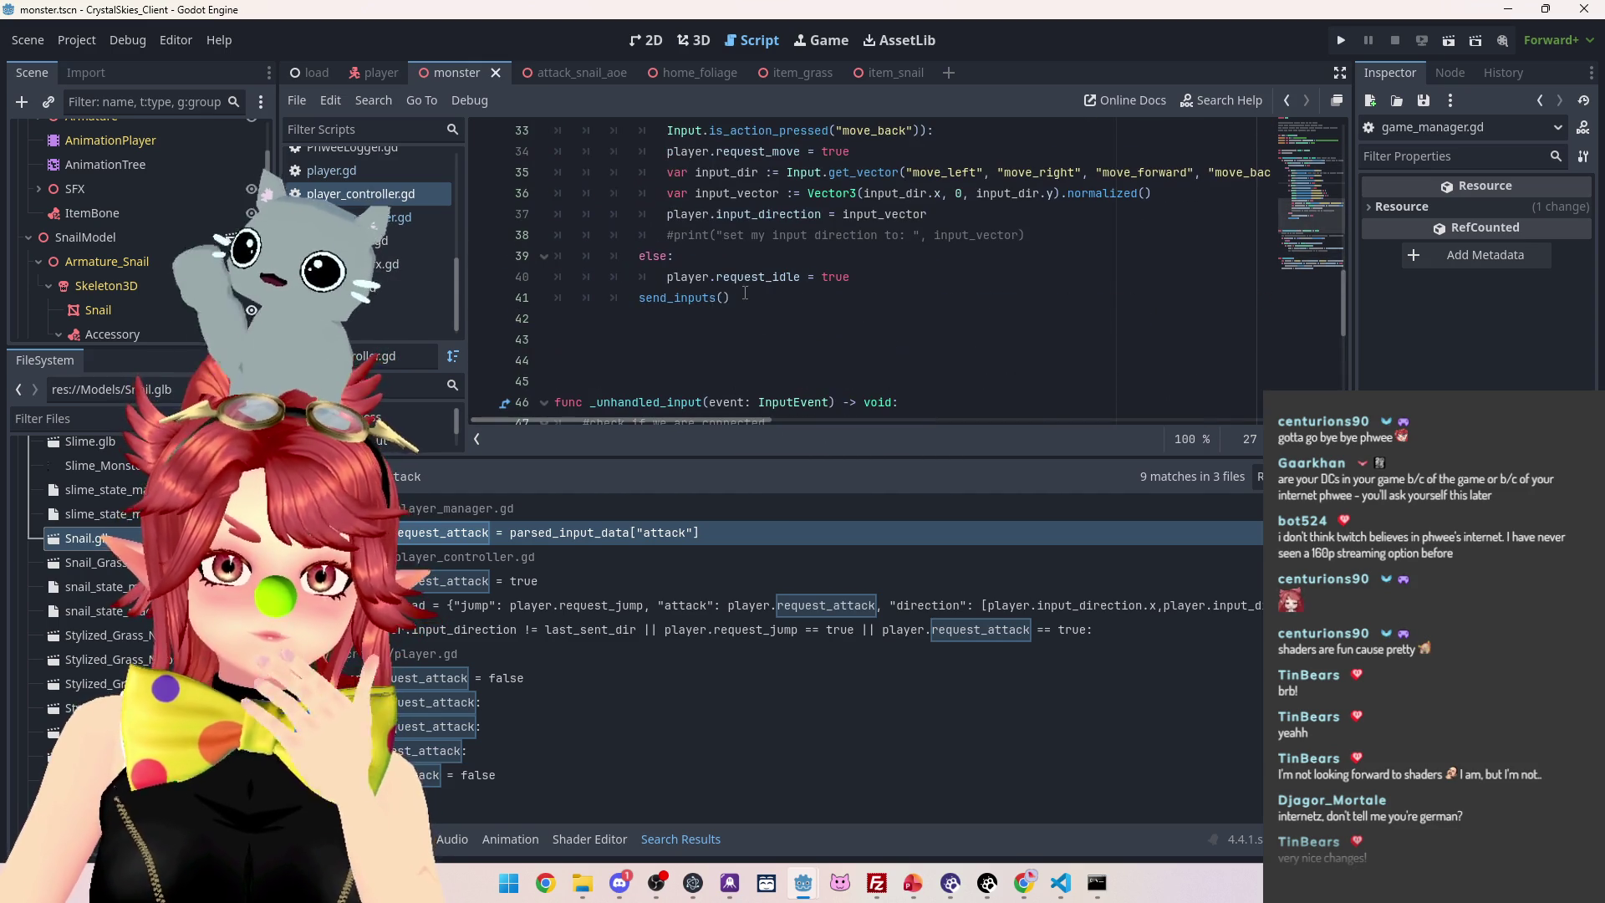
{"action": "left_click", "coordinate": [682, 298], "text": "ctrl"}
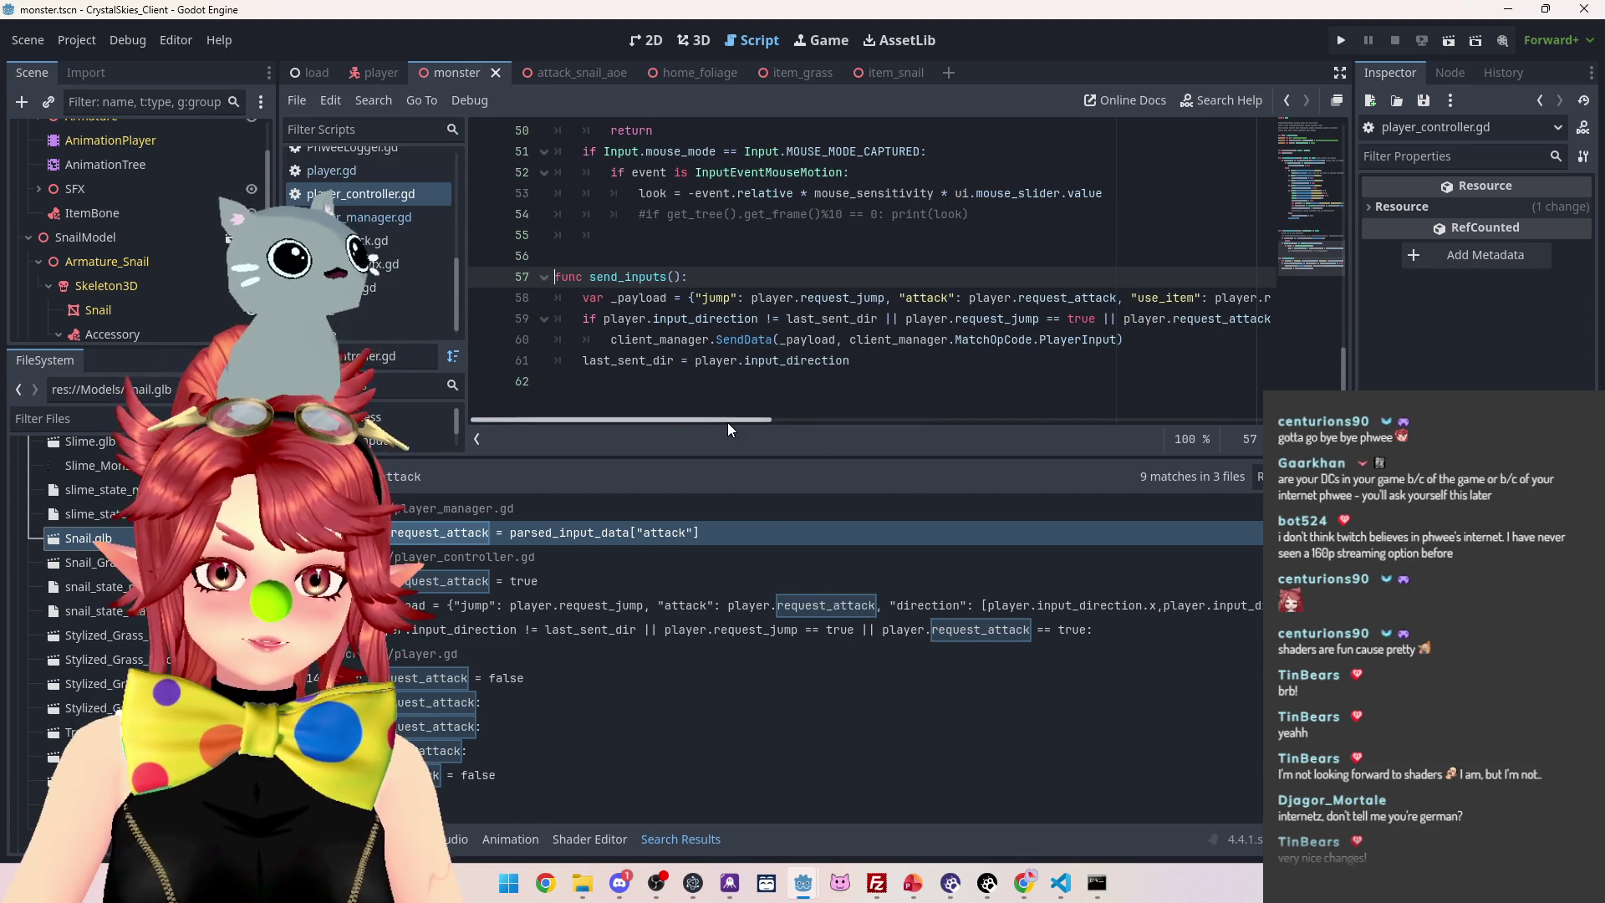
{"action": "left_click_drag", "start_coordinate": [727, 423], "coordinate": [733, 423]}
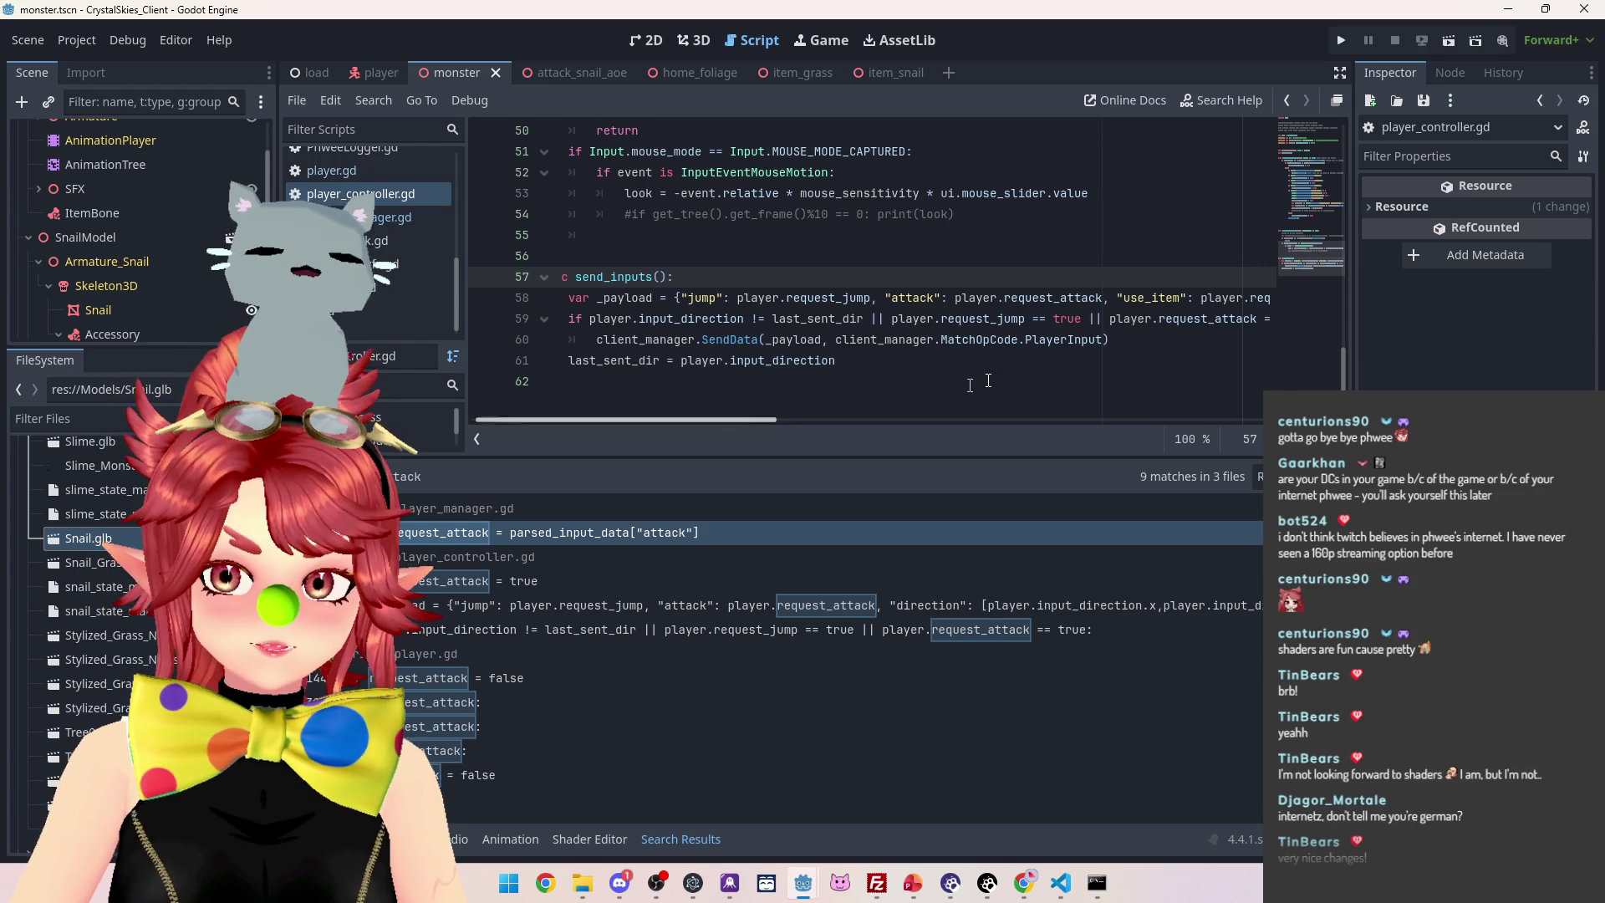
{"action": "scroll", "coordinate": [373, 209], "scroll_direction": "up", "scroll_amount": 5}
Look over client_manager.gd's PlayerInput handling, then bring up the server code in VS Code
{"action": "left_click", "coordinate": [372, 207]}
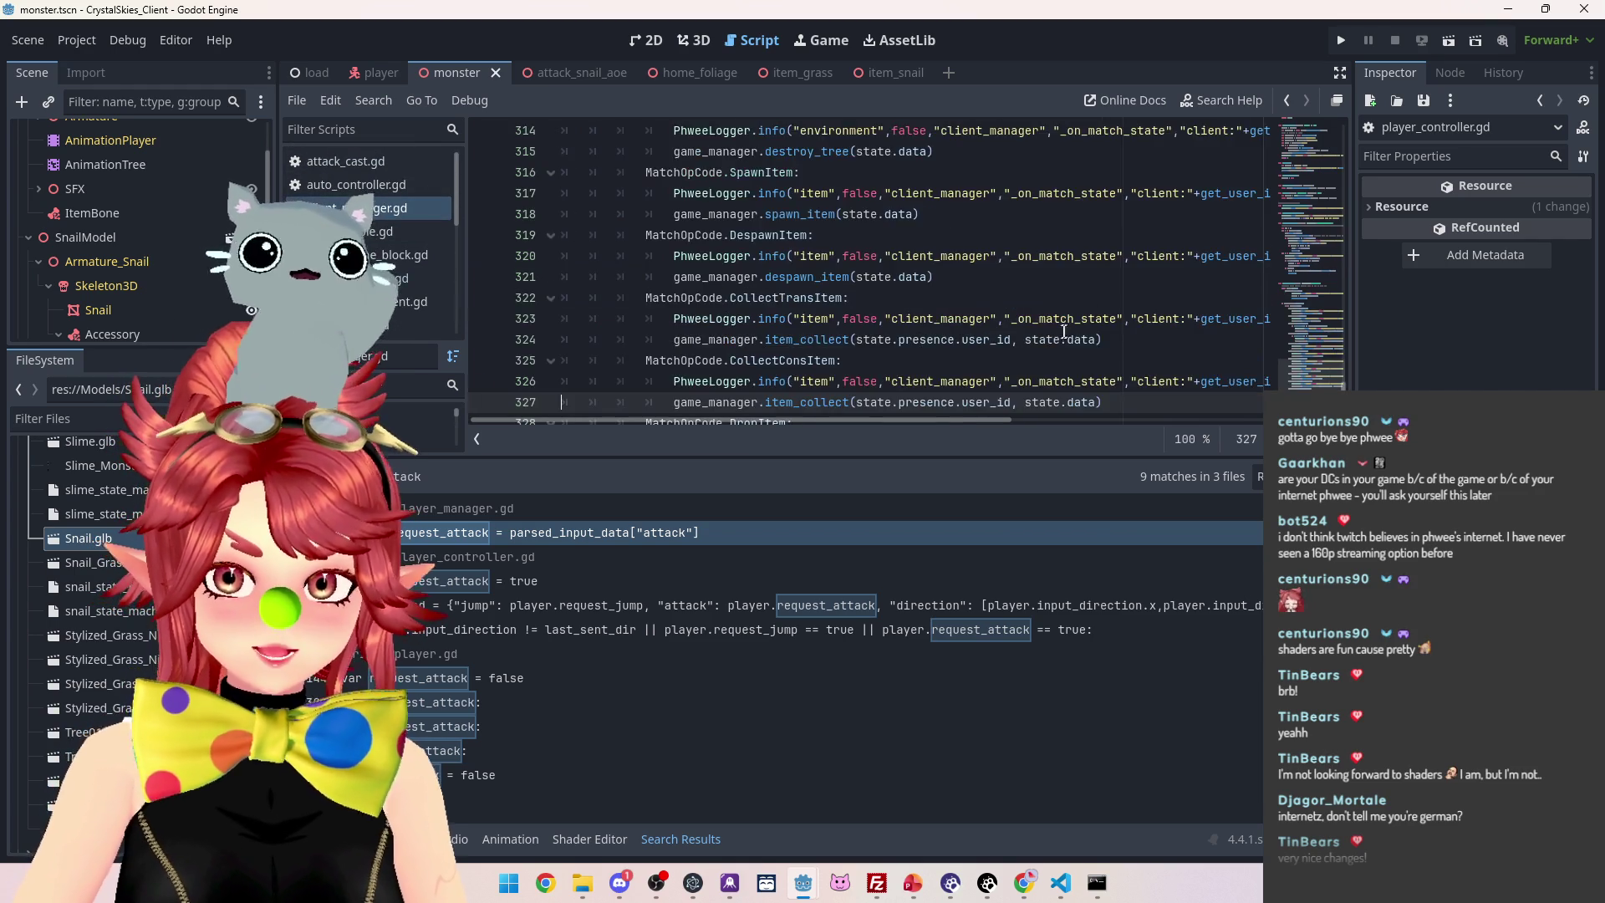
{"action": "scroll", "coordinate": [863, 330], "scroll_direction": "up", "scroll_amount": 2}
{"action": "scroll", "coordinate": [863, 330], "scroll_direction": "up", "scroll_amount": 5}
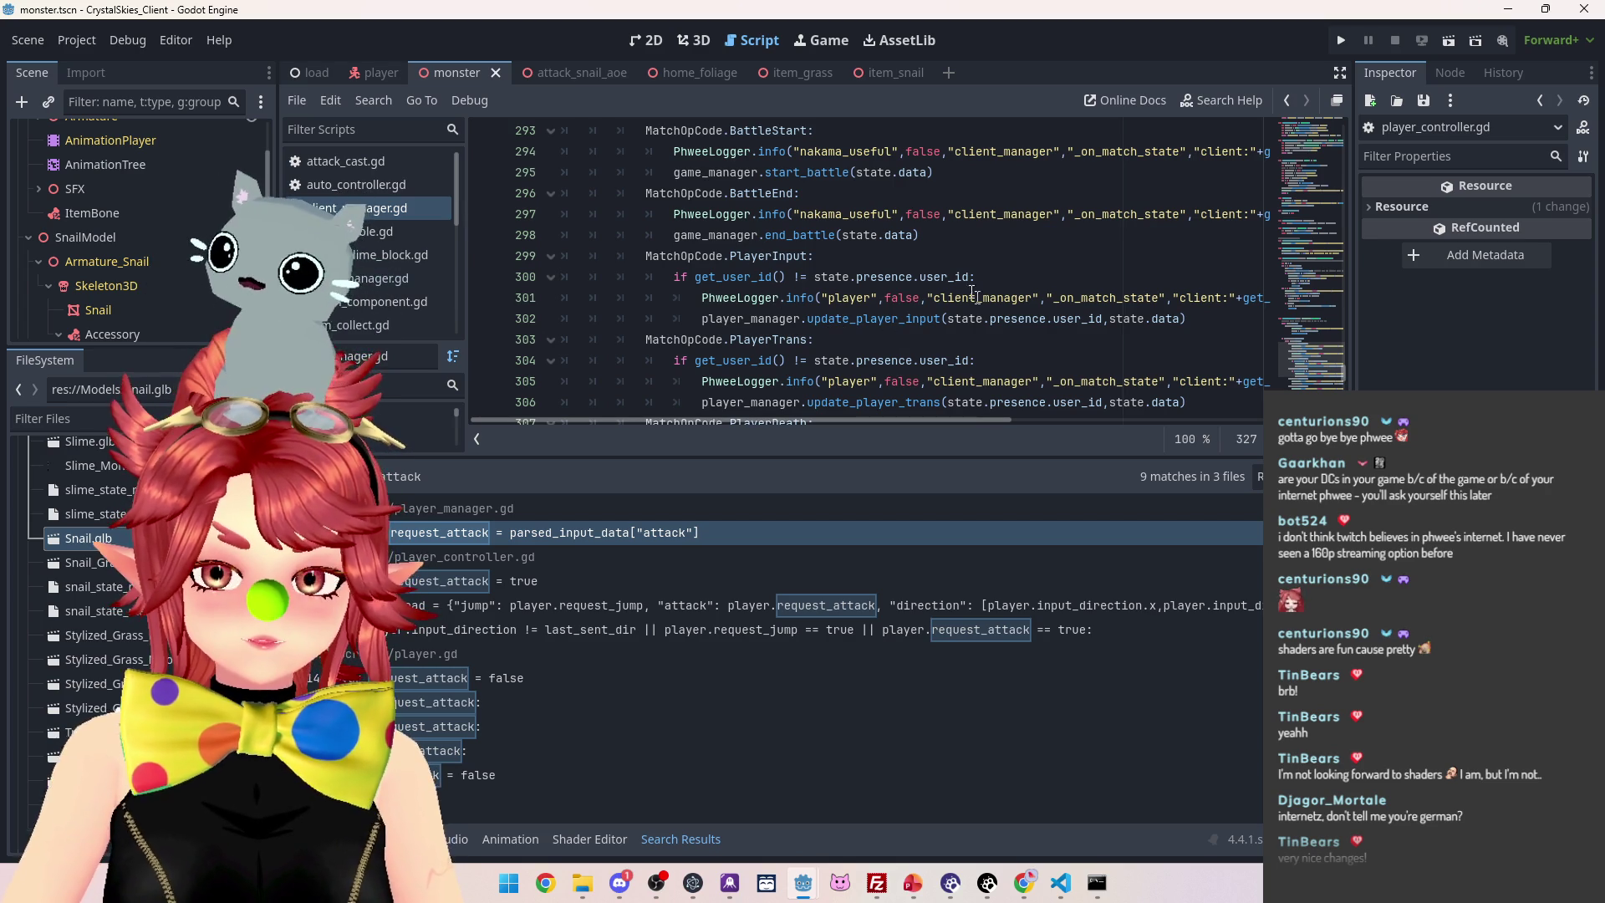
{"action": "left_click", "coordinate": [1058, 884]}
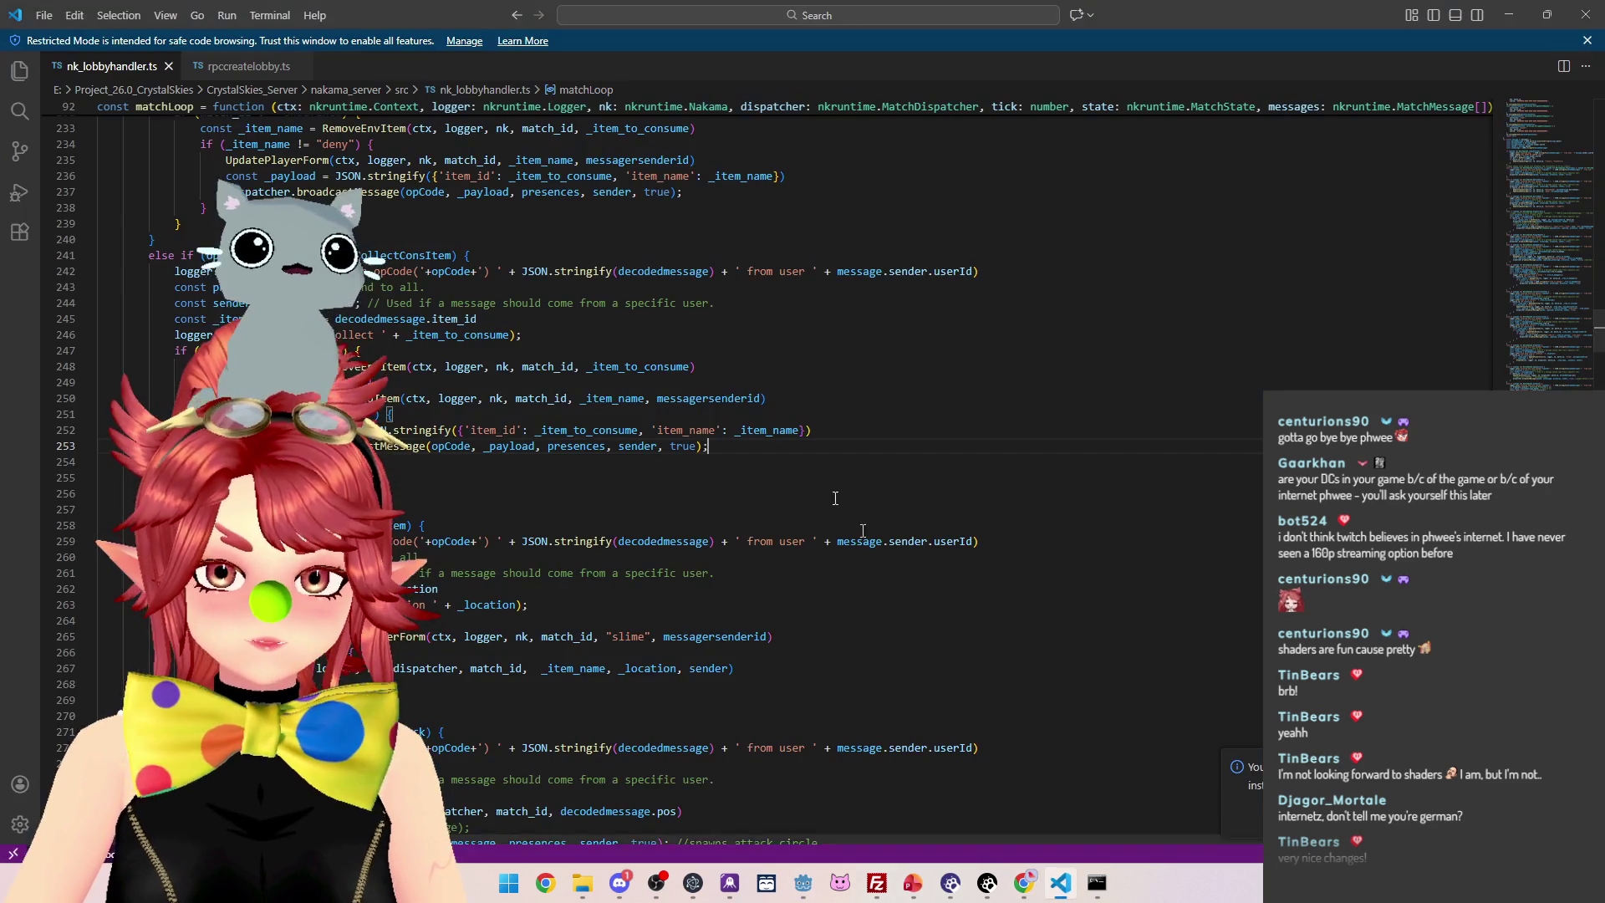
Inspect nk_lobbyhandler.ts's PlayerInput broadcast branch, then return to the monster.tscn Godot window
{"action": "scroll", "coordinate": [674, 399], "scroll_direction": "up", "scroll_amount": 18}
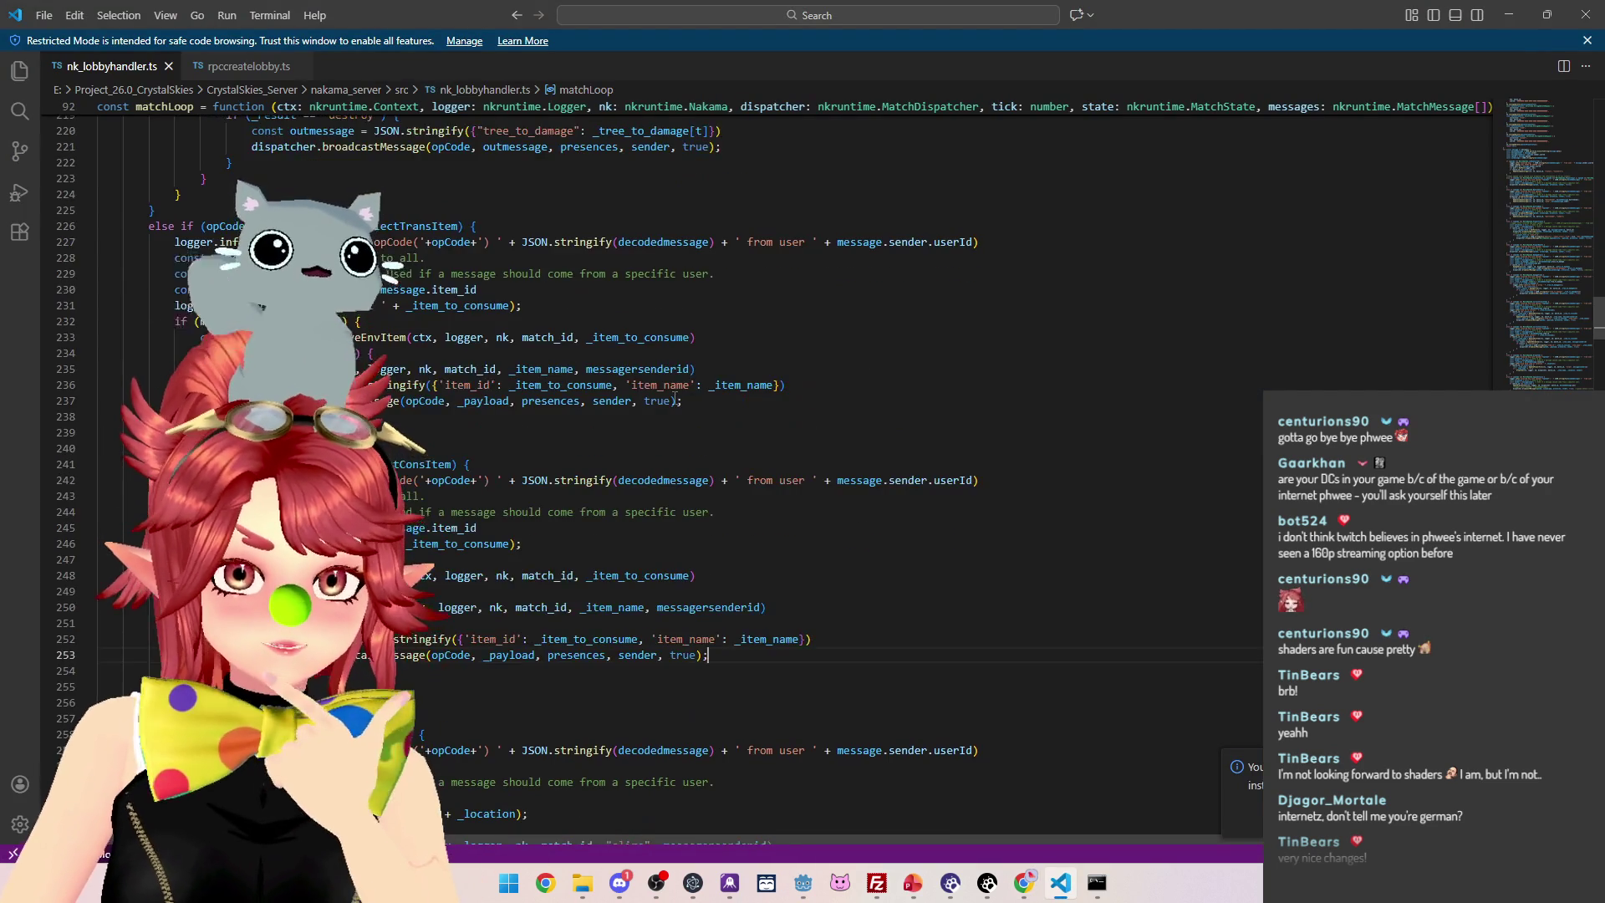
{"action": "scroll", "coordinate": [674, 401], "scroll_direction": "up", "scroll_amount": 10}
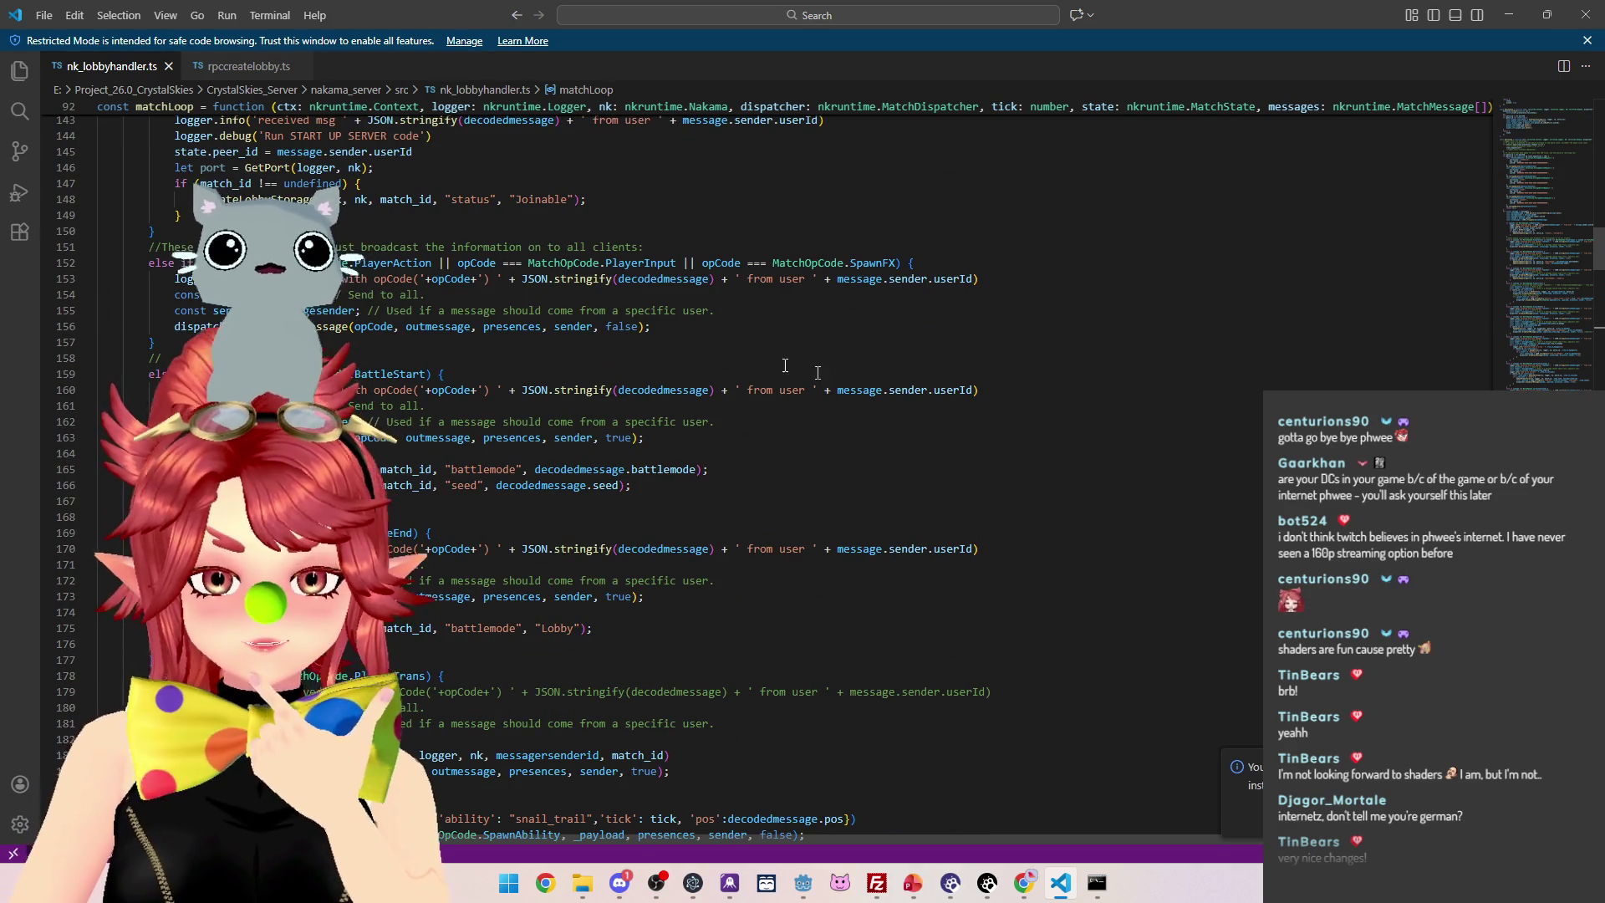
{"action": "mouse_move", "coordinate": [804, 882]}
{"action": "left_click", "coordinate": [890, 823]}
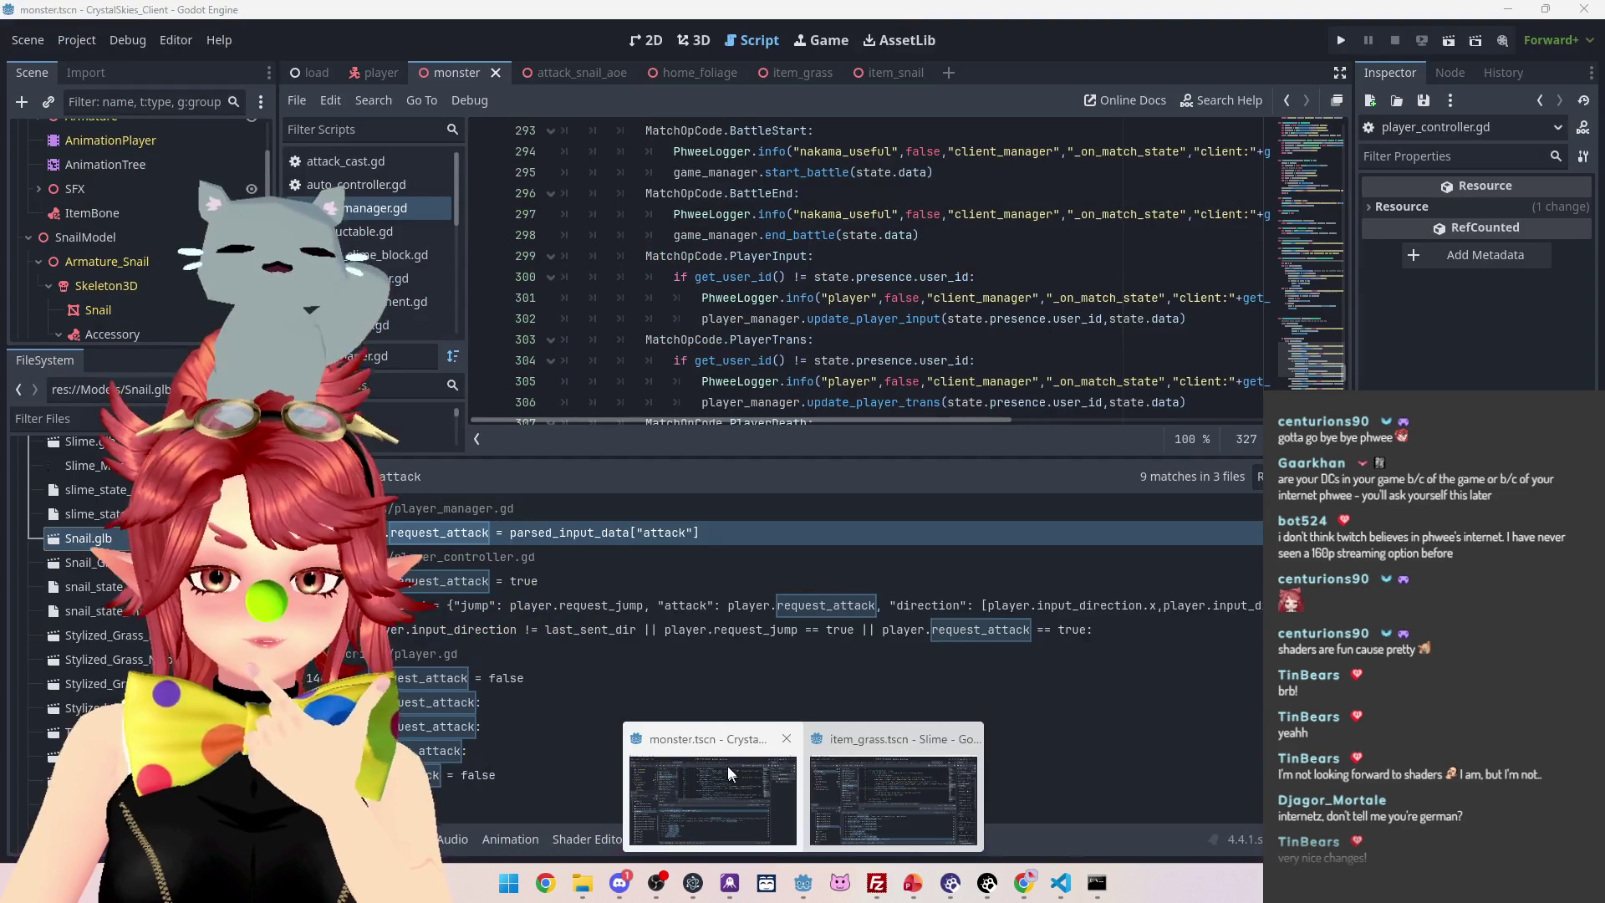
Open player.gd and go to the line raising the USEITEM error
{"action": "left_click_drag", "start_coordinate": [891, 458], "coordinate": [886, 582]}
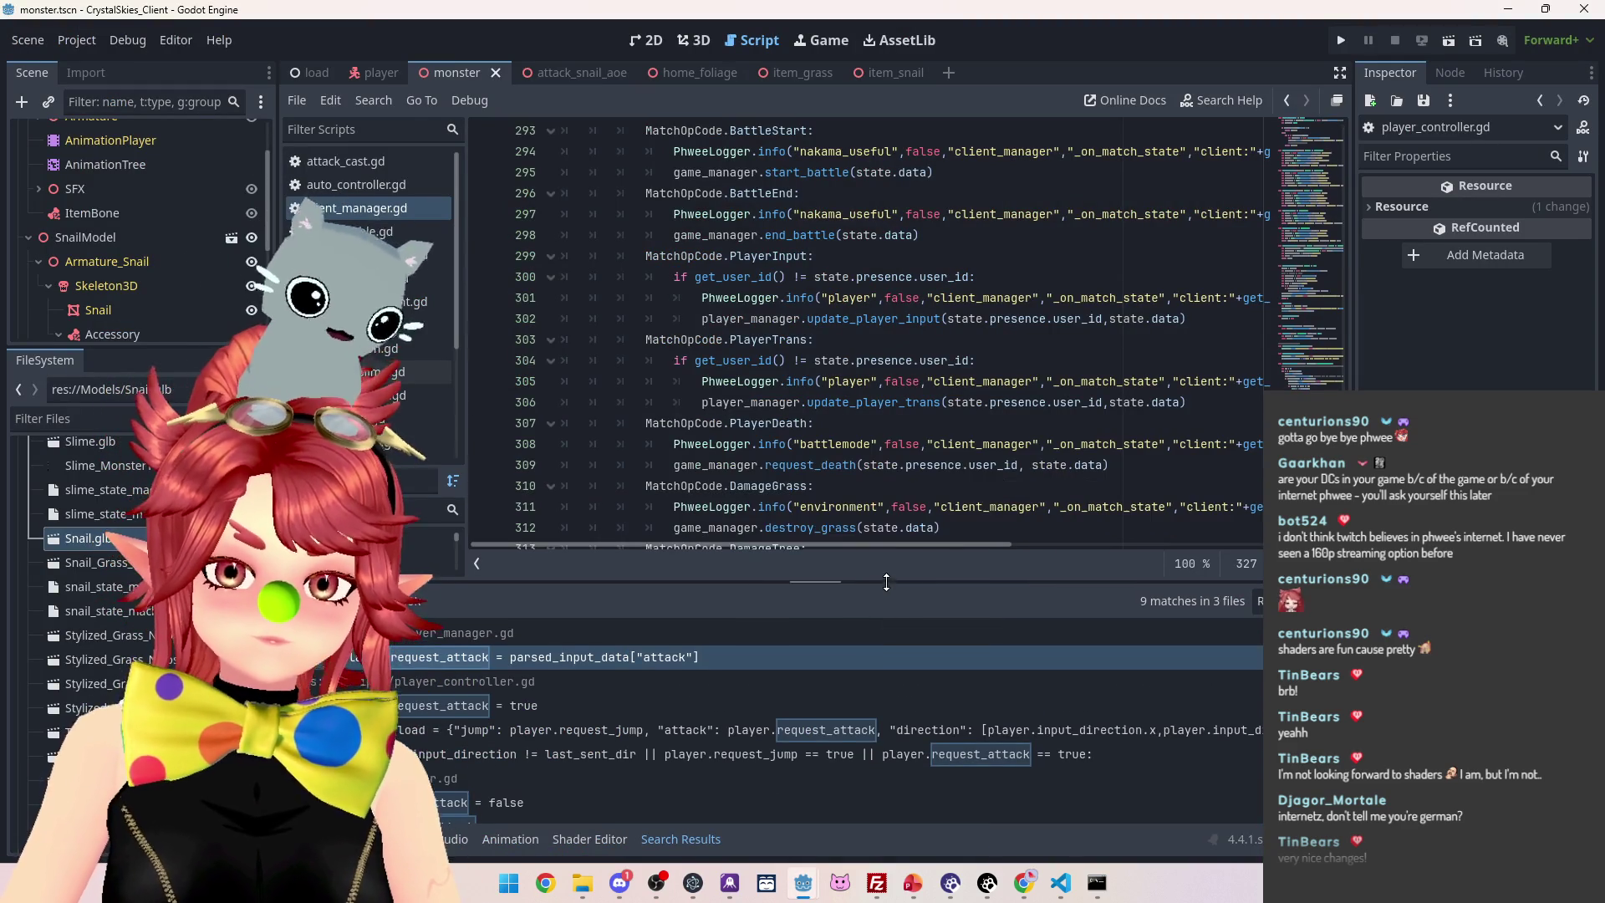
{"action": "scroll", "coordinate": [891, 391], "scroll_direction": "down", "scroll_amount": 3}
{"action": "left_click", "coordinate": [889, 383]}
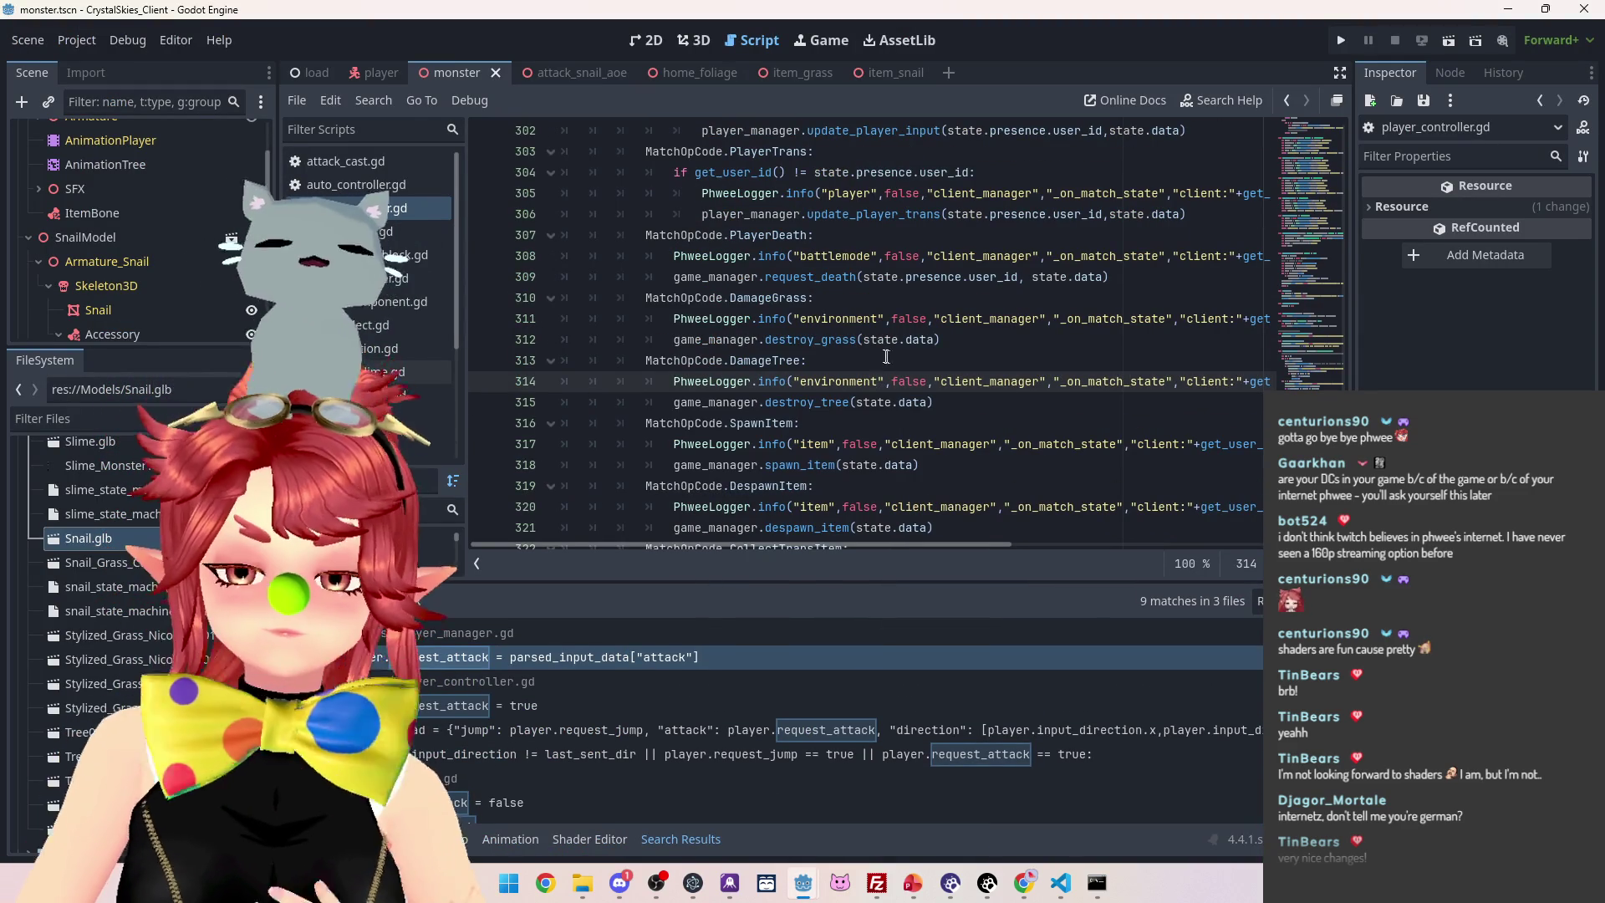
{"action": "scroll", "coordinate": [456, 376], "scroll_direction": "down", "scroll_amount": 3}
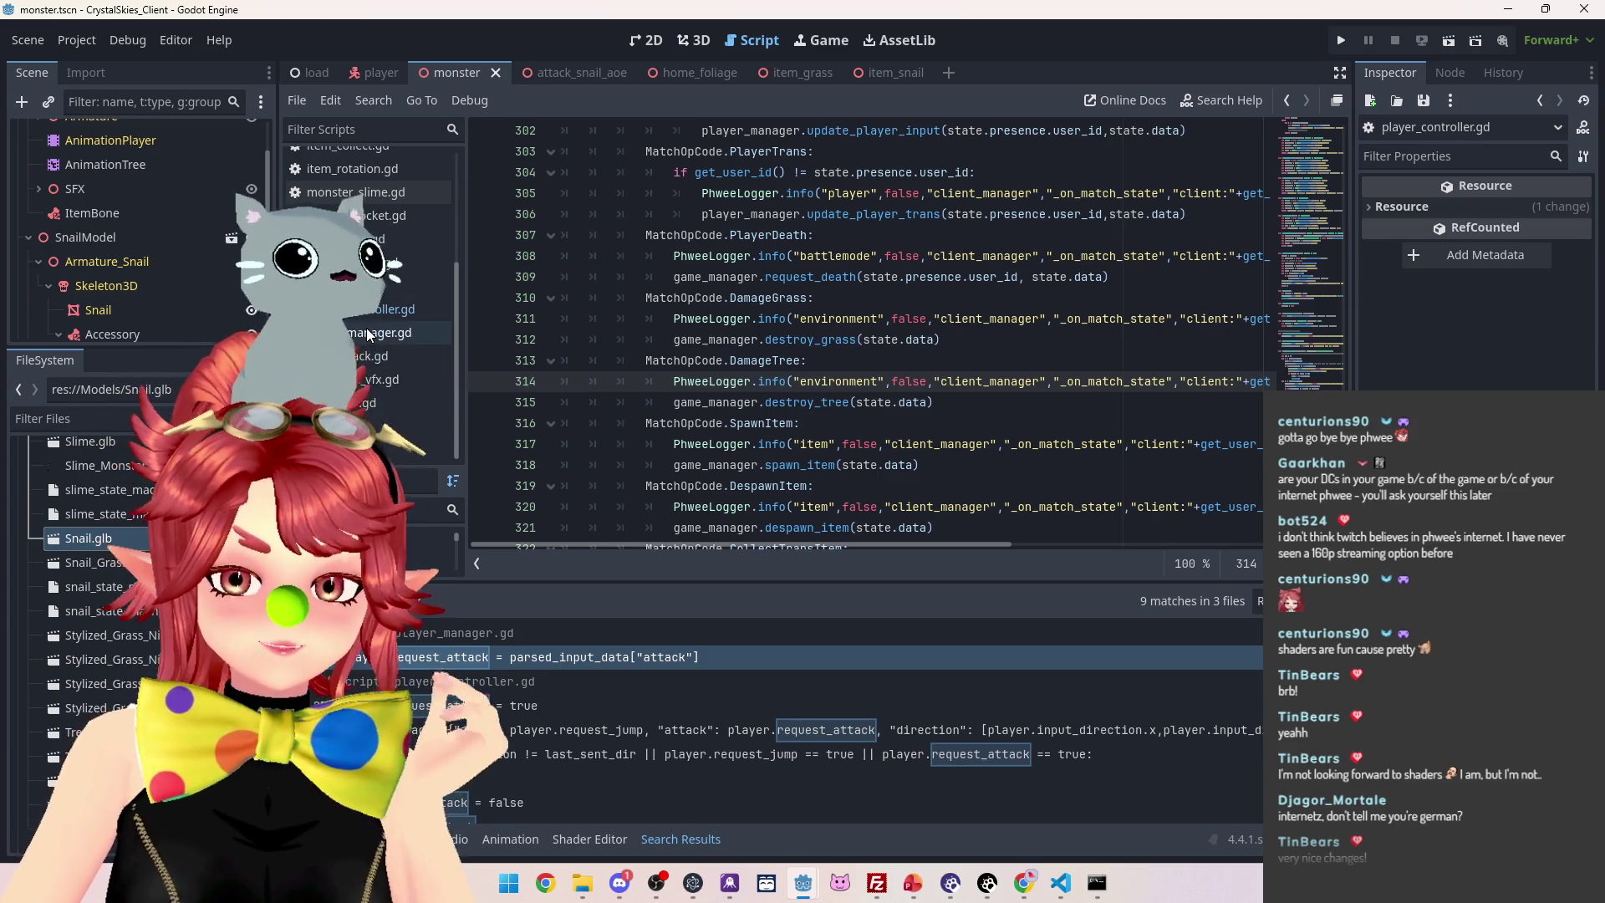
{"action": "left_click", "coordinate": [376, 285]}
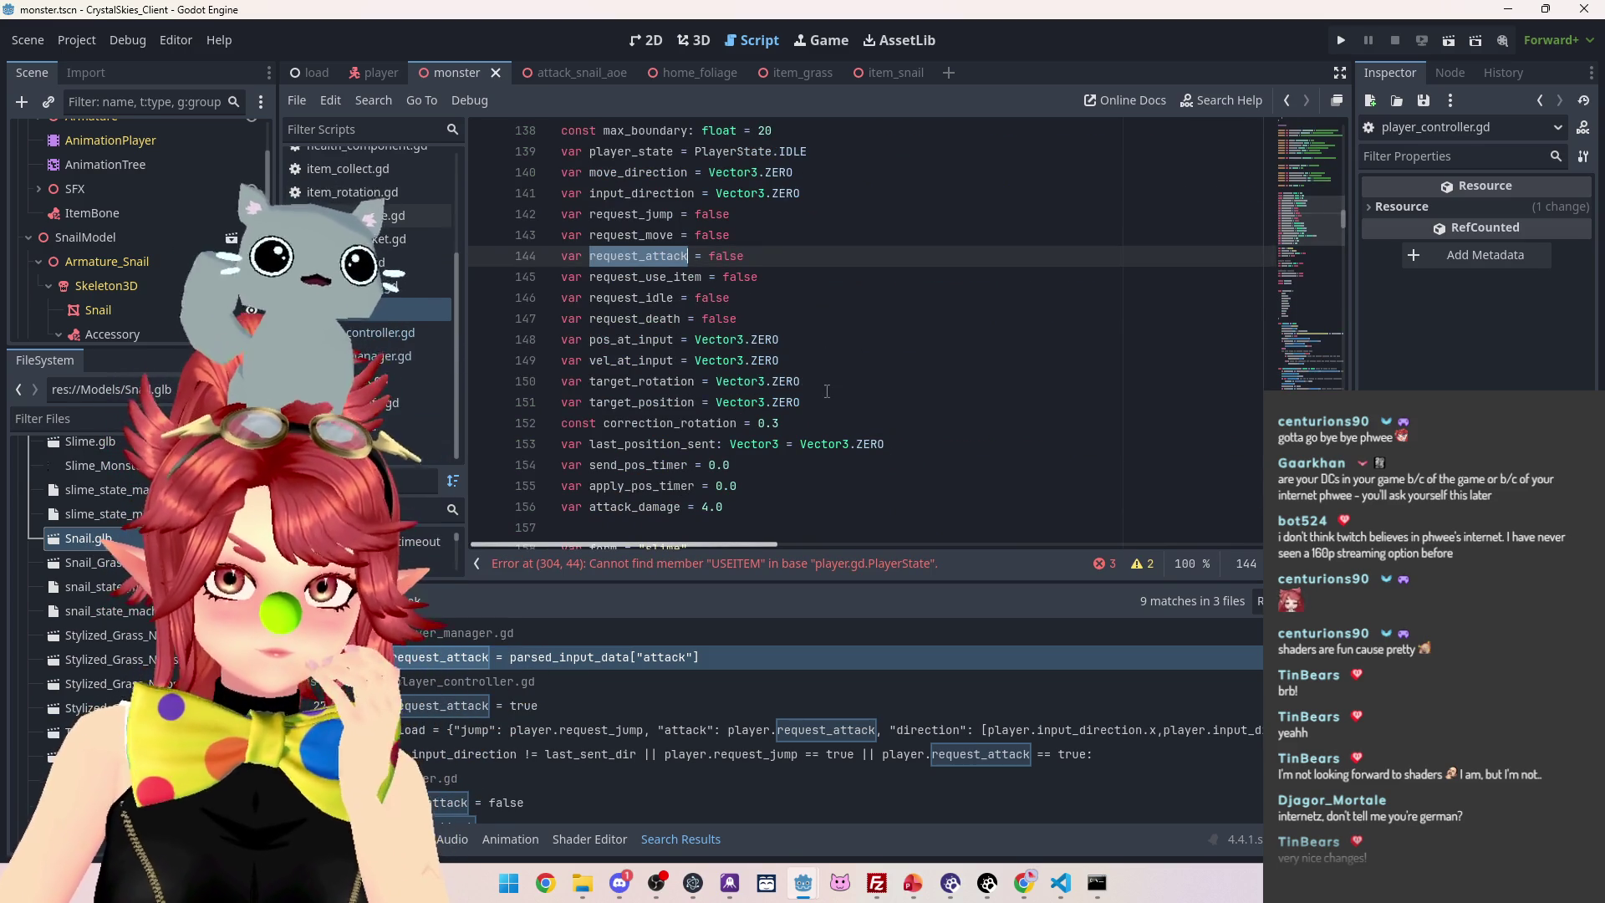
{"action": "left_click", "coordinate": [745, 564]}
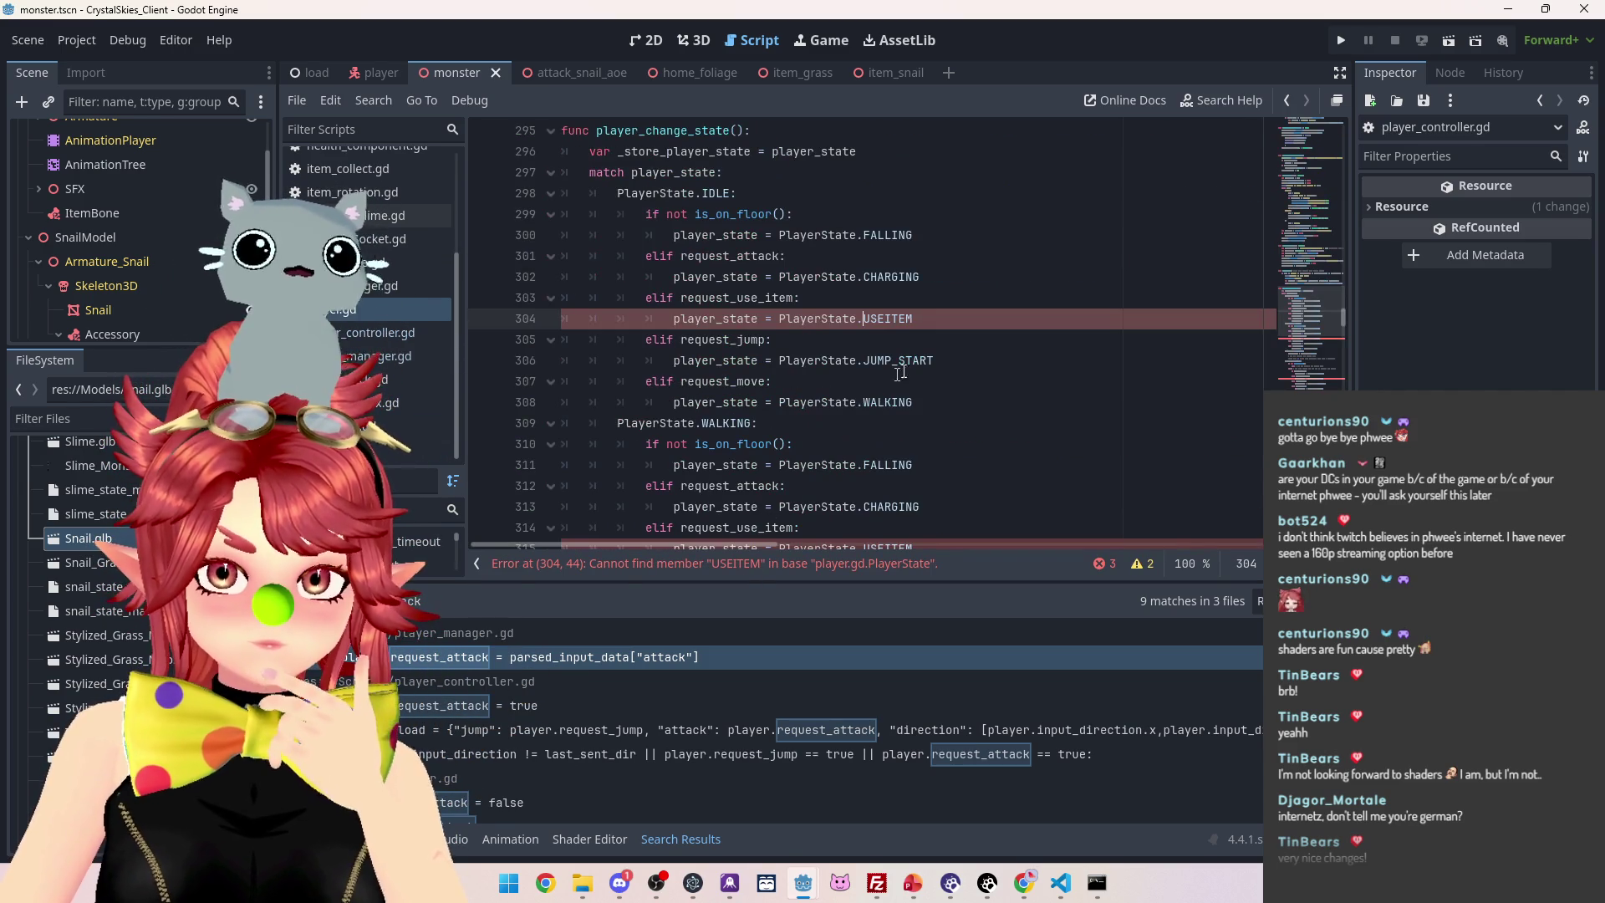
{"action": "scroll", "coordinate": [900, 372], "scroll_direction": "up", "scroll_amount": 6}
{"action": "left_click_drag", "start_coordinate": [1348, 179], "coordinate": [1348, 121]}
{"action": "scroll", "coordinate": [984, 354], "scroll_direction": "down", "scroll_amount": 15}
{"action": "scroll", "coordinate": [984, 354], "scroll_direction": "down", "scroll_amount": 20}
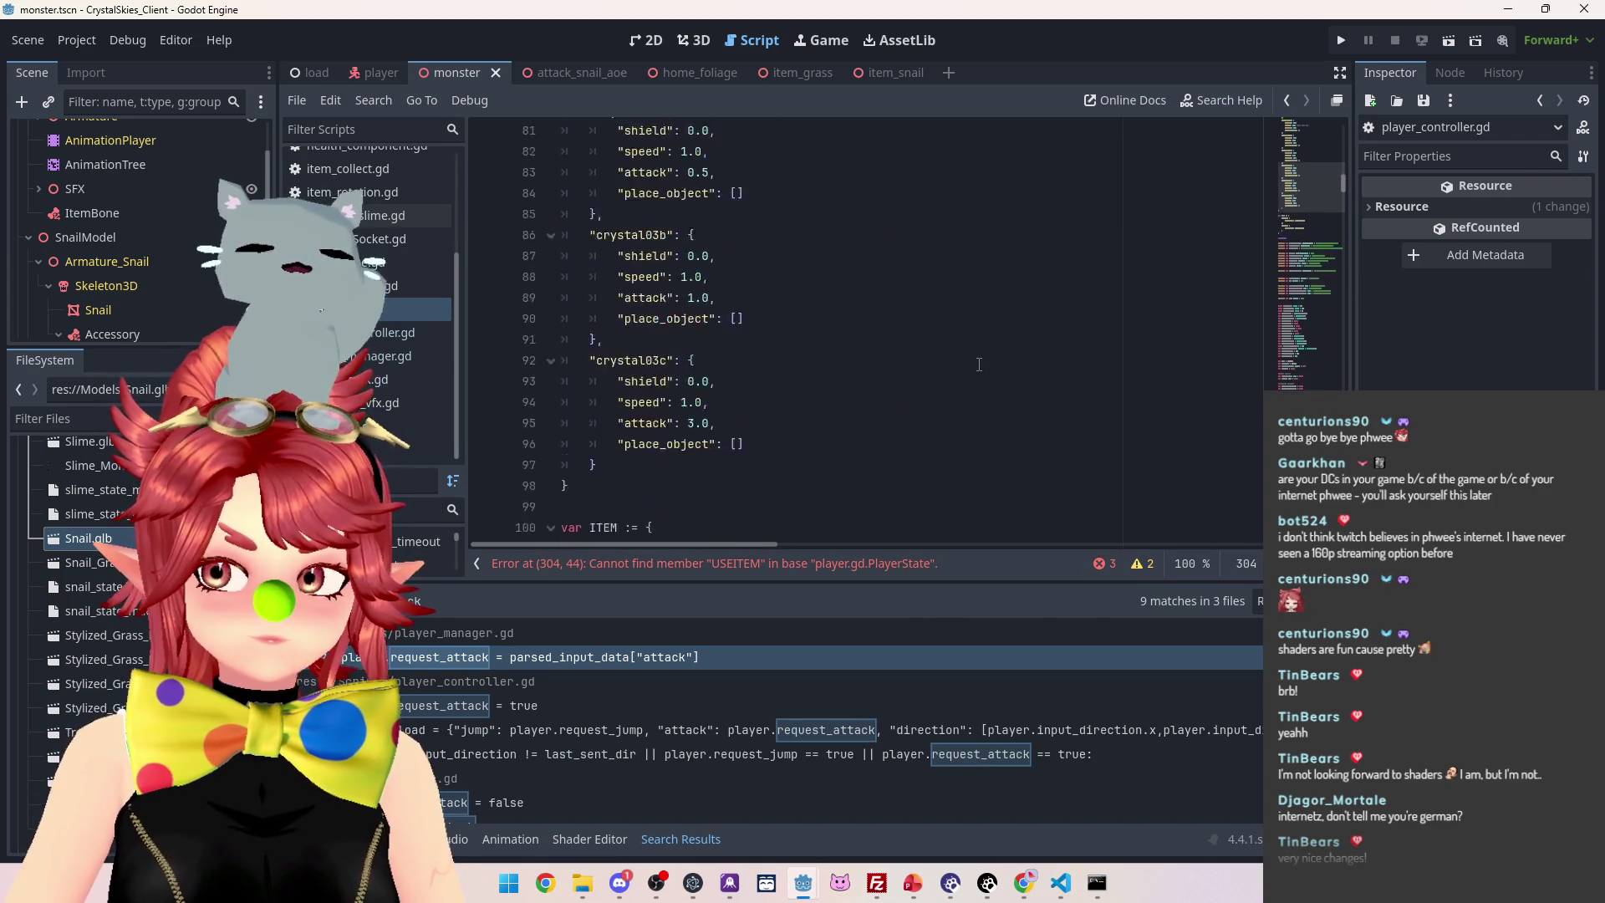
{"action": "scroll", "coordinate": [978, 366], "scroll_direction": "down", "scroll_amount": 6}
{"action": "scroll", "coordinate": [868, 362], "scroll_direction": "up", "scroll_amount": 3}
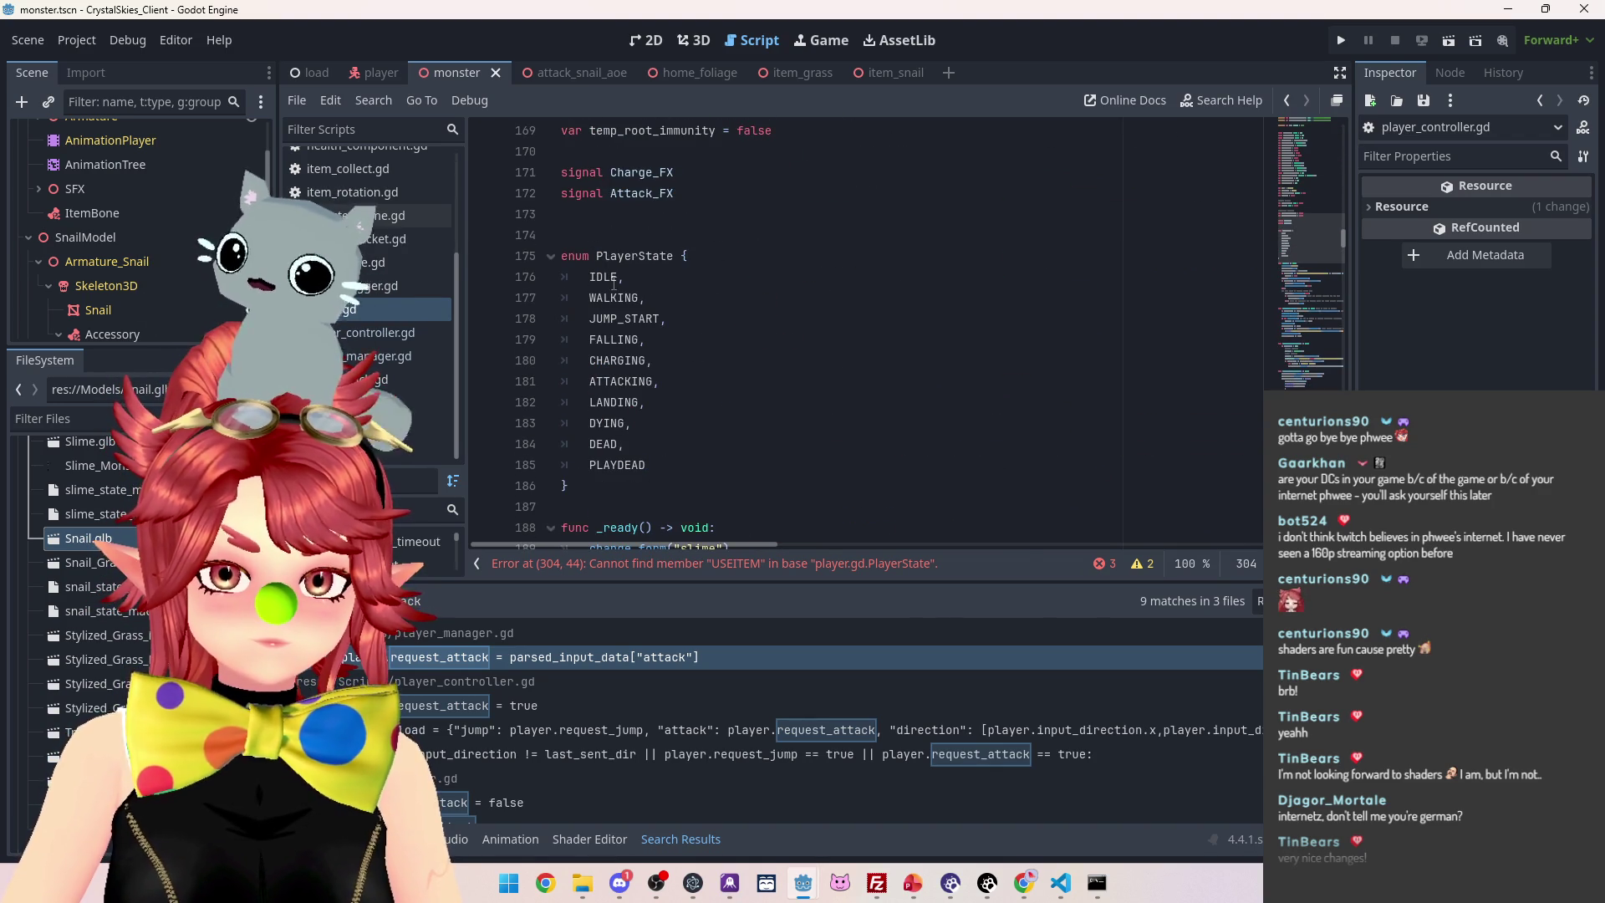
Add a new entry after ATTACKING in the PlayerState enum and save, then delete USEITEM
{"action": "left_click", "coordinate": [668, 389]}
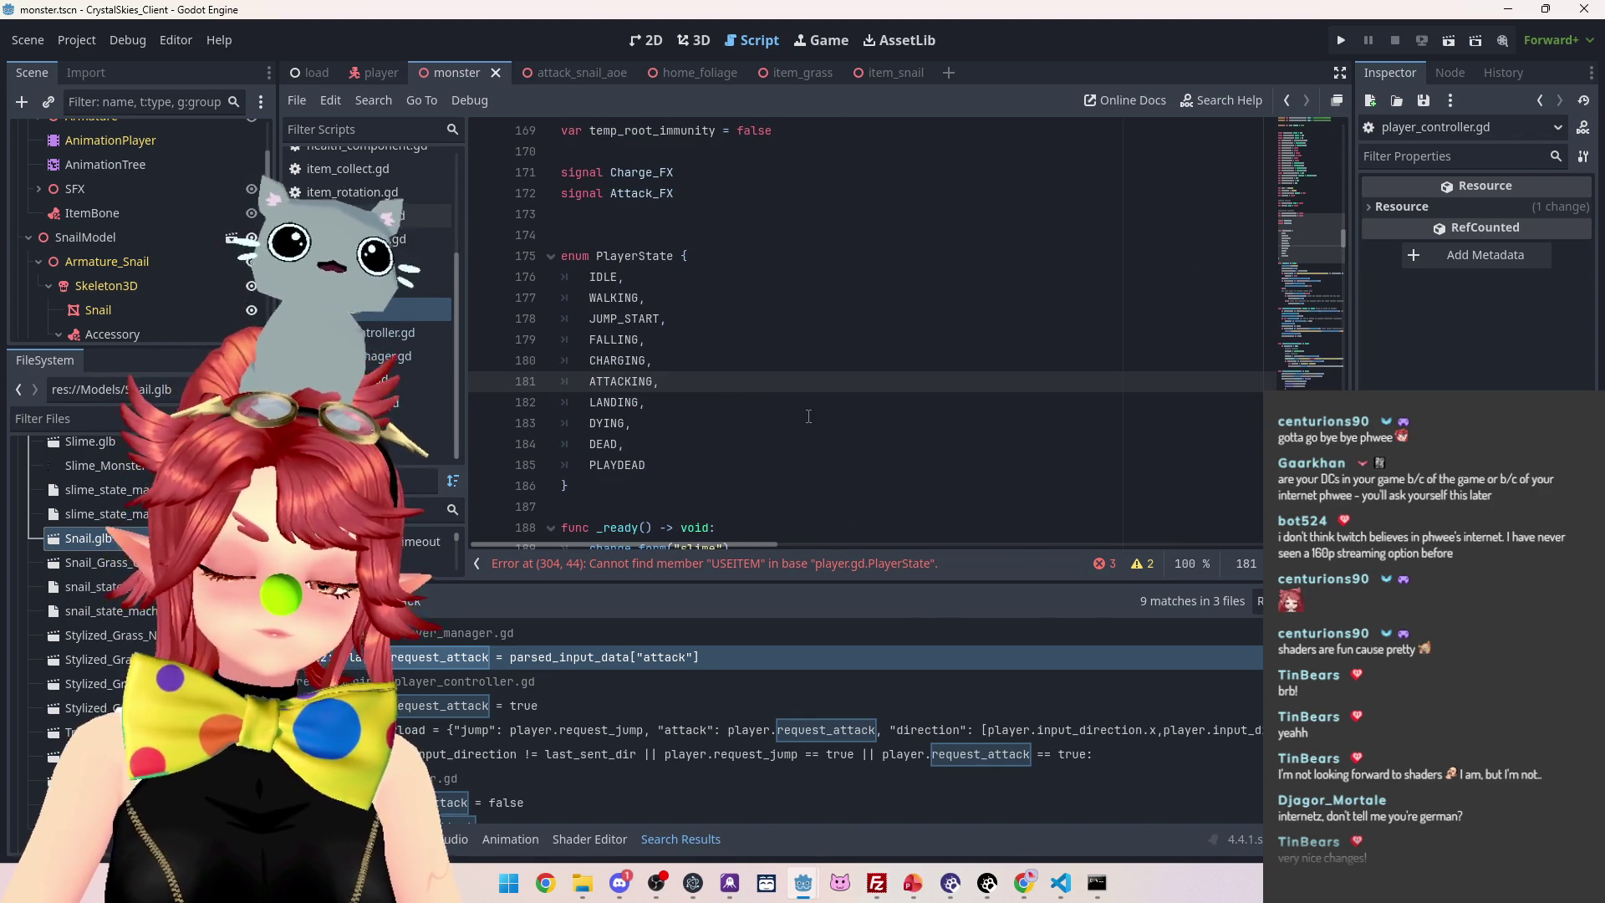
{"action": "key", "text": "Return"}
{"action": "type", "text": "USEITEM"}
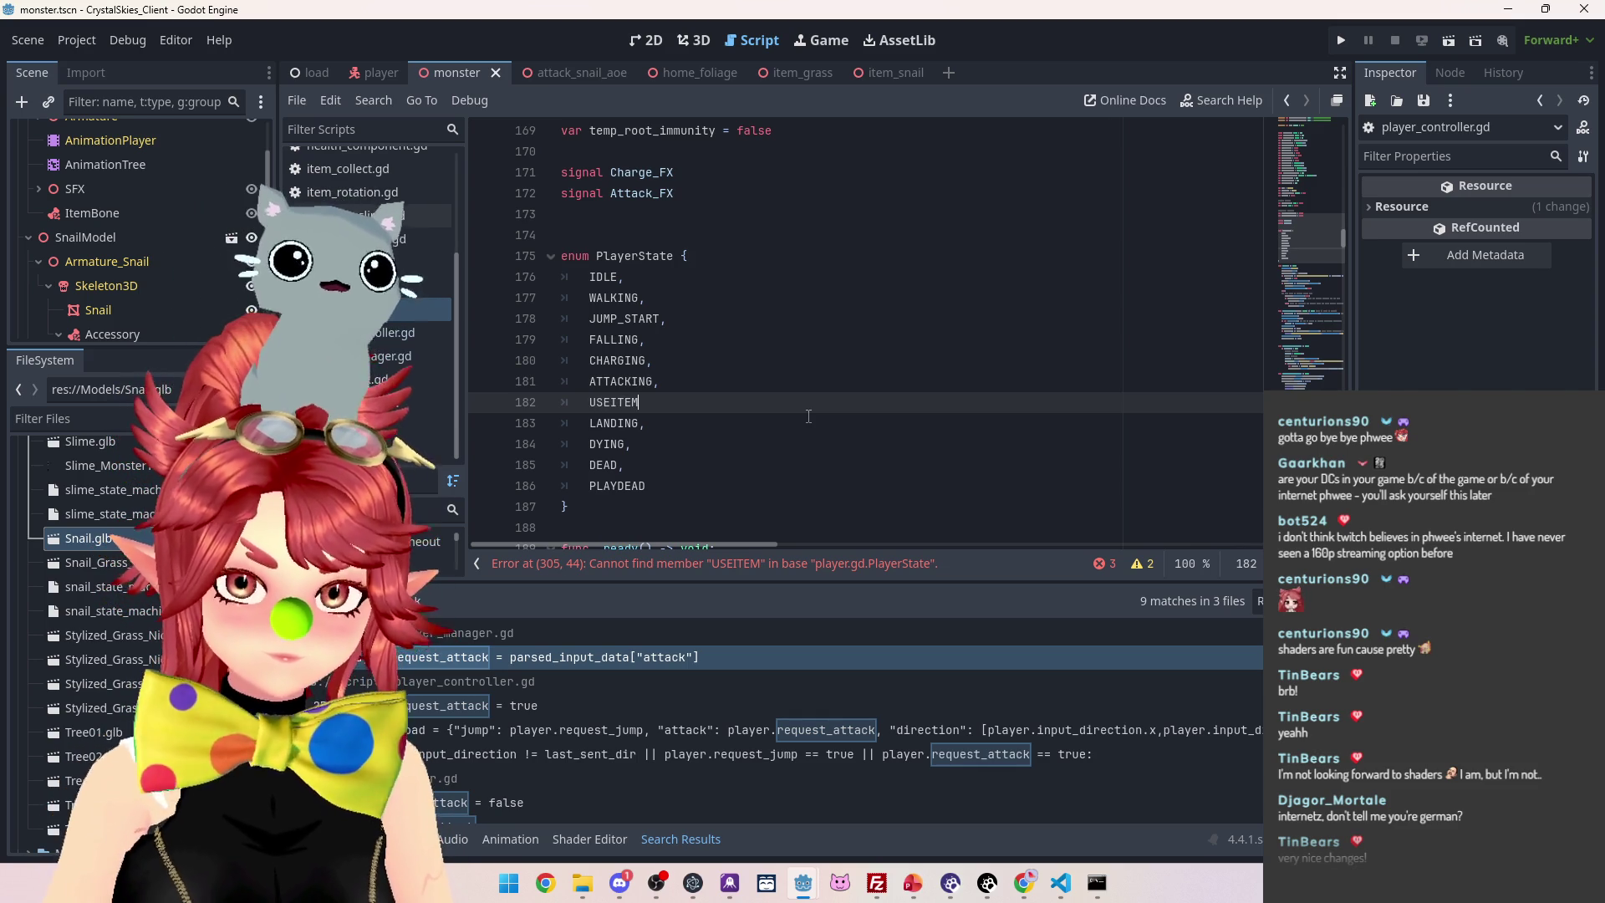
{"action": "type", "text": ","}
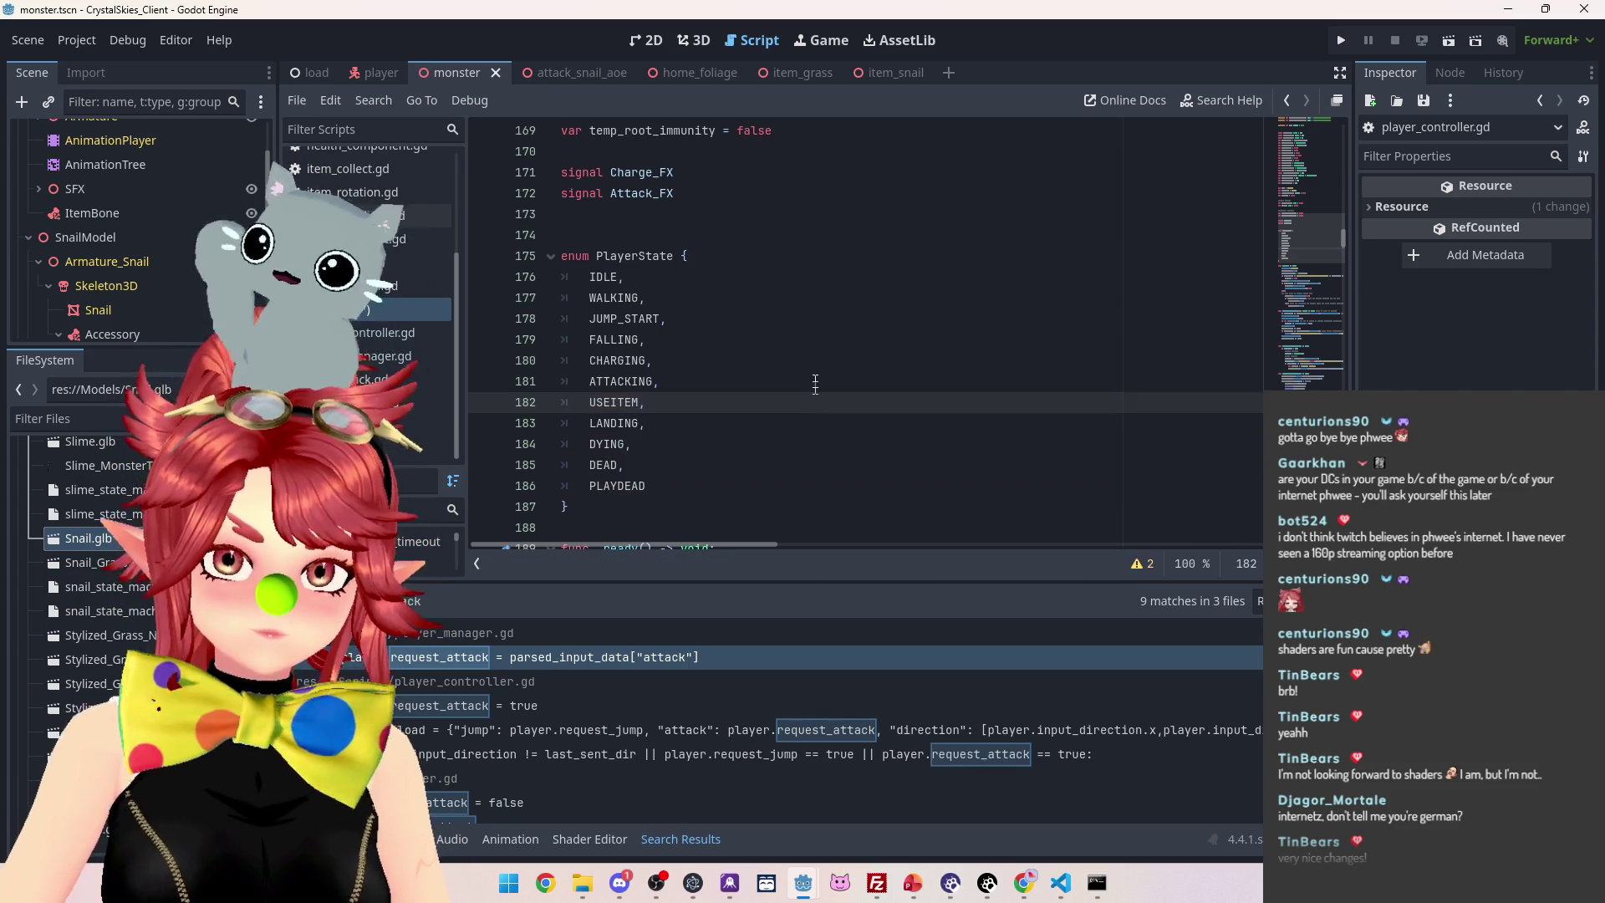
{"action": "key", "text": "ctrl+s"}
{"action": "scroll", "coordinate": [942, 395], "scroll_direction": "down", "scroll_amount": 4}
{"action": "scroll", "coordinate": [942, 396], "scroll_direction": "down", "scroll_amount": 12}
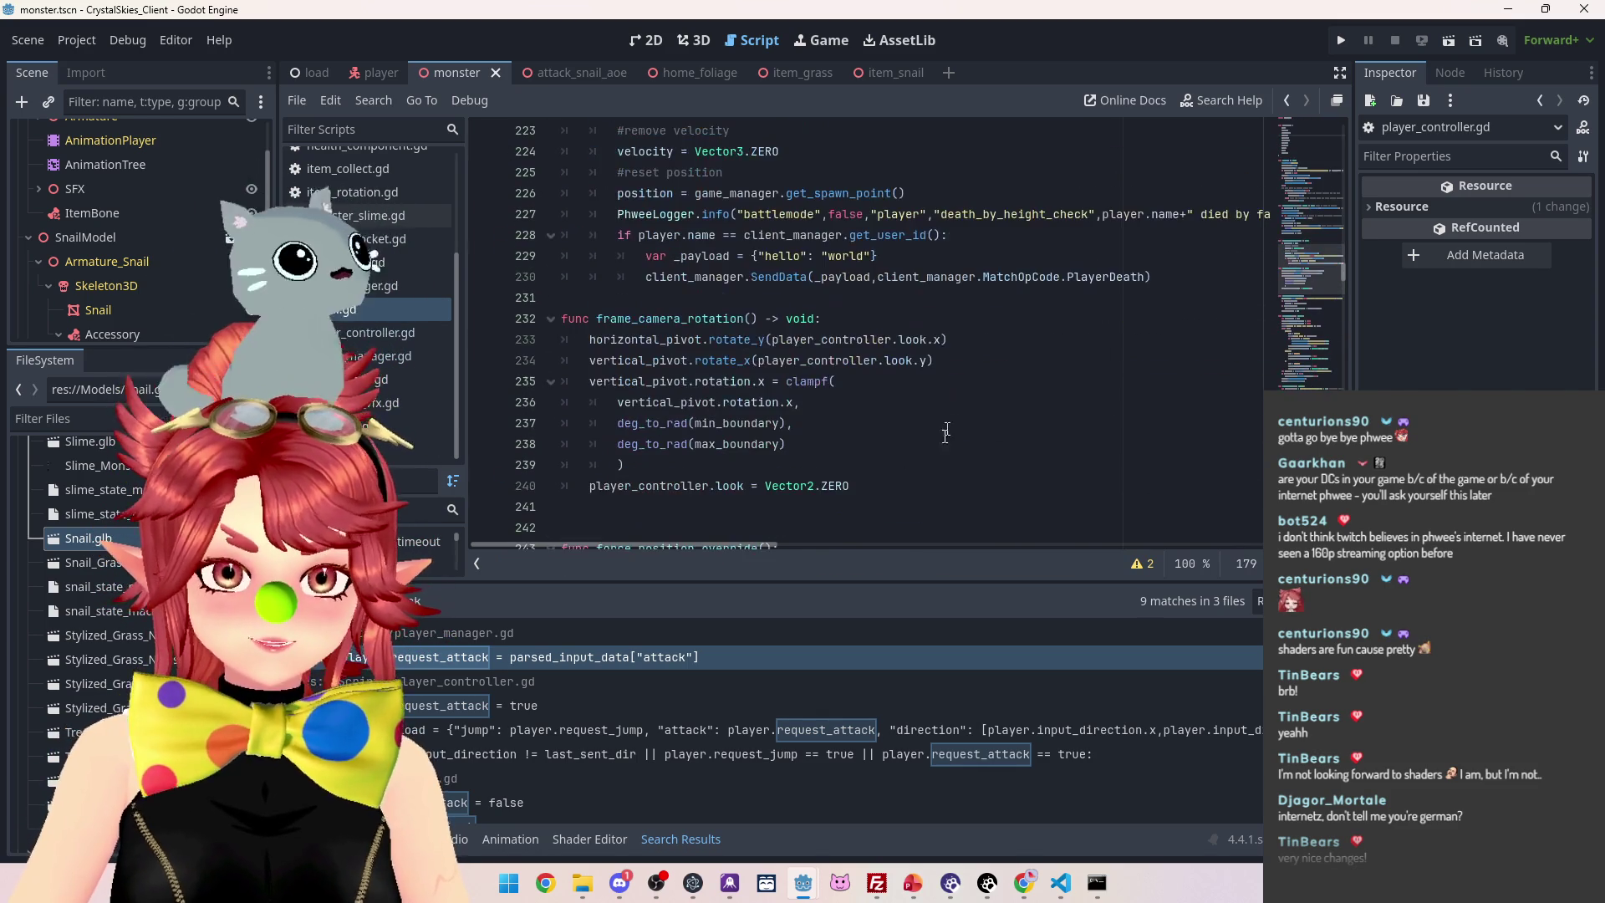
{"action": "scroll", "coordinate": [614, 532], "scroll_direction": "down", "scroll_amount": 11}
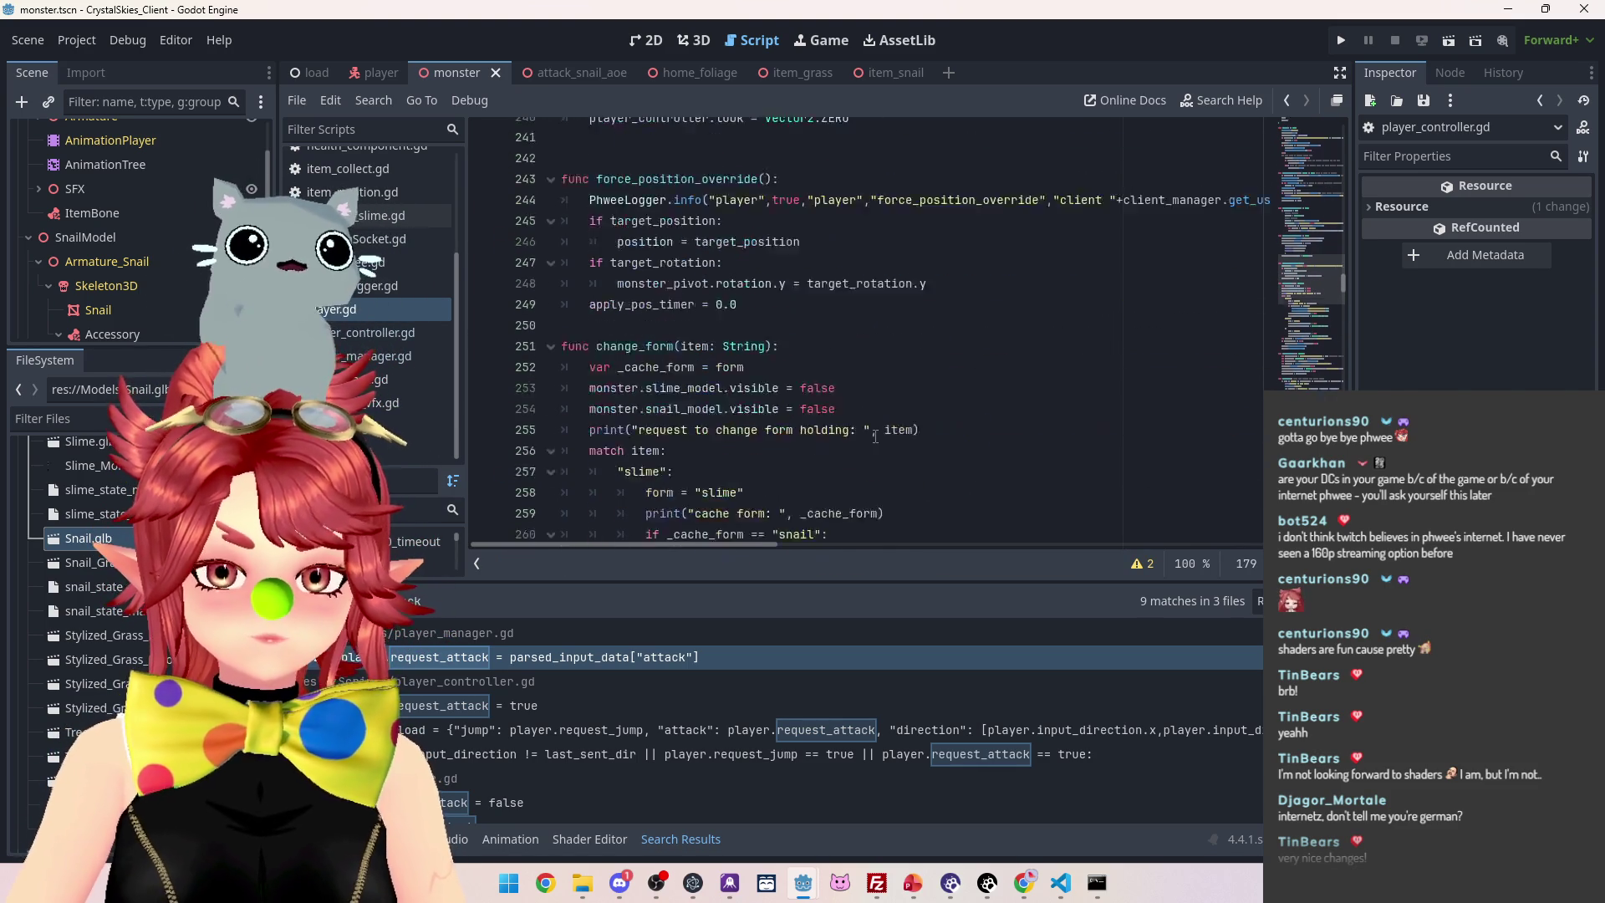
{"action": "scroll", "coordinate": [875, 435], "scroll_direction": "up", "scroll_amount": 18}
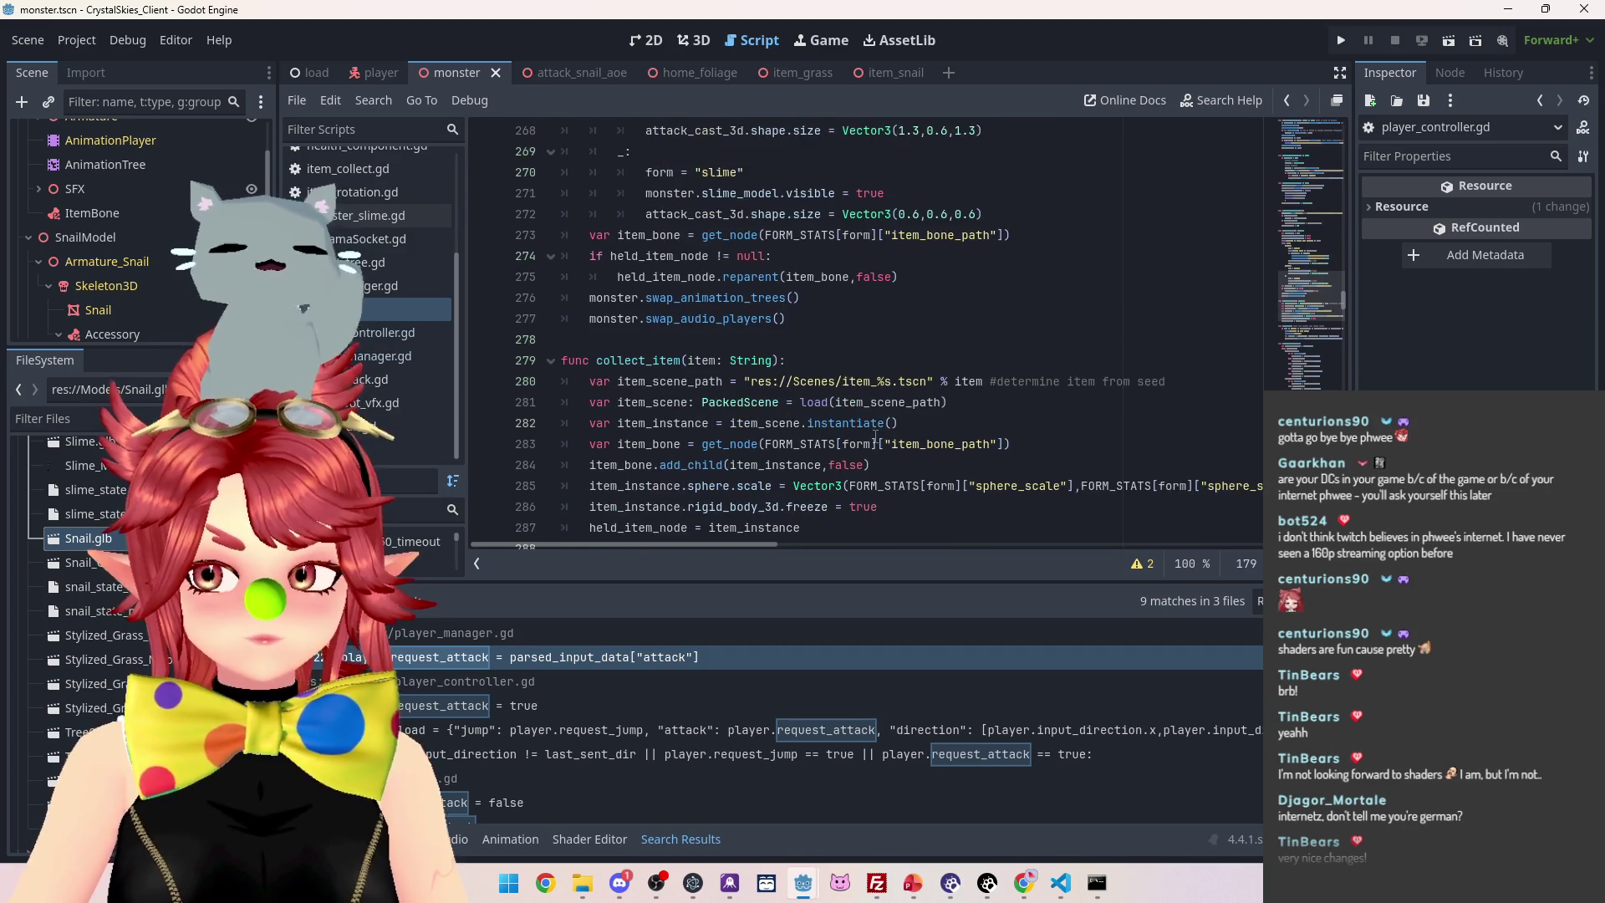
{"action": "scroll", "coordinate": [875, 436], "scroll_direction": "up", "scroll_amount": 10}
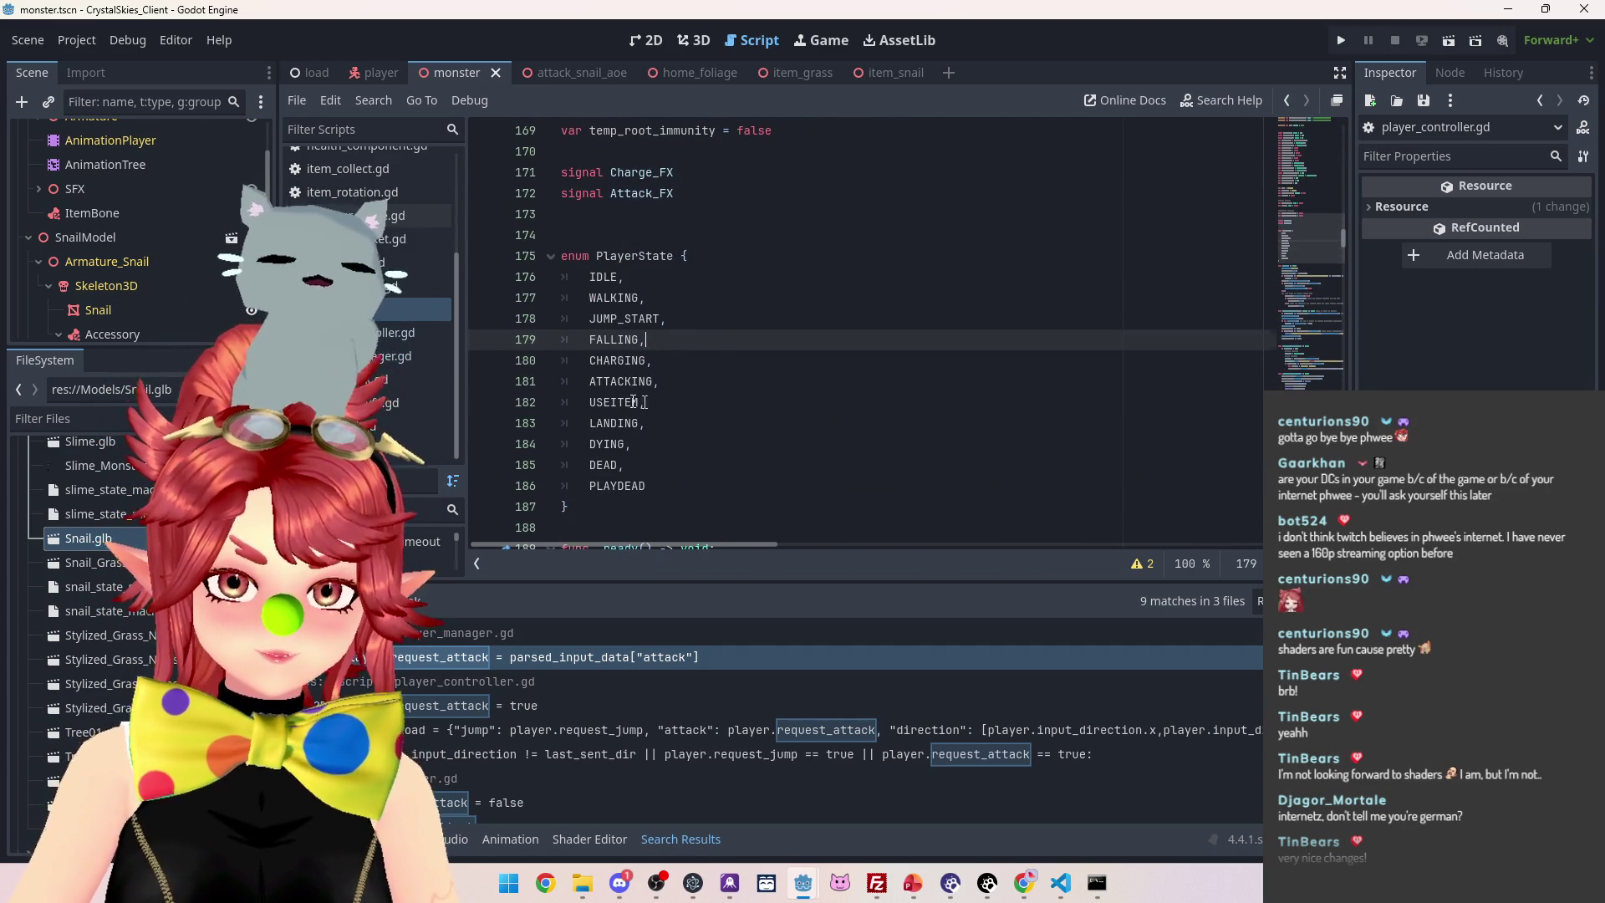
{"action": "left_click", "coordinate": [504, 400]}
{"action": "key", "text": "BackSpace"}
{"action": "key", "text": "BackSpace"}
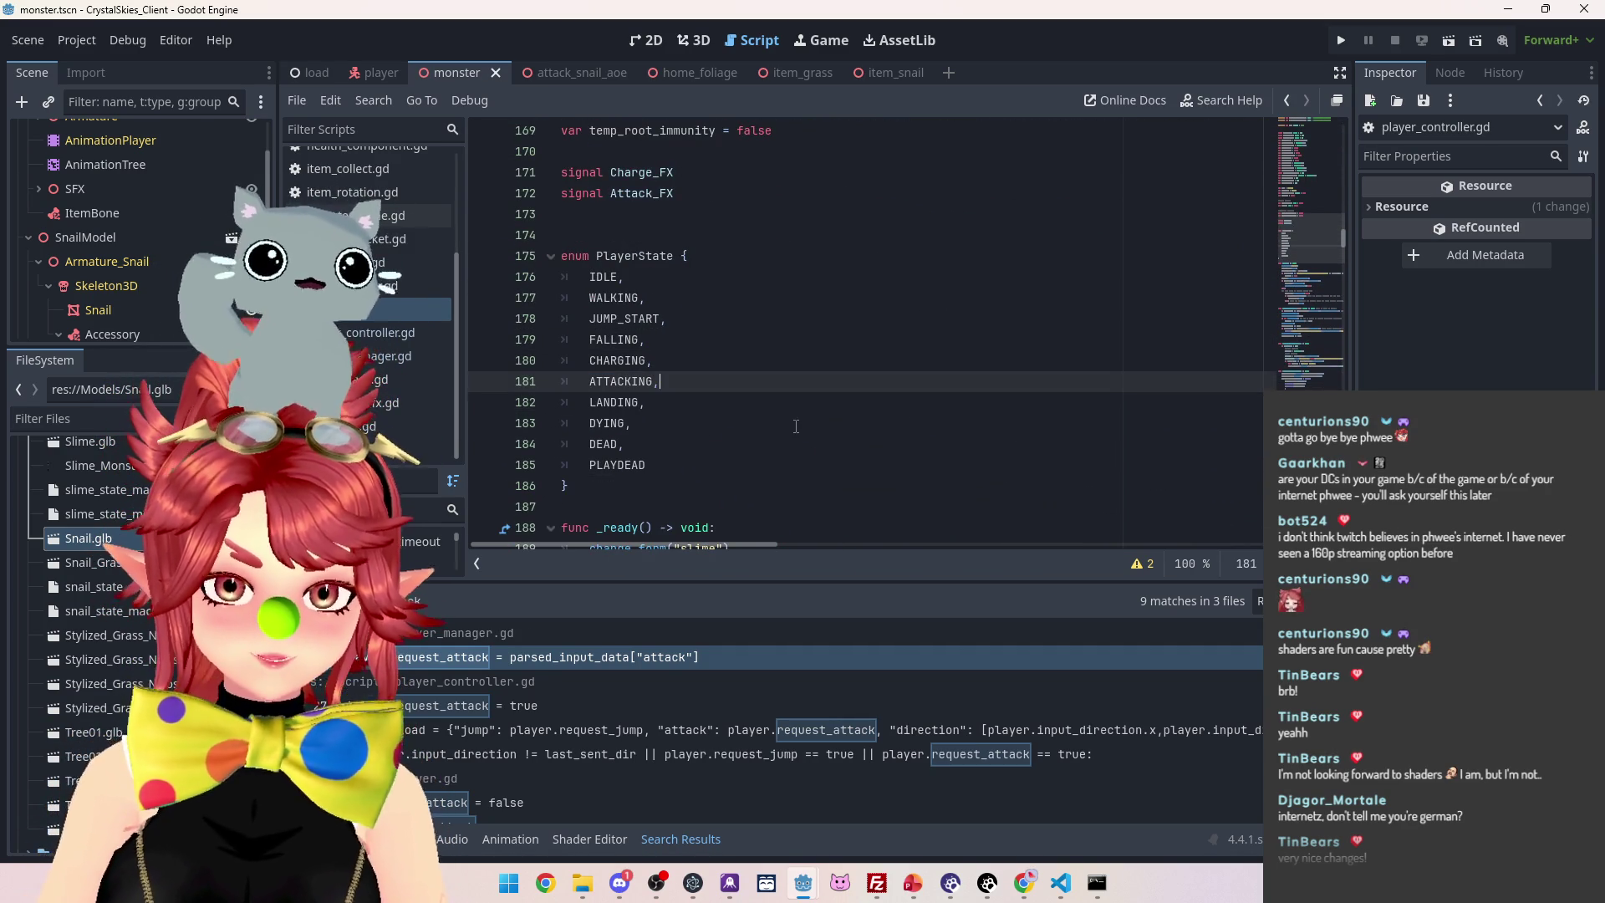
Find USEITEM and delete the request_use_item branch on lines 303–304
{"action": "key", "text": "ctrl+f"}
{"action": "type", "text": "USEITEM"}
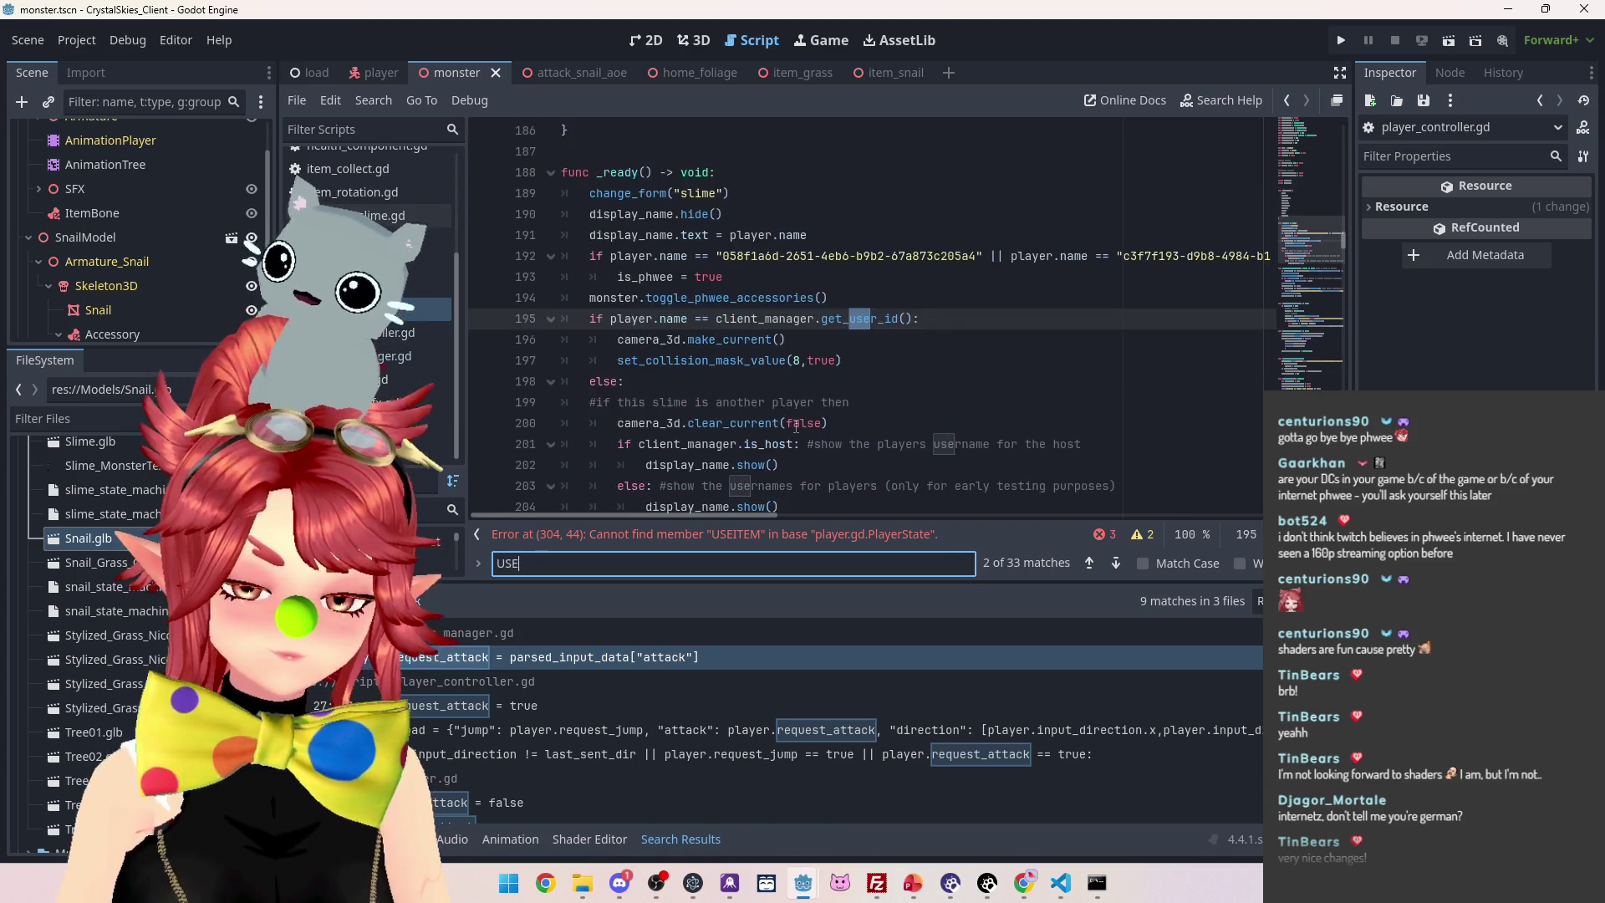
{"action": "scroll", "coordinate": [798, 391], "scroll_direction": "up", "scroll_amount": 1}
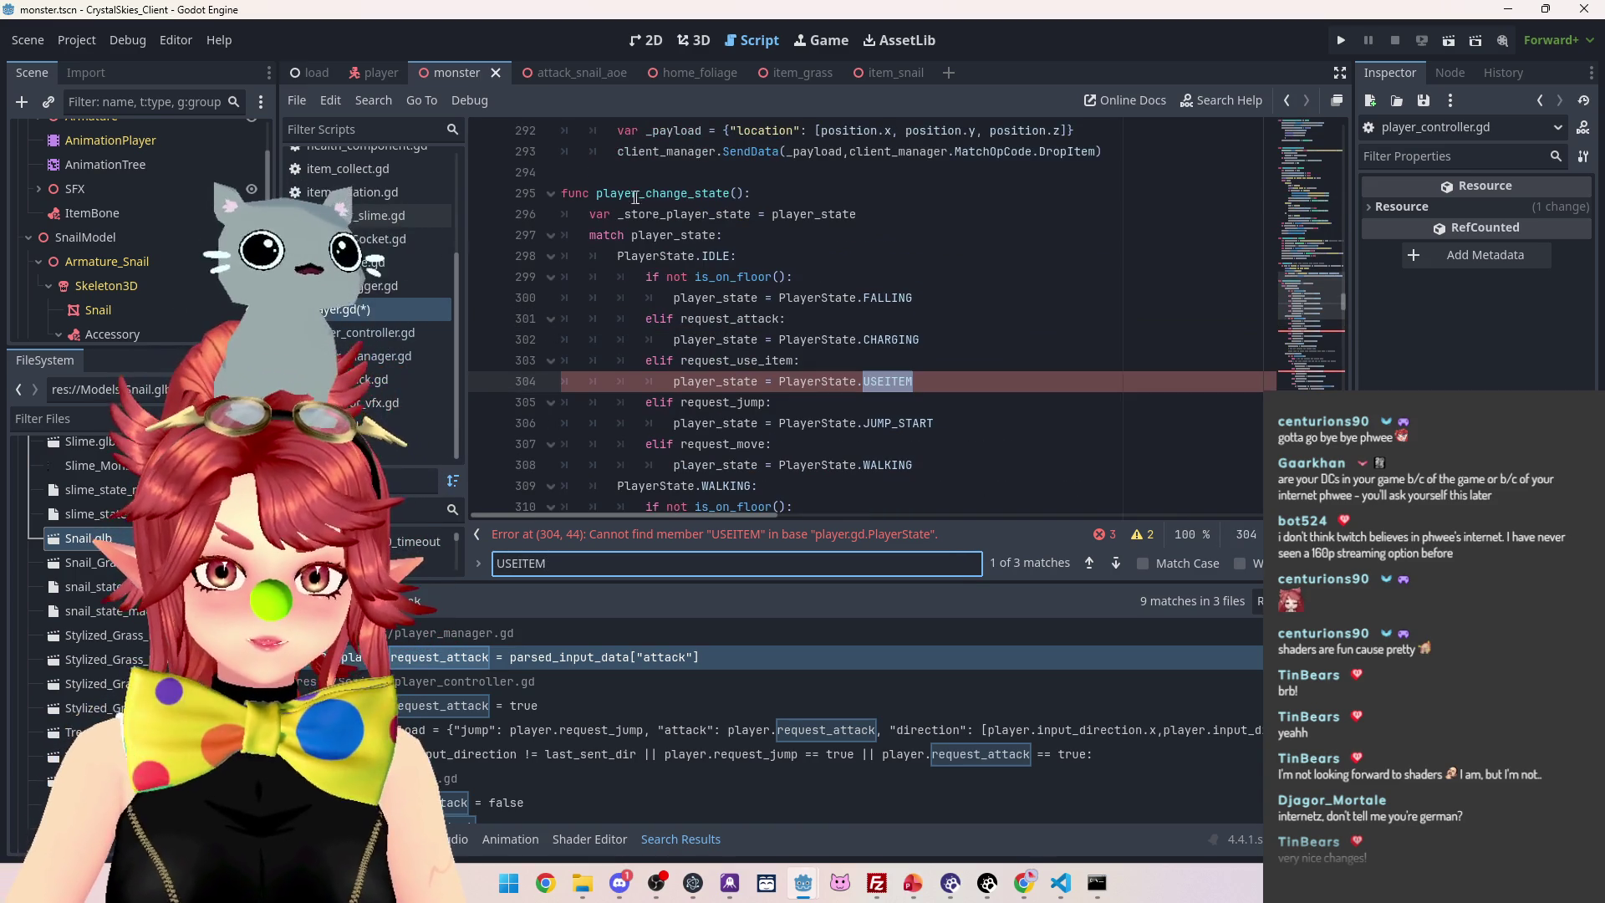
{"action": "left_click_drag", "start_coordinate": [913, 381], "coordinate": [562, 360]}
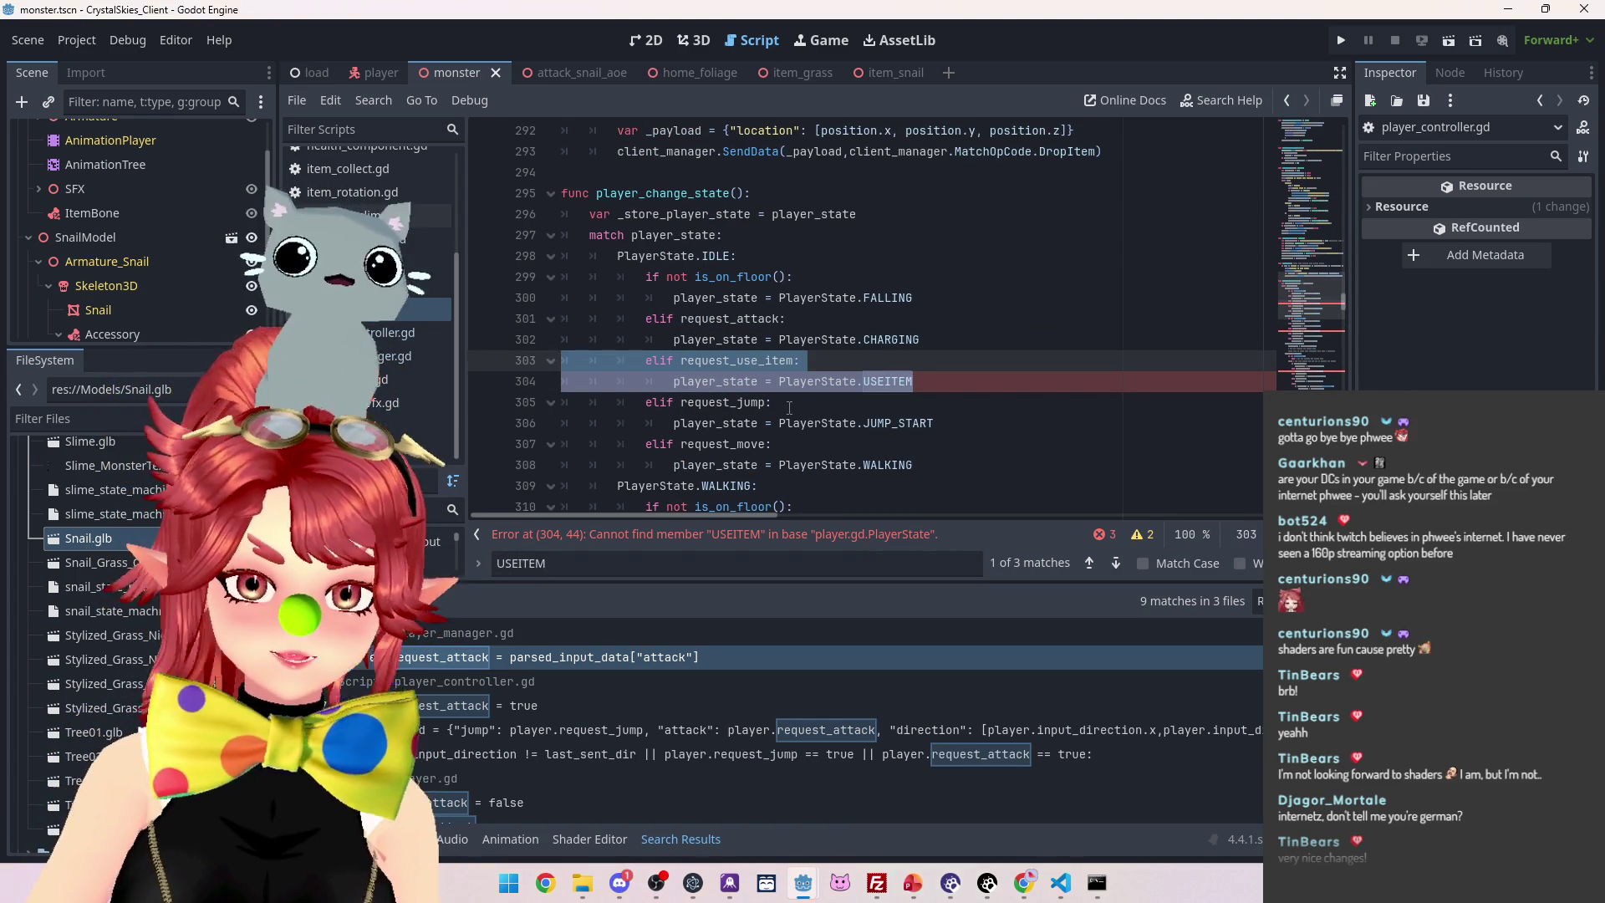
{"action": "key", "text": "BackSpace"}
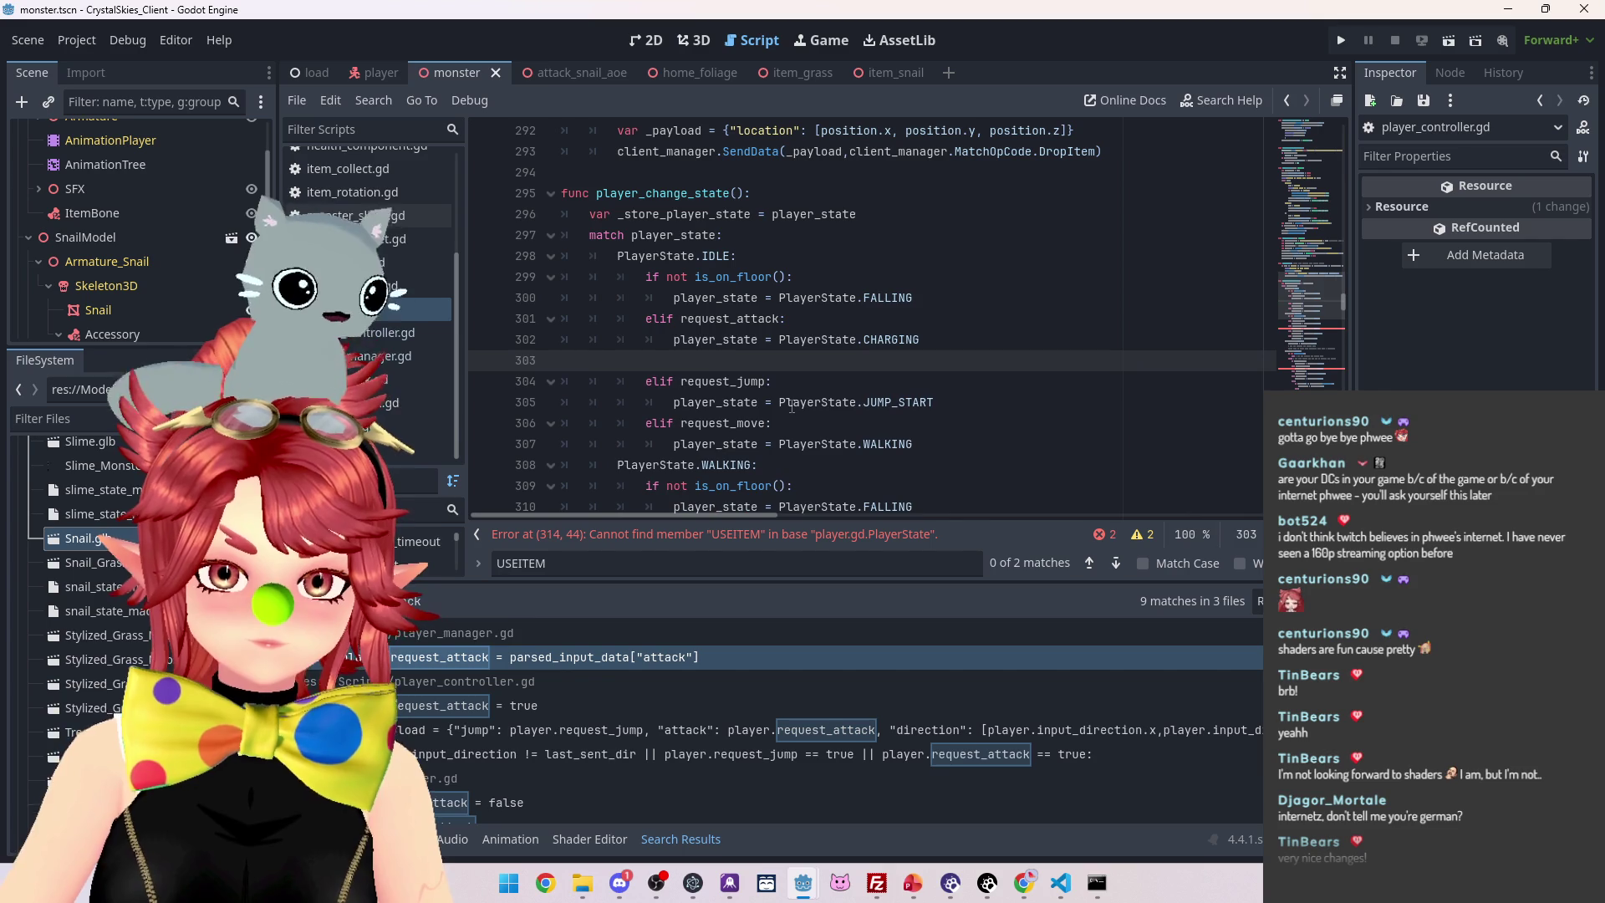
{"action": "key", "text": "BackSpace"}
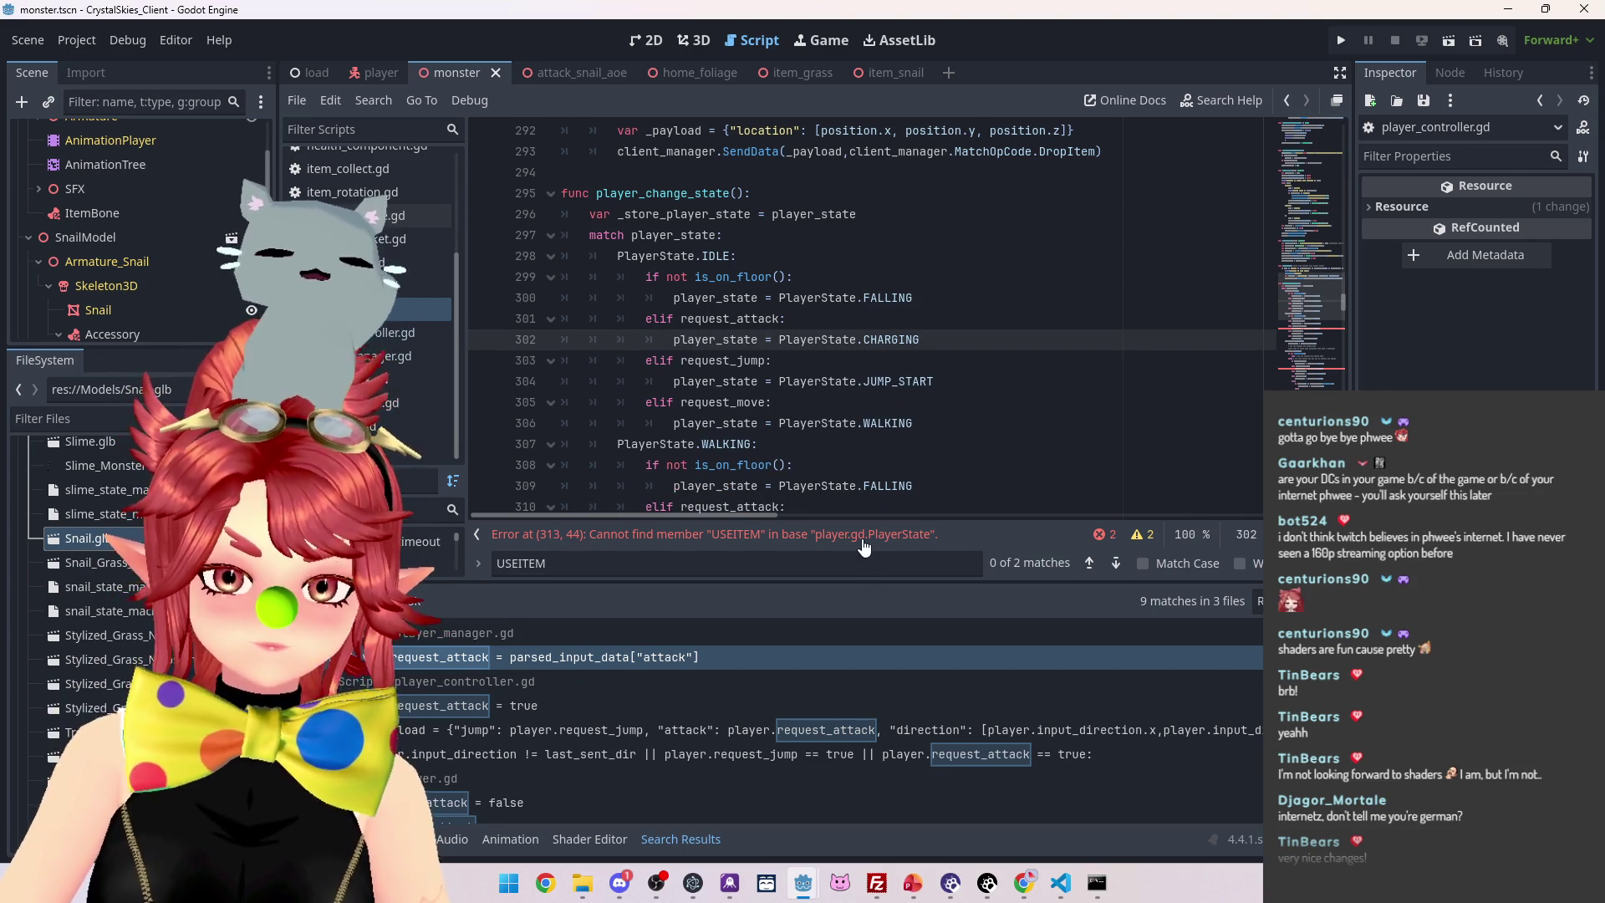
Delete the request_use_item branch at lines 312–313
{"action": "left_click", "coordinate": [859, 535]}
{"action": "key", "text": "End"}
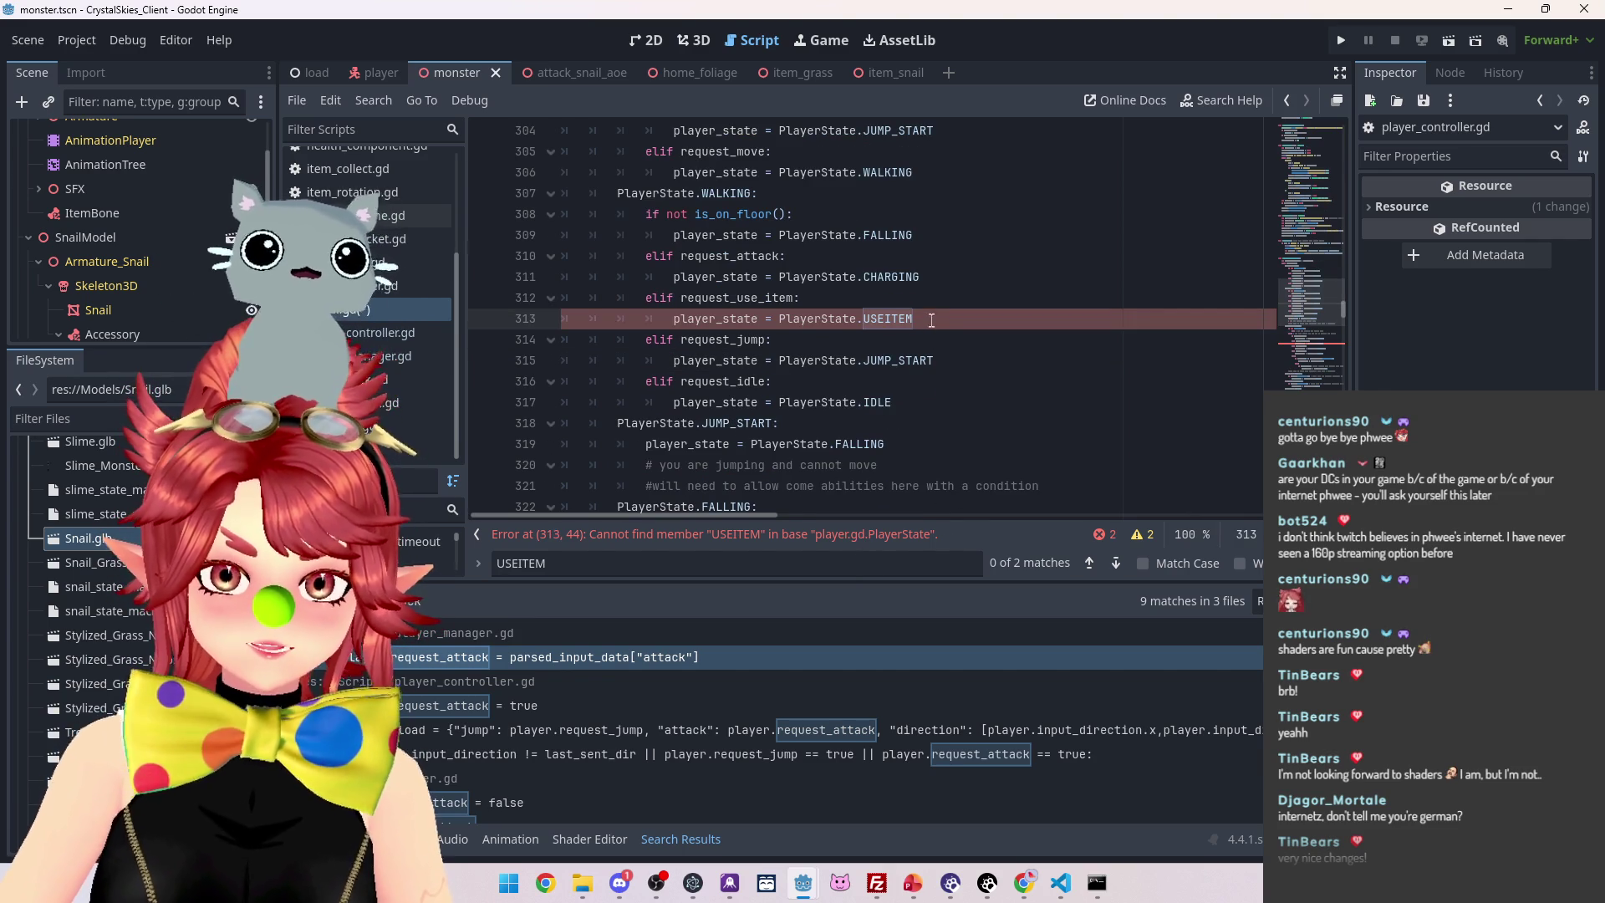
{"action": "key", "text": "shift+Home"}
{"action": "key", "text": "shift+Up"}
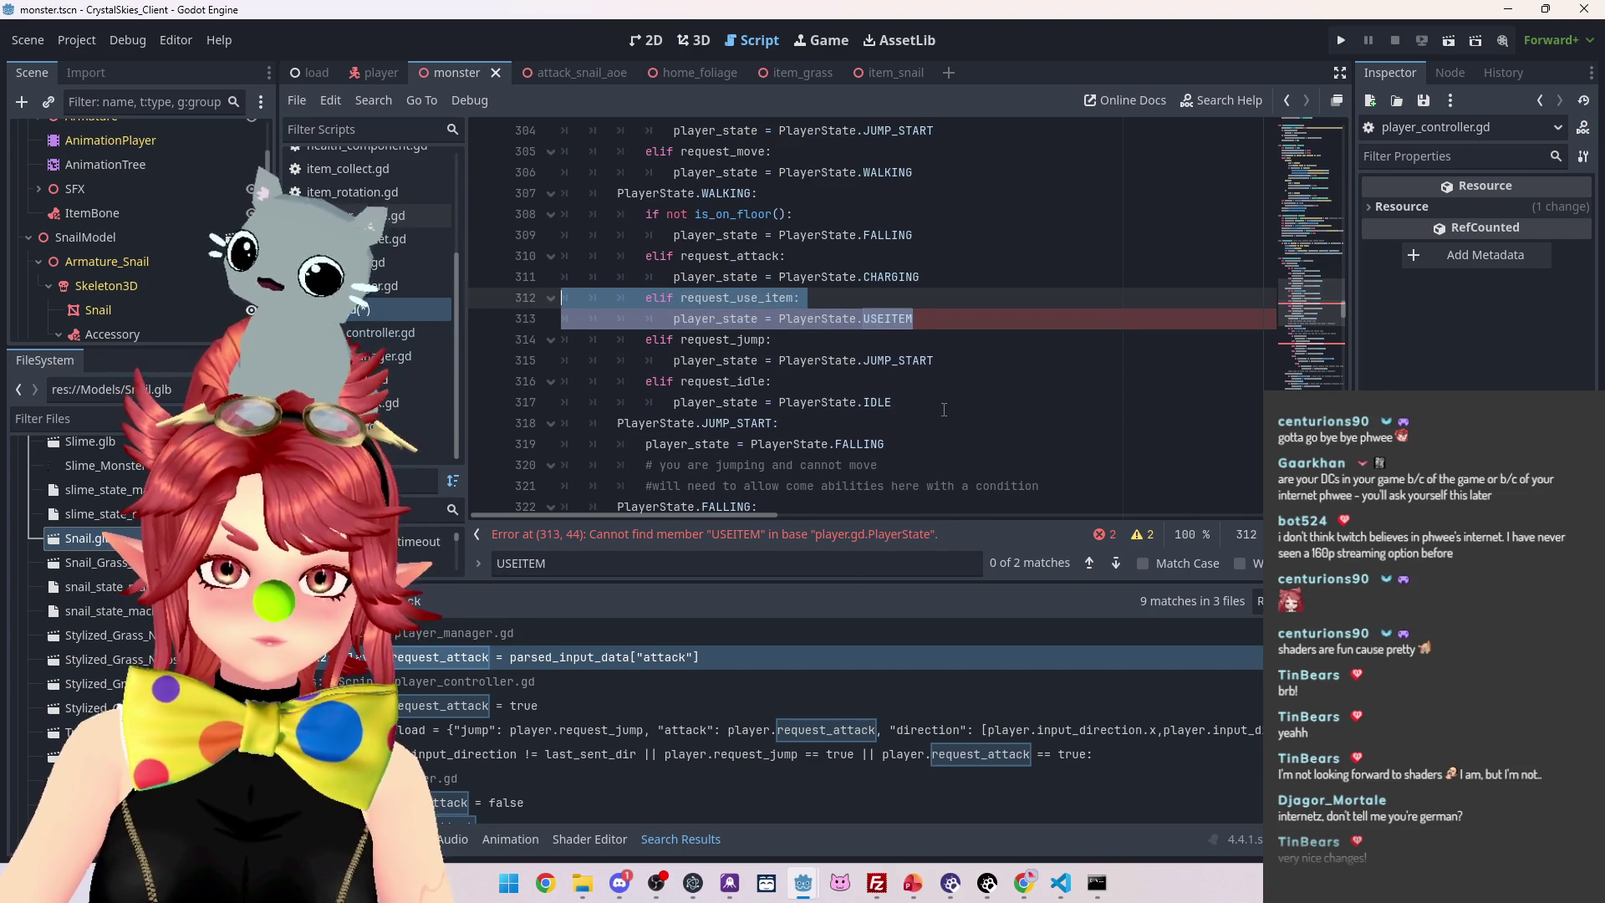
{"action": "key", "text": "BackSpace"}
{"action": "key", "text": "BackSpace"}
Delete the use-item branch in the falling state, then search the script for use_item
{"action": "left_click", "coordinate": [820, 544]}
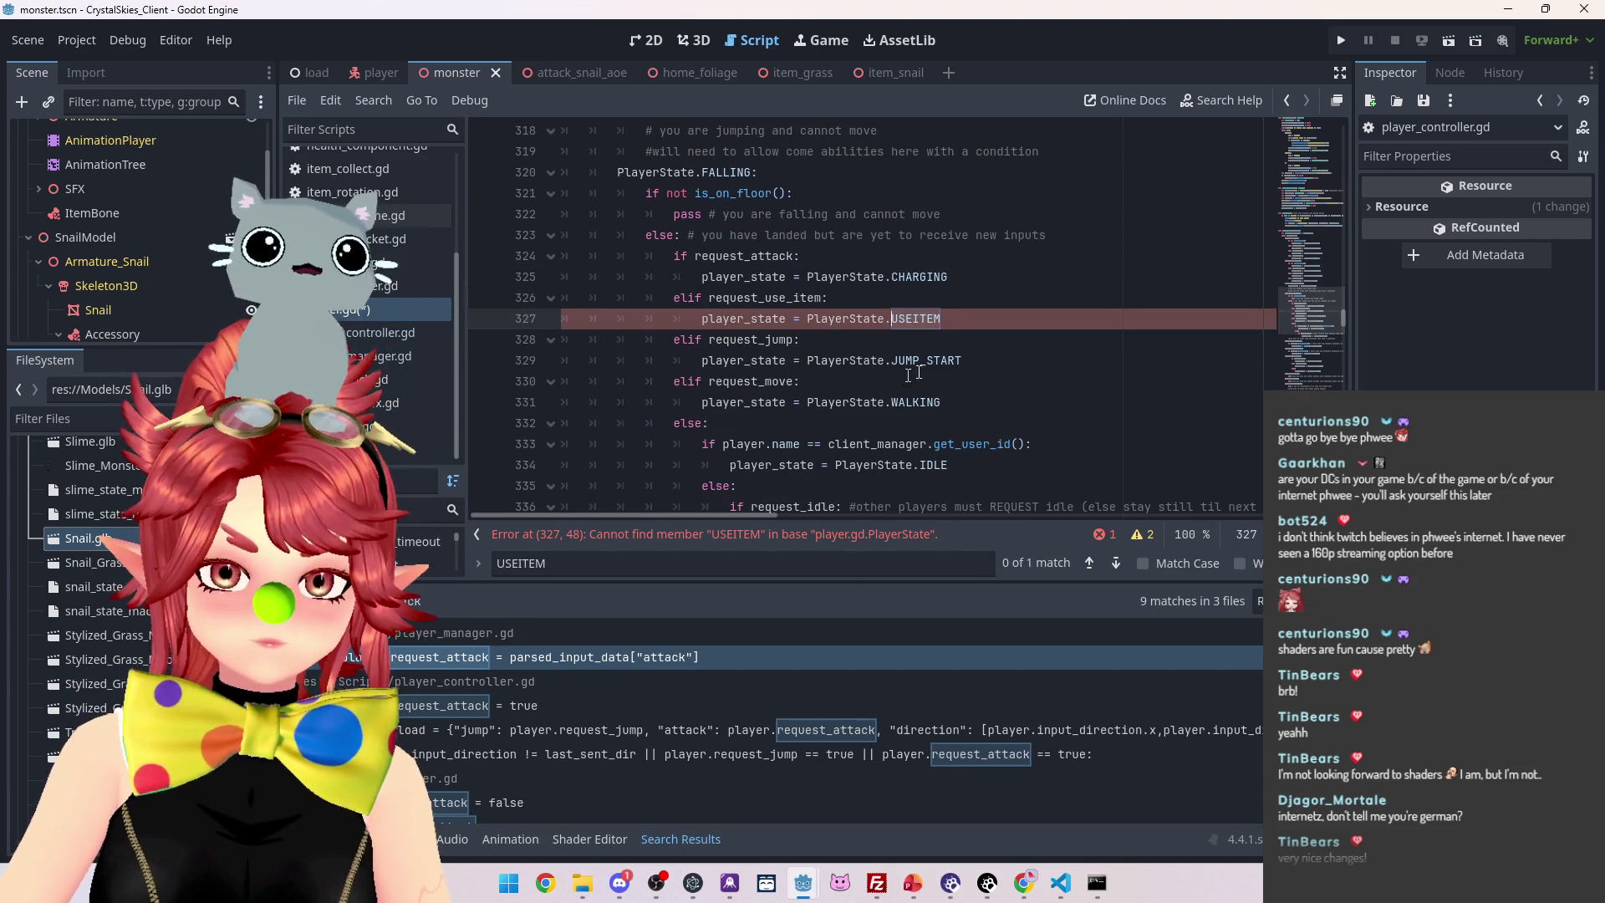
{"action": "key", "text": "End"}
{"action": "key", "text": "shift+Home"}
{"action": "key", "text": "shift+Up"}
{"action": "key", "text": "BackSpace"}
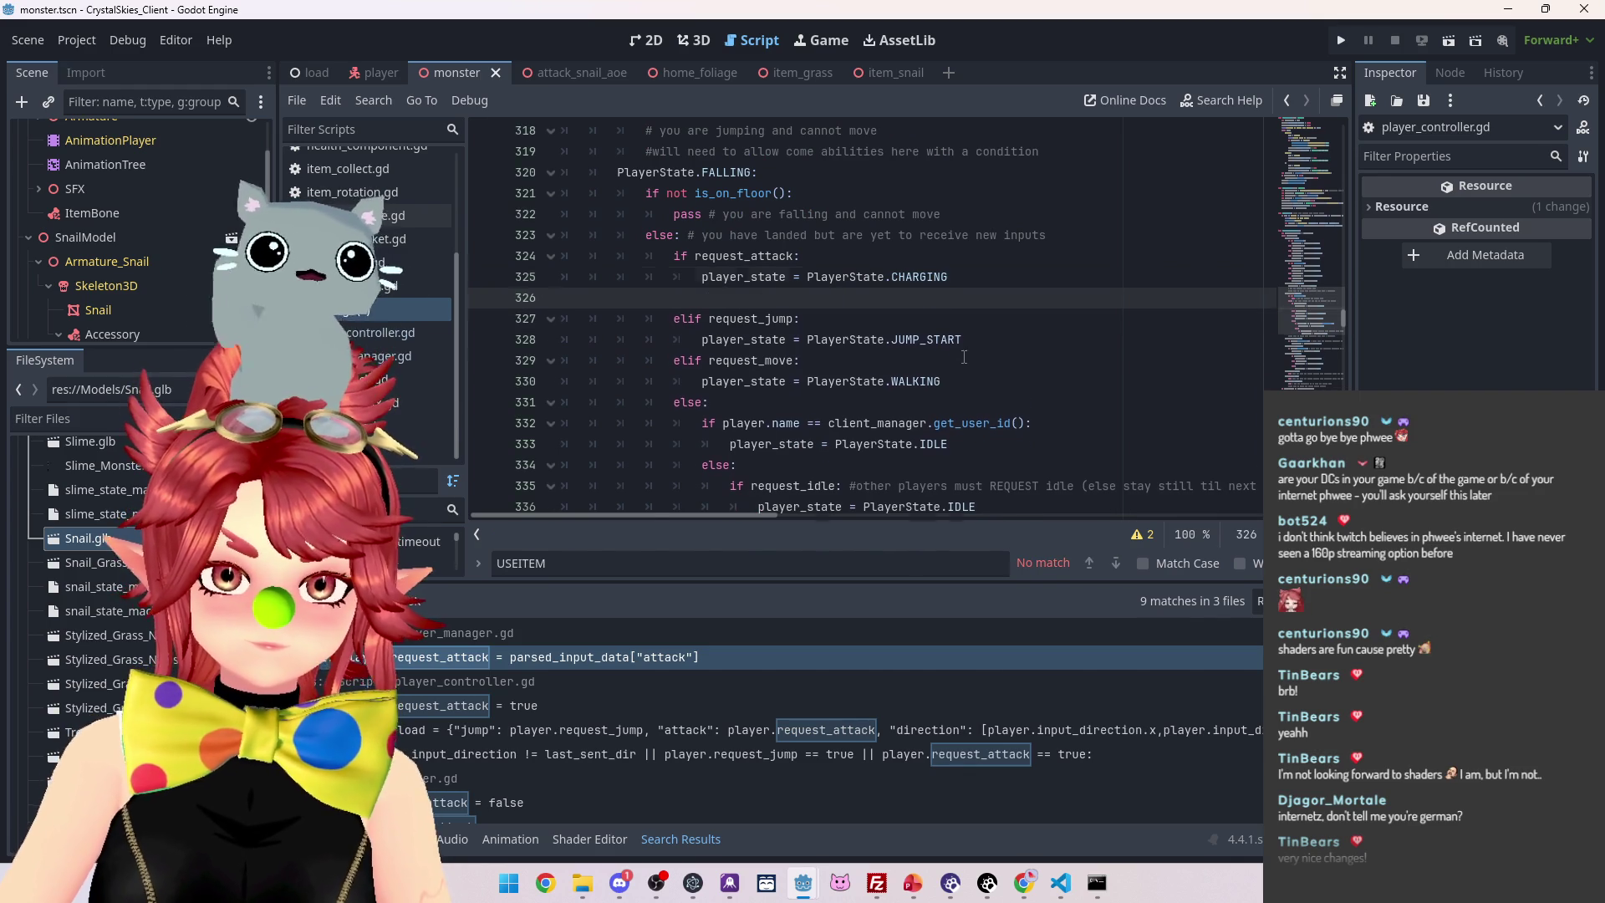
{"action": "key", "text": "BackSpace"}
{"action": "key", "text": "ctrl+f"}
{"action": "type", "text": "use_item"}
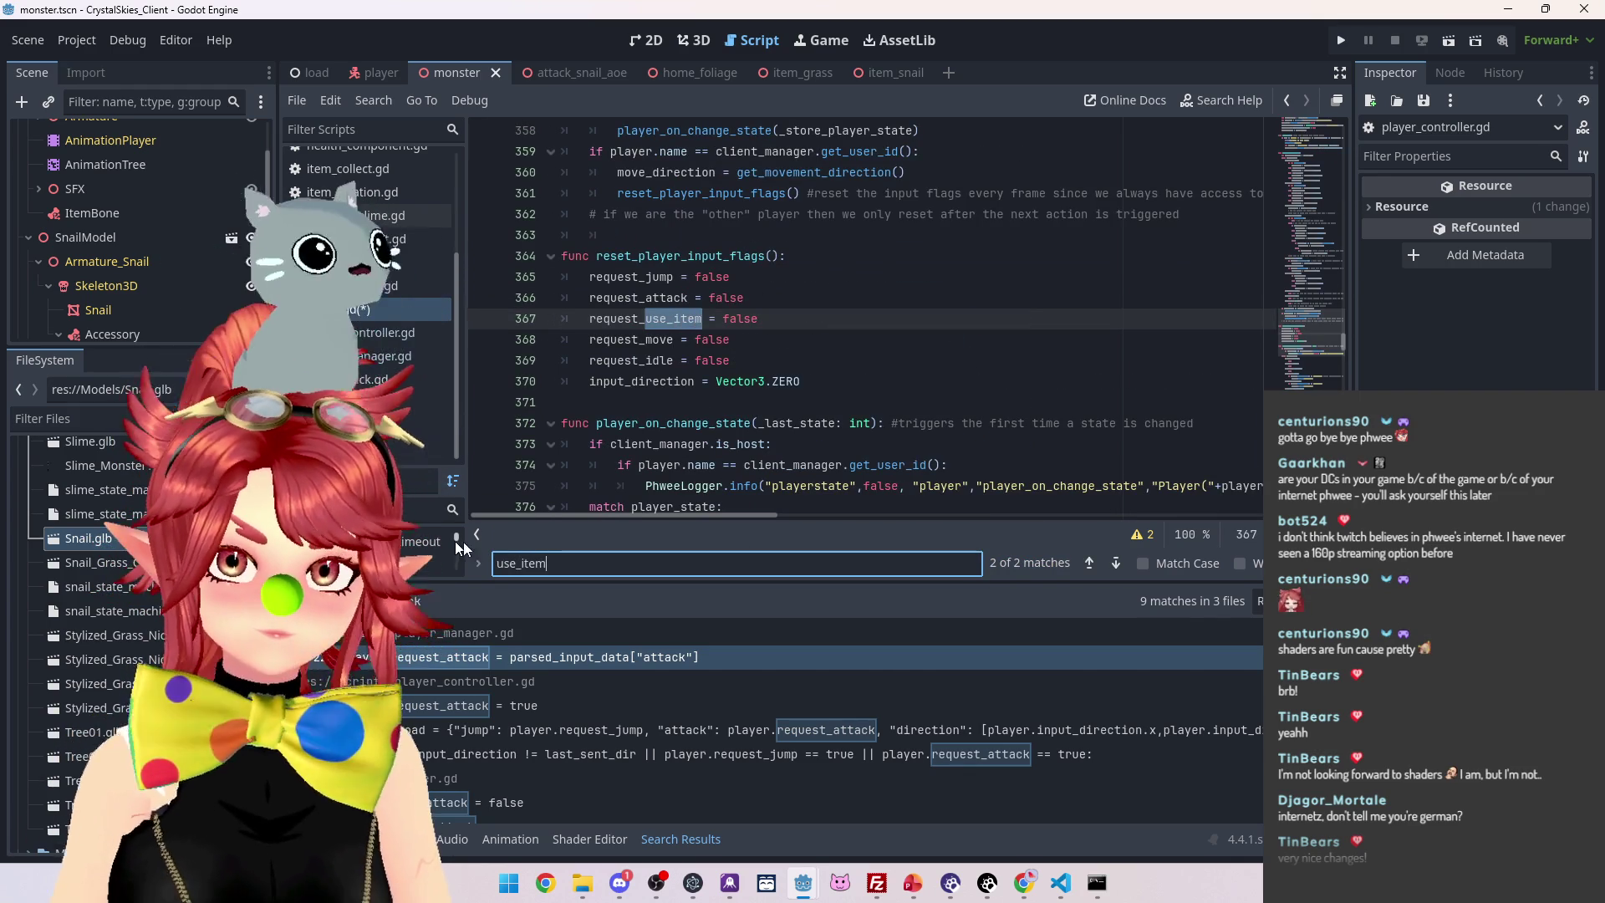
{"action": "left_click", "coordinate": [1117, 565]}
{"action": "left_click", "coordinate": [1117, 566]}
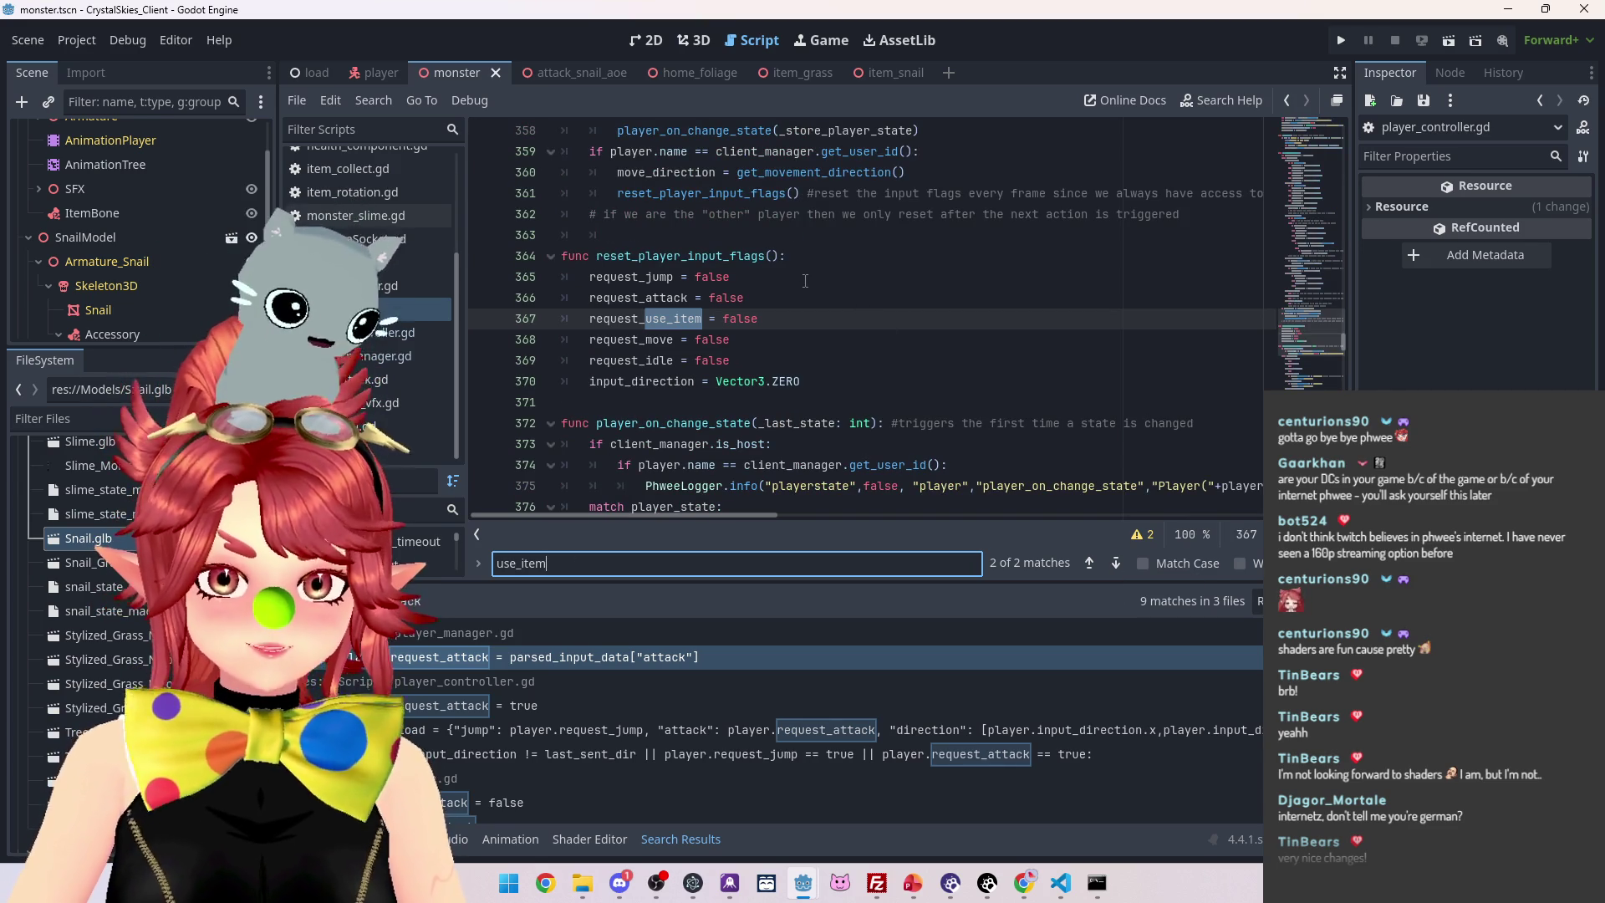
{"action": "scroll", "coordinate": [803, 272], "scroll_direction": "down", "scroll_amount": 8}
{"action": "scroll", "coordinate": [805, 280], "scroll_direction": "up", "scroll_amount": 6}
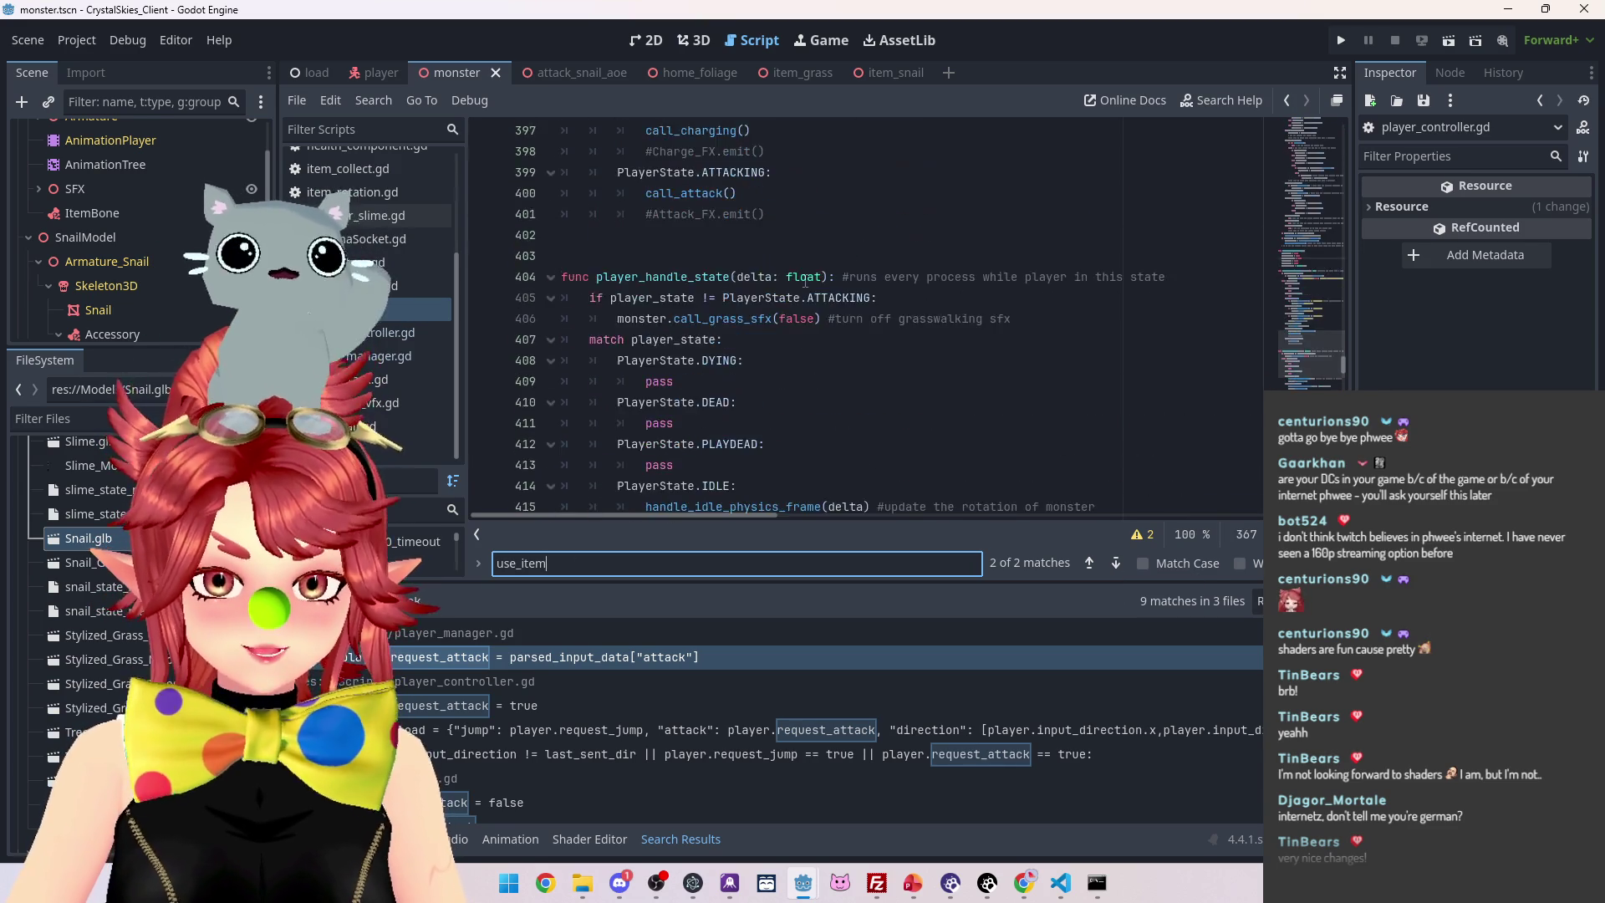
{"action": "scroll", "coordinate": [805, 280], "scroll_direction": "up", "scroll_amount": 4}
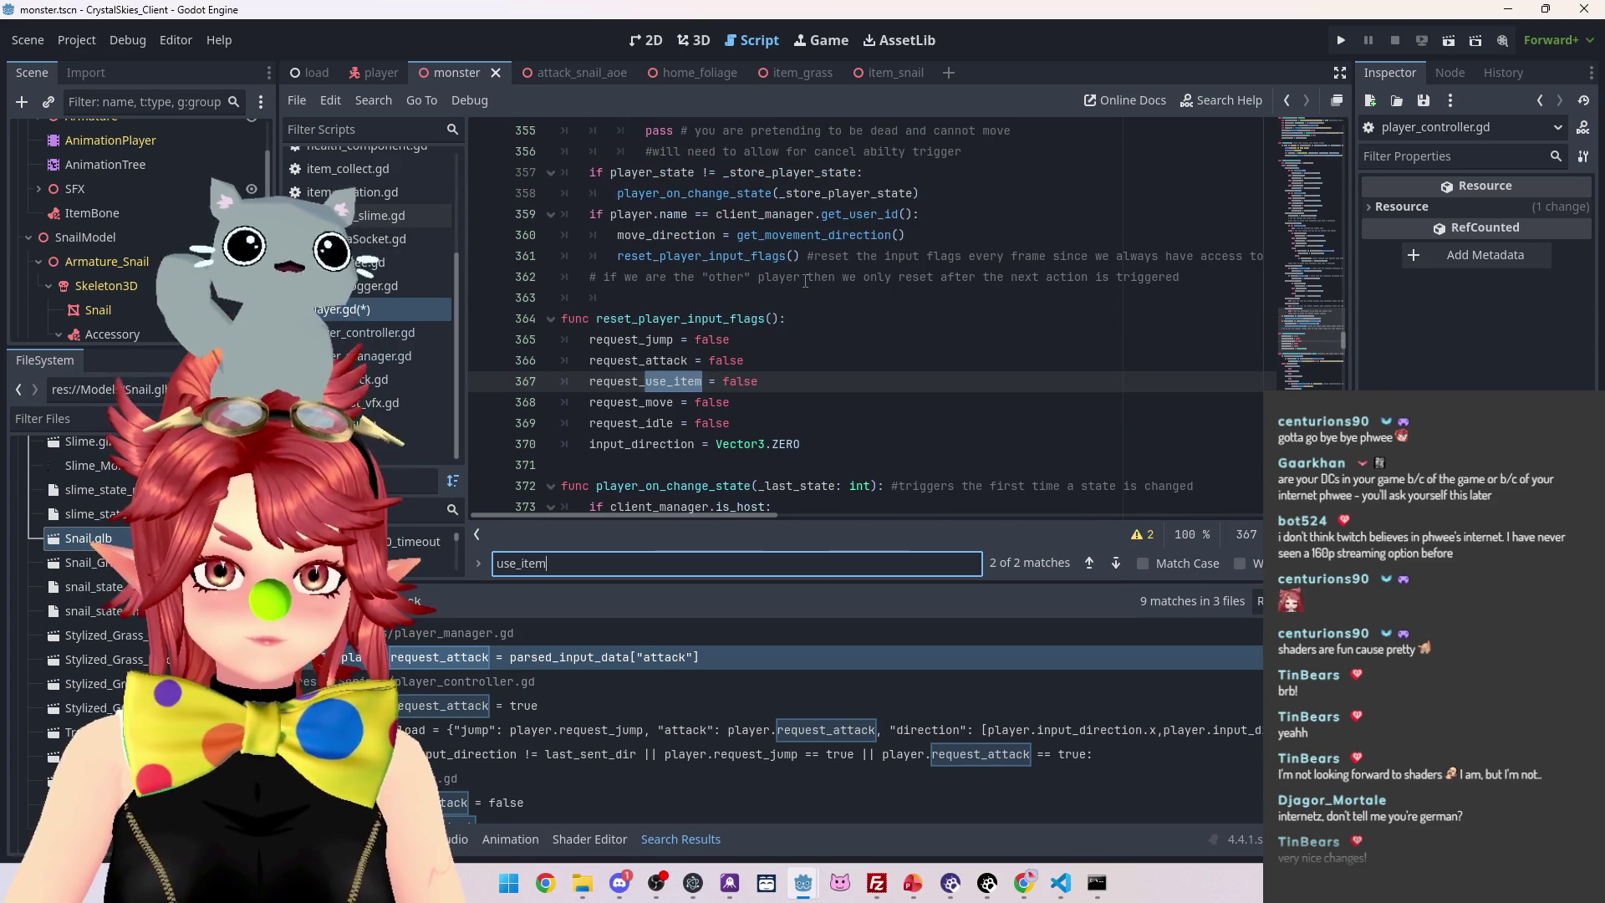
{"action": "scroll", "coordinate": [805, 280], "scroll_direction": "up", "scroll_amount": 8}
{"action": "scroll", "coordinate": [805, 280], "scroll_direction": "up", "scroll_amount": 10}
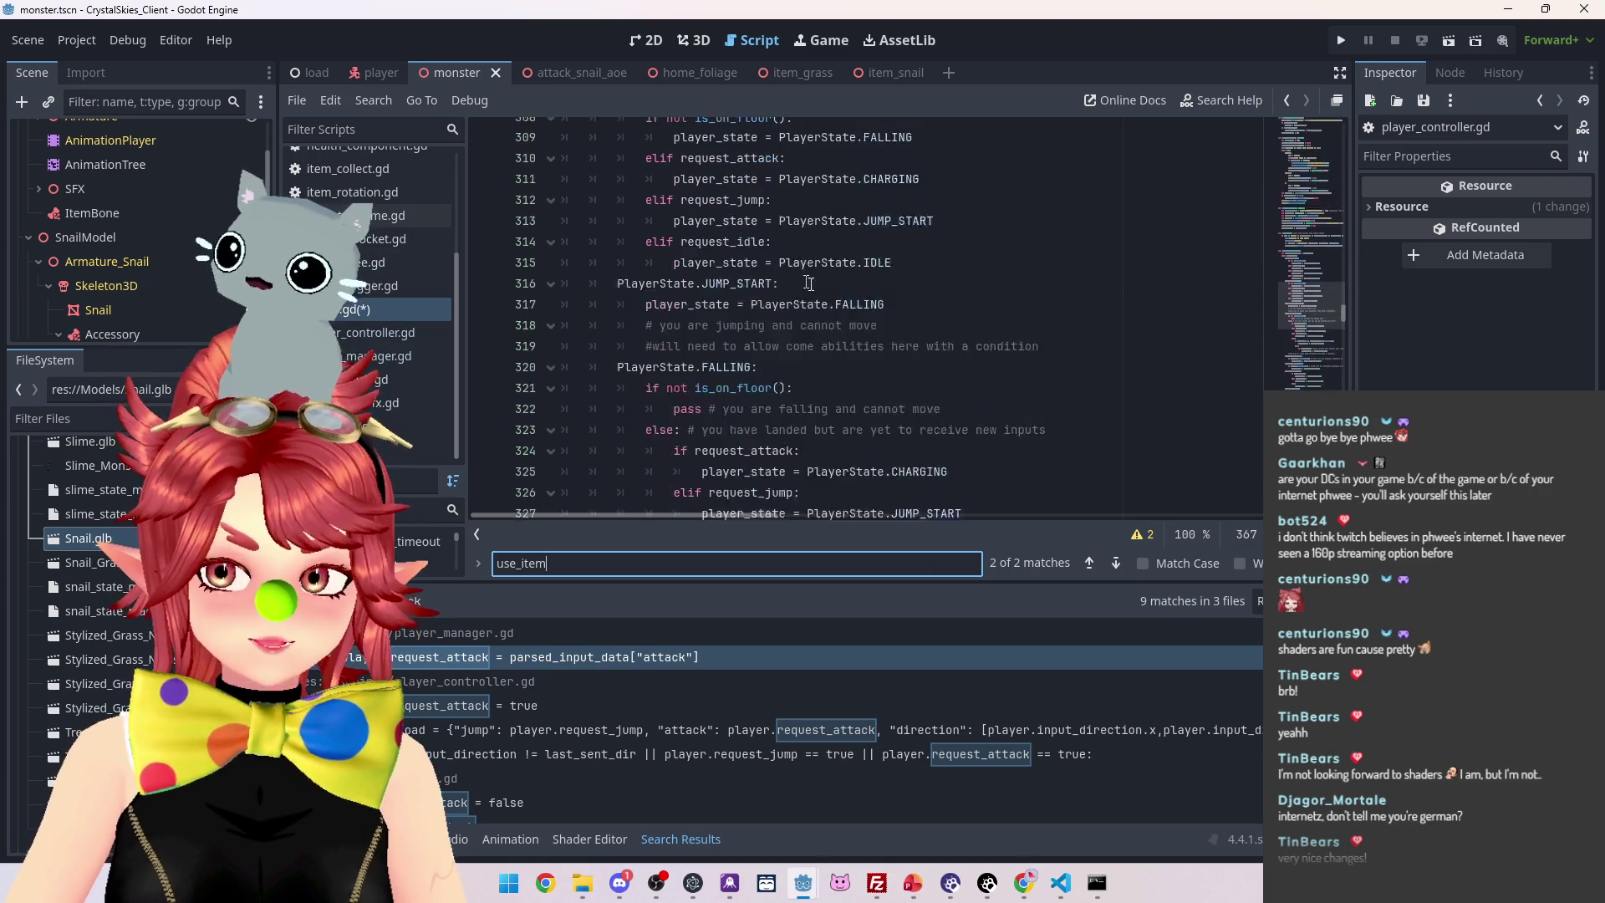
{"action": "mouse_move", "coordinate": [1343, 318]}
{"action": "left_mouse_down"}
{"action": "mouse_move", "coordinate": [1346, 137]}
{"action": "mouse_move", "coordinate": [1349, 197]}
{"action": "left_mouse_up"}
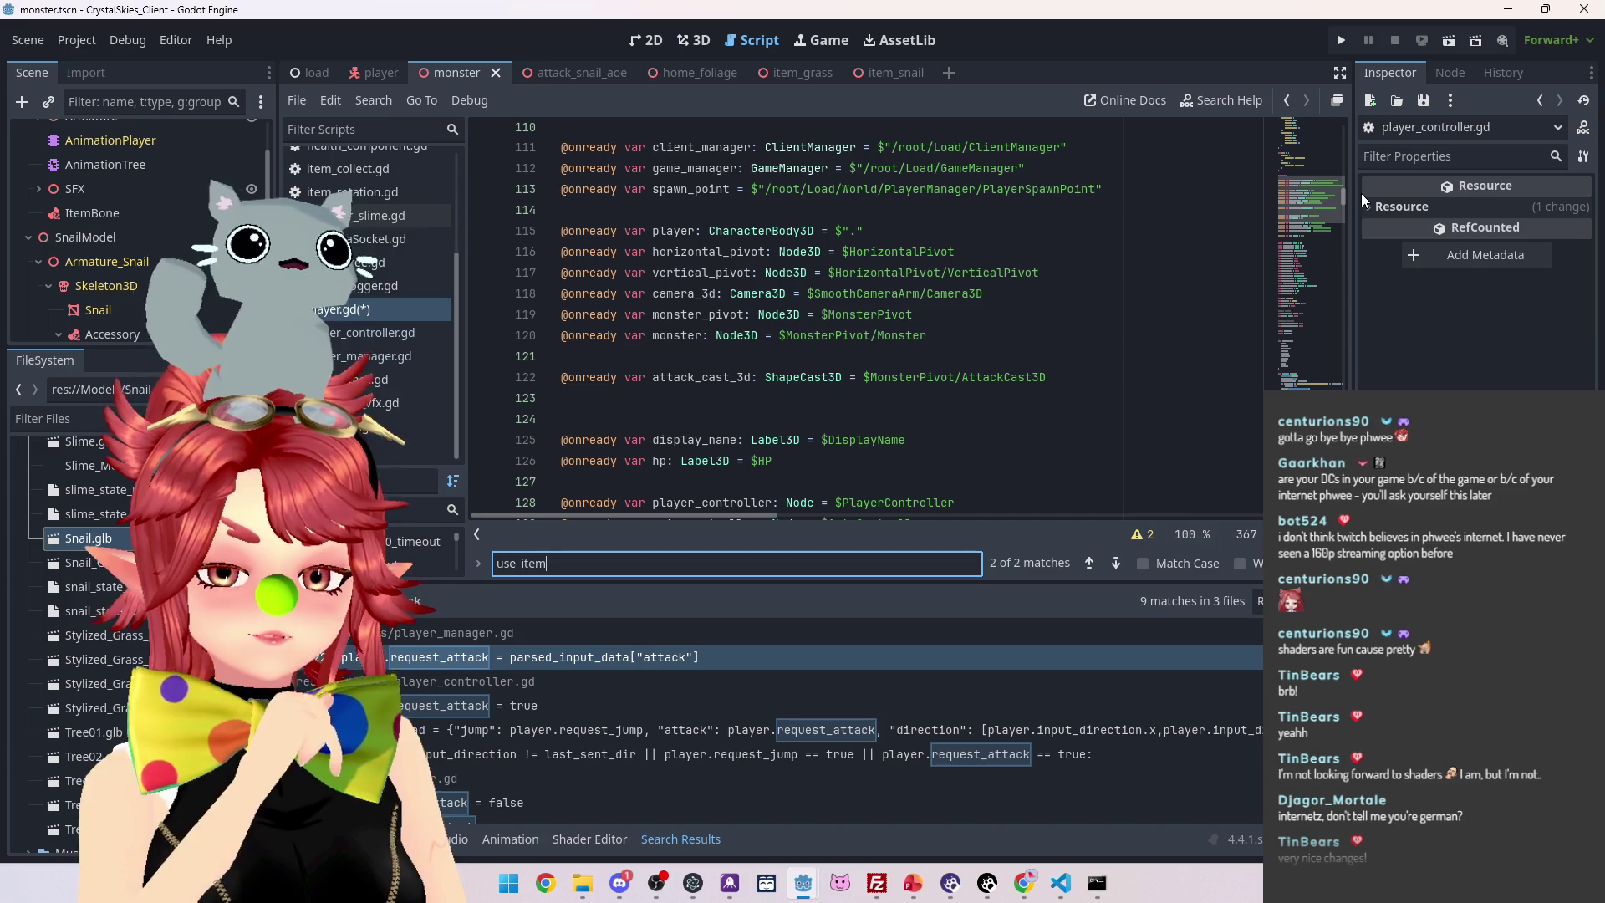
{"action": "left_click_drag", "start_coordinate": [1346, 200], "coordinate": [1346, 237]}
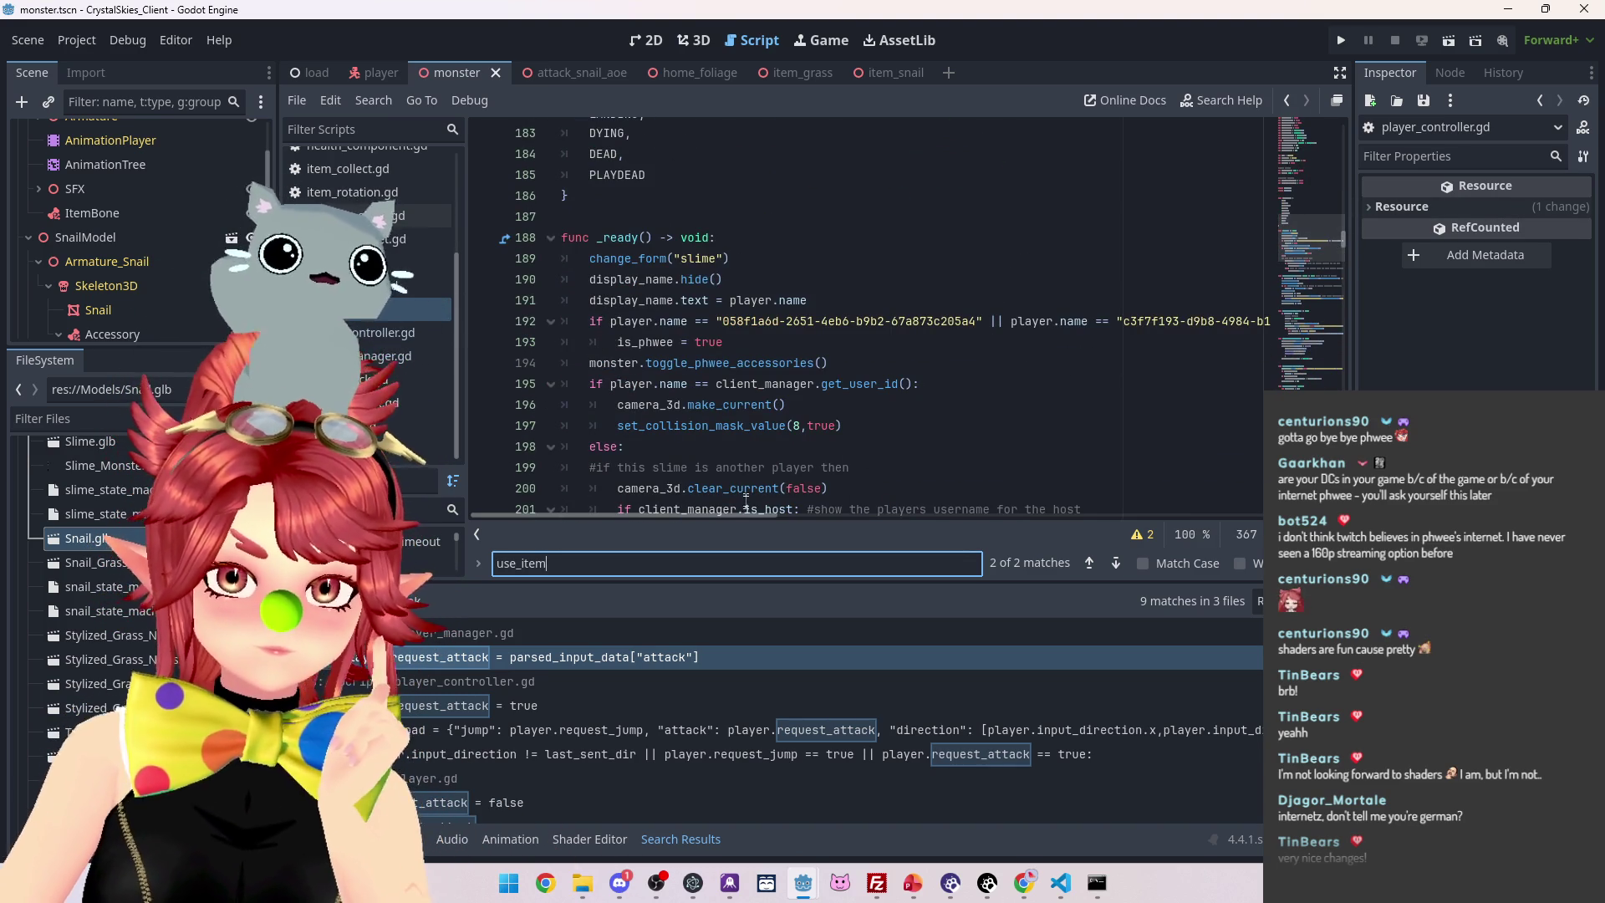
{"action": "scroll", "coordinate": [750, 408], "scroll_direction": "down", "scroll_amount": 9}
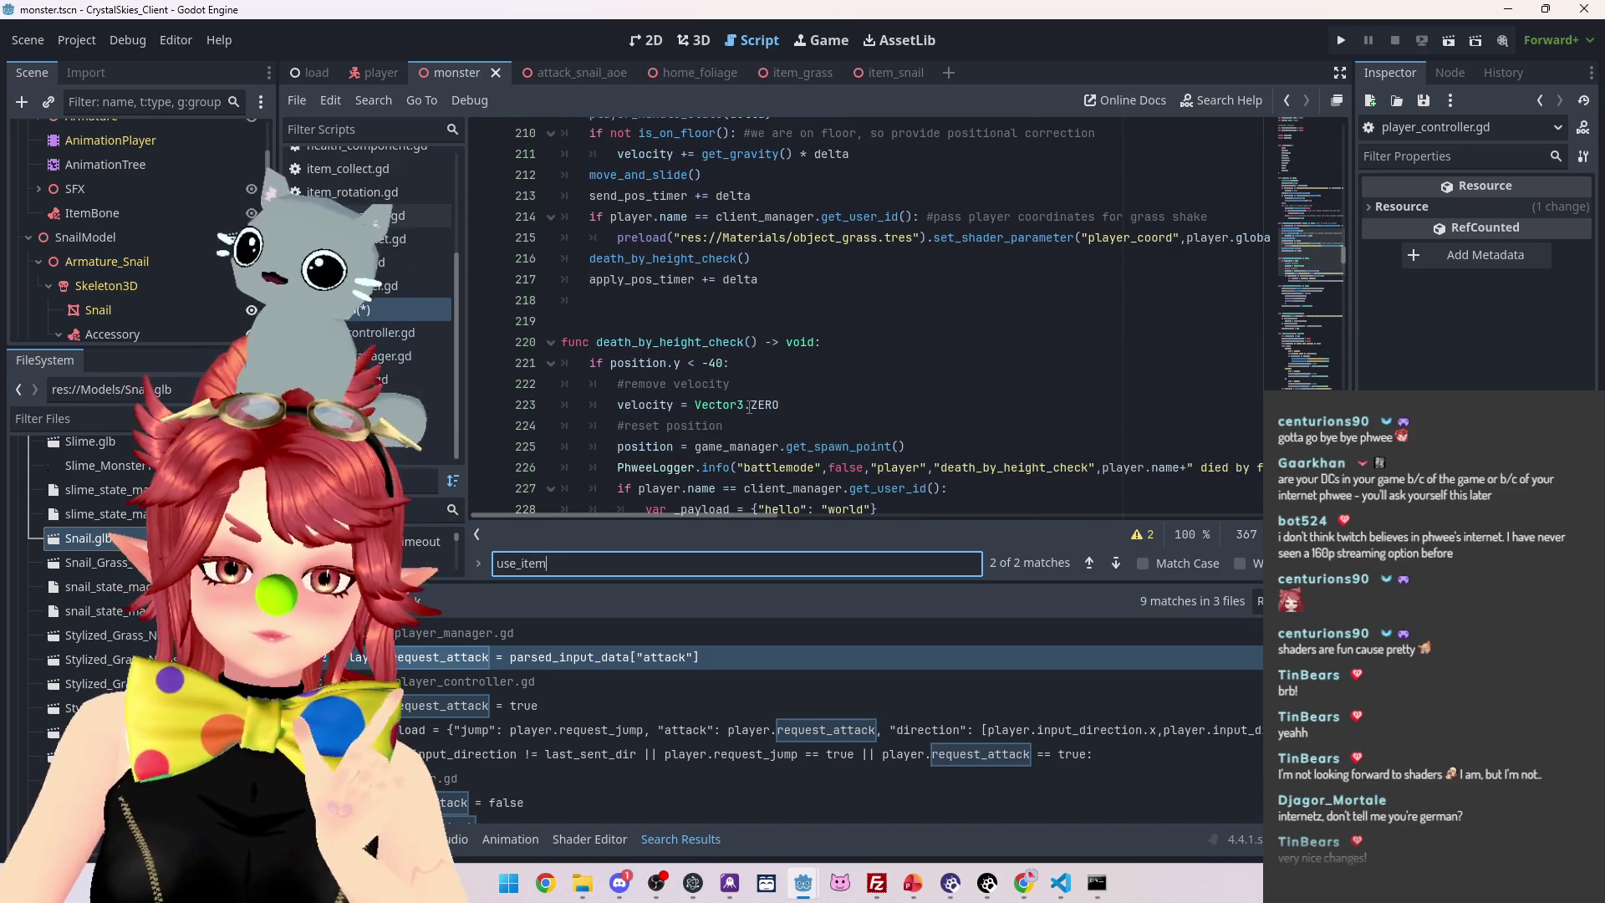
{"action": "scroll", "coordinate": [709, 400], "scroll_direction": "down", "scroll_amount": 2}
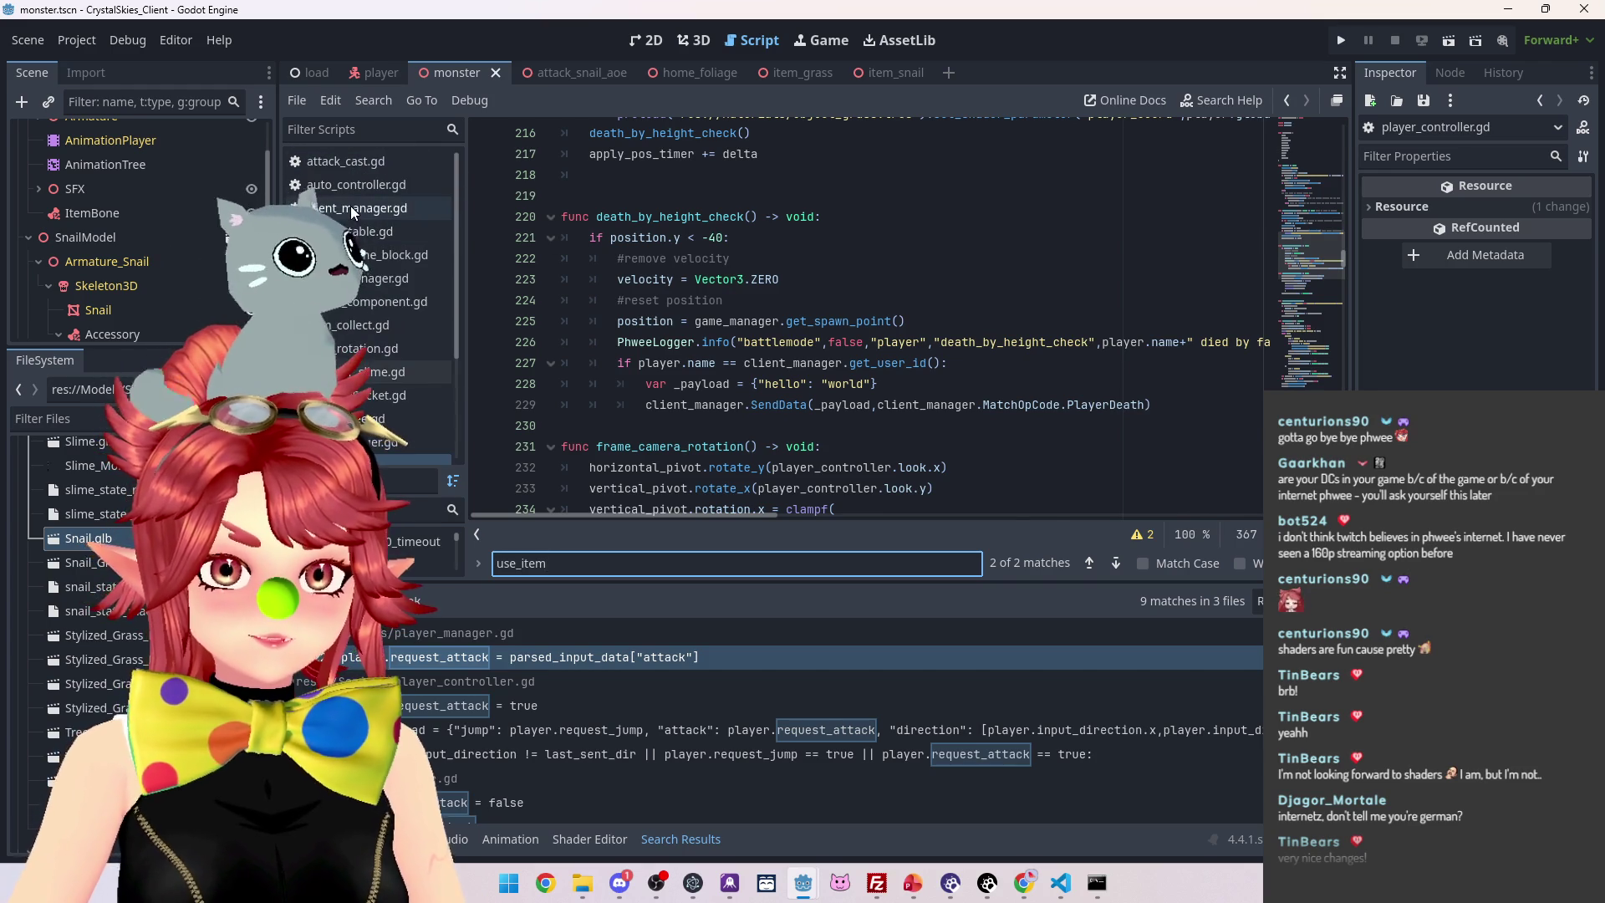
Jump to request_death in game_manager.gd and insert a blank line 338 above the player-name check
{"action": "left_click", "coordinate": [353, 209]}
{"action": "scroll", "coordinate": [789, 368], "scroll_direction": "up", "scroll_amount": 1}
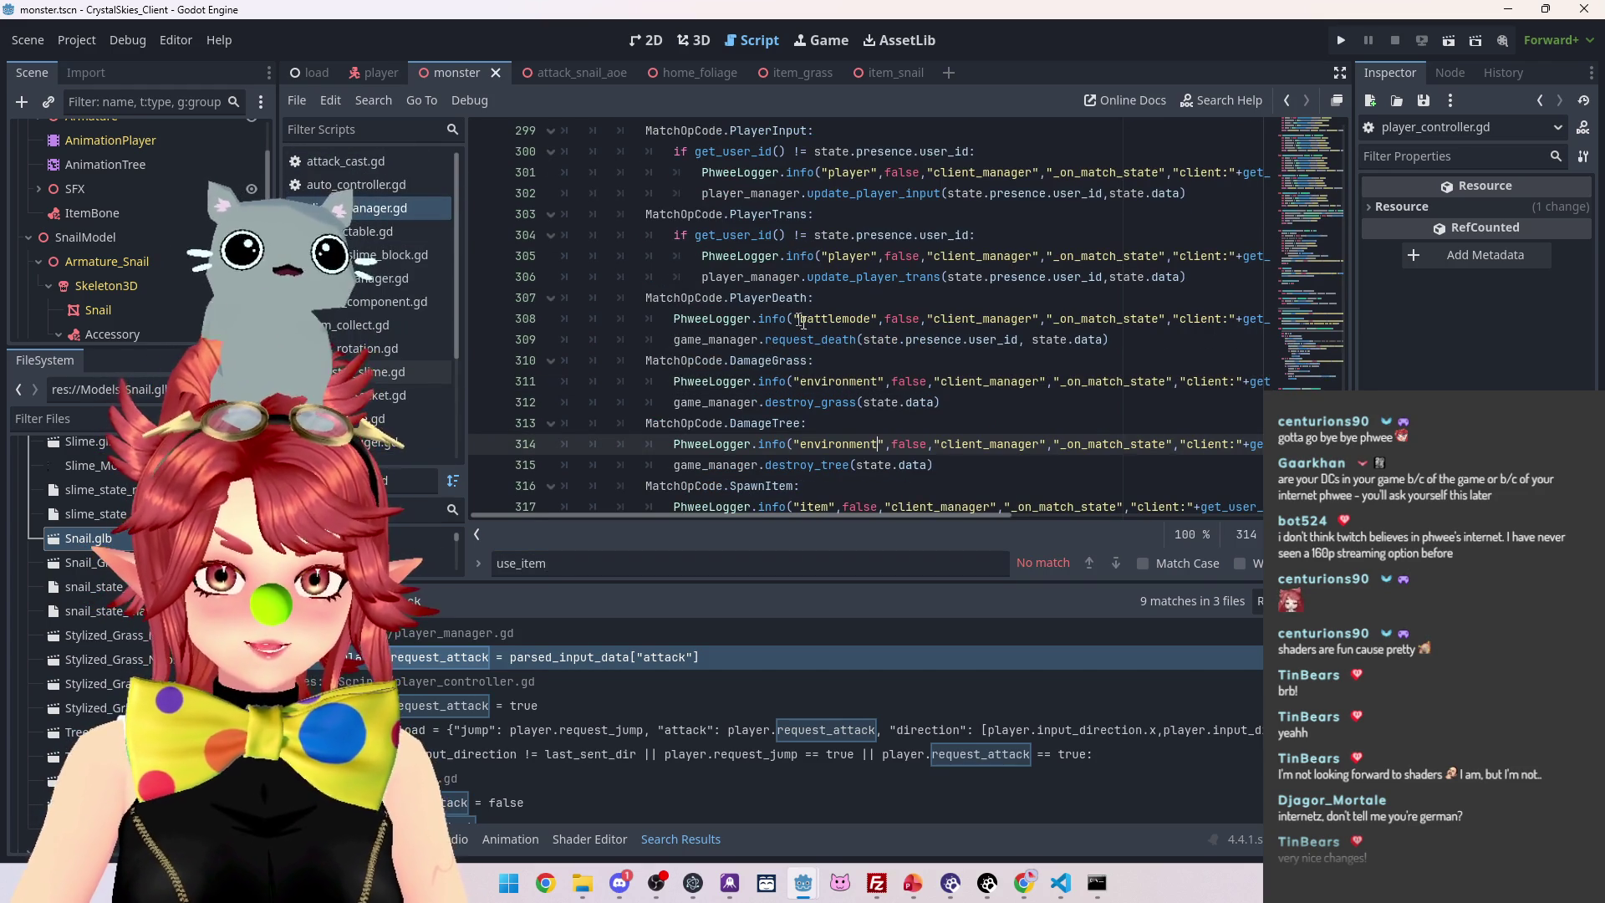
{"action": "left_click", "coordinate": [795, 340], "text": "ctrl"}
{"action": "scroll", "coordinate": [752, 334], "scroll_direction": "down", "scroll_amount": 3}
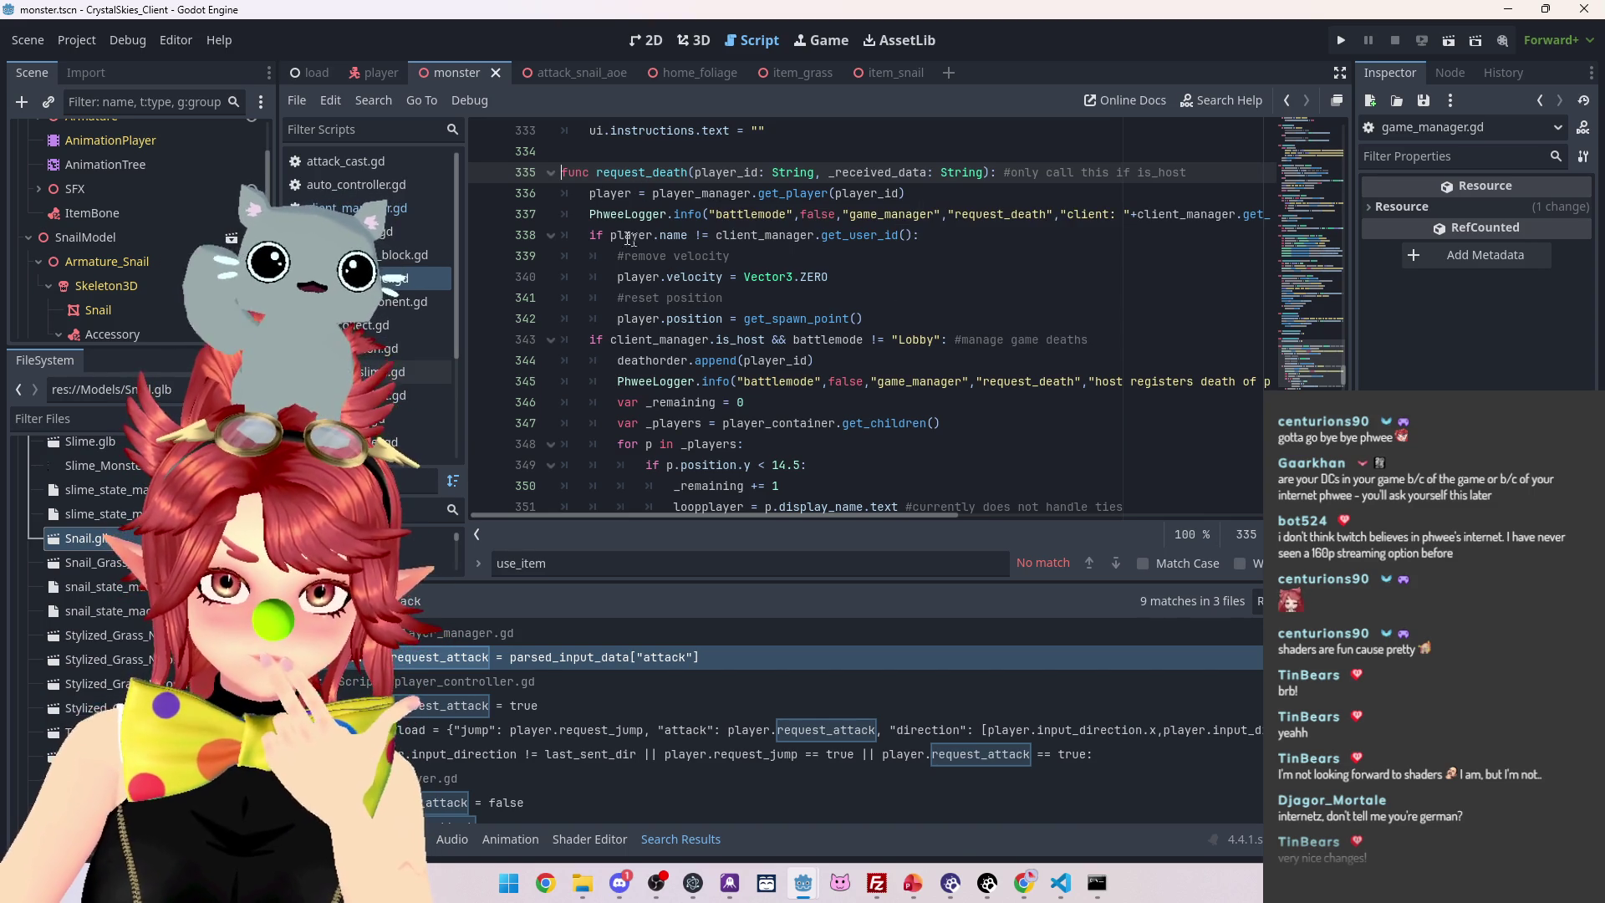
{"action": "left_click", "coordinate": [589, 235]}
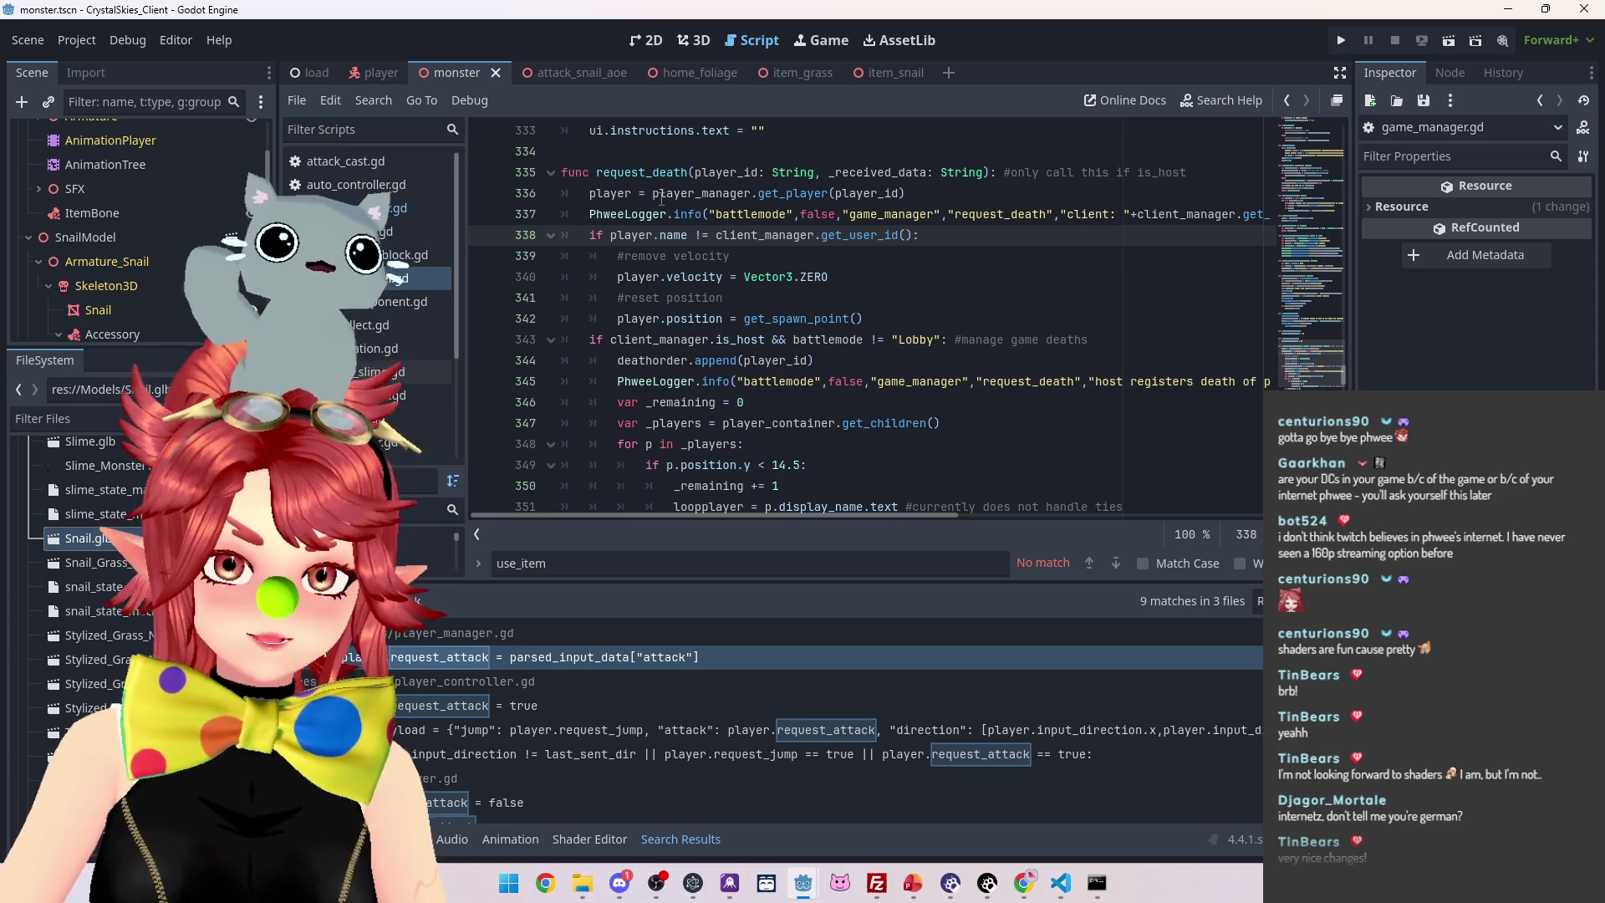
{"action": "key", "text": "Return"}
{"action": "left_click", "coordinate": [589, 235]}
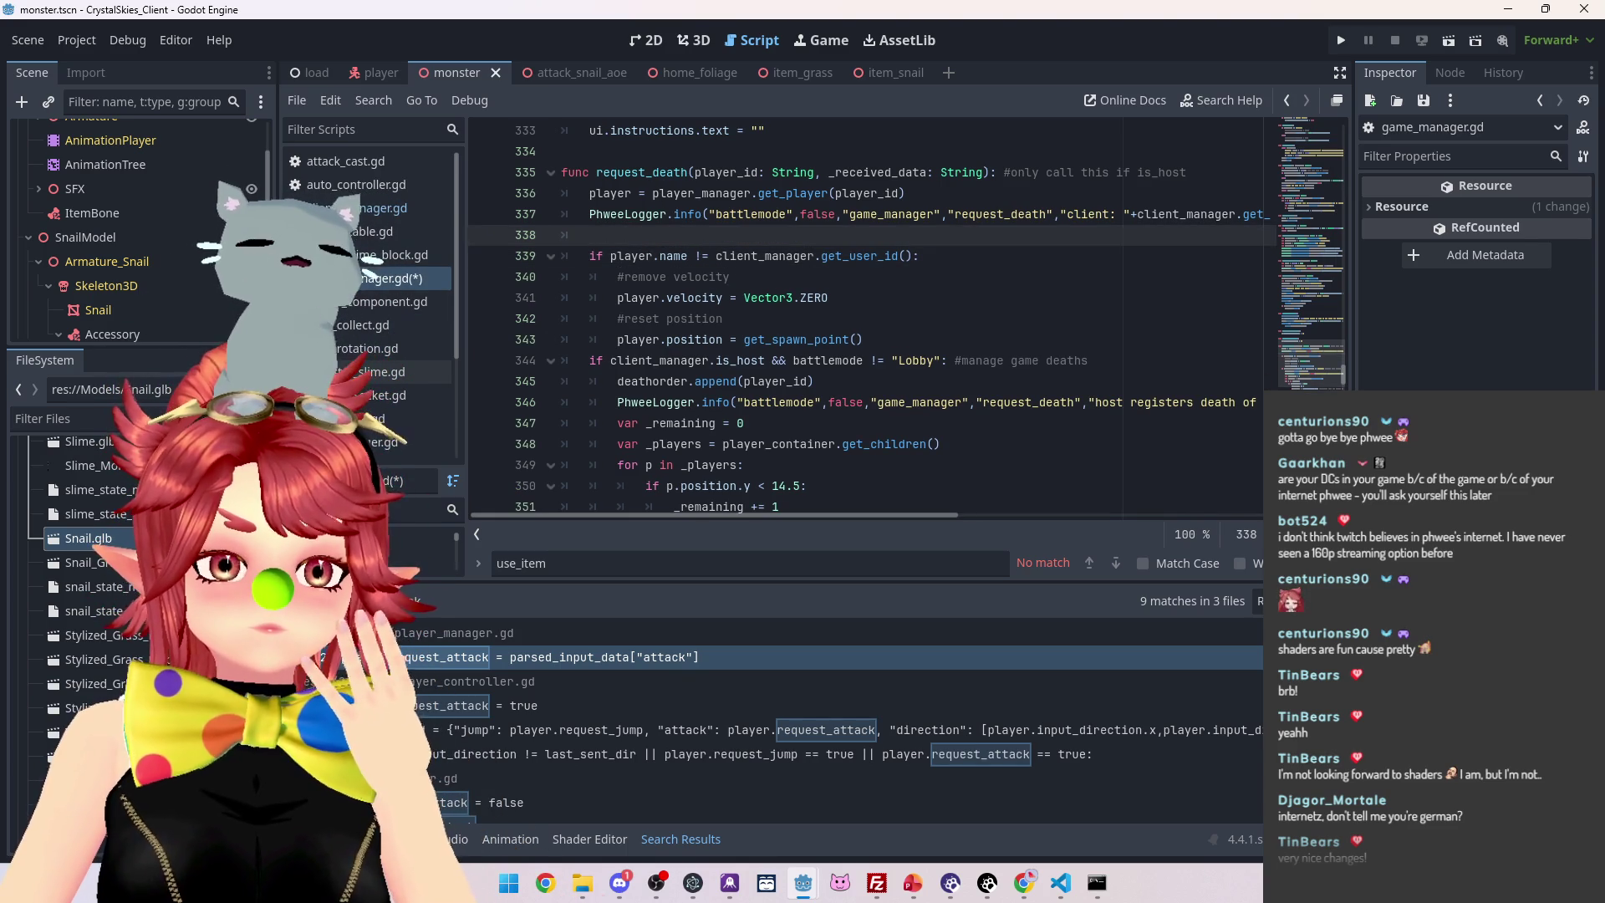
{"action": "scroll", "coordinate": [133, 234], "scroll_direction": "up", "scroll_amount": 3}
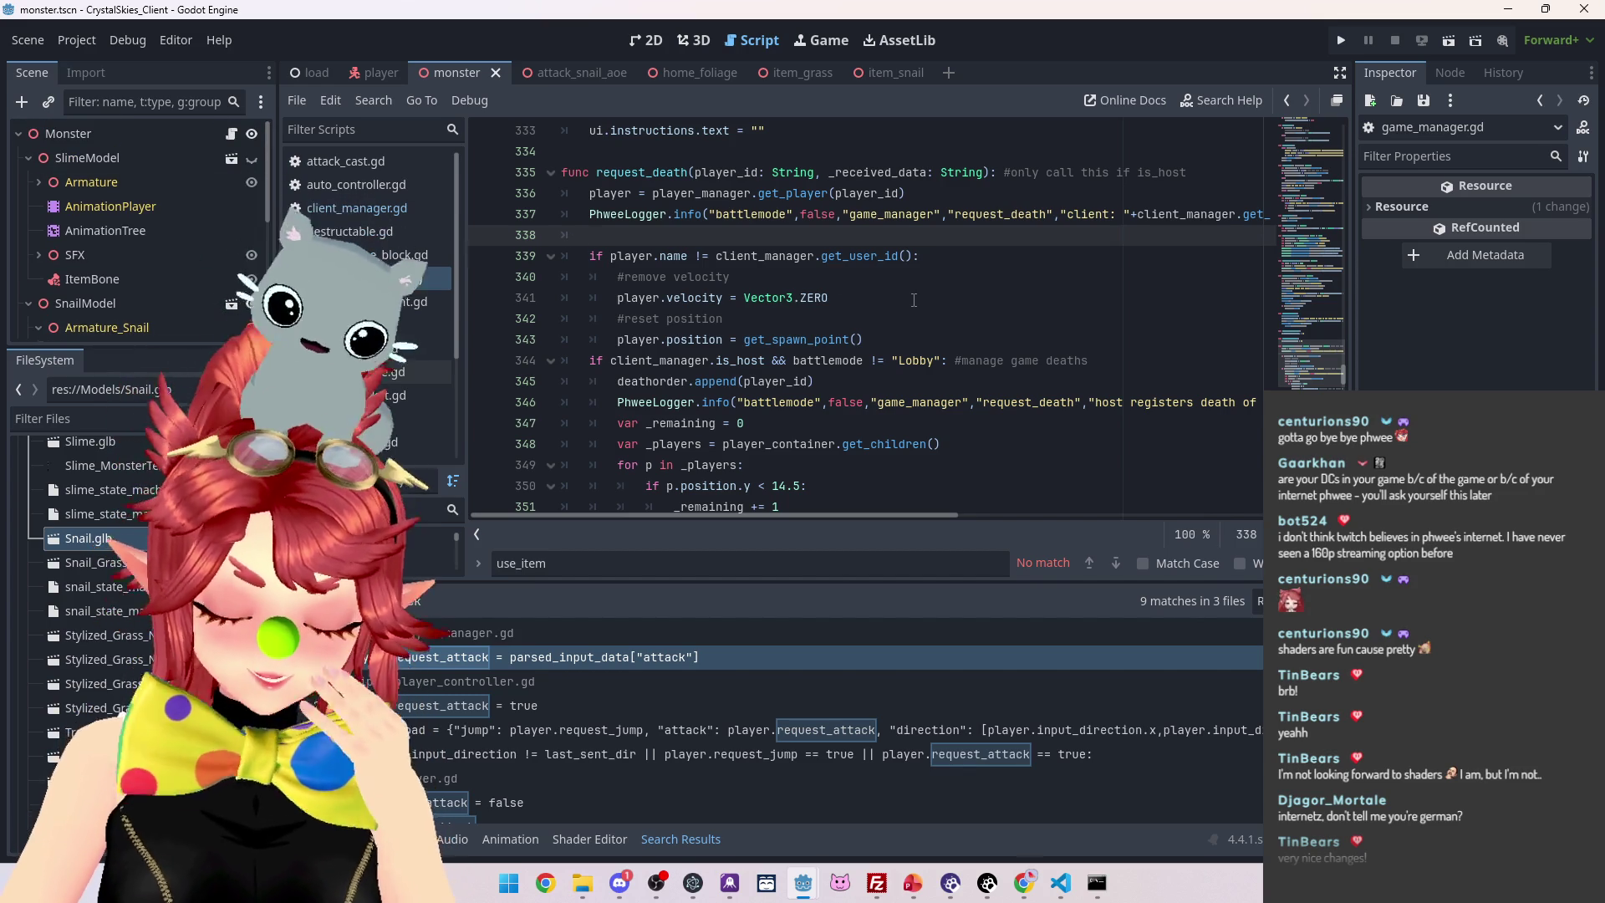
{"action": "key", "text": "BackSpace"}
{"action": "key", "text": "BackSpace"}
{"action": "key", "text": "BackSpace"}
{"action": "type", "text": "playe"}
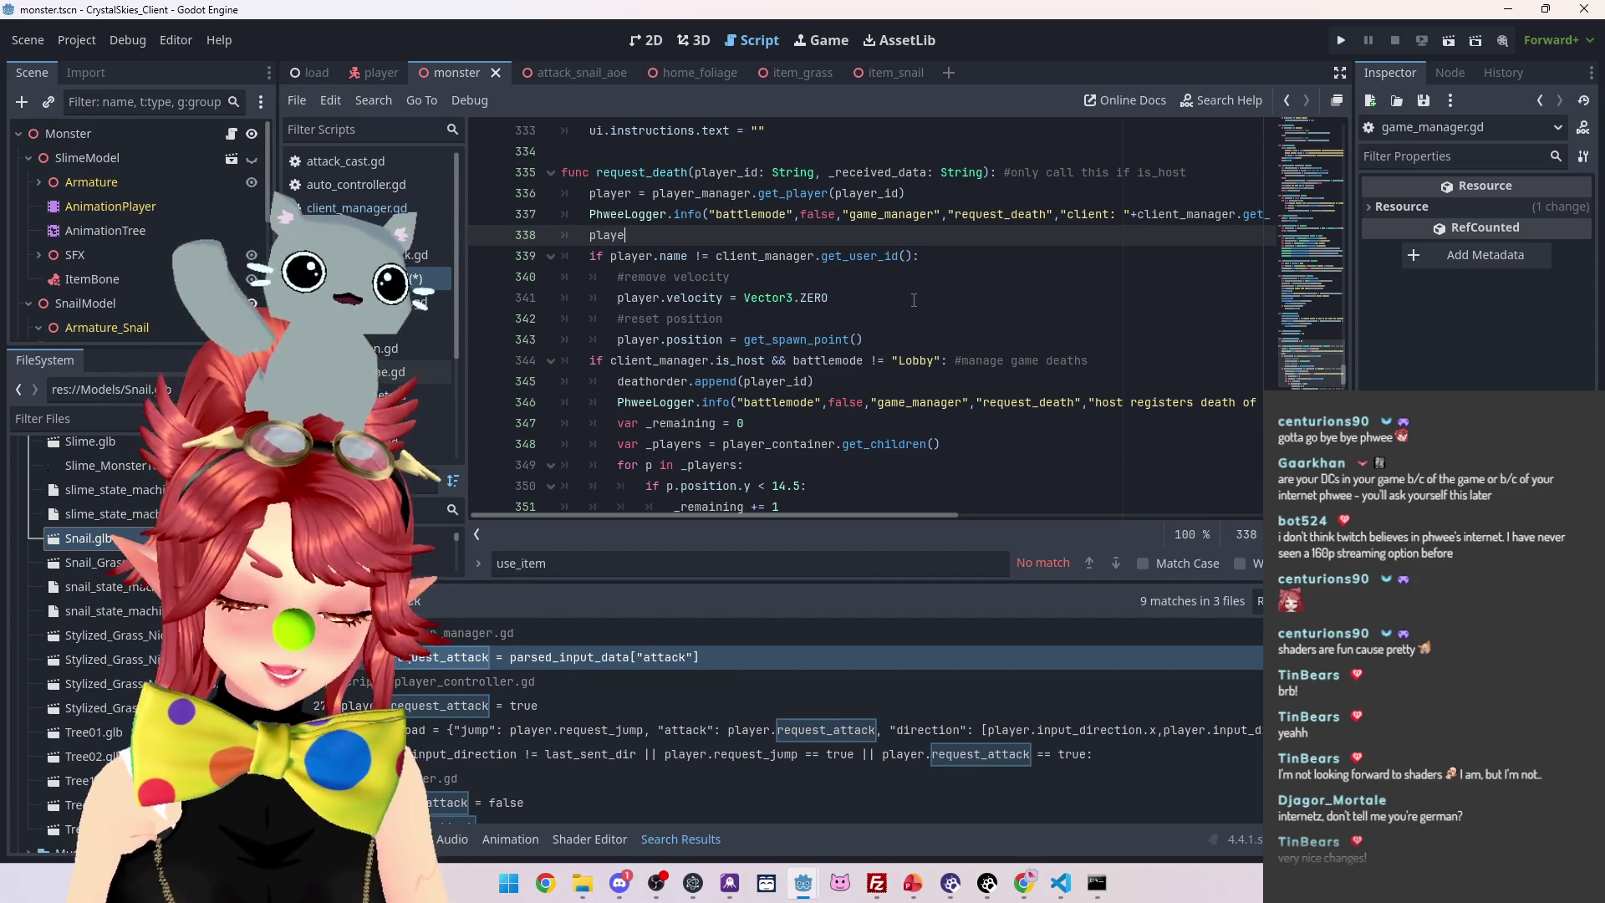
Add player.held_item = "none", player.held_item_node.queue_free() and player.held_item_node = null, then save
{"action": "type", "text": "r.held"}
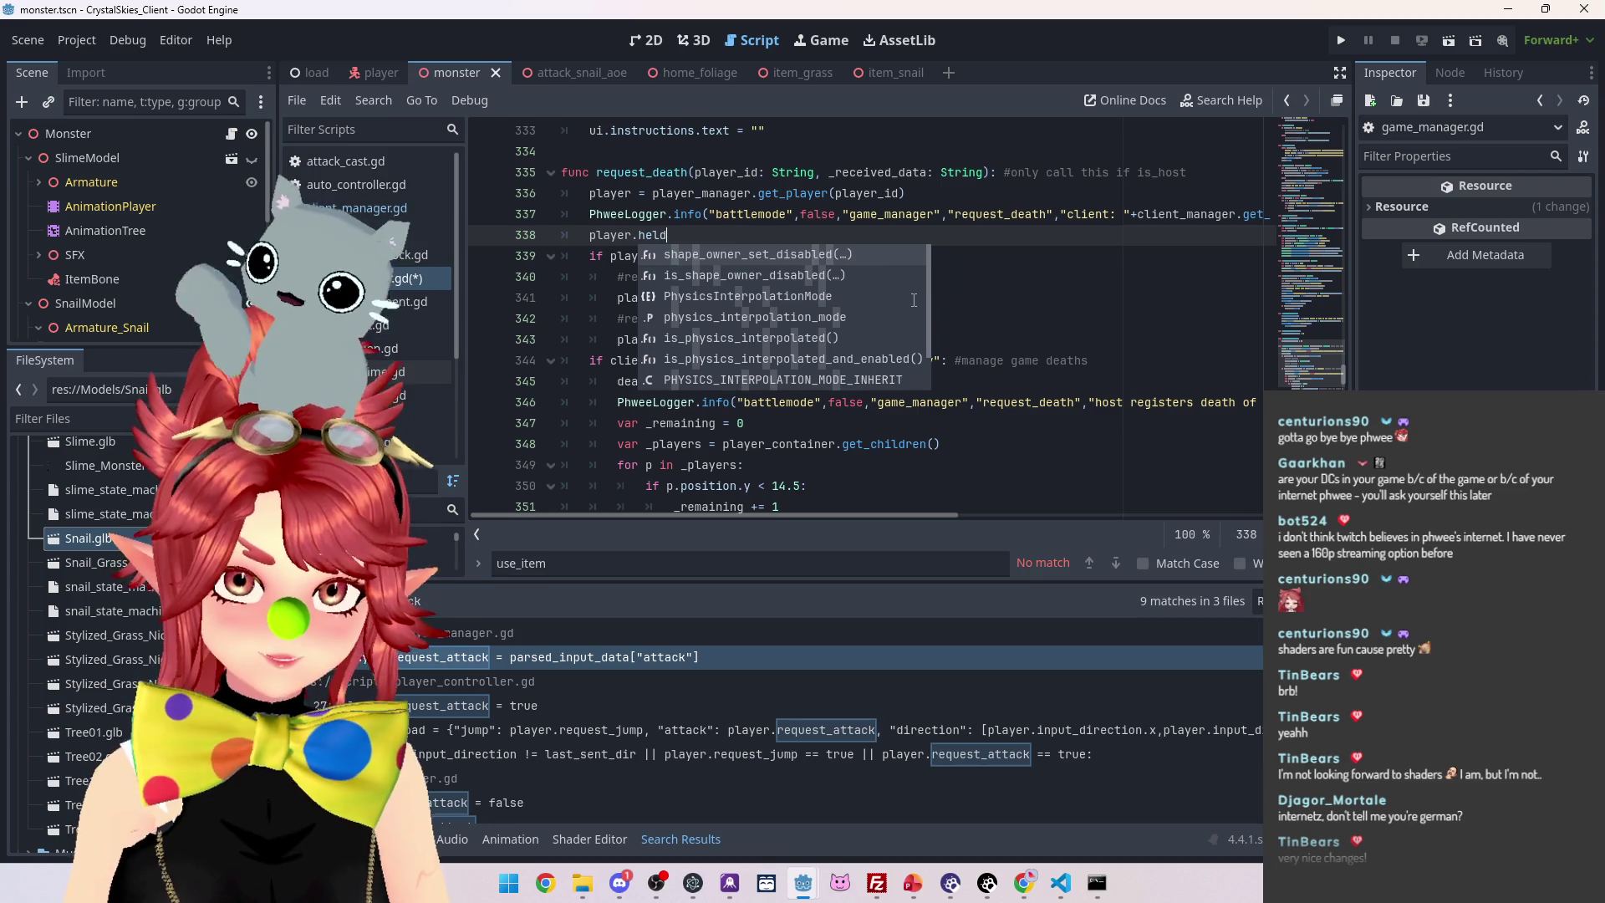
{"action": "type", "text": ")"}
{"action": "type", "text": "ite"}
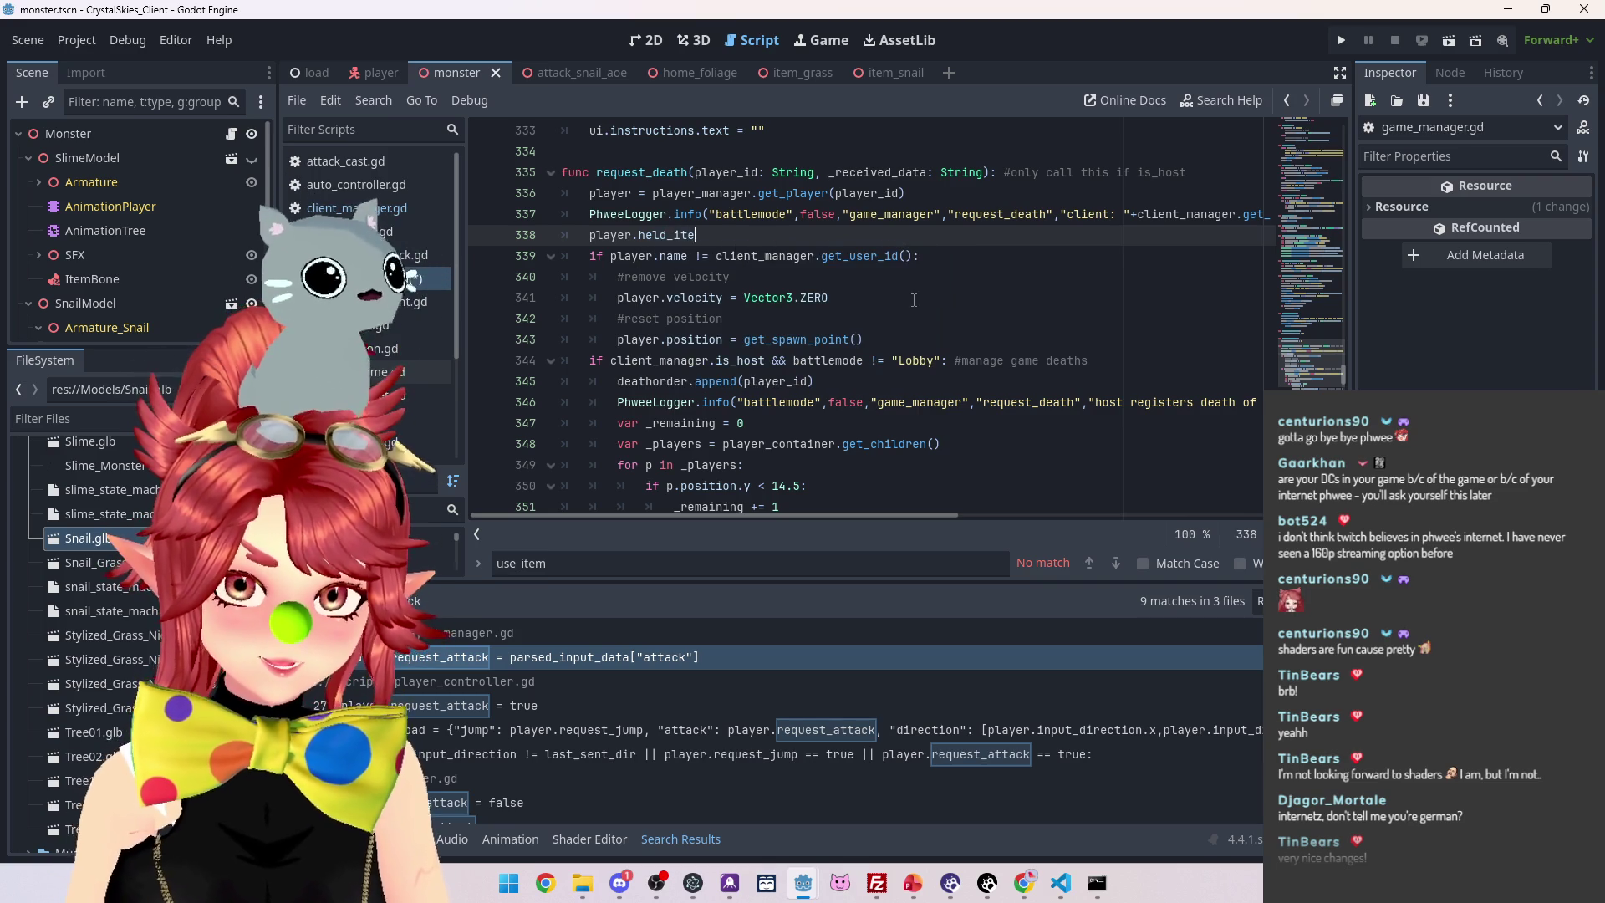
{"action": "type", "text": "\"none"}
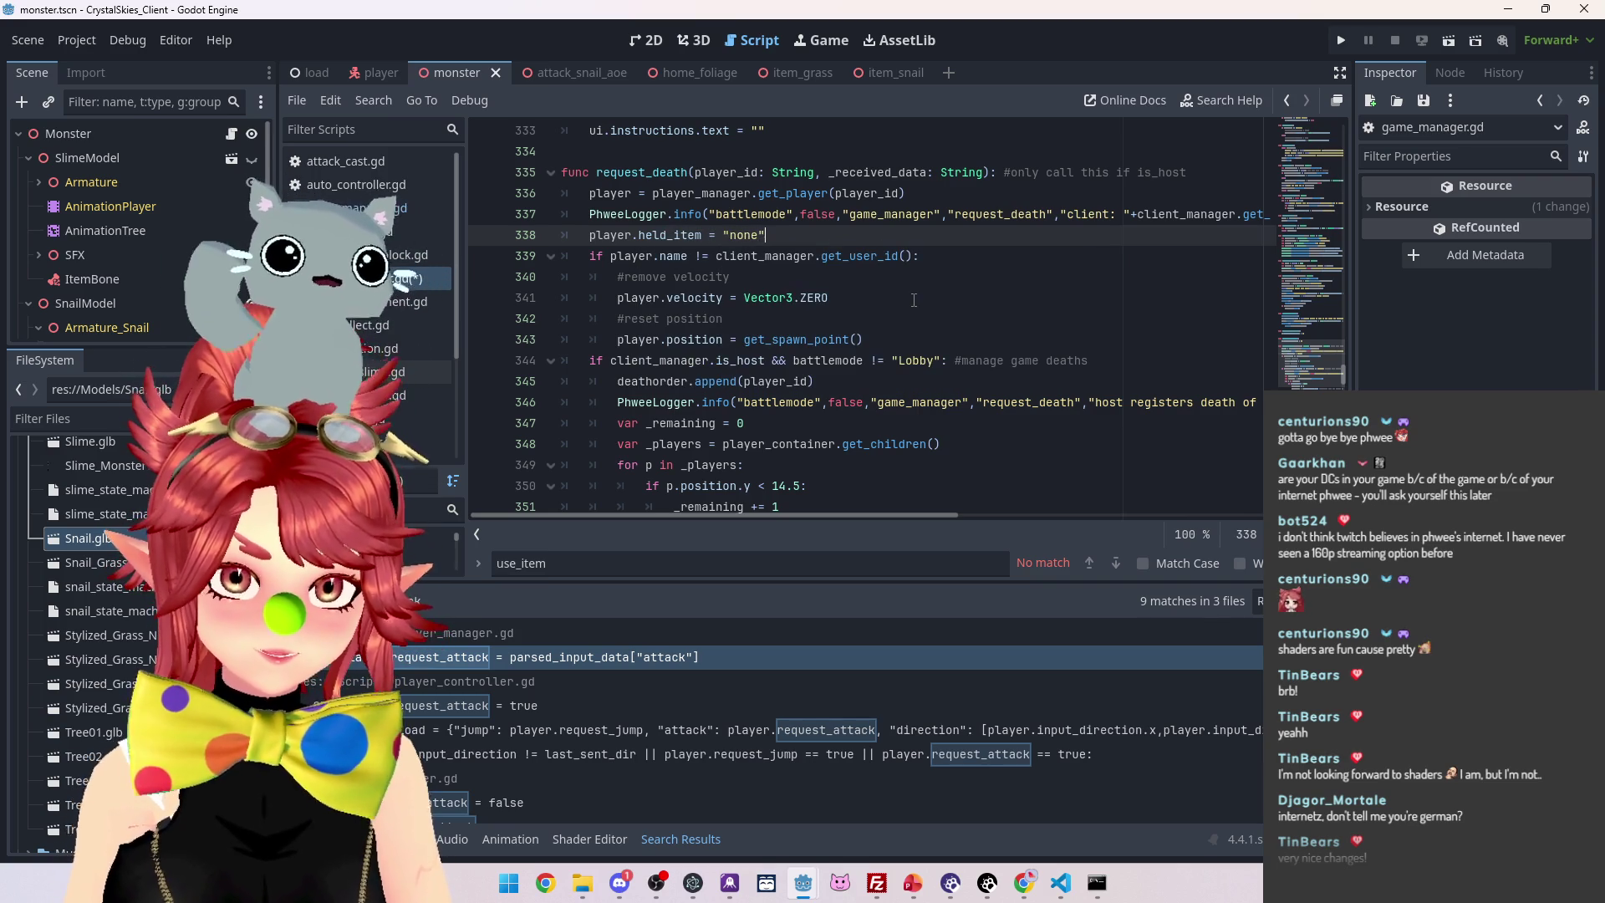
{"action": "key", "text": "Return"}
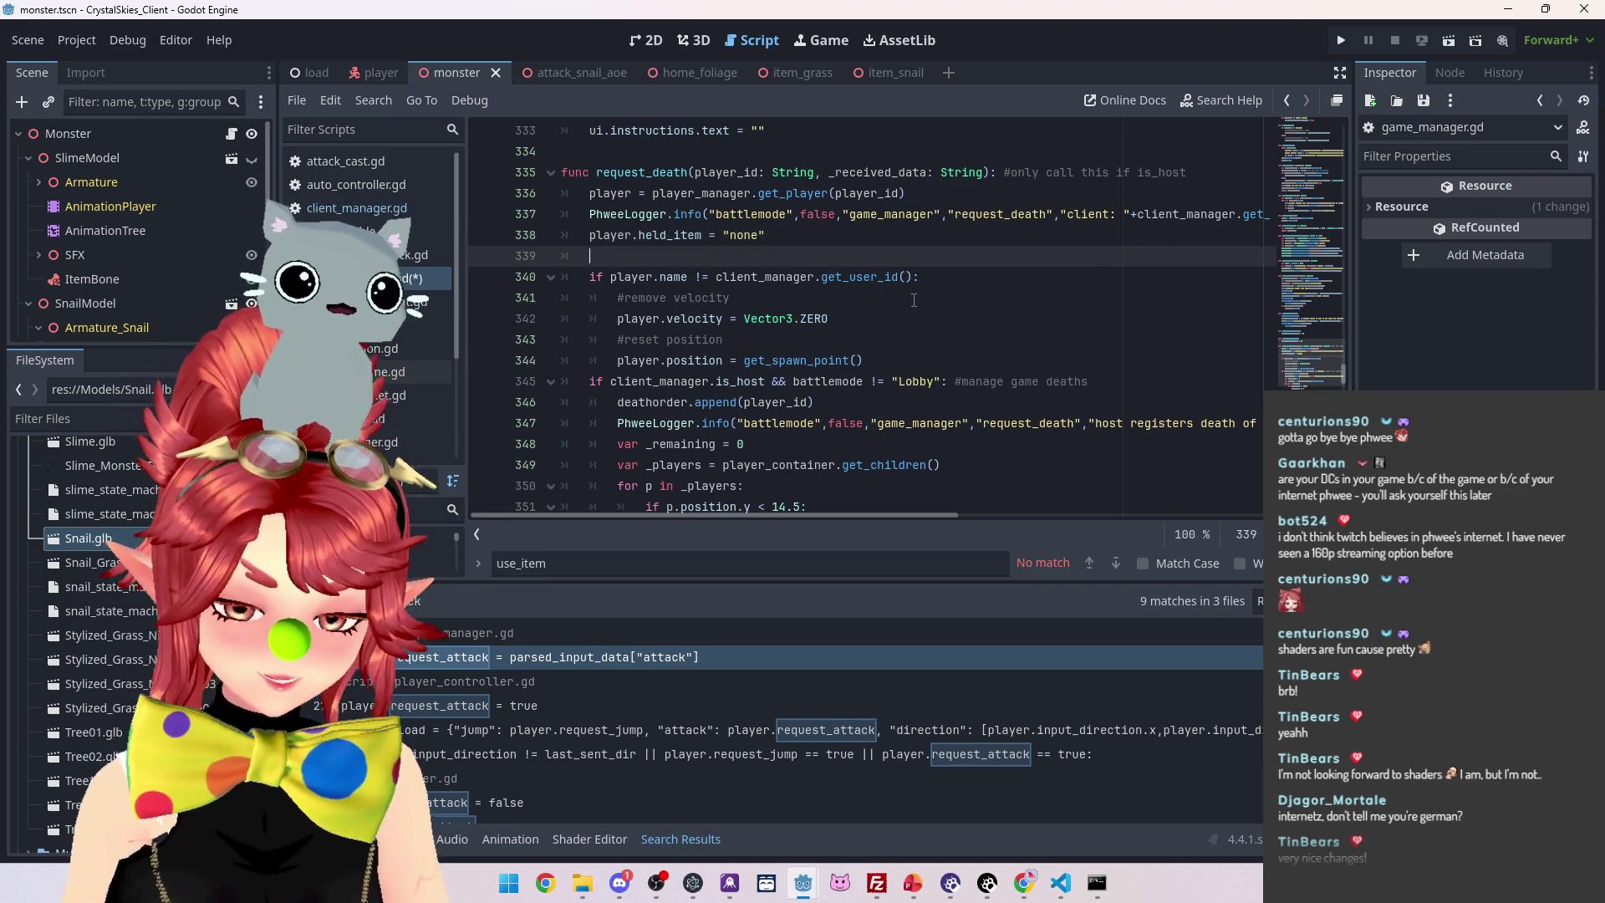
{"action": "type", "text": "player."}
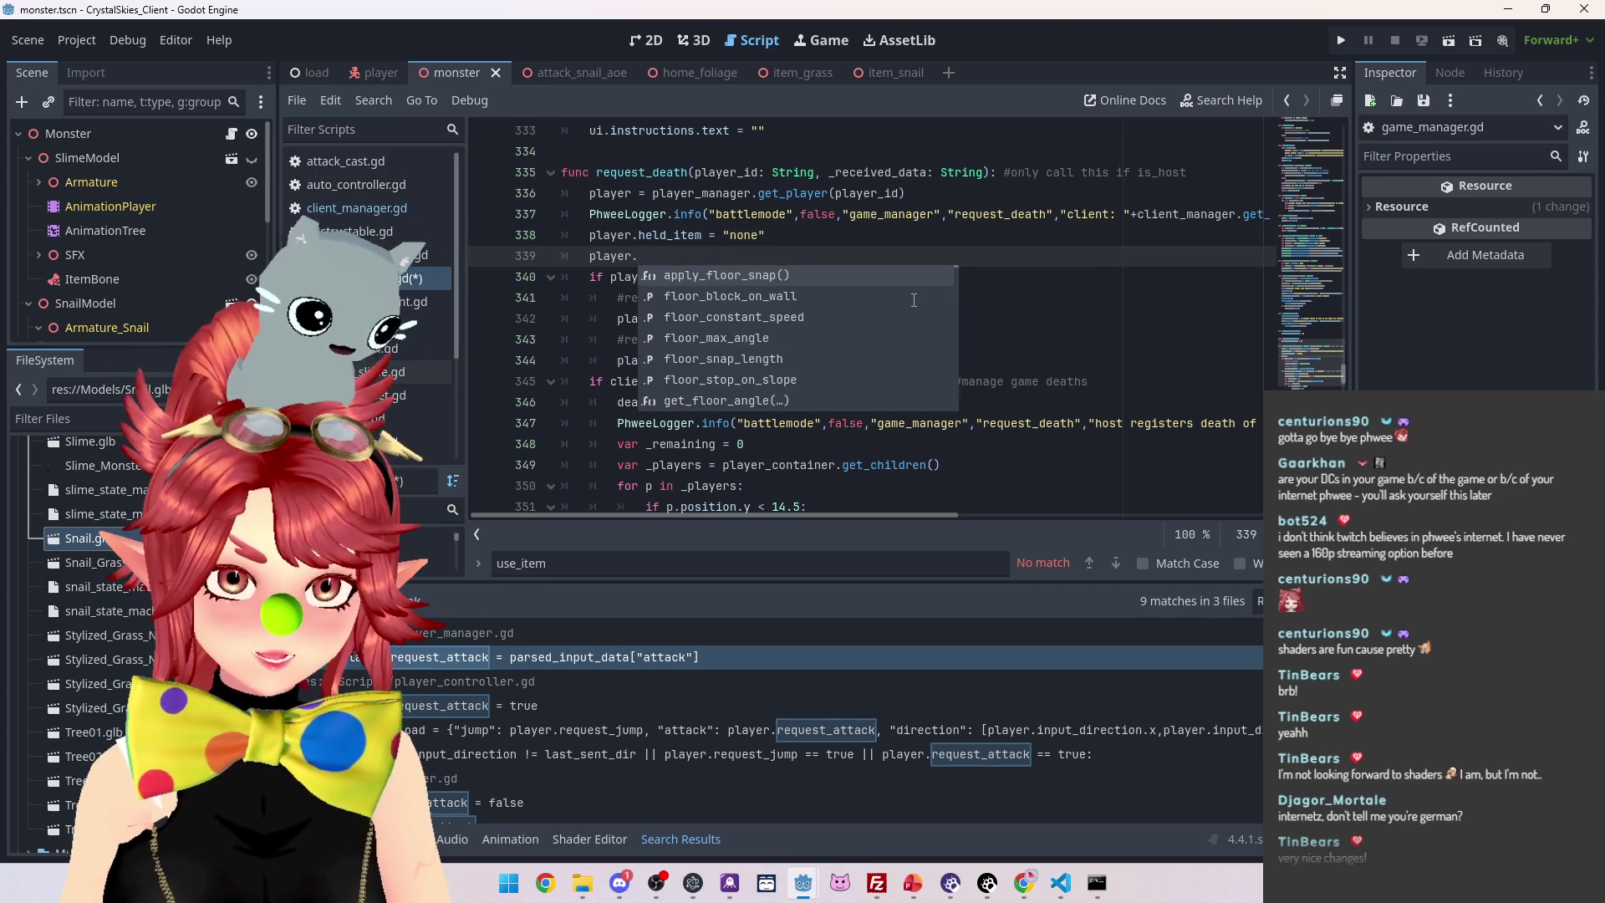
{"action": "type", "text": "held_"}
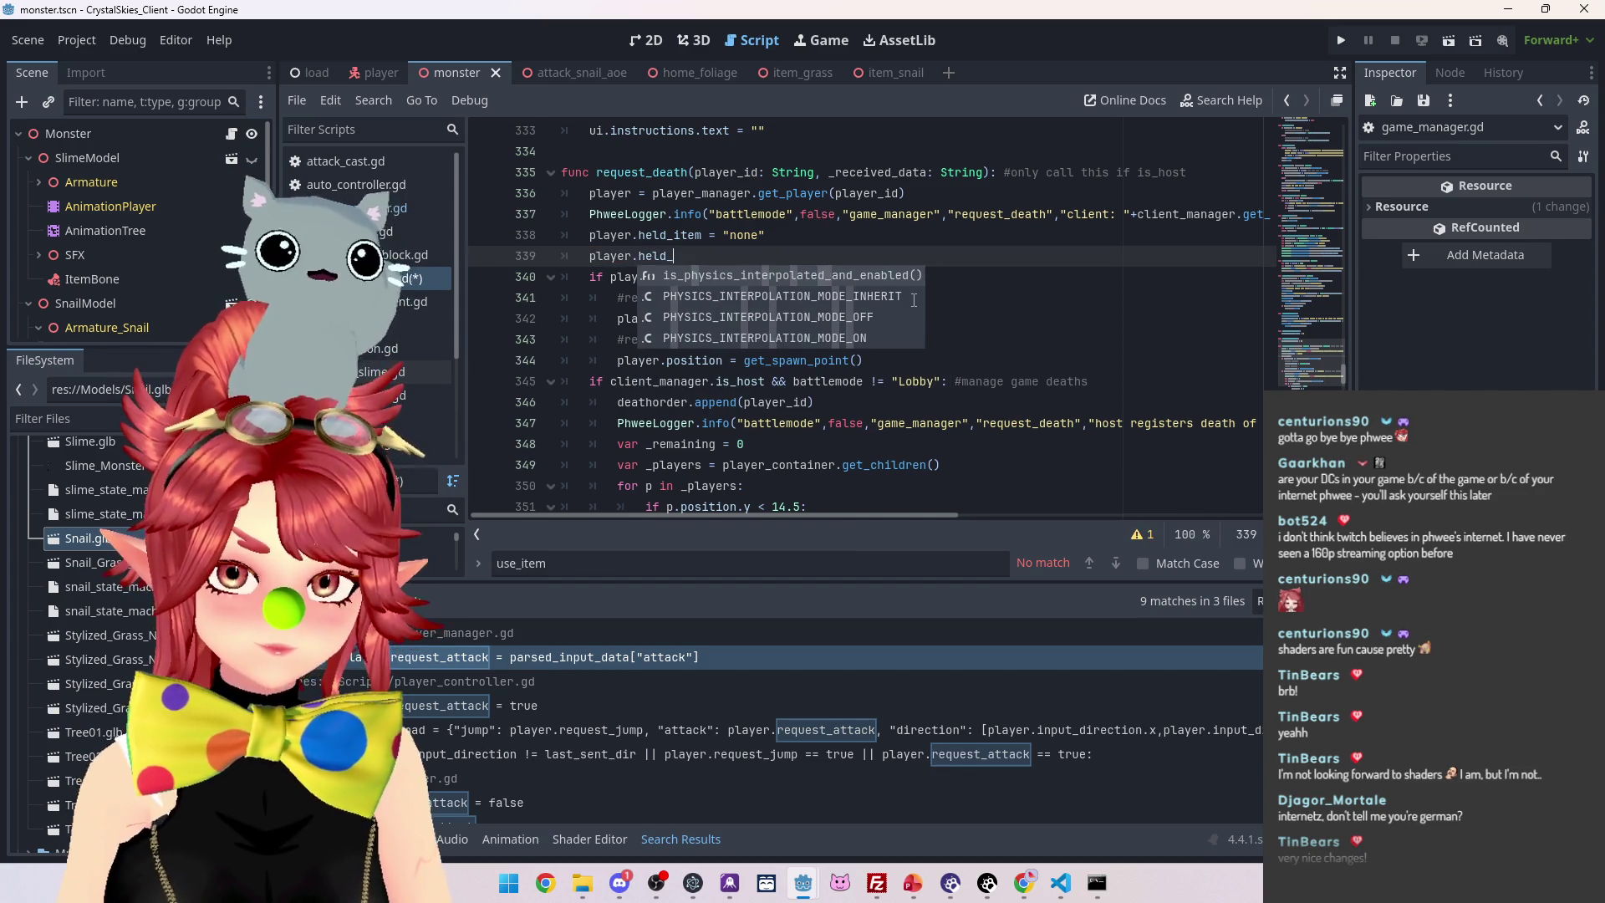
{"action": "type", "text": "item)"}
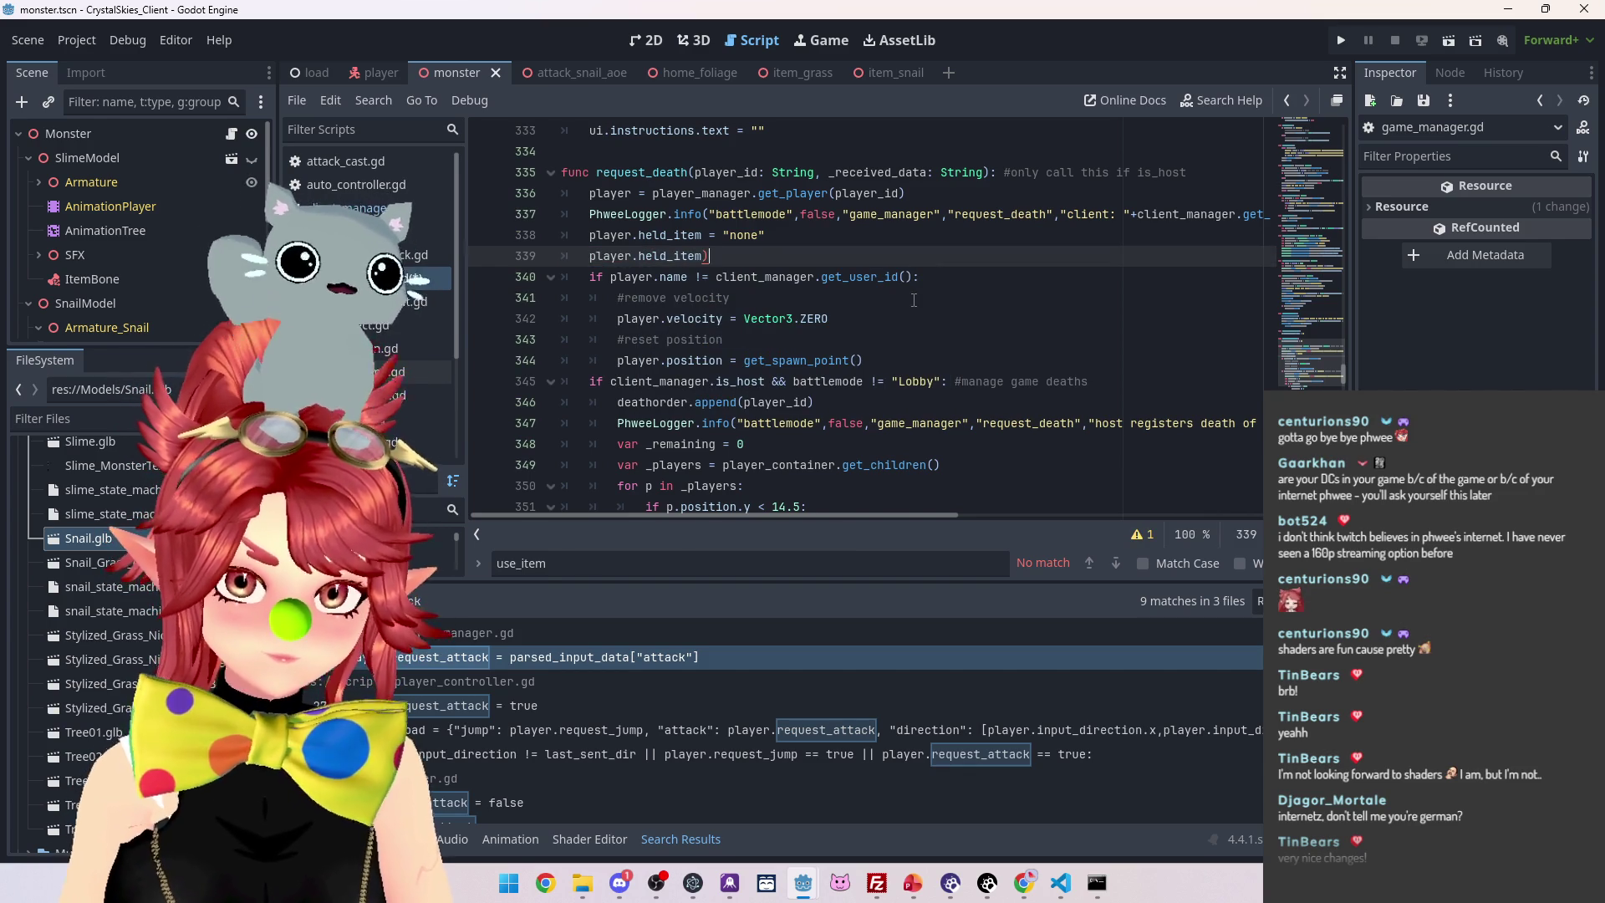
{"action": "type", "text": "node ="}
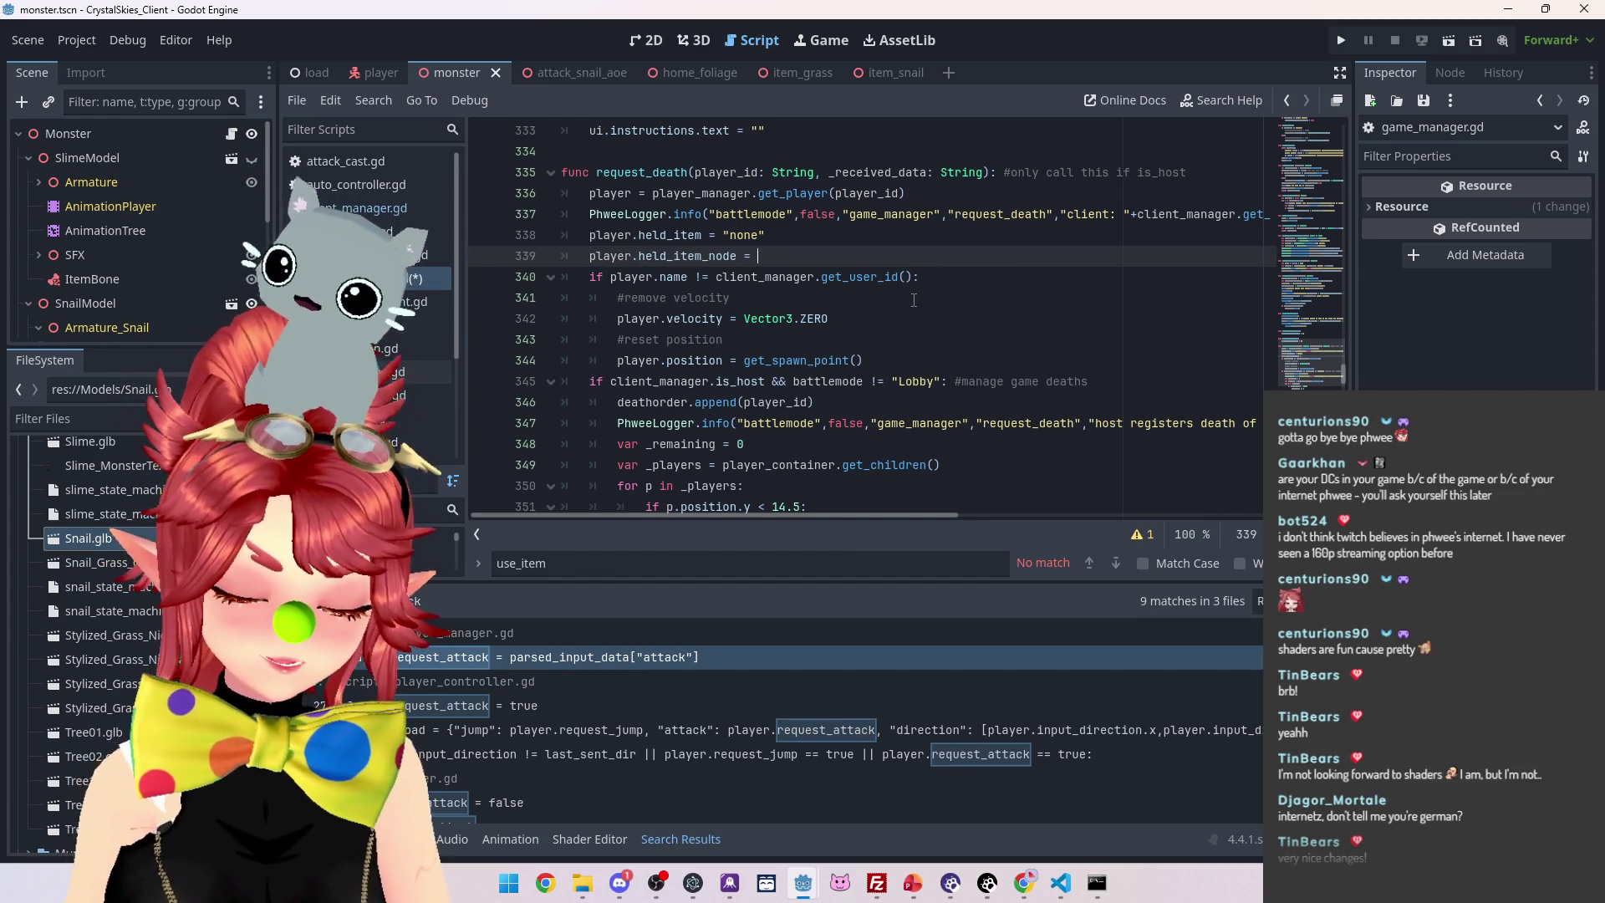
{"action": "type", "text": "null"}
{"action": "key", "text": "Up"}
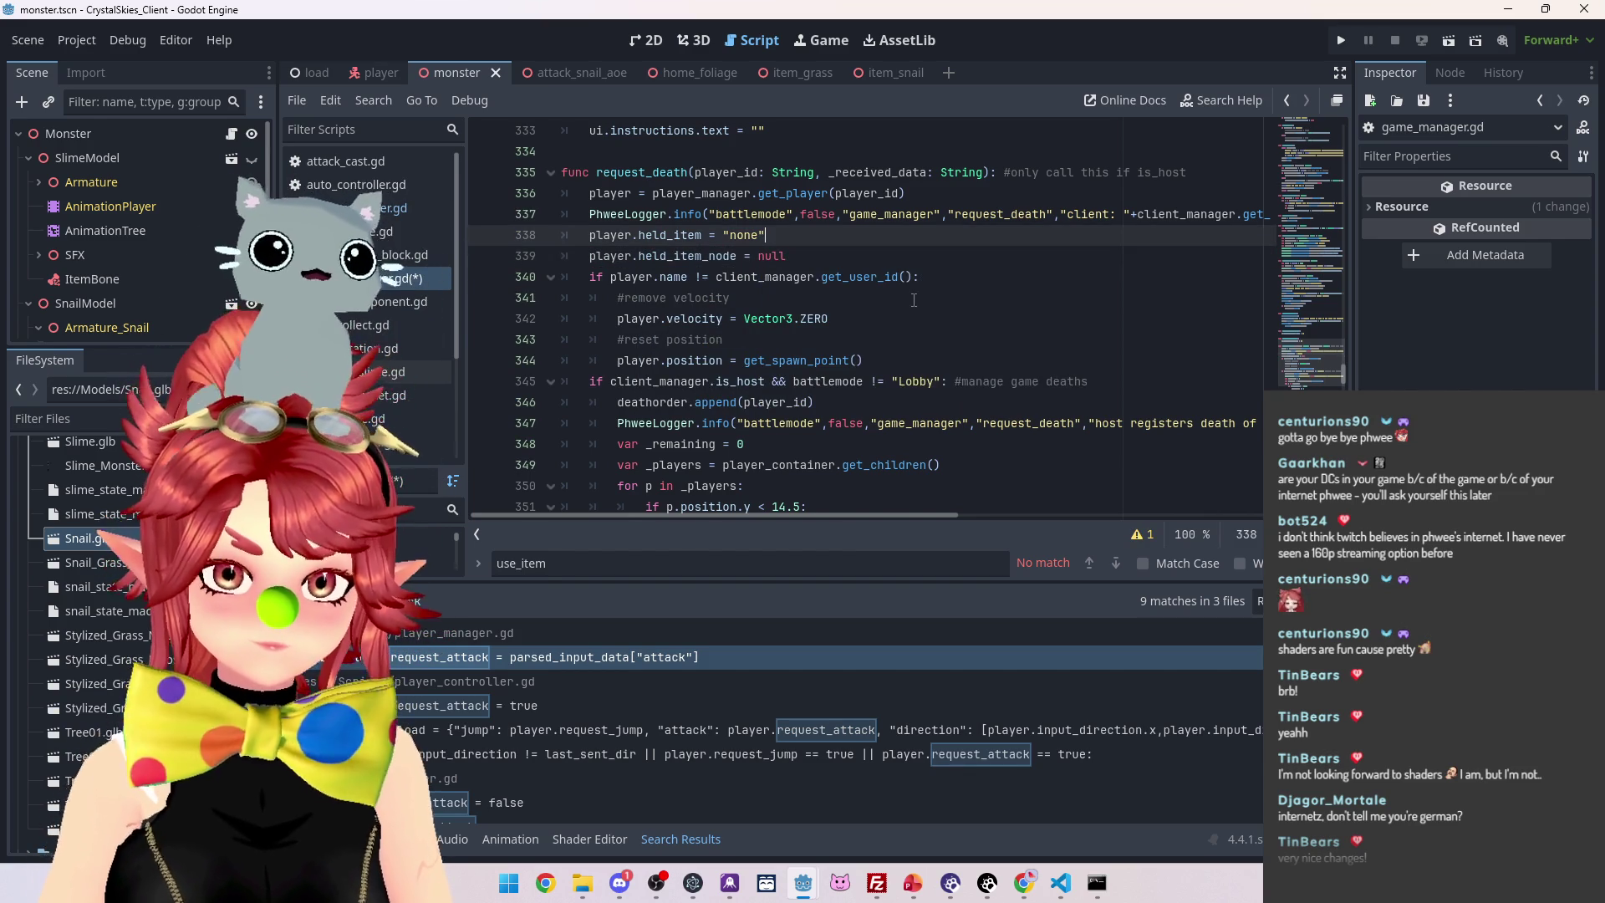
{"action": "key", "text": "Return"}
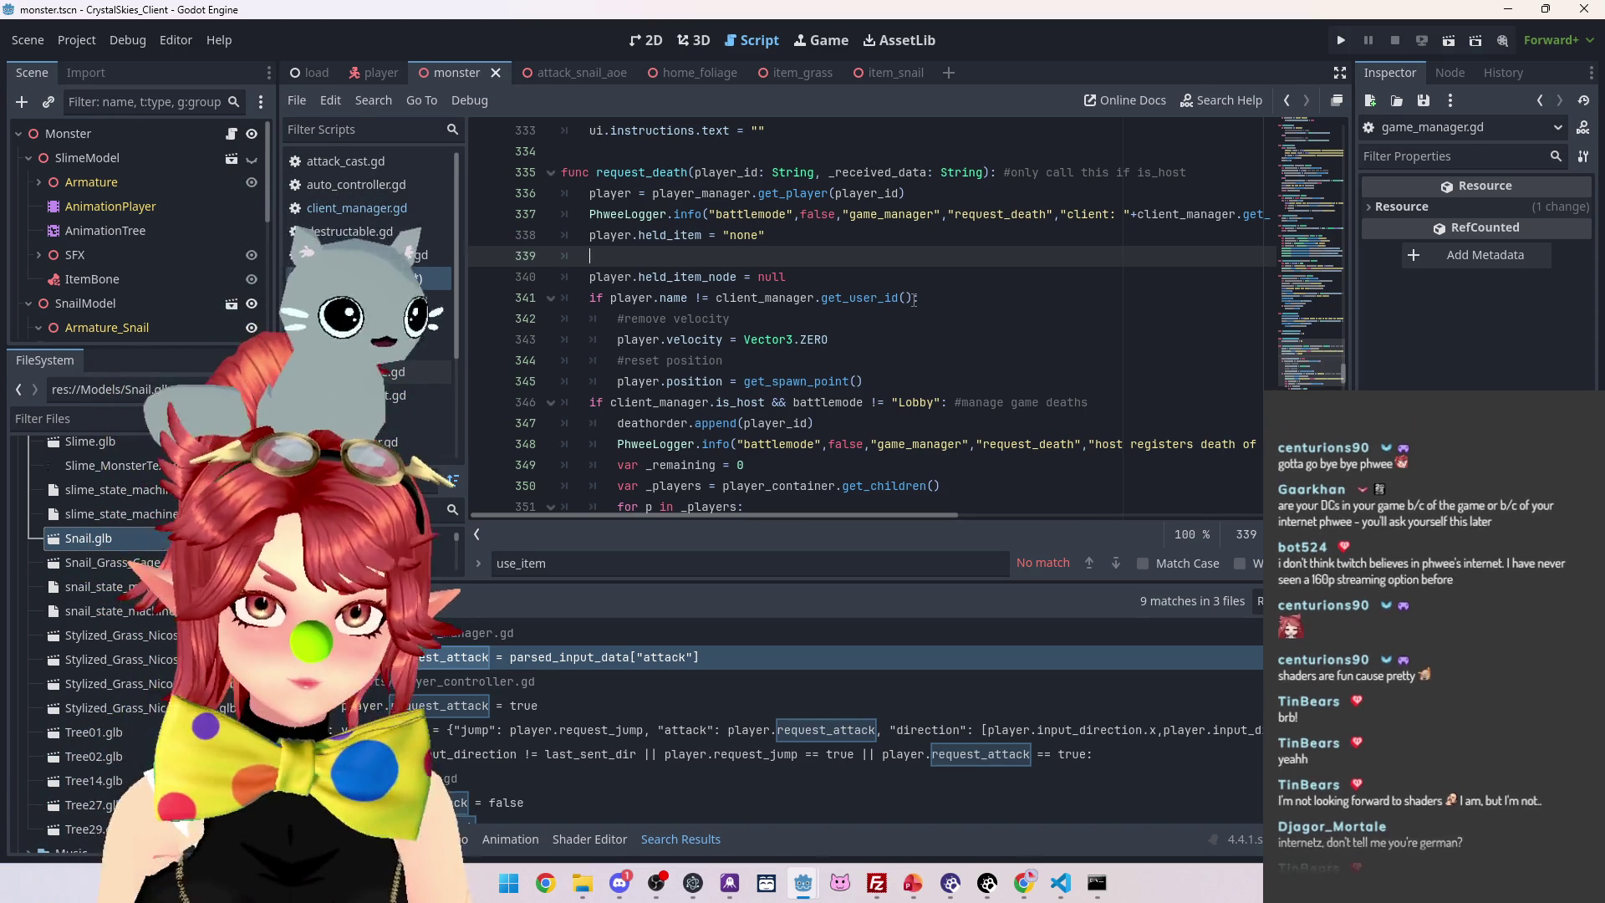
{"action": "type", "text": "player.held_item_"}
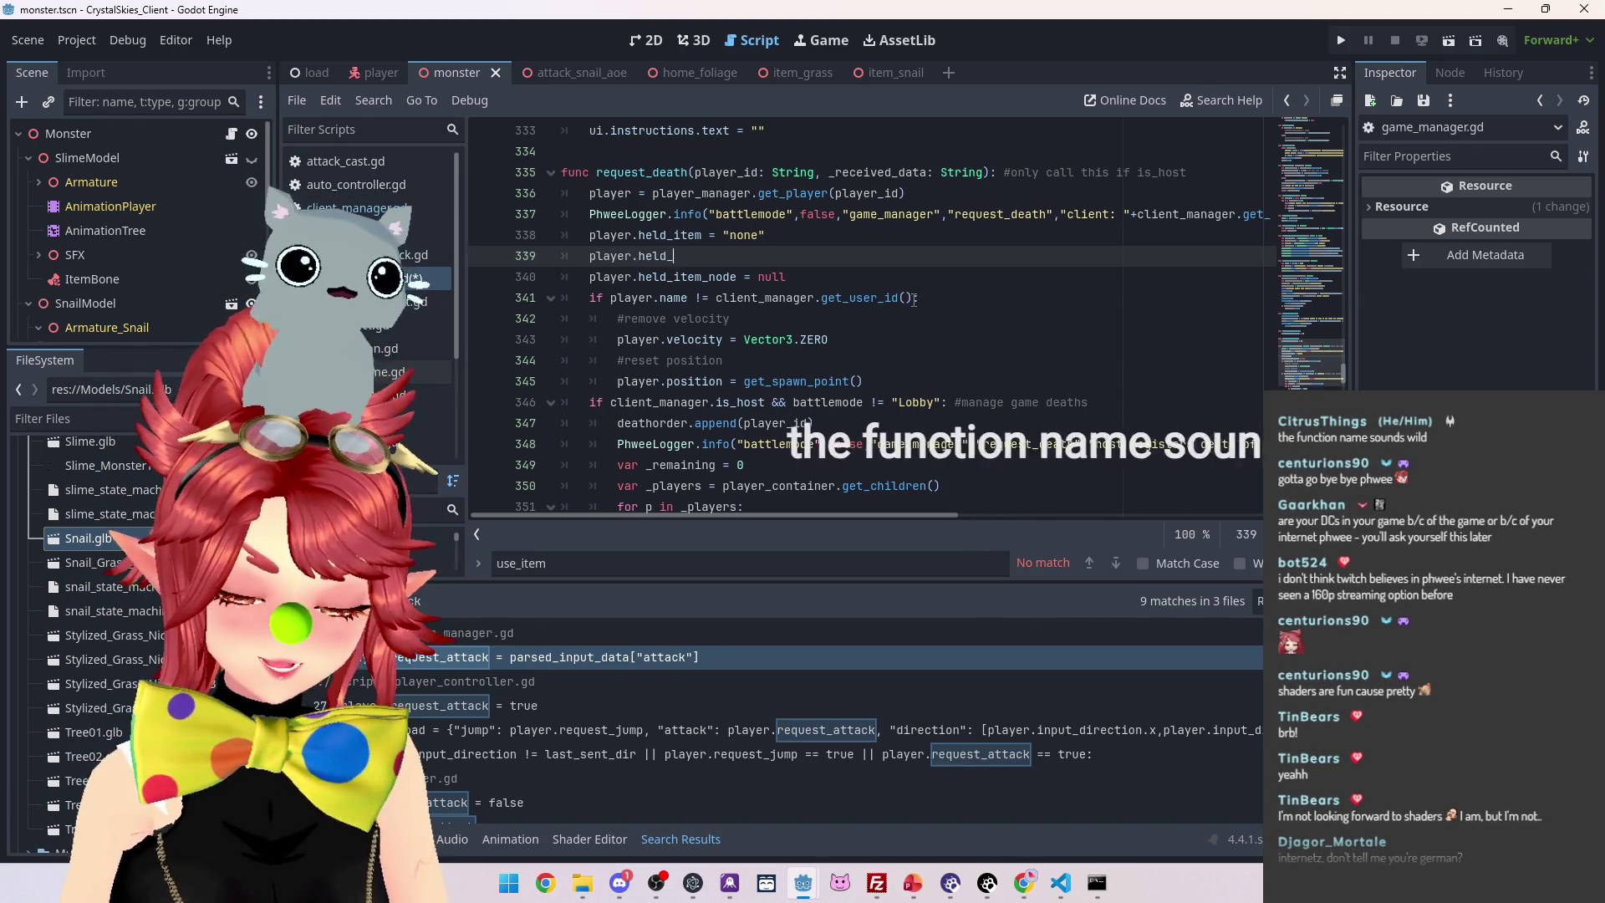
{"action": "type", "text": "node."}
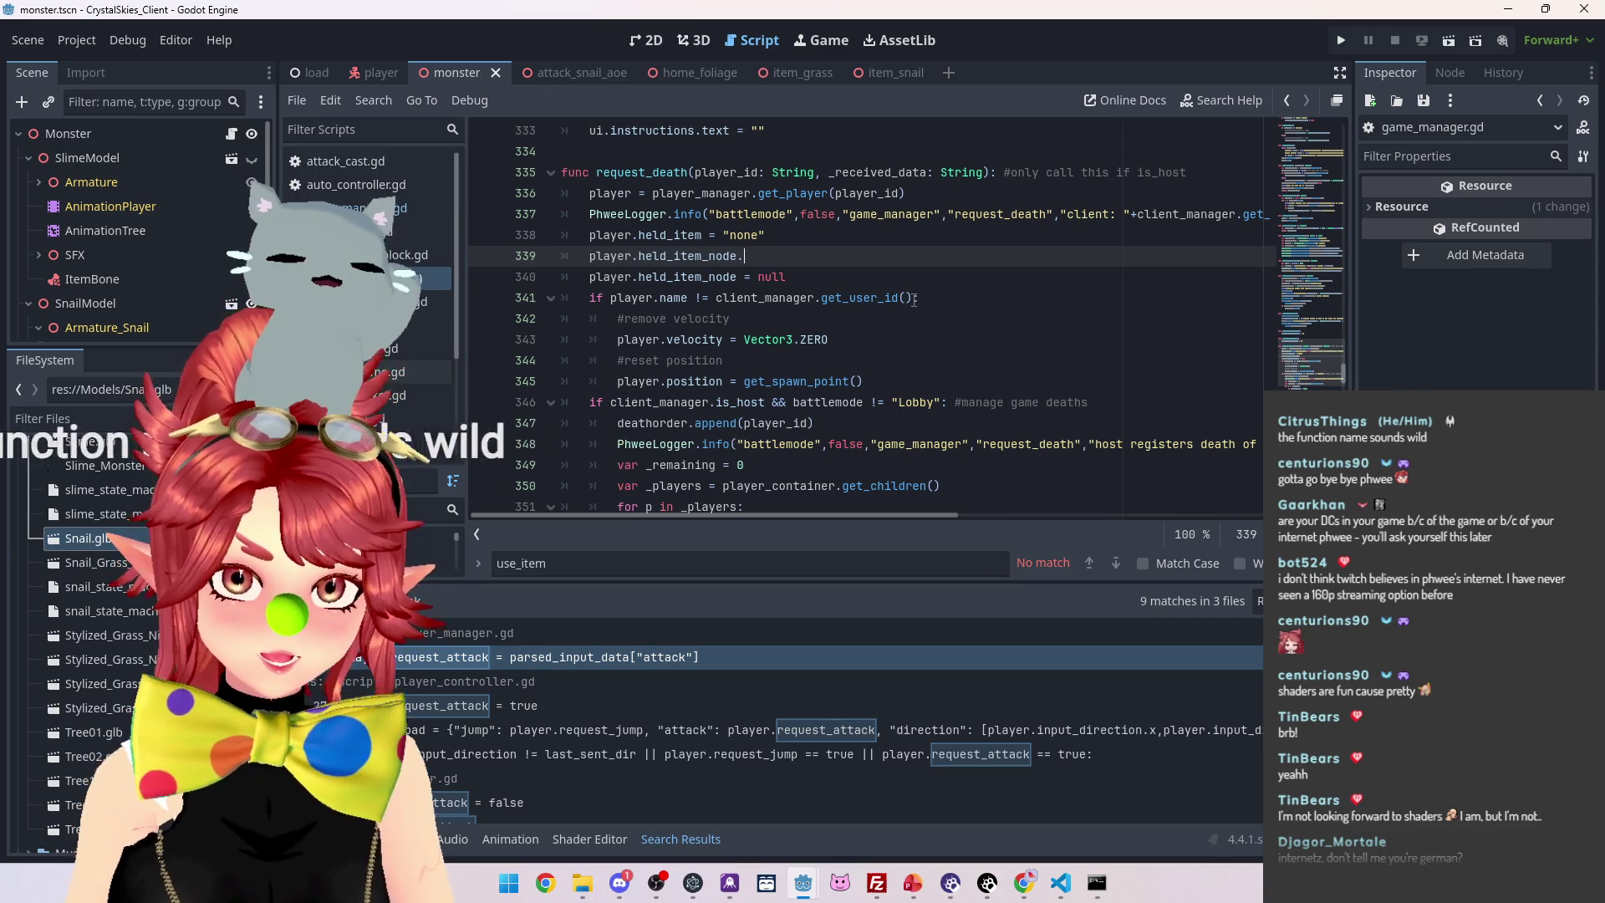
{"action": "type", "text": "qu"}
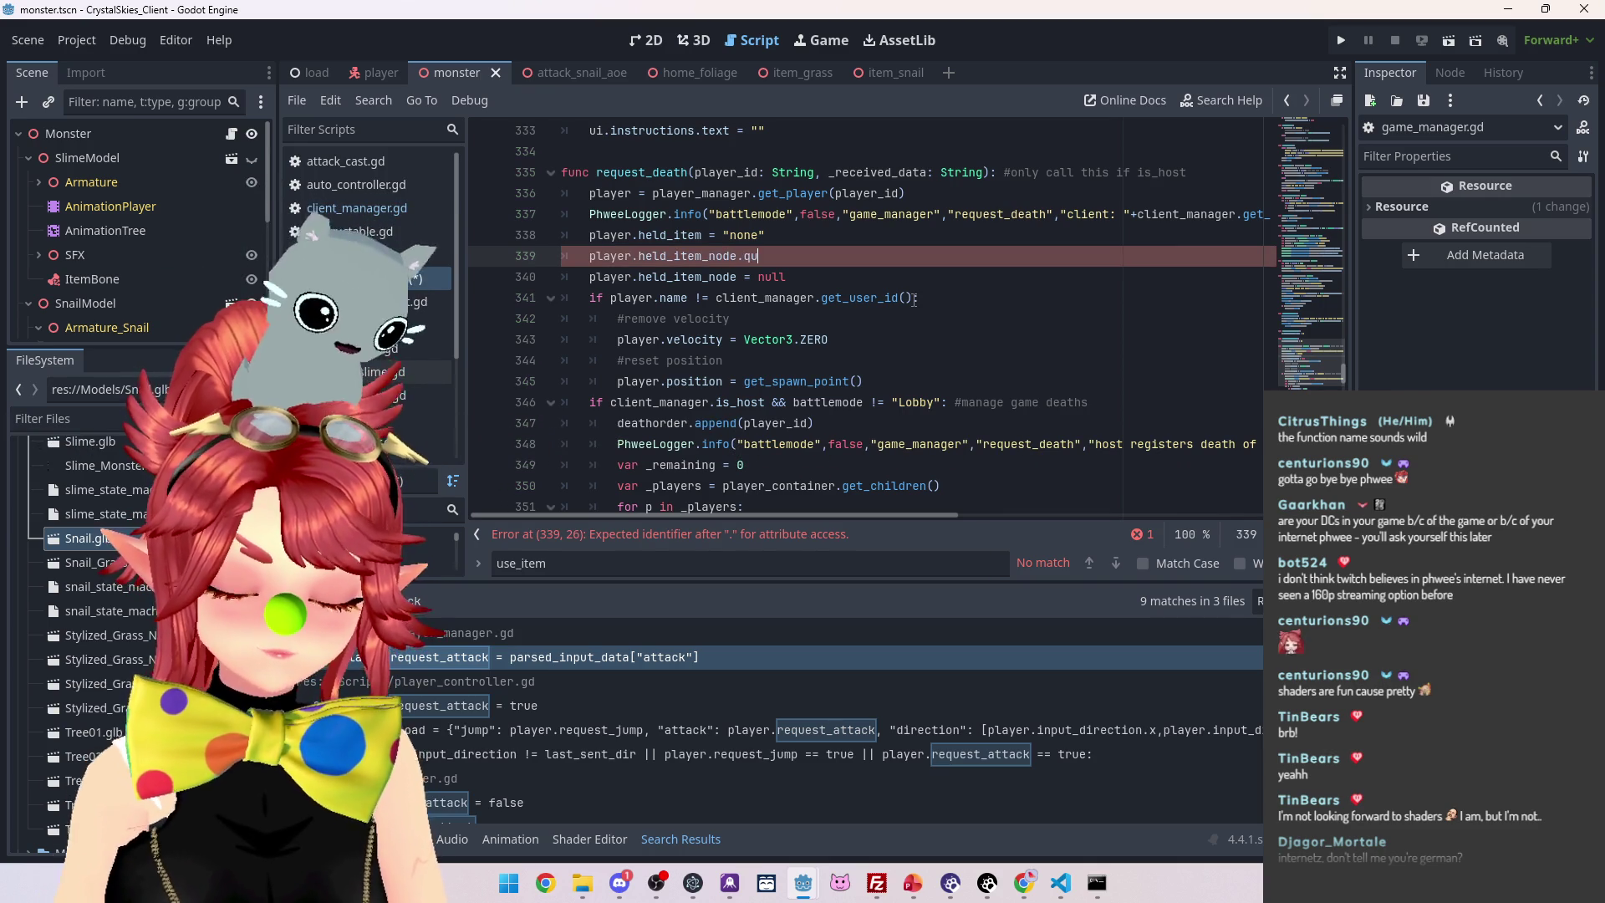
{"action": "type", "text": "eue"}
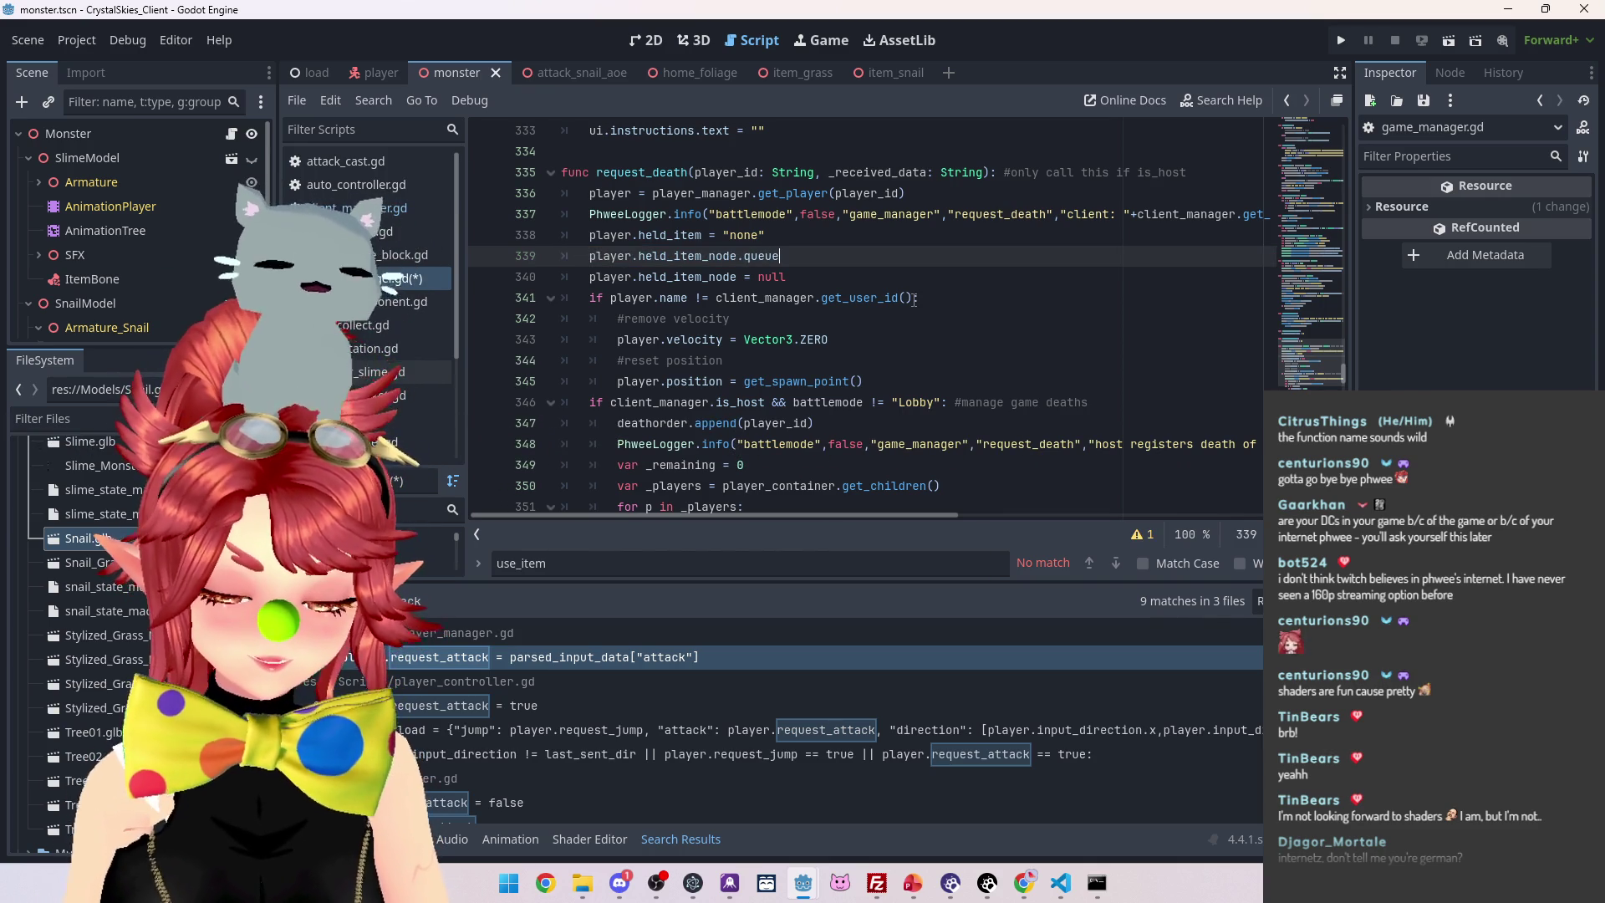
{"action": "type", "text": "_free("}
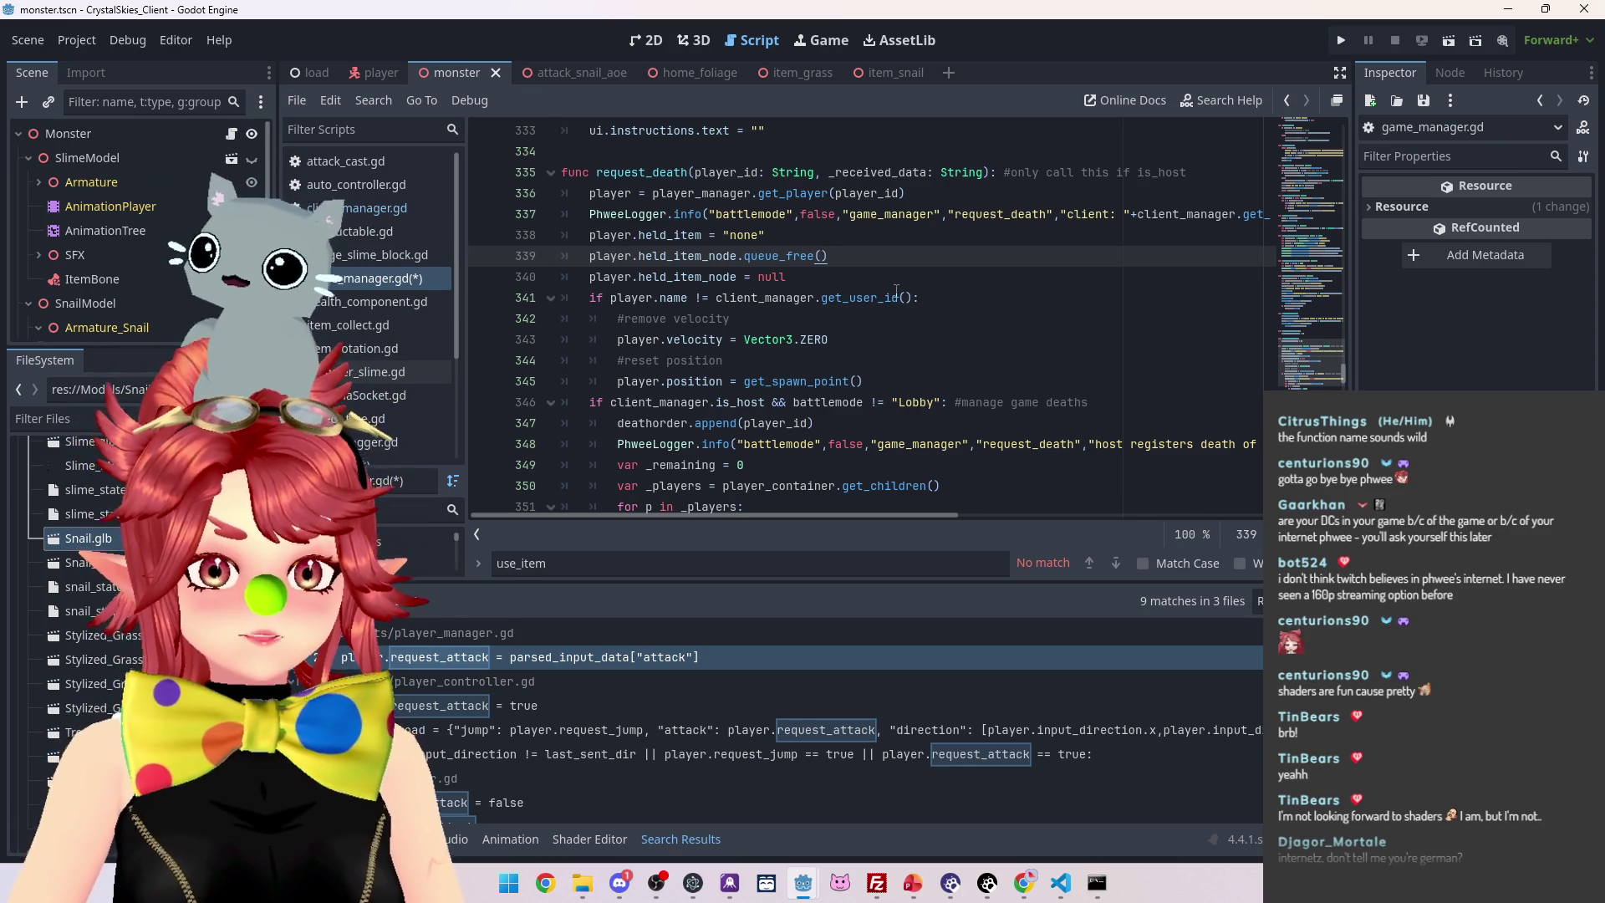
{"action": "left_click", "coordinate": [843, 228]}
{"action": "key", "text": "ctrl+s"}
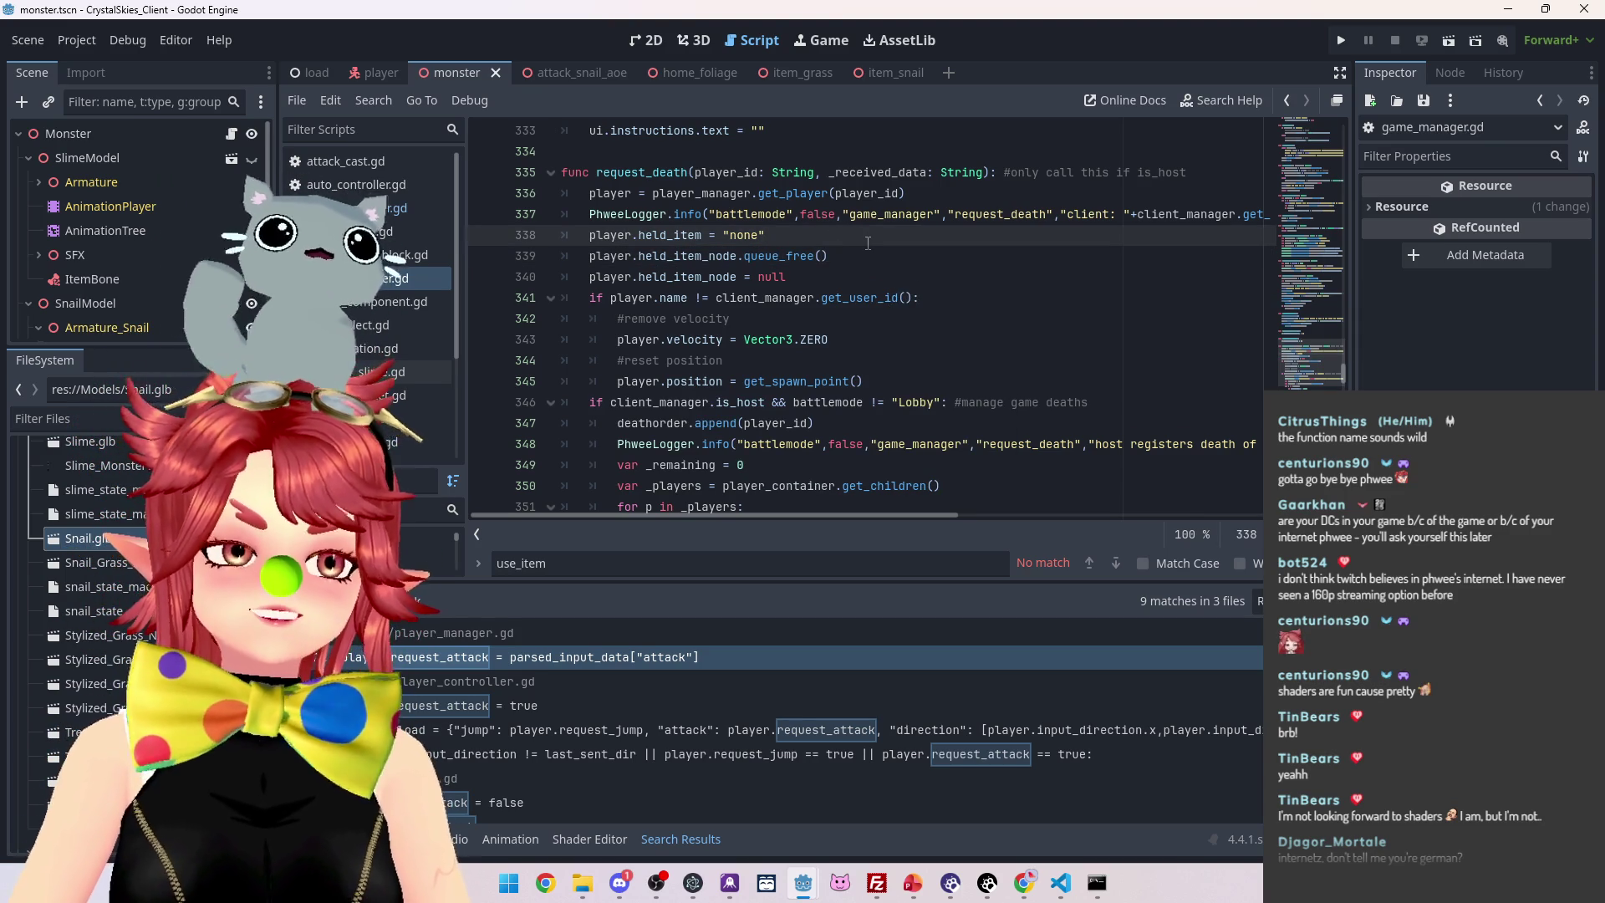